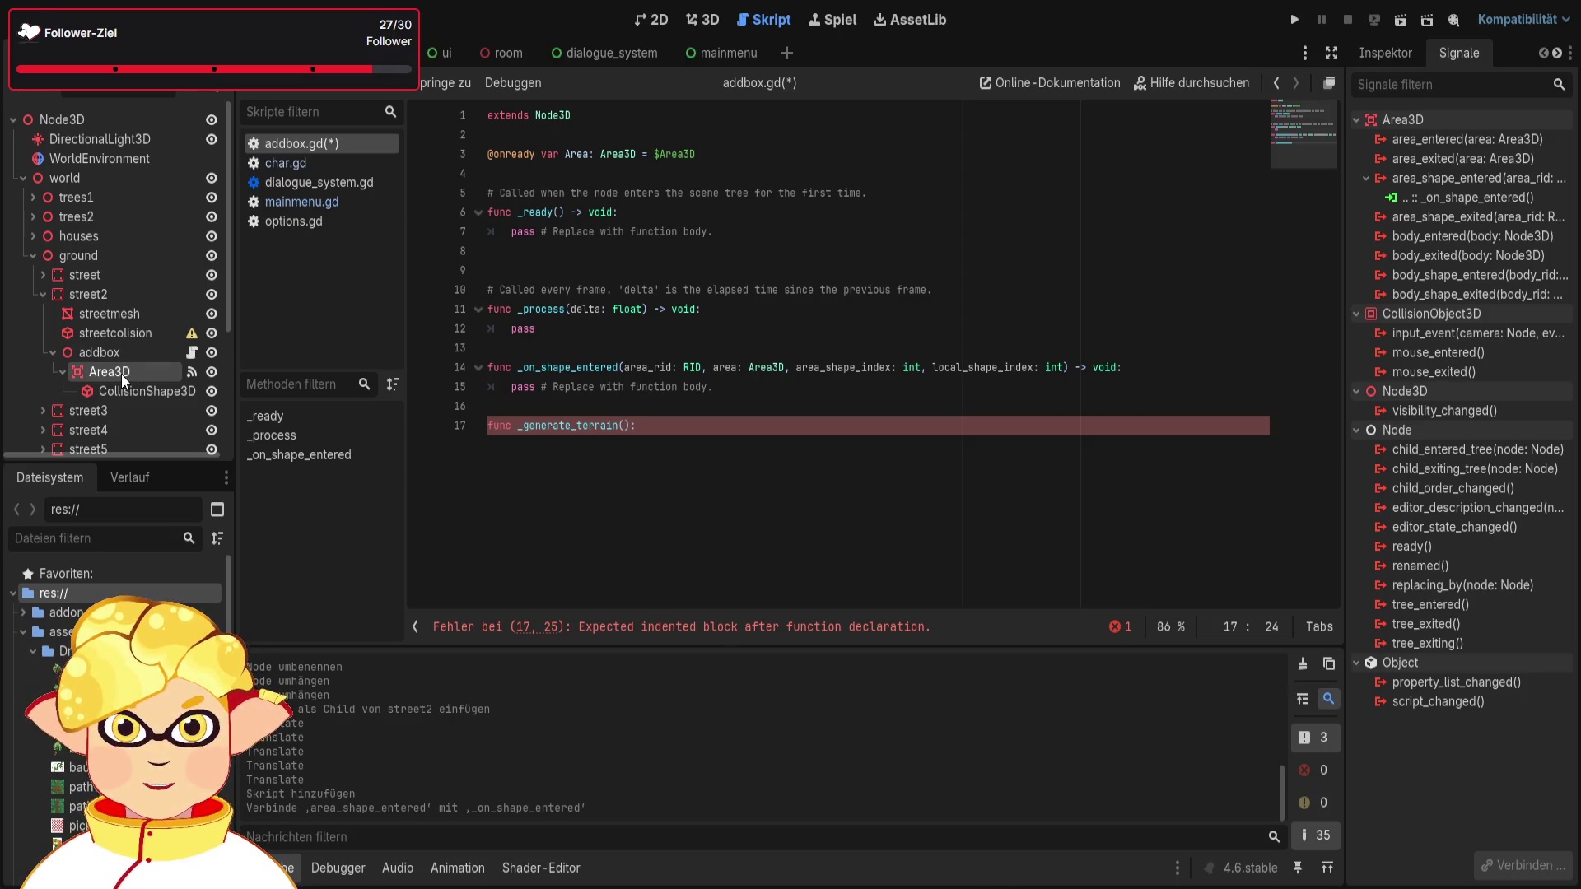
# Delete the addbox node and start a new scene with a Node3D root, ready for renaming.
pyautogui.click(108, 352)
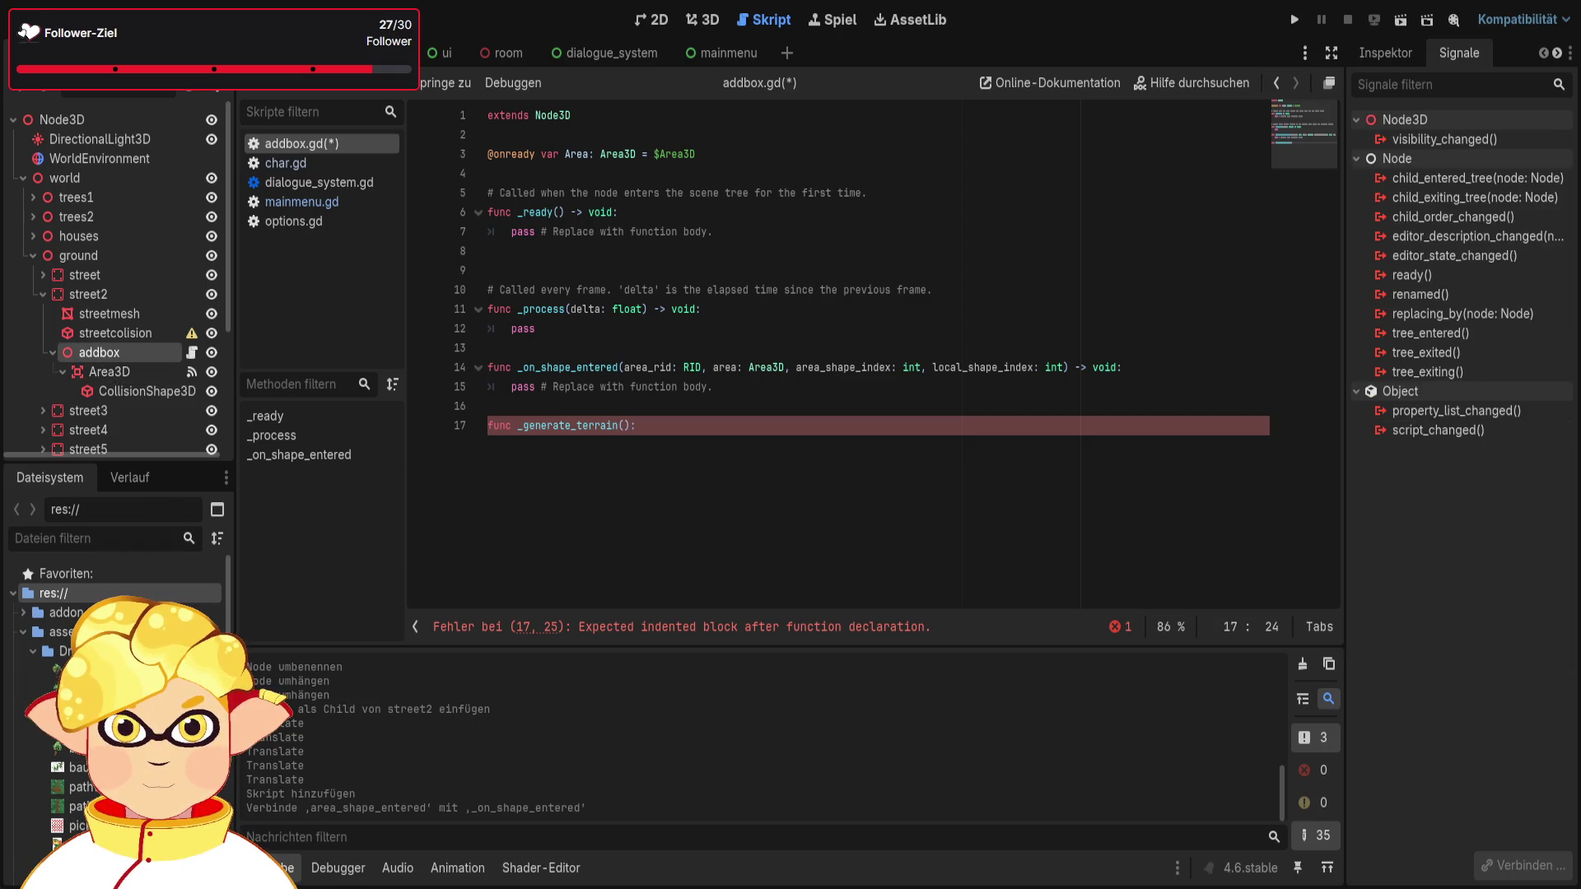
pyautogui.press('Delete')
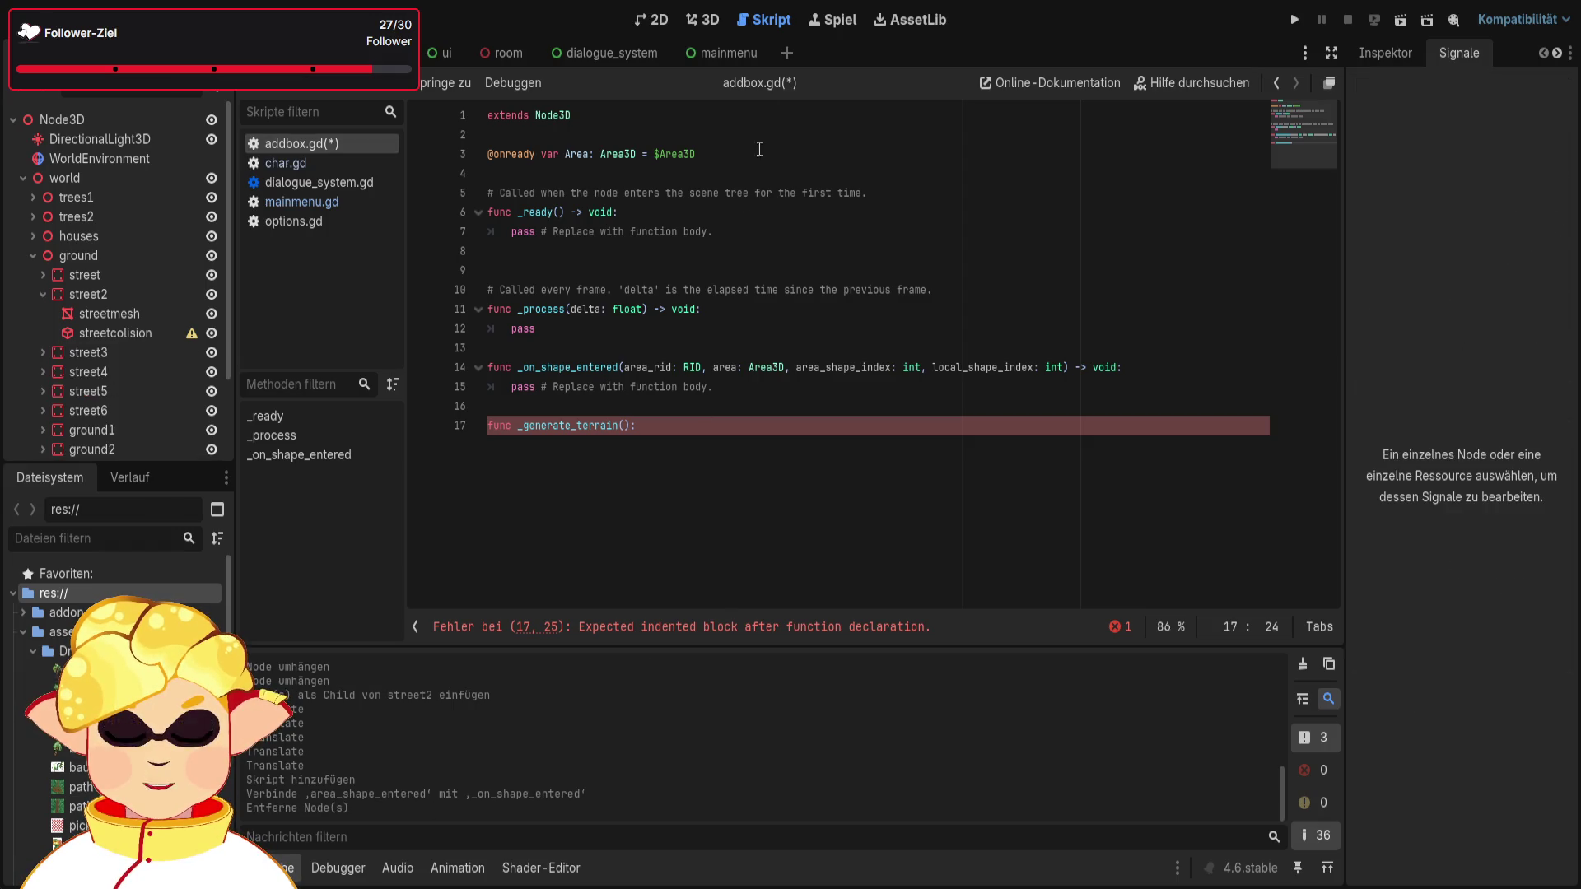
pyautogui.click(789, 52)
pyautogui.click(133, 176)
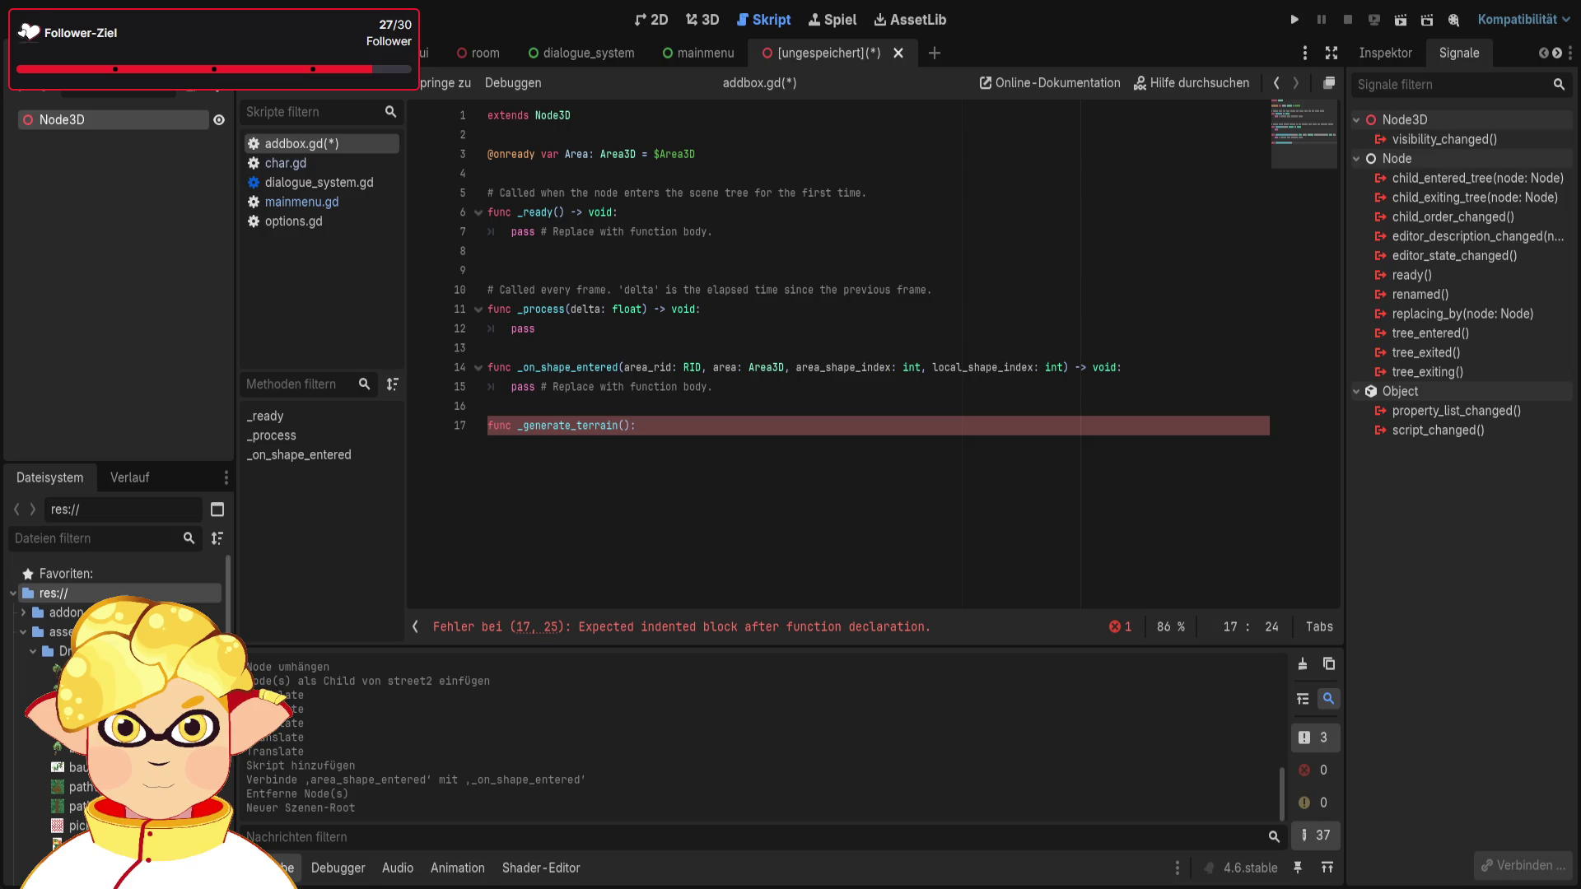
pyautogui.click(95, 171)
pyautogui.click(52, 116)
# Rename the root to infinitegenerator and add an Area3D child holding a CollisionShape3D.
pyautogui.write('infinitegenerator')
pyautogui.click(117, 251)
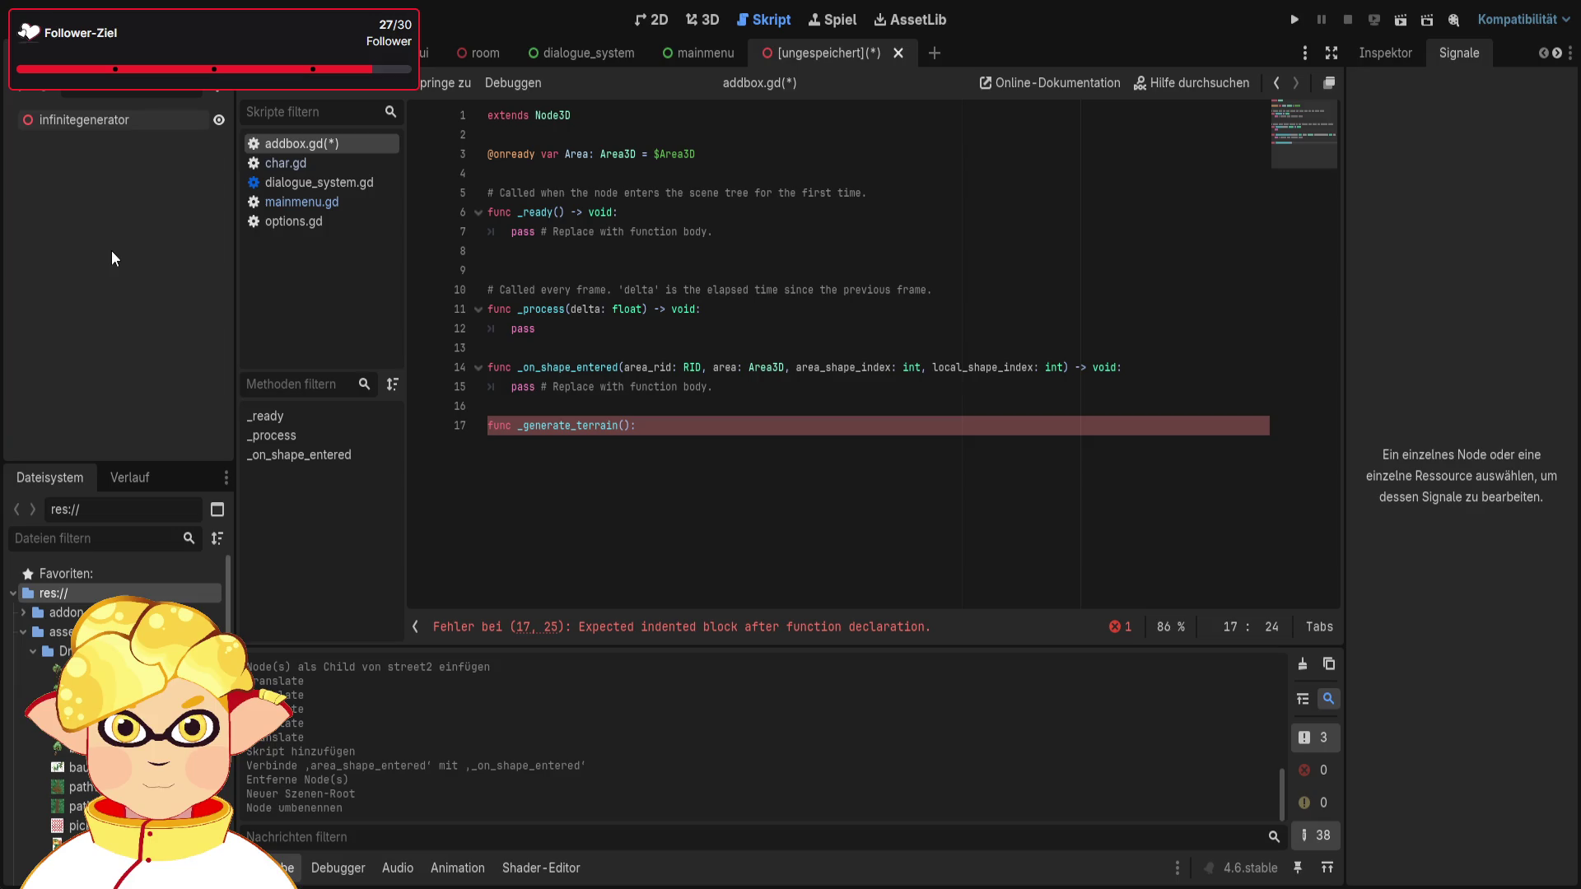
pyautogui.click(132, 121)
pyautogui.click(14, 97)
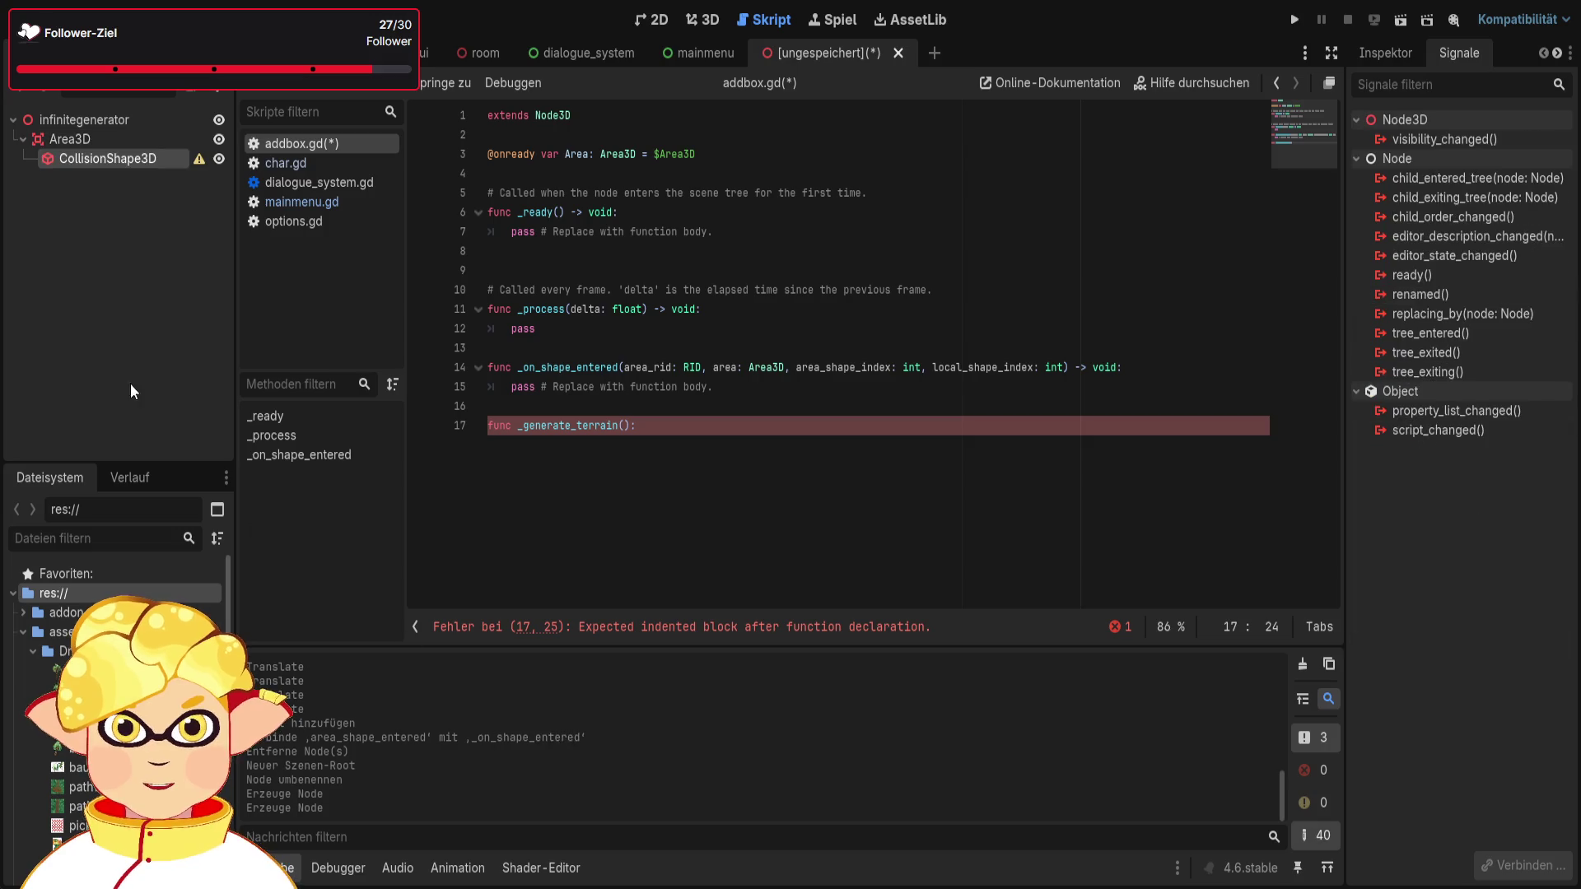
pyautogui.click(110, 363)
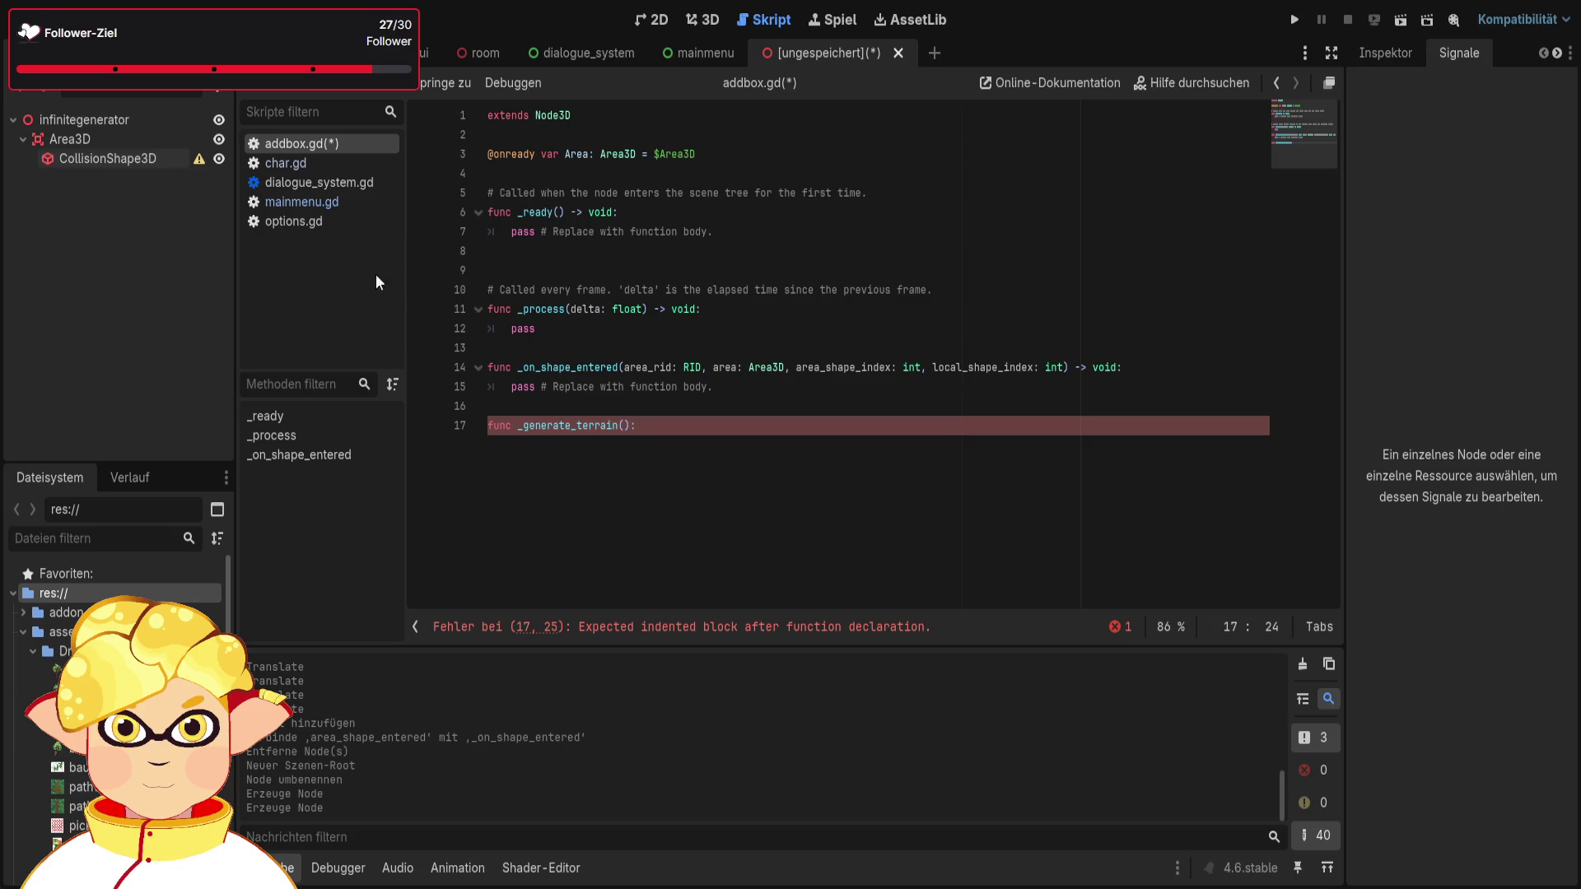
# Close addbox.gd and attach a new infinitegenerator.gd script to the infinitegenerator root.
pyautogui.hotkey('ctrl', 'w')
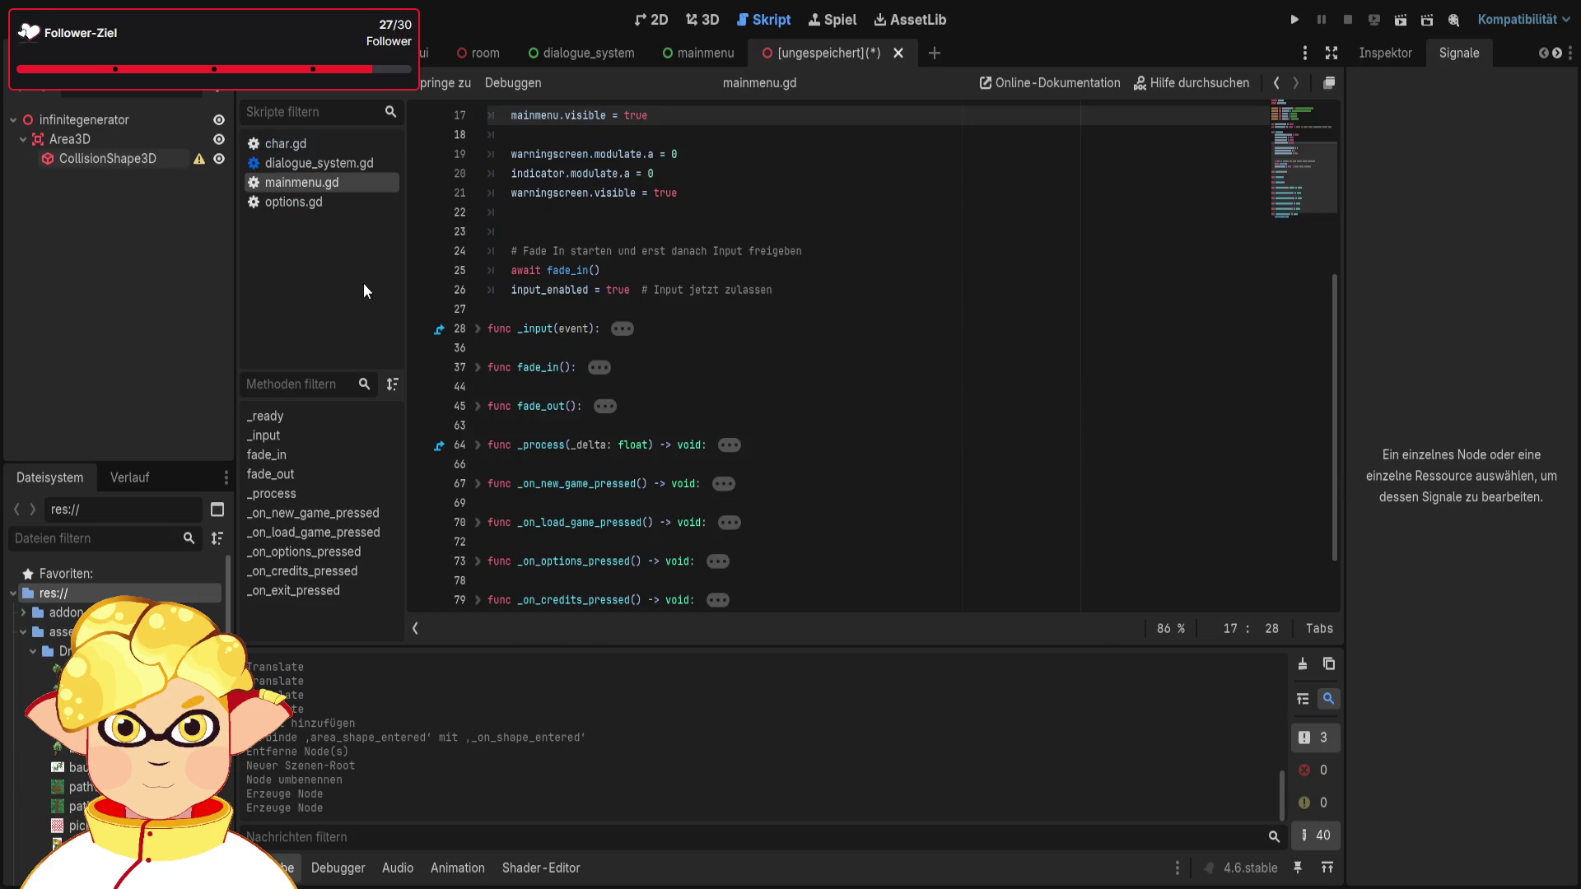
pyautogui.click(135, 133)
pyautogui.click(141, 120)
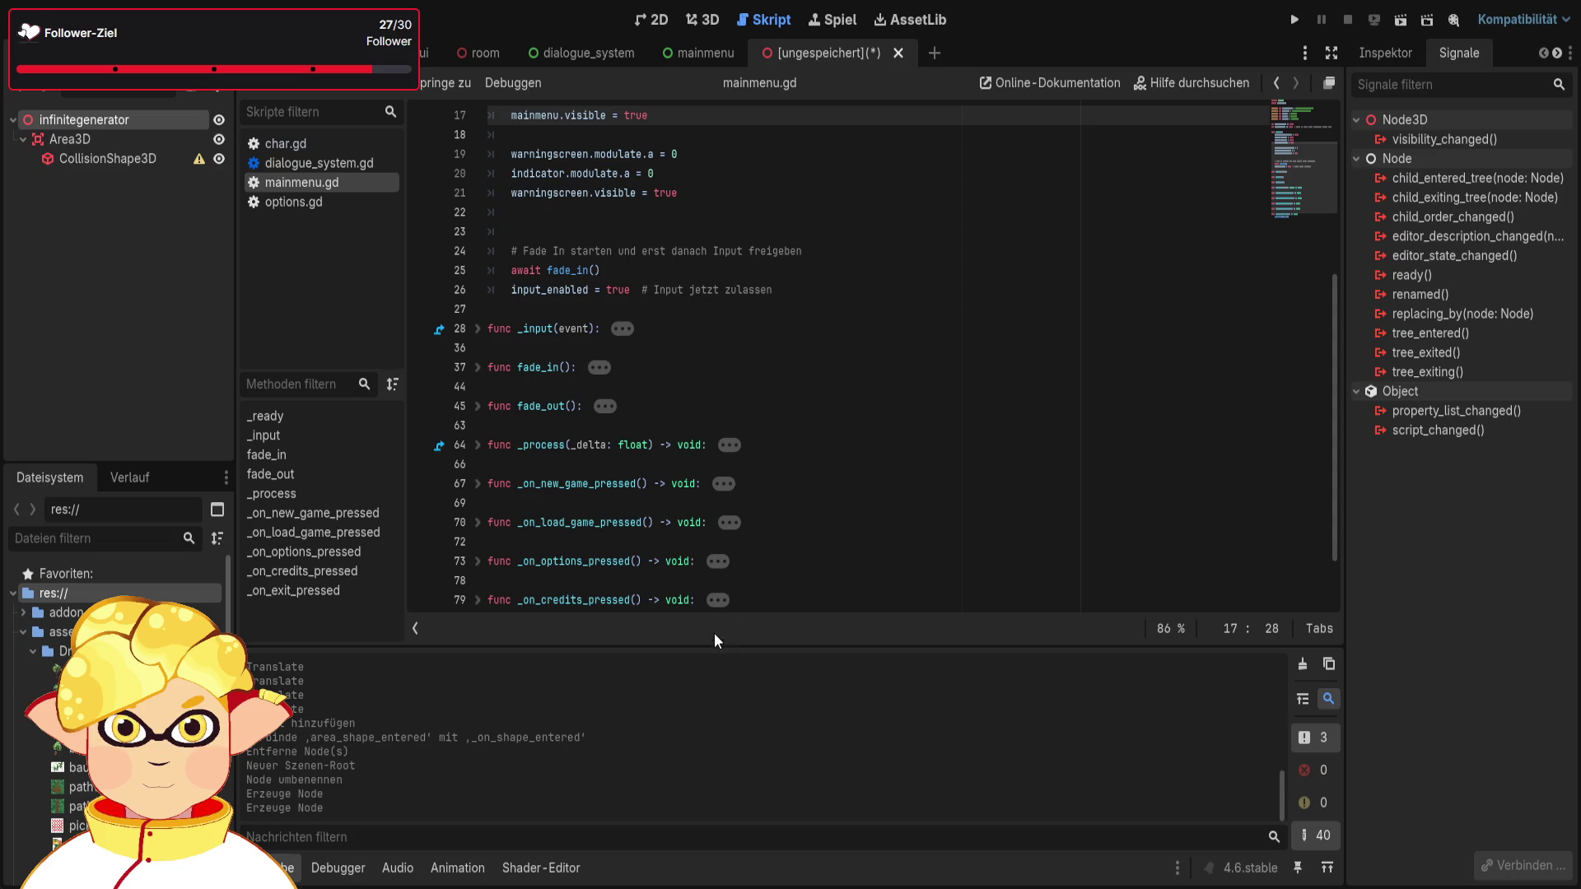
pyautogui.click(593, 136)
# Move infinitegenerator.gd from the root onto Area3D and change line 1 to extends Area3D.
pyautogui.click(196, 92)
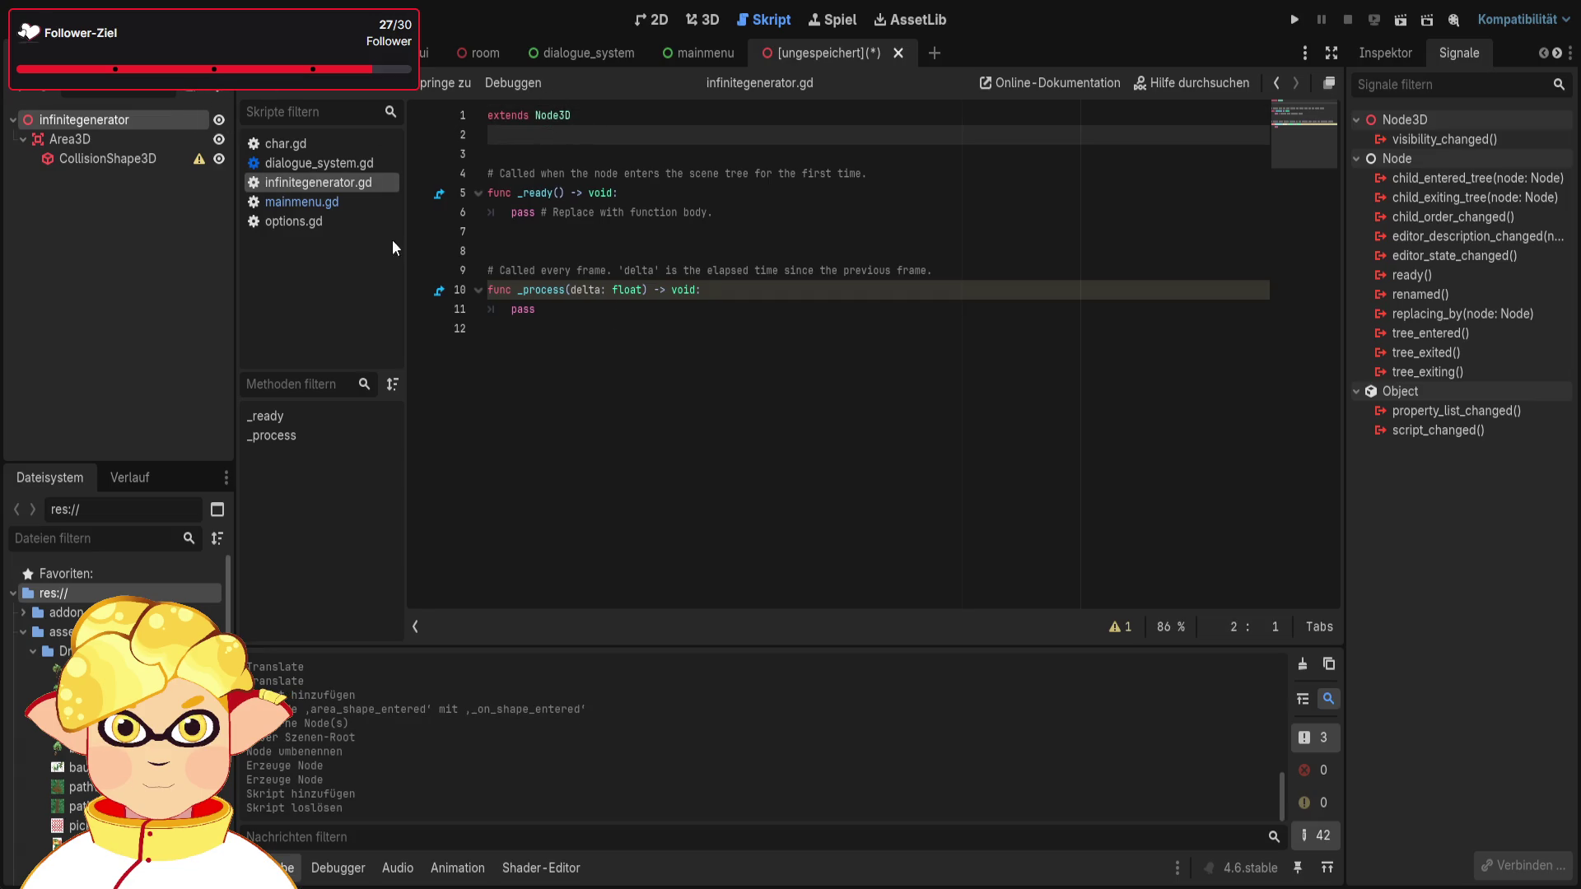
pyautogui.click(168, 140)
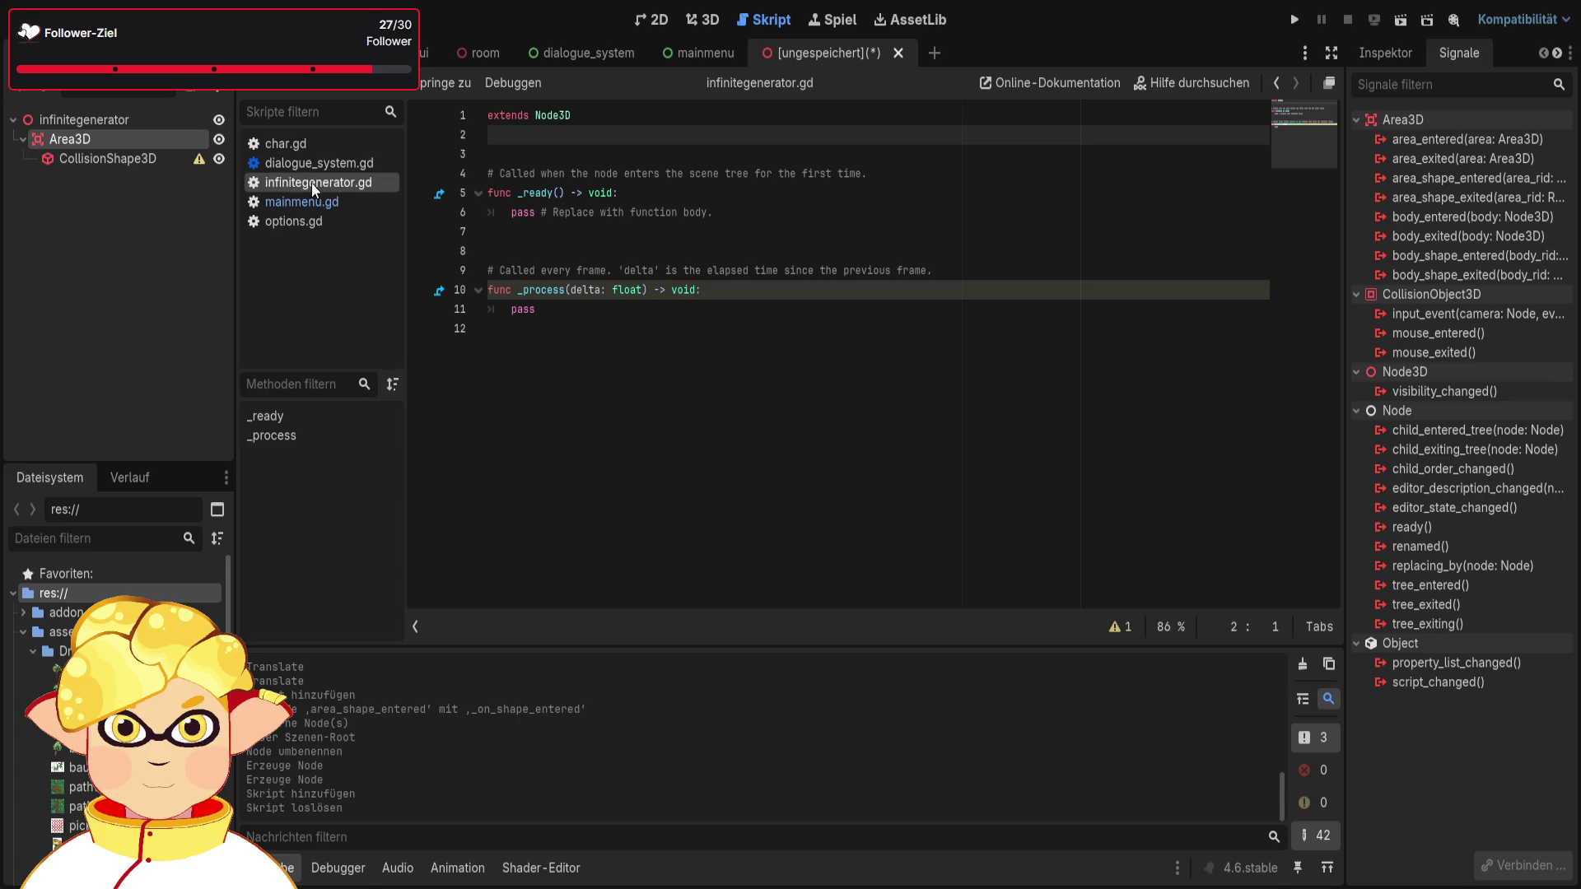
pyautogui.moveTo(312, 181); pyautogui.dragTo(148, 138)
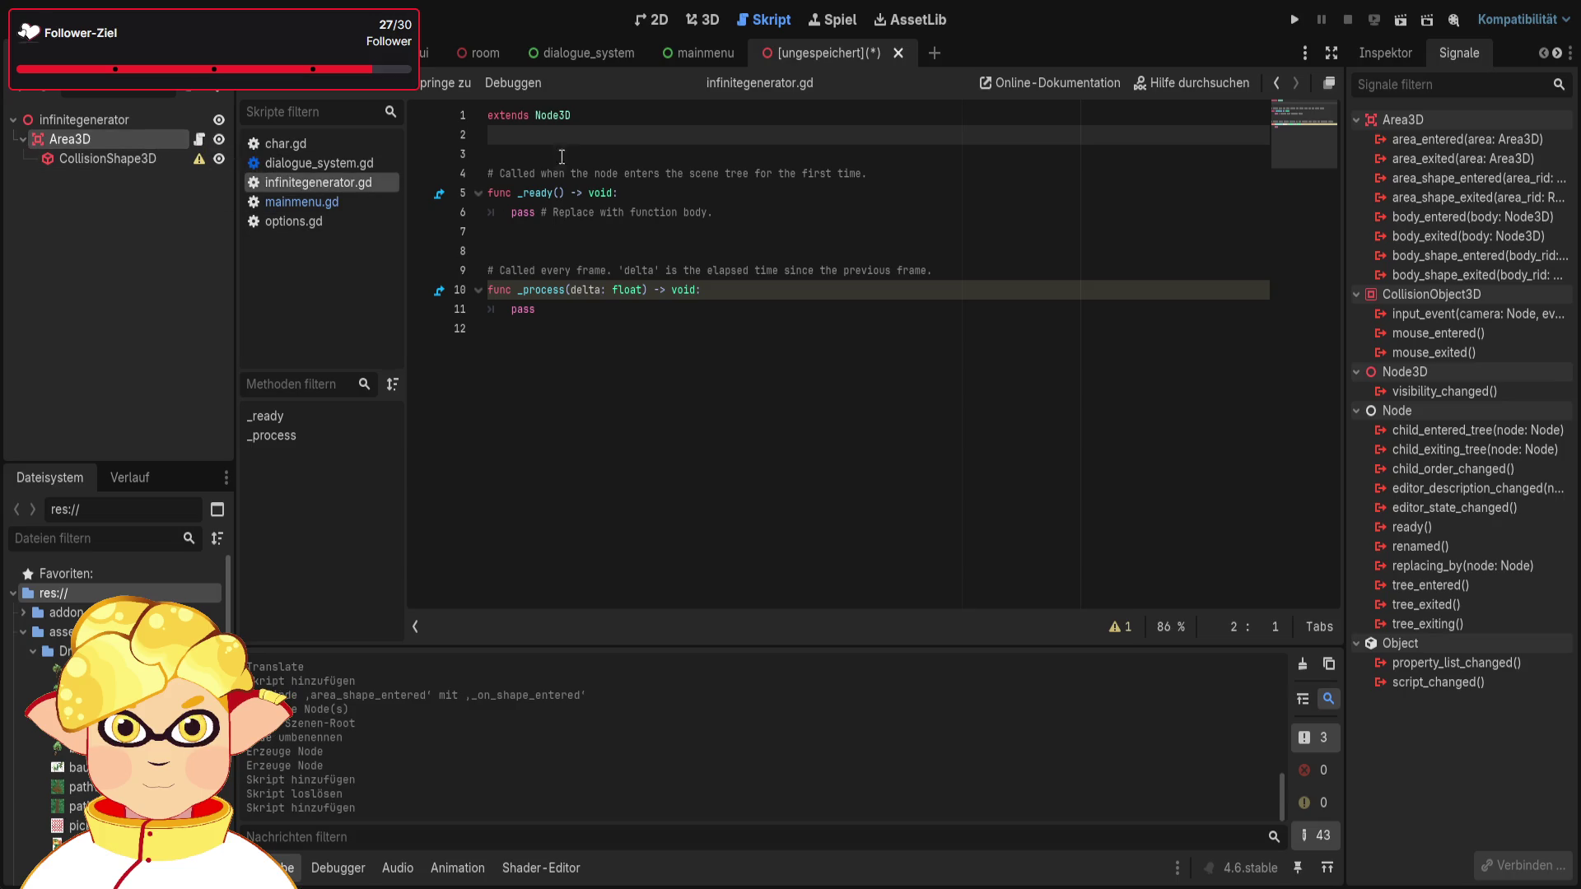
pyautogui.moveTo(570, 116); pyautogui.dragTo(534, 117)
pyautogui.write('Are')
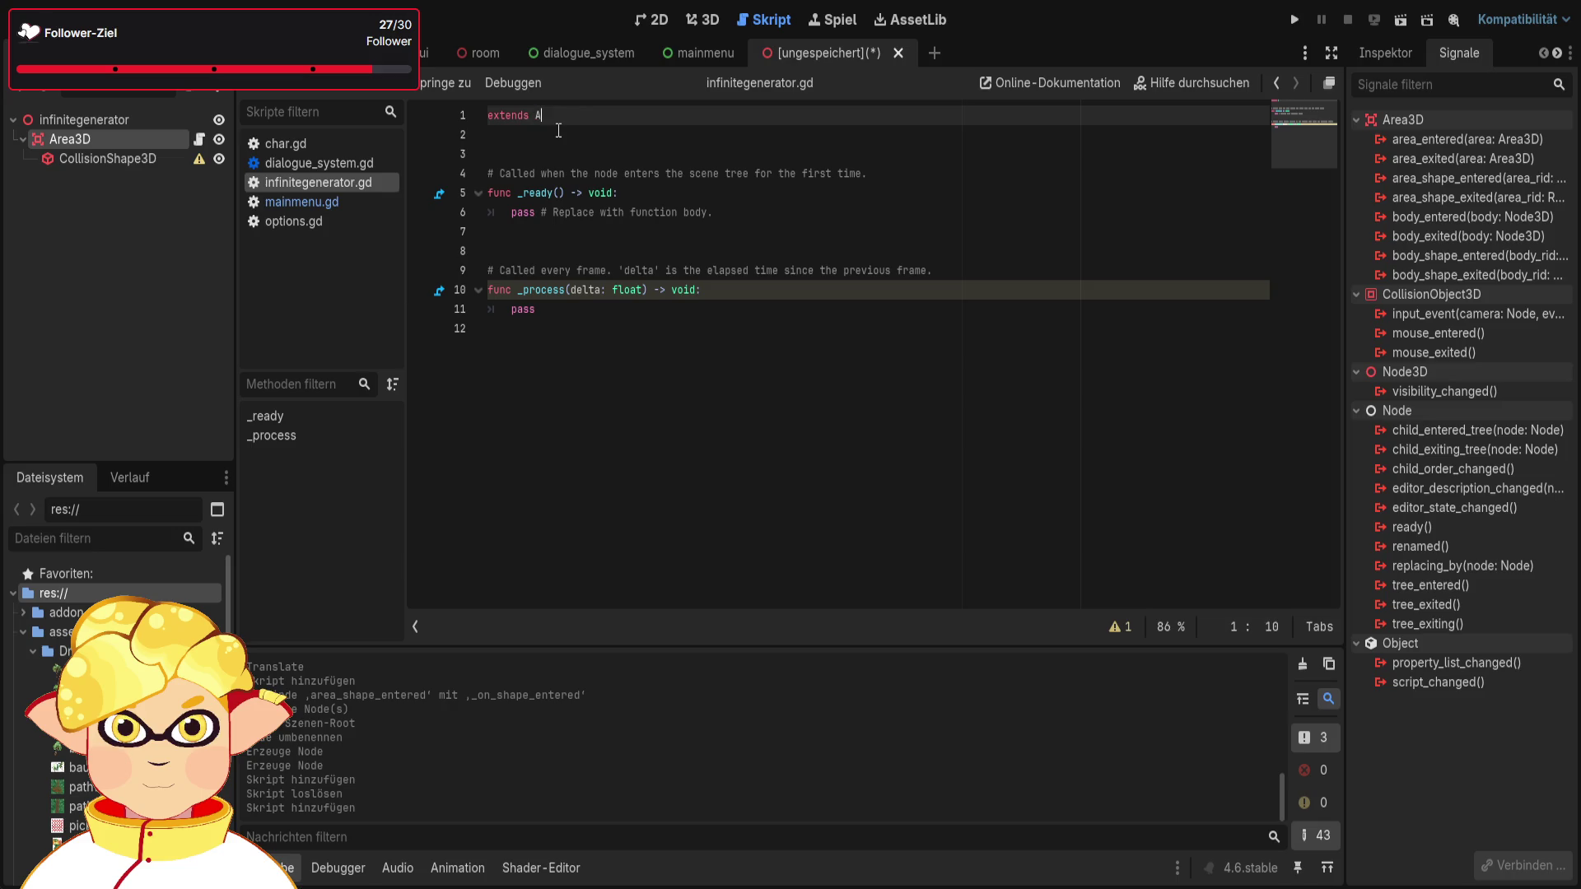
pyautogui.write('a')
pyautogui.press('Down')
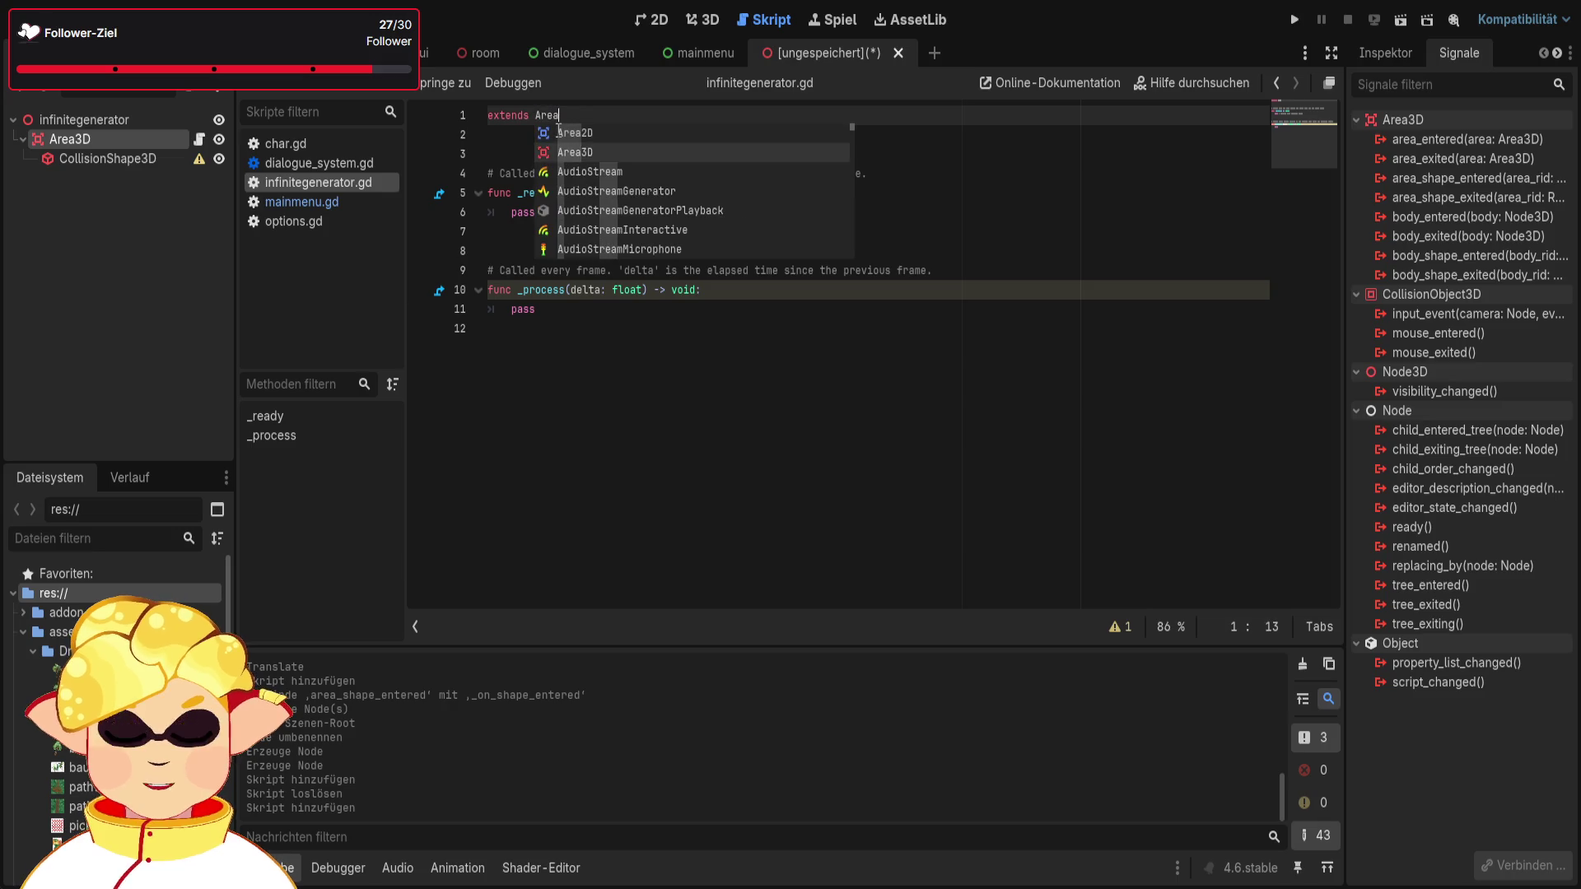
pyautogui.press('Return')
# Paste the exported terrain_scene, spawn_offset (Vector3.ZERO) and spawn_once (true) variables below extends.
pyautogui.click(653, 152)
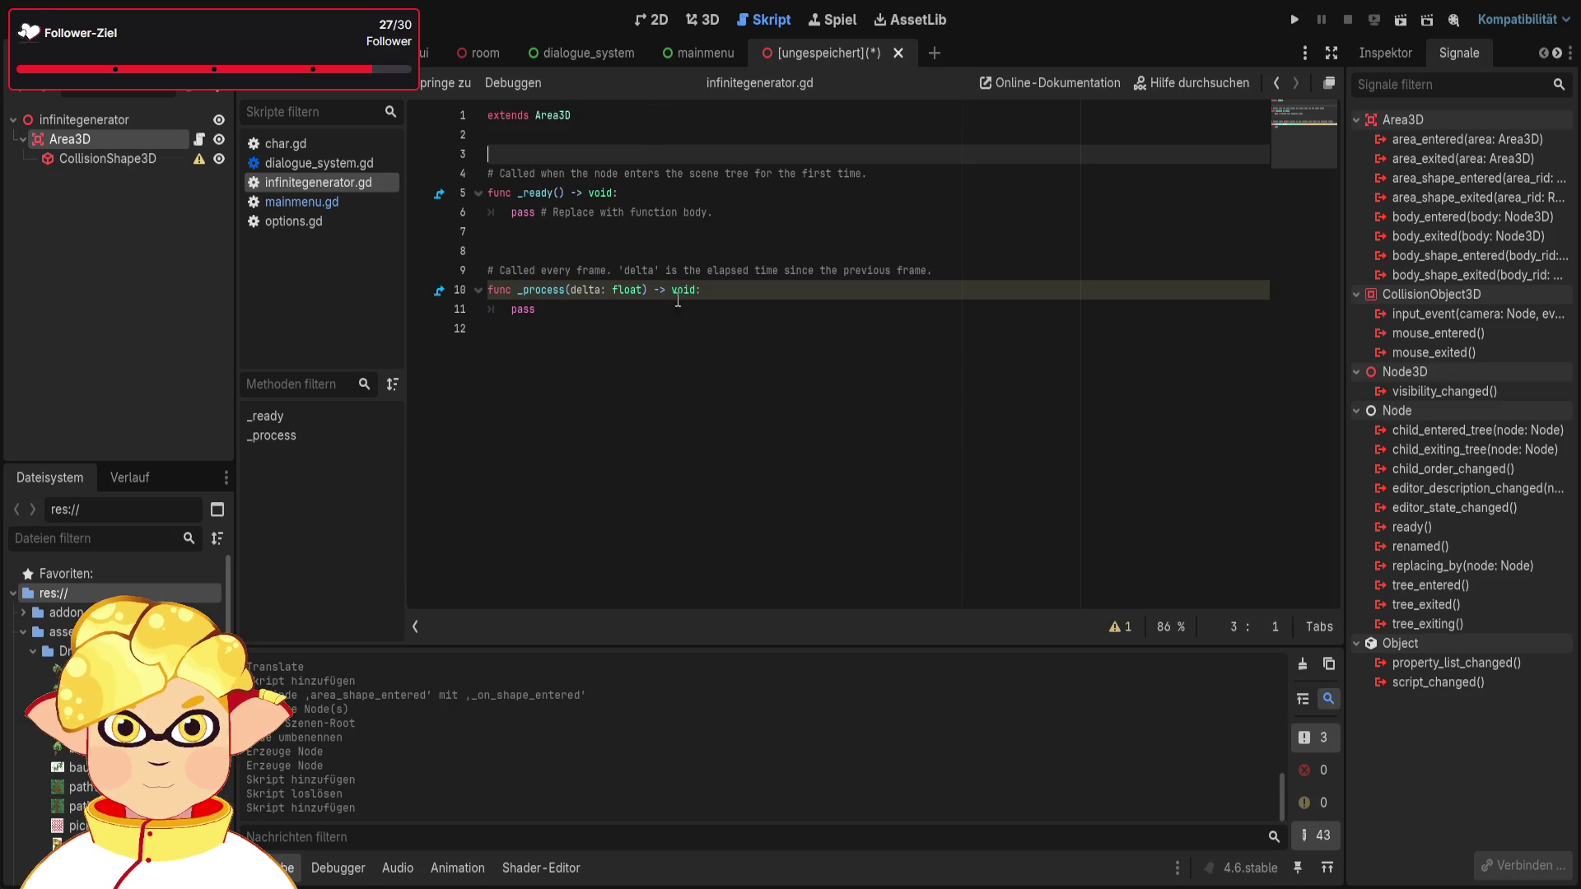
pyautogui.click(646, 354)
pyautogui.click(553, 159)
pyautogui.press('Return')
pyautogui.write('@export var terrain_scene: PackedScene @export var spawn_offset: Vector3 = Vector3.ZERO @export var spawn_once: bool = true')
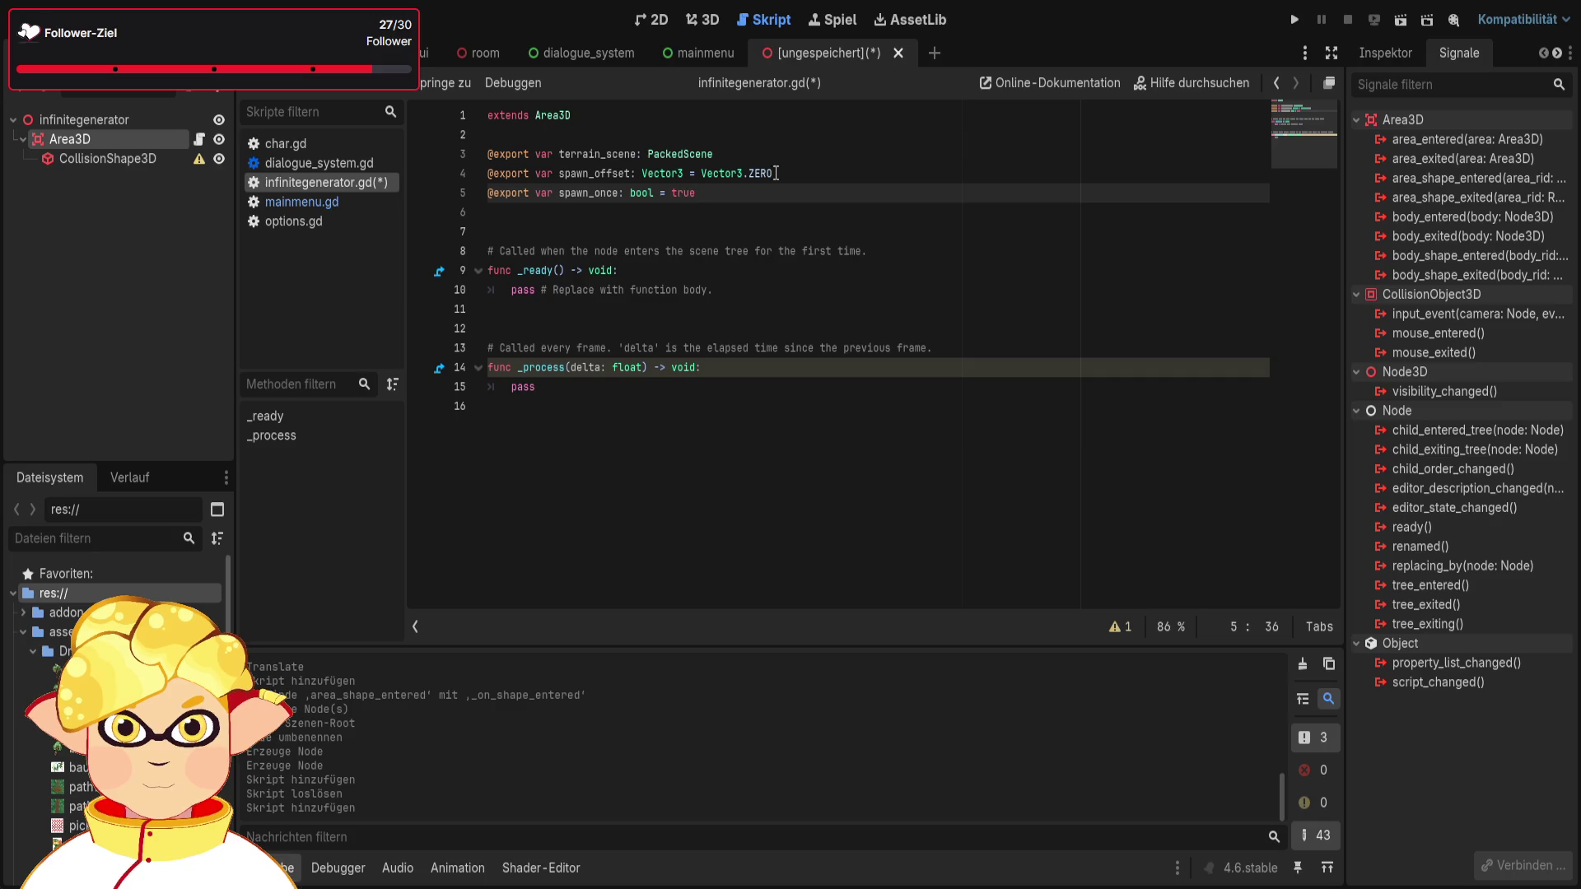
pyautogui.click(761, 154)
pyautogui.click(783, 174)
pyautogui.click(812, 213)
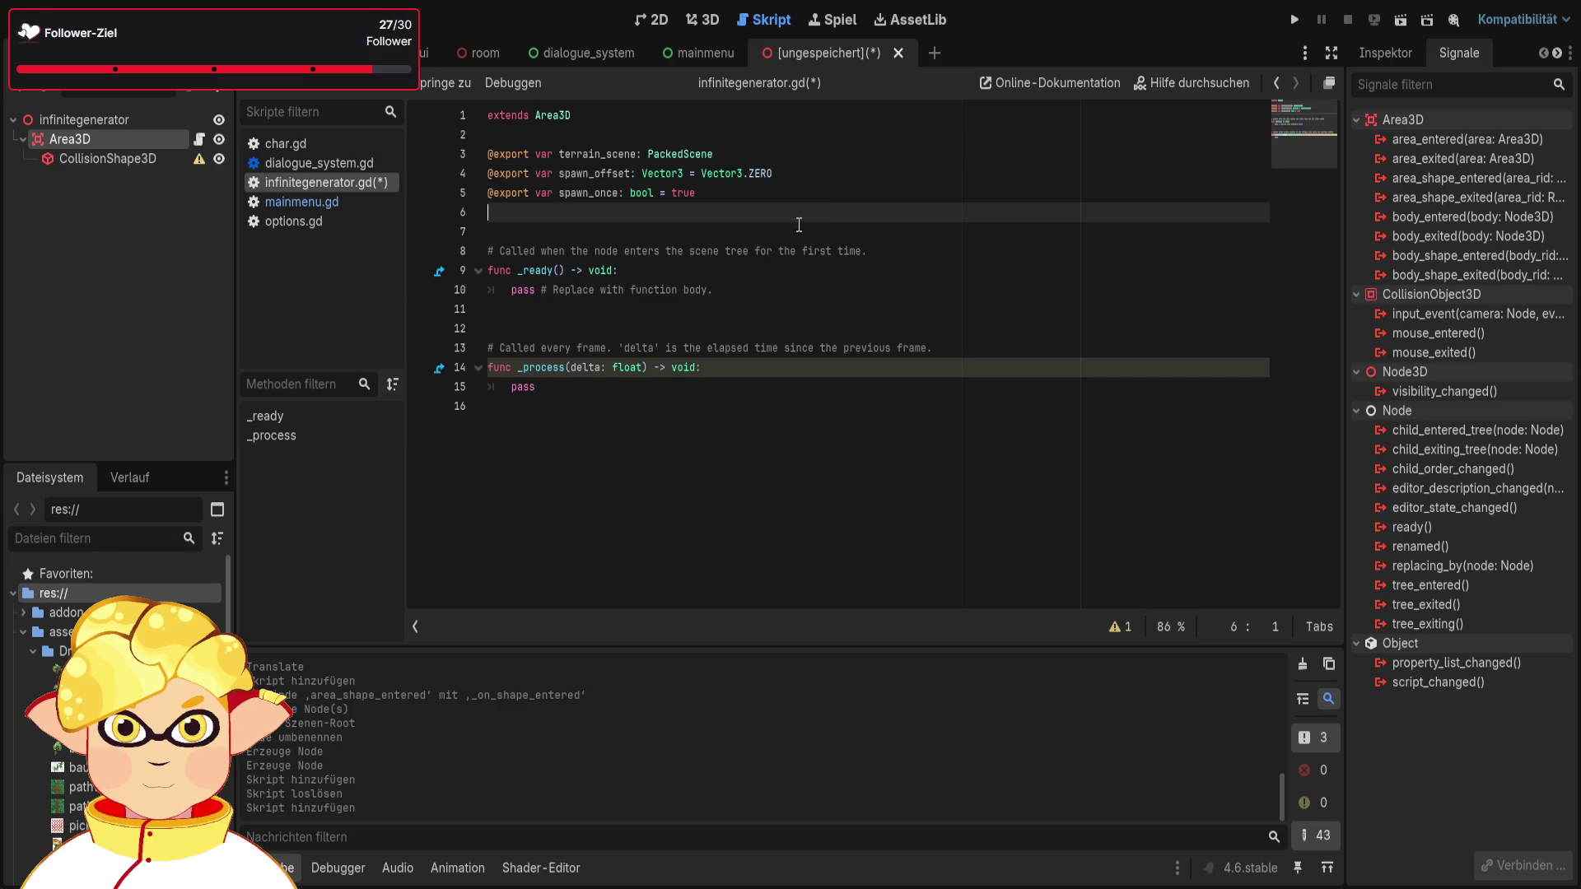
pyautogui.click(761, 230)
pyautogui.press('BackSpace')
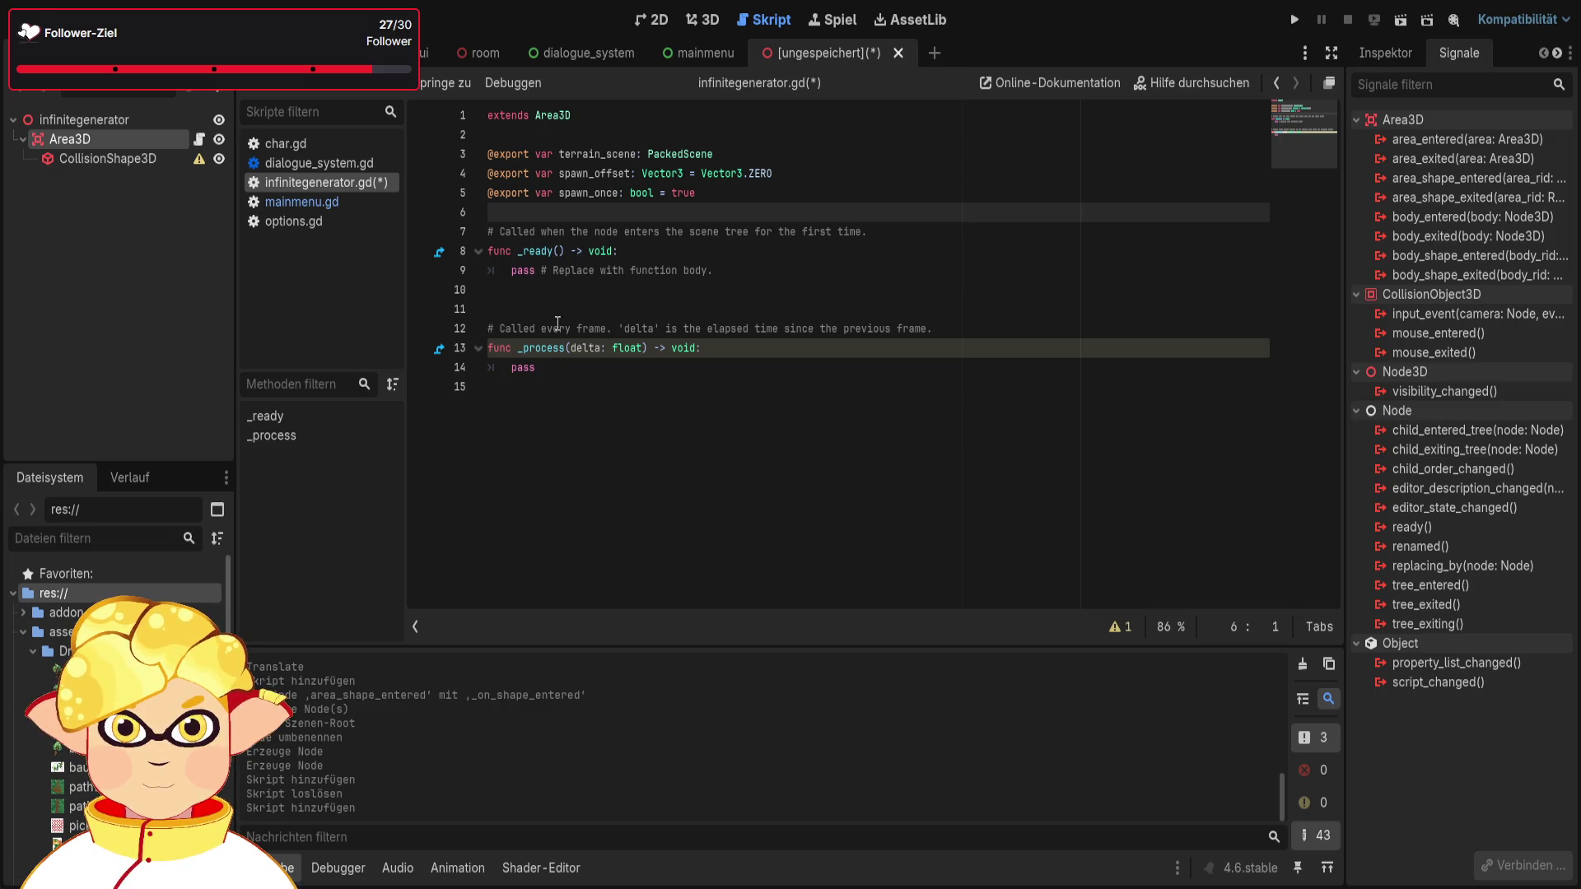
pyautogui.press('Return')
pyautogui.press('Return')
pyautogui.click(620, 236)
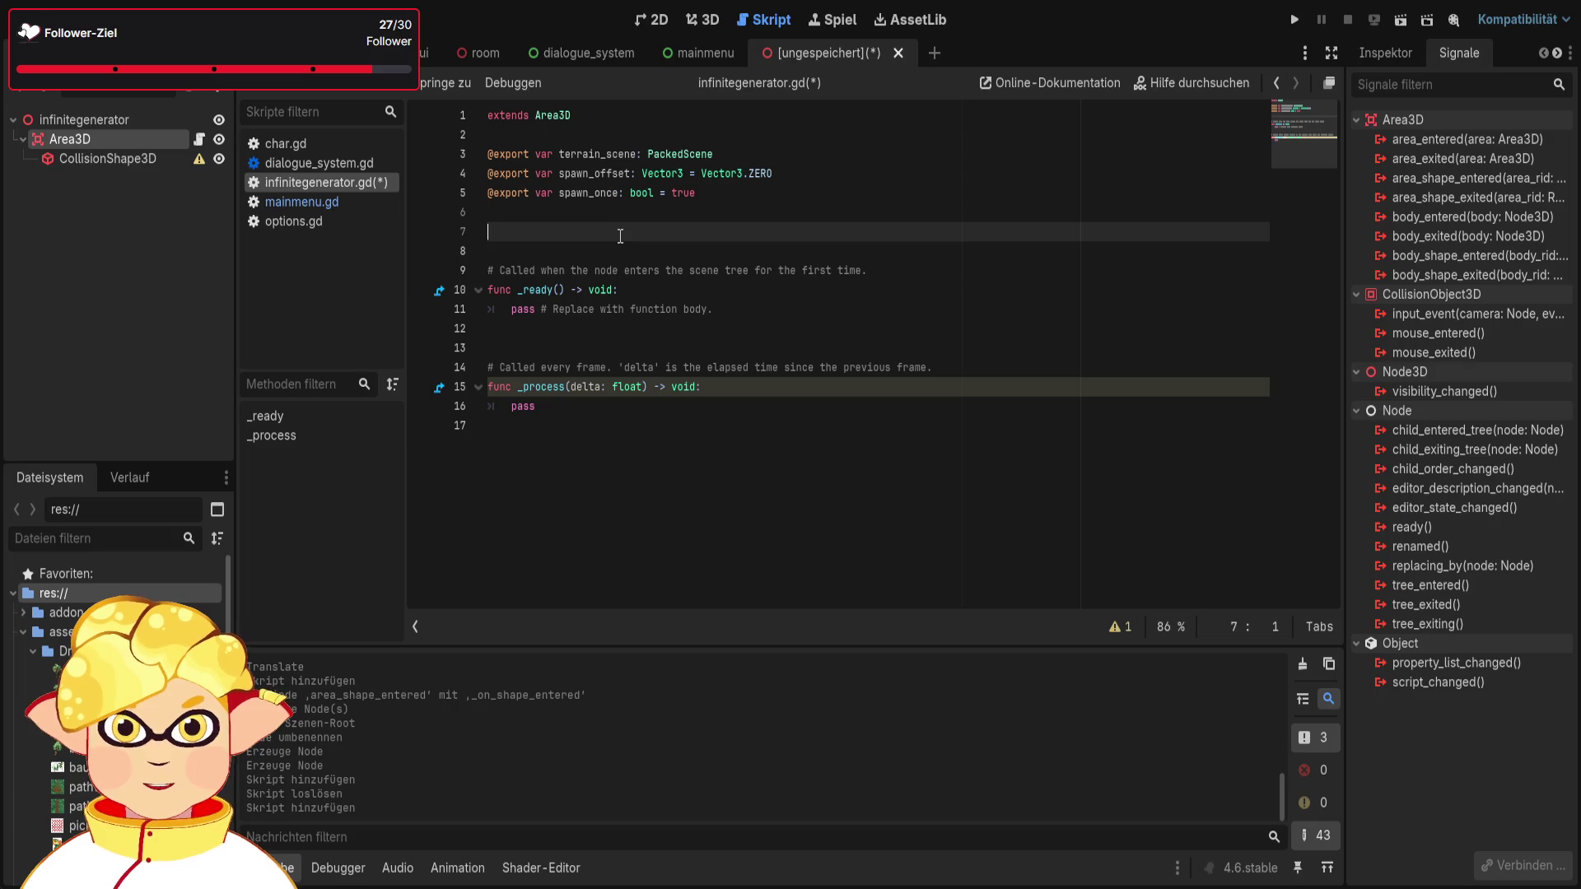
pyautogui.write('@export ')
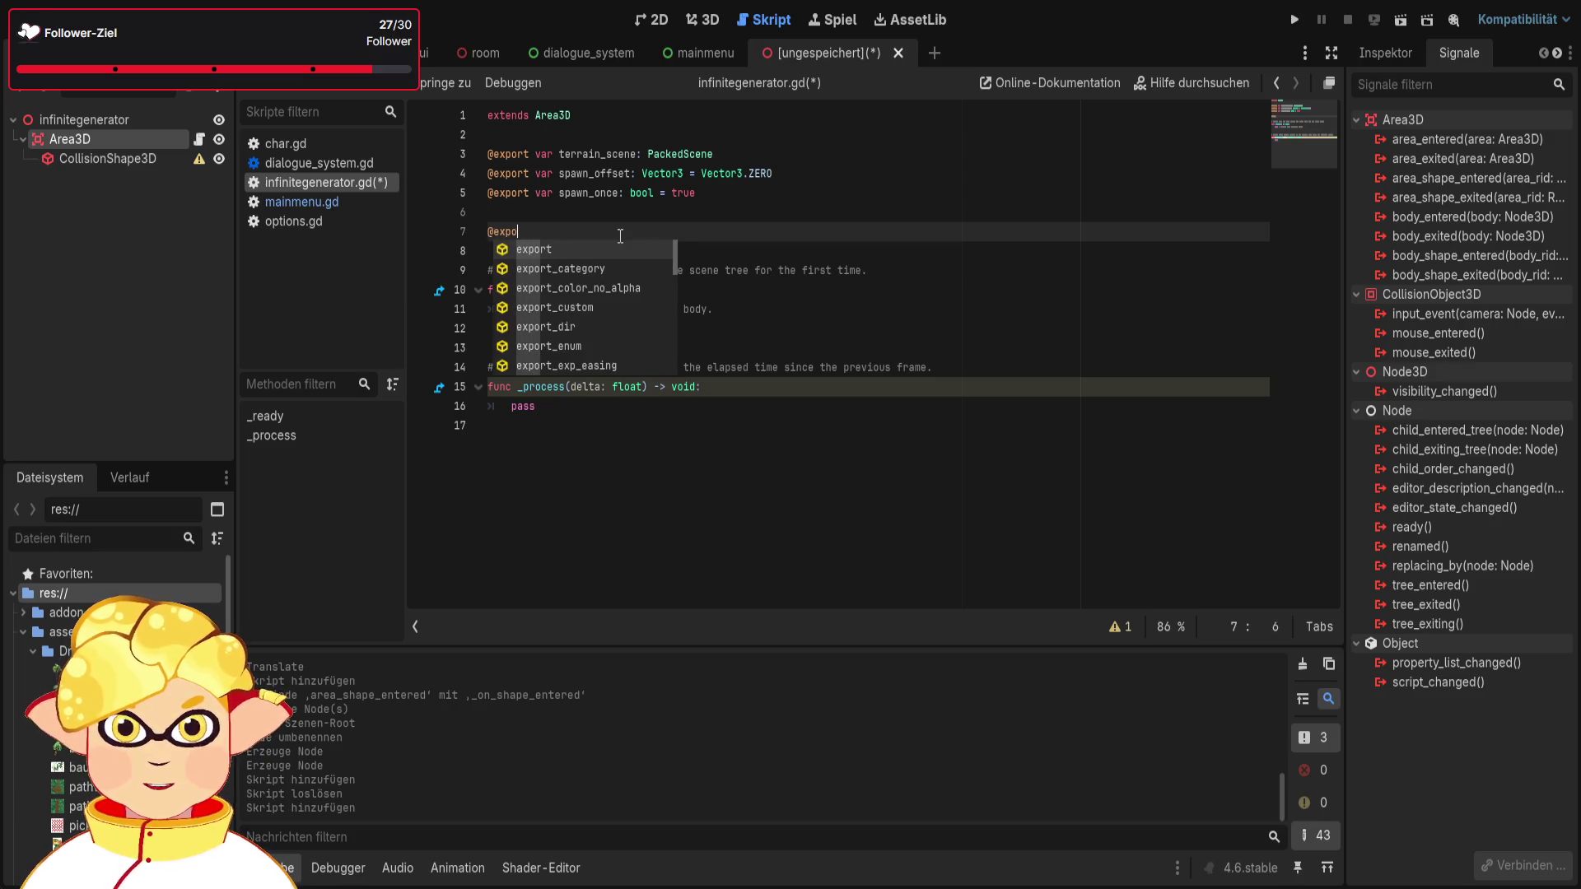
pyautogui.write('var ')
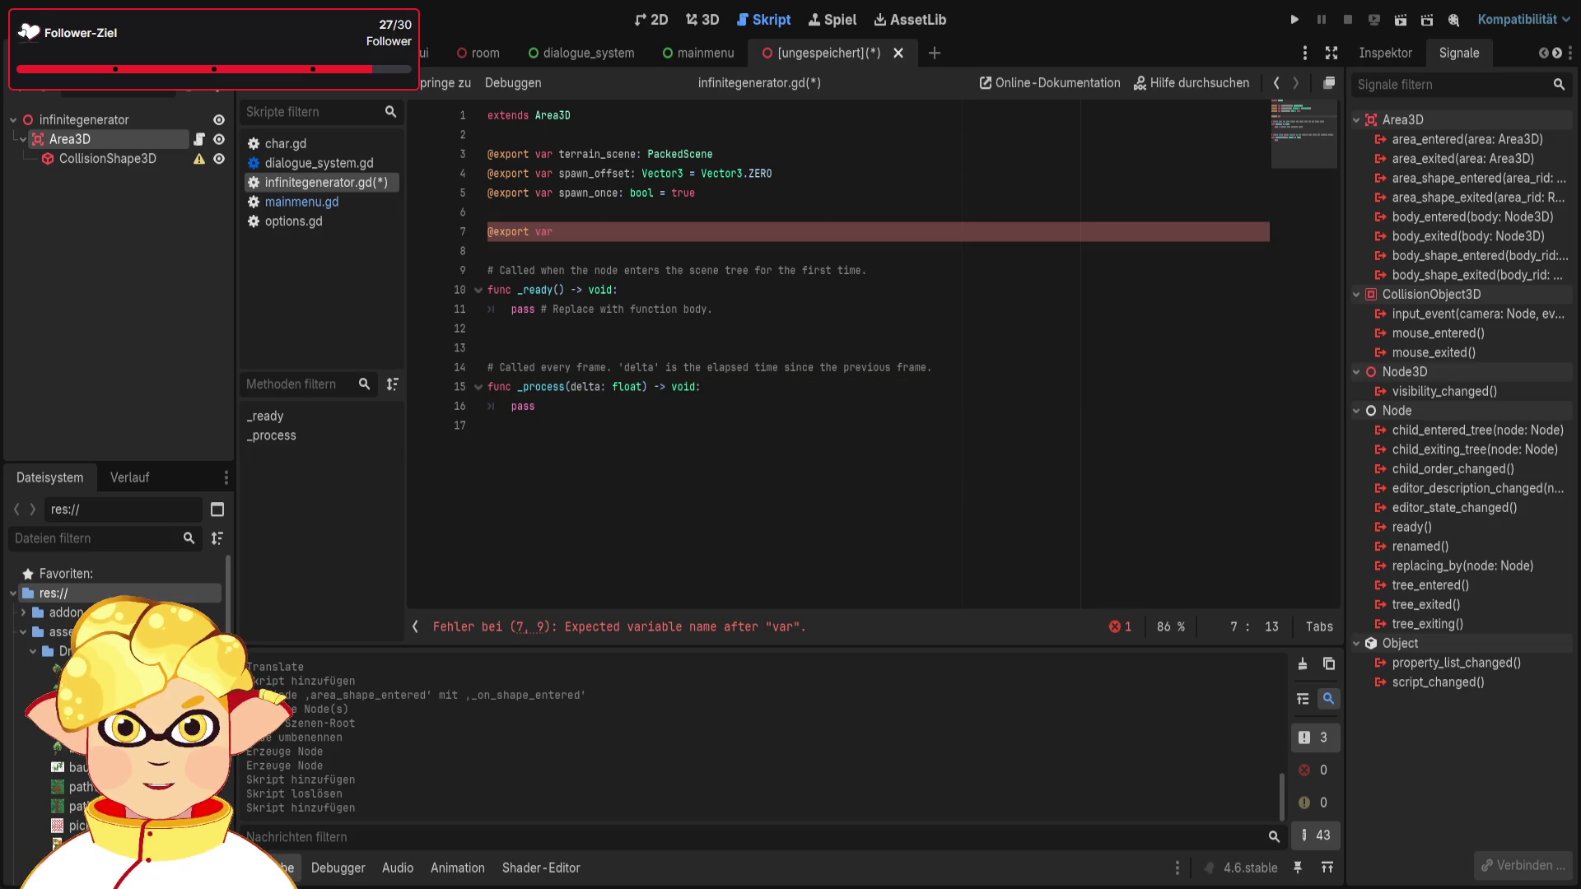
pyautogui.write('trigger_s')
pyautogui.write('ize')
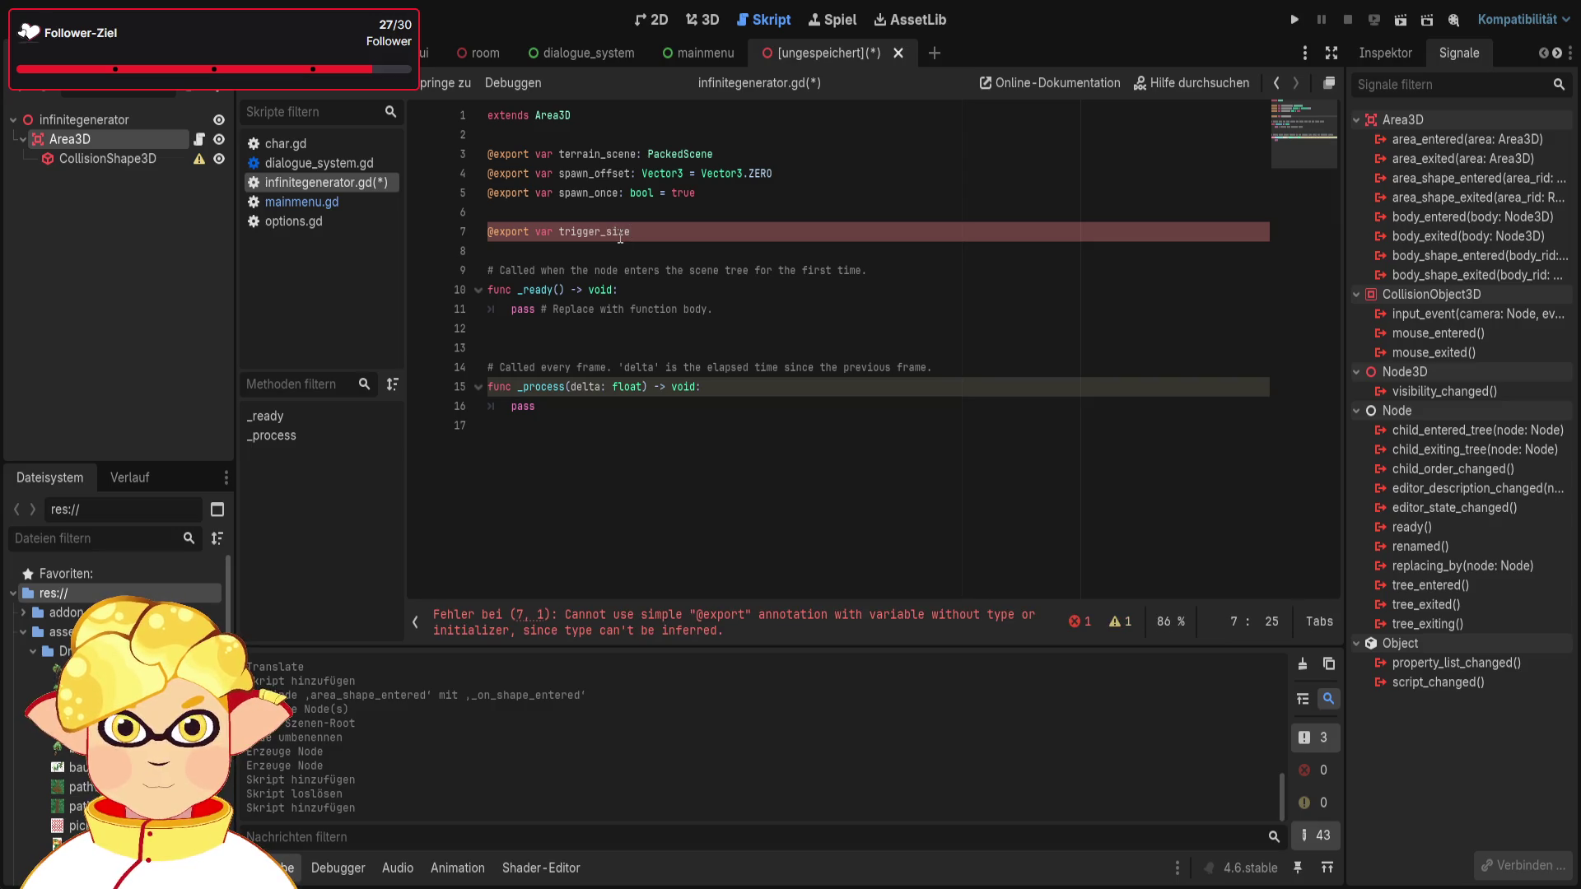
pyautogui.write(':')
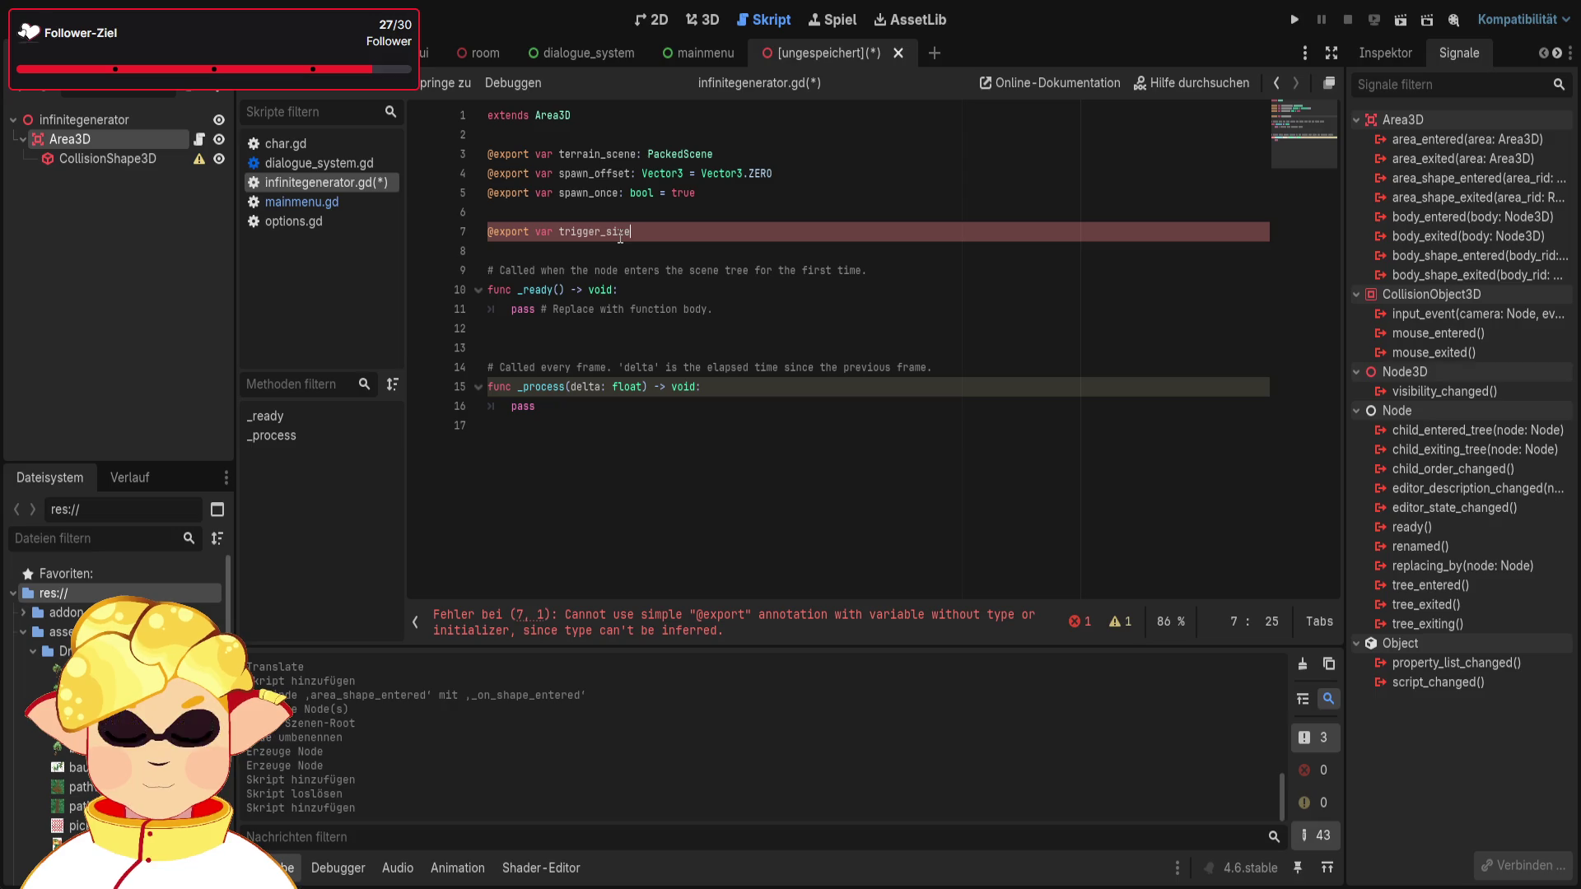
pyautogui.write(' Vecx')
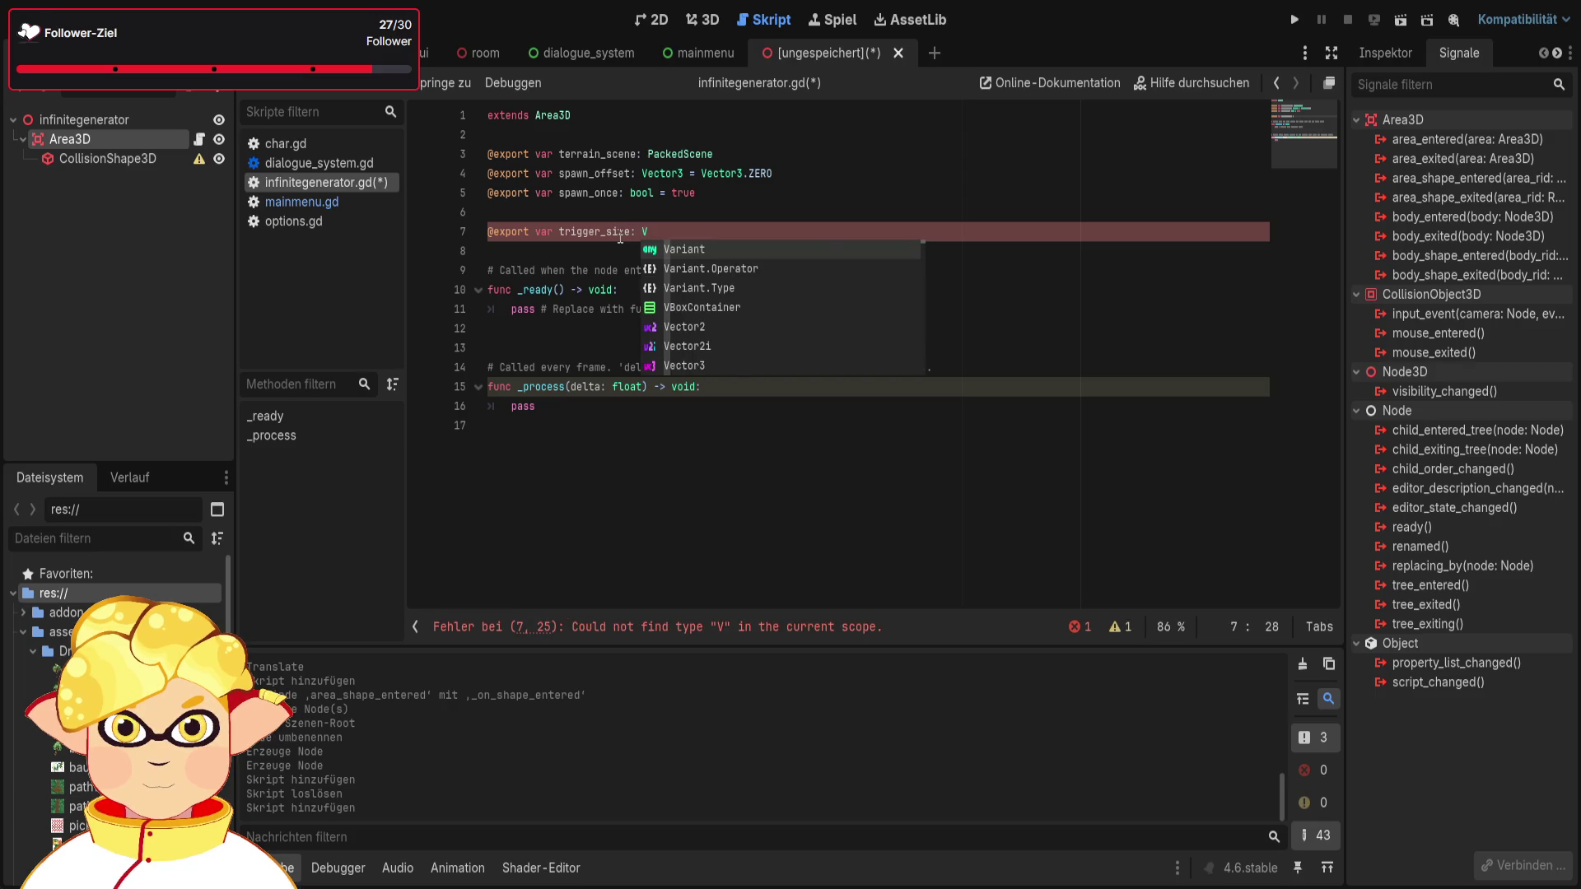
pyautogui.press('BackSpace')
pyautogui.write('to')
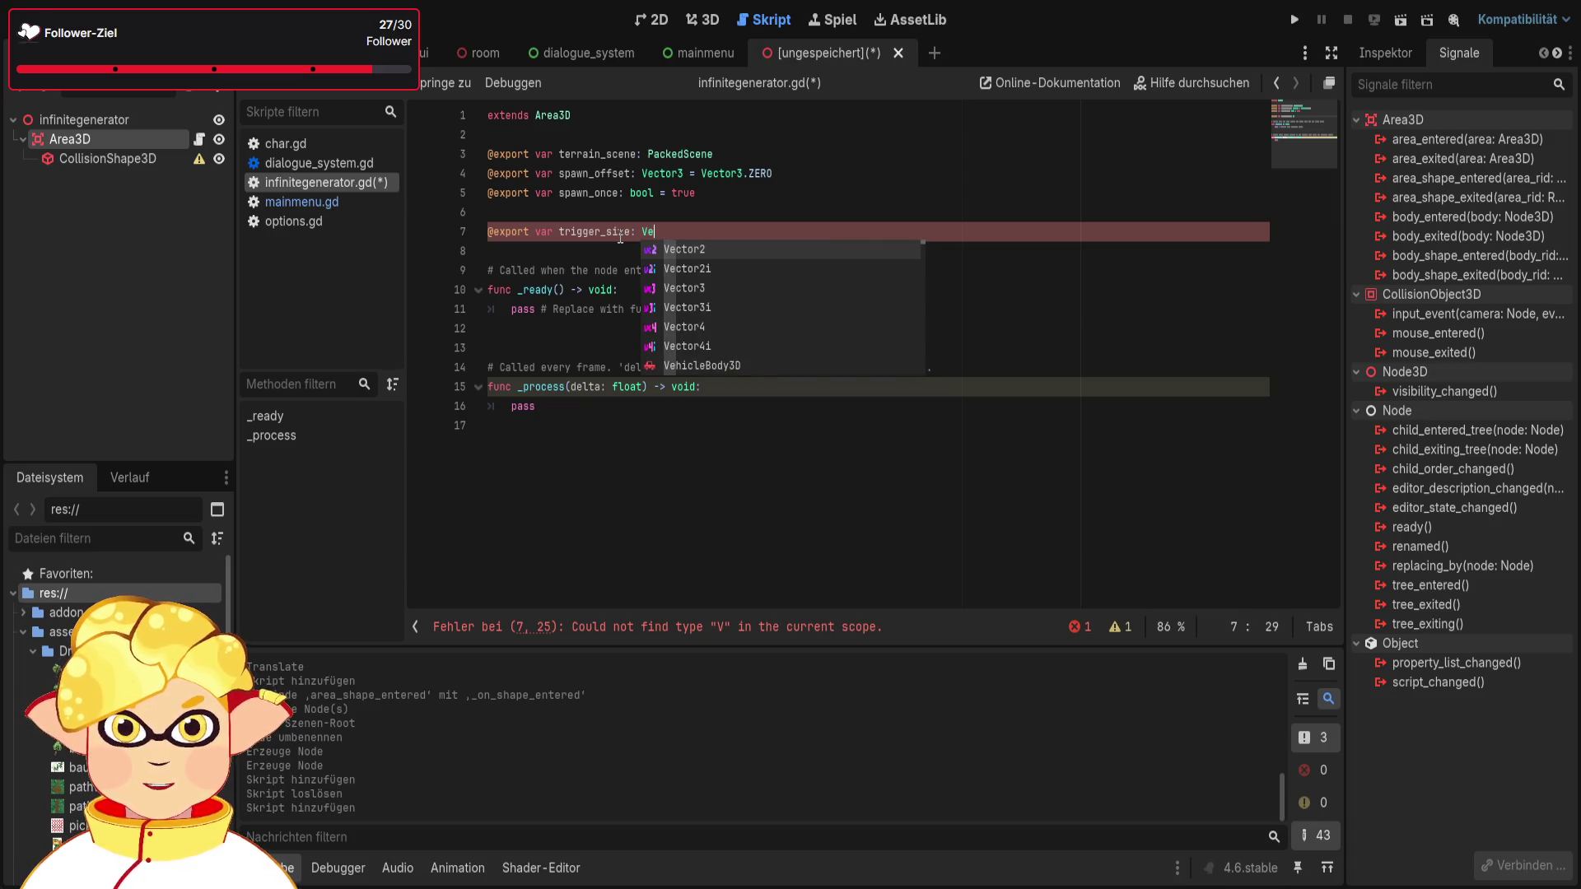
pyautogui.write('r3')
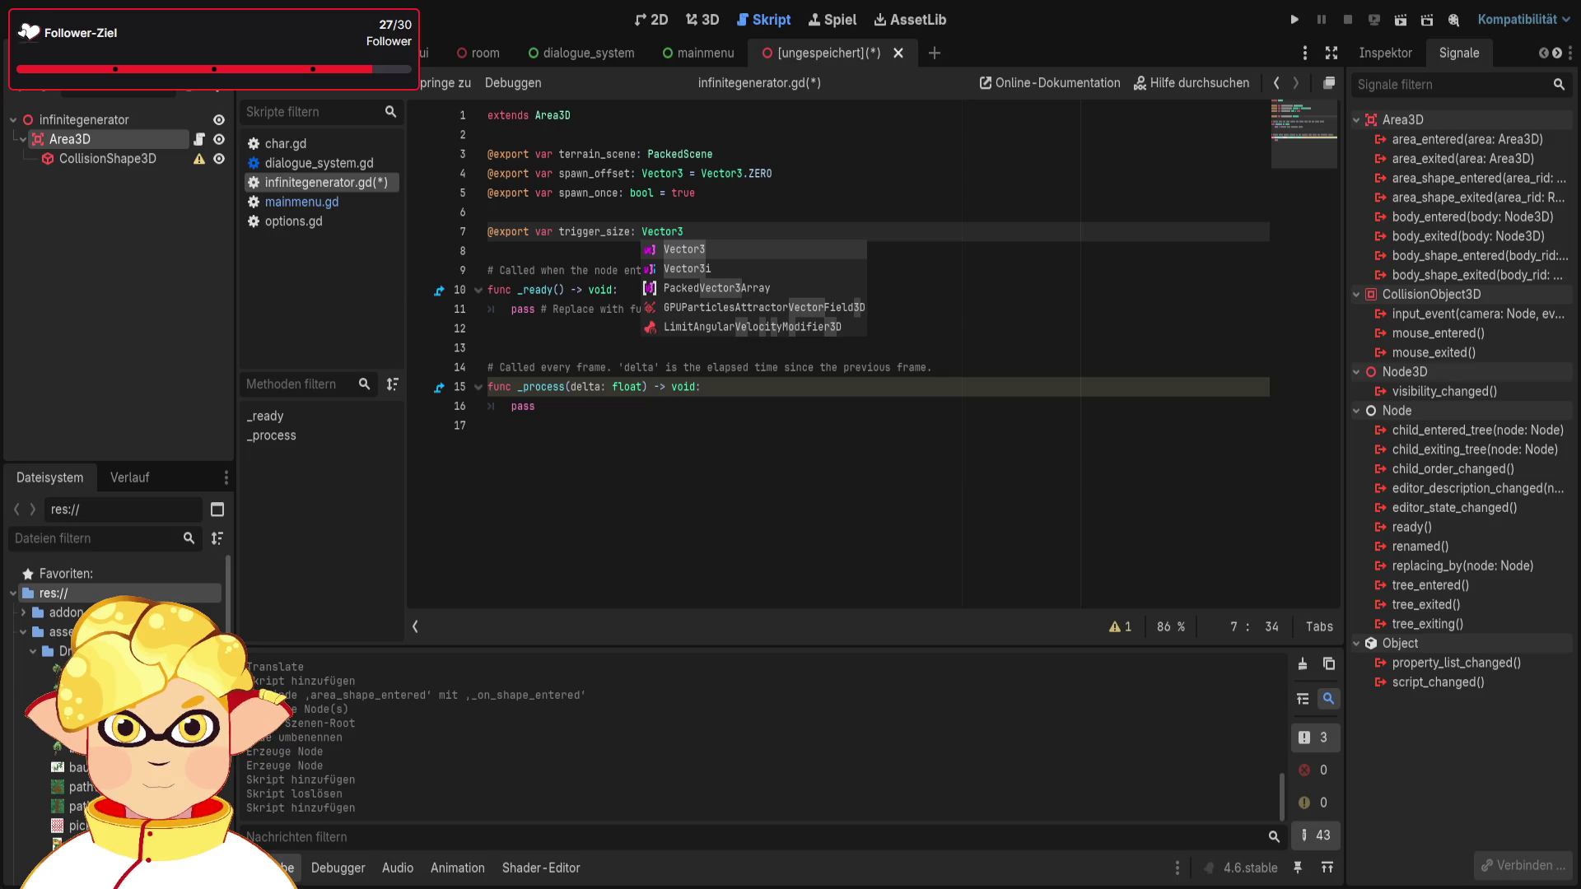
pyautogui.write('= Vec')
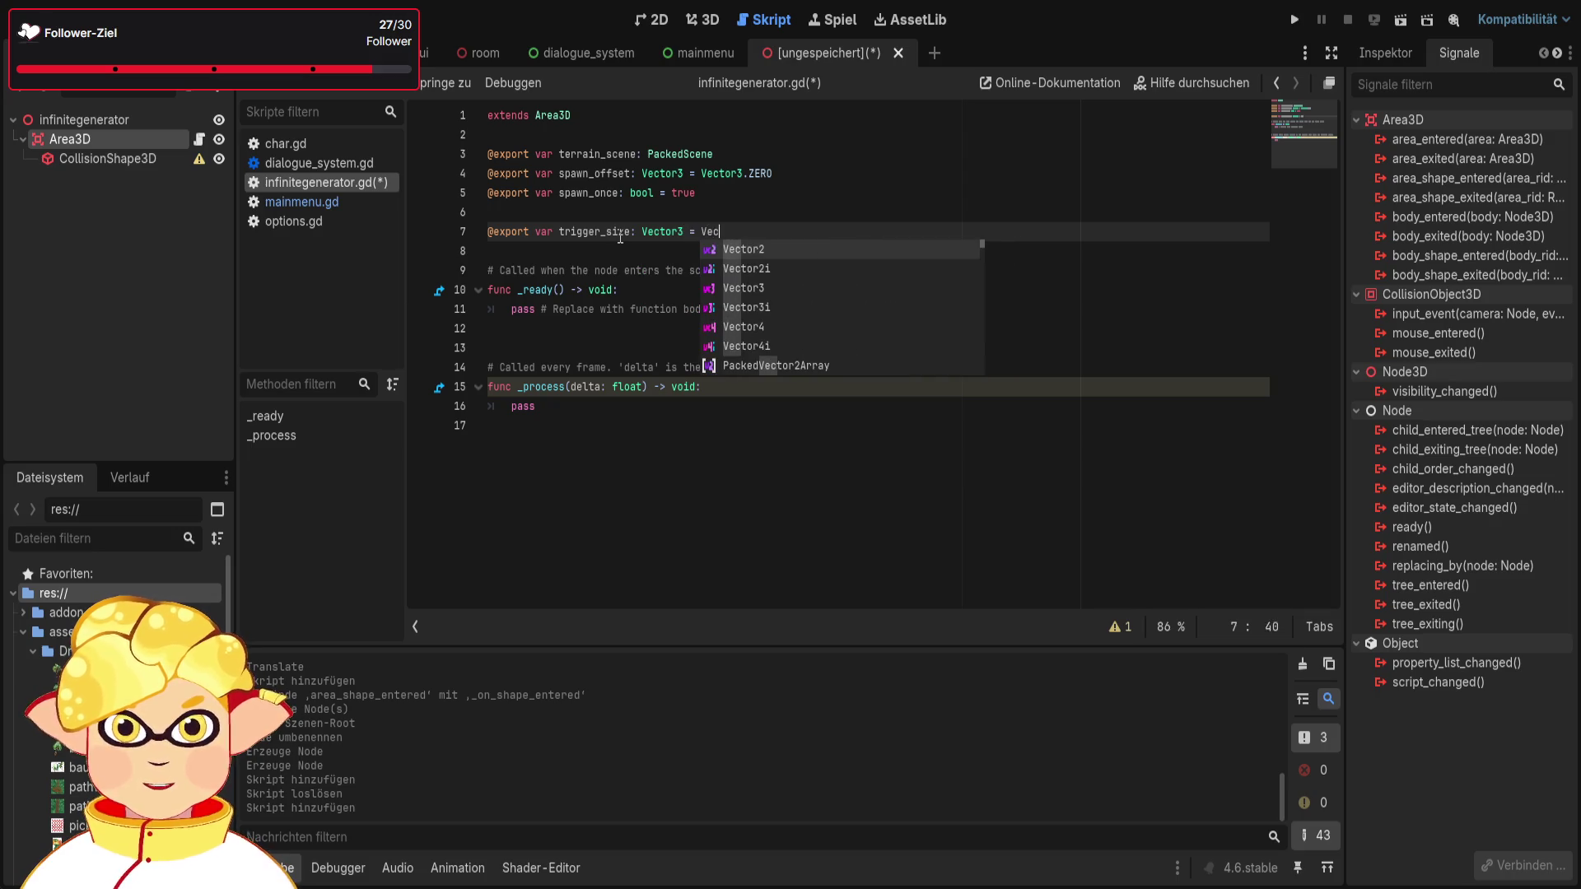
pyautogui.write('tor')
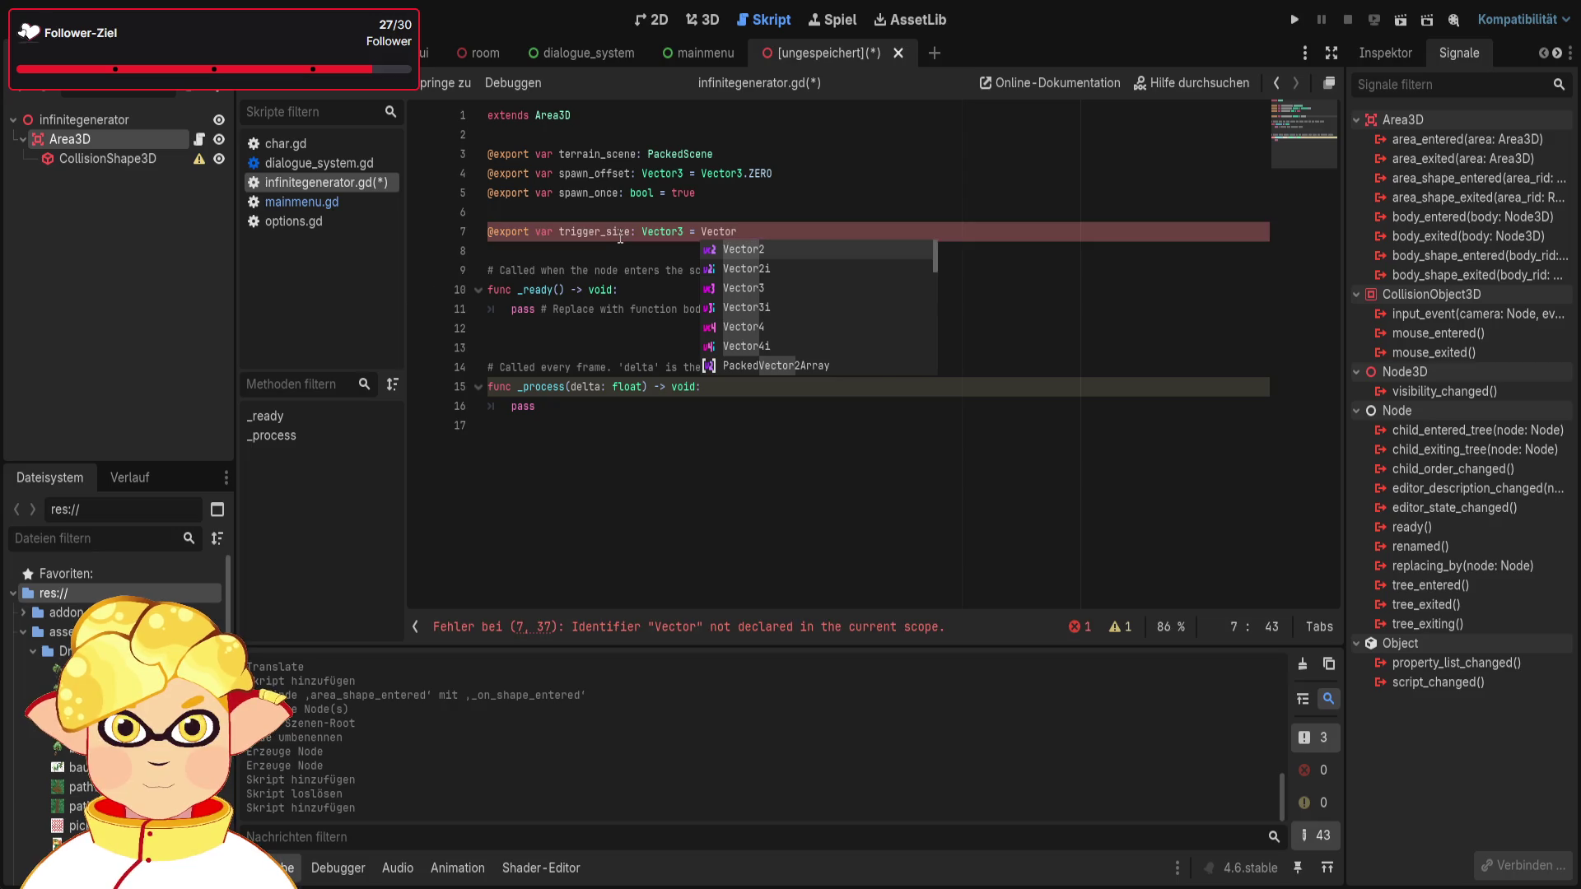
pyautogui.write('3')
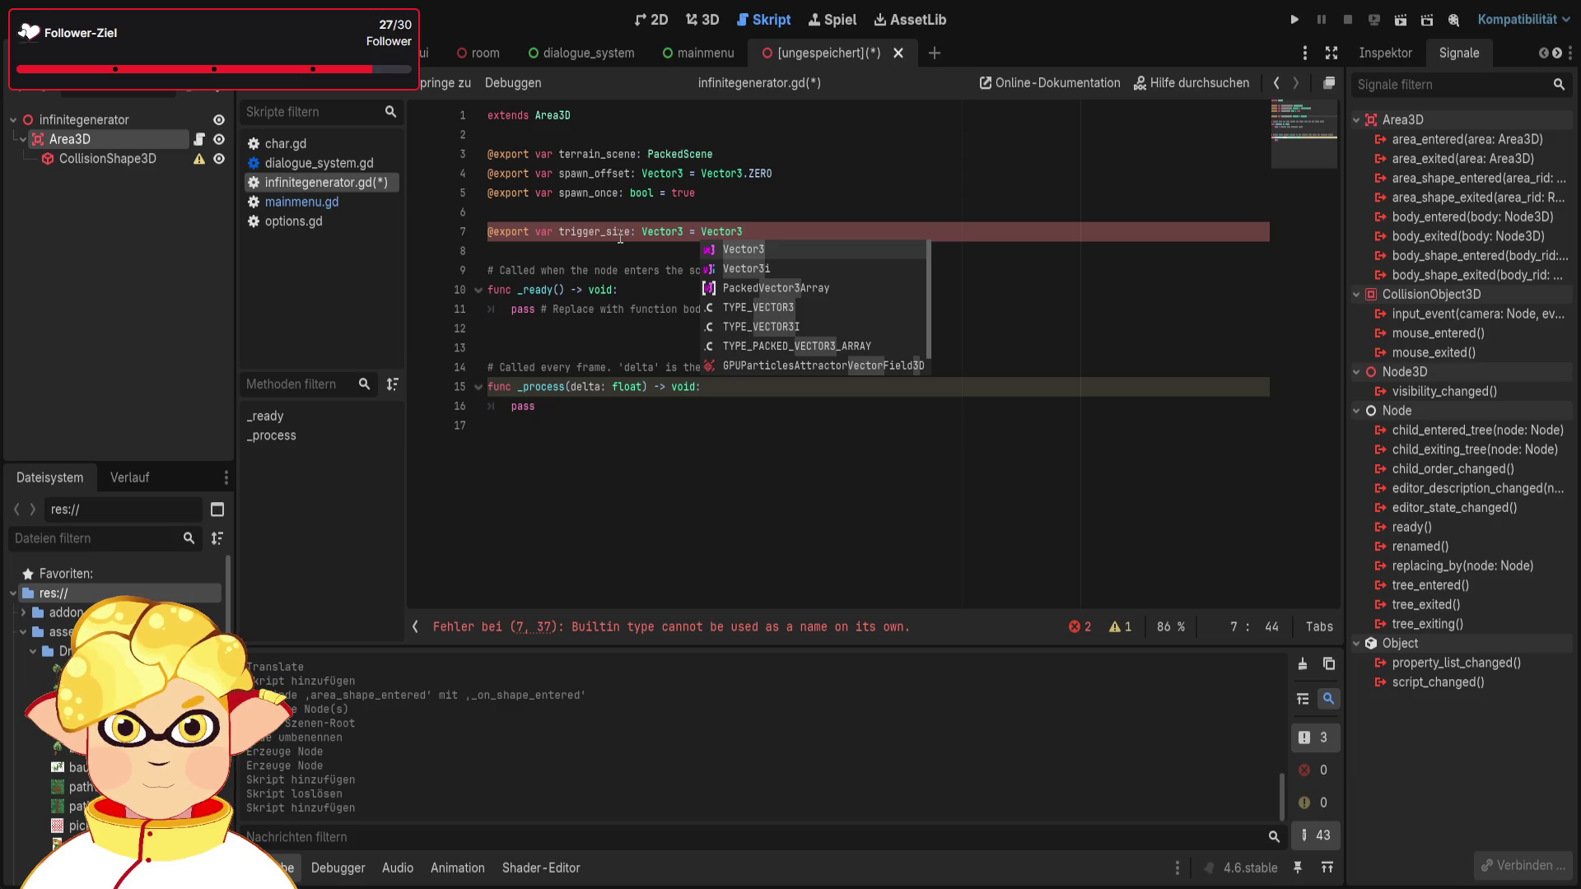
pyautogui.write('(0, ')
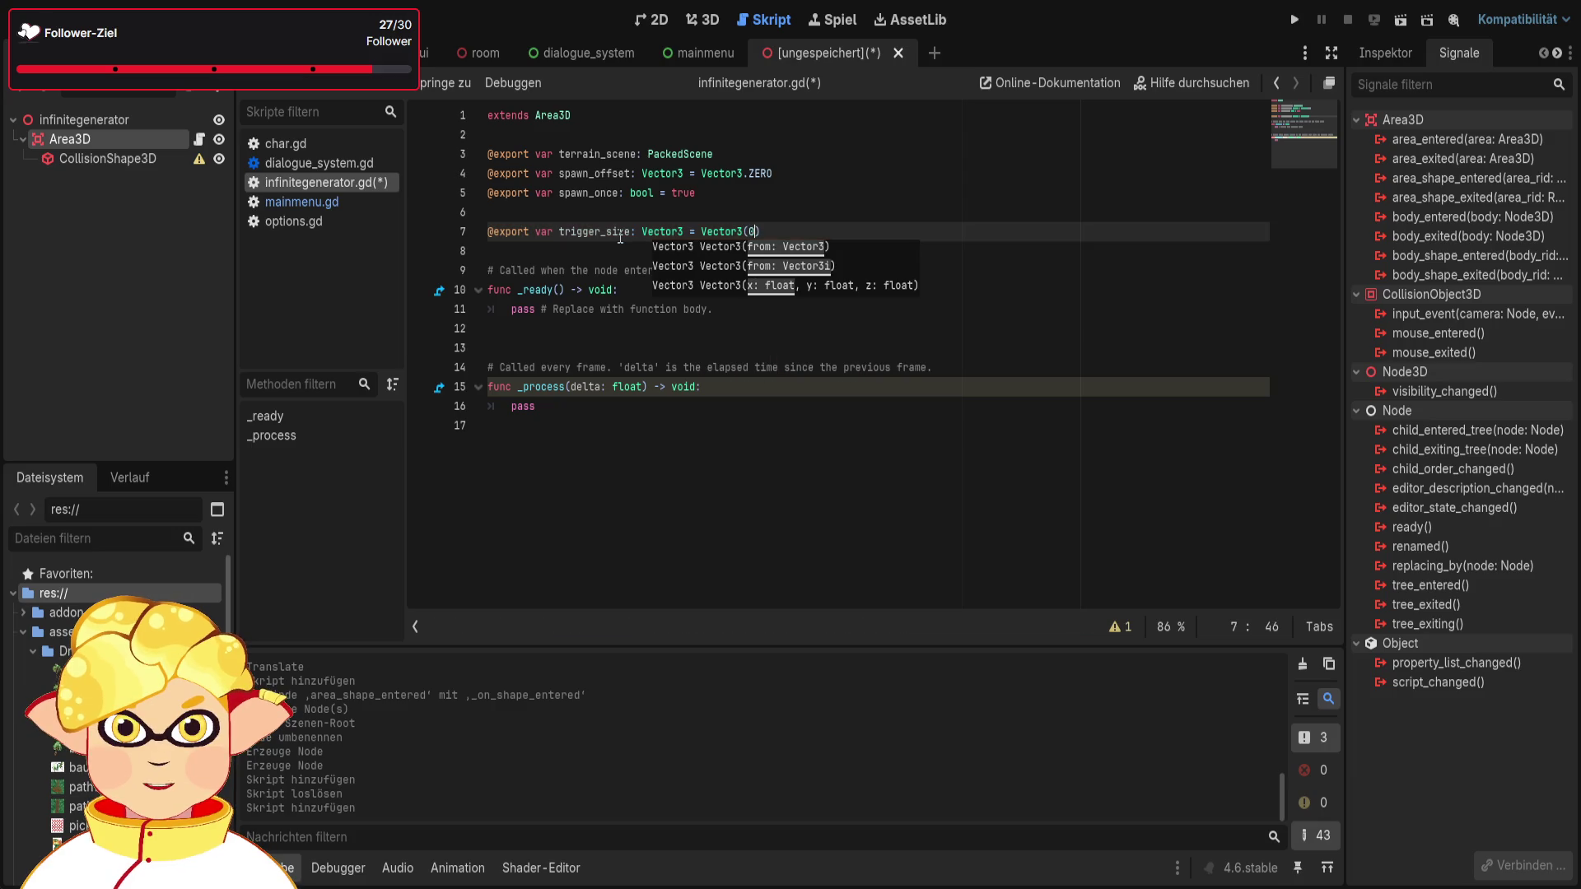
pyautogui.write('0, 0, ')
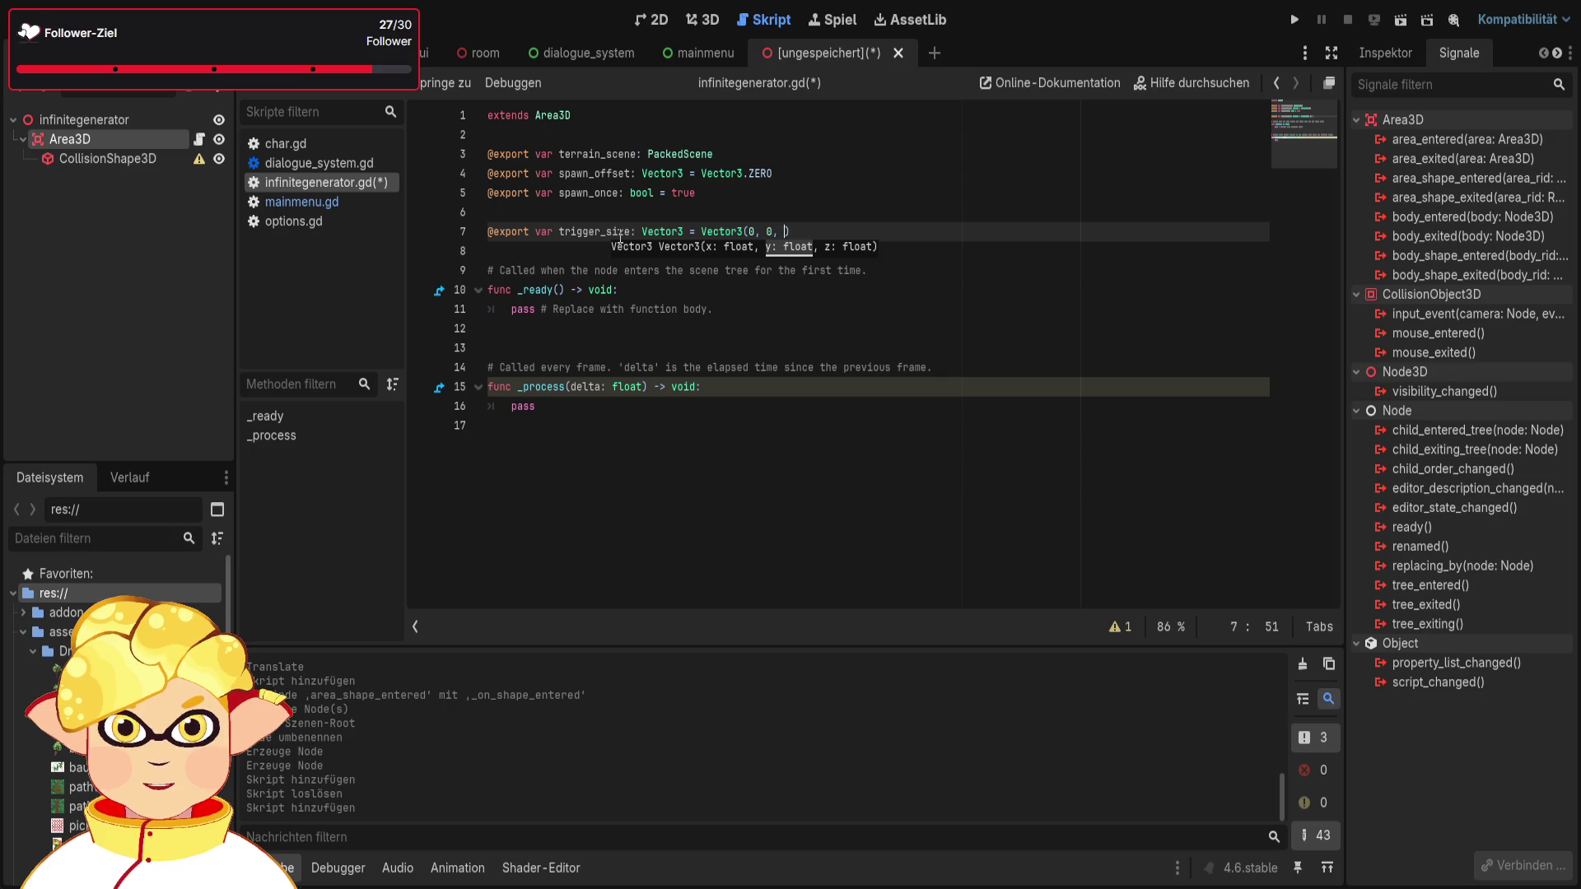
pyautogui.write(')')
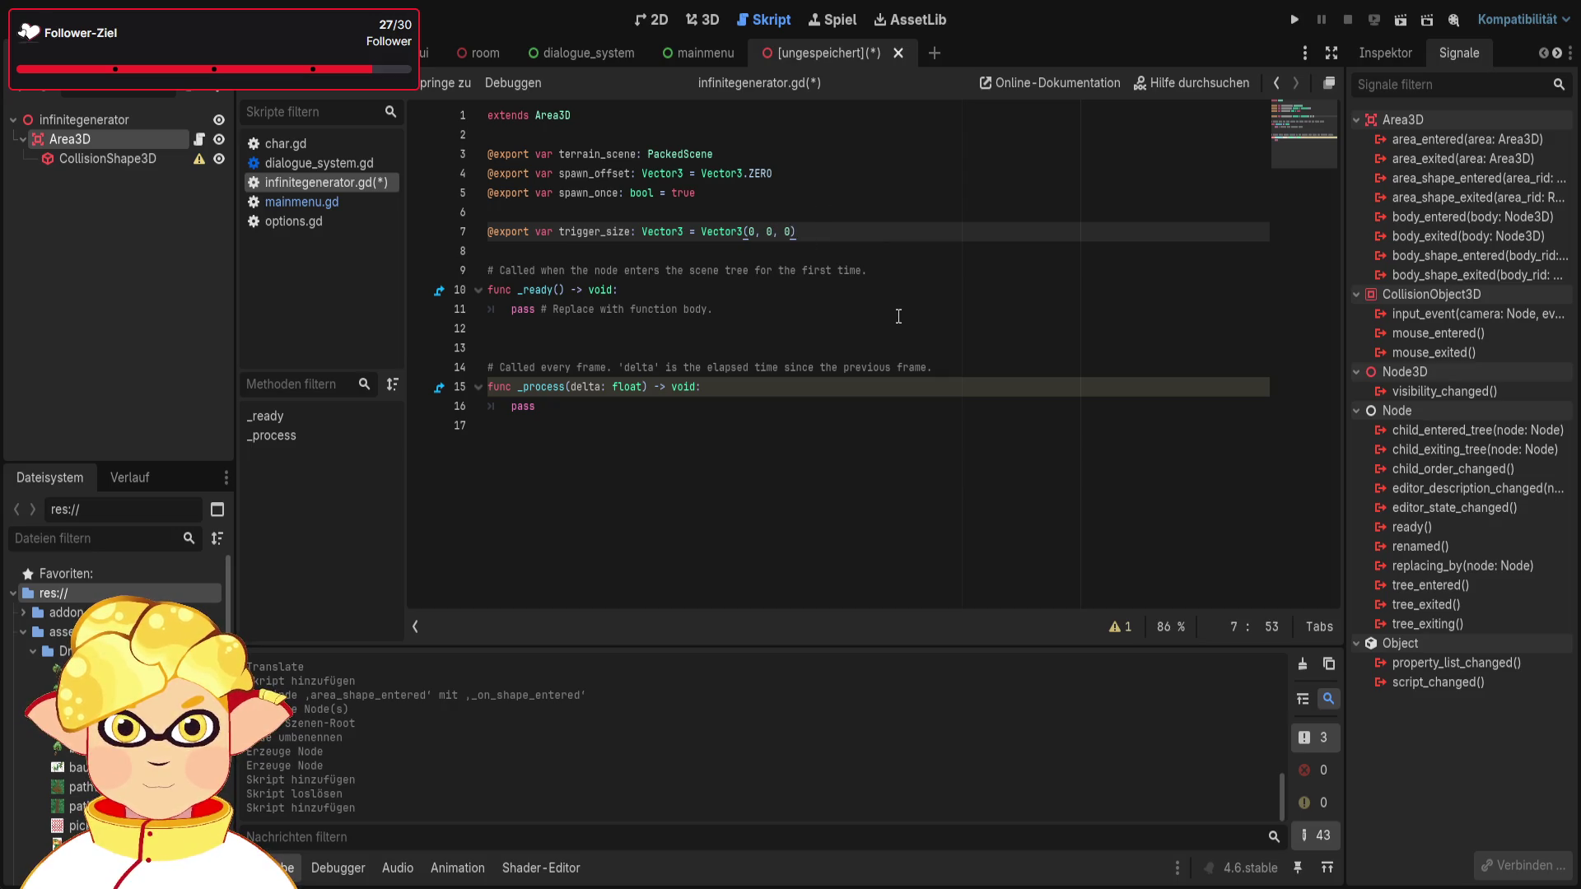
pyautogui.press('Return')
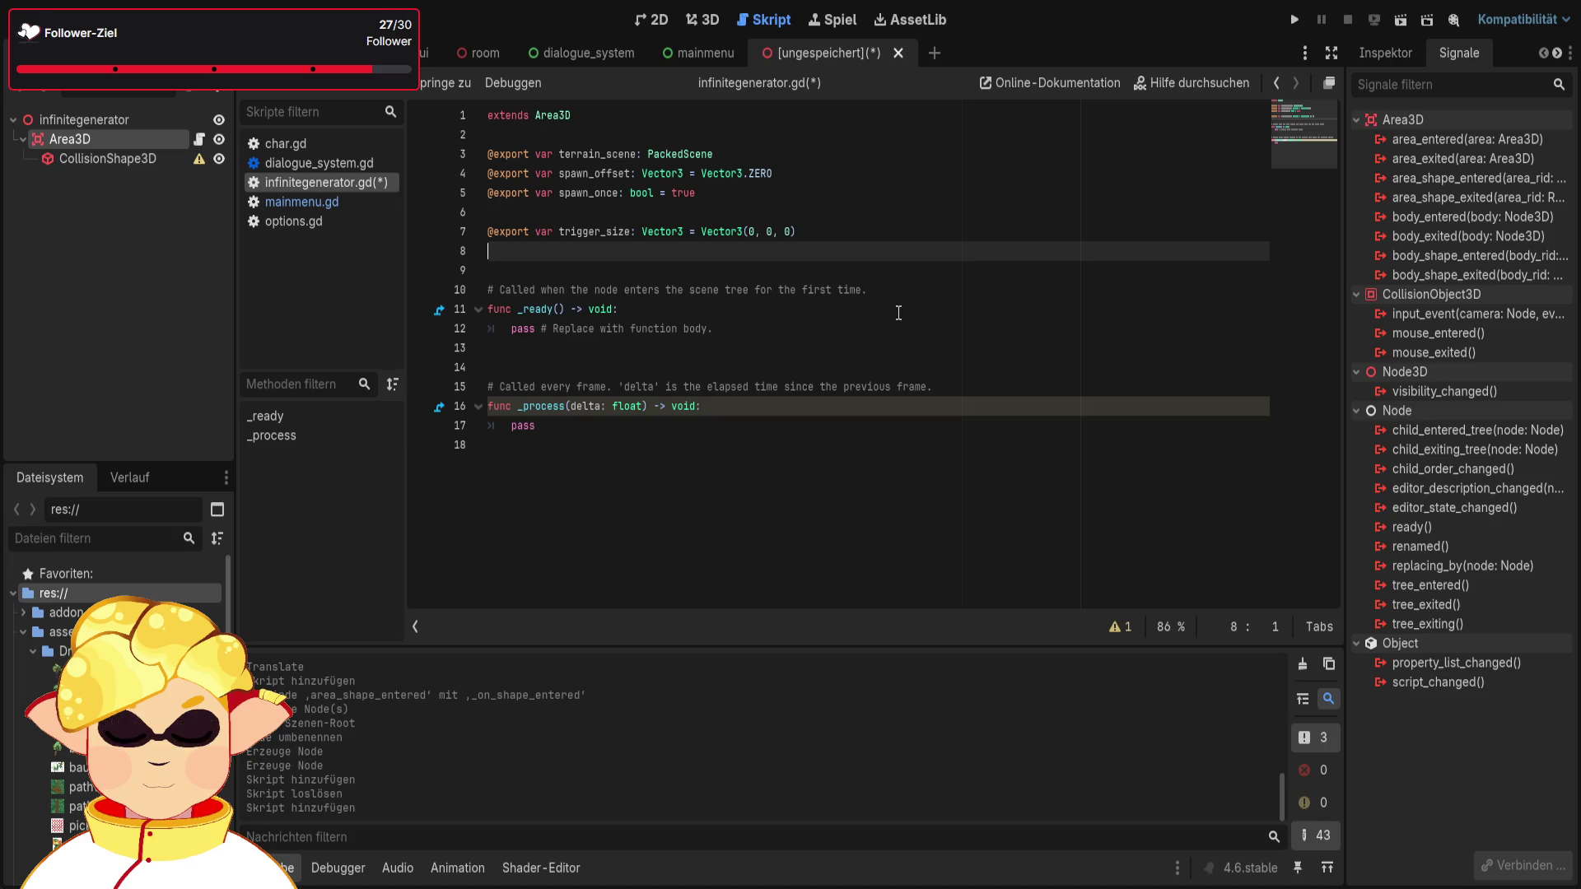
pyautogui.write('@')
pyautogui.press('Return')
pyautogui.press('BackSpace')
pyautogui.press('BackSpace')
pyautogui.press('BackSpace')
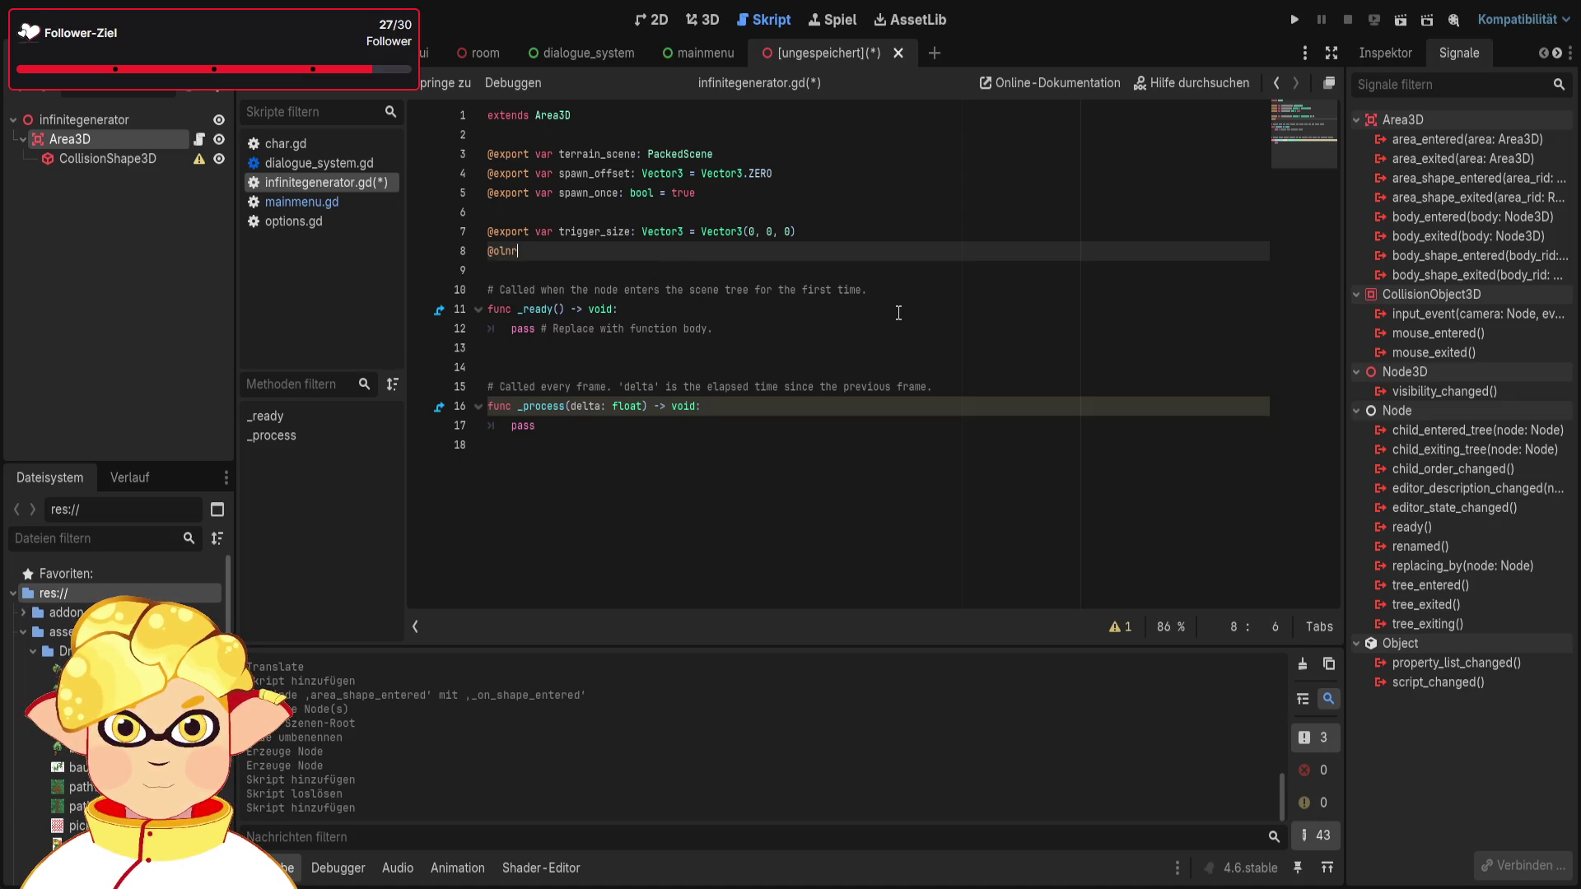
pyautogui.write('nre')
pyautogui.press('Return')
pyautogui.write('var co')
pyautogui.write('lision')
pyautogui.press('BackSpace')
pyautogui.press('BackSpace')
pyautogui.press('BackSpace')
pyautogui.write('lisionshape:')
pyautogui.write(' Coll')
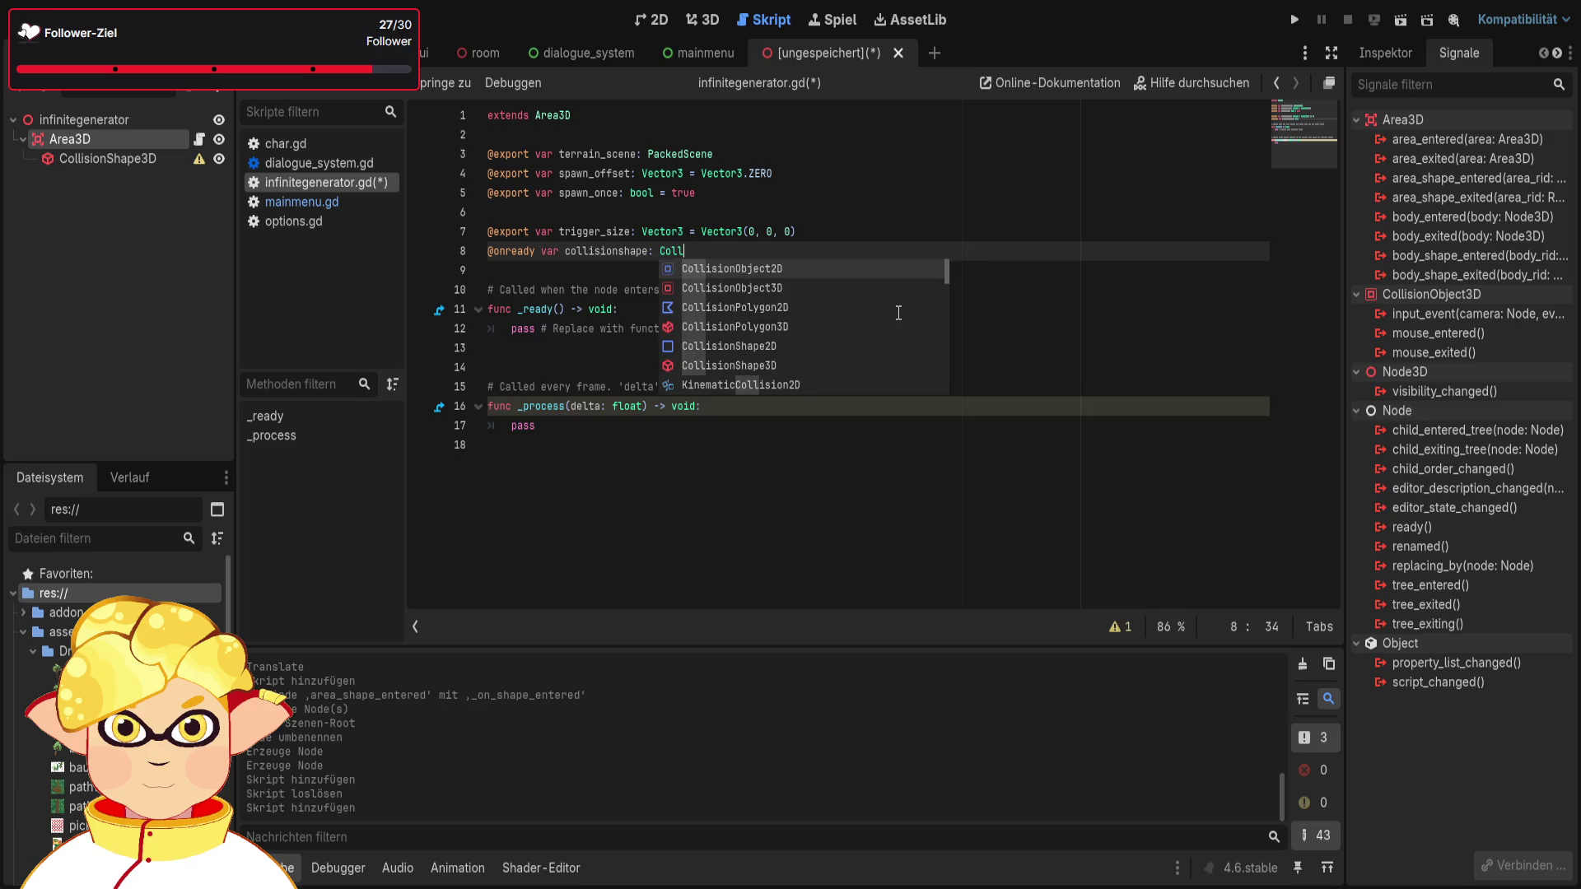
# Give collisionshape the type CollisionShape3D and the value $CollisionShape3D dragged from the Scene dock.
pyautogui.press('Down')
pyautogui.press('Down')
pyautogui.press('Down')
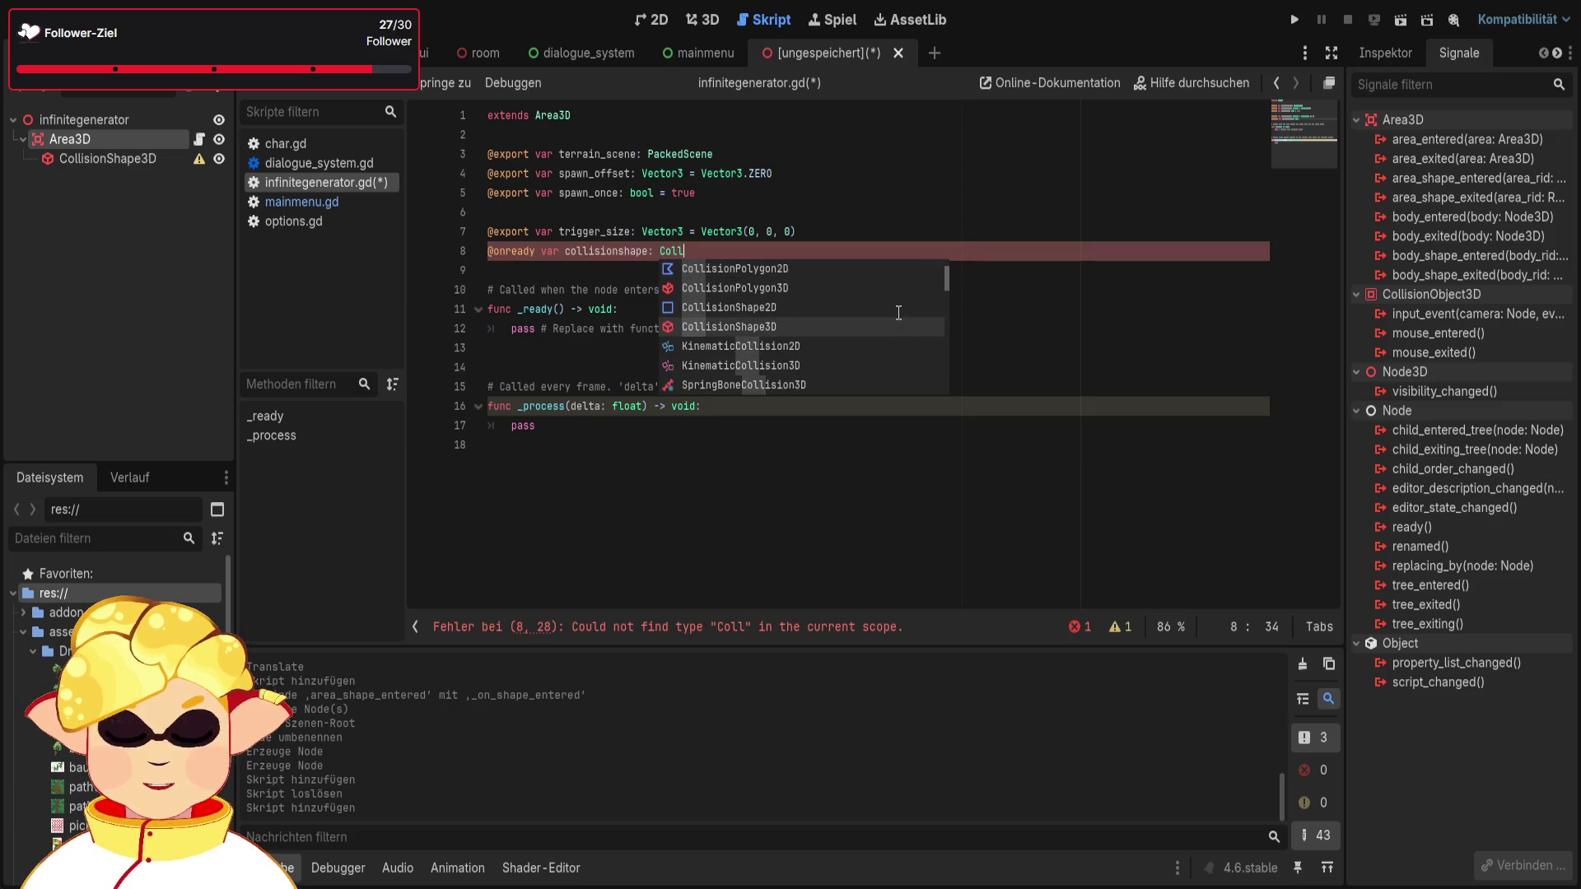
pyautogui.press('Return')
pyautogui.write('=')
pyautogui.moveTo(108, 158); pyautogui.dragTo(844, 250)
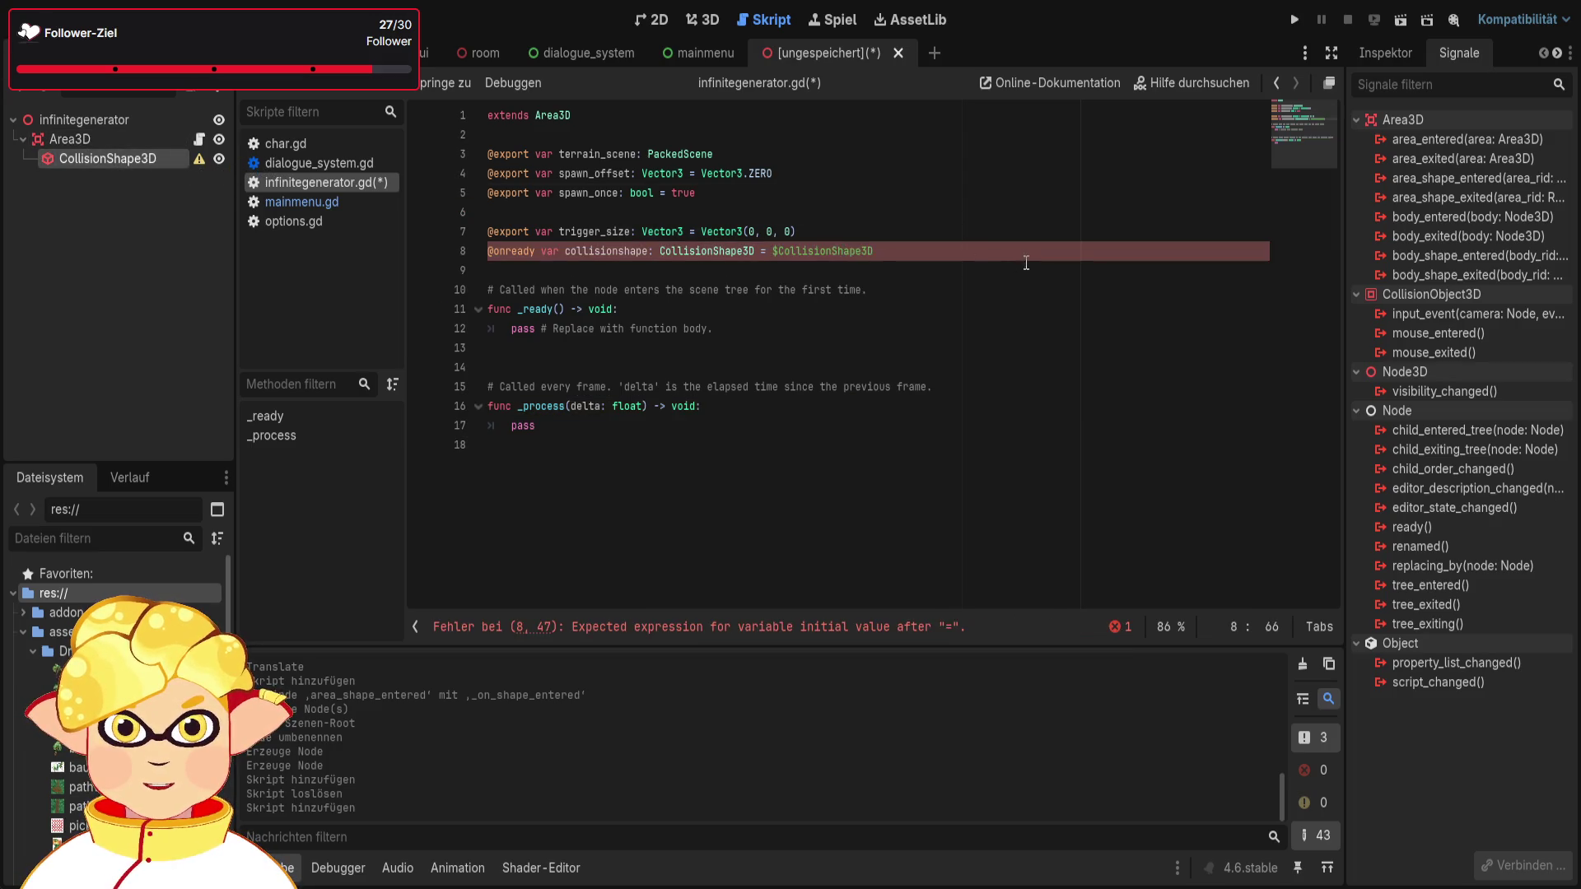
pyautogui.click(1386, 53)
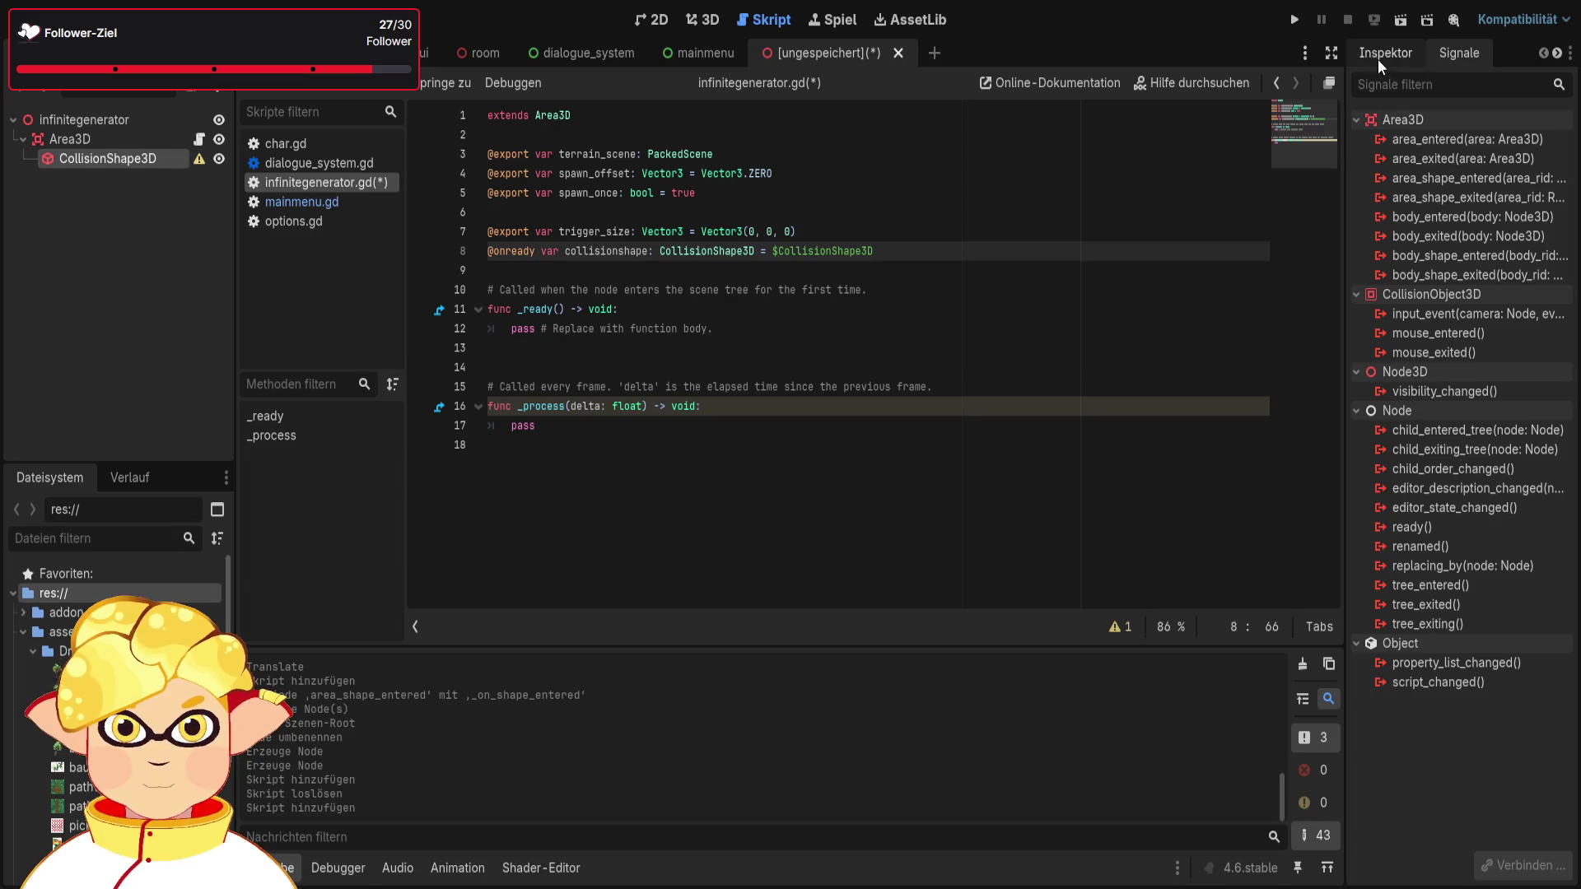
# Assign CollisionShape3D a new BoxShape3D in the Inspector and save infinitegenerator.gd.
pyautogui.click(141, 160)
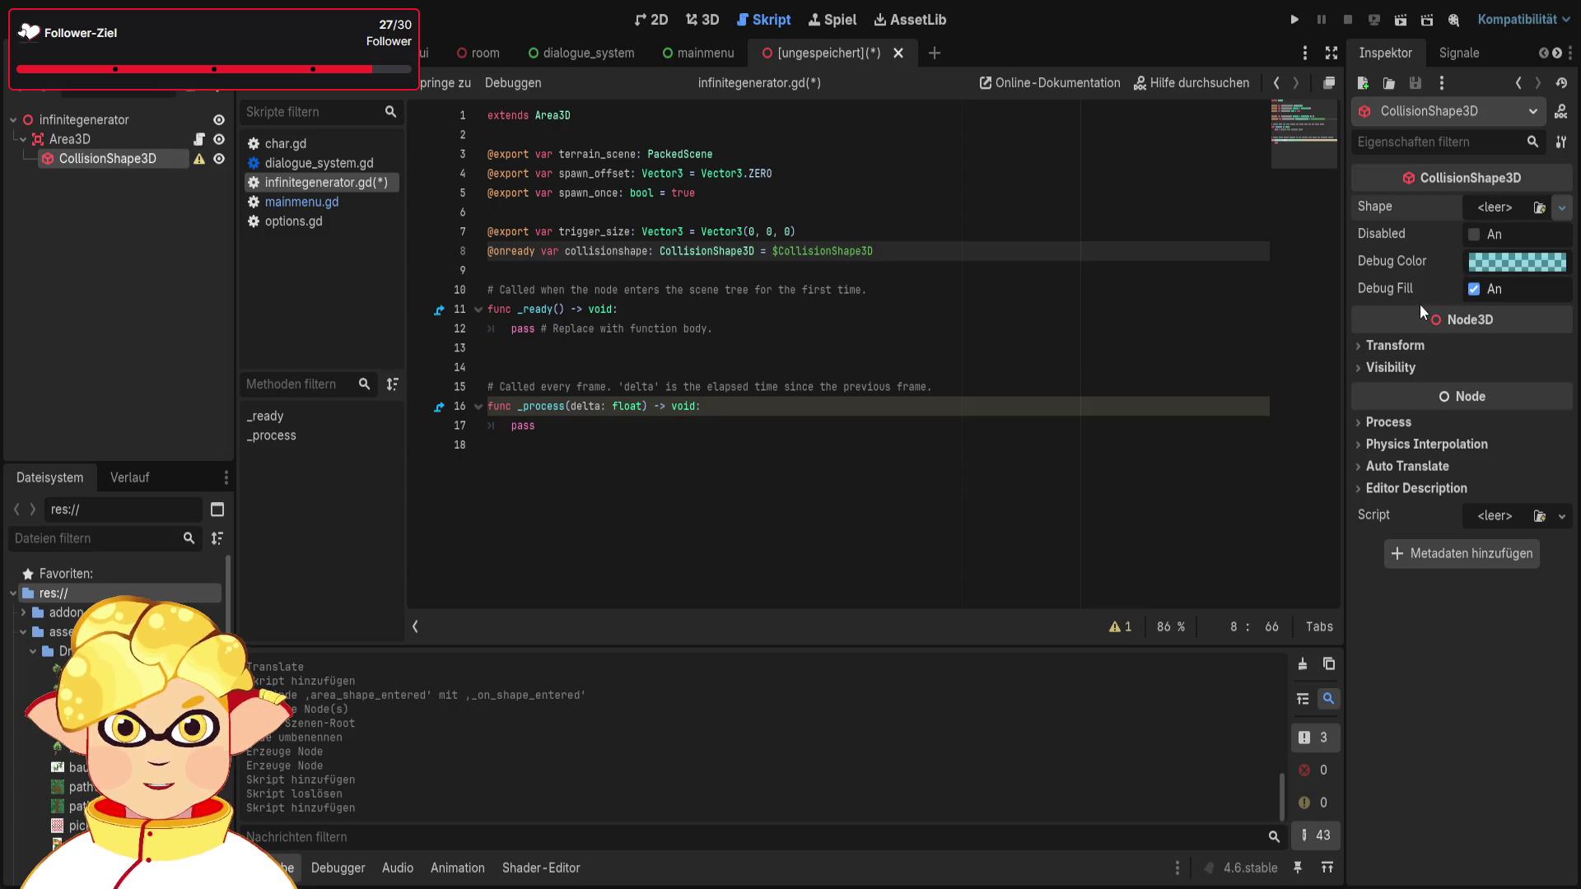
pyautogui.click(53, 293)
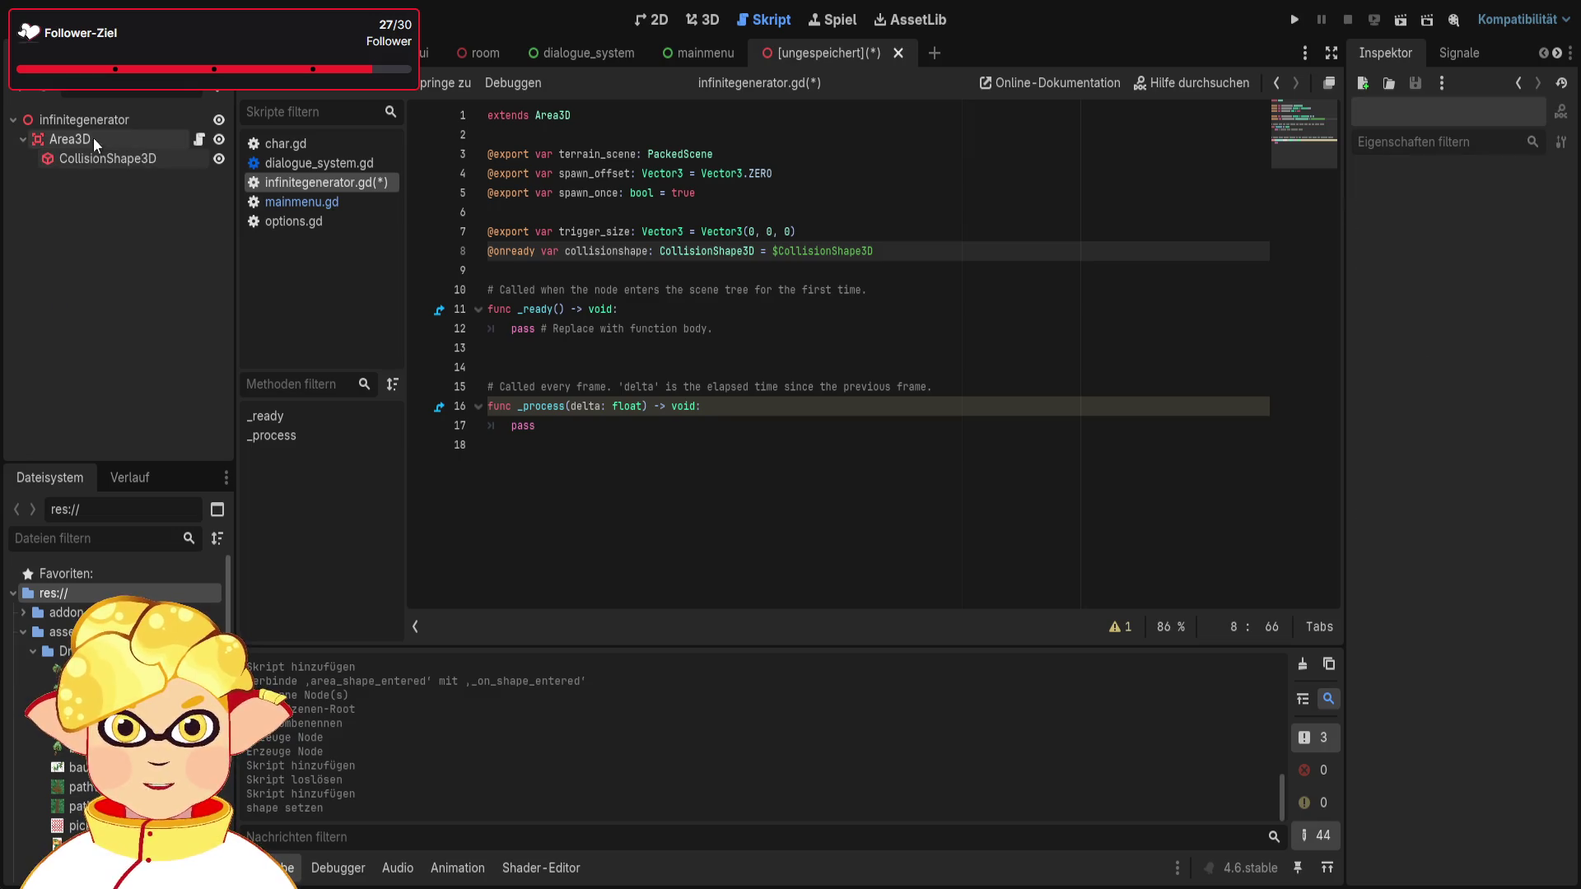
pyautogui.click(606, 428)
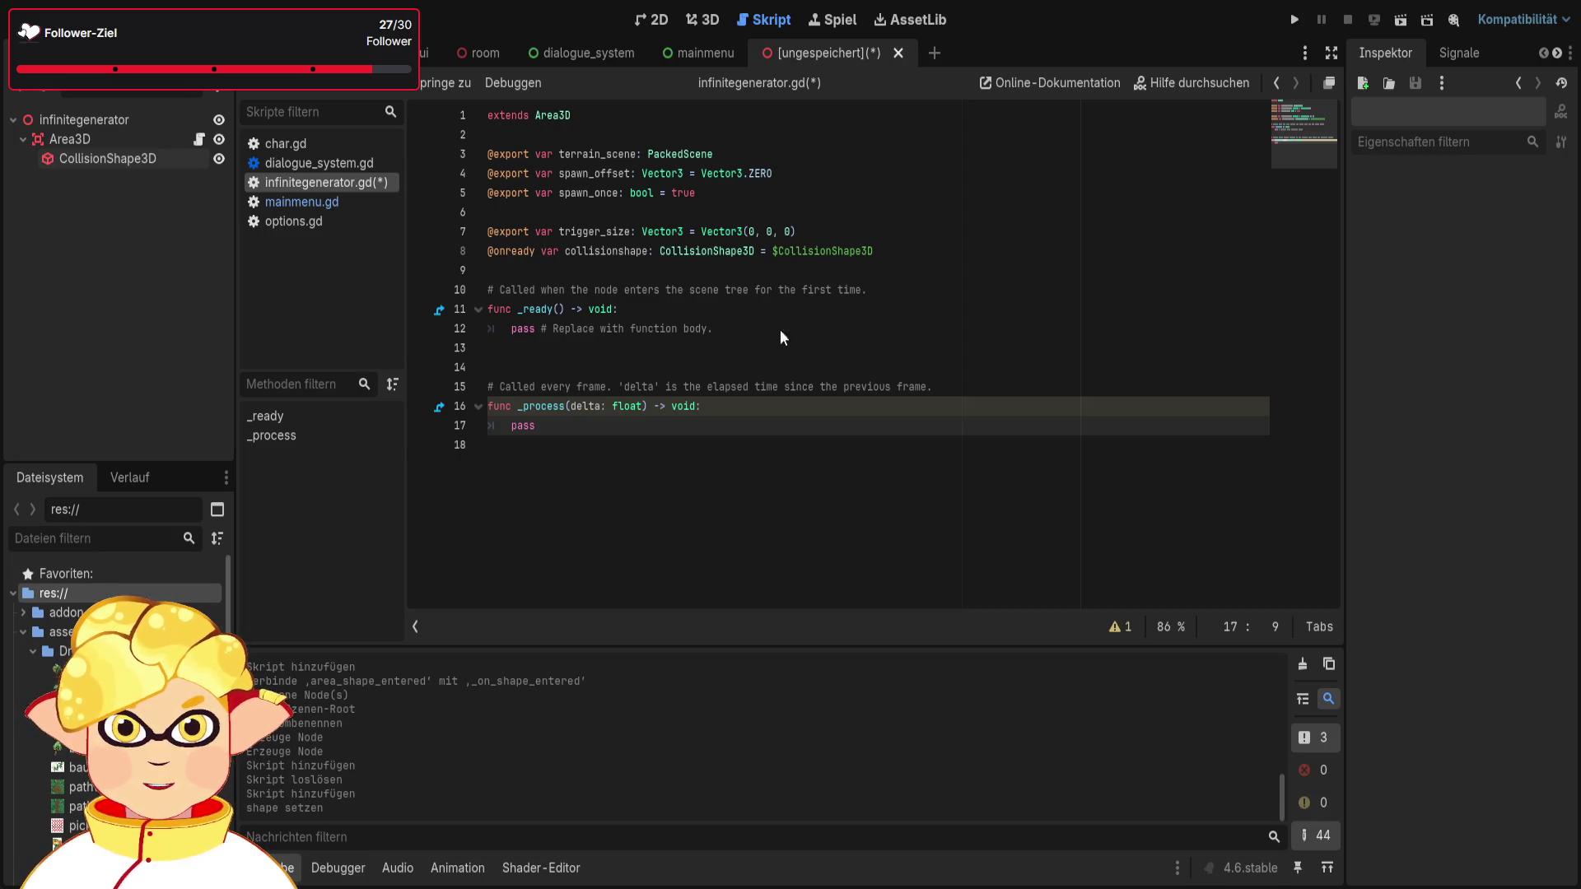
pyautogui.hotkey('ctrl', 's')
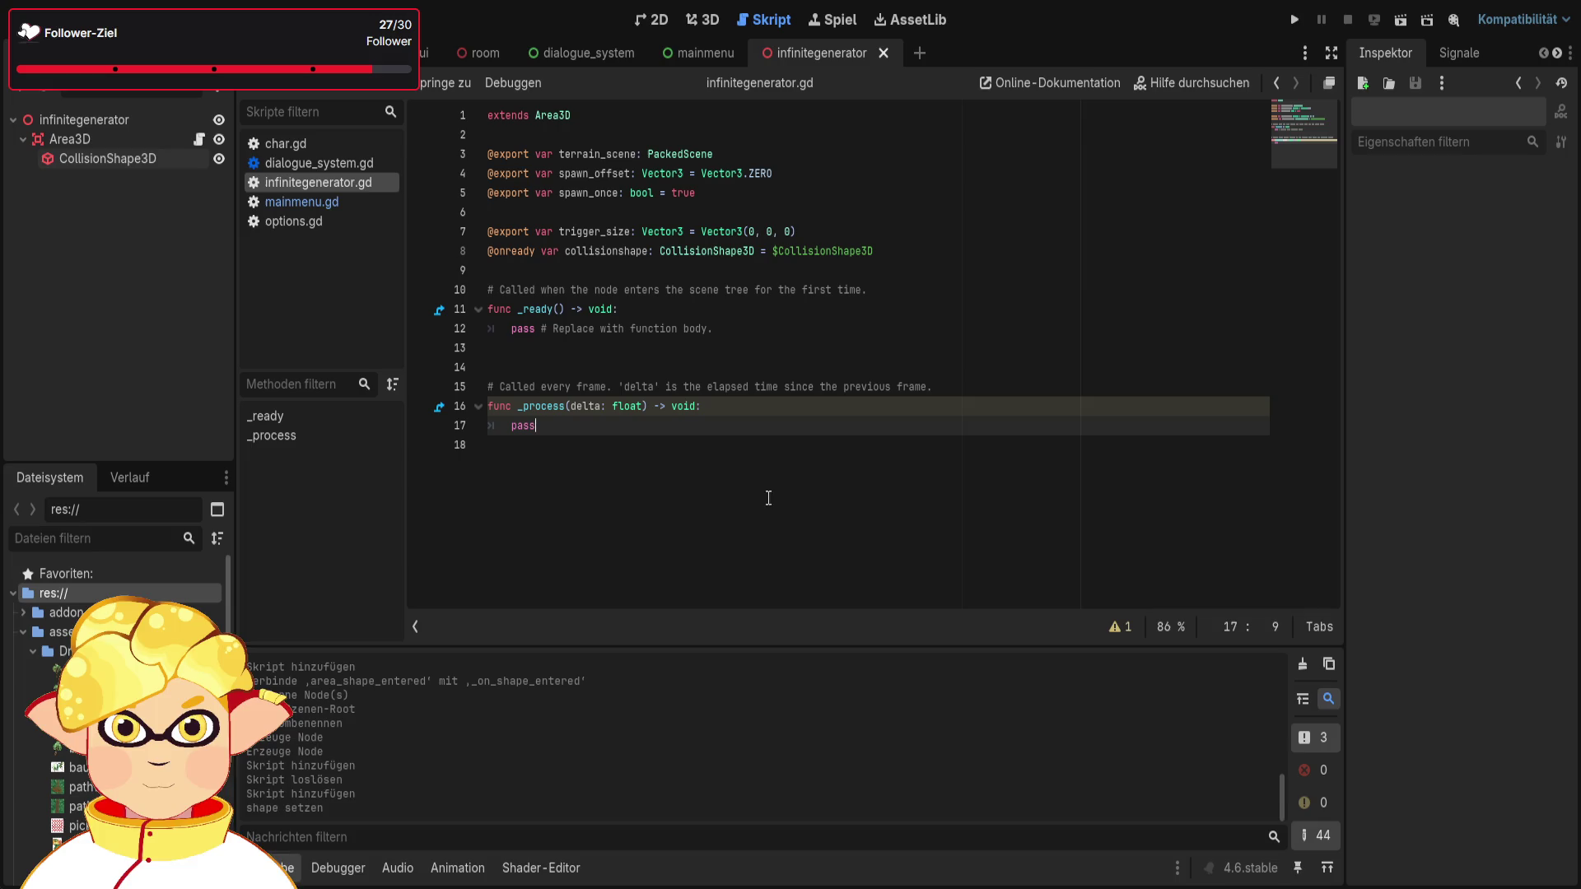
# Look over the world scene's node tree and 3D view, then return to the script editor.
pyautogui.click(276, 52)
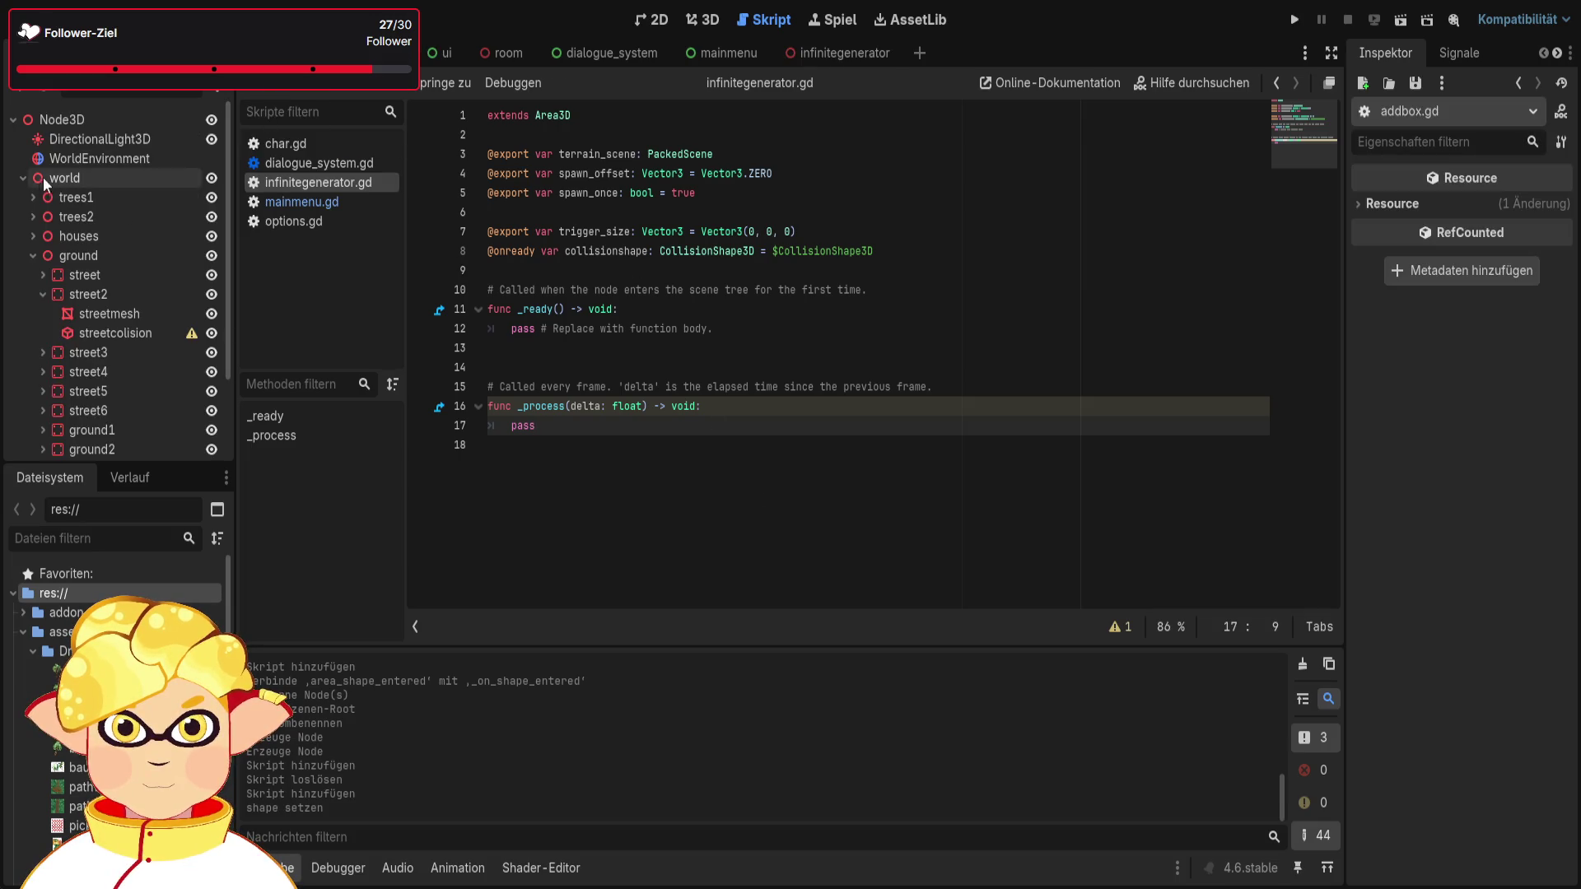
pyautogui.click(21, 178)
pyautogui.click(19, 178)
pyautogui.click(19, 177)
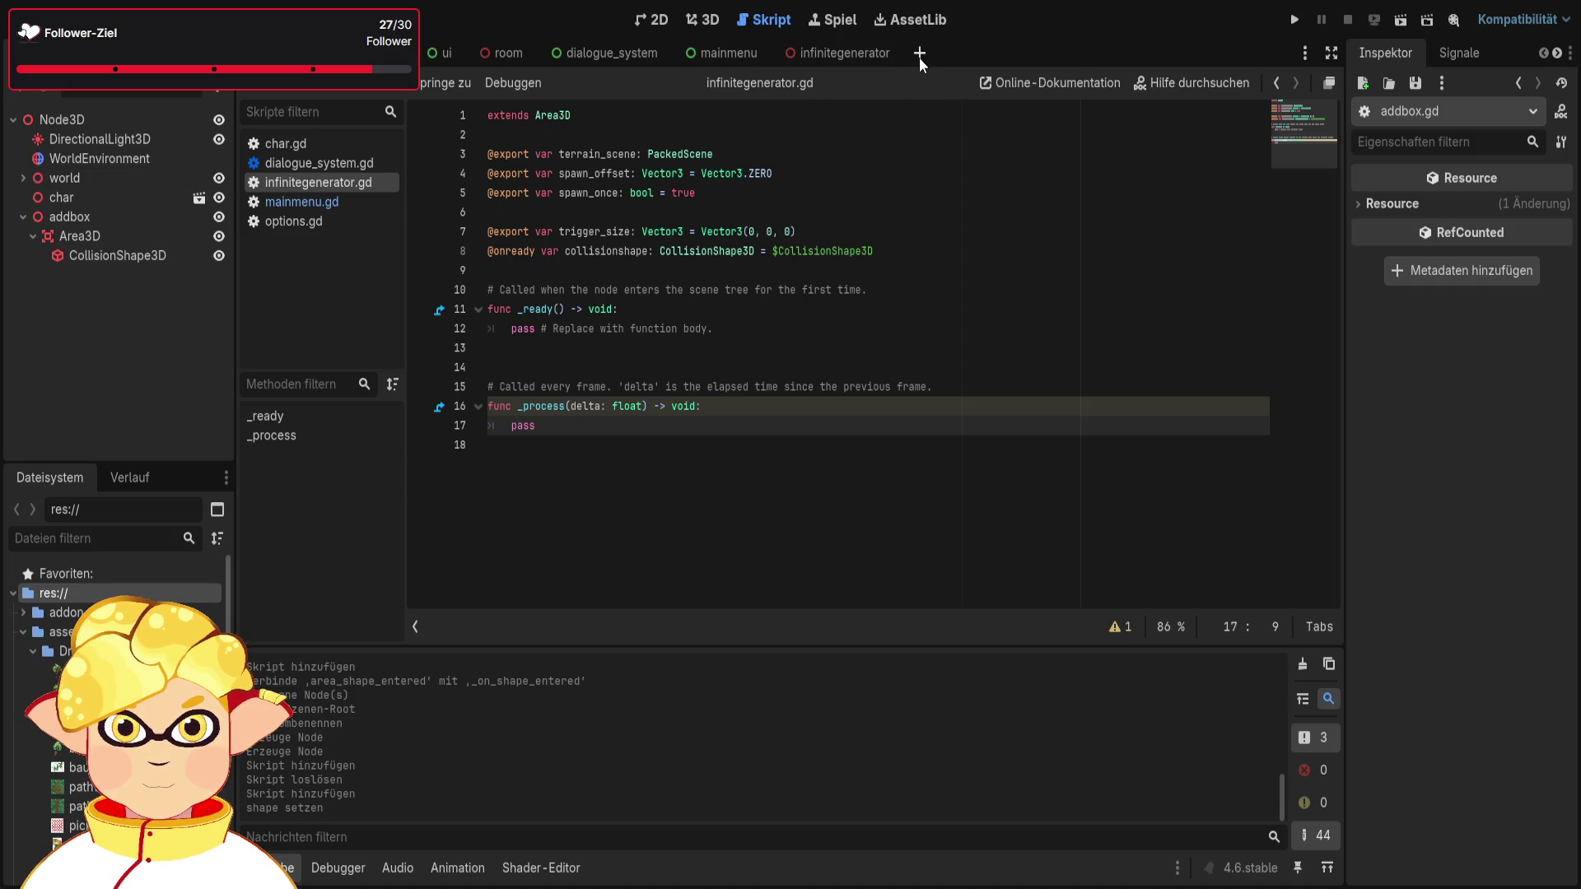
pyautogui.moveTo(897, 62)
pyautogui.click(682, 23)
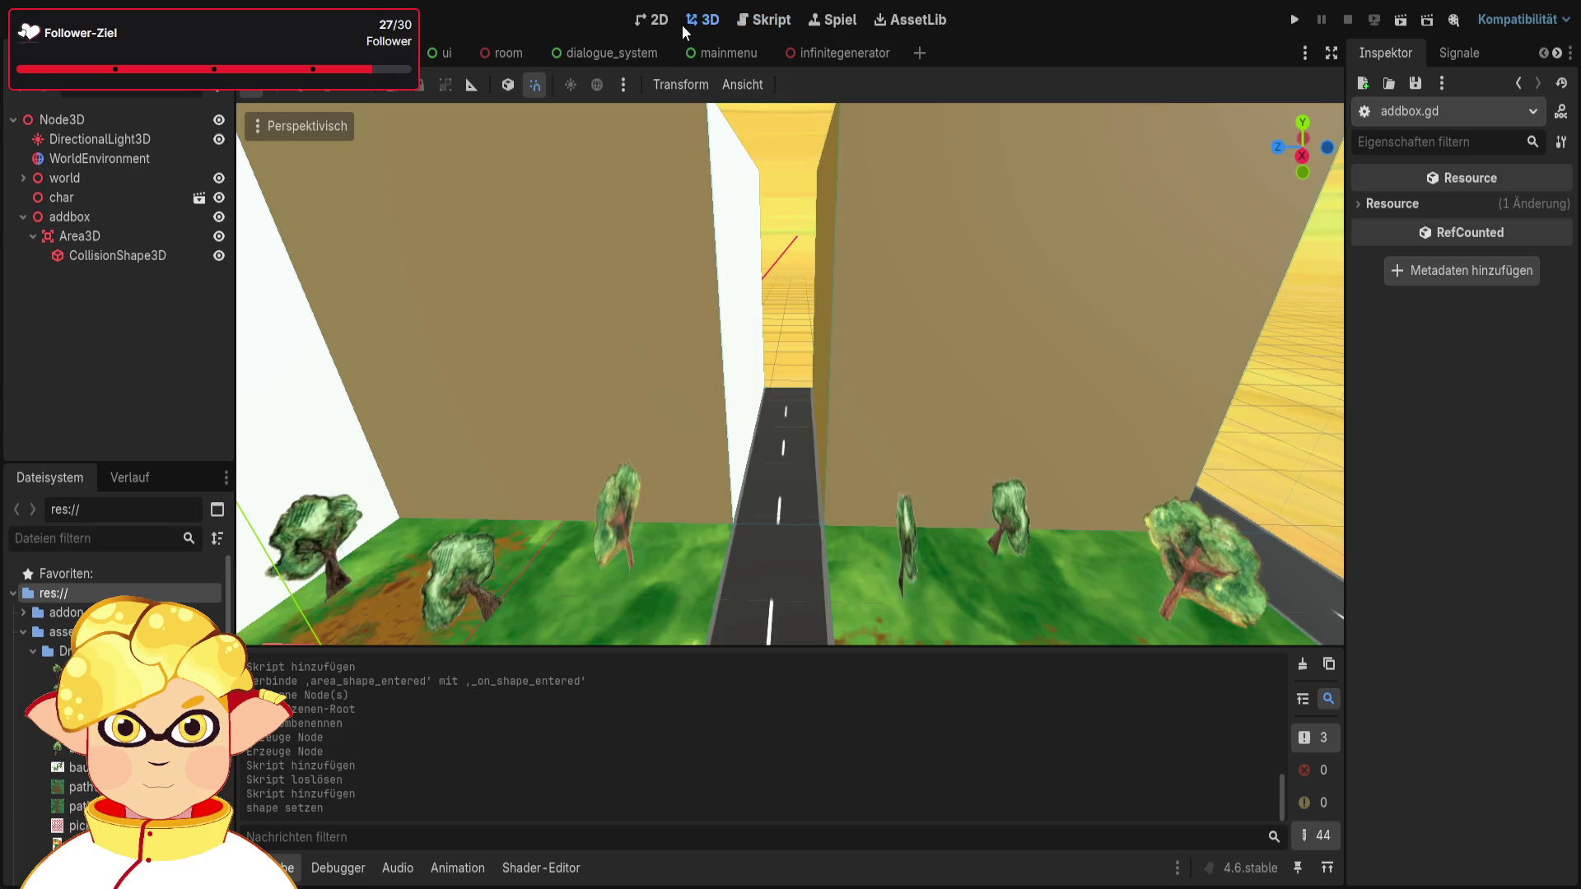
pyautogui.click(762, 20)
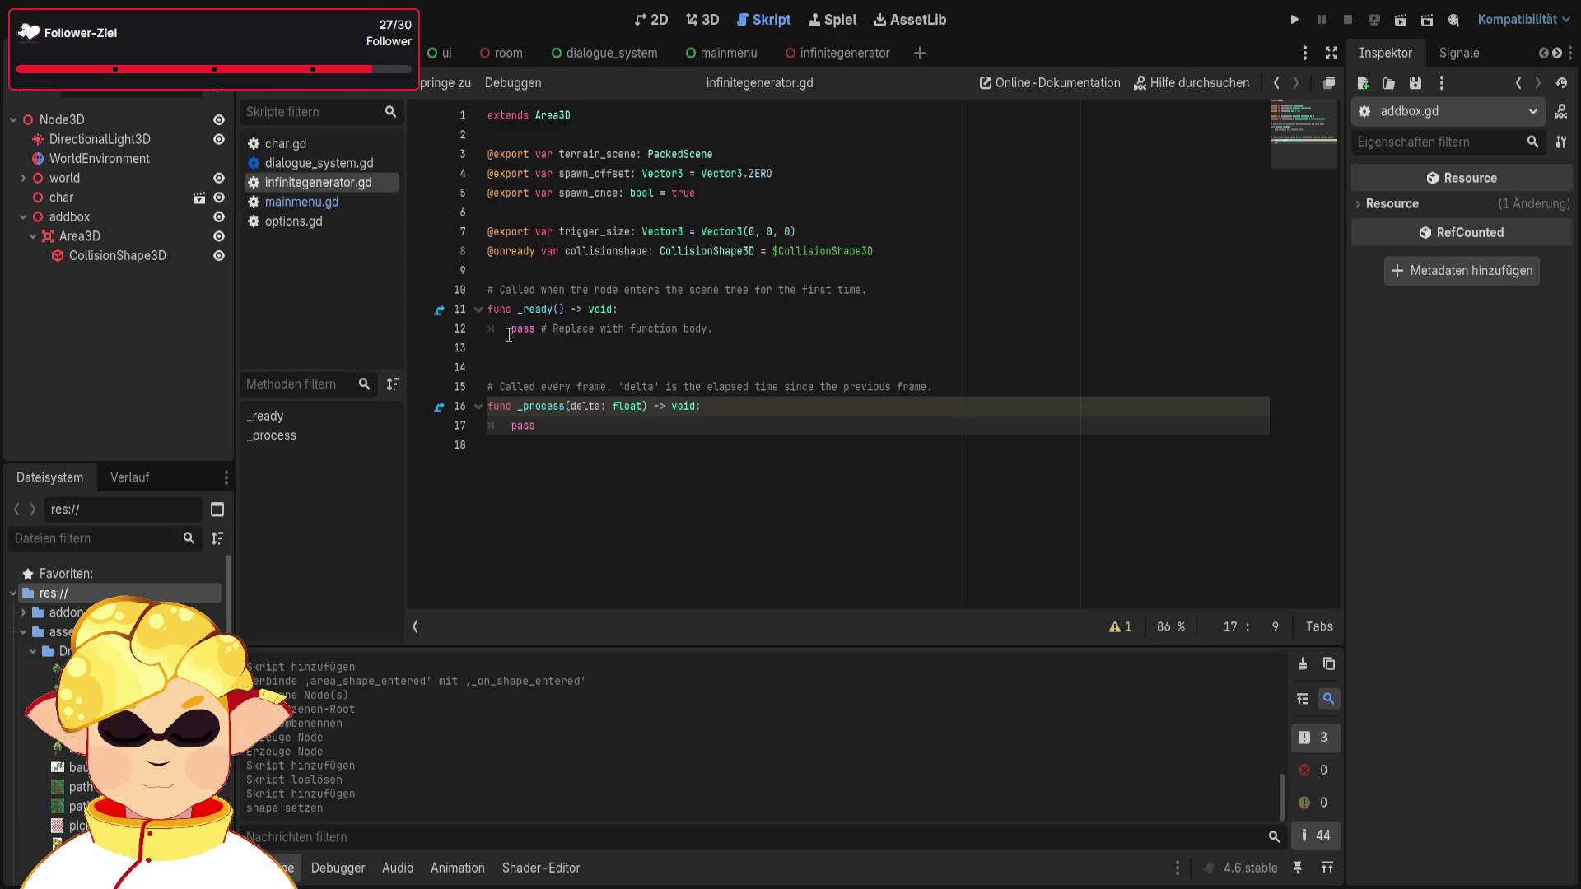
# Delete the extra blank line 14 above _process and add an empty line at the script's end.
pyautogui.click(667, 467)
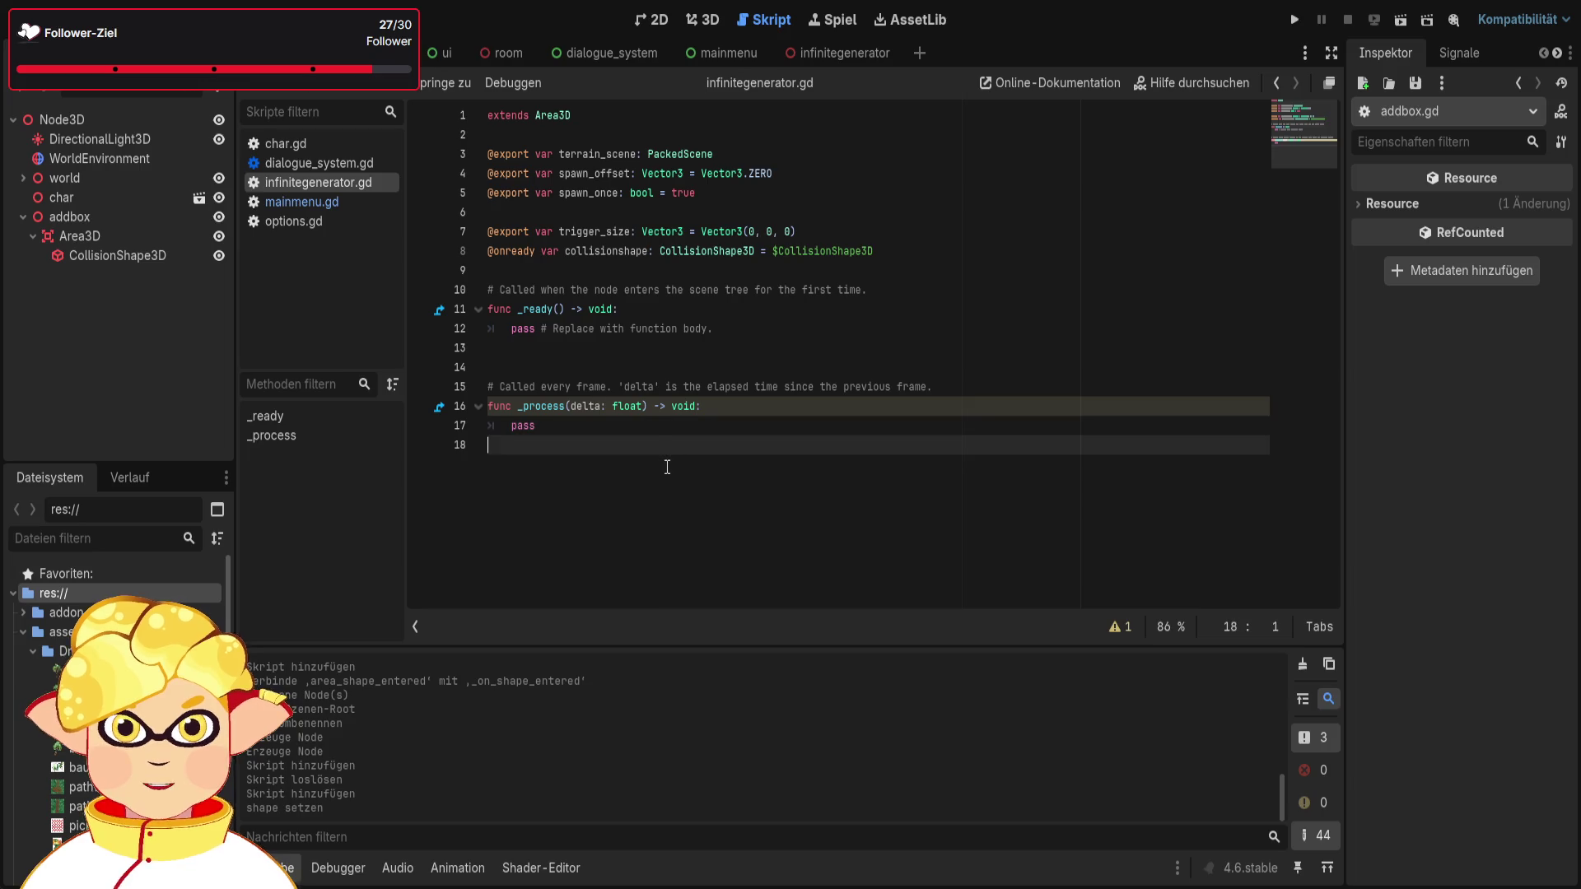
pyautogui.click(520, 367)
pyautogui.press('BackSpace')
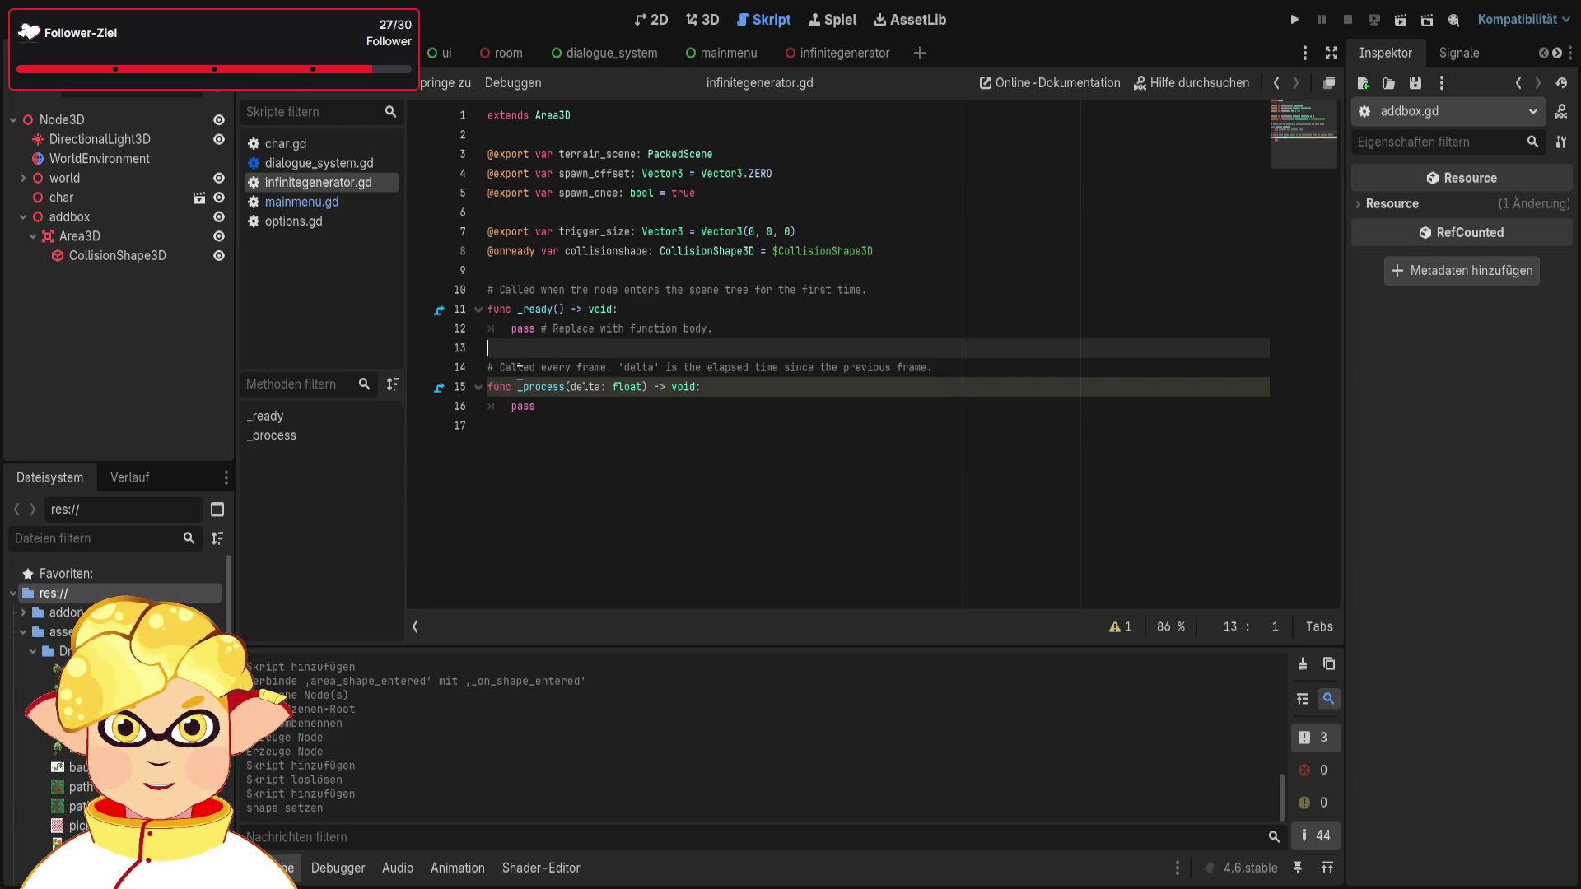
pyautogui.click(657, 473)
pyautogui.press('Return')
pyautogui.click(1464, 52)
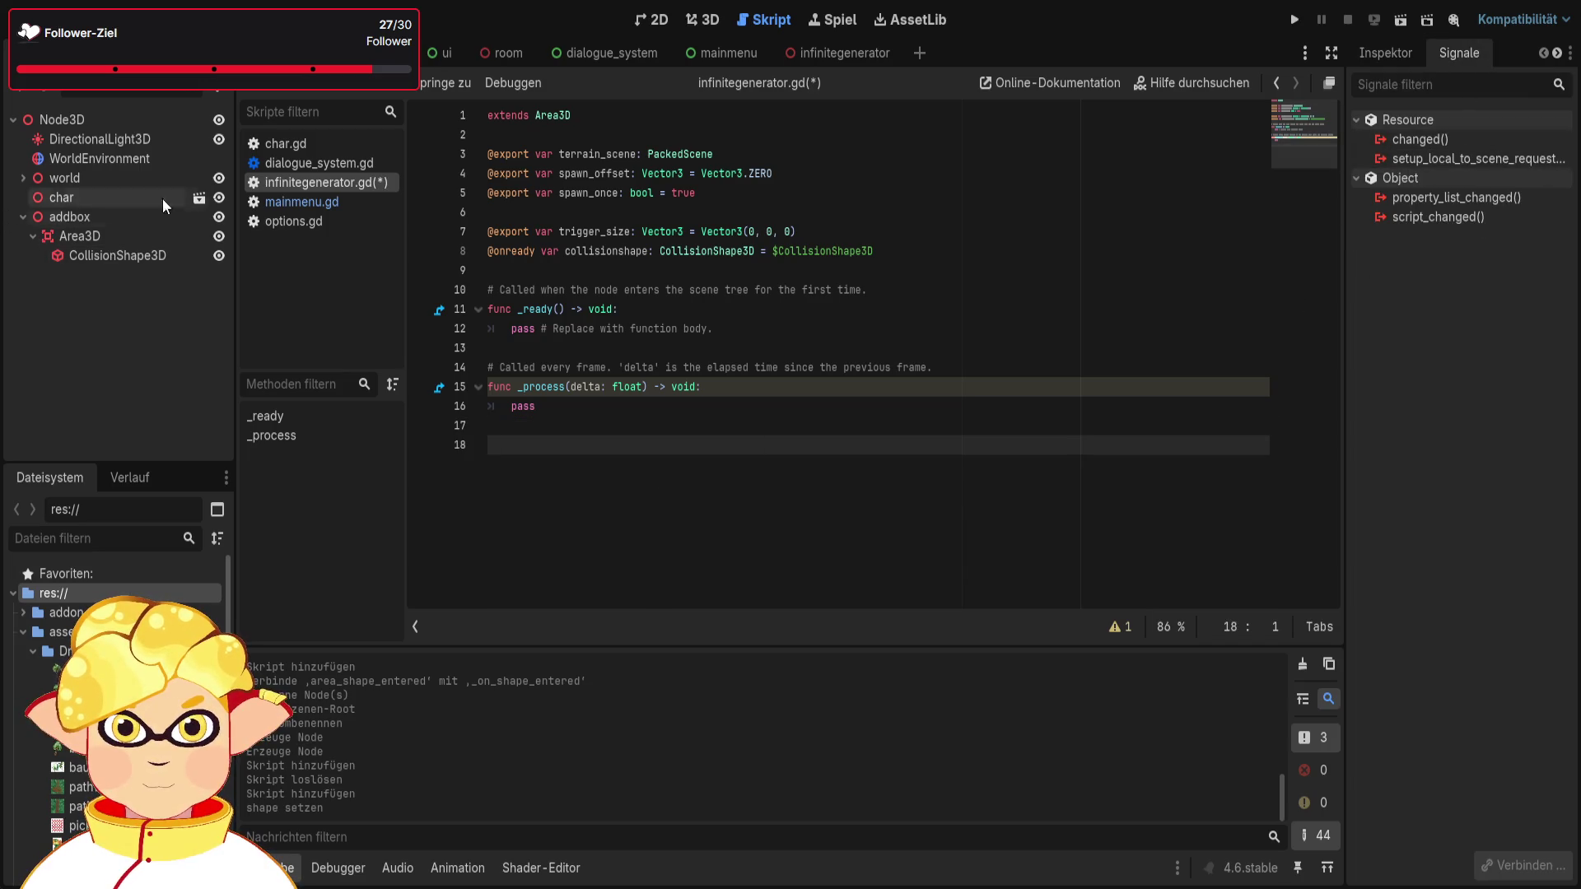
# In the infinitegenerator scene, select Area3D and pick its body_entered signal, then switch to the char scene.
pyautogui.click(809, 58)
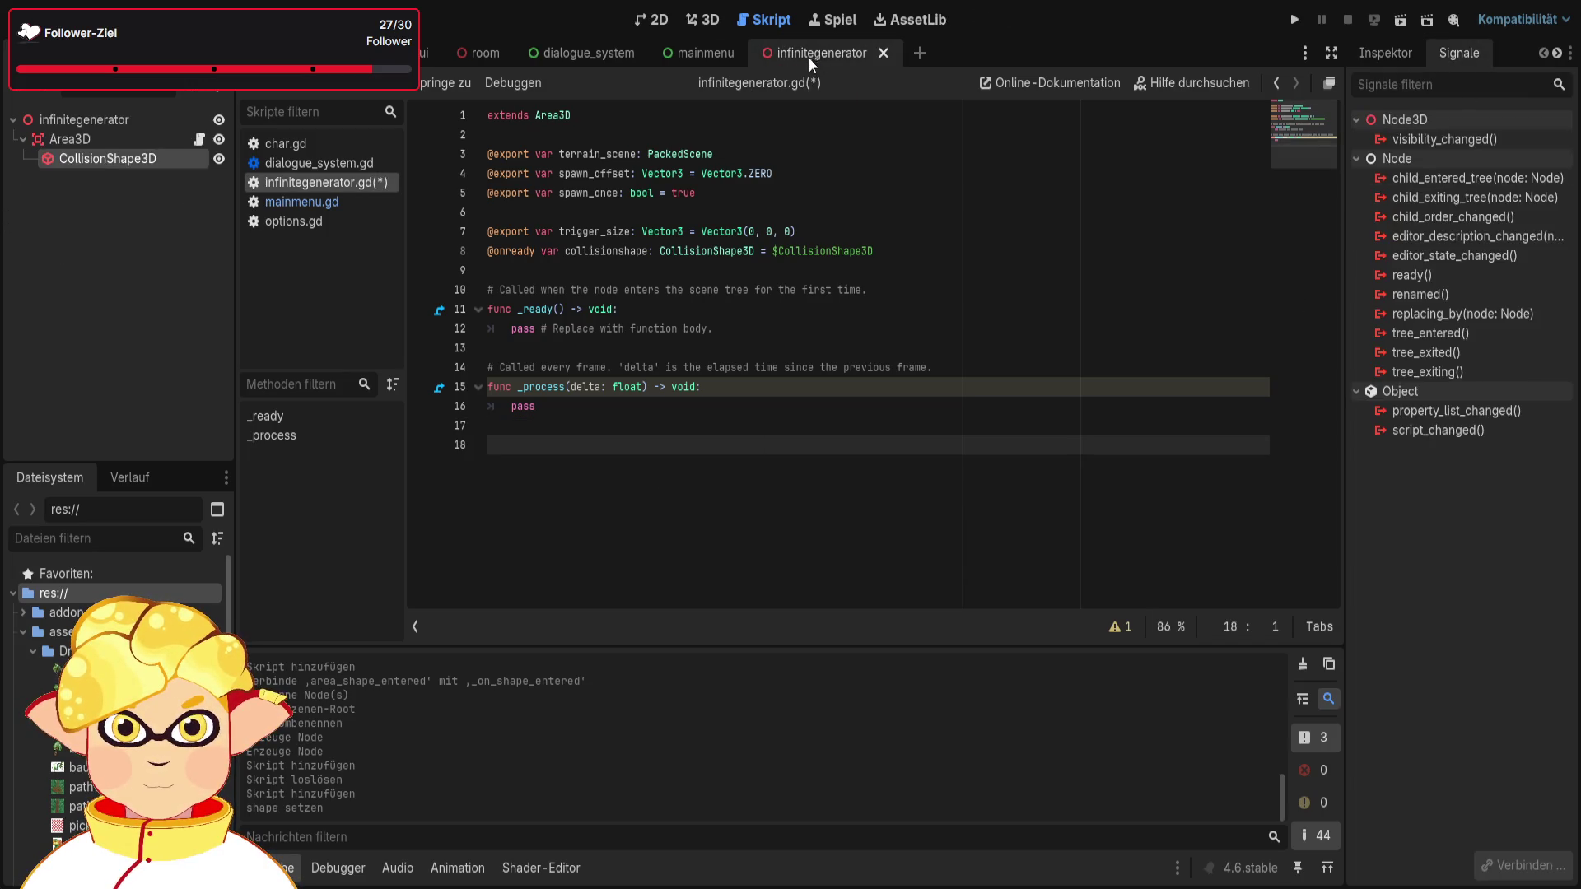
pyautogui.click(125, 140)
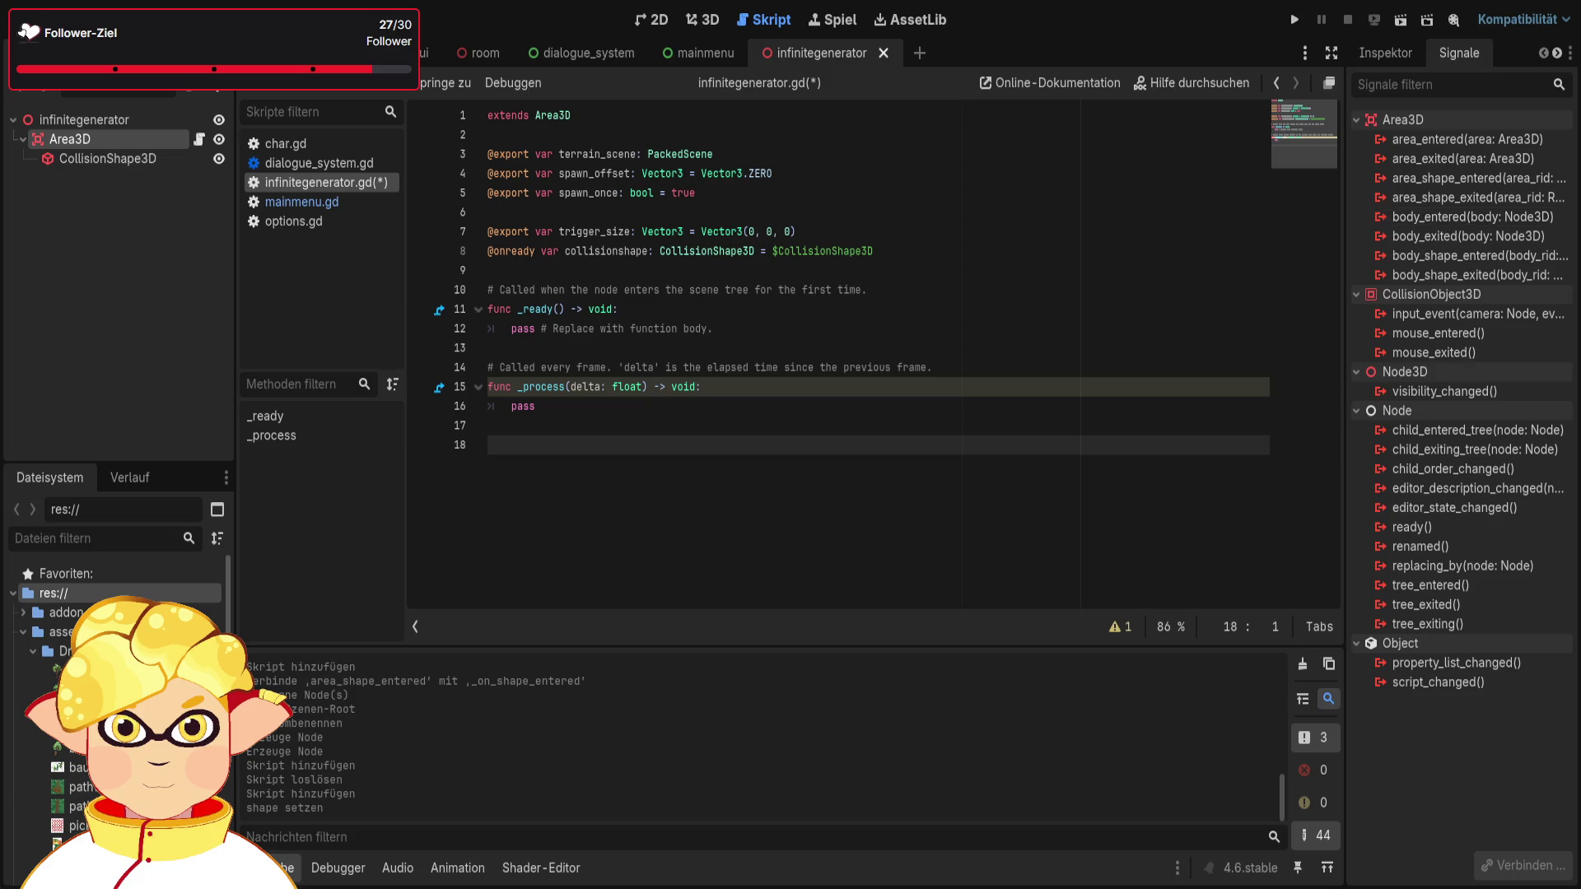
pyautogui.click(1420, 214)
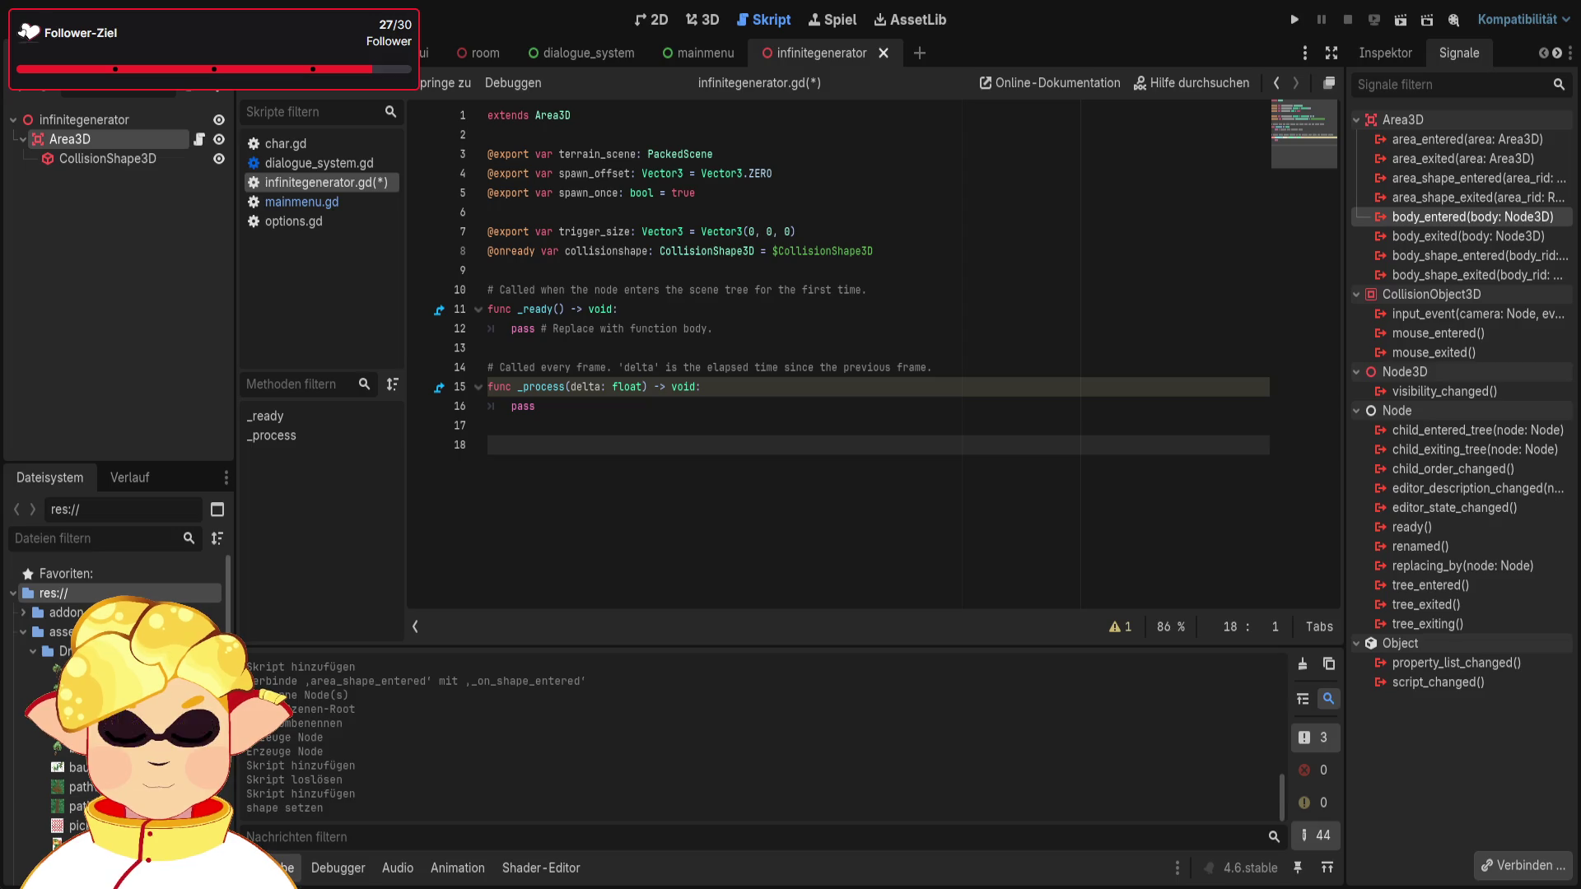
pyautogui.hotkey('ctrl', 'Tab')
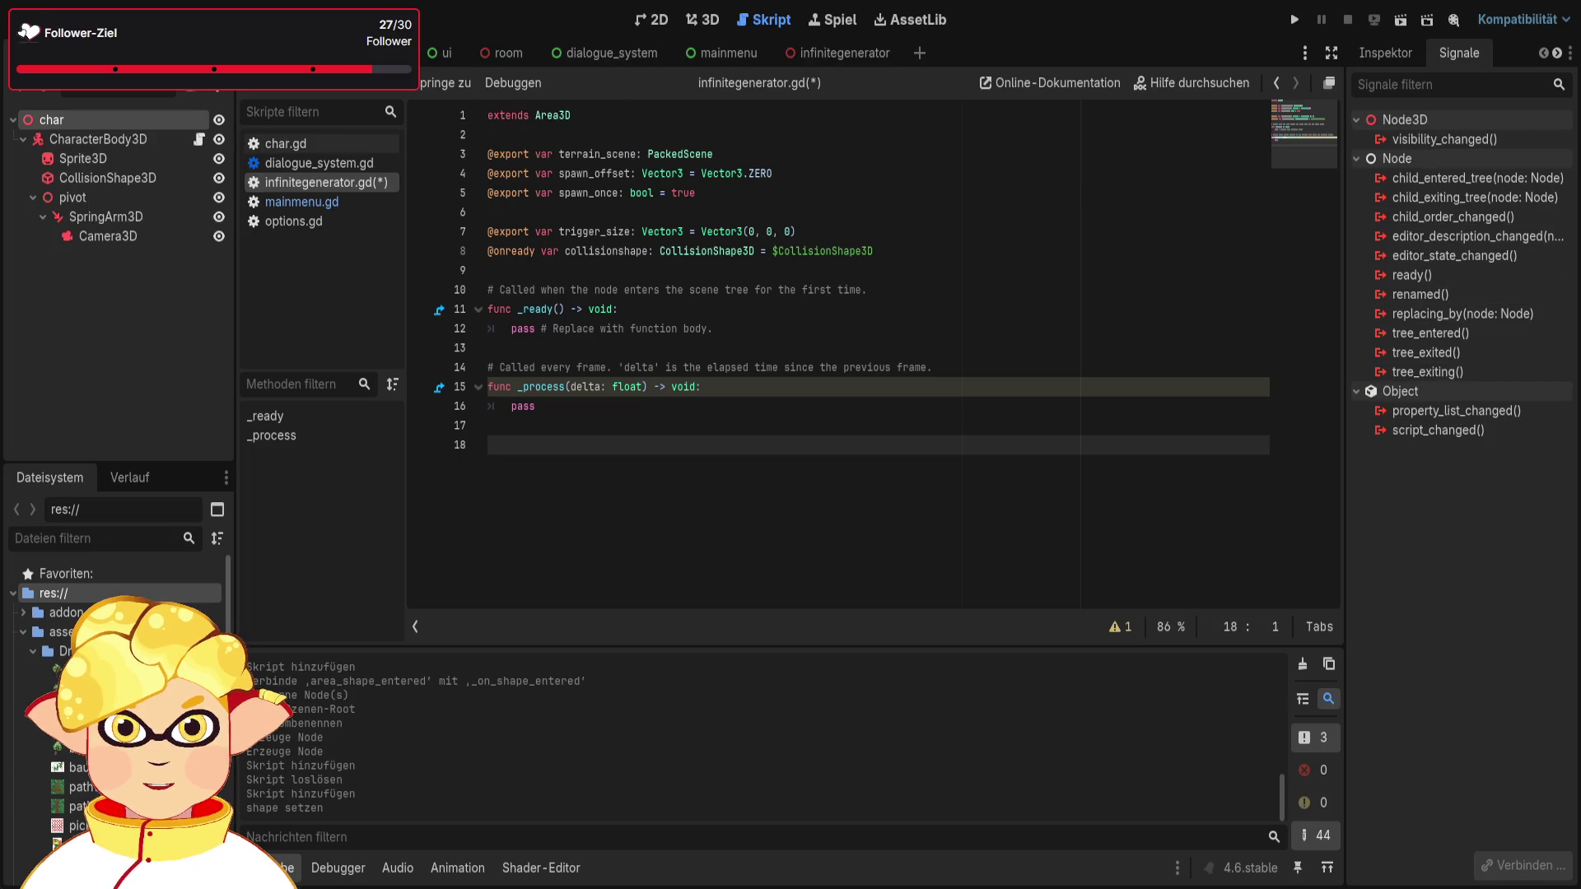
pyautogui.click(849, 51)
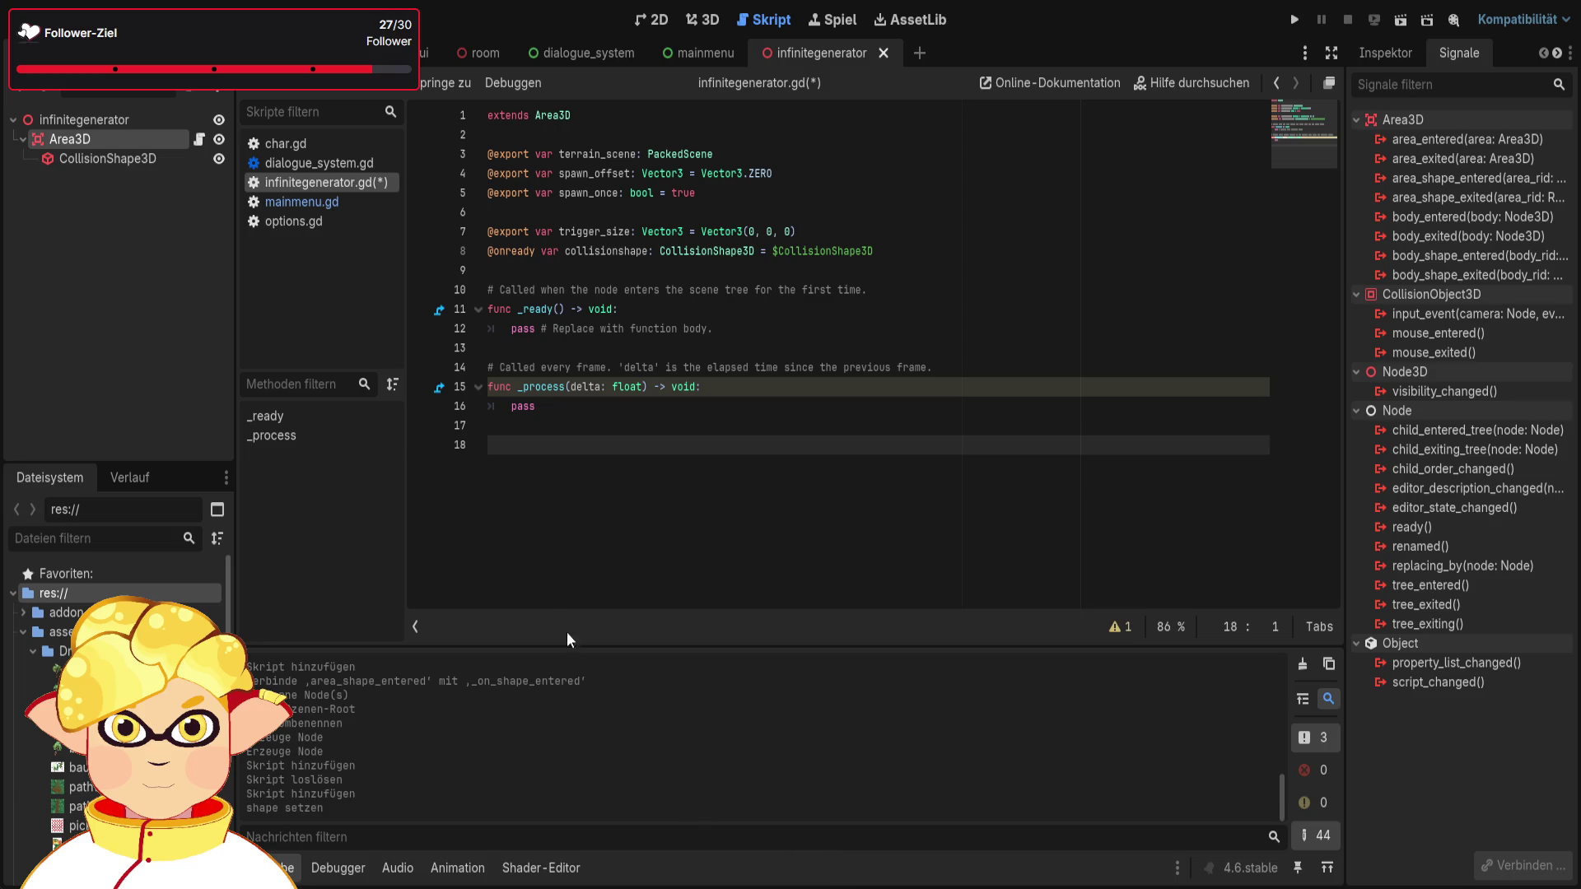
# Delete the _ready comment line, leaving an empty line 10 above _ready.
pyautogui.doubleClick(640, 282)
pyautogui.tripleClick(636, 290)
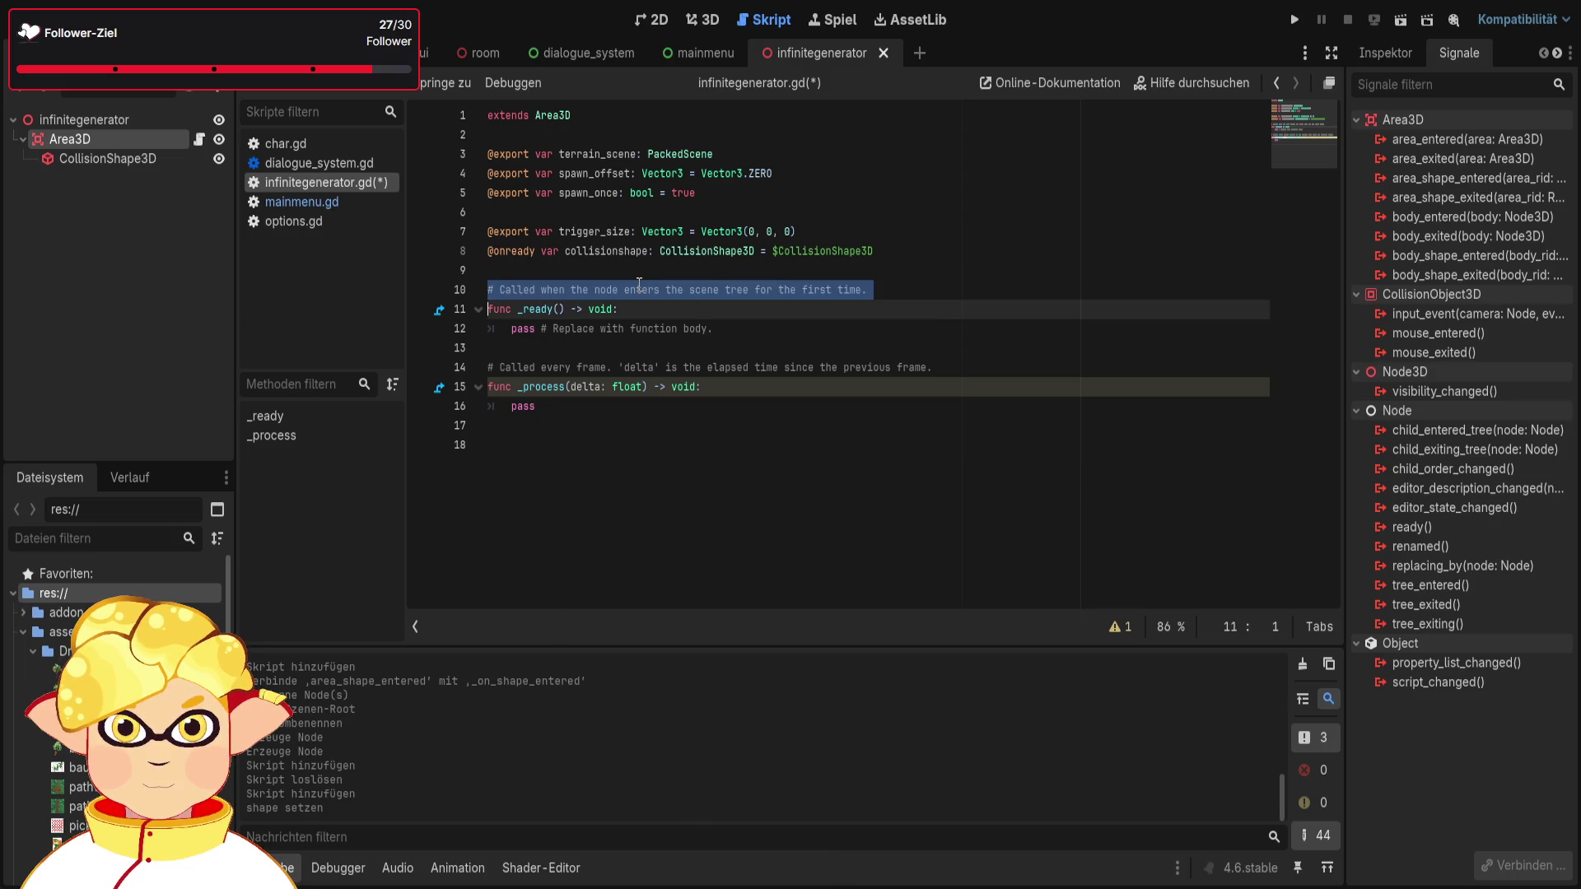
pyautogui.press('BackSpace')
pyautogui.press('Return')
pyautogui.press('Return')
pyautogui.click(635, 290)
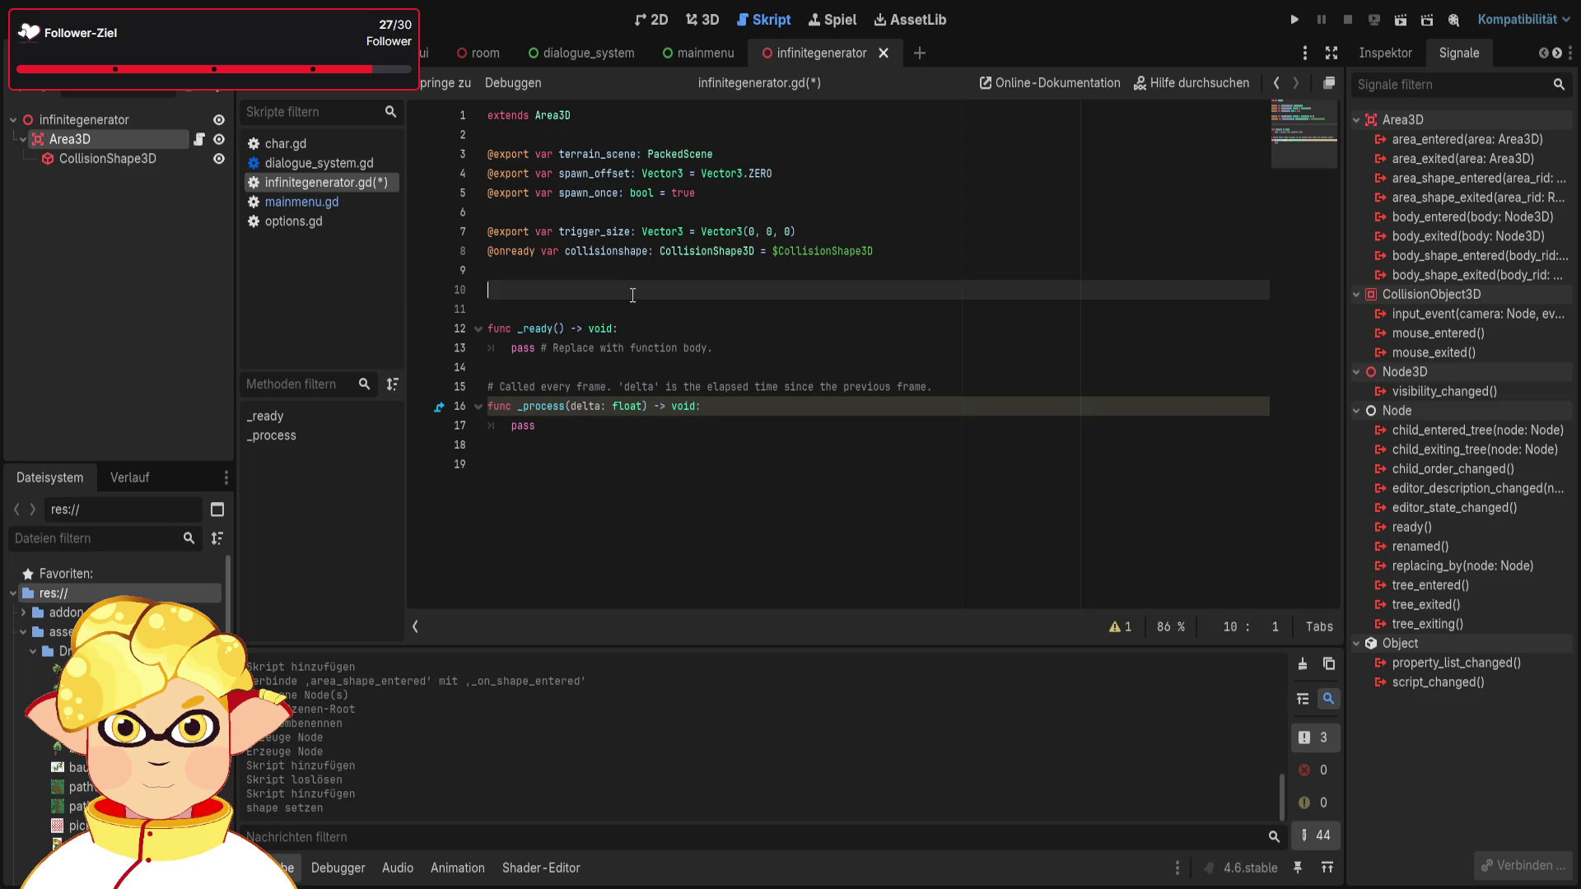
# Declare plain 'var has_spawned' on line 10, dropping ': bool' and a trial ':=', then switch to the browser.
pyautogui.write('ar has_s')
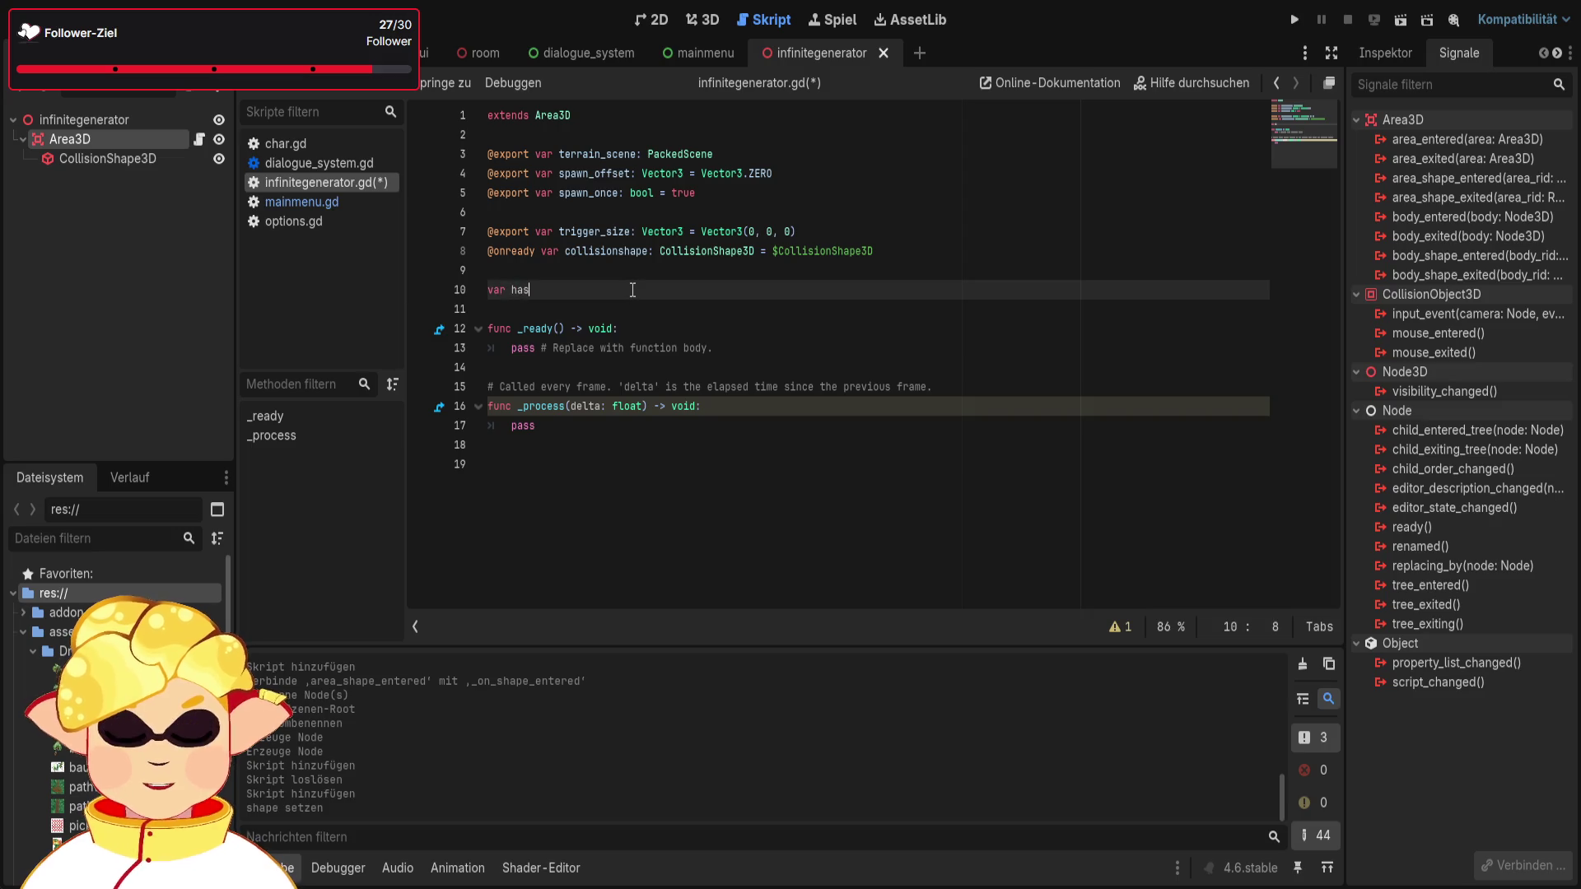
pyautogui.write('paw')
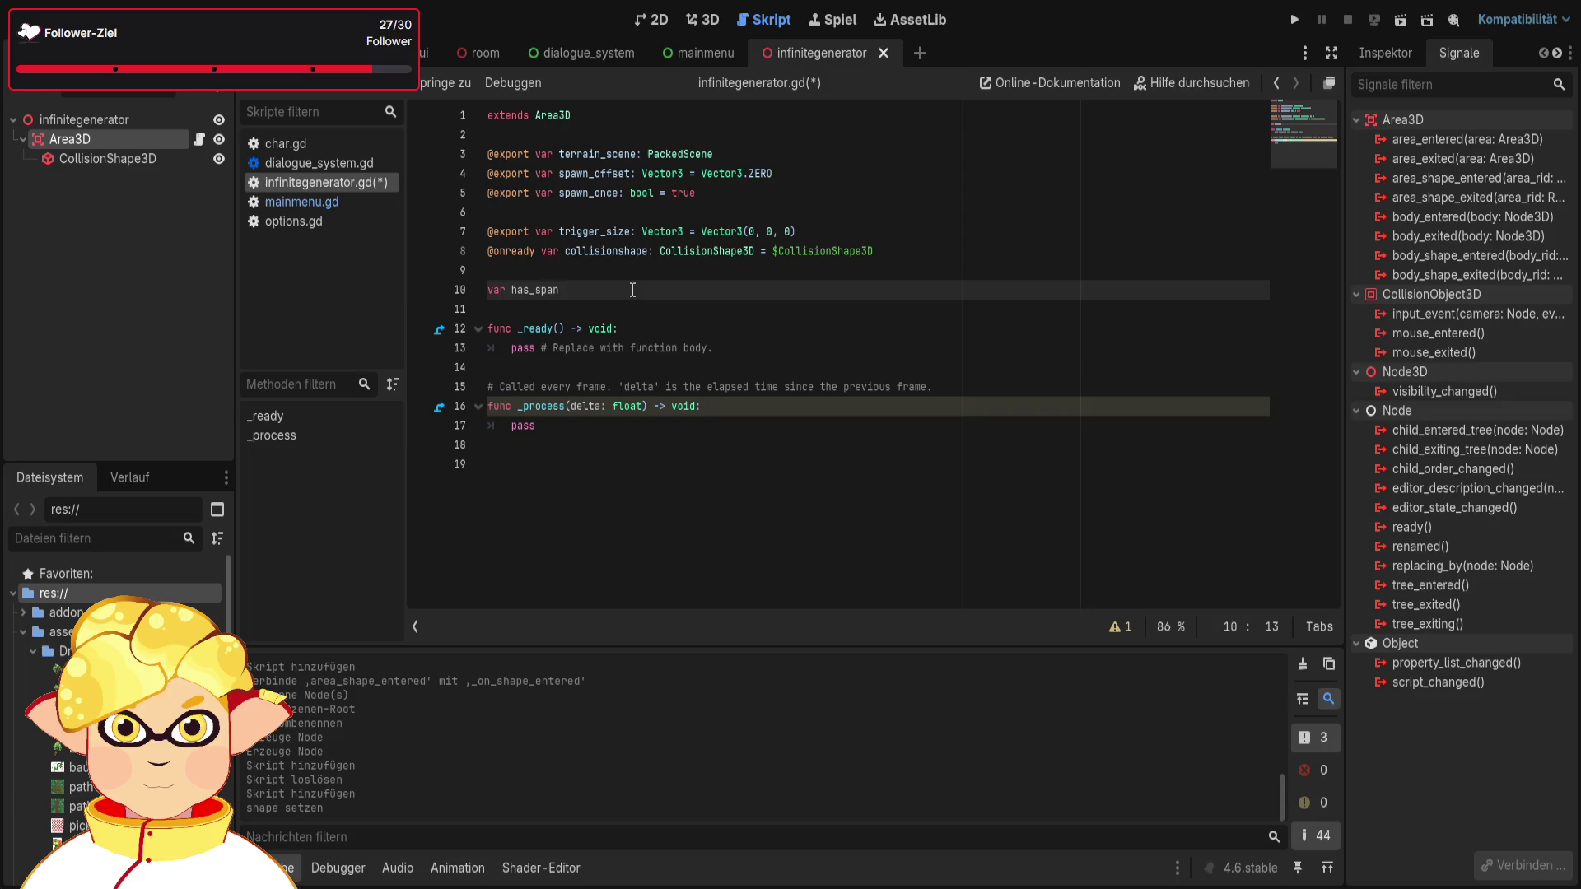
pyautogui.write('ned: ')
pyautogui.write('bool')
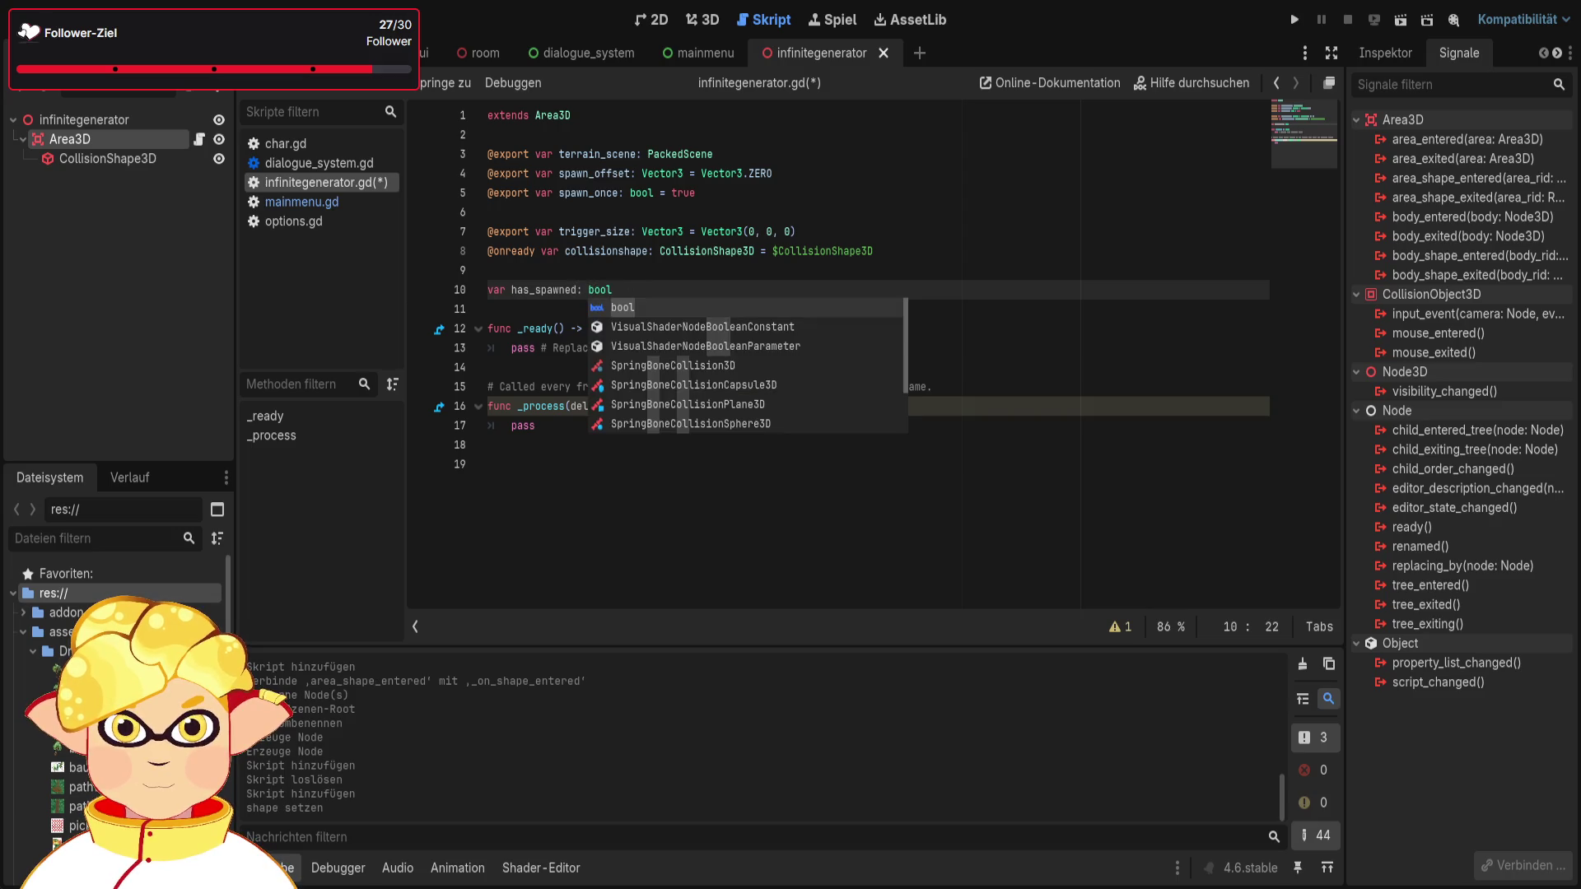
pyautogui.press('BackSpace')
pyautogui.press('BackSpace')
pyautogui.press('BackSpace')
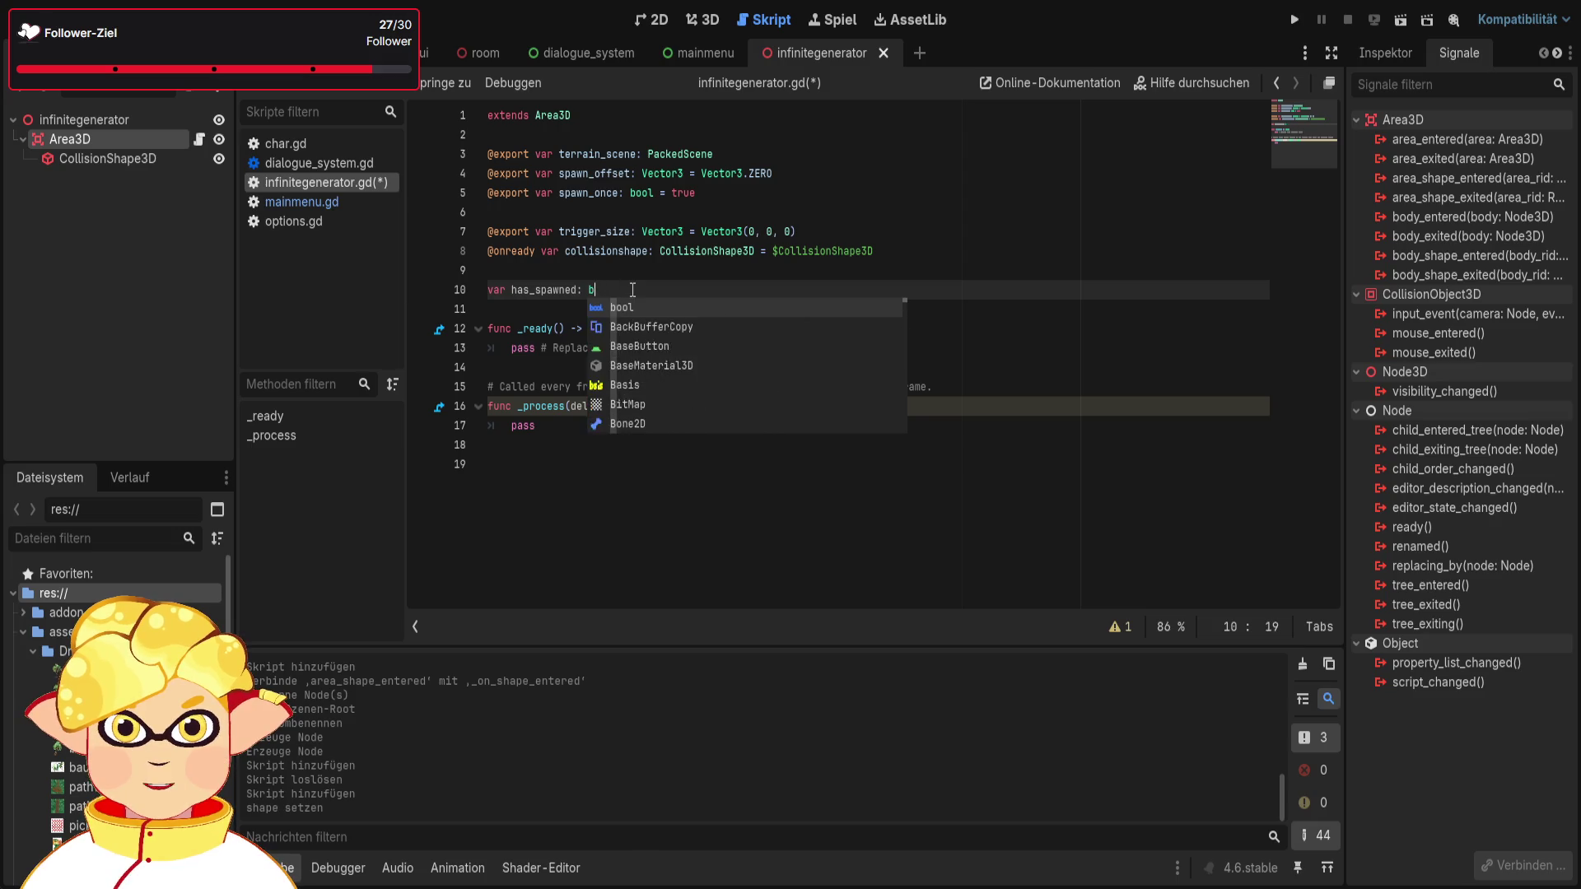
pyautogui.press('BackSpace')
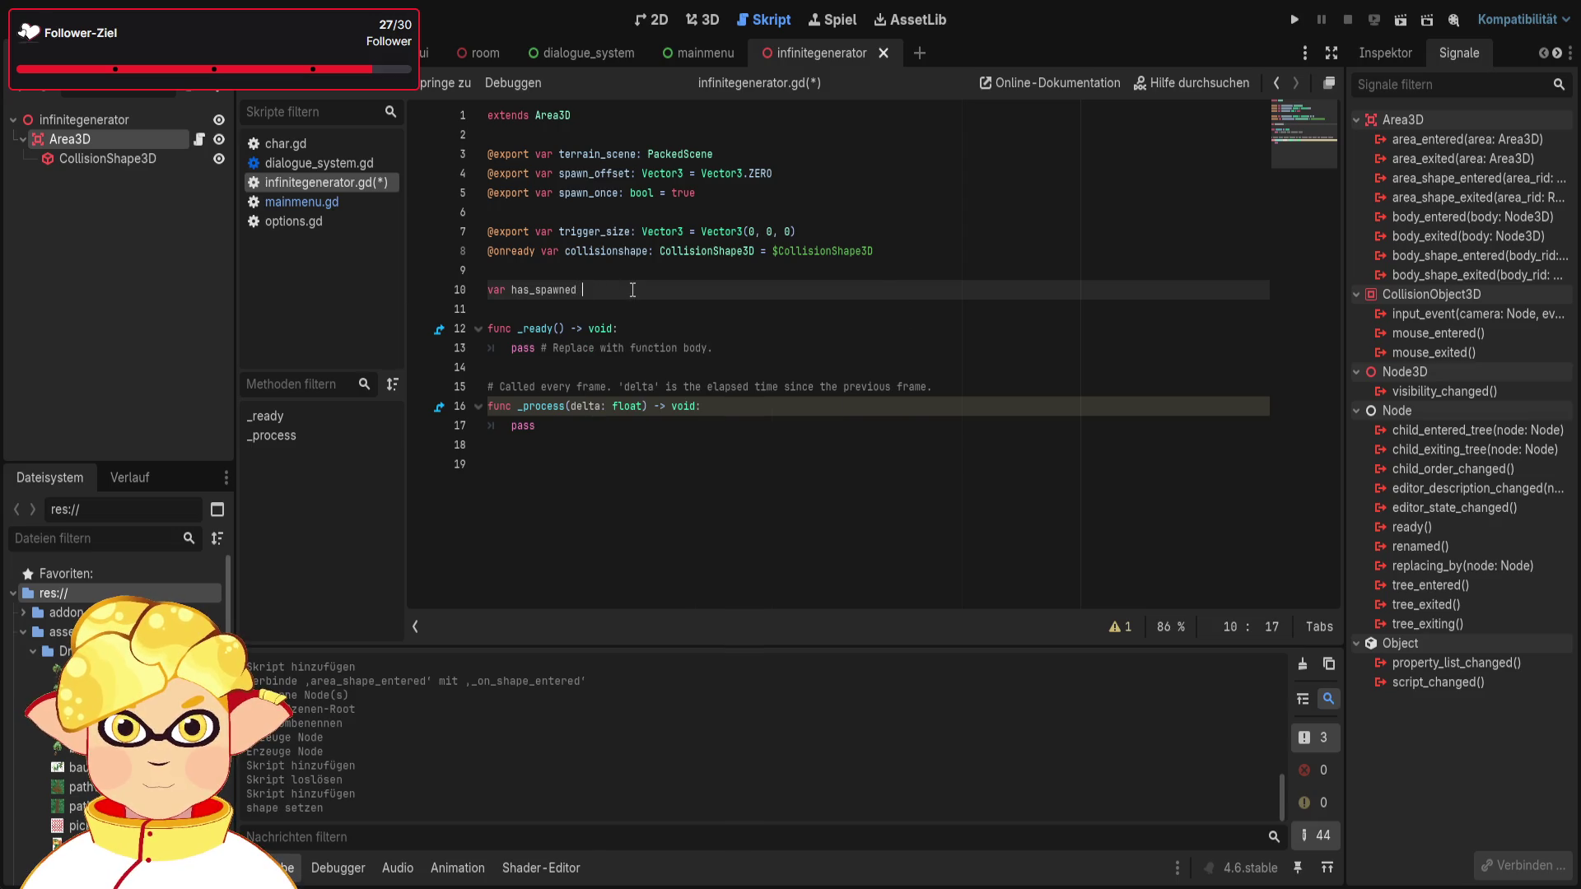
pyautogui.write(':=')
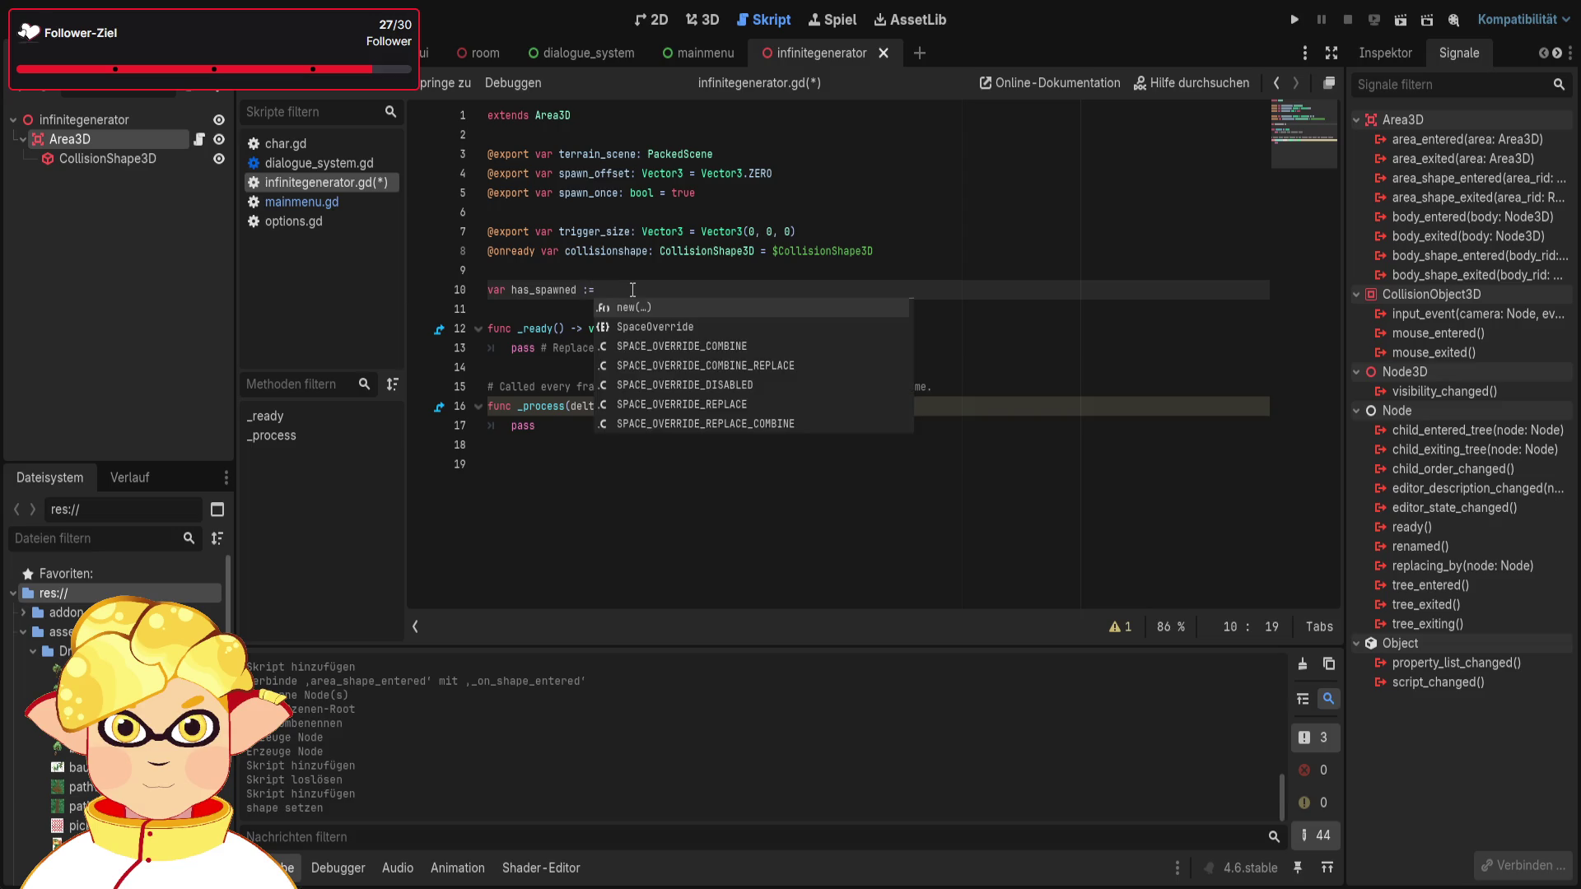
pyautogui.press('BackSpace')
pyautogui.press('BackSpace')
pyautogui.press('BackSpace')
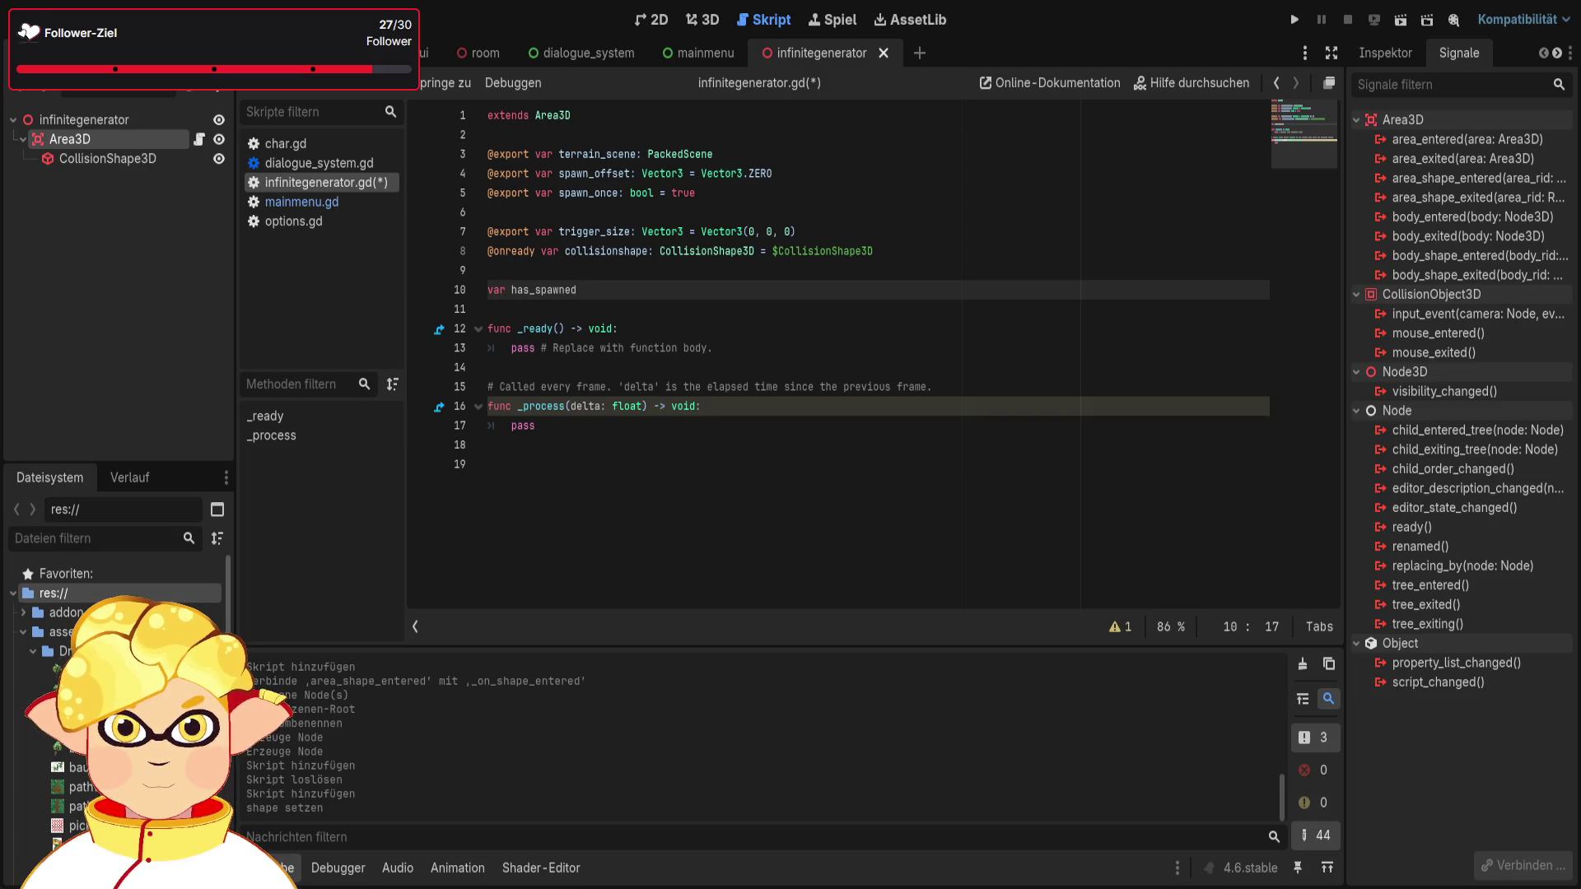
pyautogui.hotkey('alt', 'Tab')
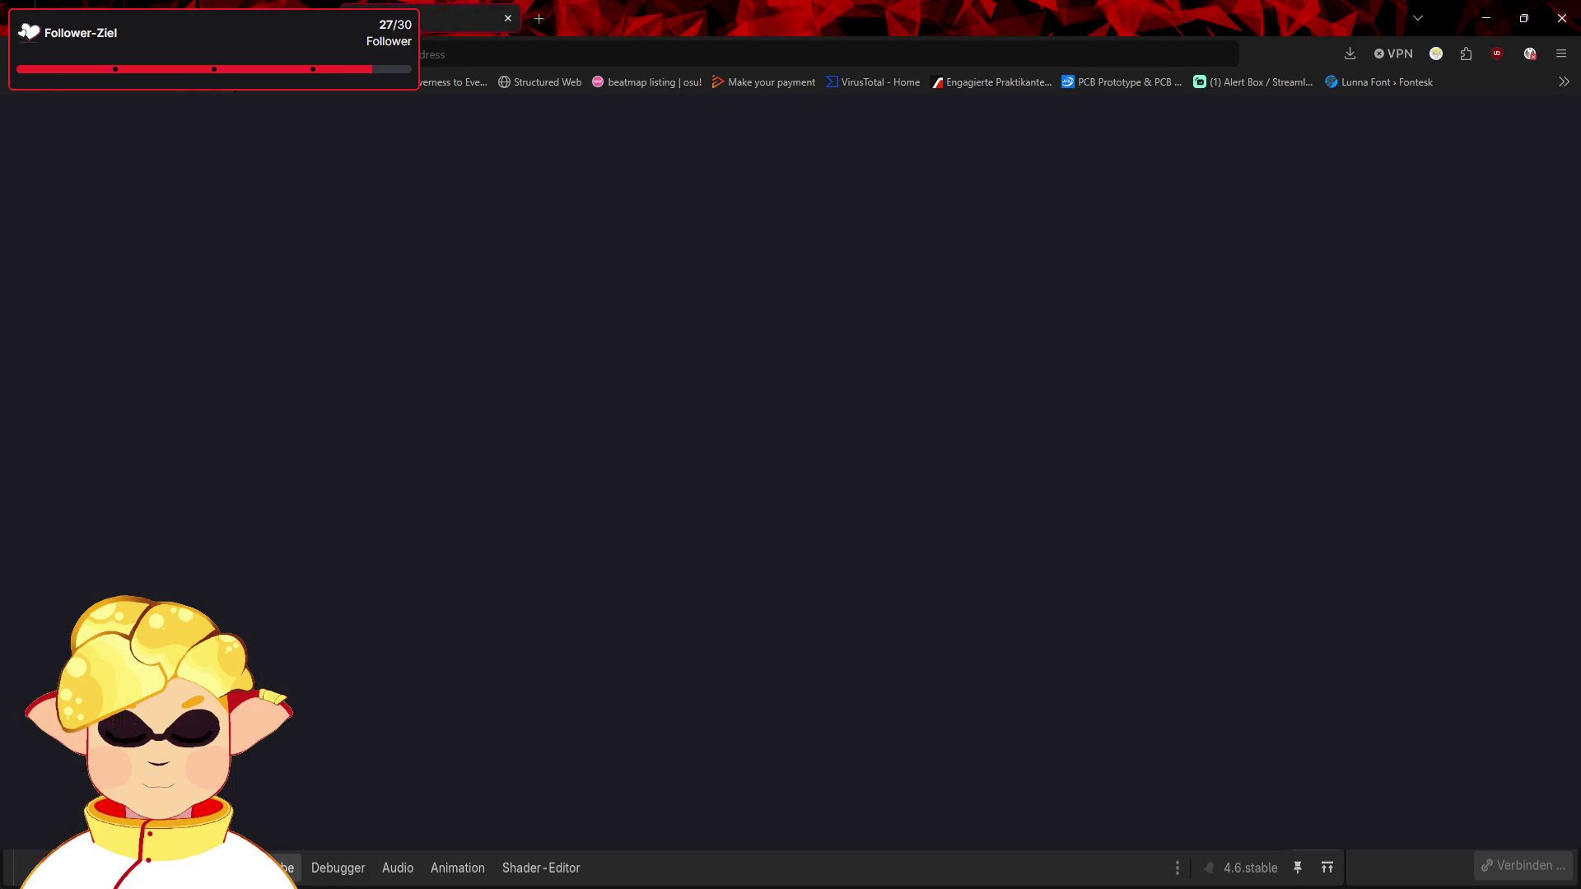
# Search Google for ':= = unterschied godot' and read the AI overview on type inference versus assignment.
pyautogui.write(':=')
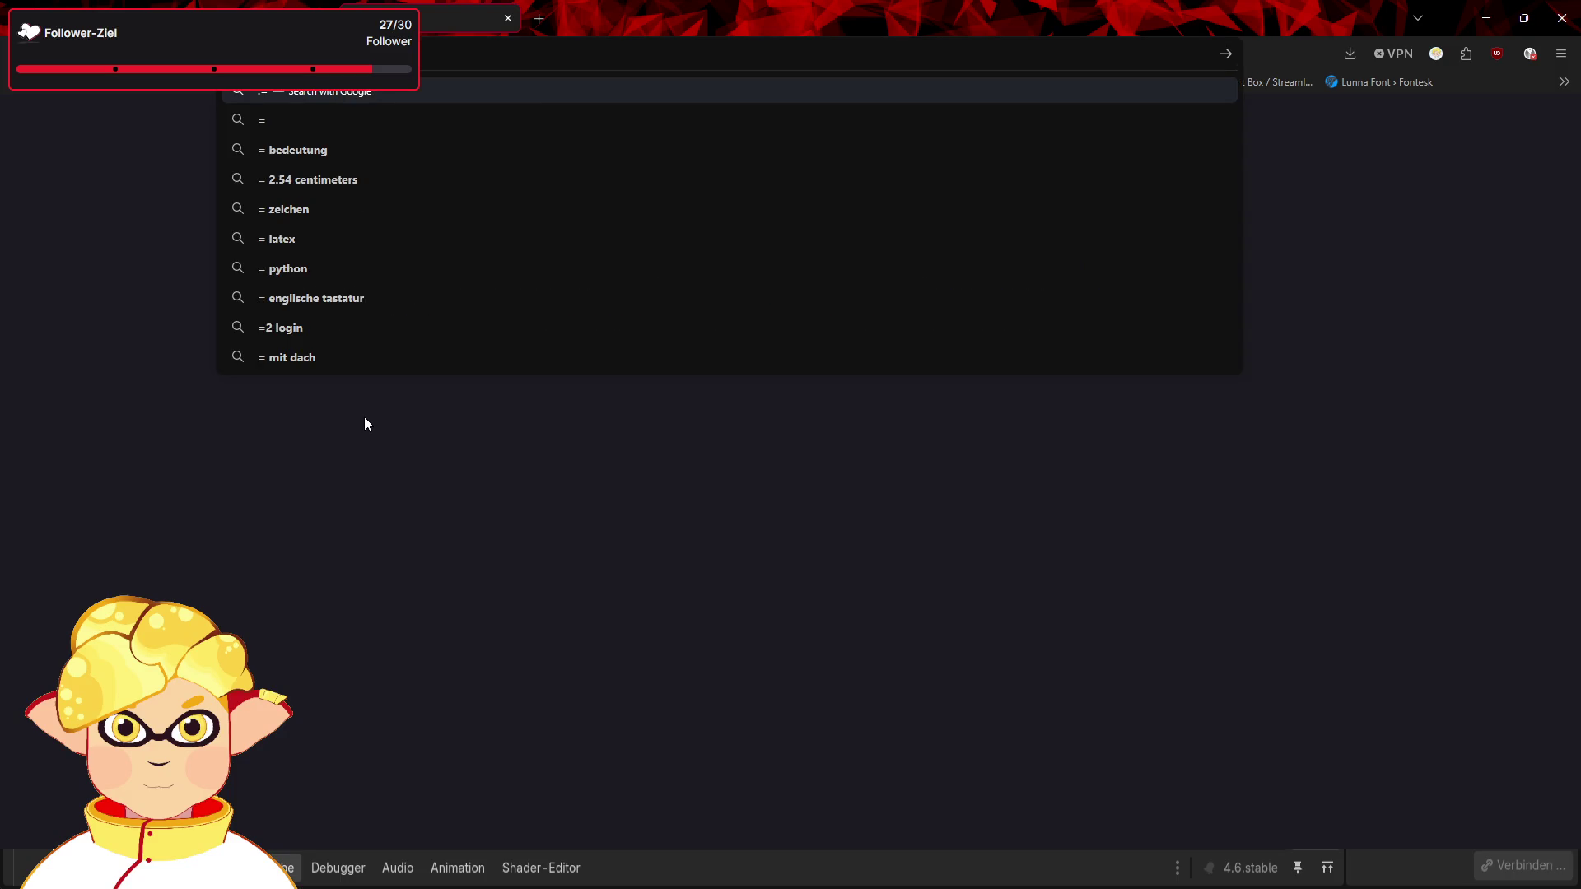
pyautogui.write(' =')
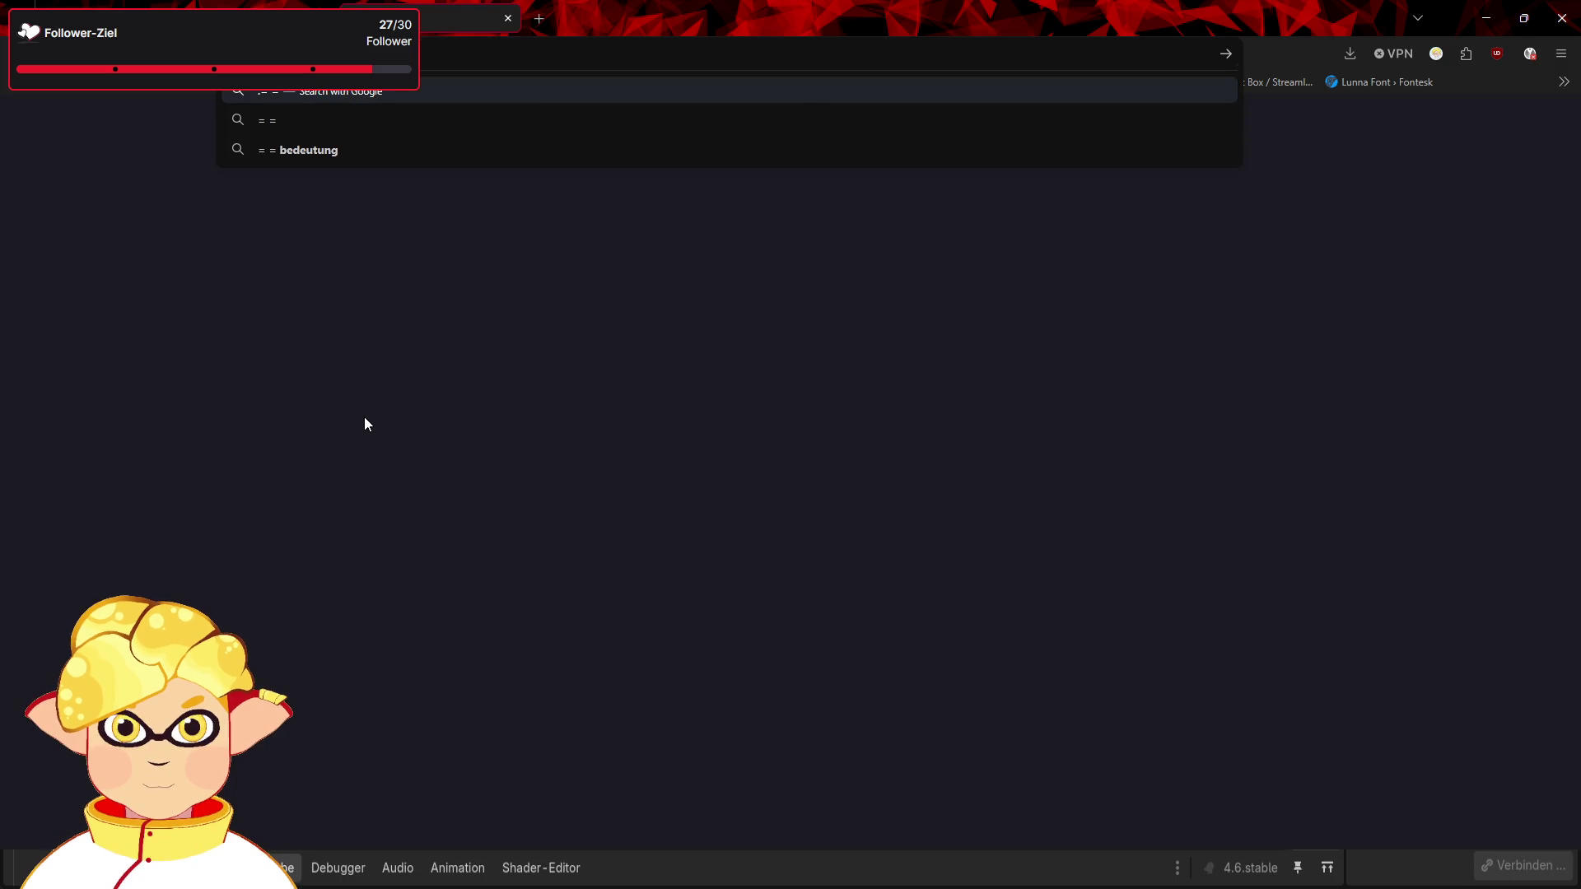
pyautogui.write(' unterscxhiede')
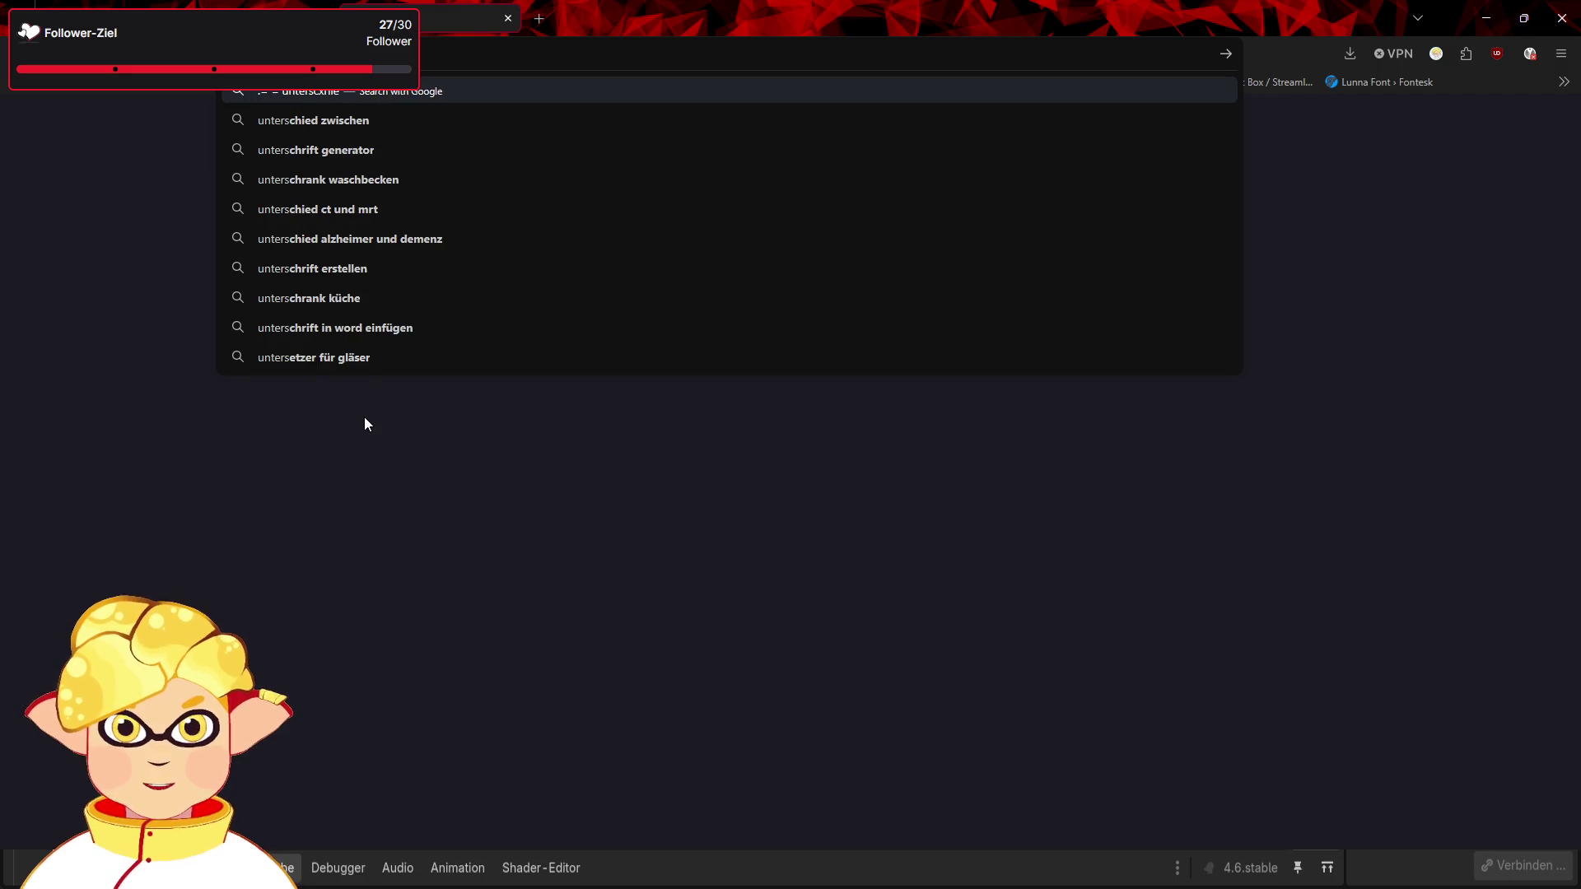
pyautogui.press('BackSpace')
pyautogui.press('BackSpace')
pyautogui.press('BackSpace')
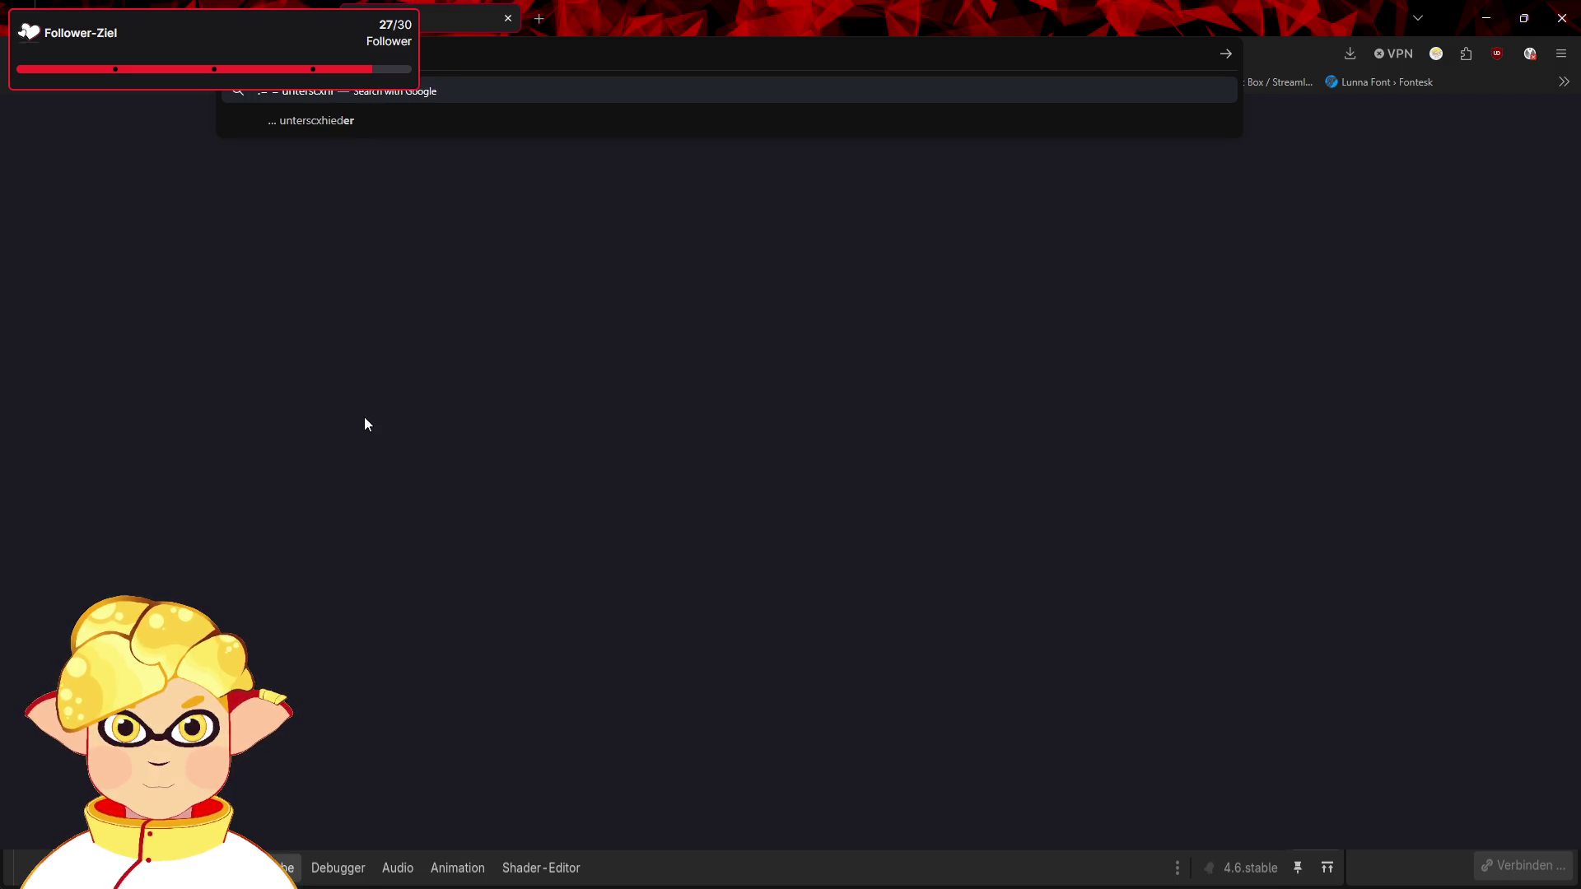
pyautogui.write('hied g')
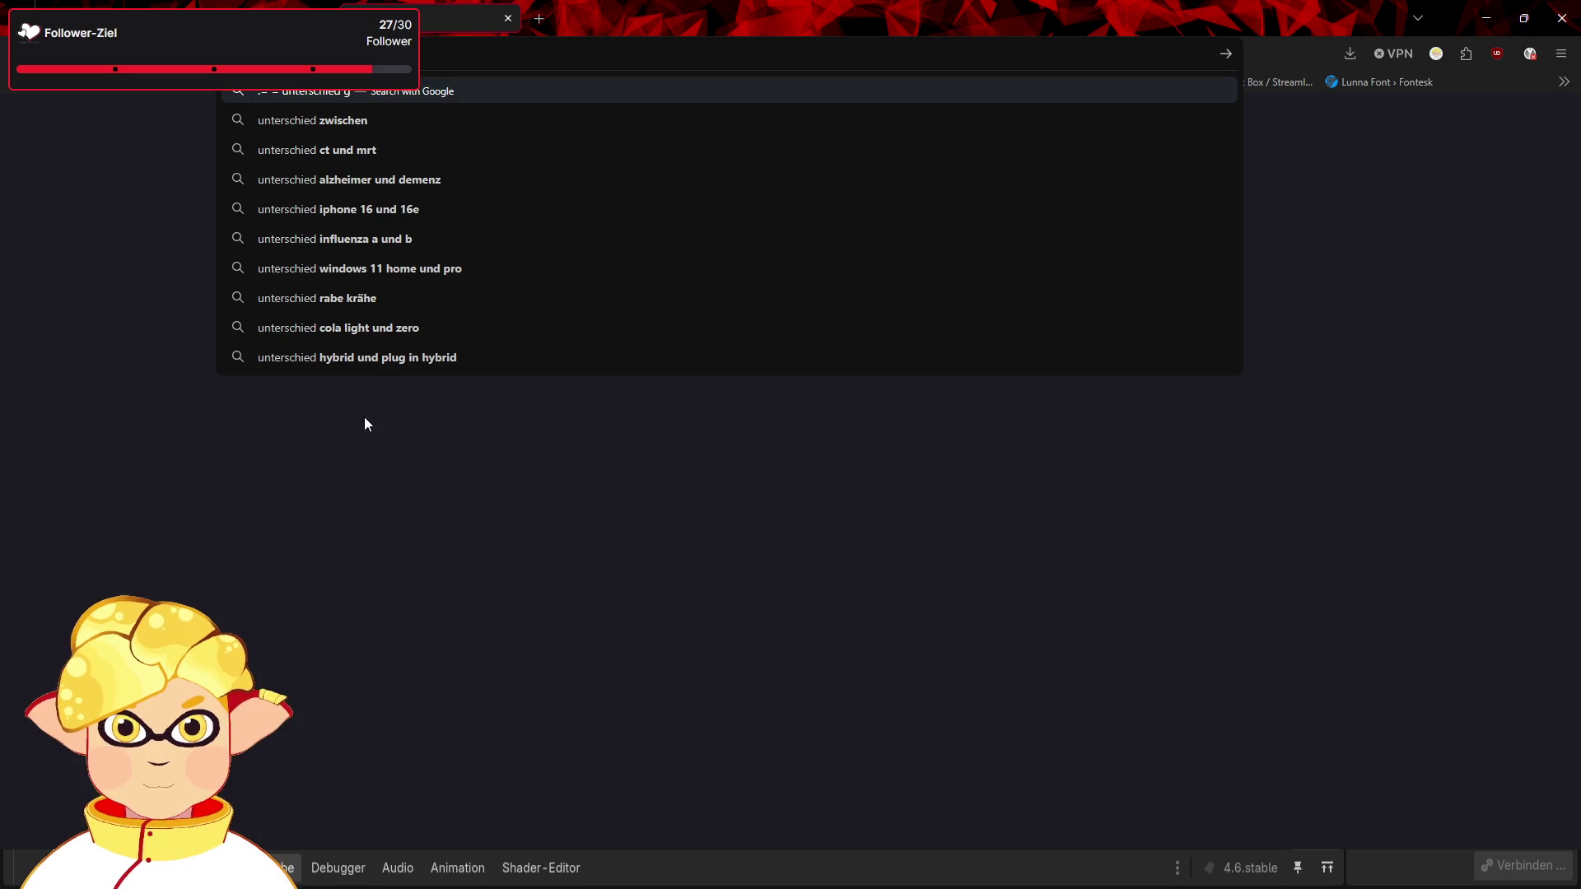
pyautogui.press('Return')
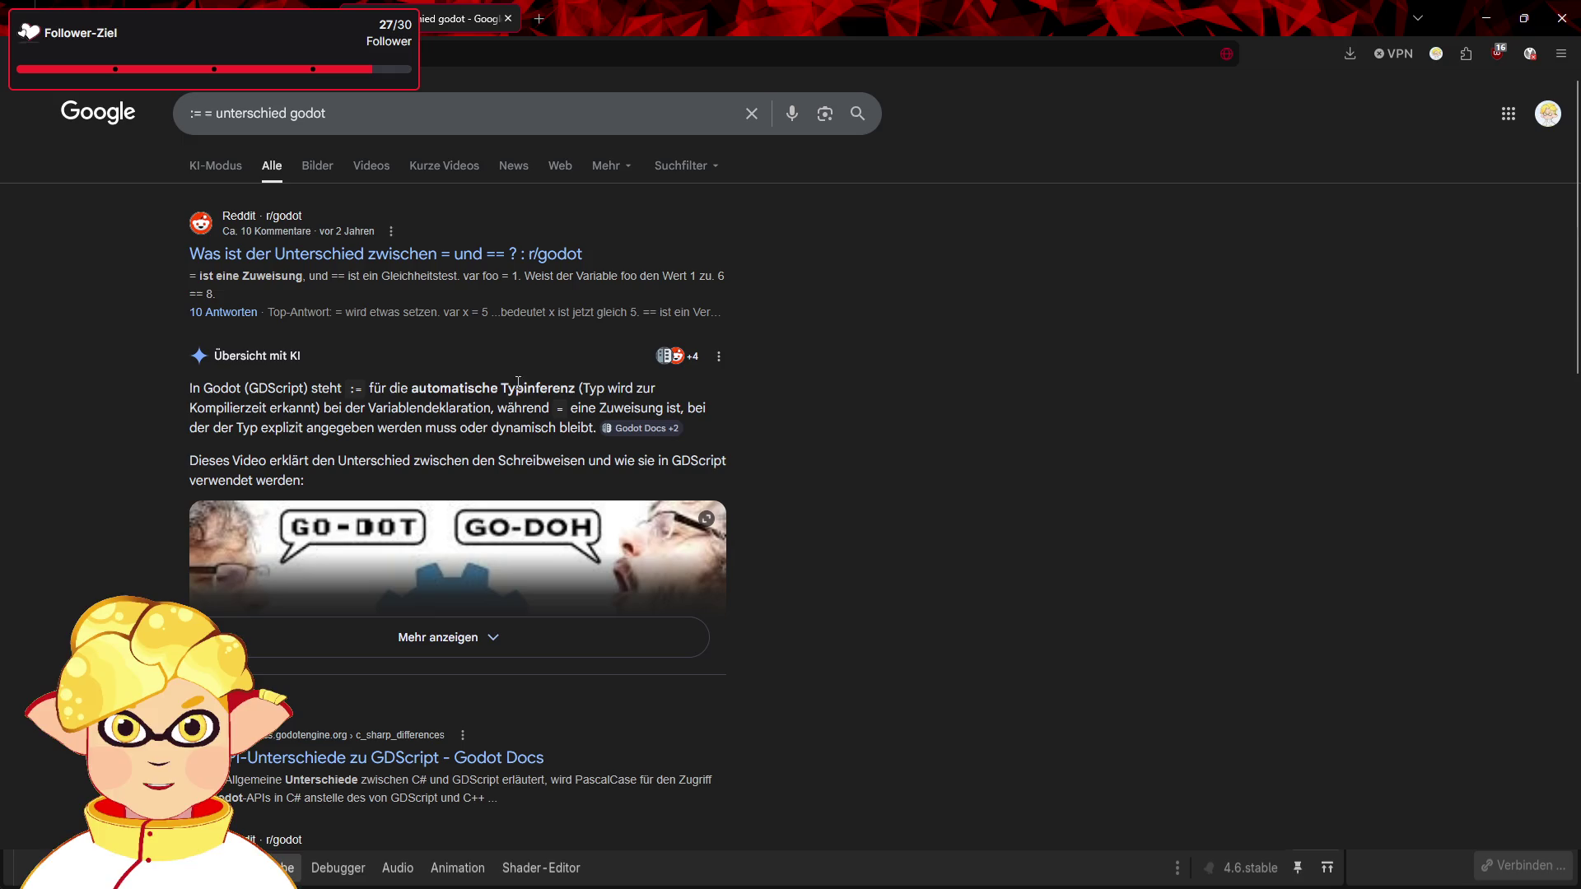
pyautogui.moveTo(584, 390); pyautogui.dragTo(309, 414)
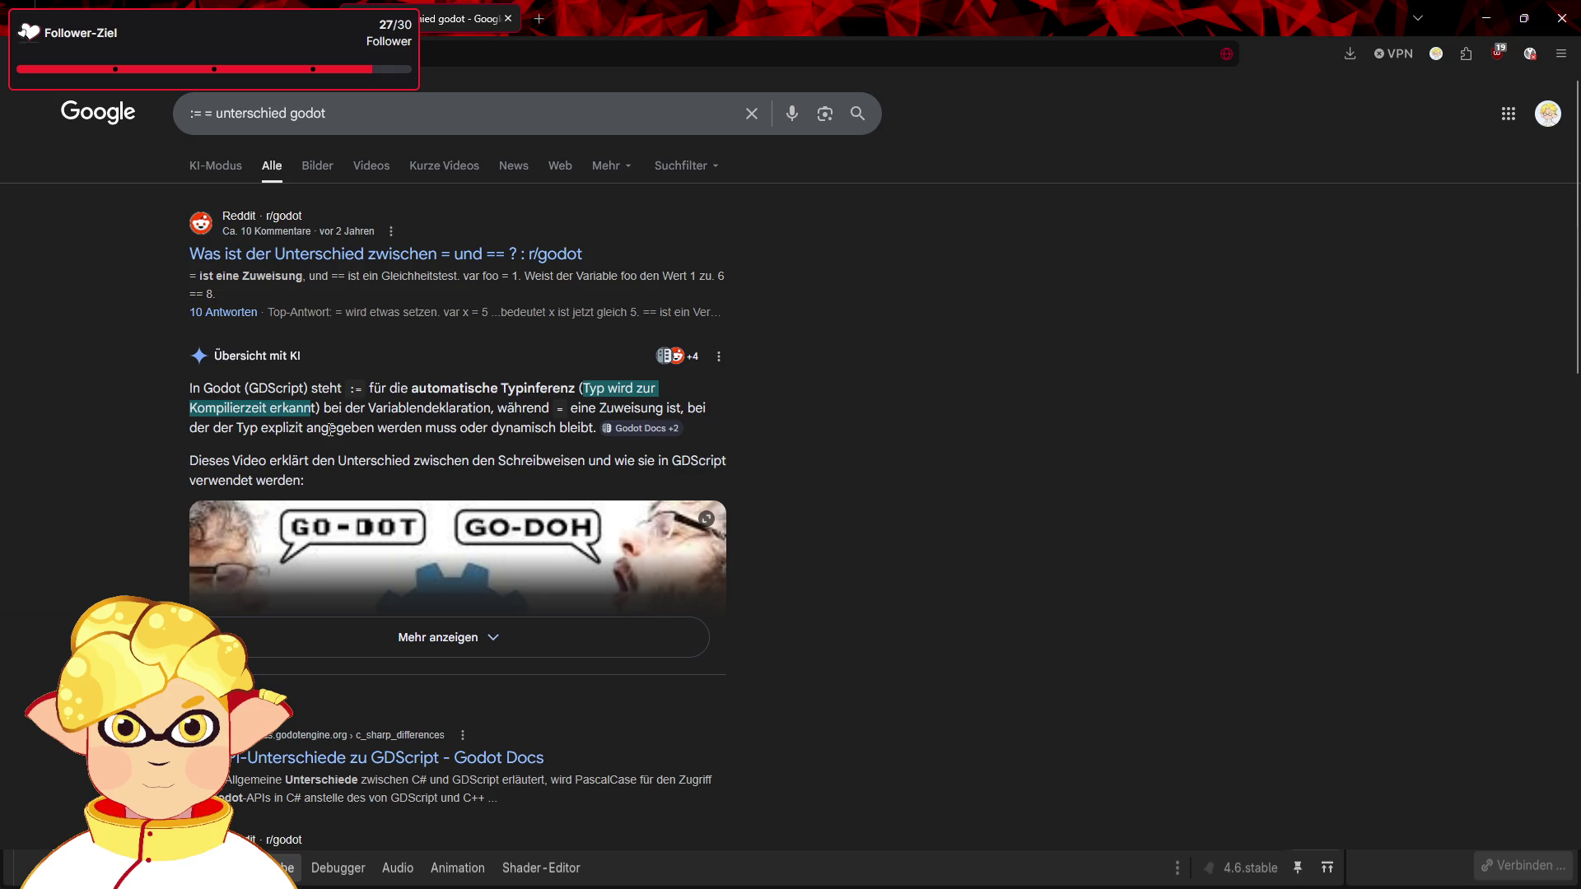
pyautogui.click(463, 428)
pyautogui.scroll(-4, 370, 445)
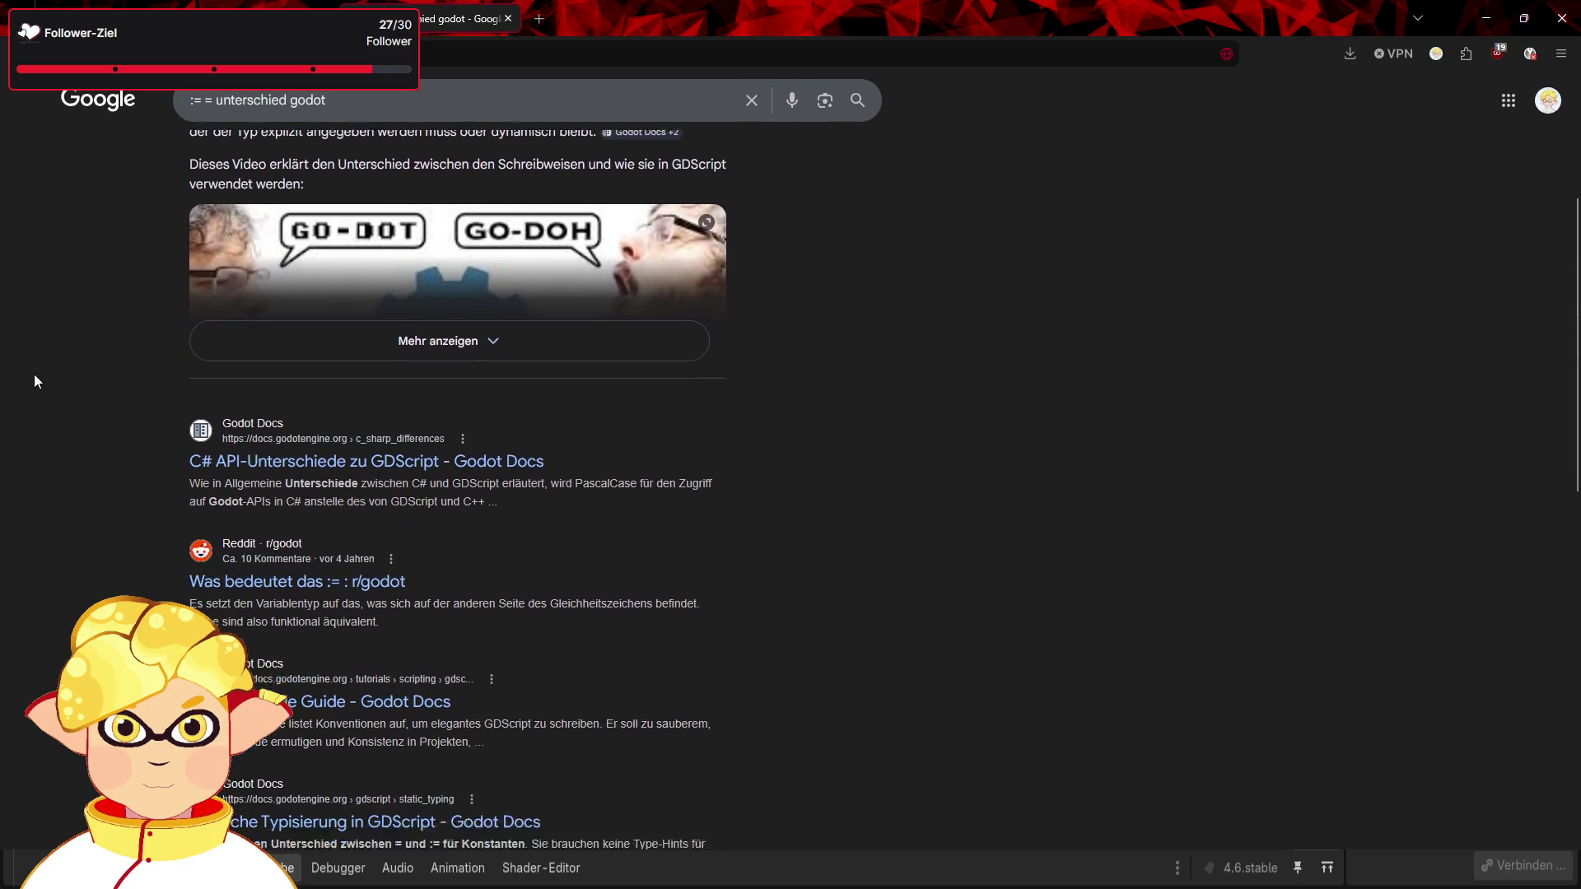
# Read the r/godot thread 'Was bedeutet das :=' about the := operator's equivalence, then return to Godot.
pyautogui.click(280, 541)
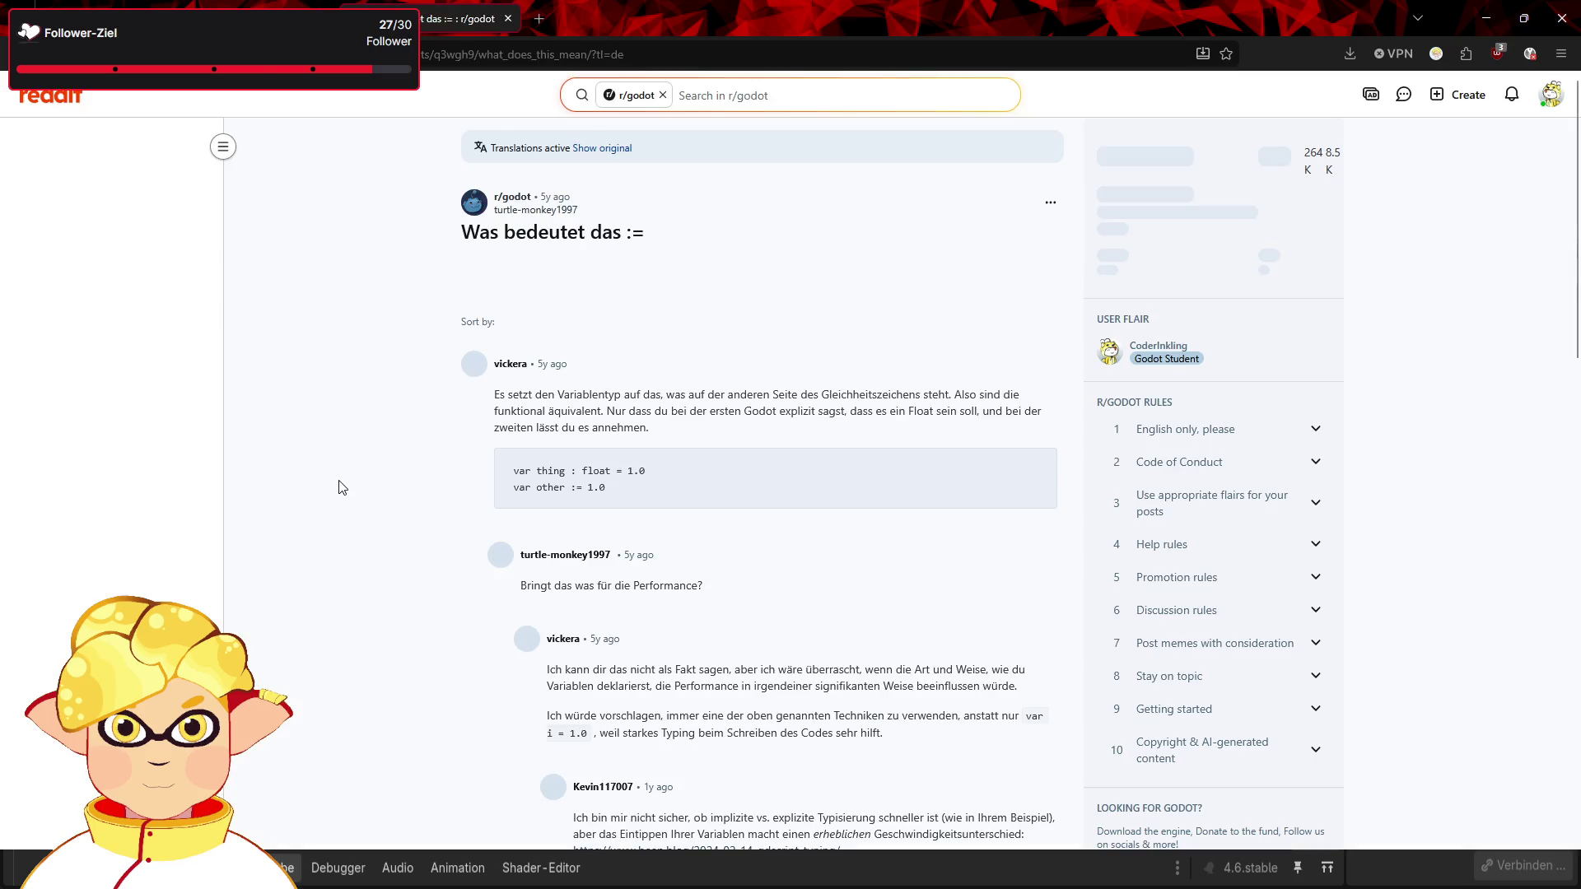
pyautogui.scroll(-1, 590, 318)
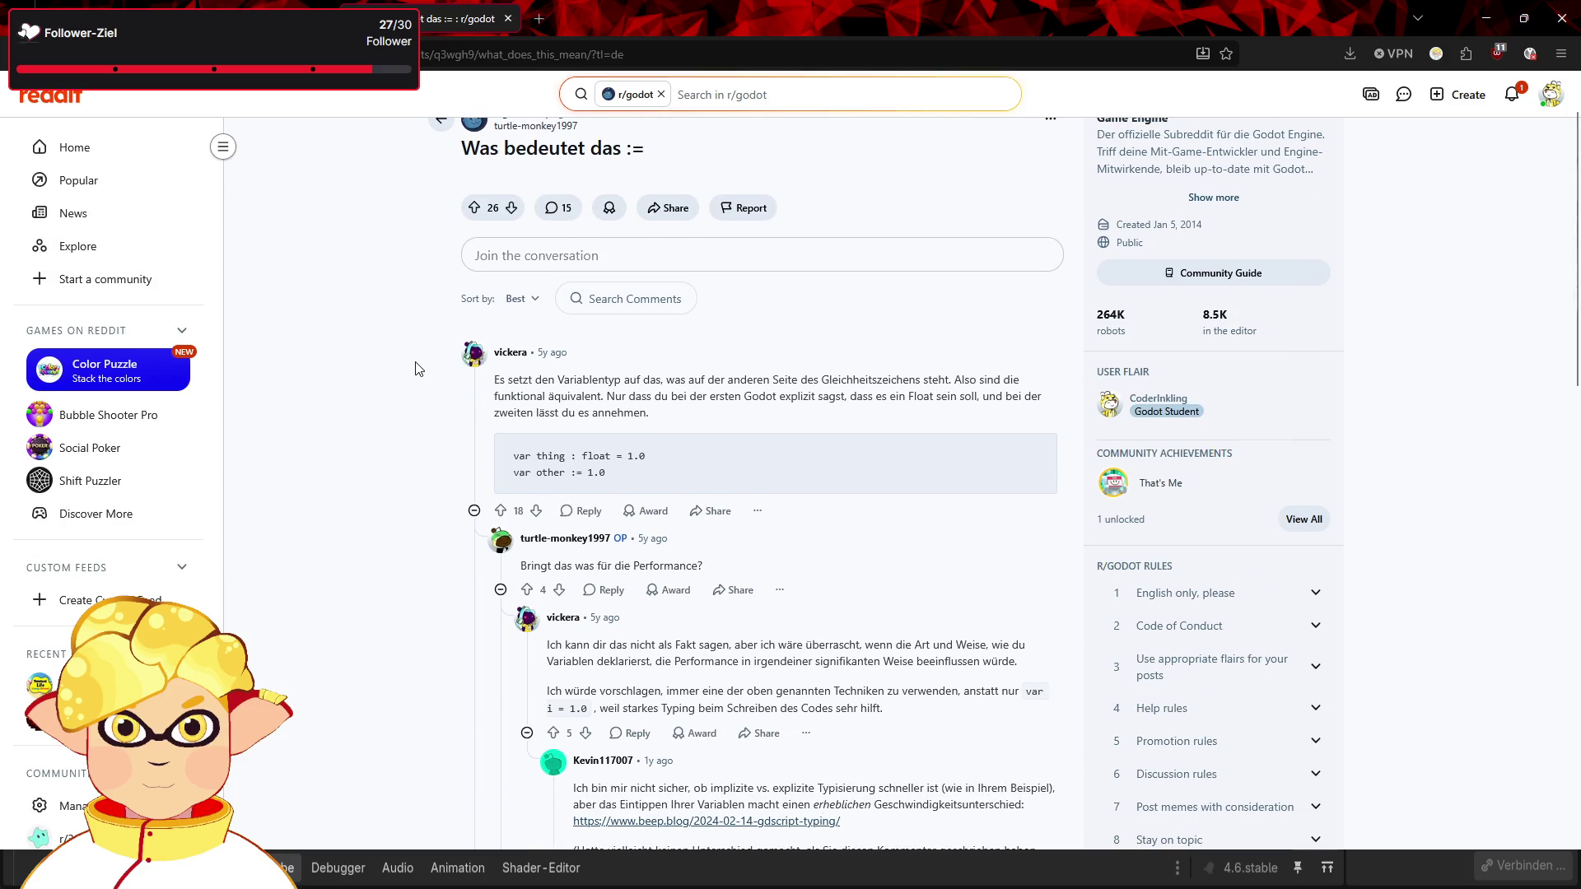
pyautogui.moveTo(497, 396)
pyautogui.mouseDown()
pyautogui.moveTo(689, 379)
pyautogui.moveTo(747, 394)
pyautogui.mouseUp()
pyautogui.click(749, 391)
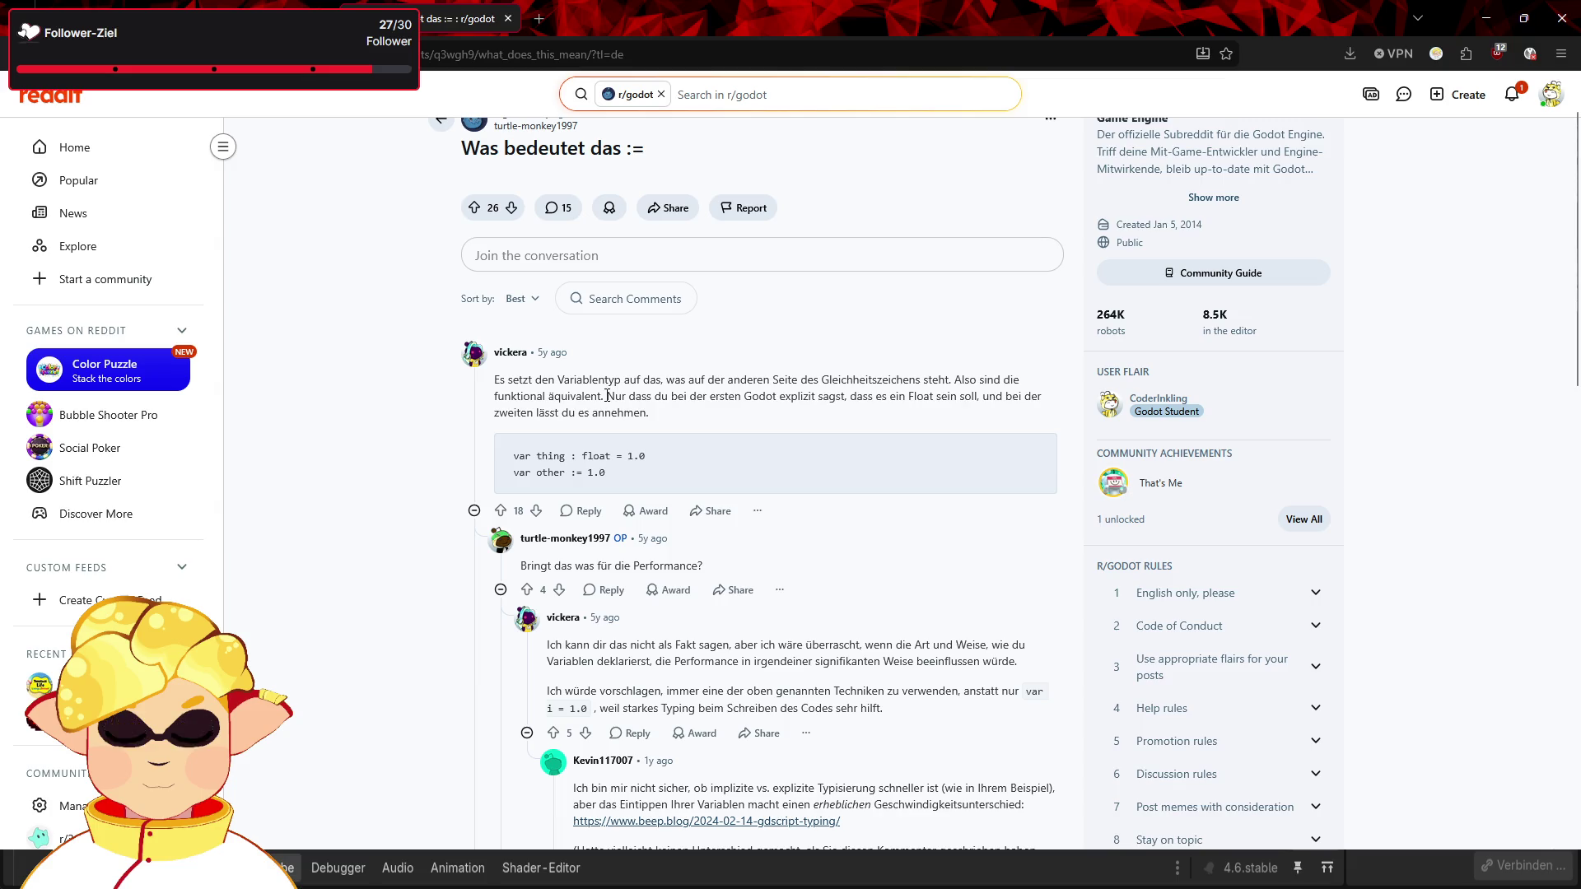
pyautogui.scroll(-3, 607, 395)
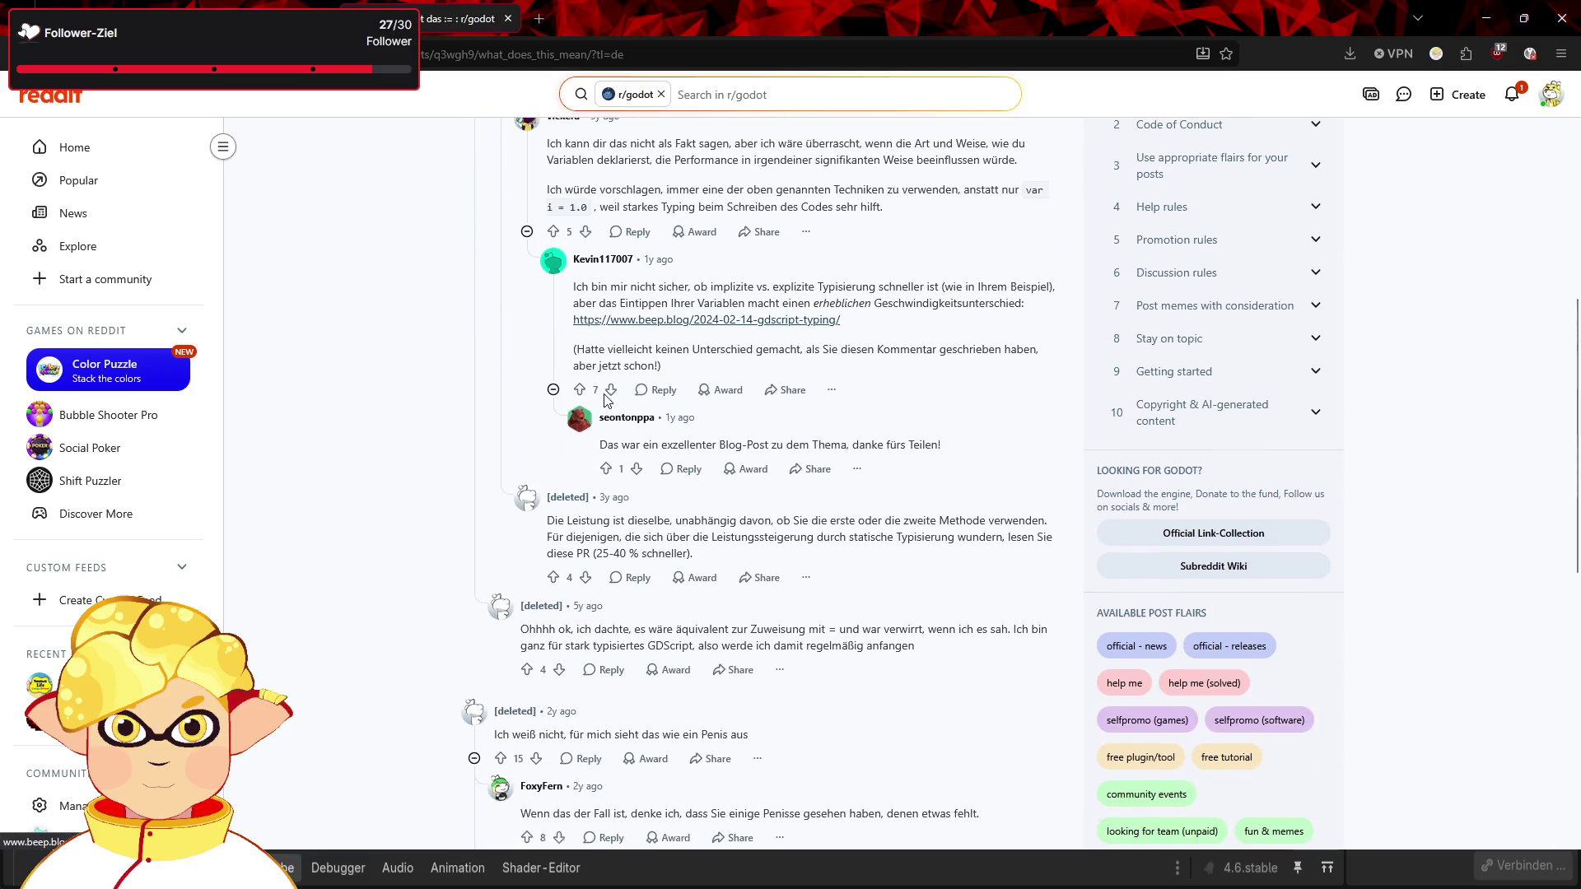
pyautogui.scroll(5, 605, 399)
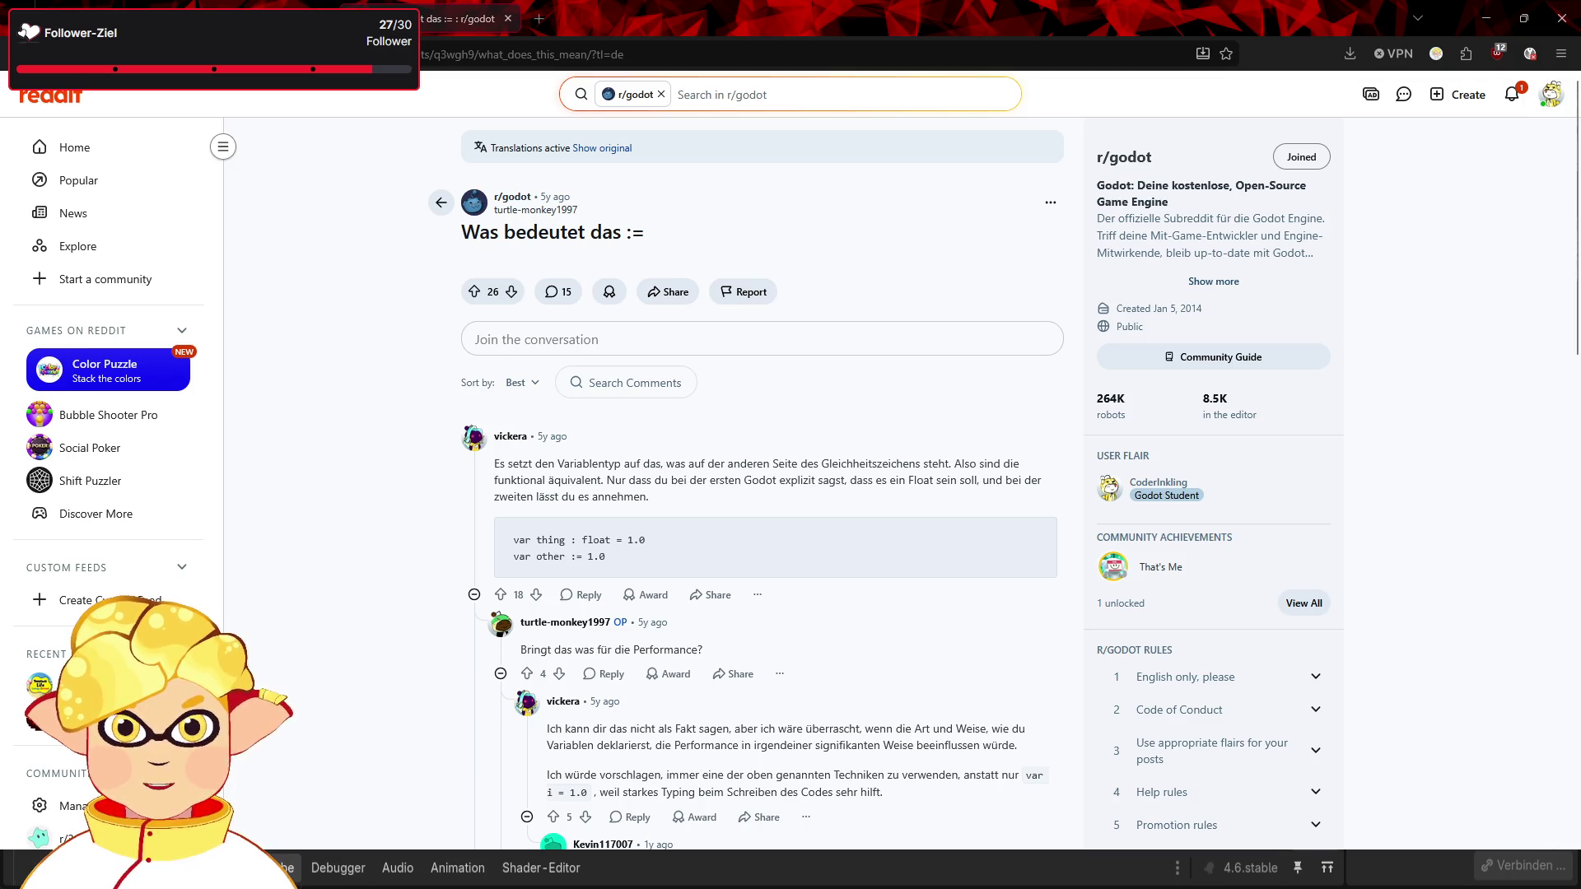
pyautogui.hotkey('alt', 'Tab')
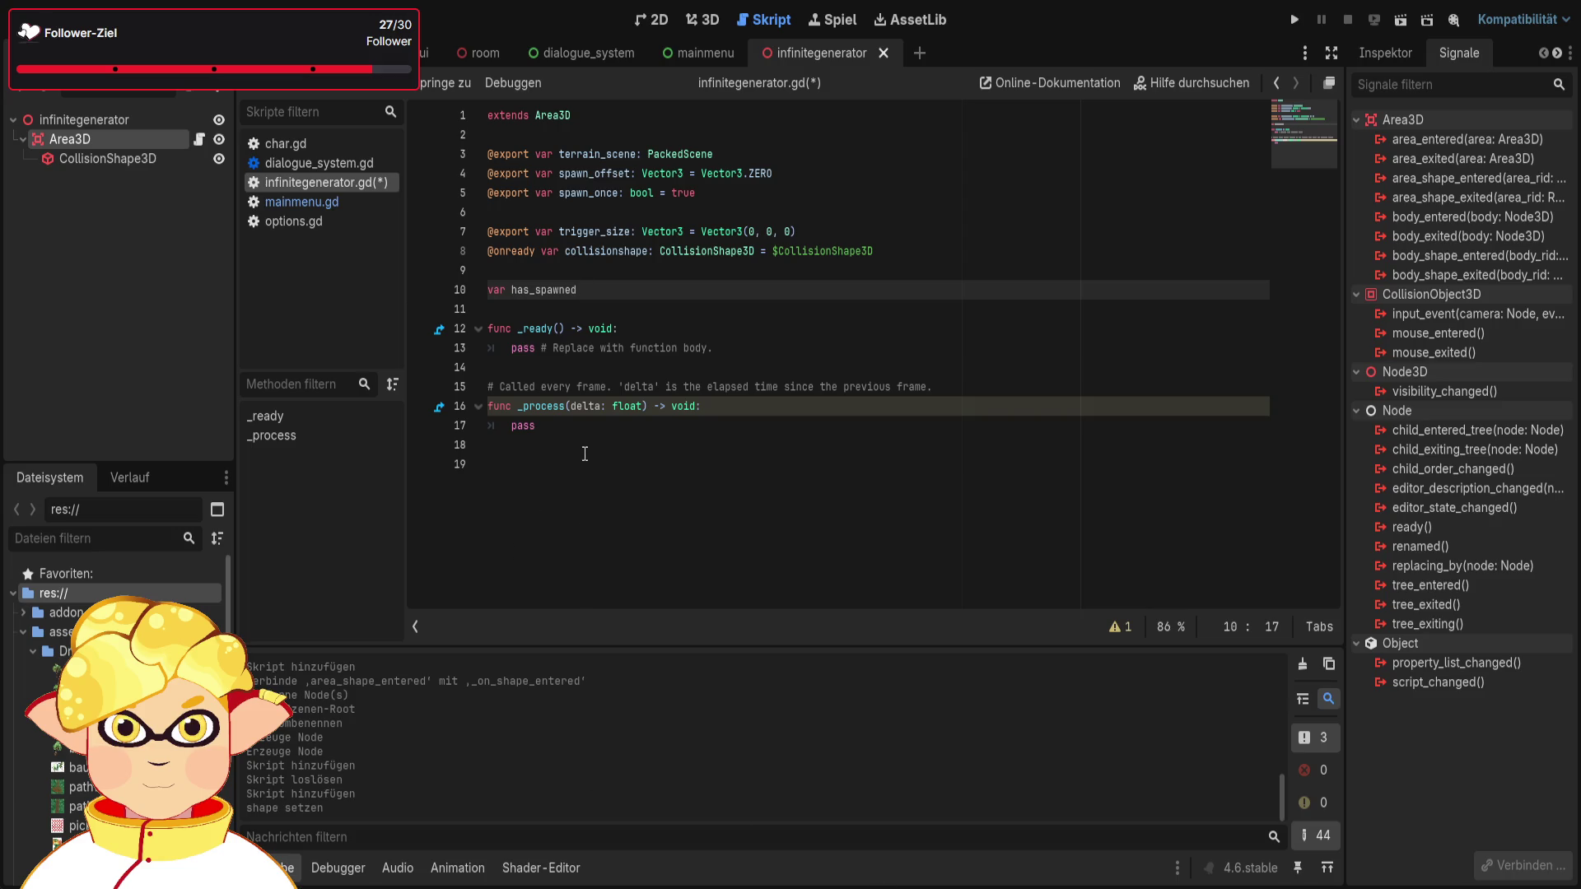
# Initialize has_spawned on line 10 with ':= false'.
pyautogui.write(':=')
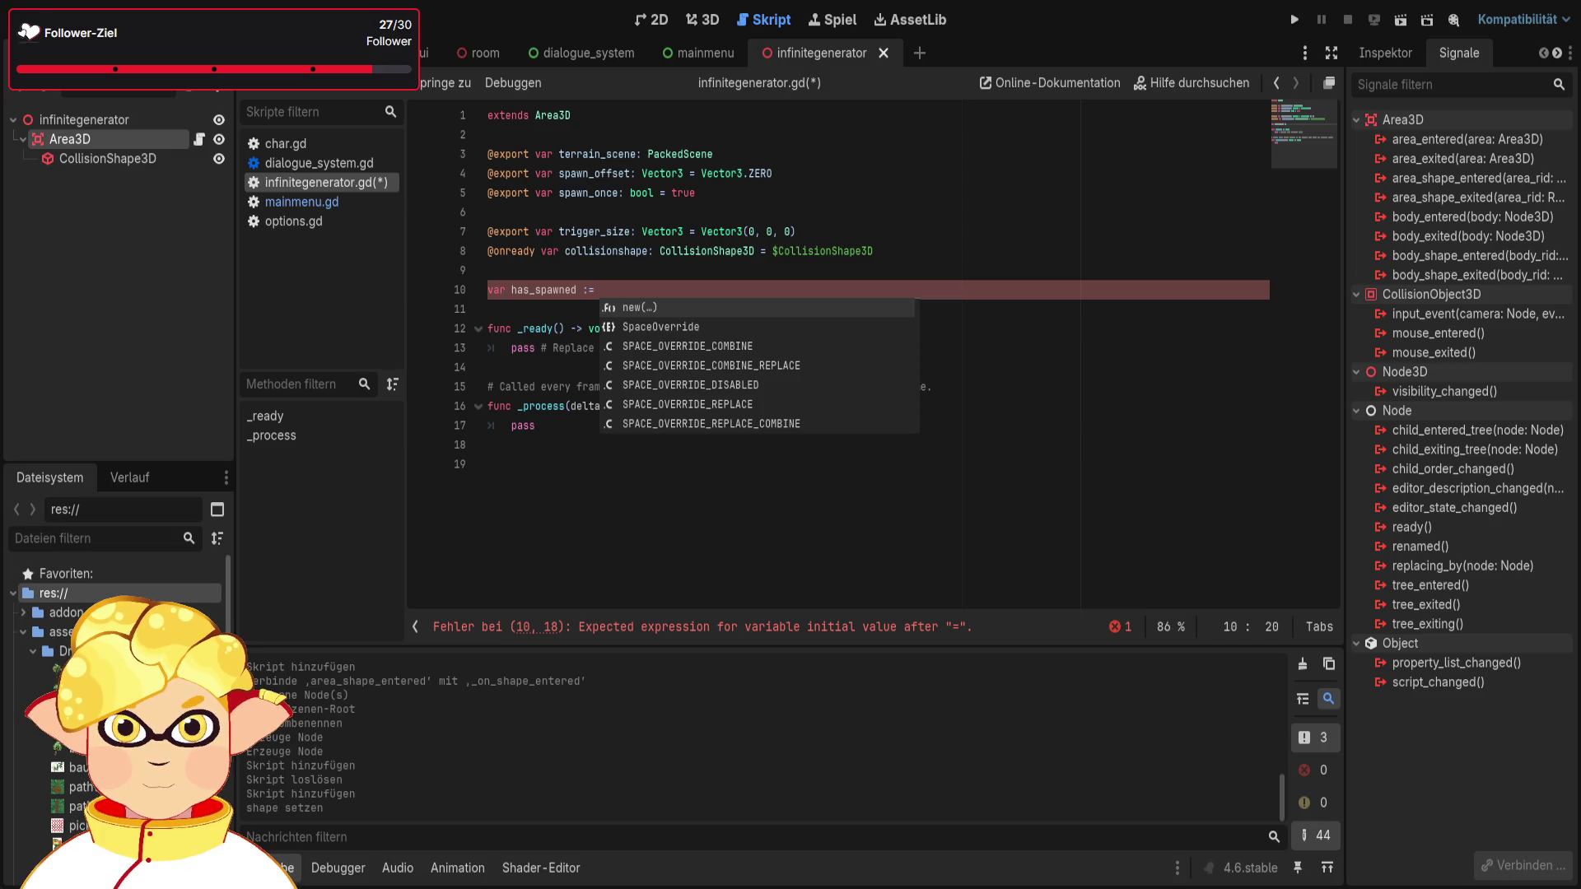
pyautogui.write('false')
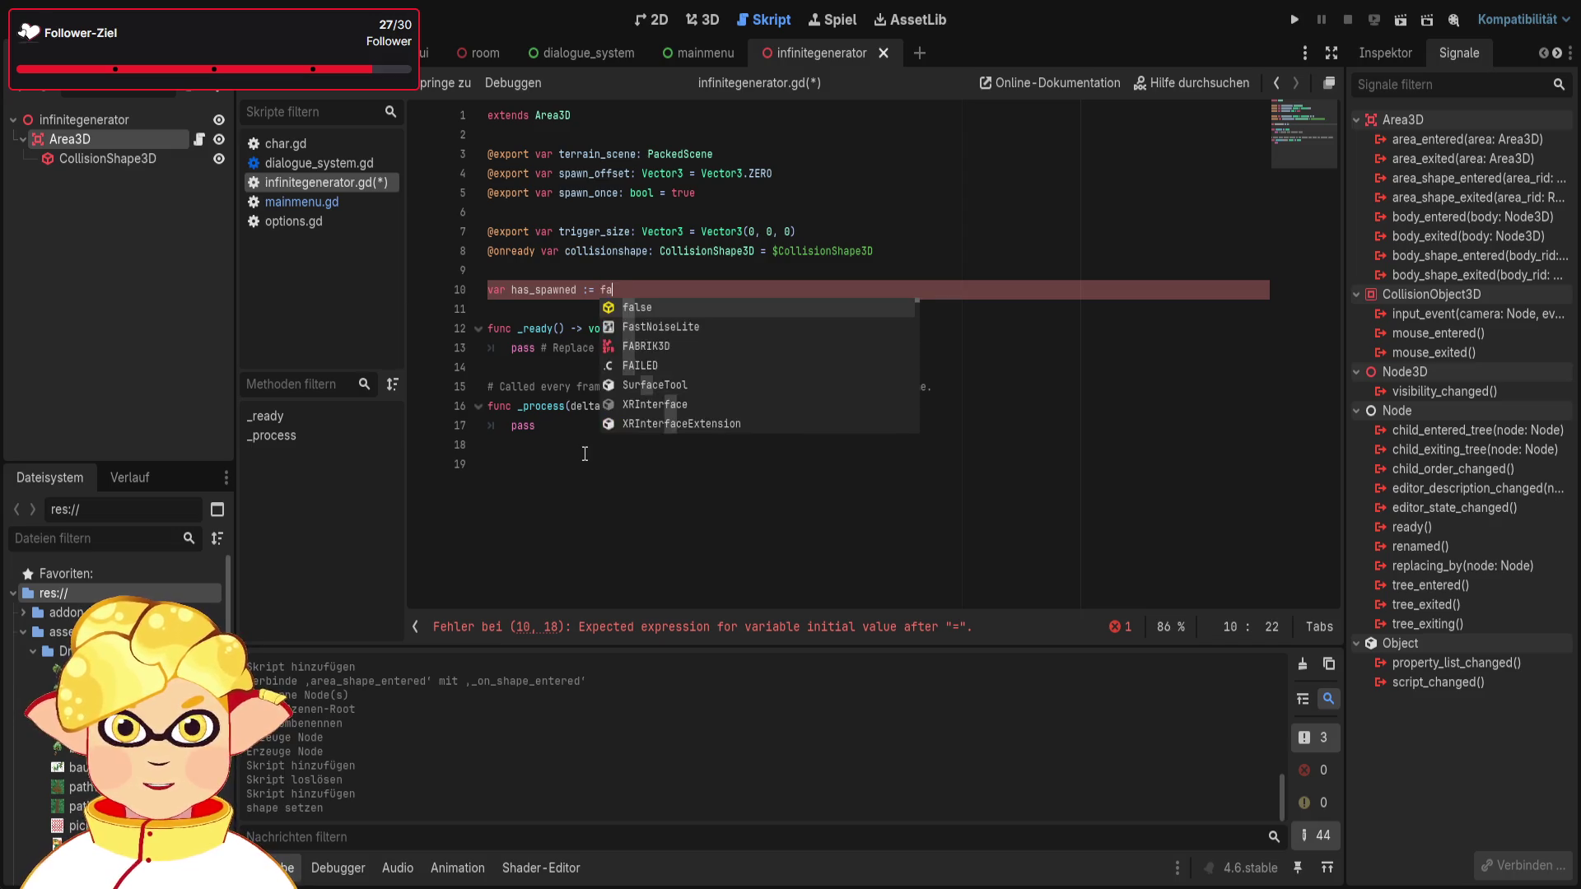
pyautogui.press('Escape')
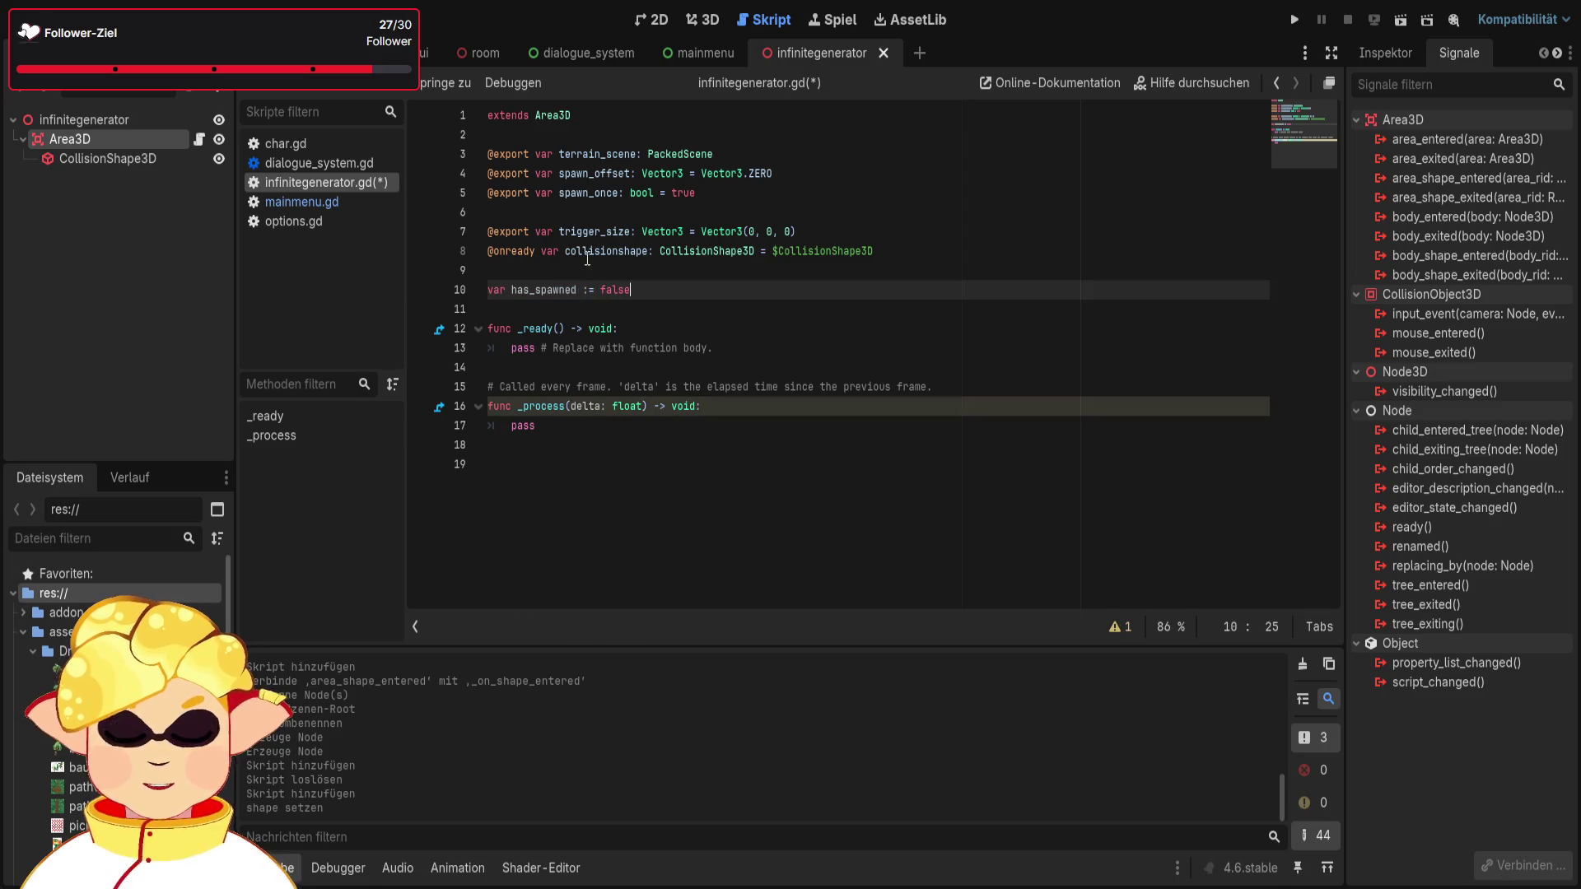
pyautogui.moveTo(593, 290); pyautogui.dragTo(584, 290)
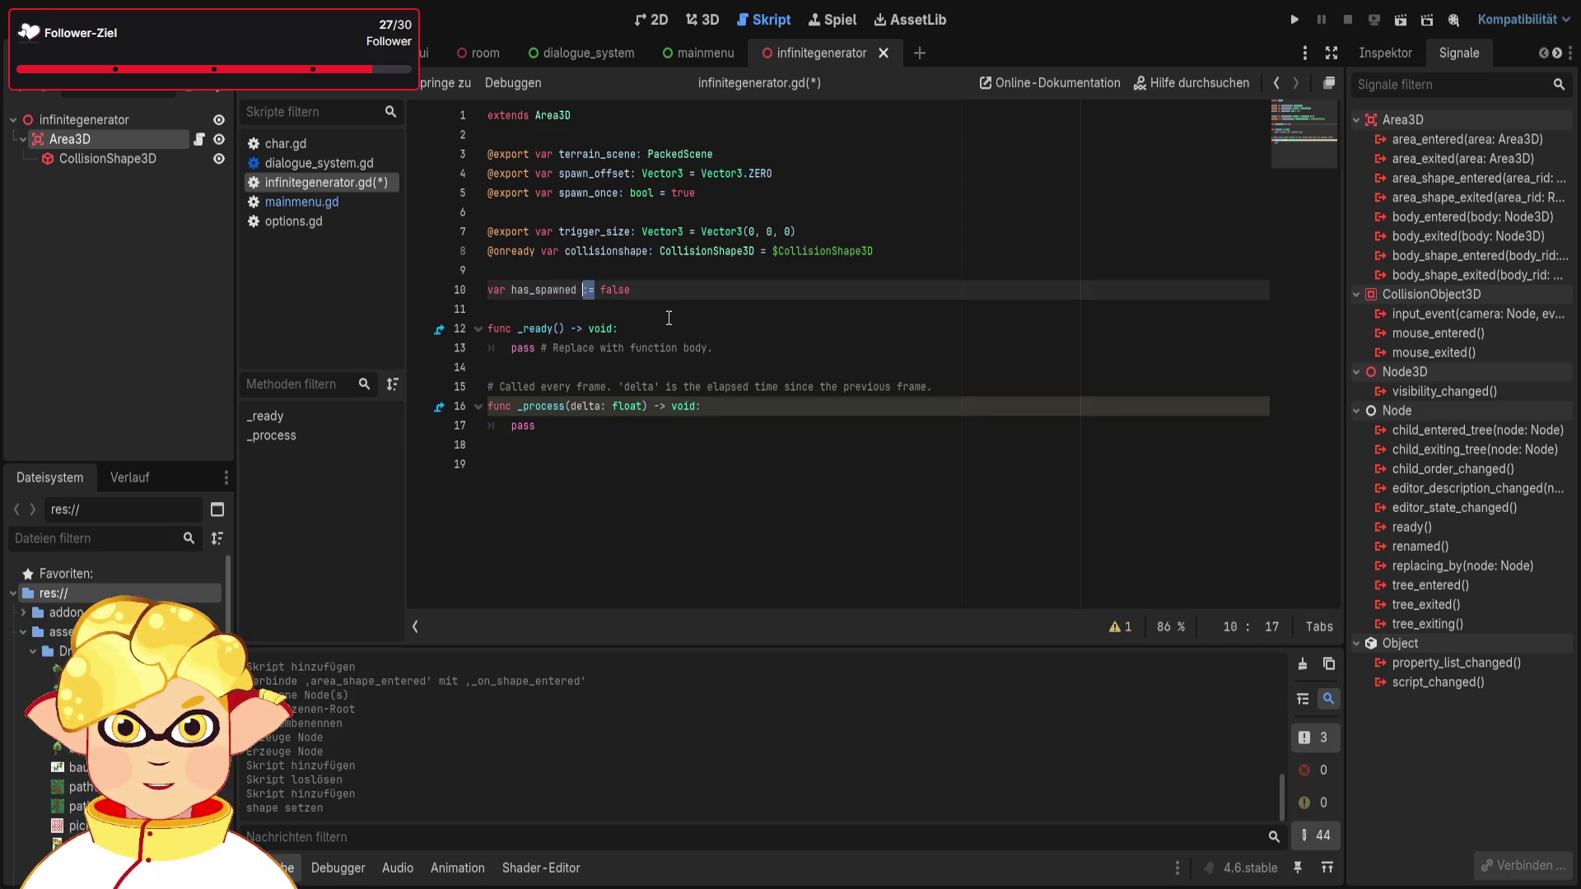
pyautogui.doubleClick(544, 290)
pyautogui.click(675, 294)
# Connect body_entered to a new _on_body_entered handler and move that function to line 12.
pyautogui.press('Return')
pyautogui.press('Return')
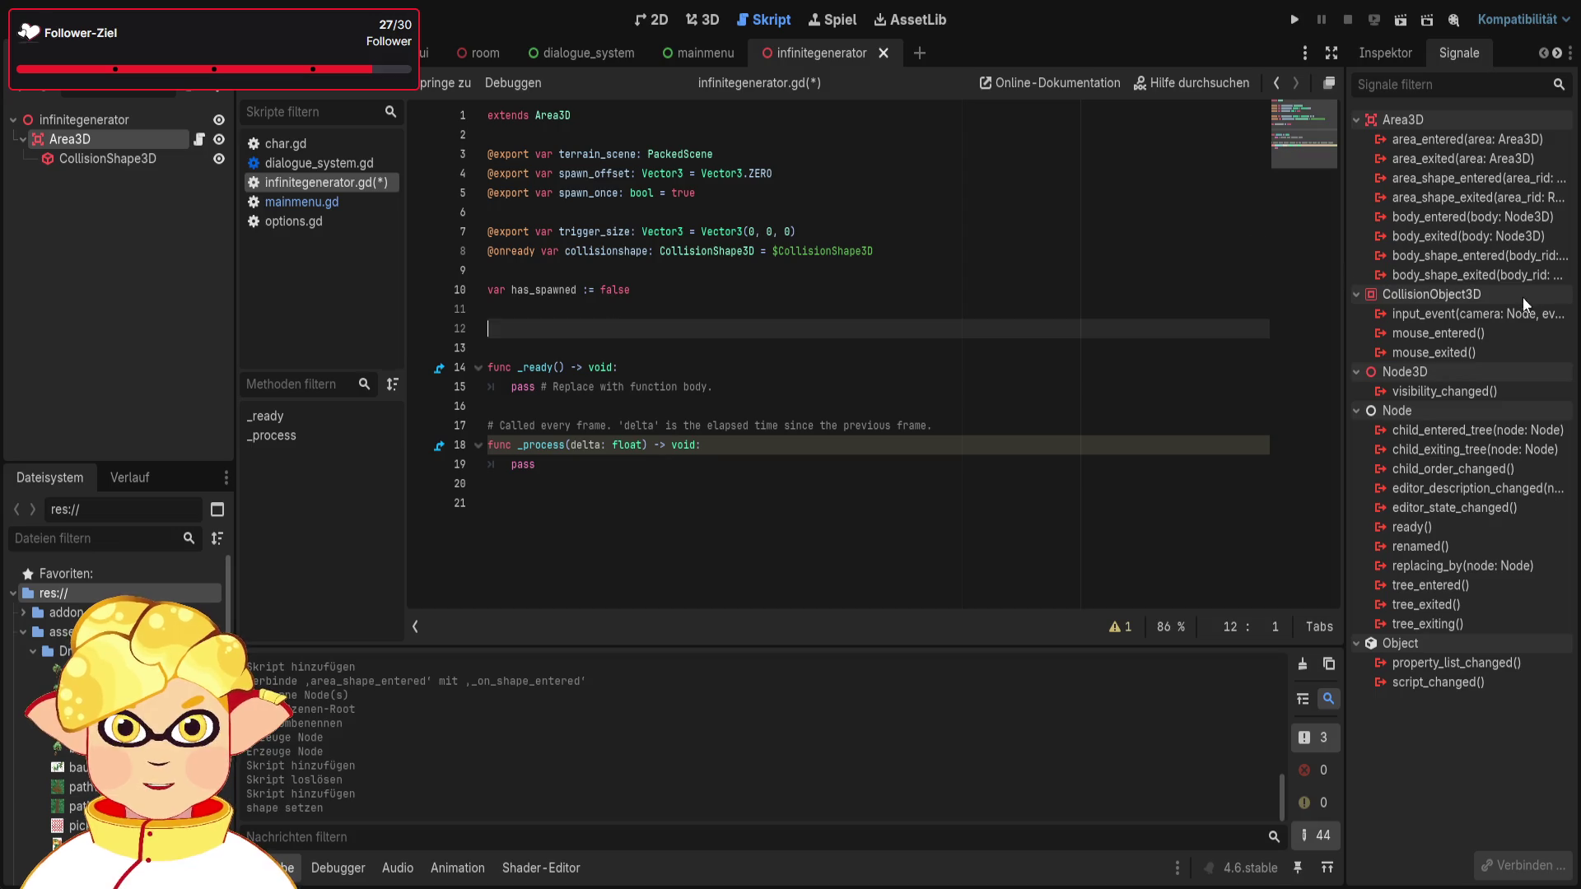
pyautogui.click(1446, 214)
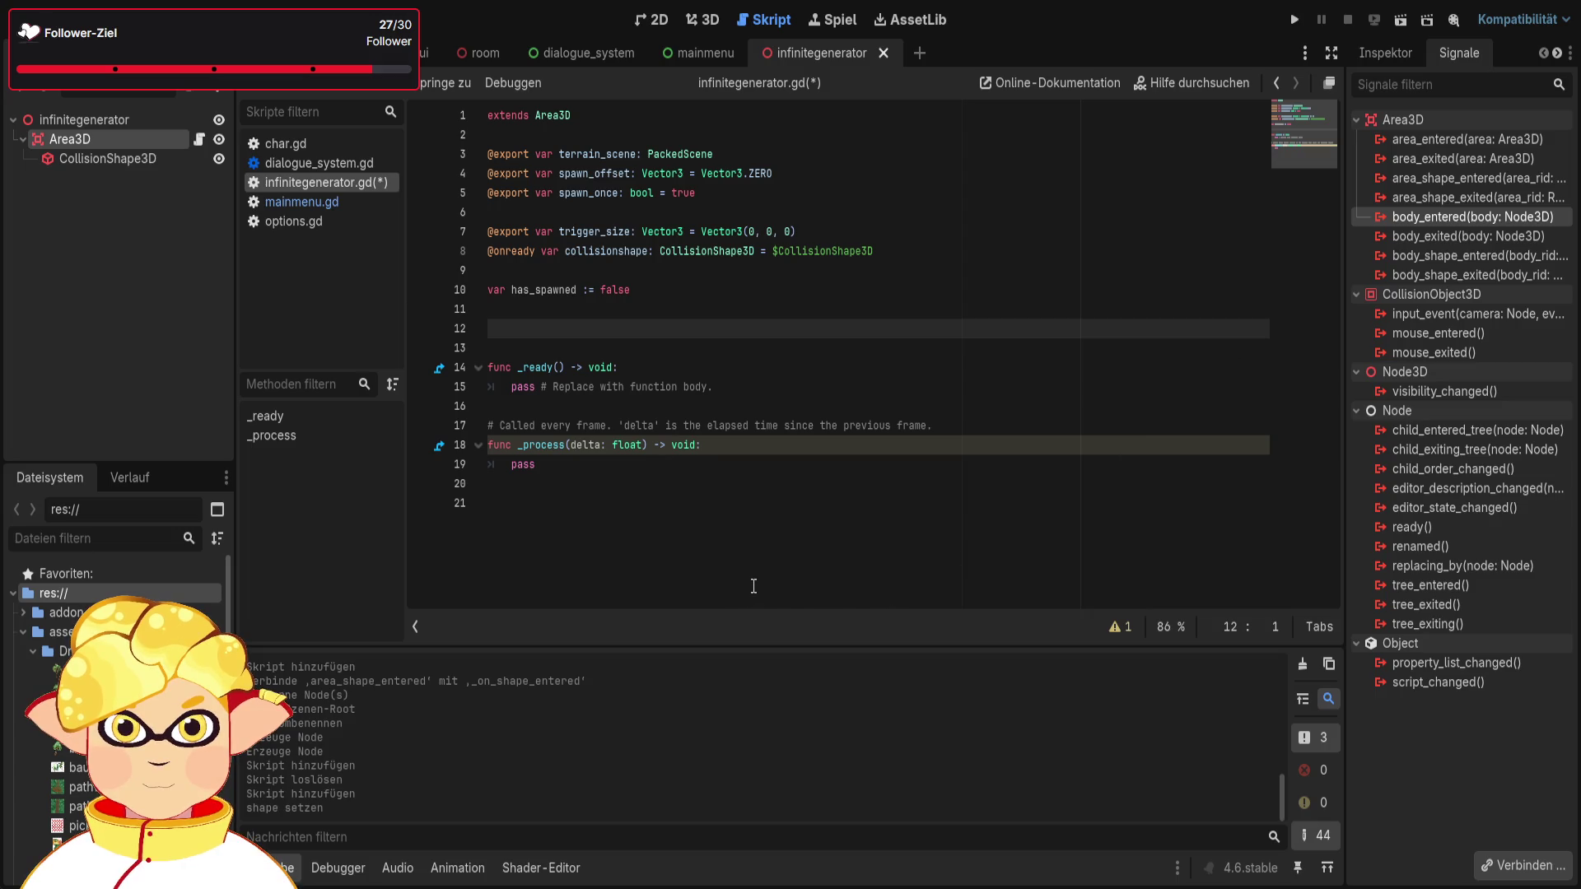
pyautogui.moveTo(753, 586); pyautogui.dragTo(753, 586)
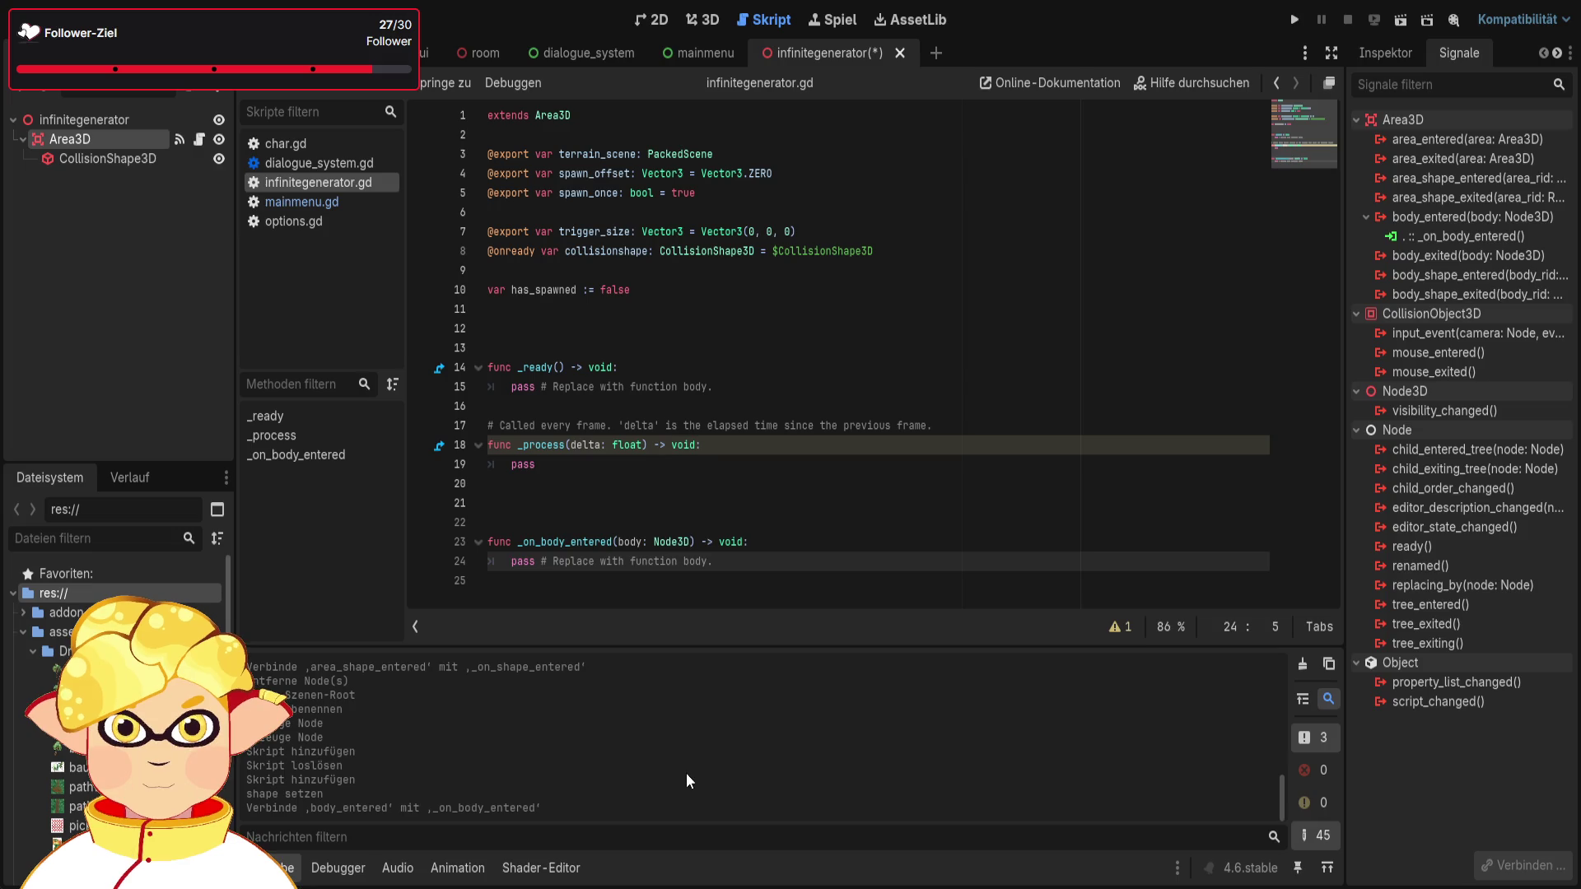
pyautogui.click(568, 522)
pyautogui.press('BackSpace')
pyautogui.press('BackSpace')
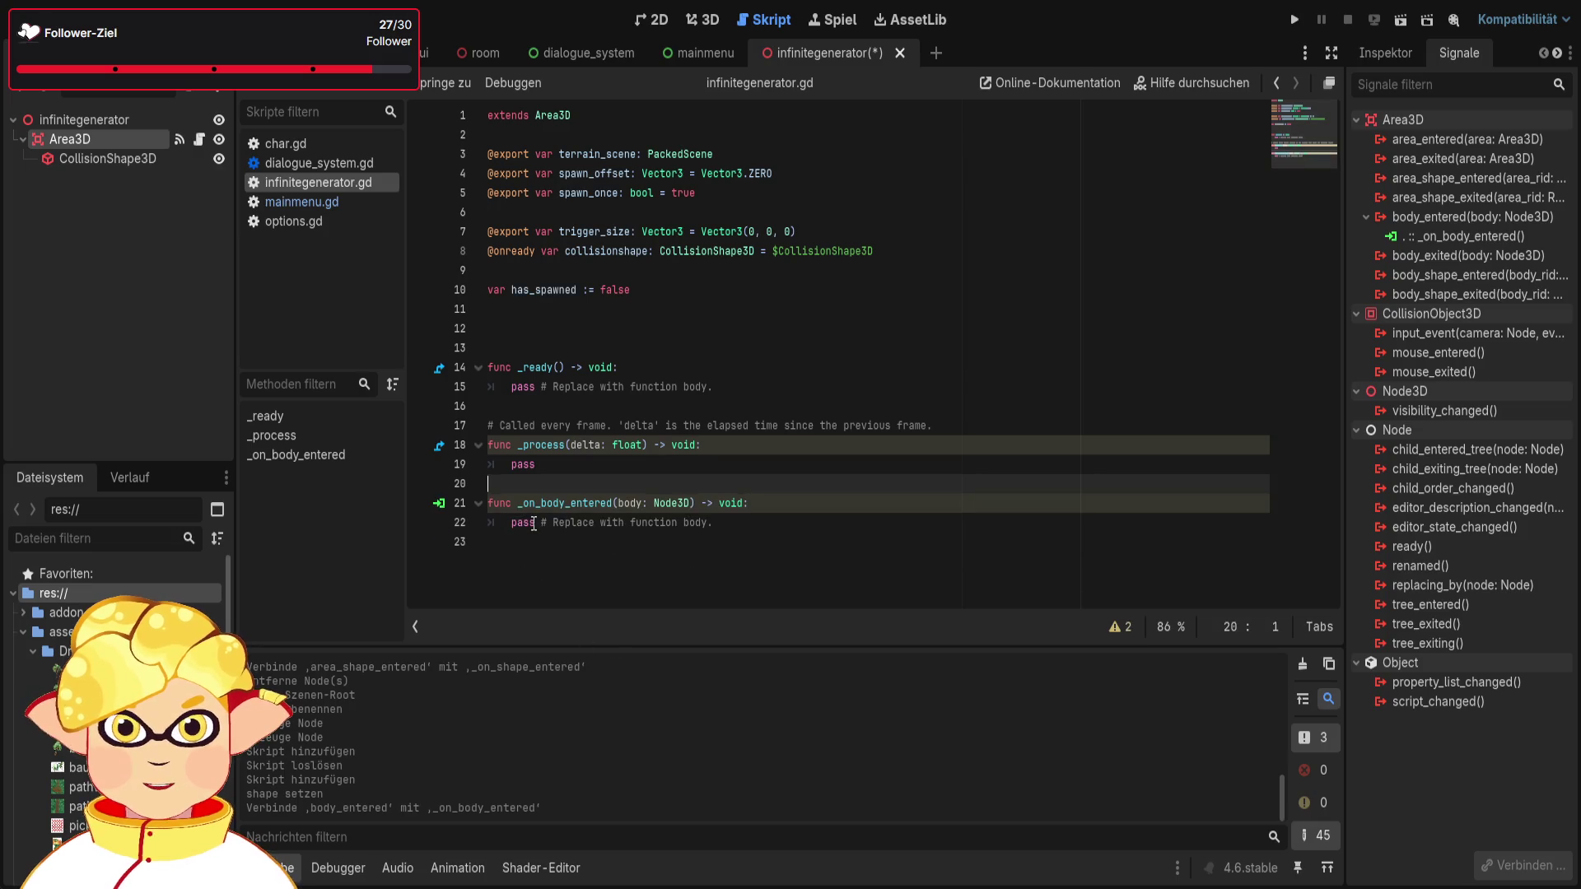
pyautogui.moveTo(611, 556); pyautogui.dragTo(488, 503)
pyautogui.hotkey('ctrl', 'c')
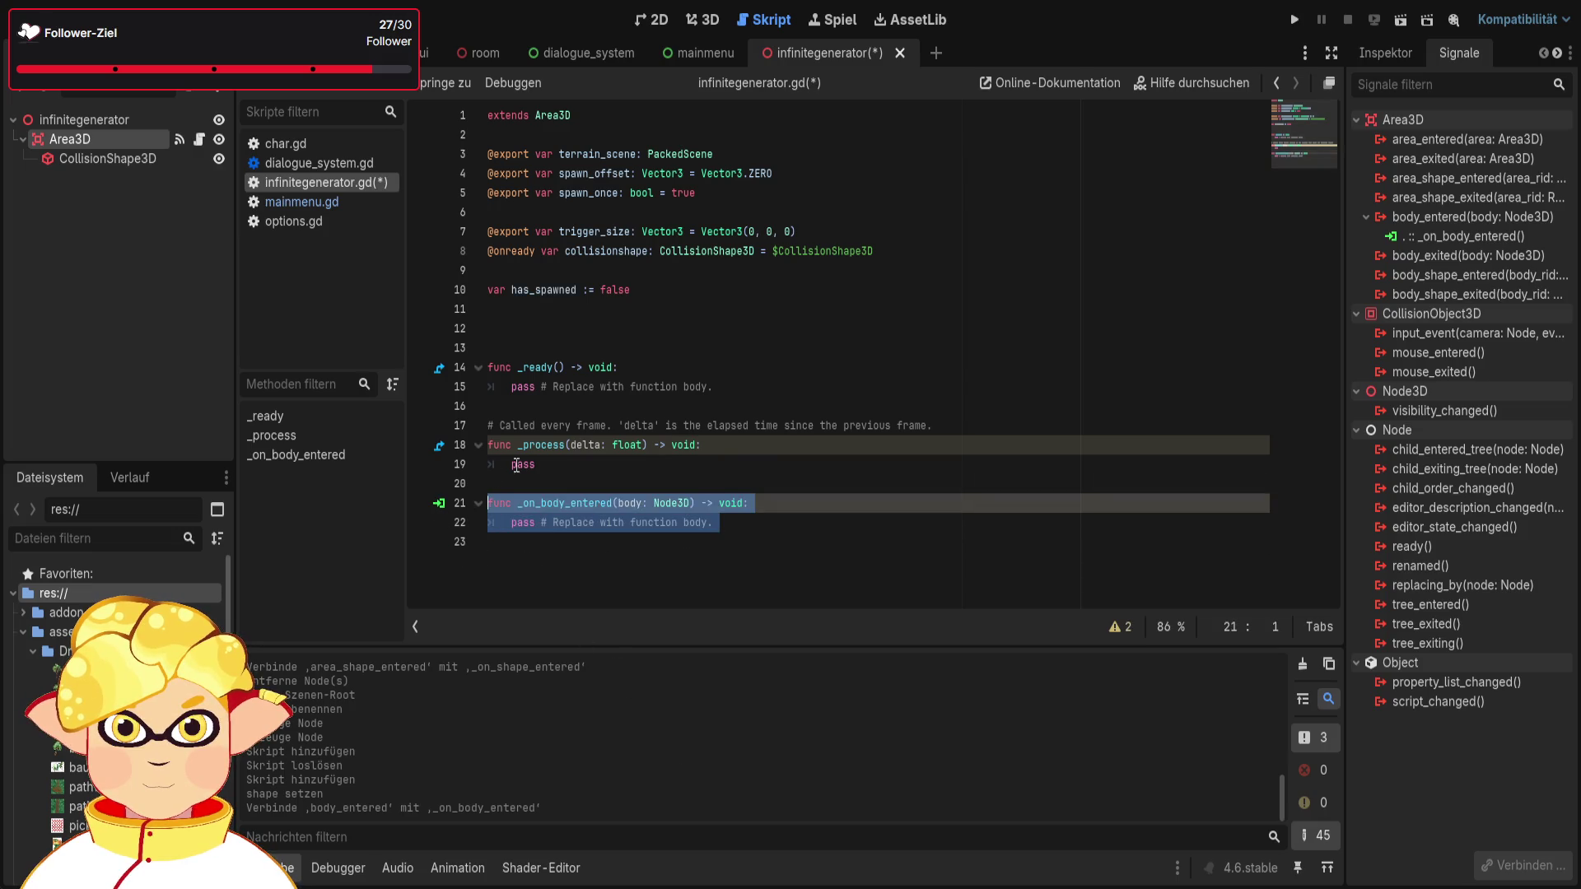
pyautogui.press('BackSpace')
pyautogui.click(558, 322)
pyautogui.hotkey('ctrl', 'v')
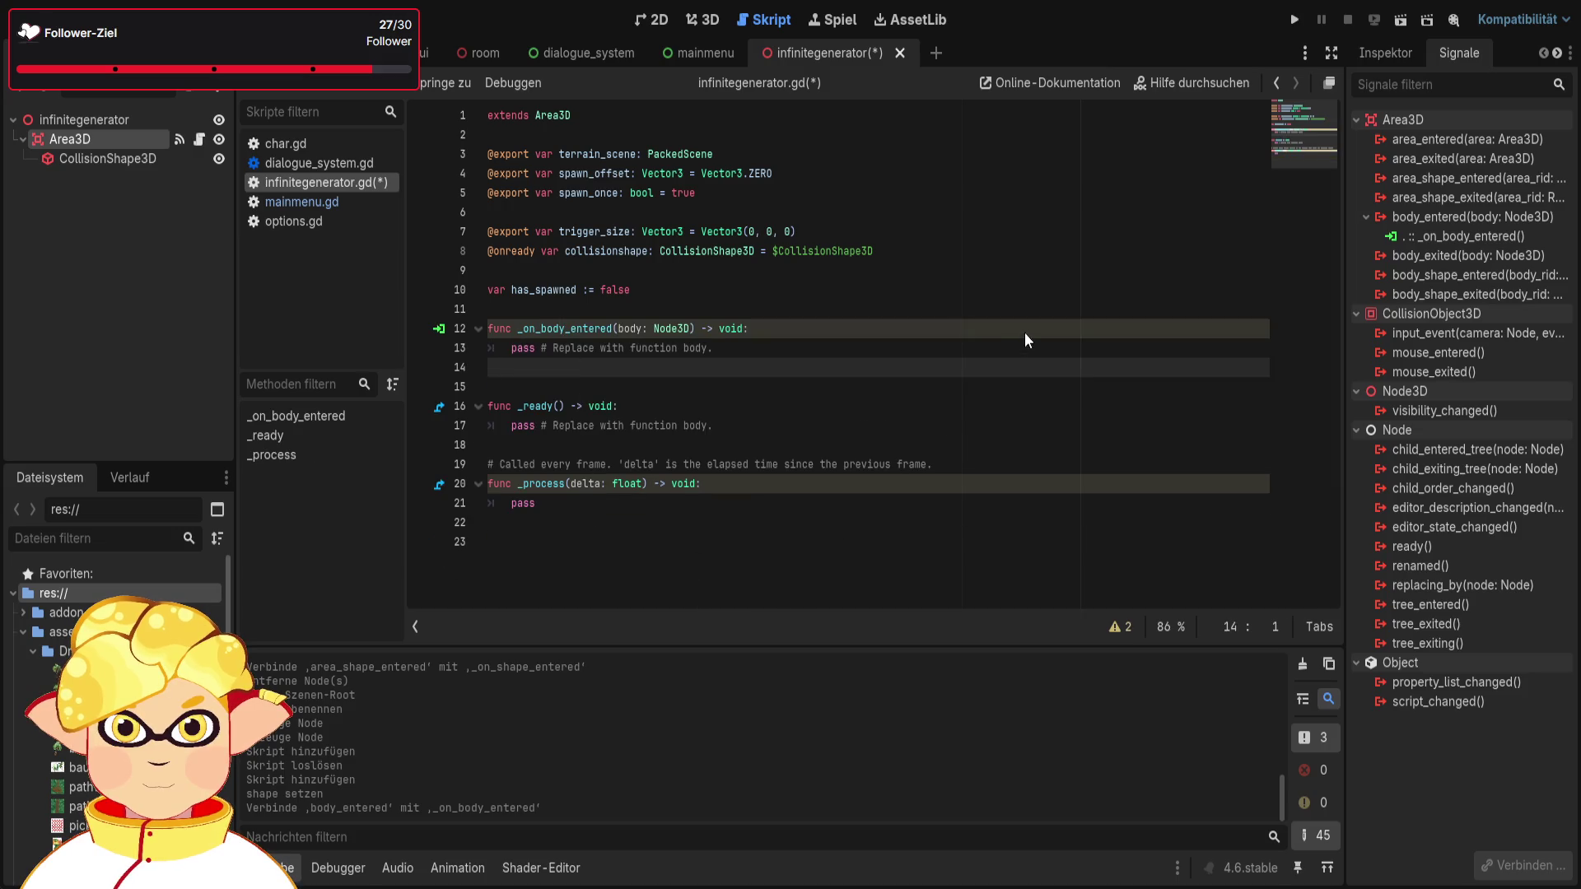
# Add a blank line before _ready and delete the handler's placeholder pass line.
pyautogui.click(592, 544)
pyautogui.click(535, 383)
pyautogui.press('Return')
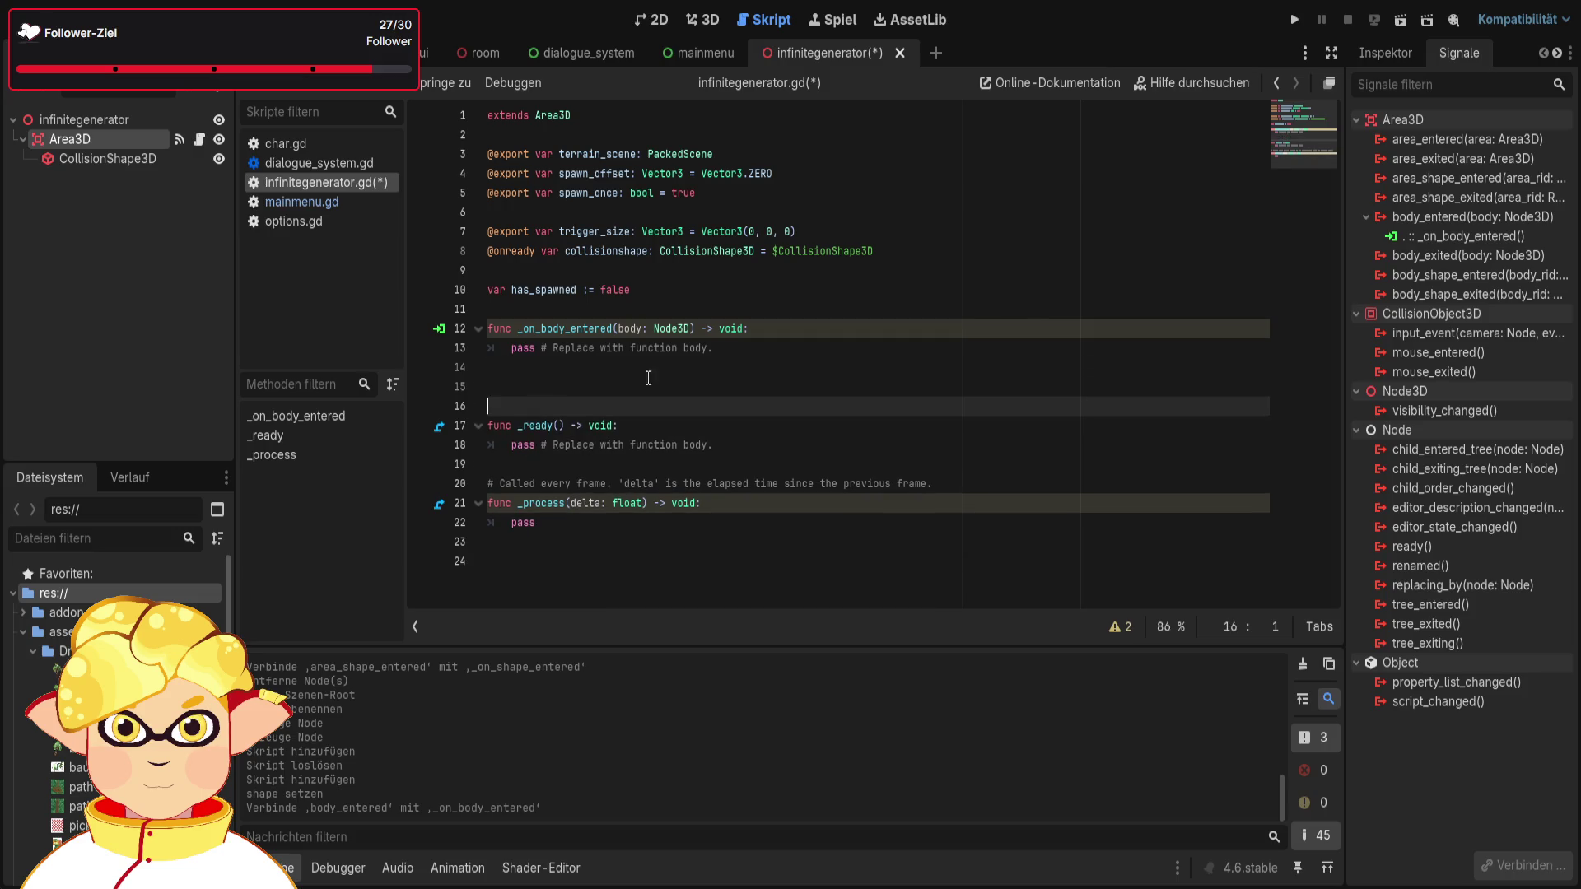
pyautogui.click(781, 347)
pyautogui.moveTo(816, 347); pyautogui.dragTo(512, 347)
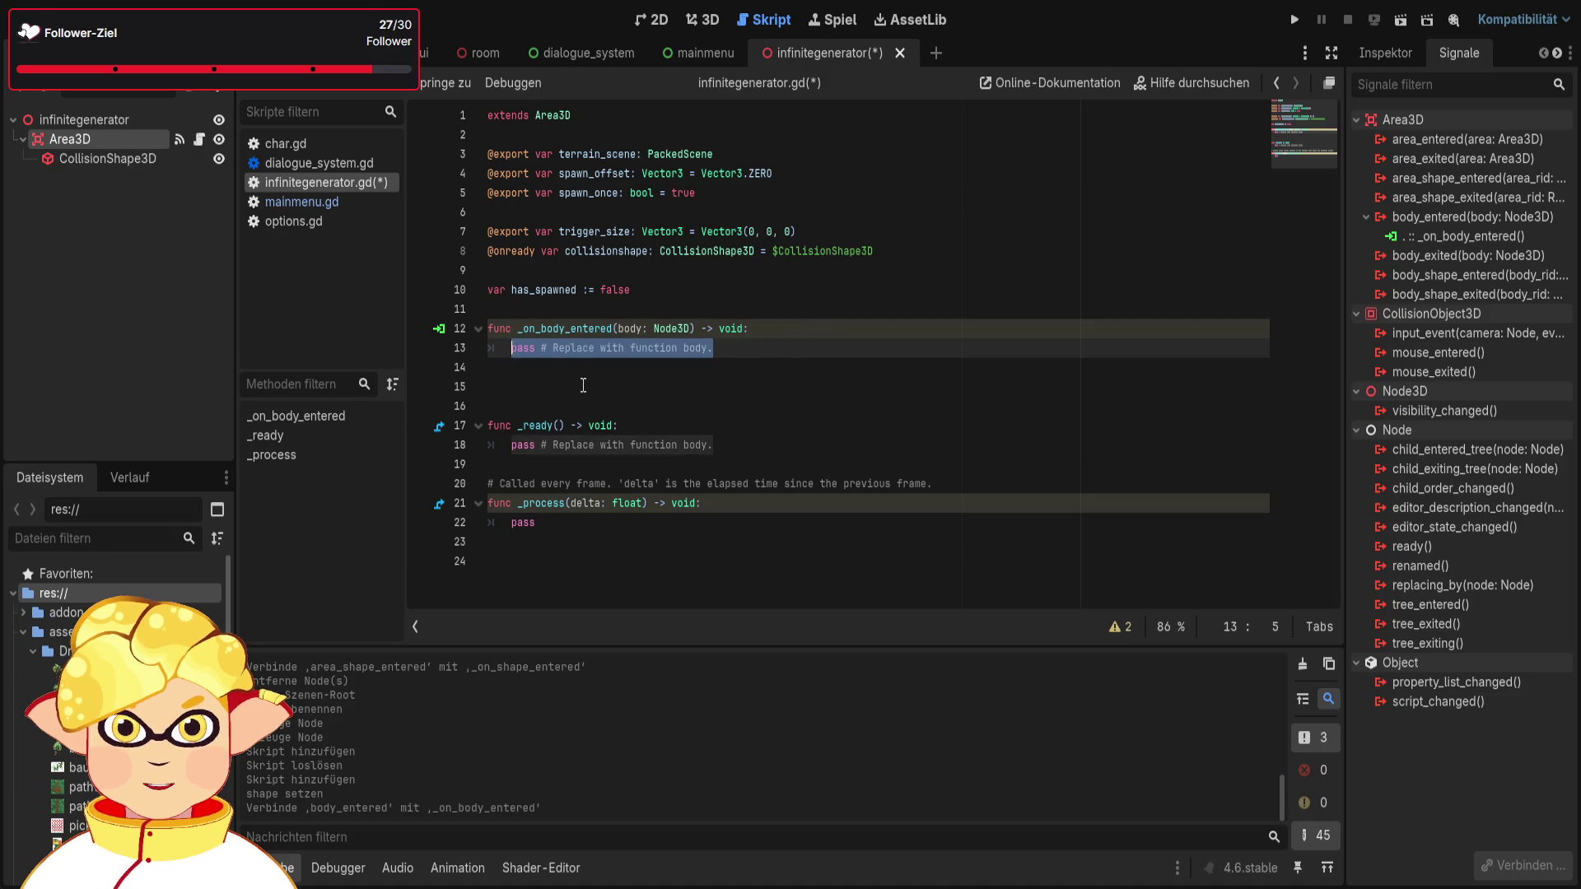
pyautogui.press('BackSpace')
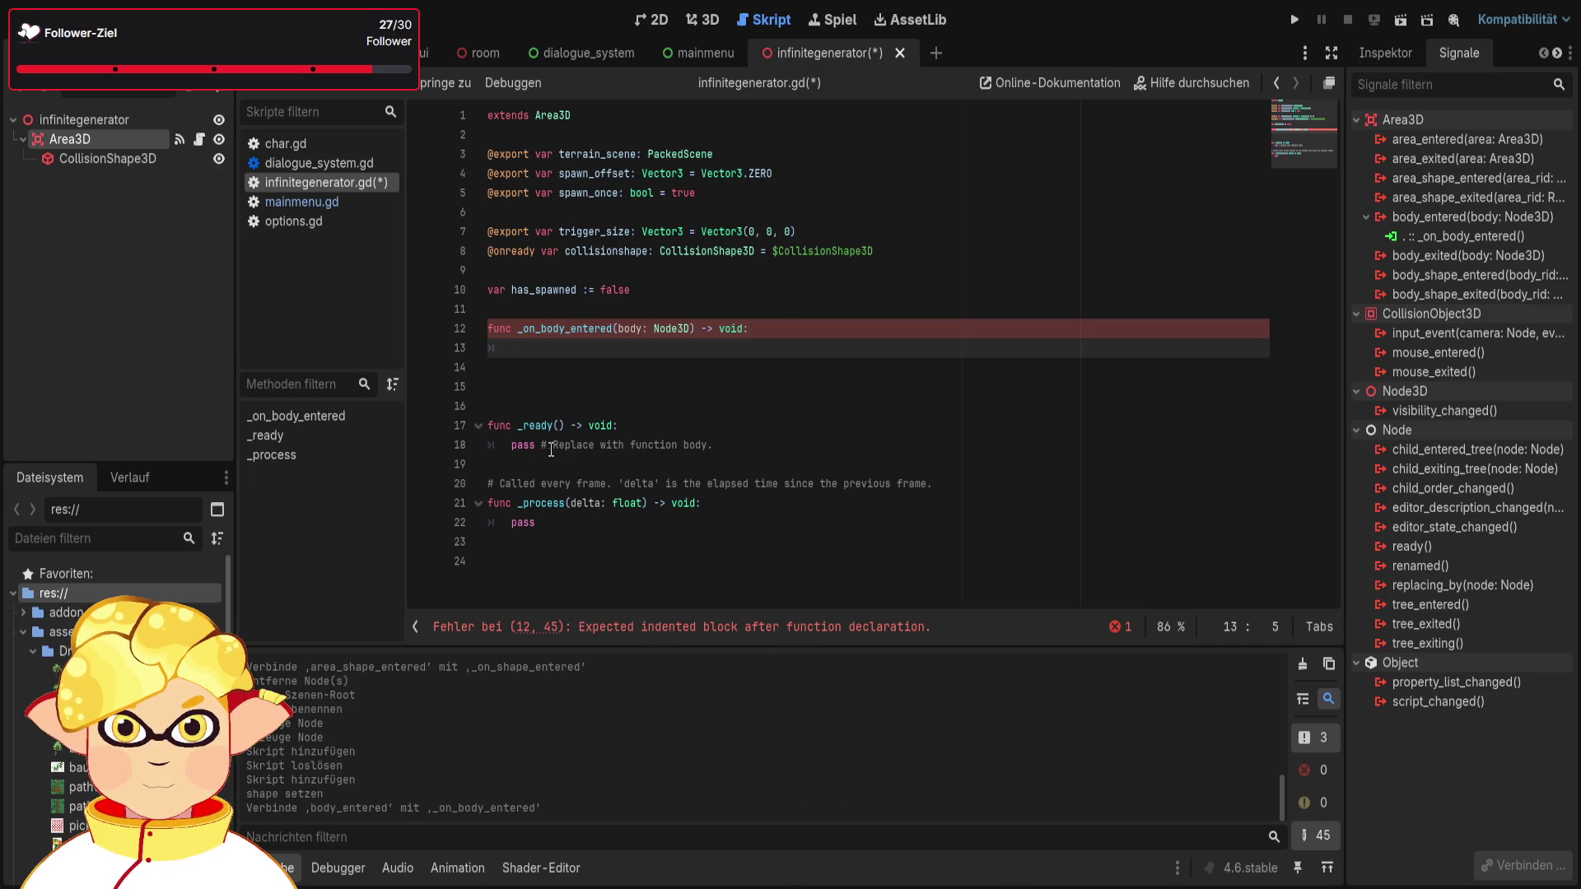
pyautogui.moveTo(730, 446); pyautogui.dragTo(516, 452)
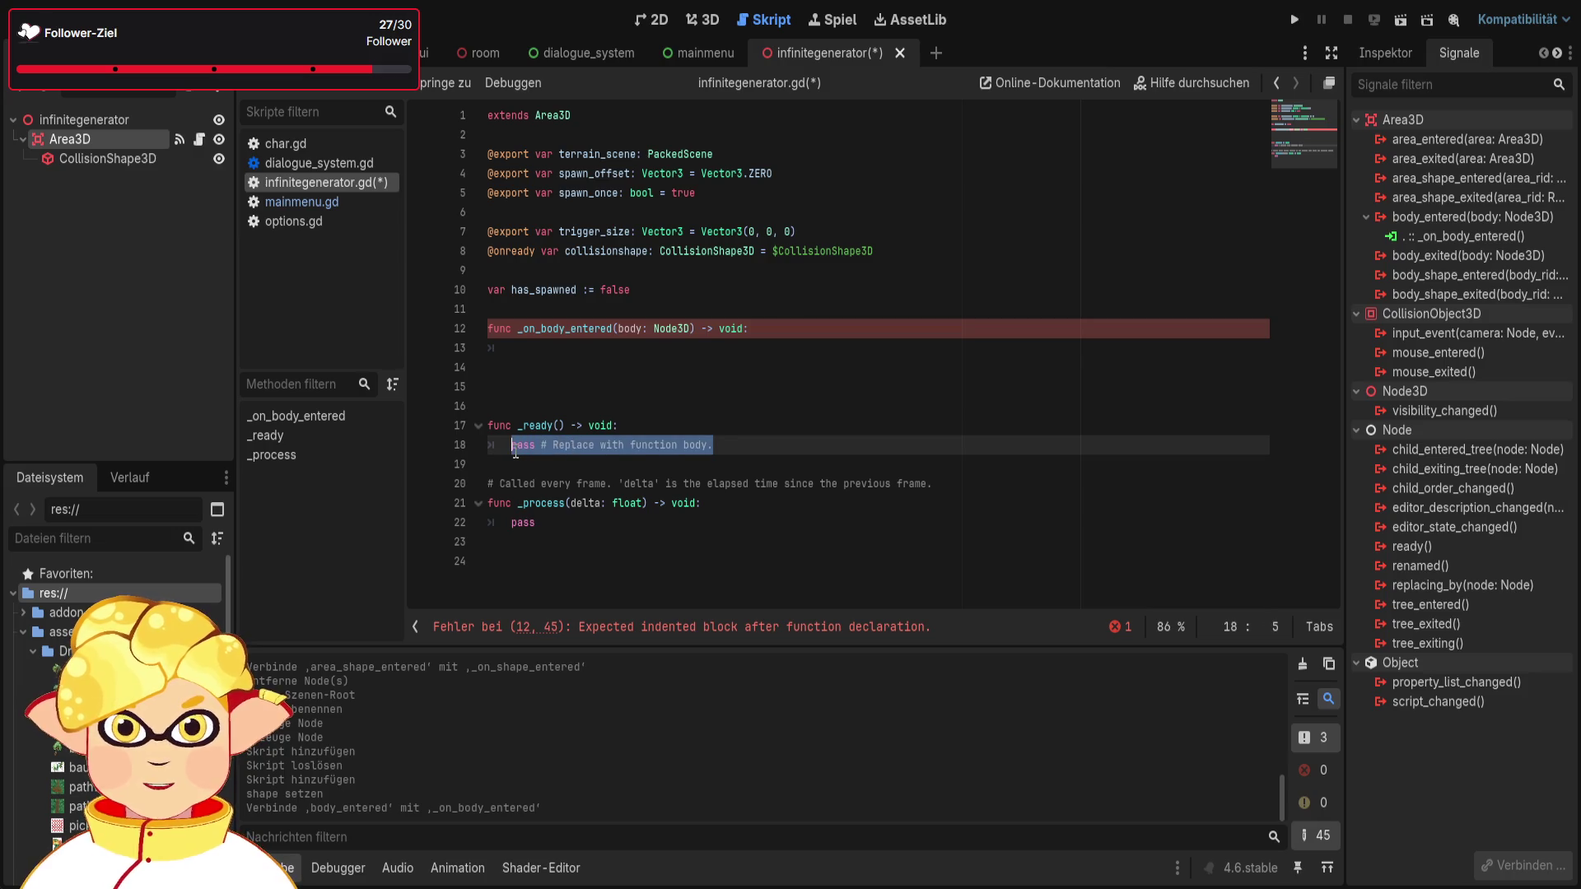
# Replace _ready's pass with body_entered.connect(_on_body_entered) and start an if on line 13.
pyautogui.write('body_entered.connect(_on_body_entered)')
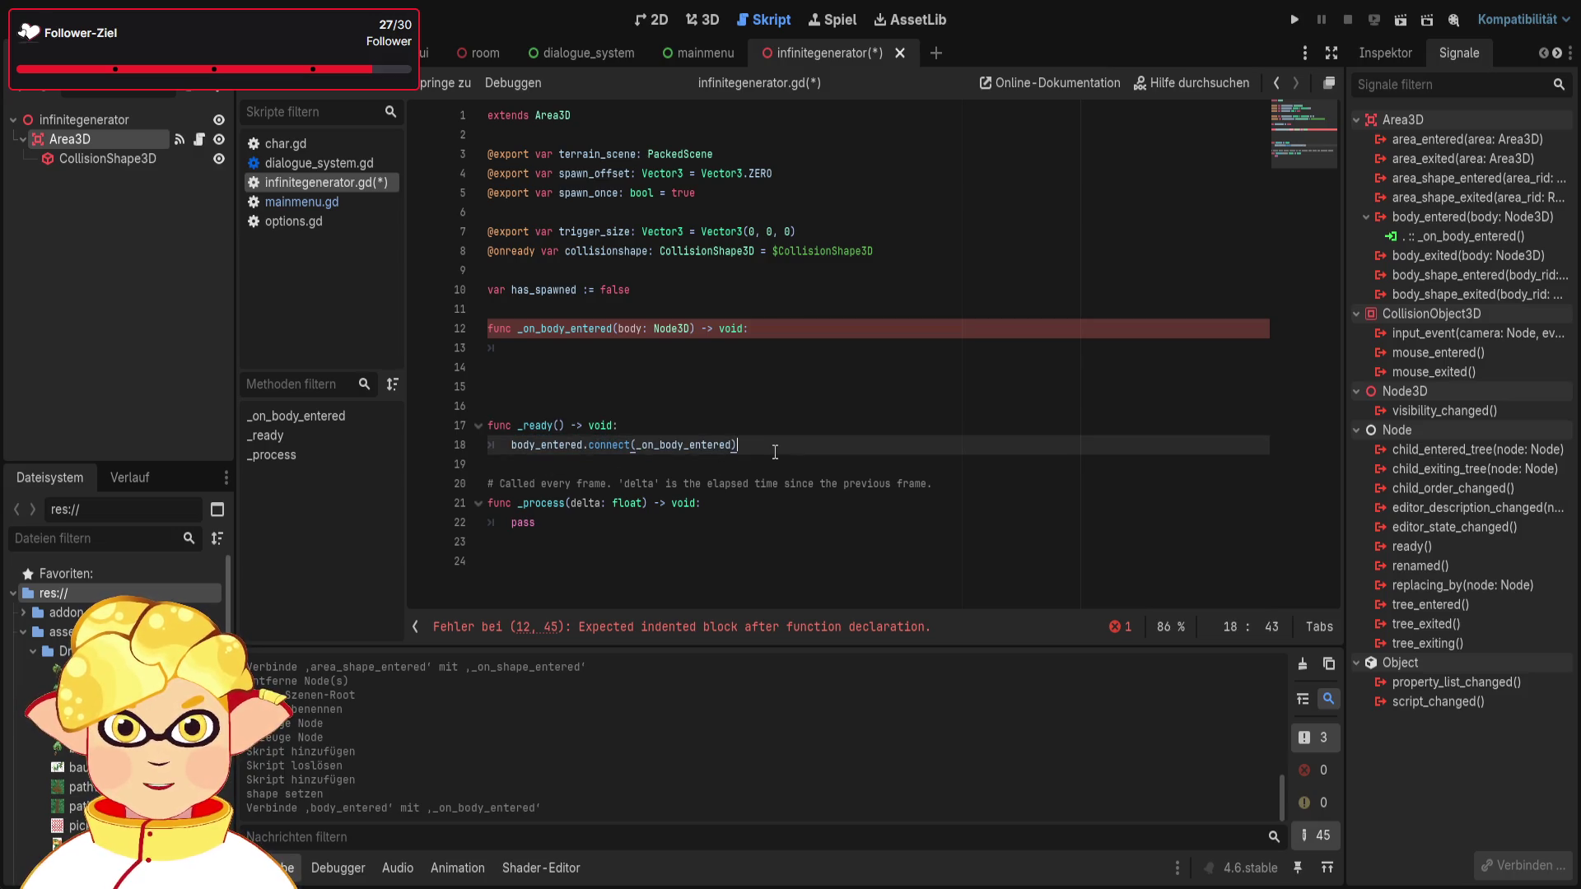
pyautogui.click(544, 350)
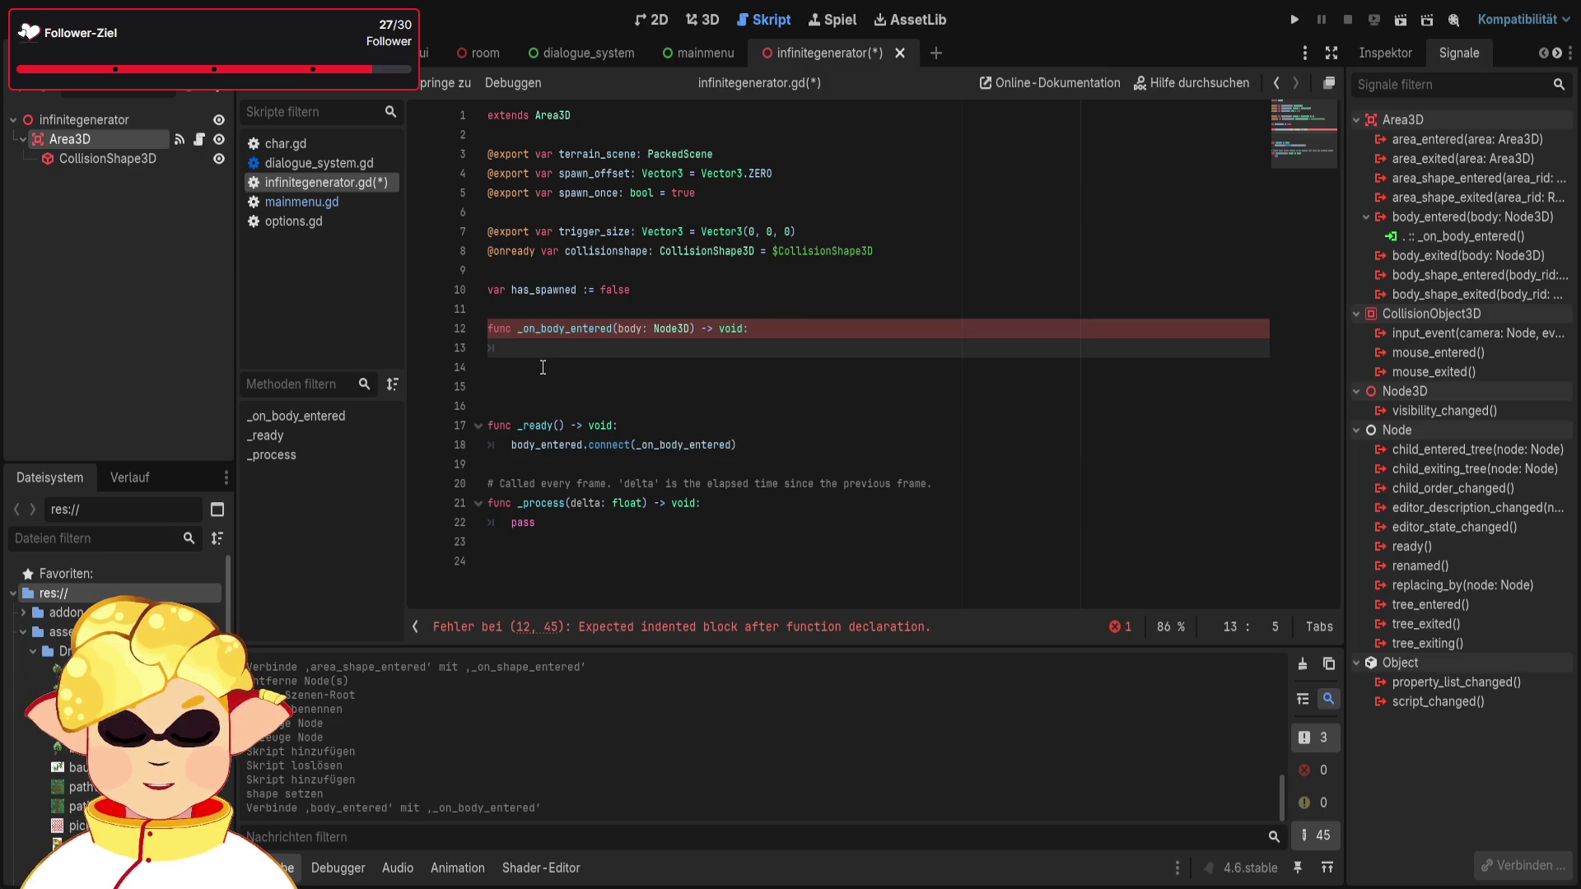
pyautogui.write('if')
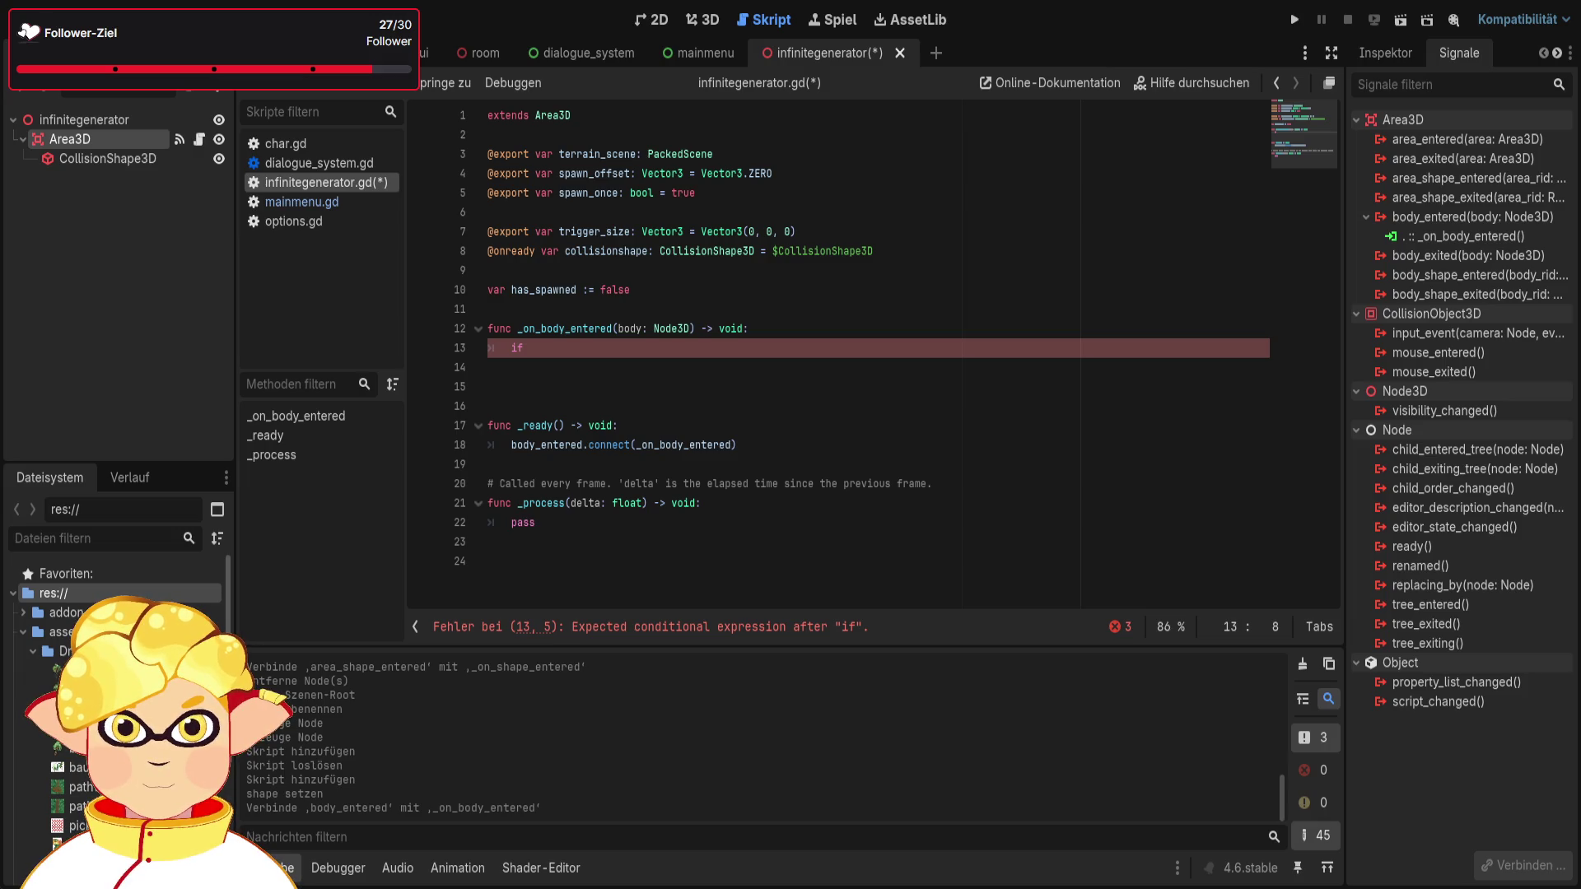
pyautogui.write('b')
pyautogui.write('ody_')
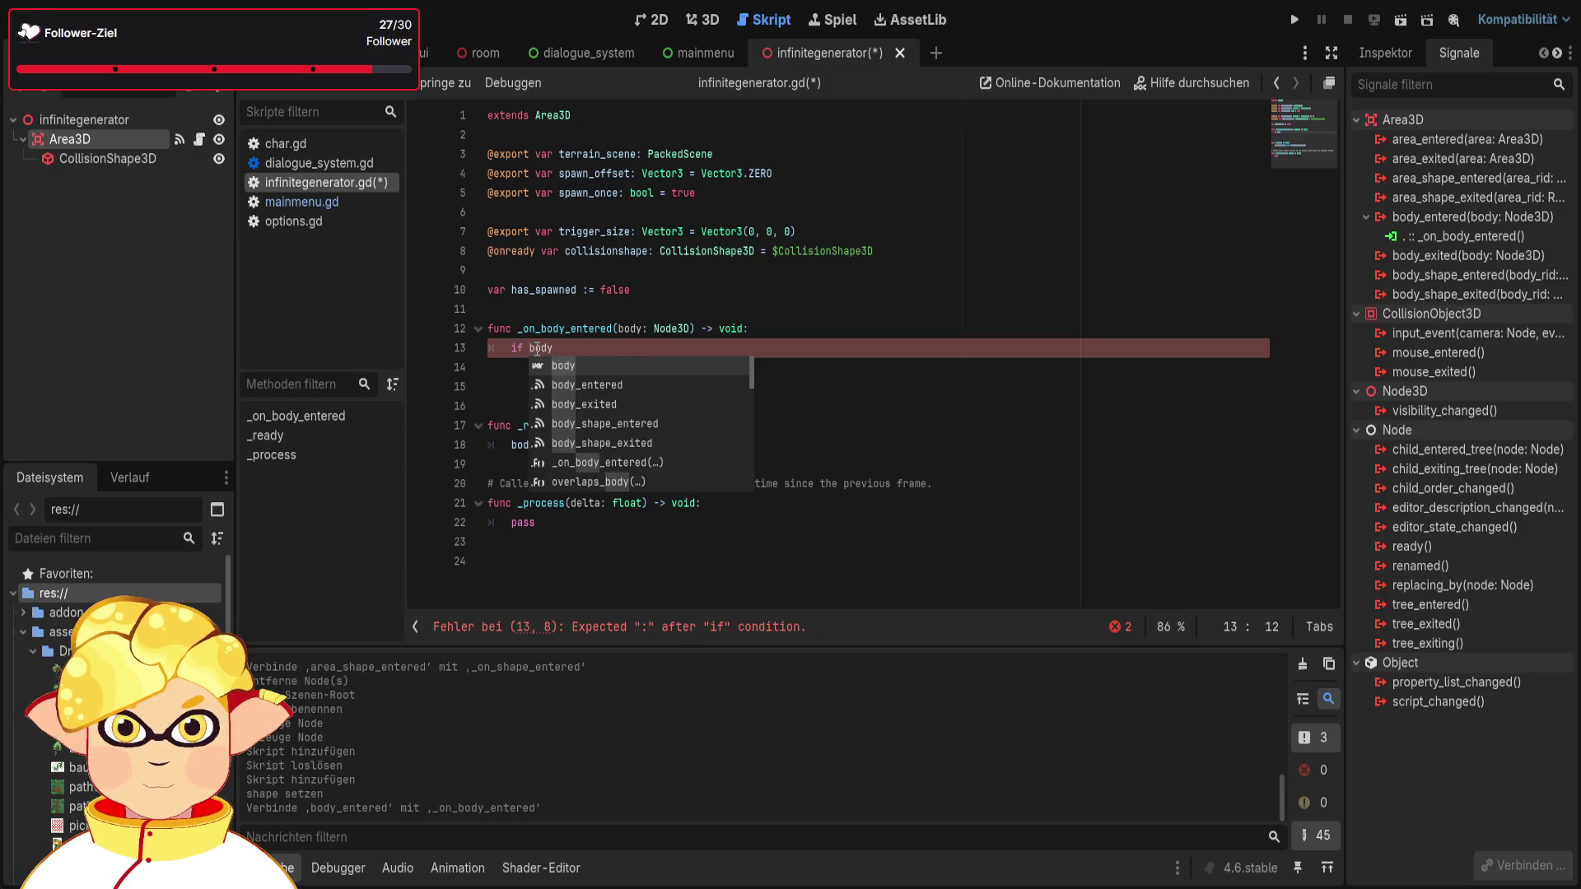
pyautogui.write('an')
# Write the condition 'if body.name !=' on line 13 and switch to the main scene.
pyautogui.press('BackSpace')
pyautogui.press('BackSpace')
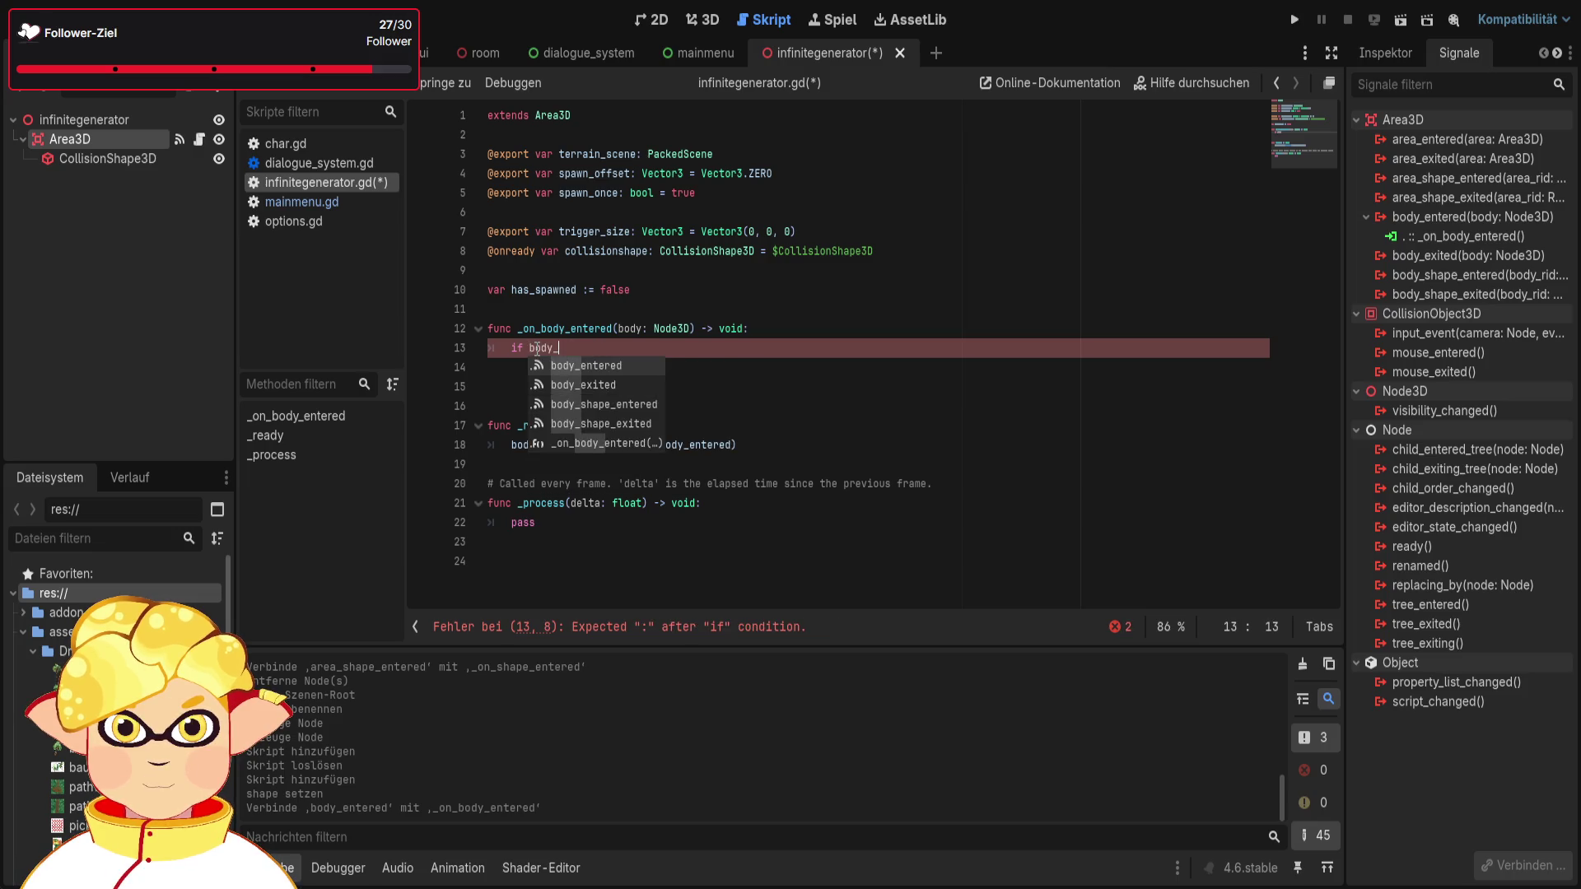
pyautogui.write('name')
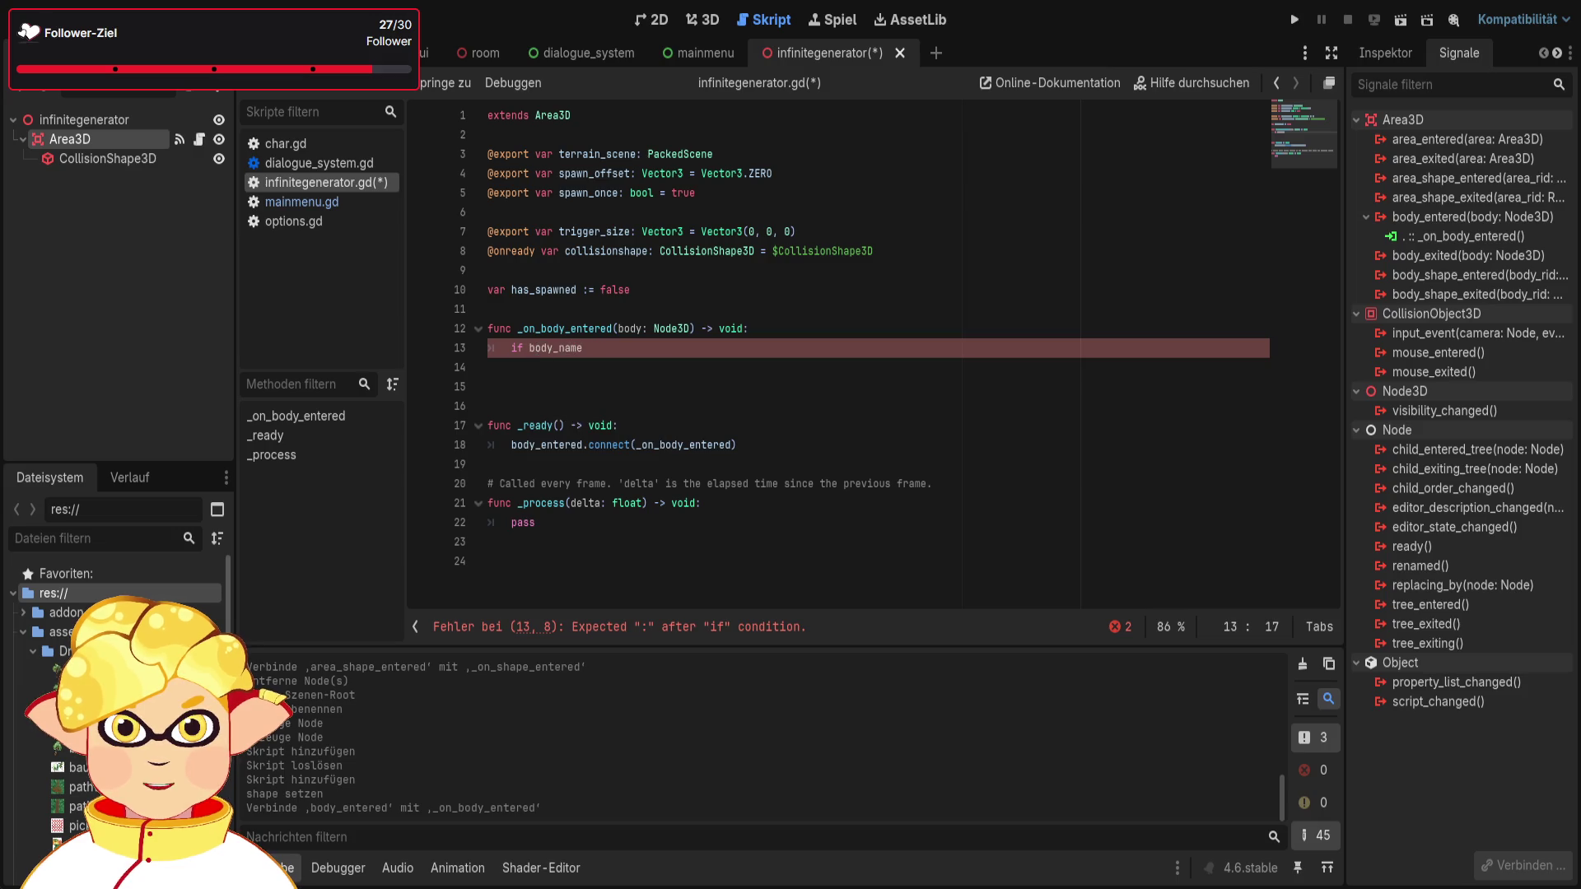
pyautogui.press('BackSpace')
pyautogui.press('BackSpace')
pyautogui.press('BackSpace')
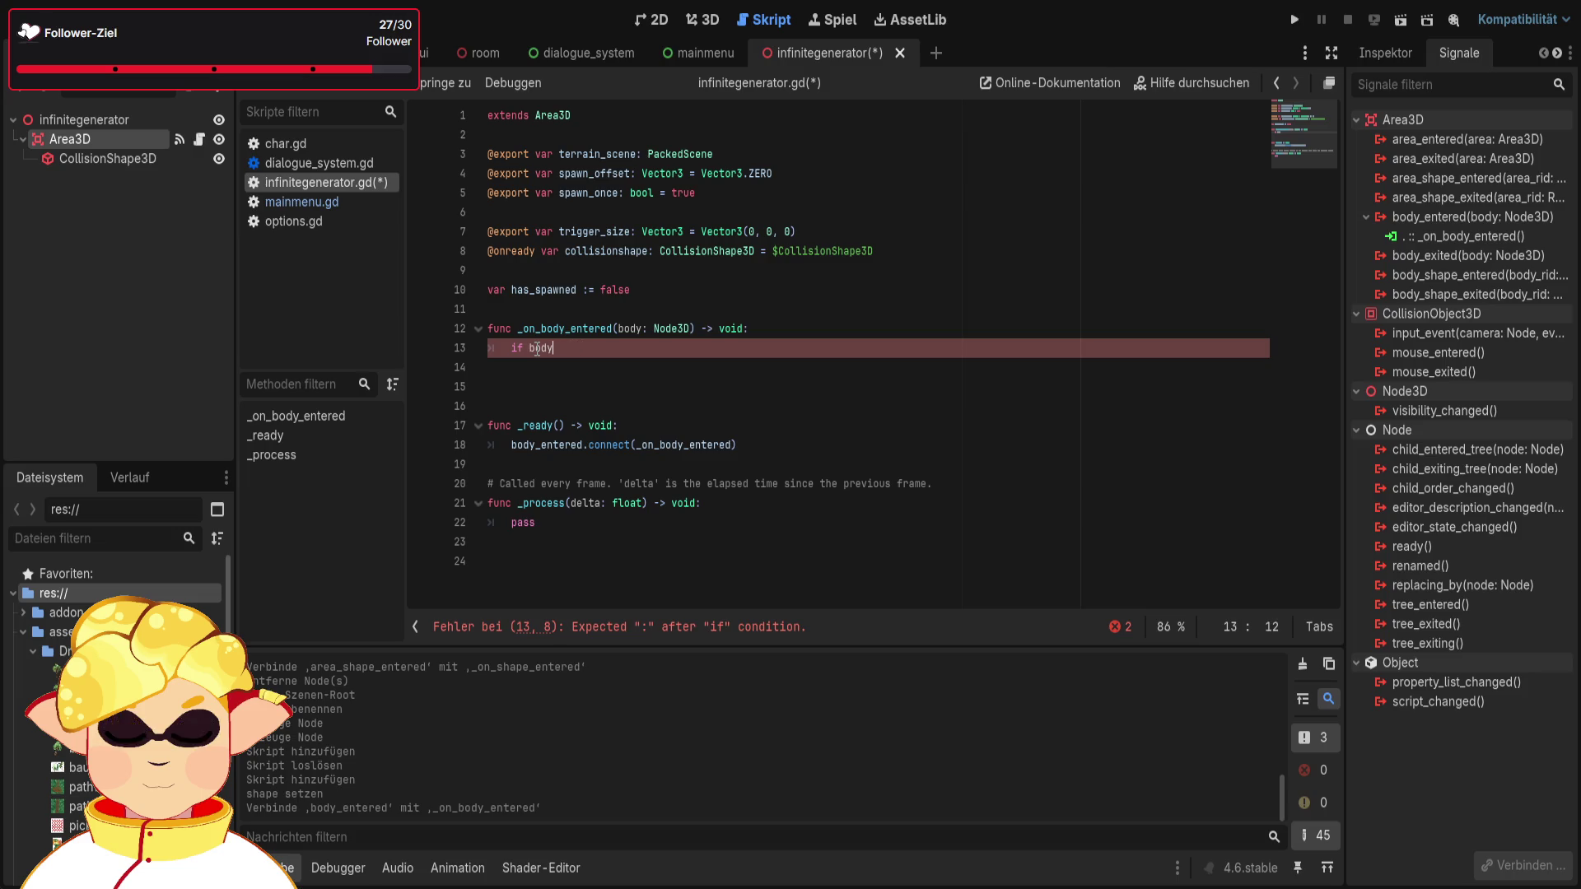
pyautogui.write('.name')
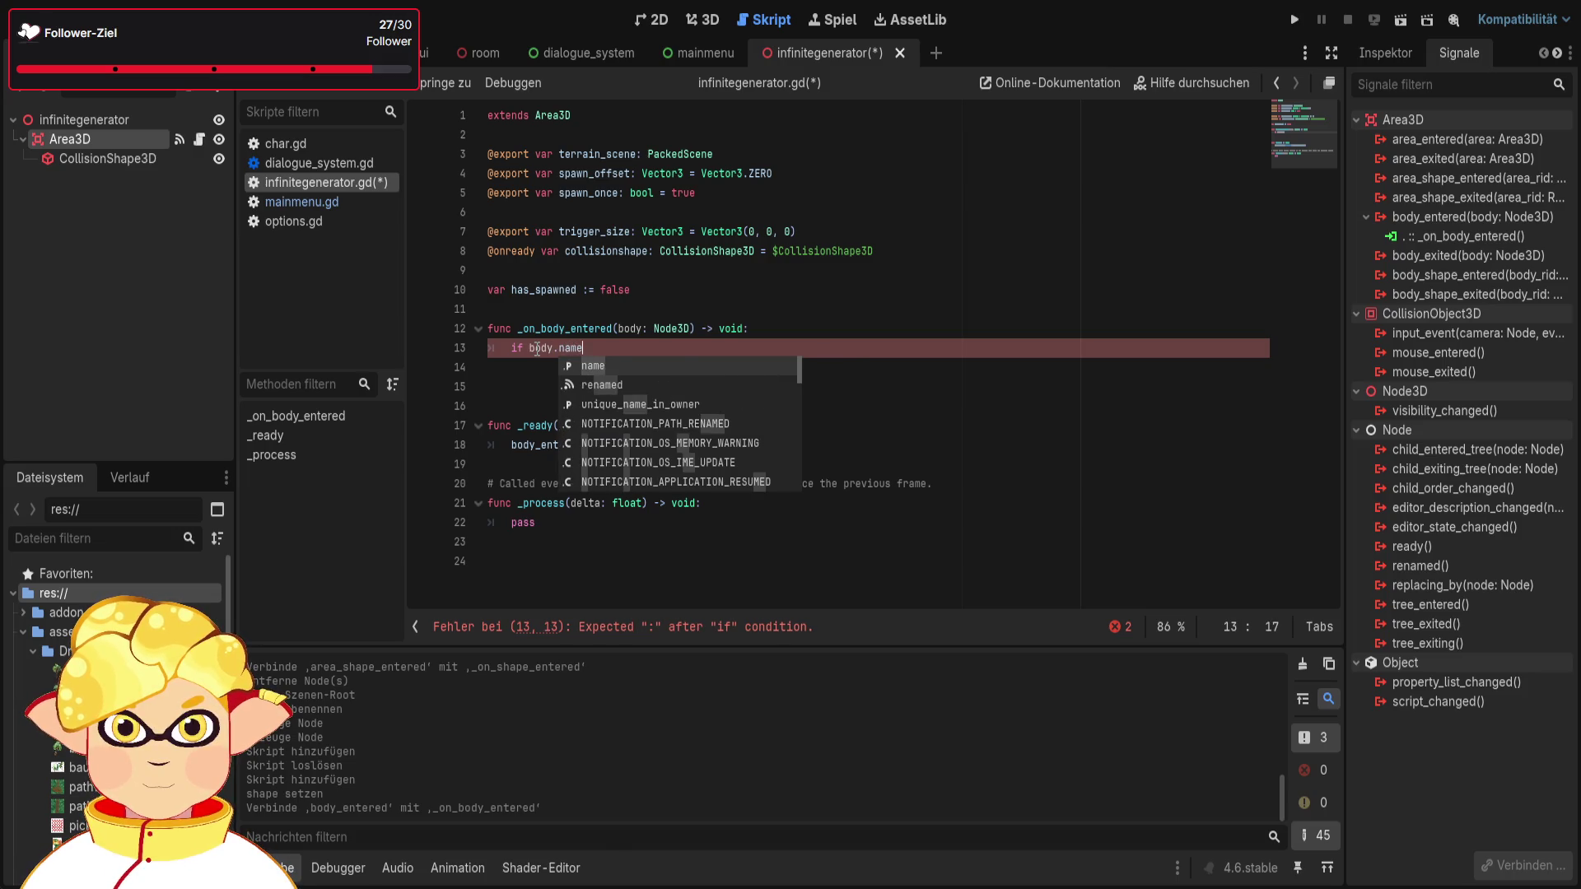
pyautogui.write(' ==')
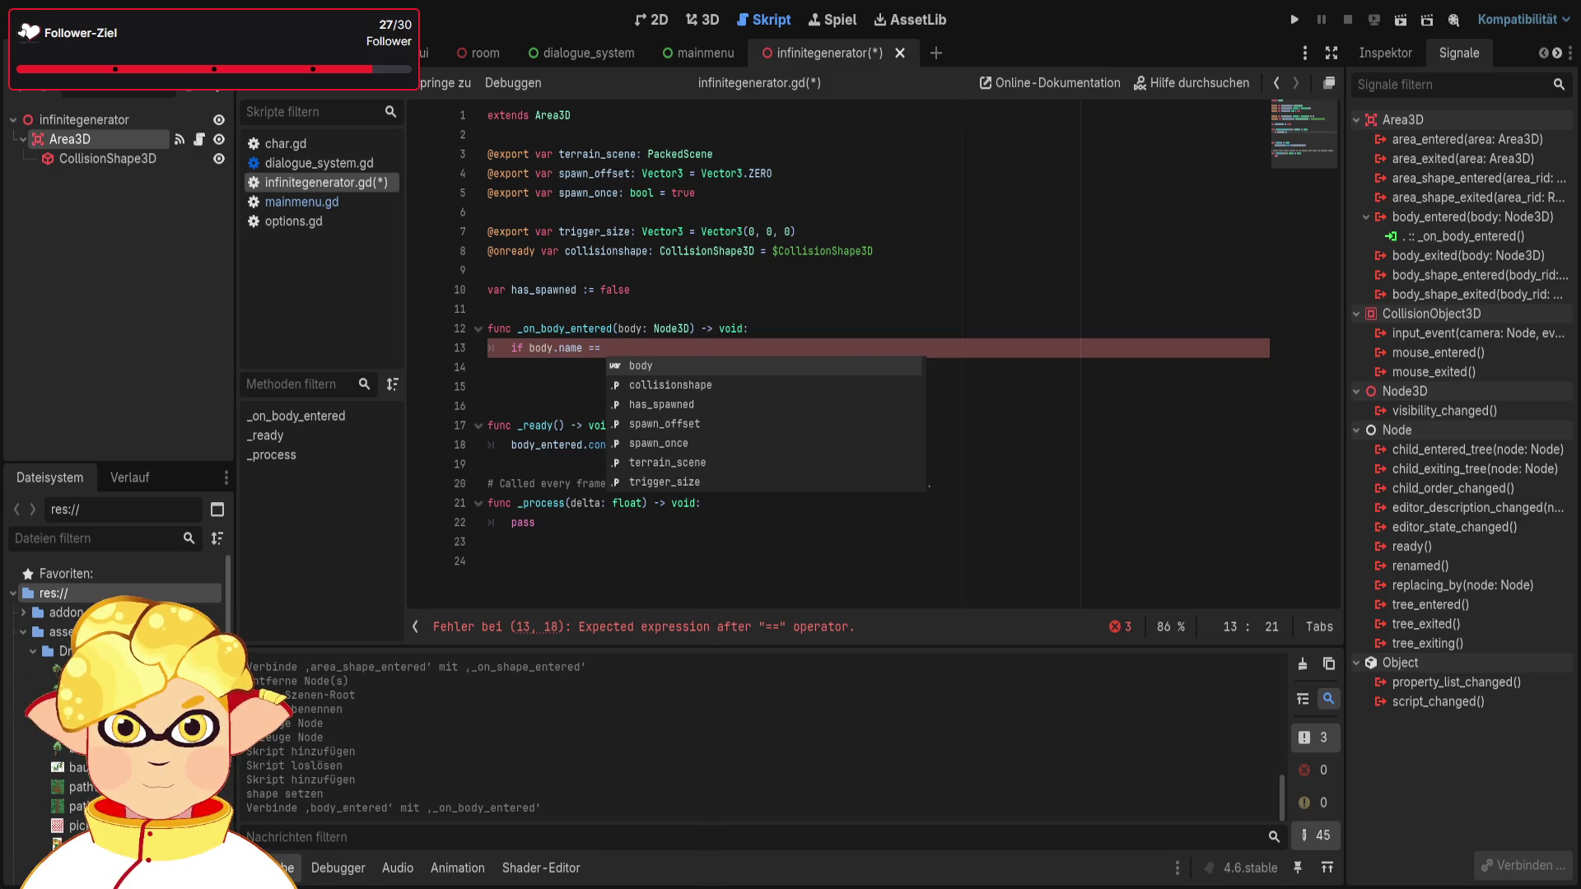
pyautogui.press('BackSpace')
pyautogui.press('BackSpace')
pyautogui.press('BackSpace')
pyautogui.write('!0')
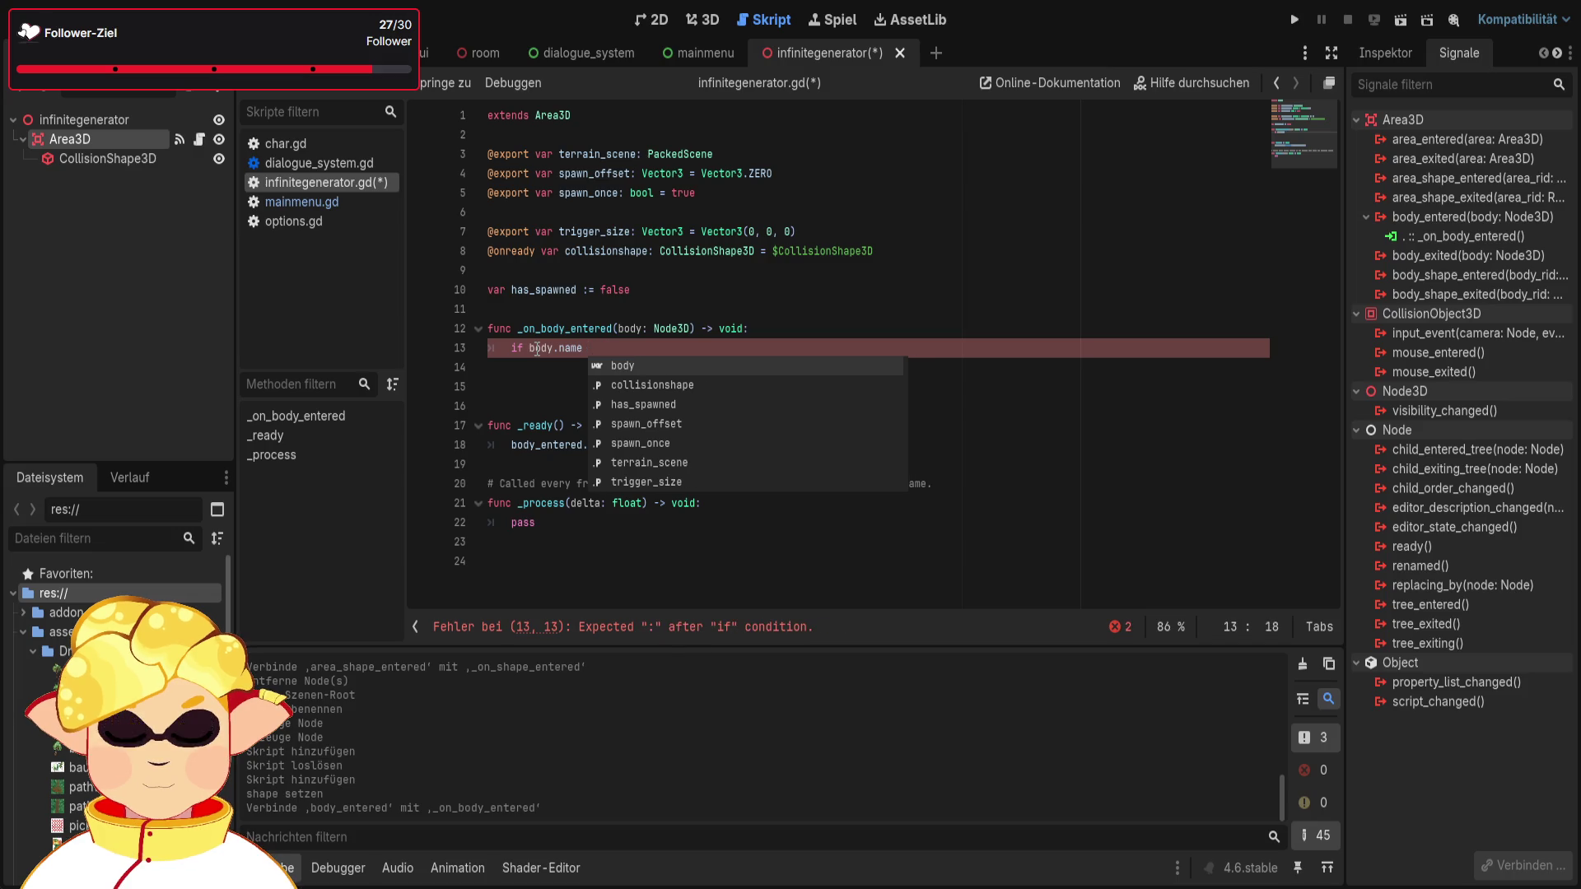
pyautogui.press('BackSpace')
pyautogui.write('=')
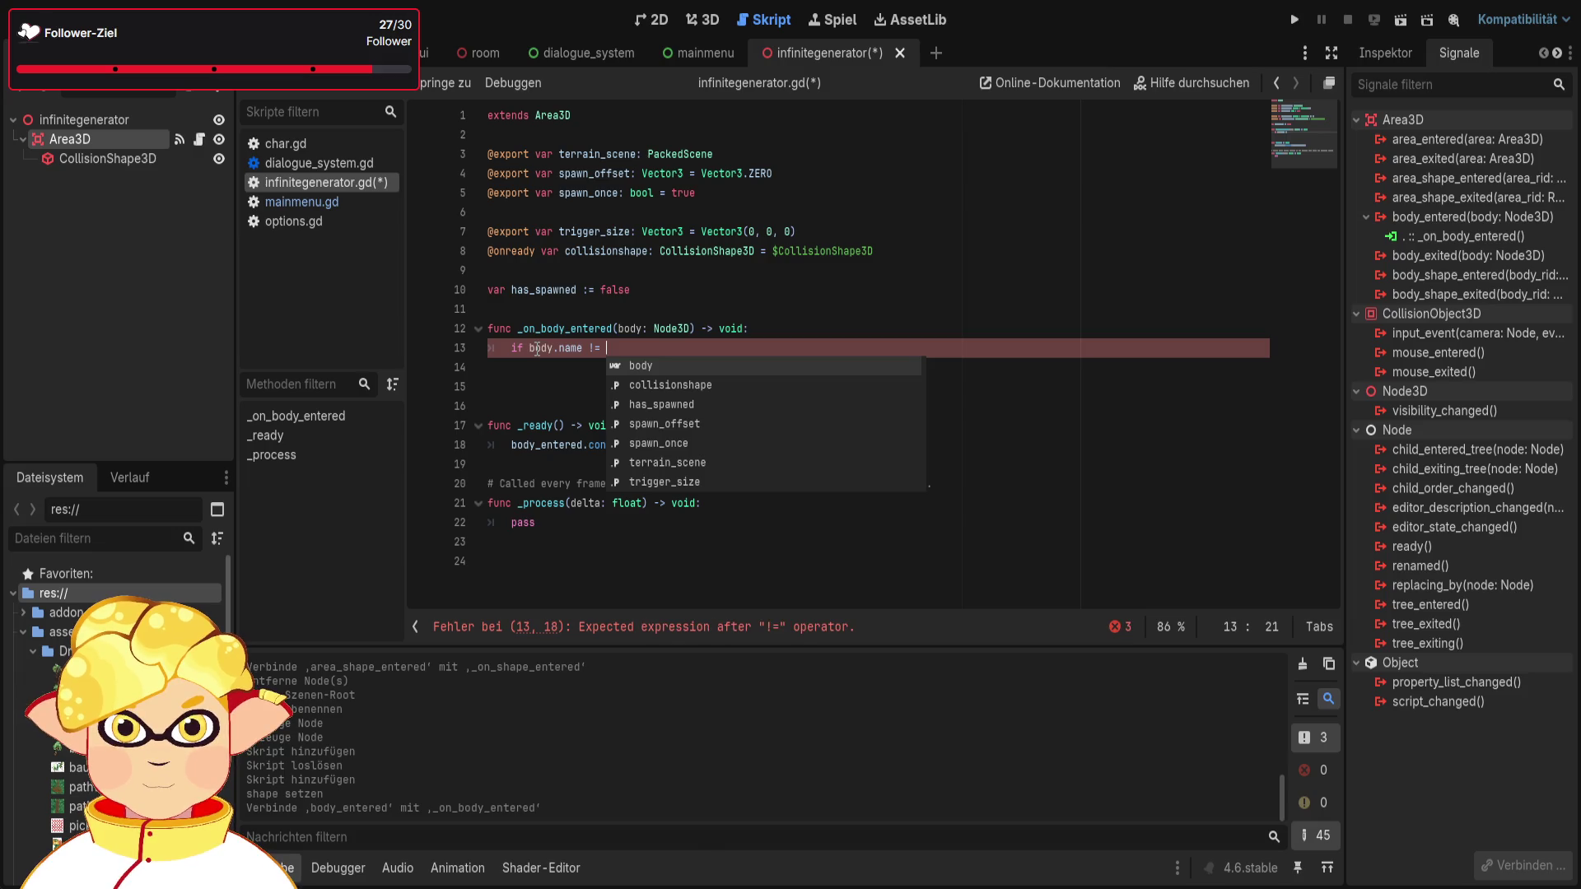
pyautogui.hotkey('ctrl', 'Tab')
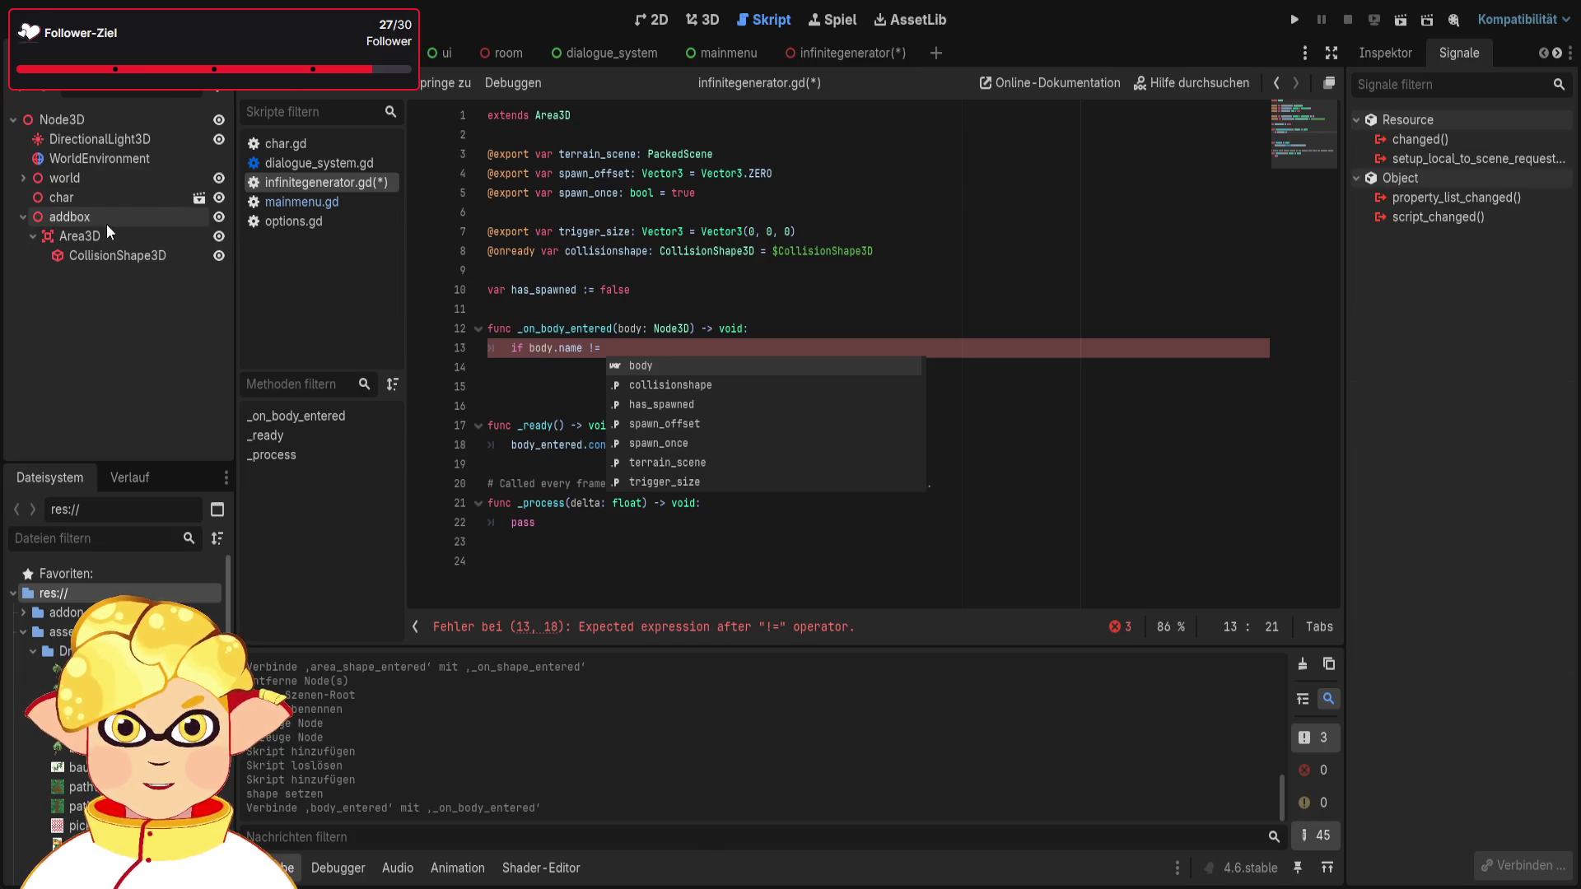
# Rename the char scene's root node to player, then rename the main scene's char instance to player.
pyautogui.click(199, 199)
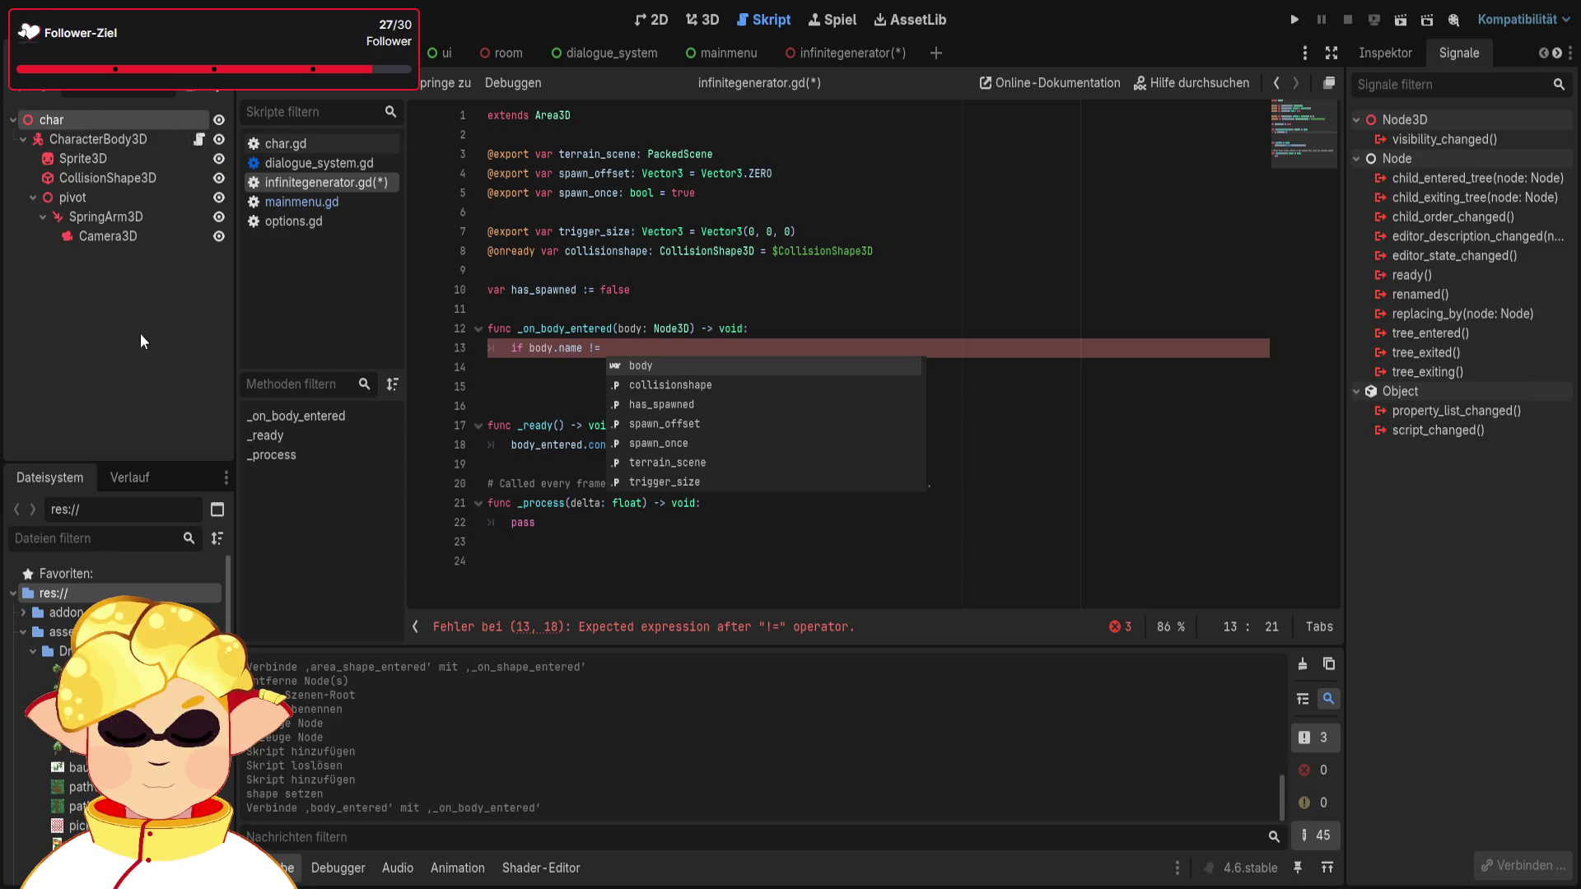
pyautogui.click(105, 135)
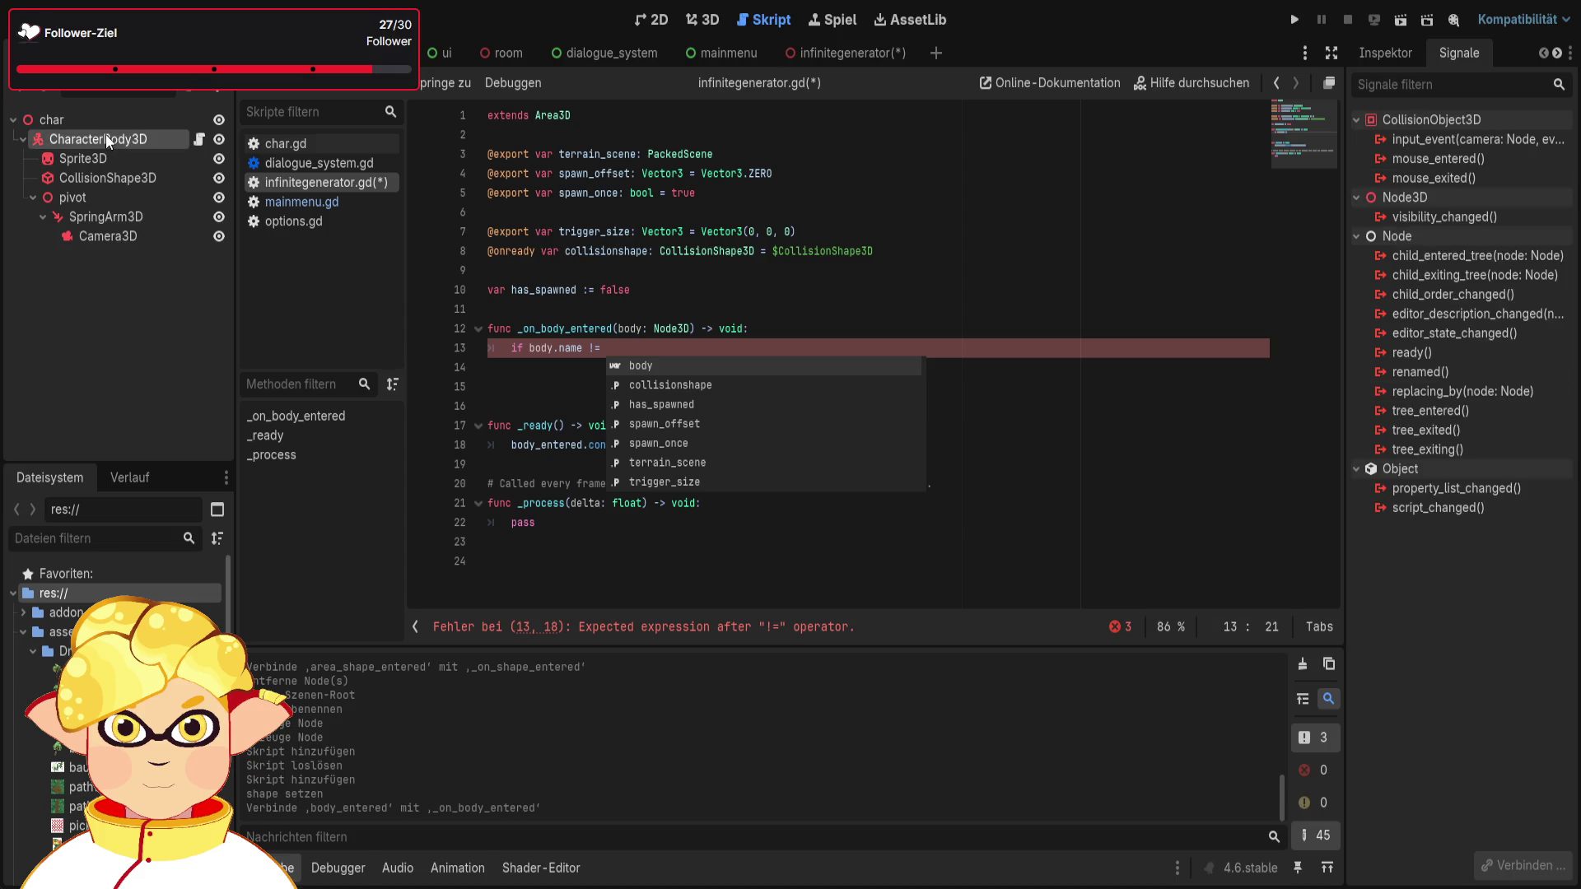
pyautogui.click(94, 117)
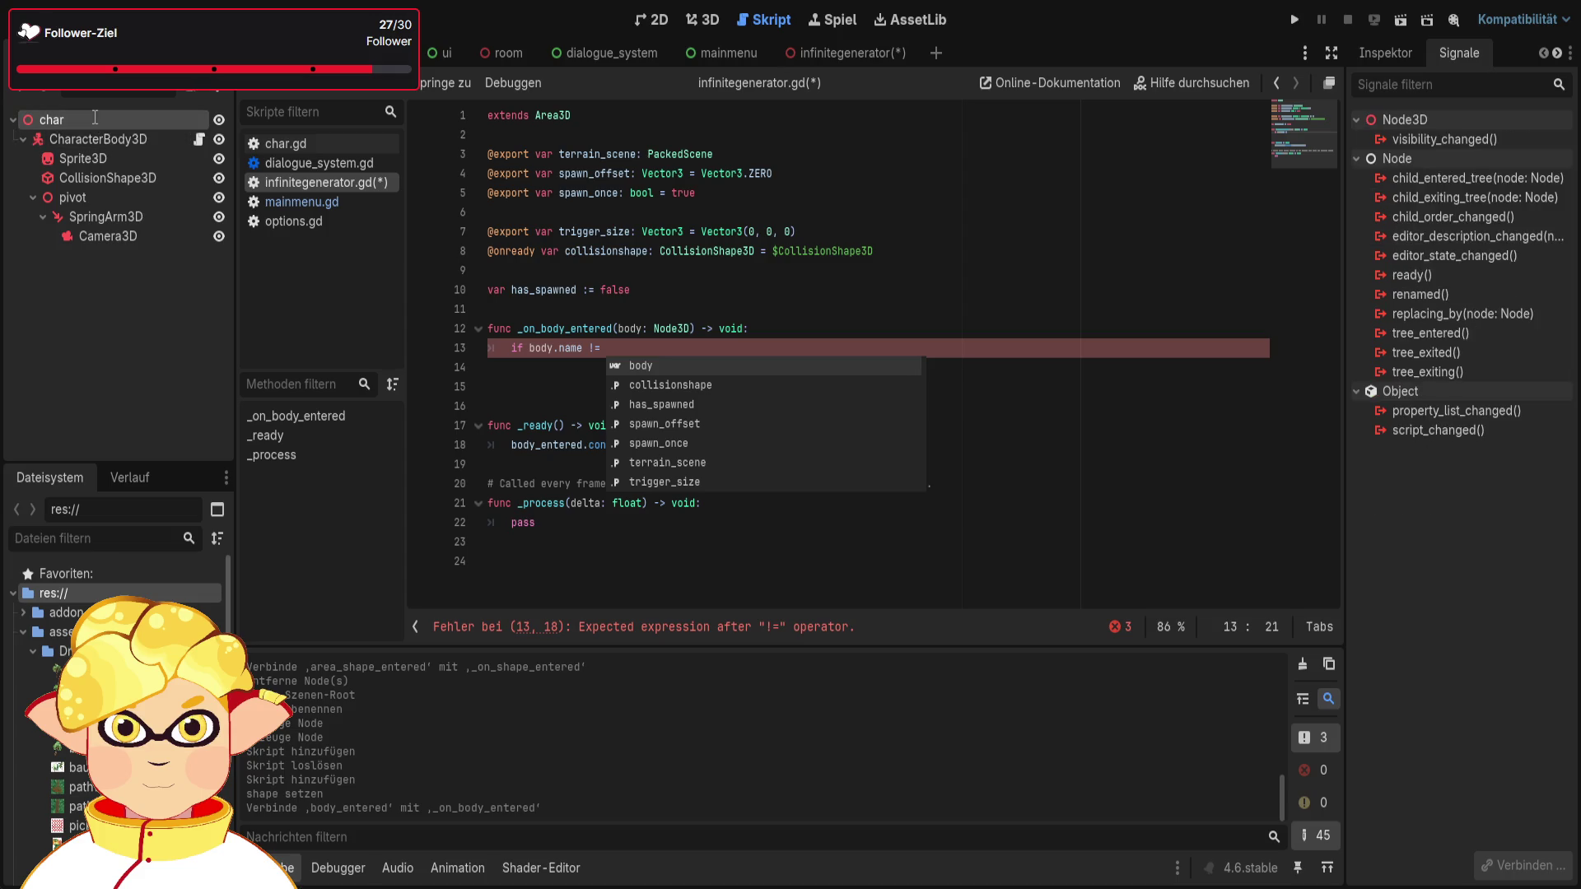
pyautogui.press('Return')
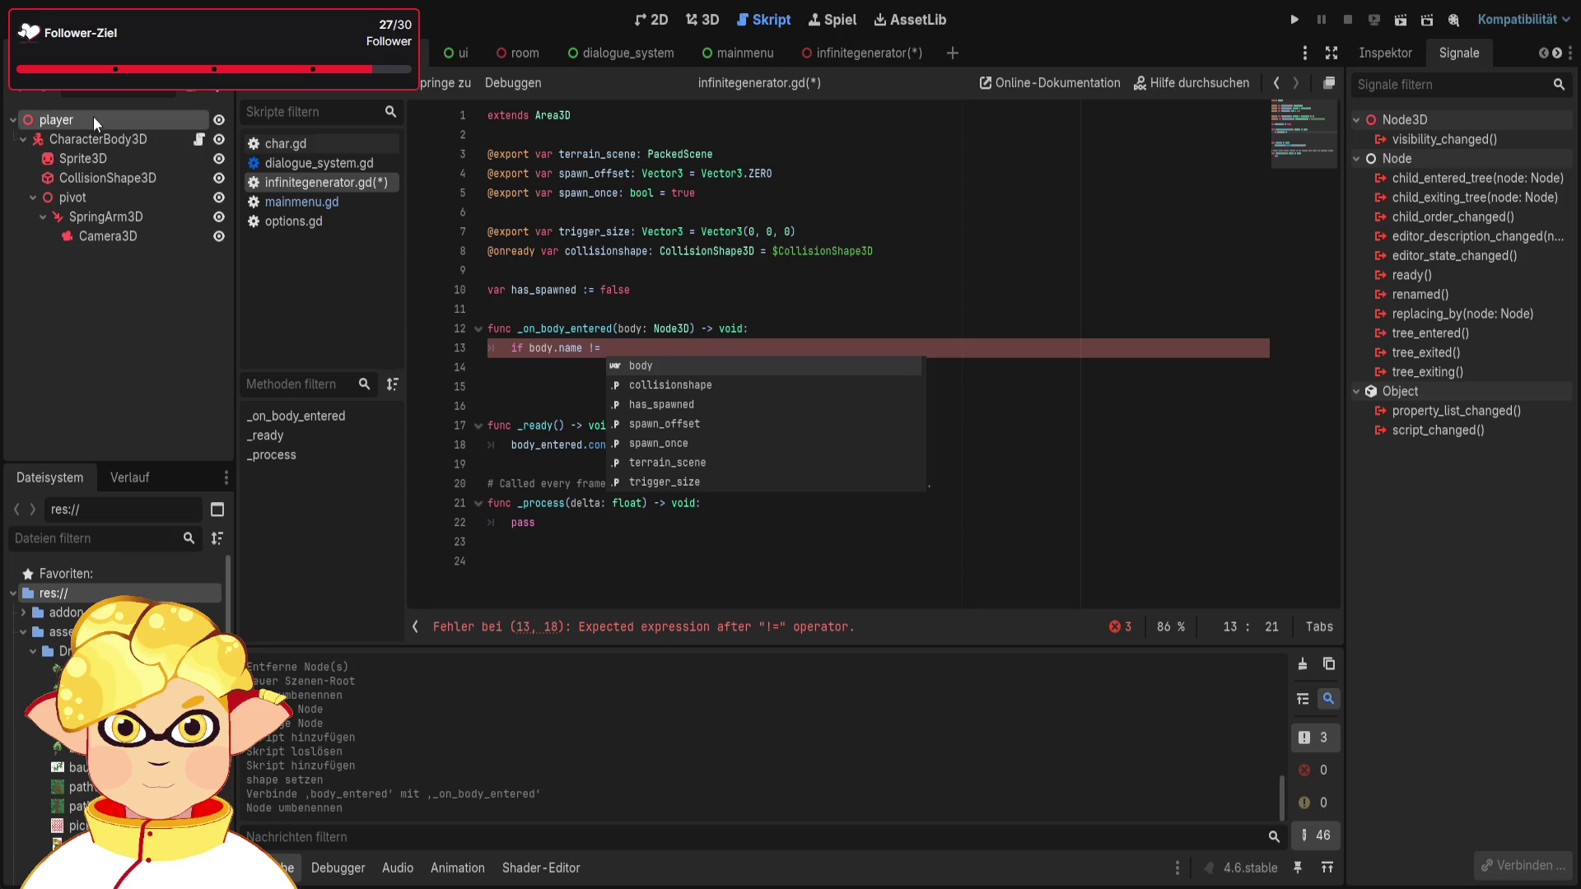
pyautogui.click(371, 53)
pyautogui.click(102, 195)
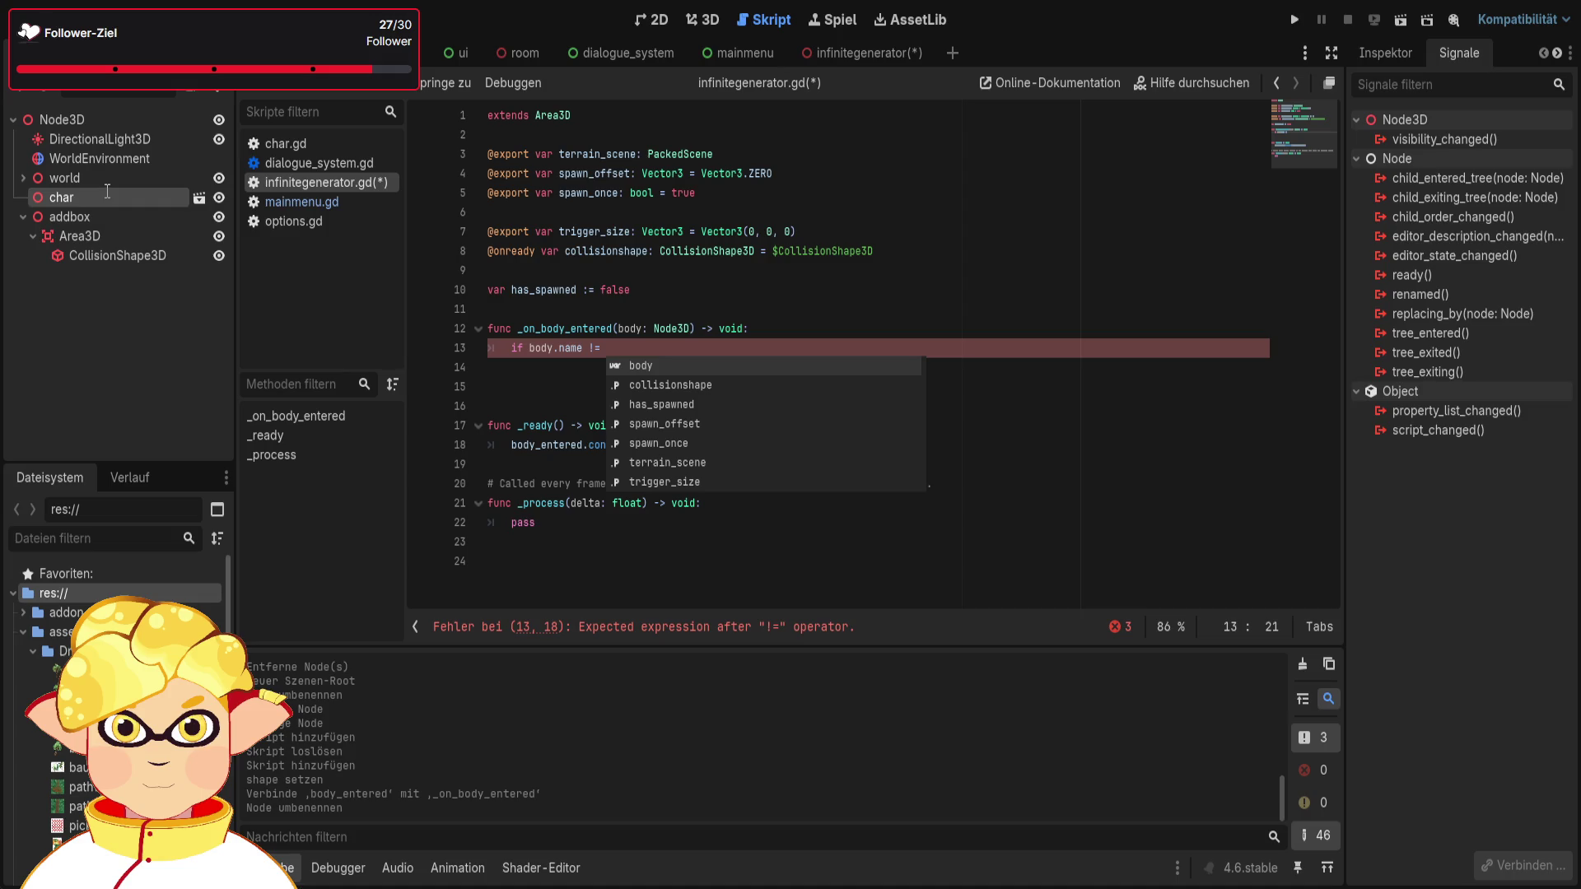
pyautogui.write('player')
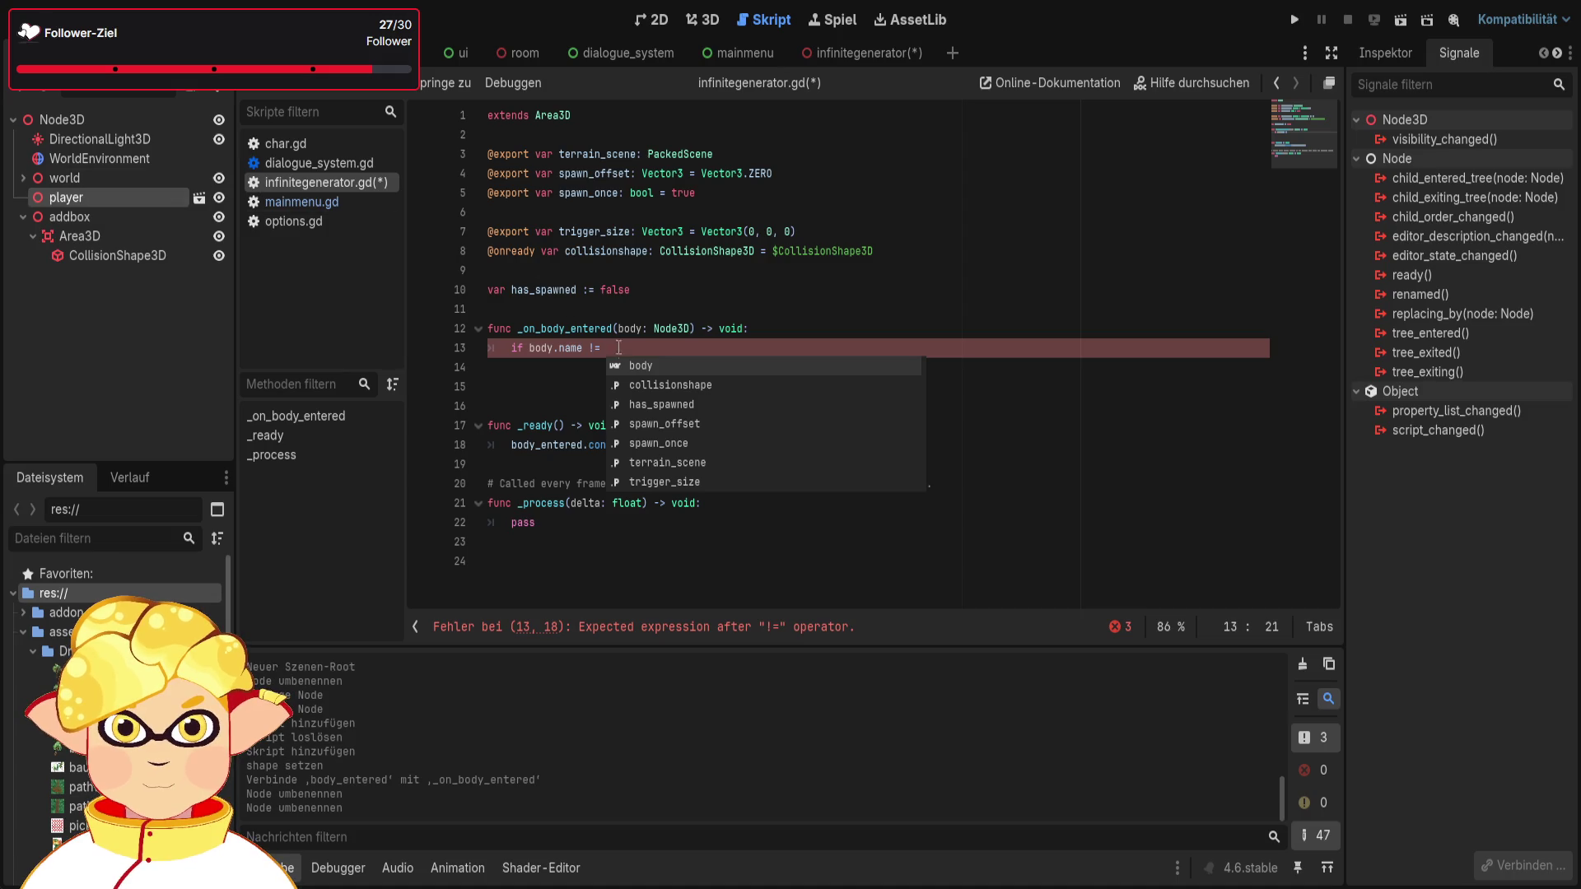
pyautogui.click(624, 356)
# Complete the check as 'if body.name != "player":' with an indented return.
pyautogui.write('"player')
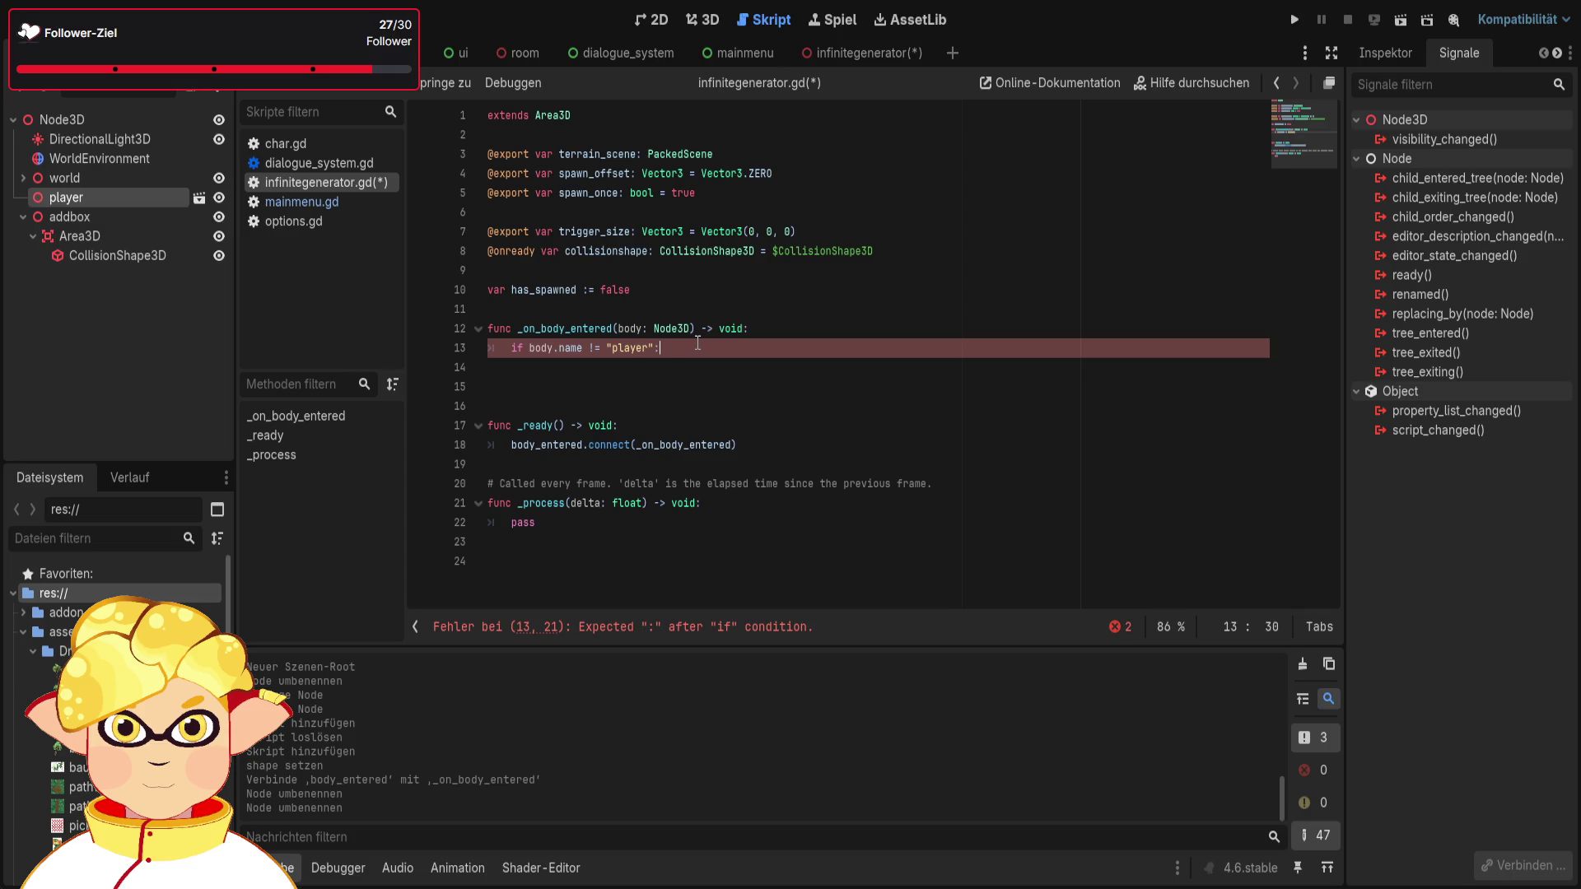
pyautogui.write(':')
pyautogui.press('Return')
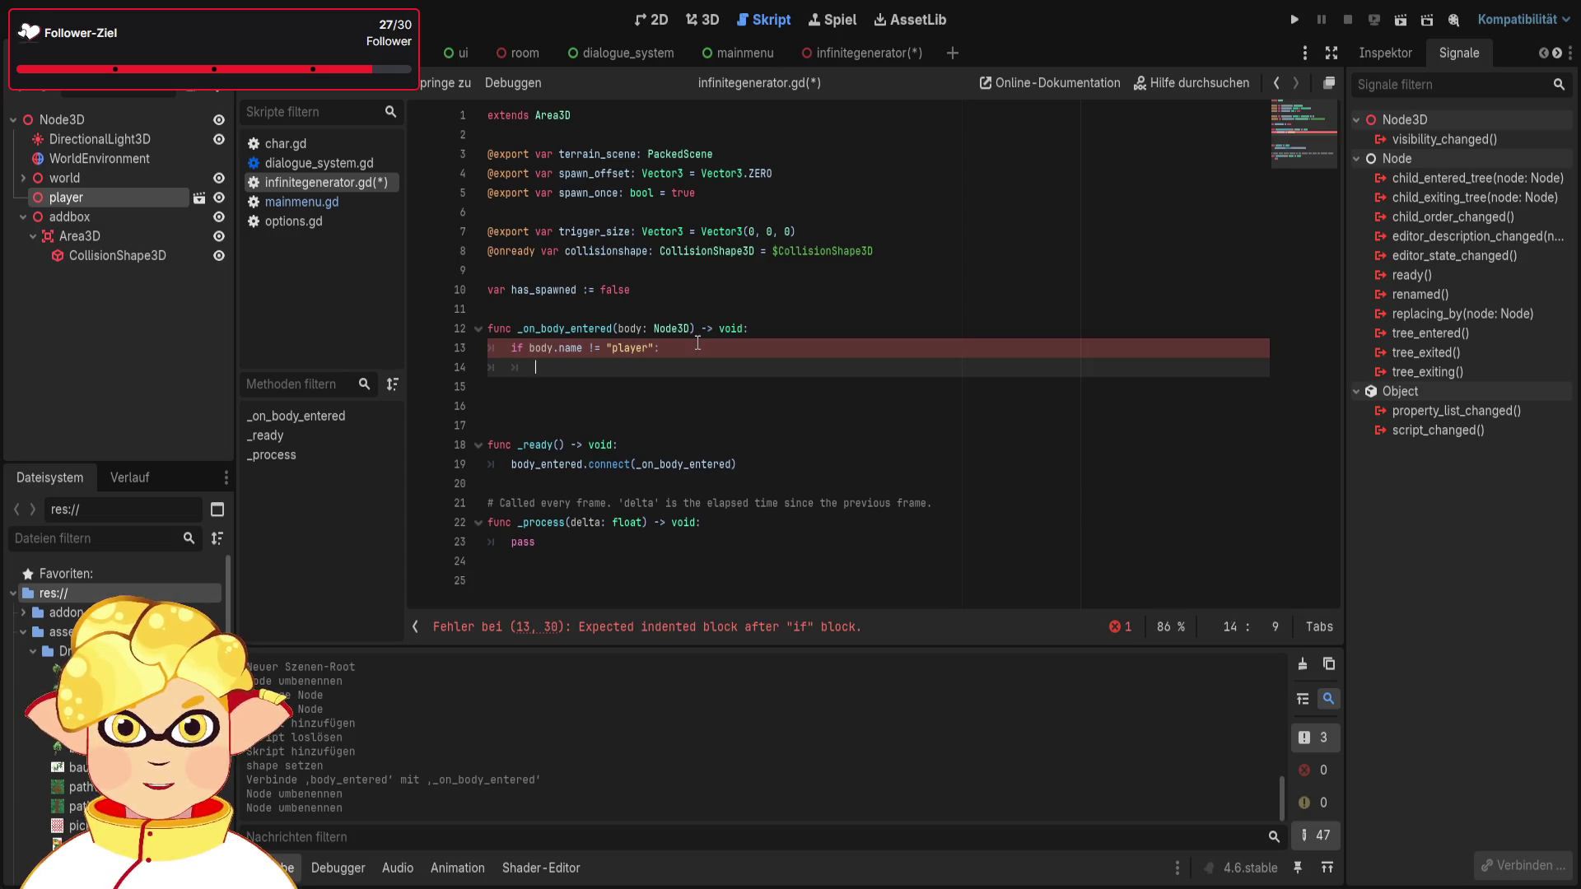
pyautogui.write('retu')
pyautogui.write('rn')
pyautogui.press('Return')
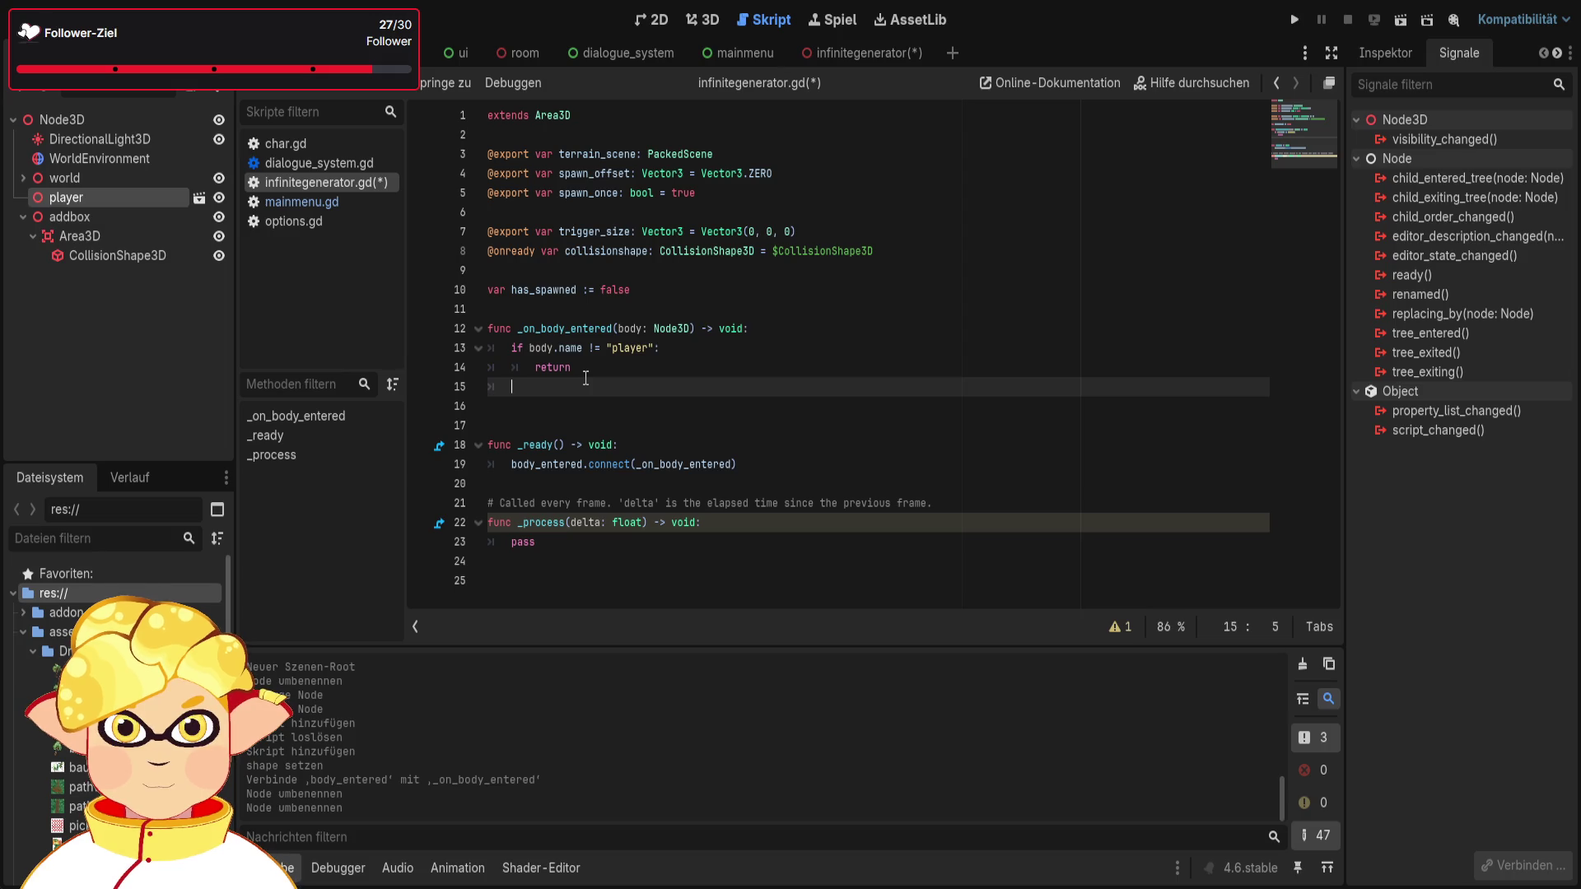
# Add 'if spawn_once and has_spawned:' on line 16 and open its block.
pyautogui.press('Return')
pyautogui.write('if spawn')
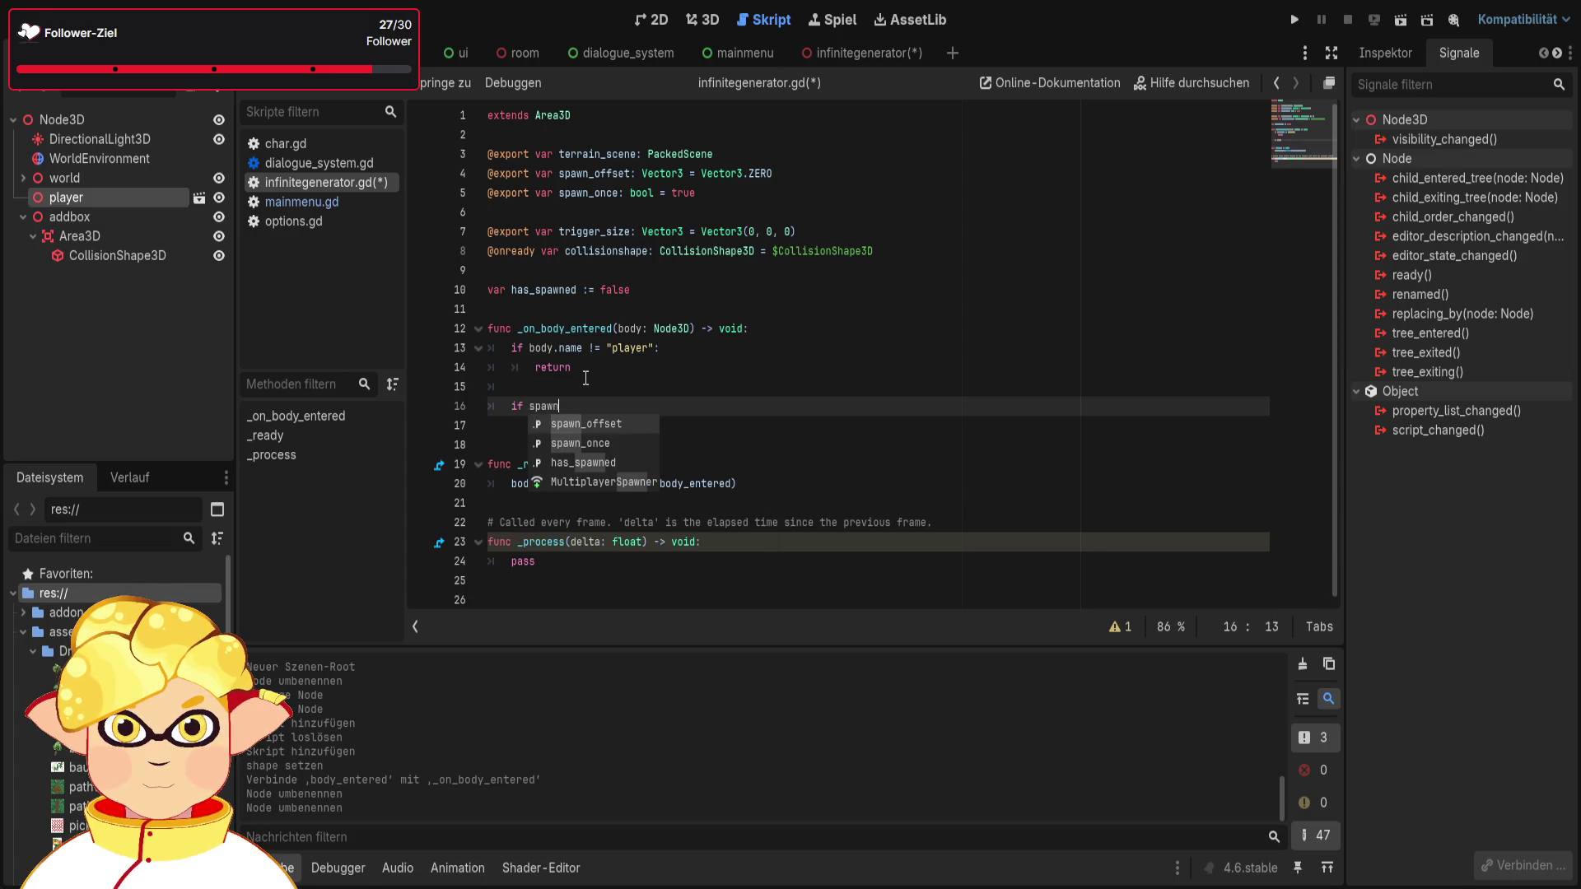
pyautogui.press('Down')
pyautogui.press('Return')
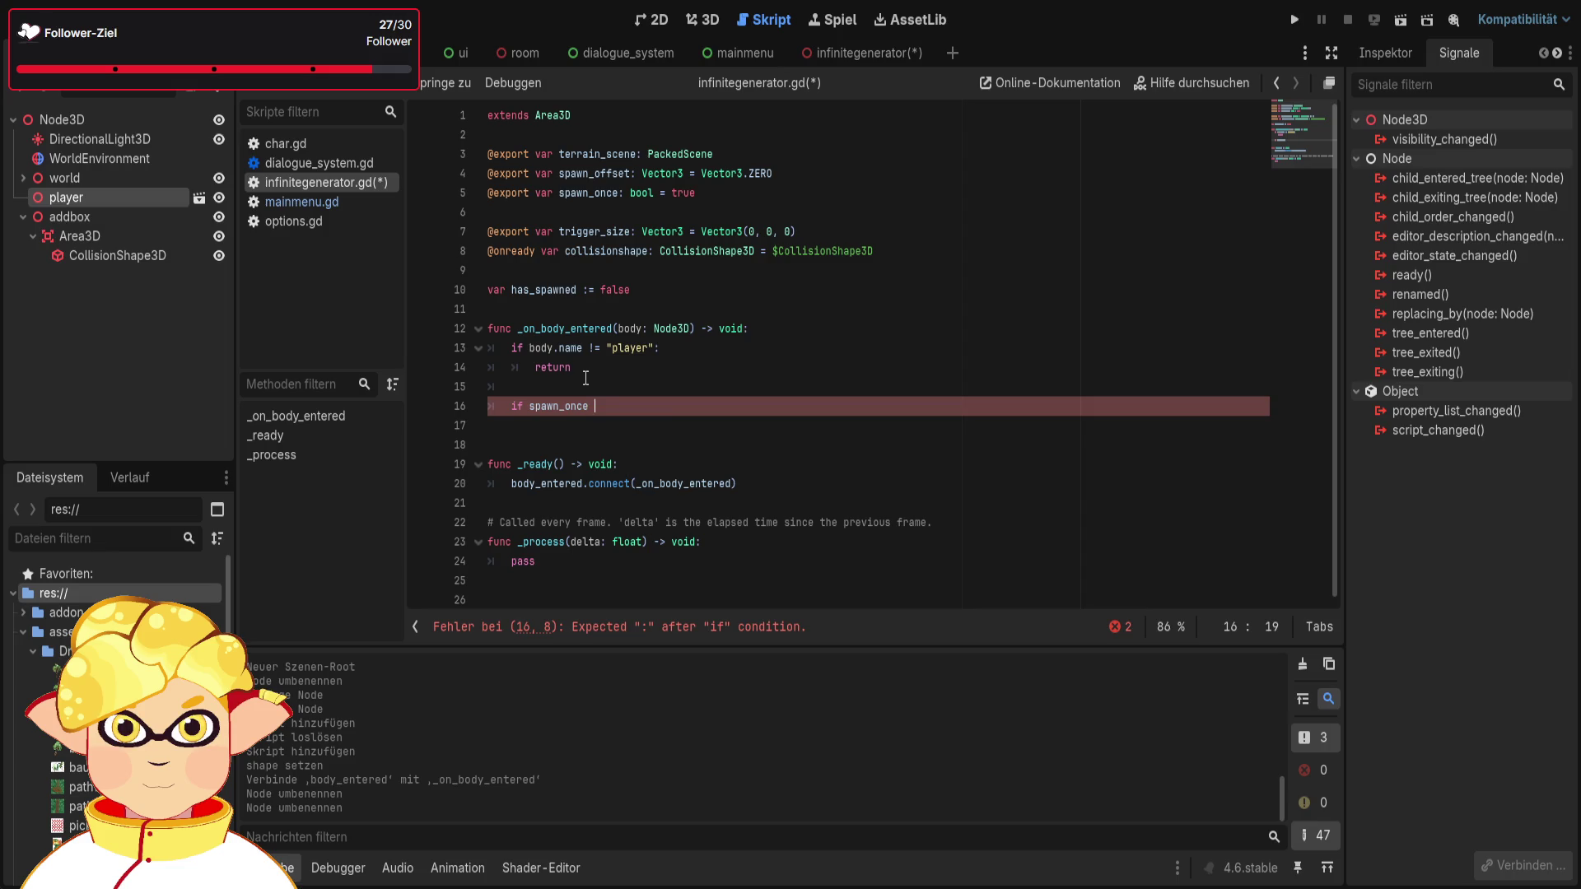
pyautogui.write('and')
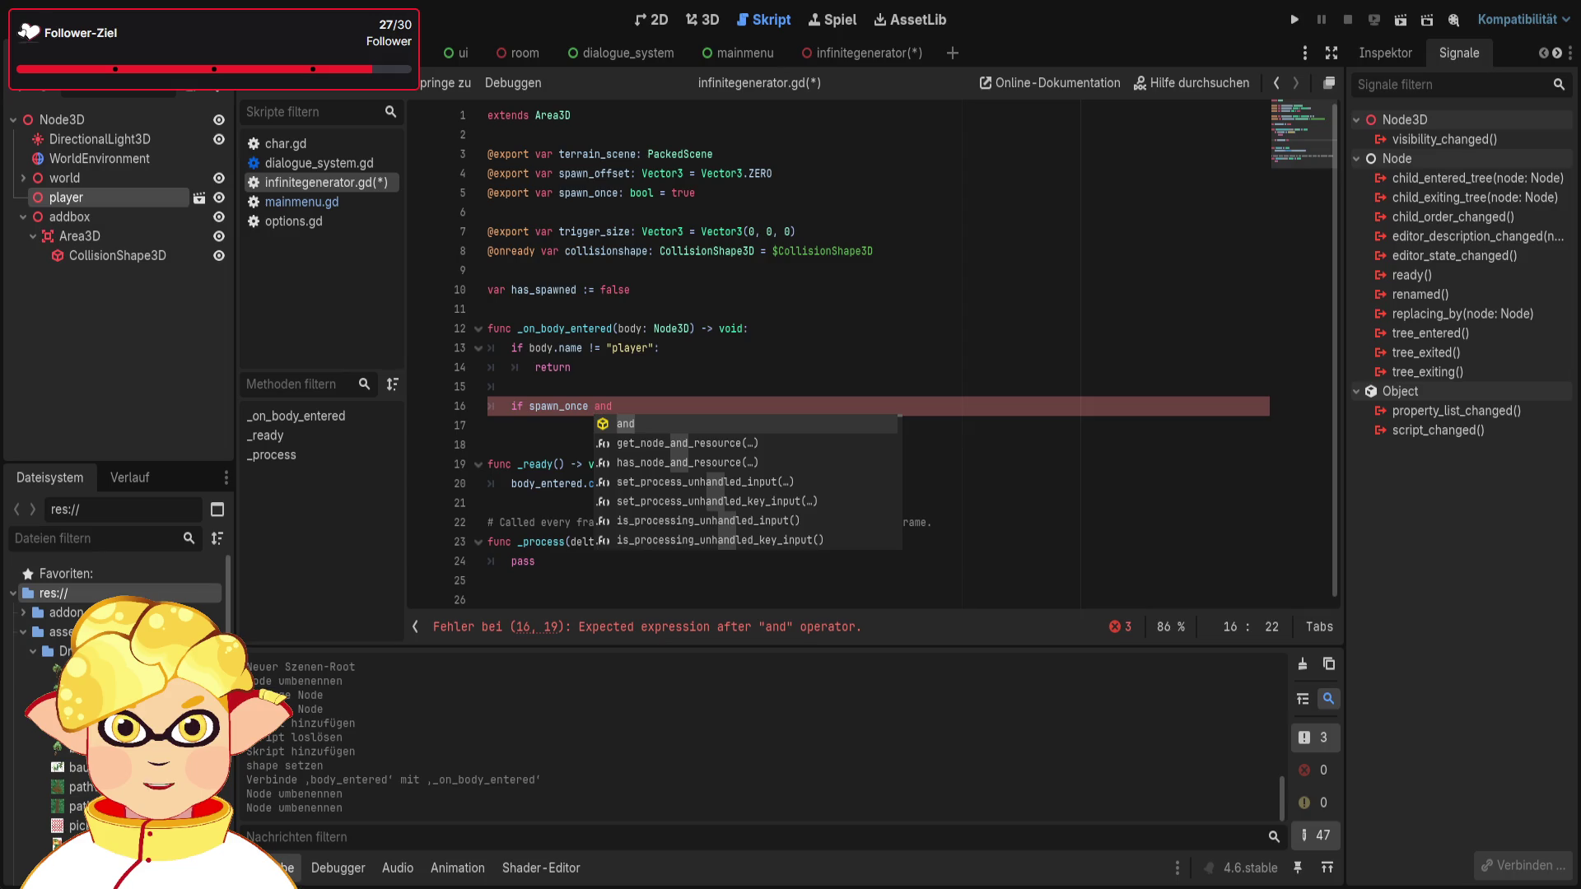
pyautogui.write(' has_spawned:')
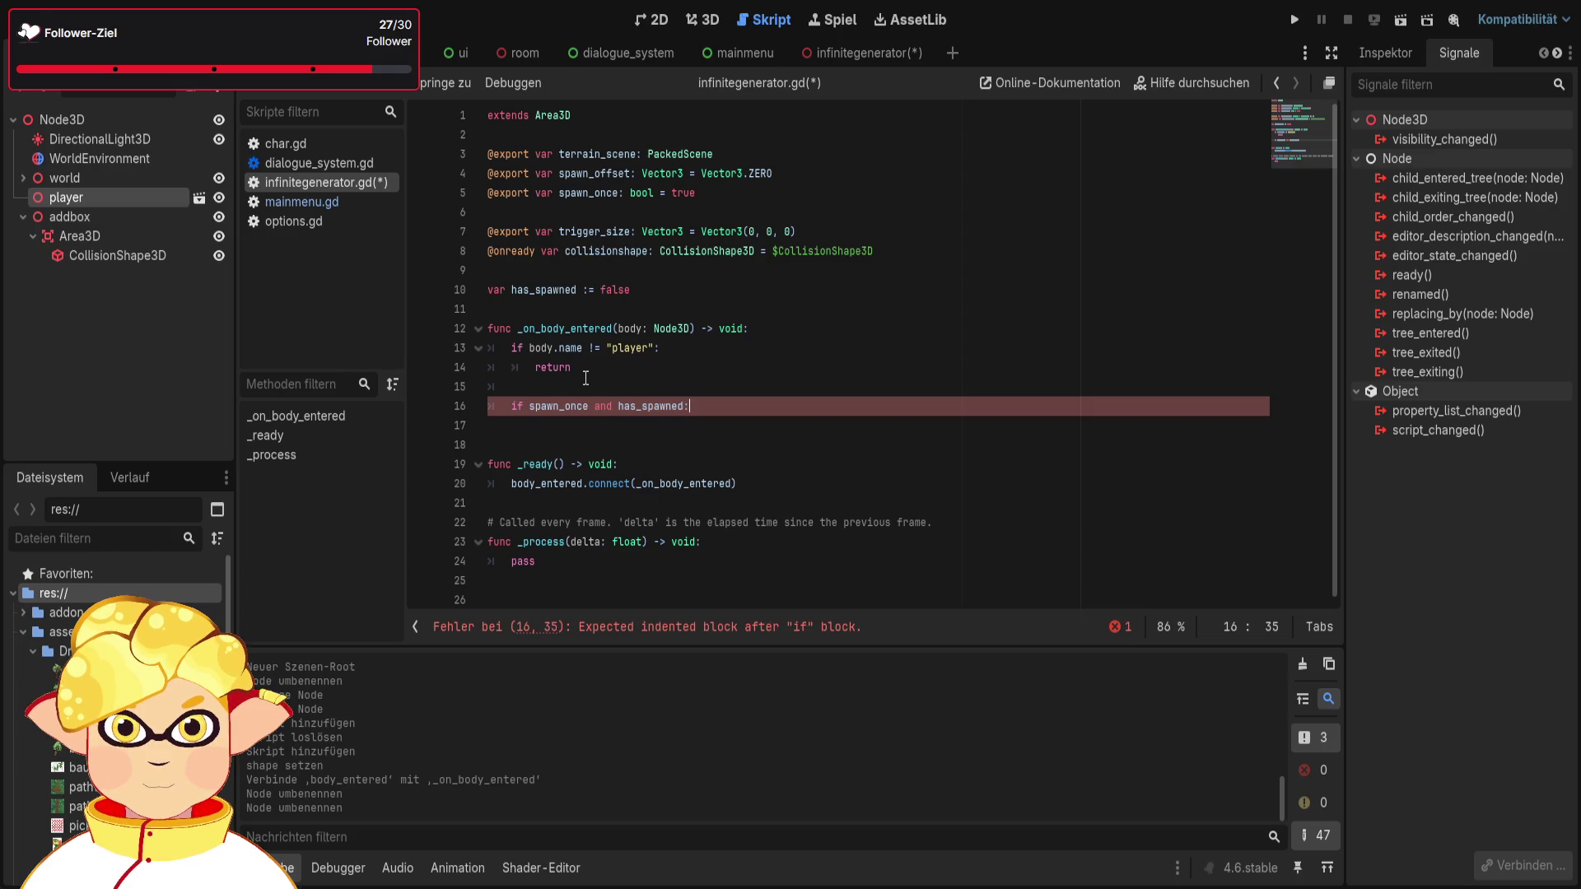
pyautogui.press('Return')
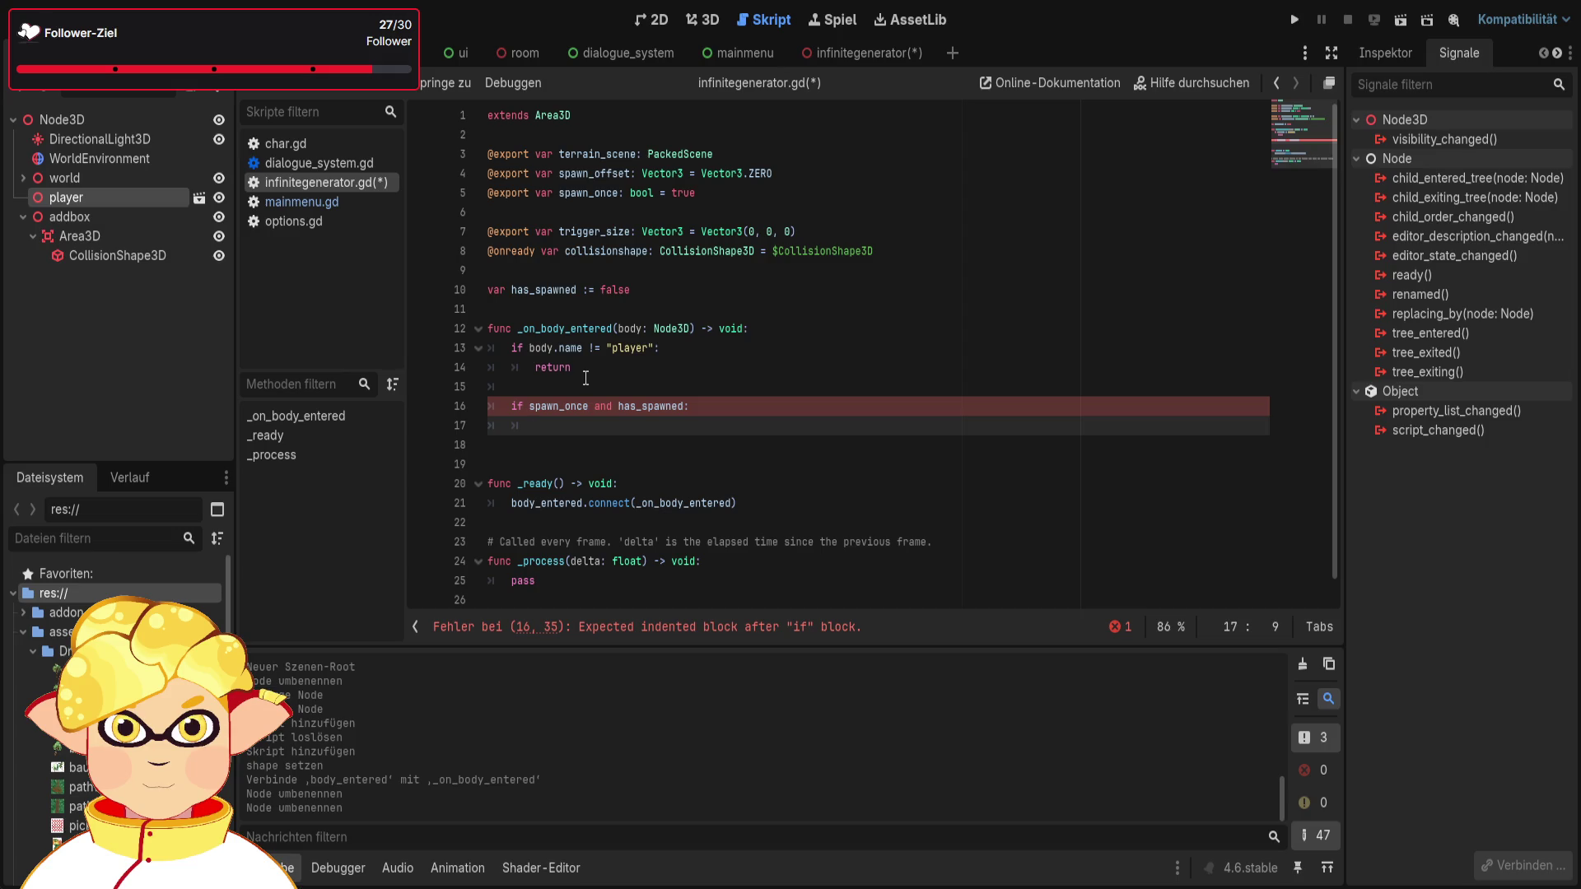
# Inside the spawn_once block, call spawn_terrain() and then set has_spawned = true.
pyautogui.write('spawn')
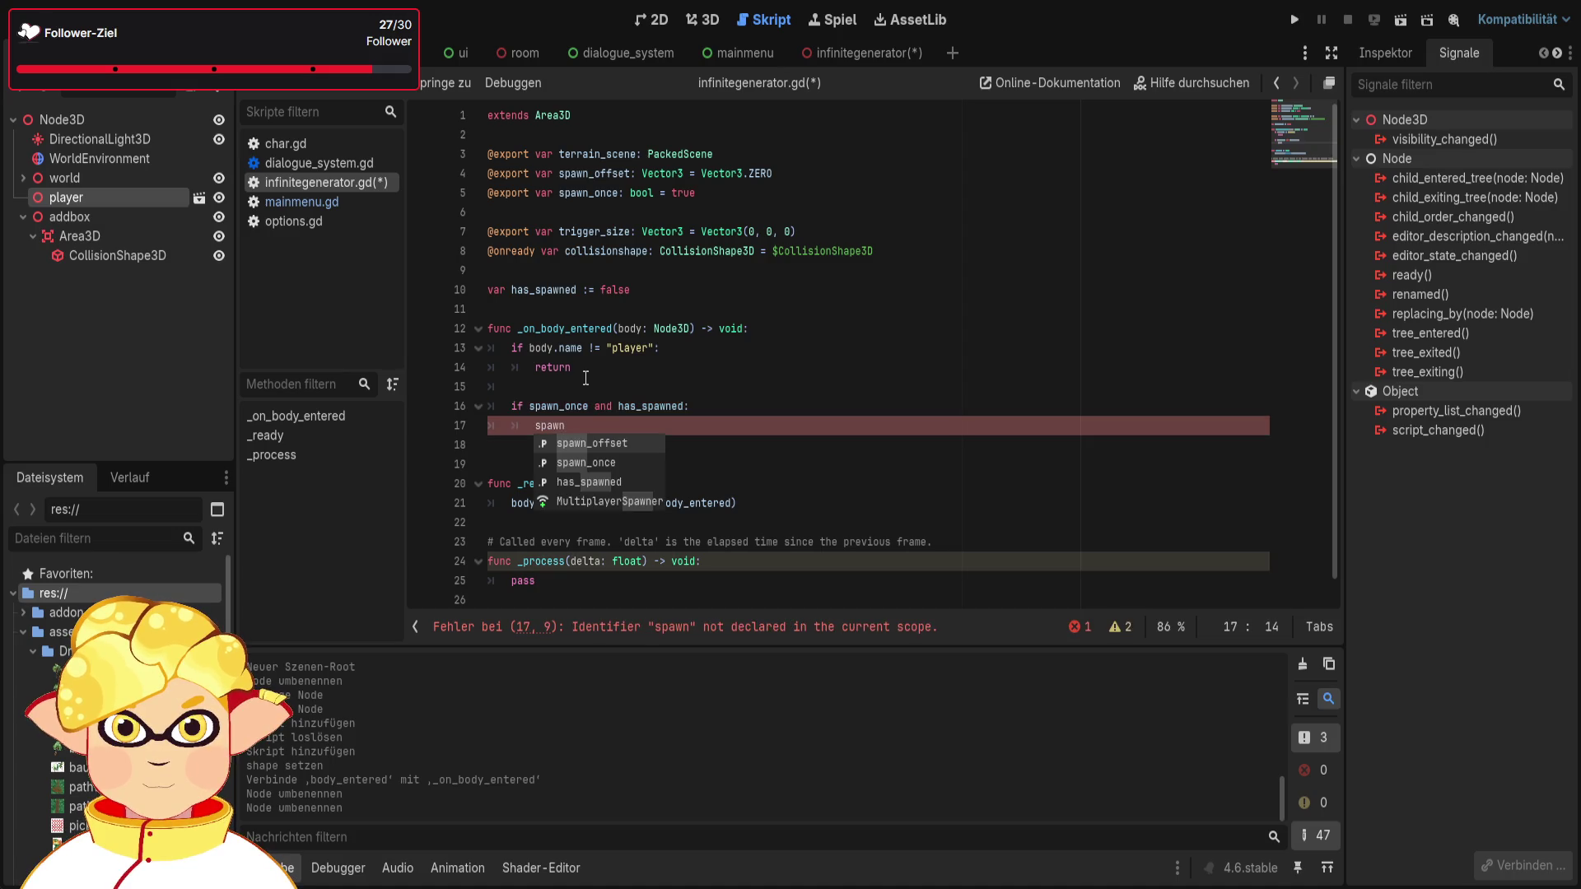
pyautogui.write('_terraom')
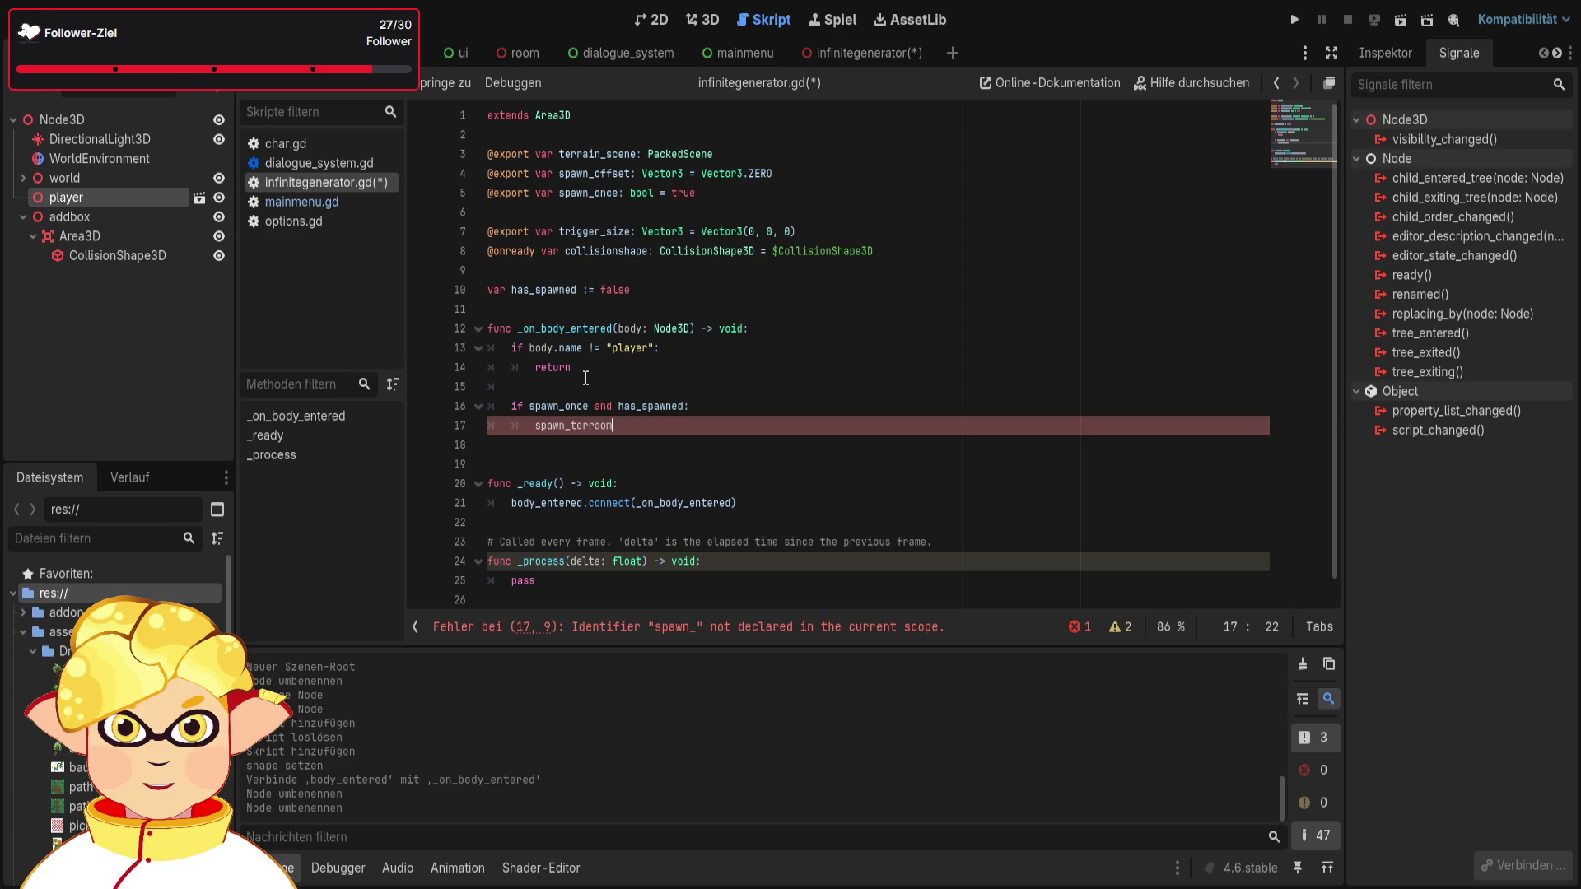
pyautogui.press('BackSpace')
pyautogui.write('ain')
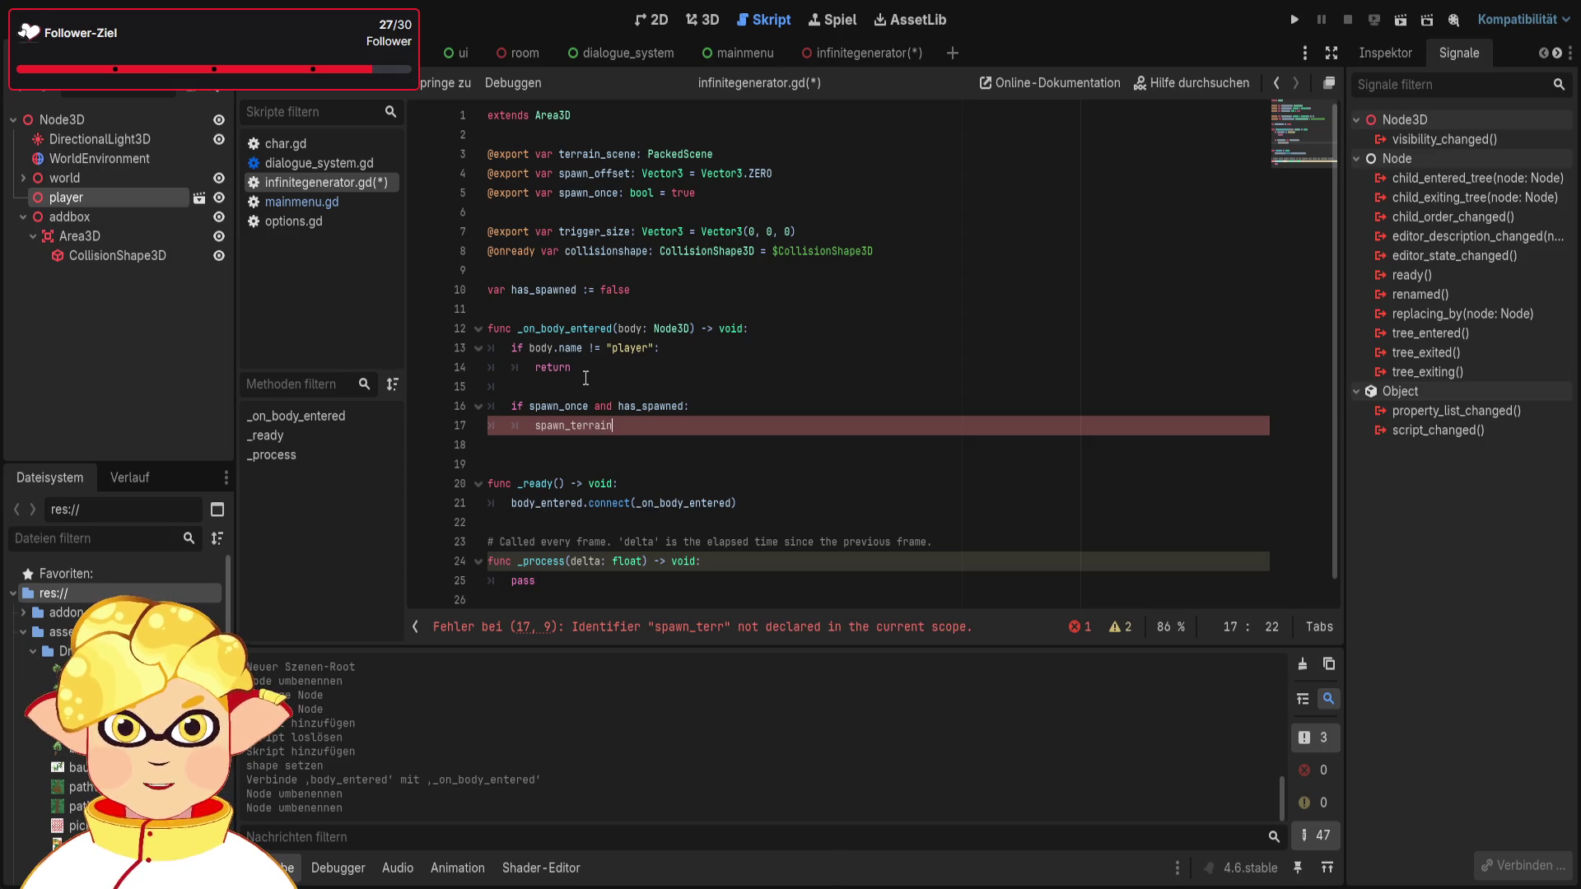
pyautogui.write('()')
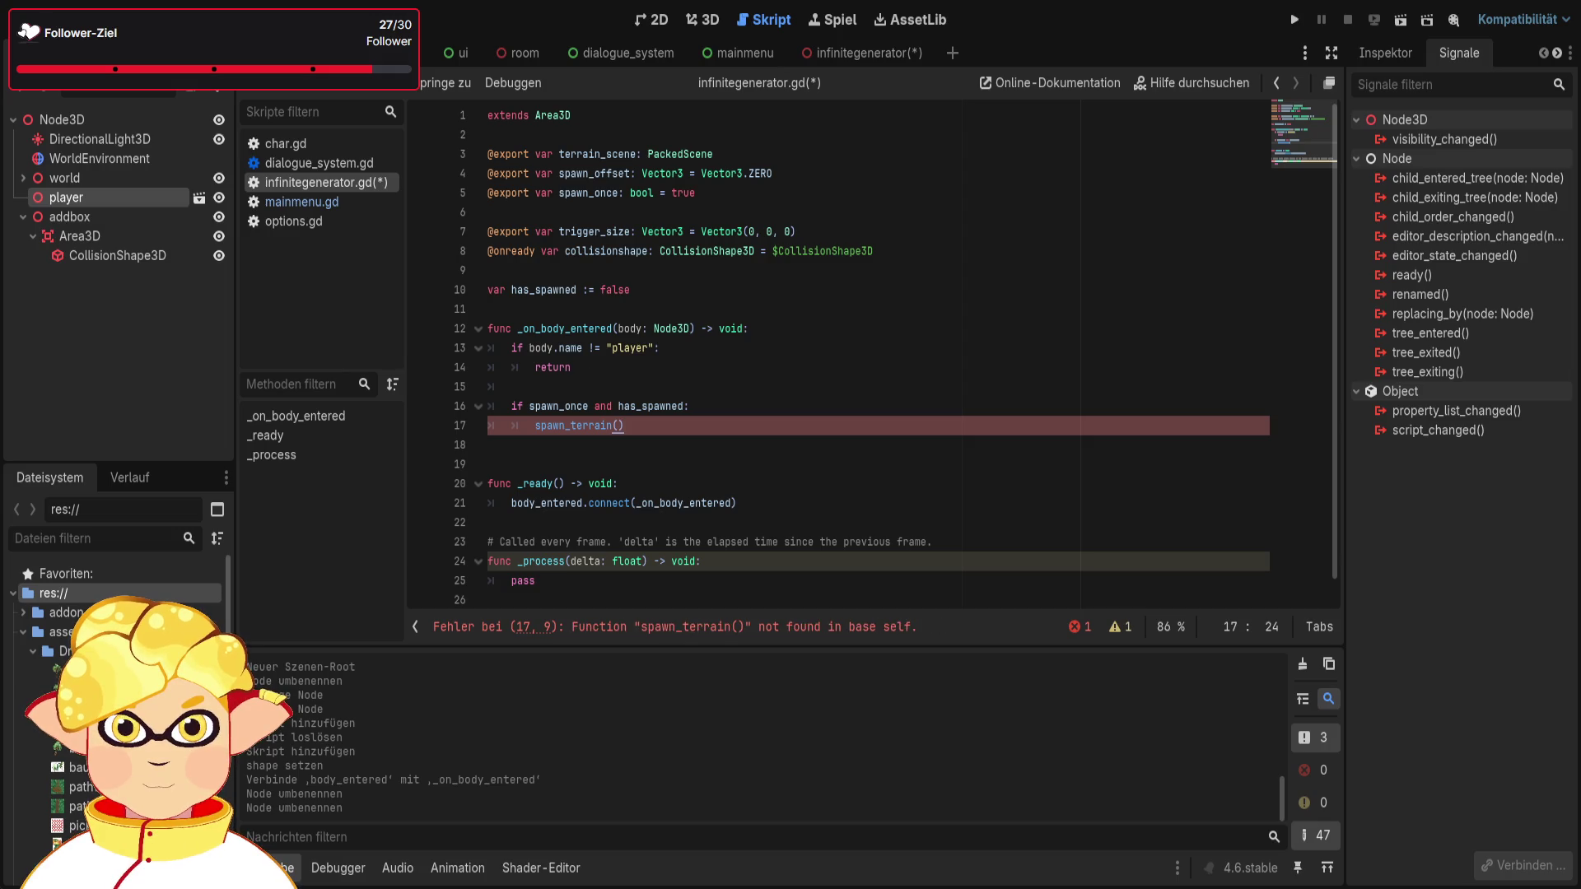
pyautogui.press('Return')
pyautogui.write('has spawne')
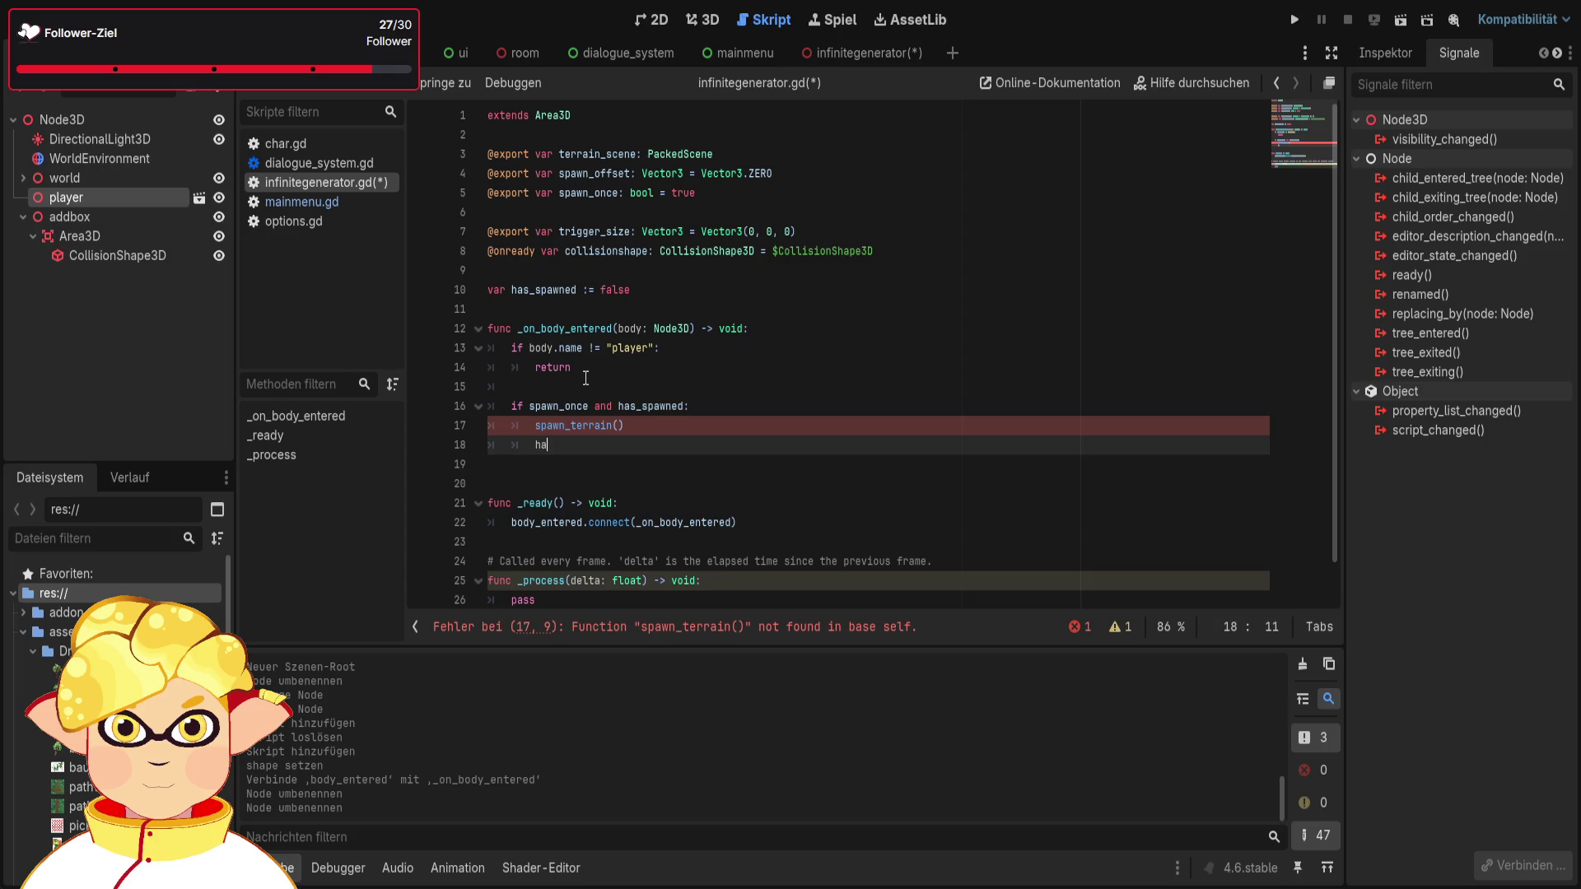
pyautogui.press('BackSpace')
pyautogui.press('BackSpace')
pyautogui.press('BackSpace')
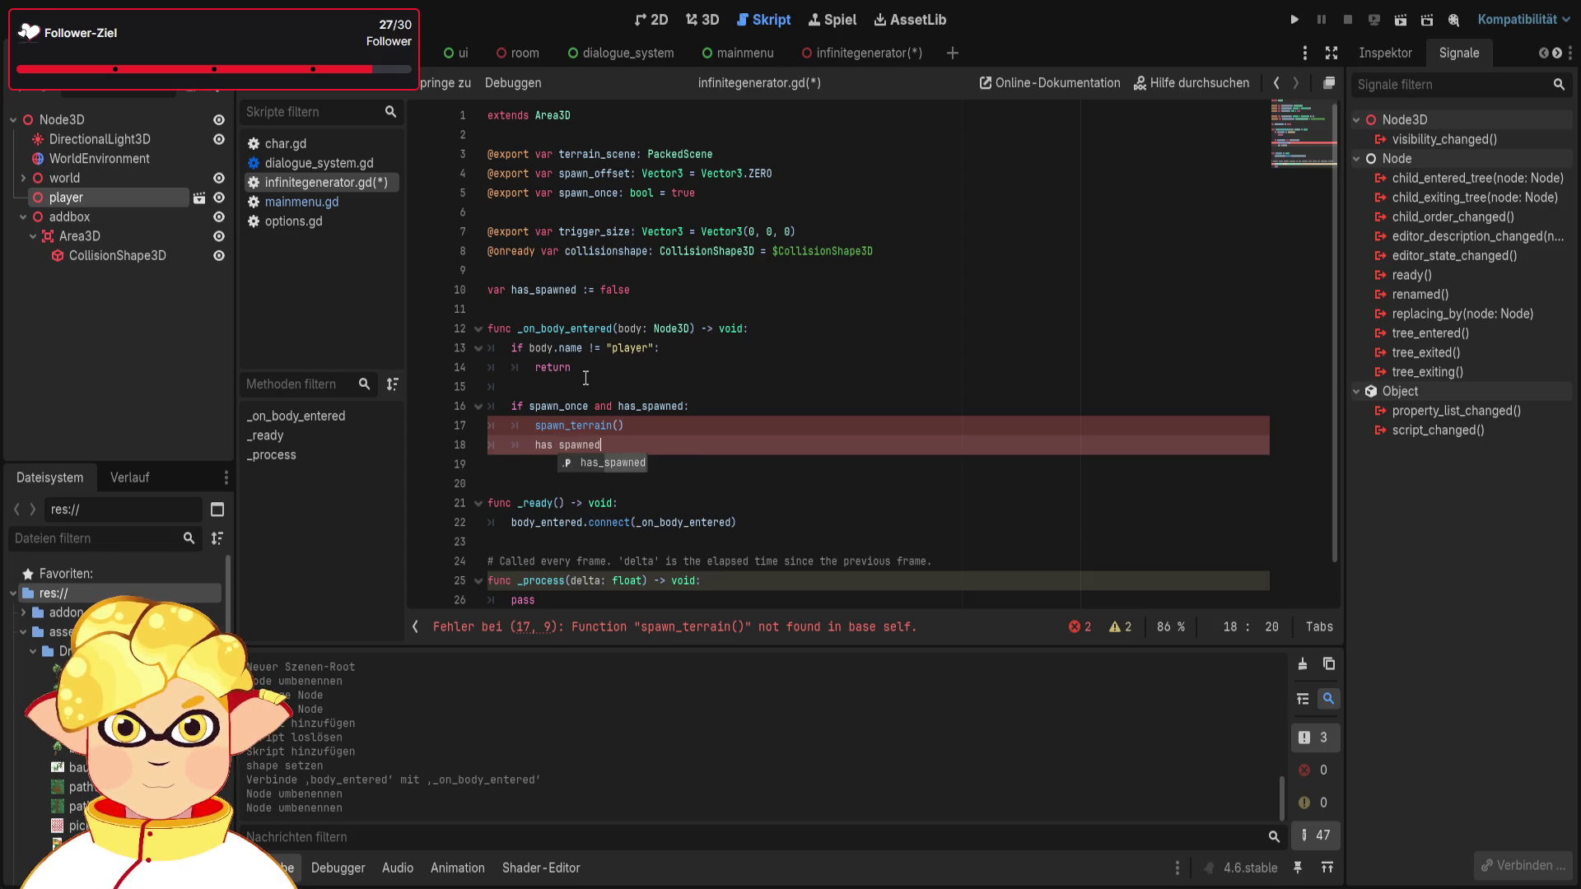
pyautogui.write('s_spwane')
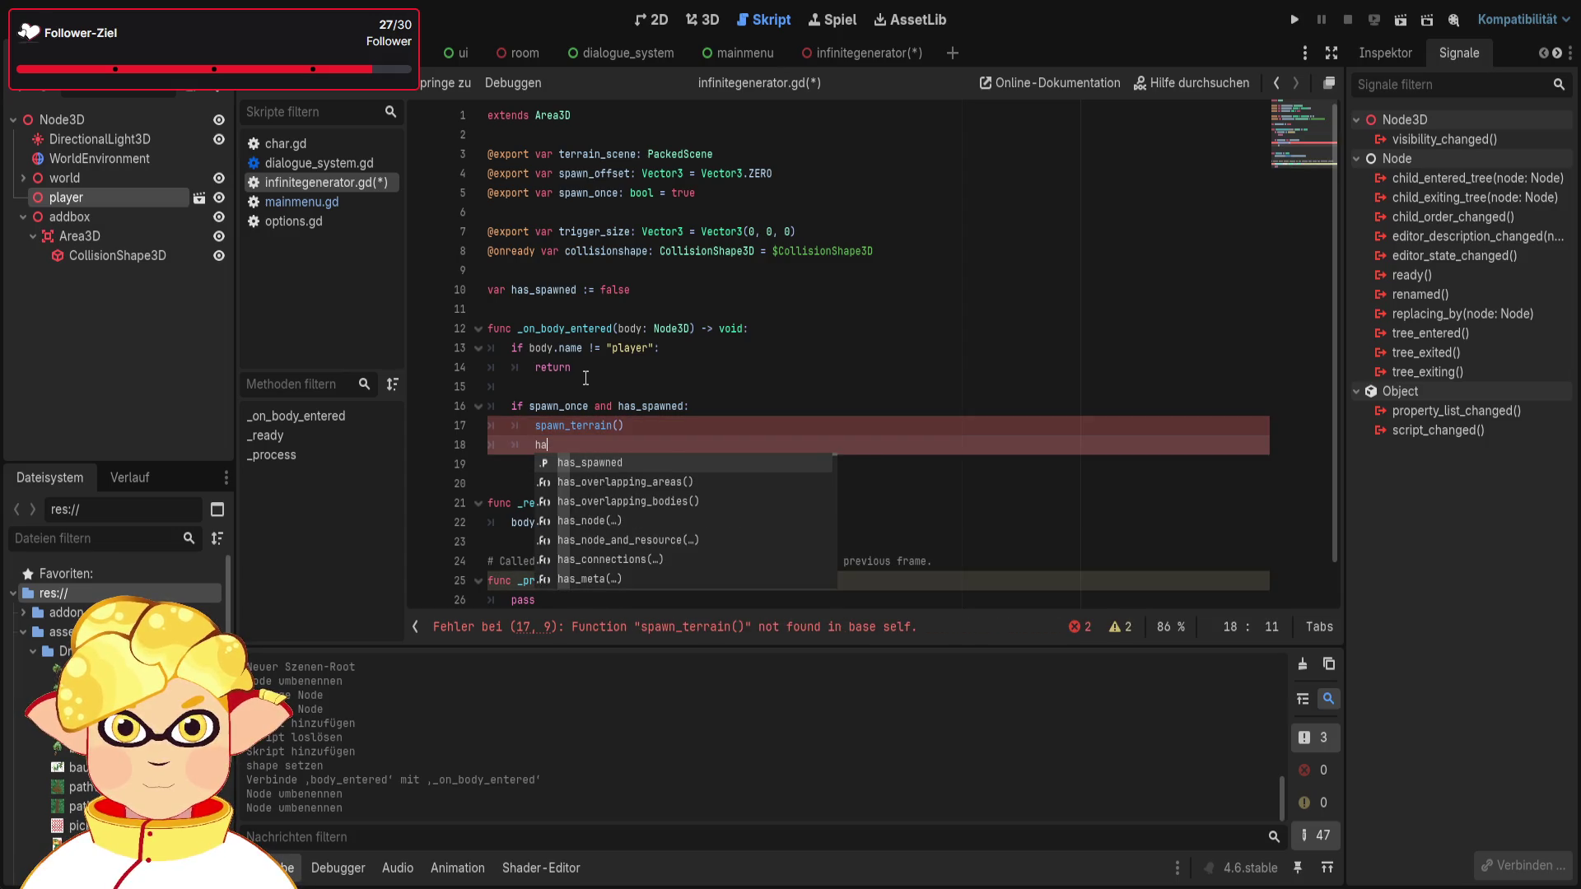
pyautogui.write('d')
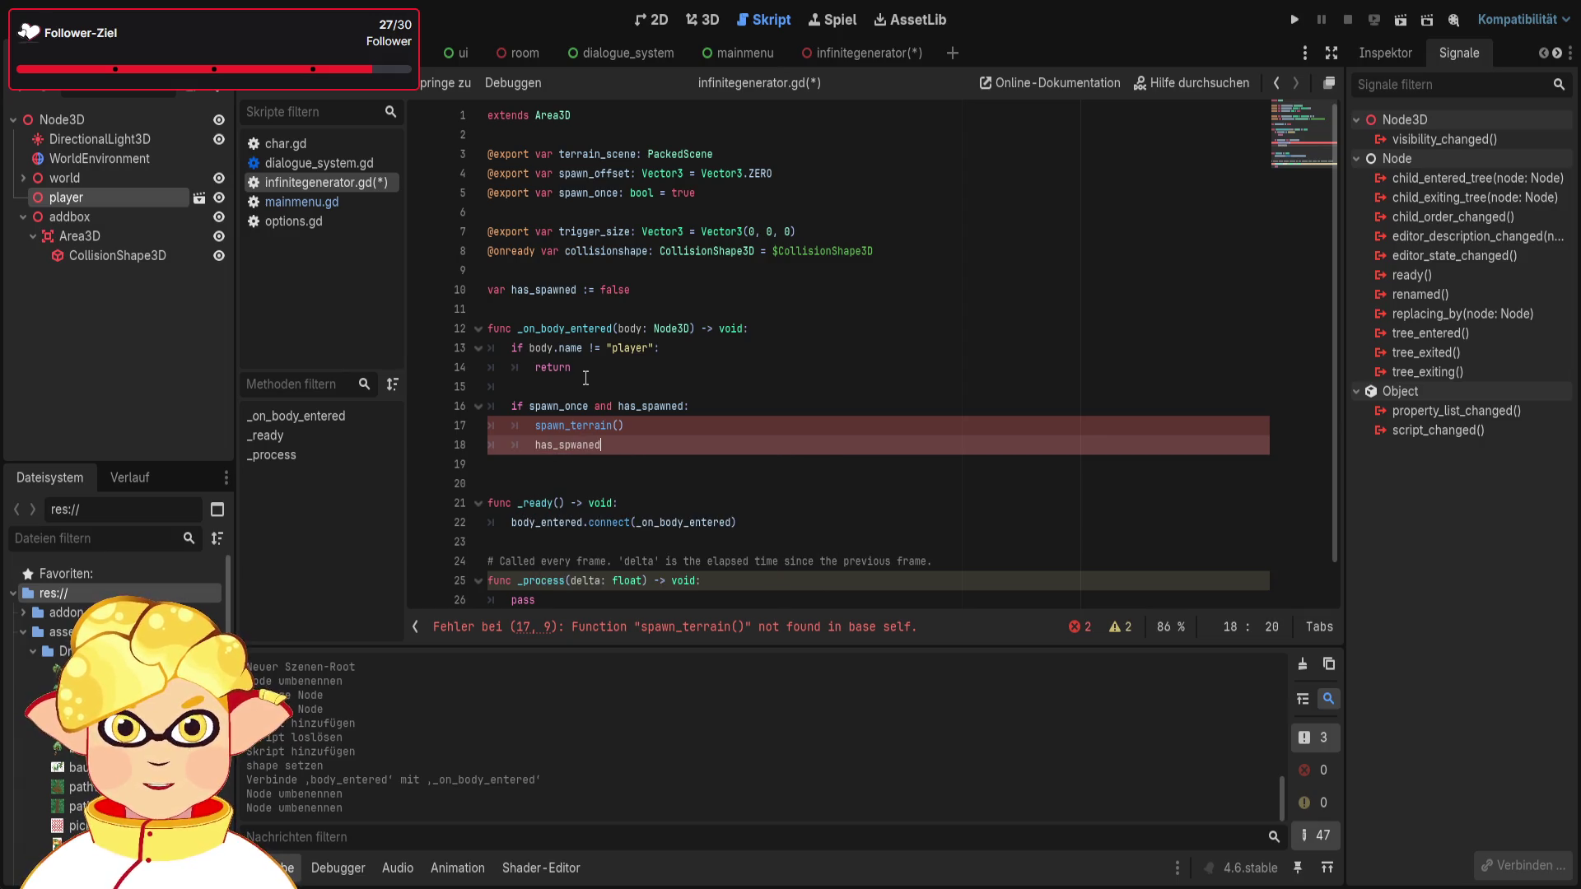
pyautogui.press('BackSpace')
pyautogui.press('BackSpace')
pyautogui.press('BackSpace')
pyautogui.write('awned ')
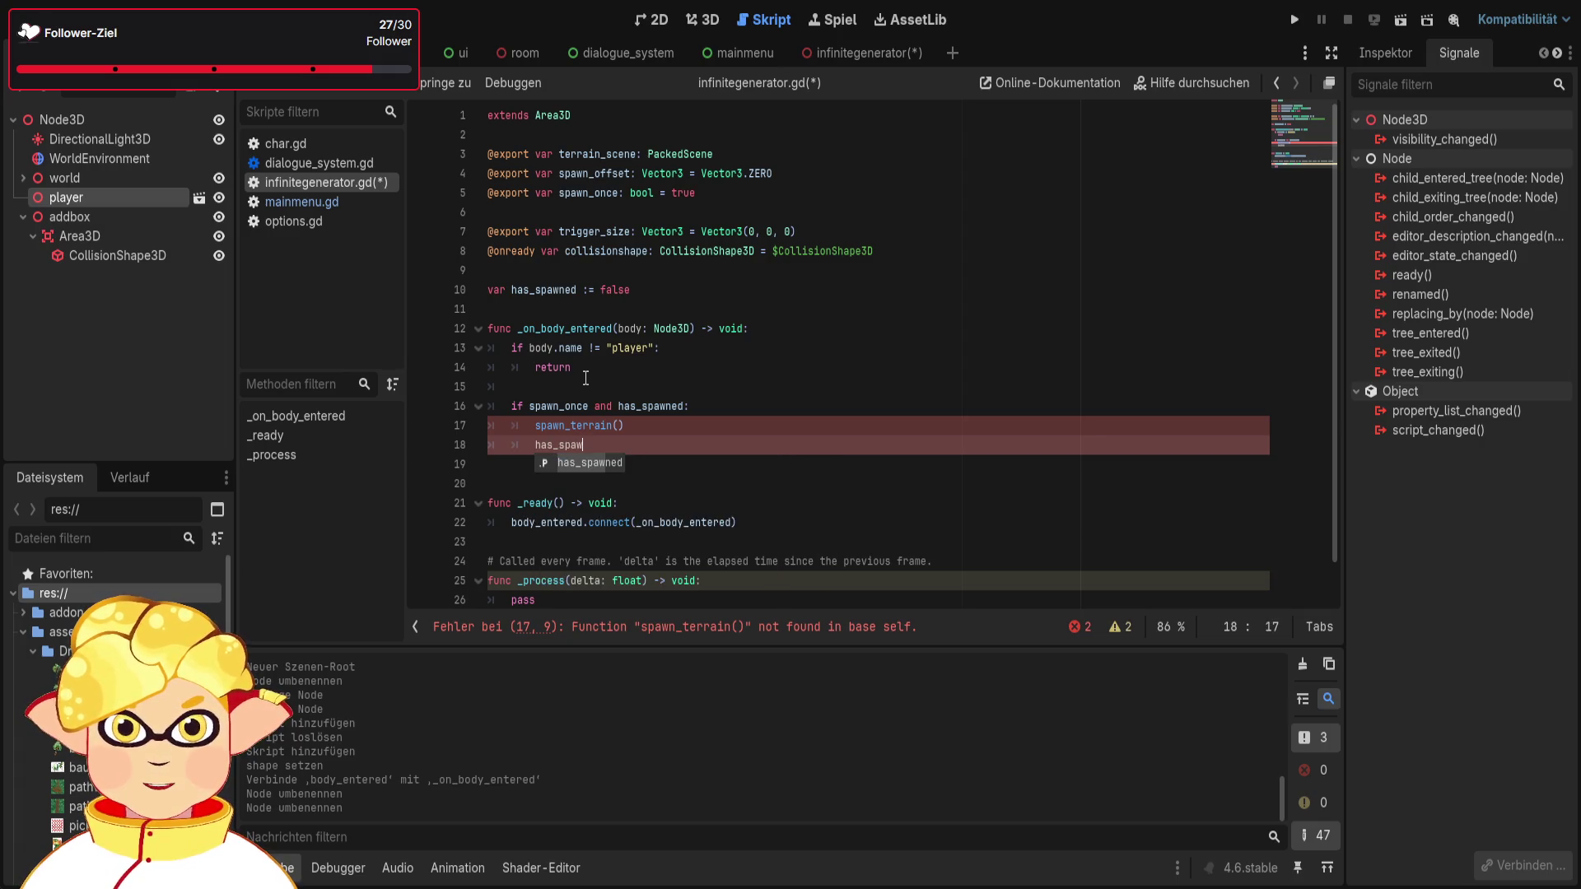
pyautogui.write('= true')
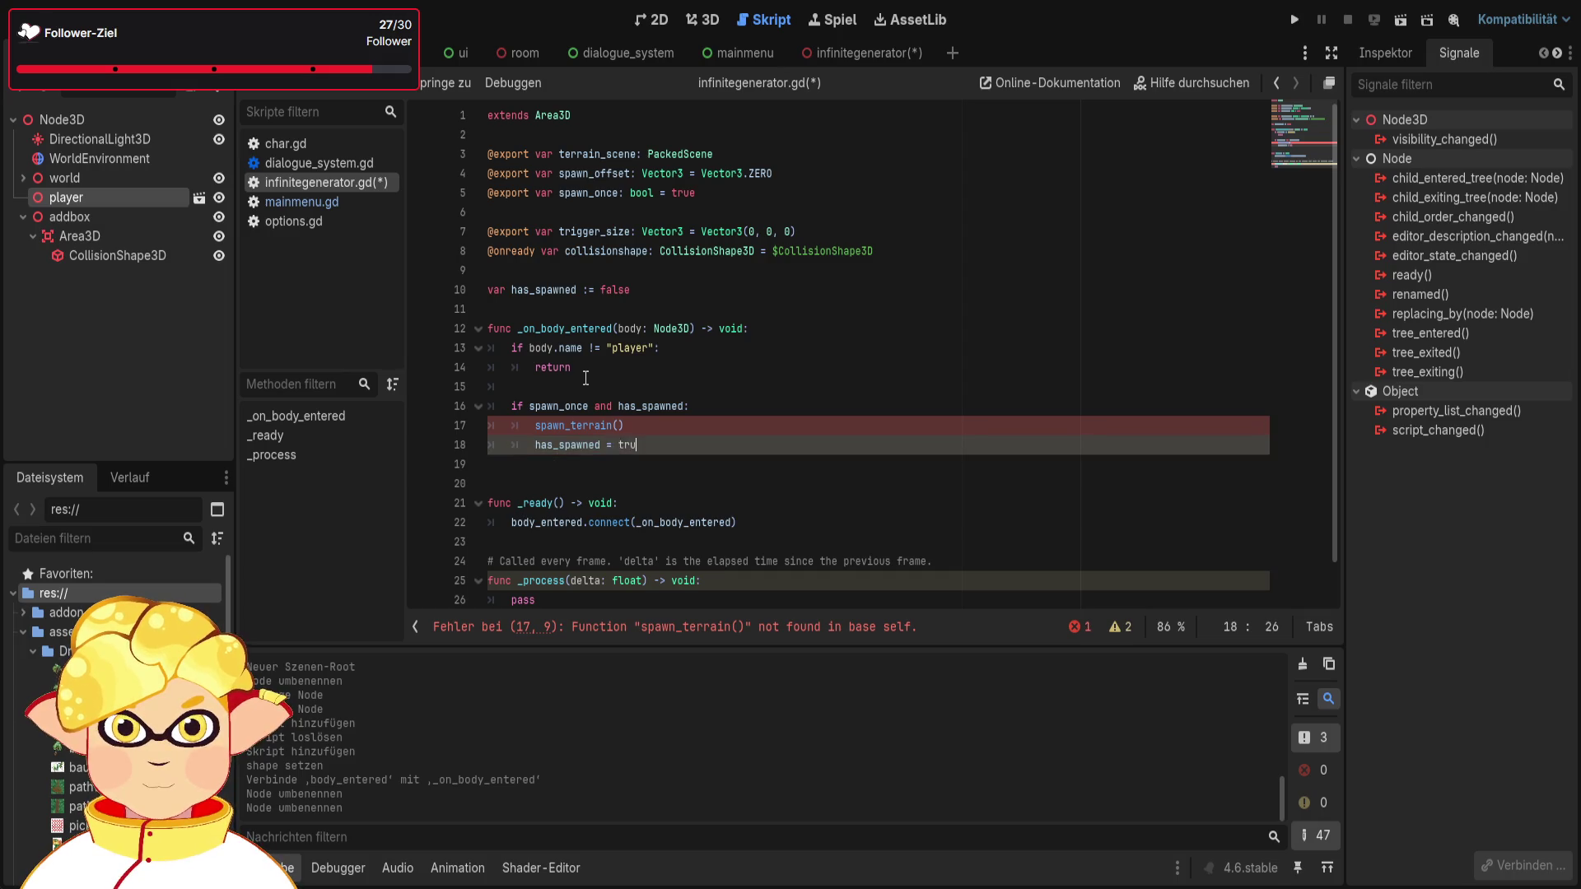
pyautogui.click(605, 481)
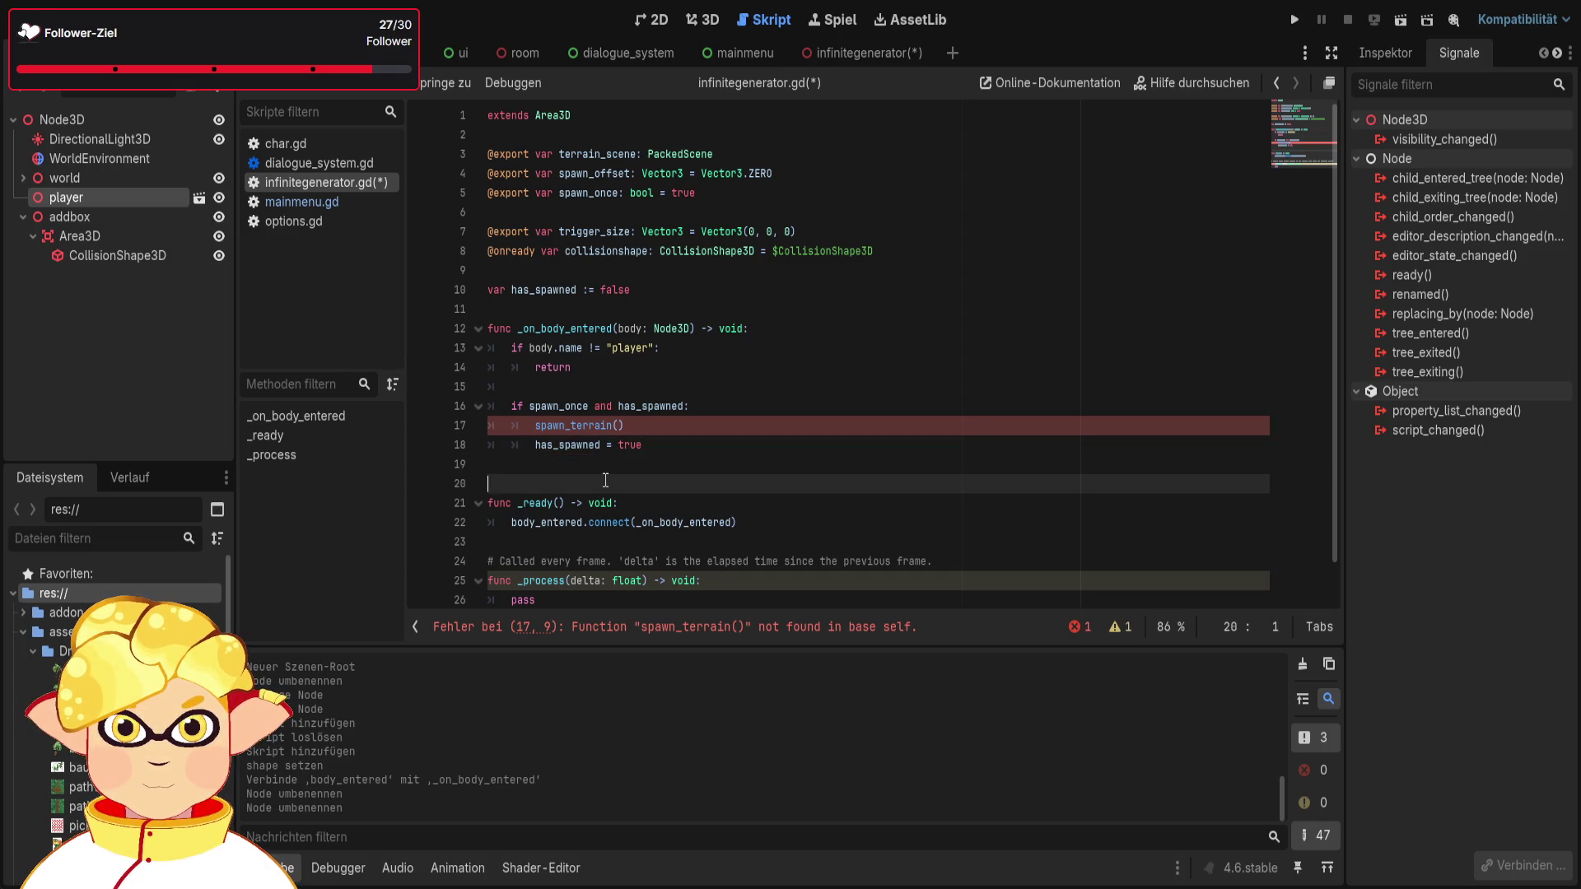
# Declare a new function 'func spawn_terrain():' on line 20 above _ready.
pyautogui.press('Return')
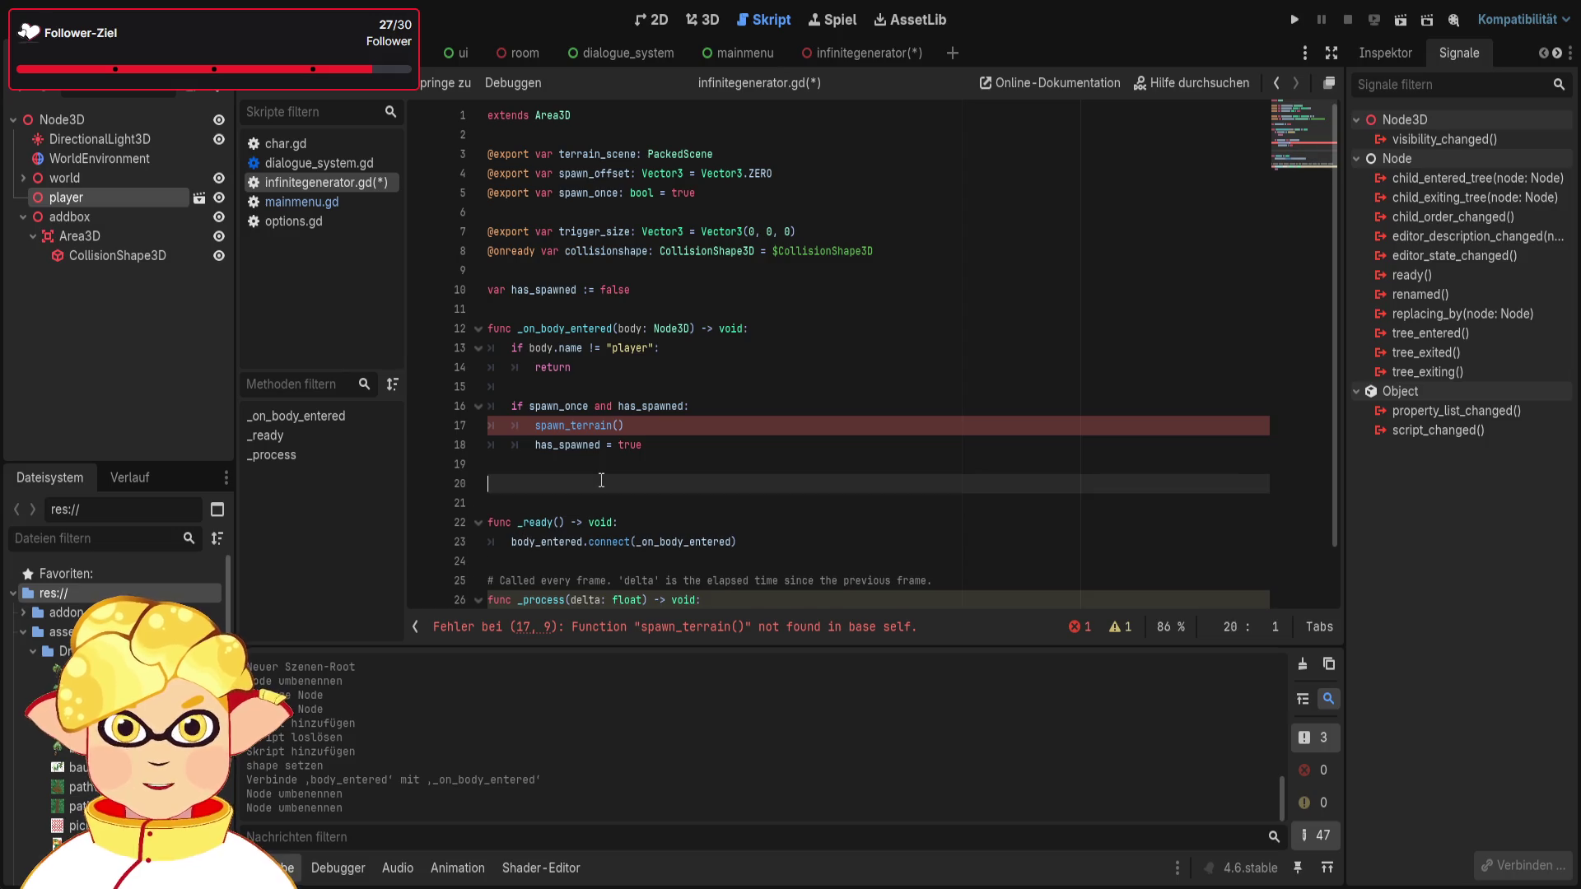
pyautogui.press('Return')
pyautogui.press('BackSpace')
pyautogui.press('Up')
pyautogui.press('BackSpace')
pyautogui.write('func ')
pyautogui.write('spawn')
pyautogui.write('_terrain')
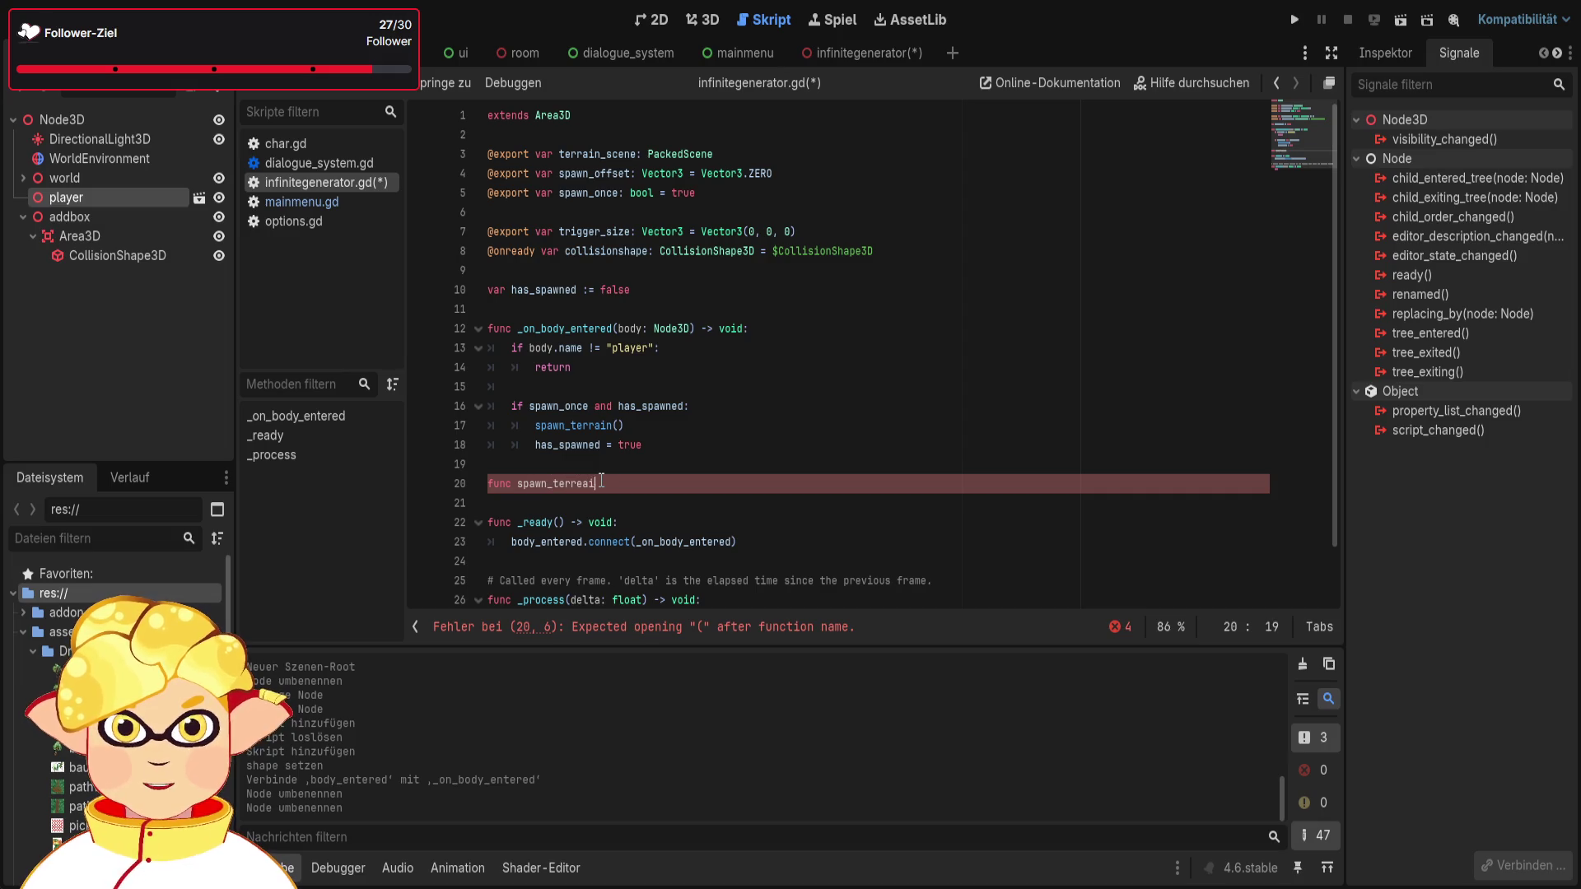
pyautogui.press('BackSpace')
pyautogui.press('BackSpace')
pyautogui.press('BackSpace')
pyautogui.write('ain():')
pyautogui.press('Return')
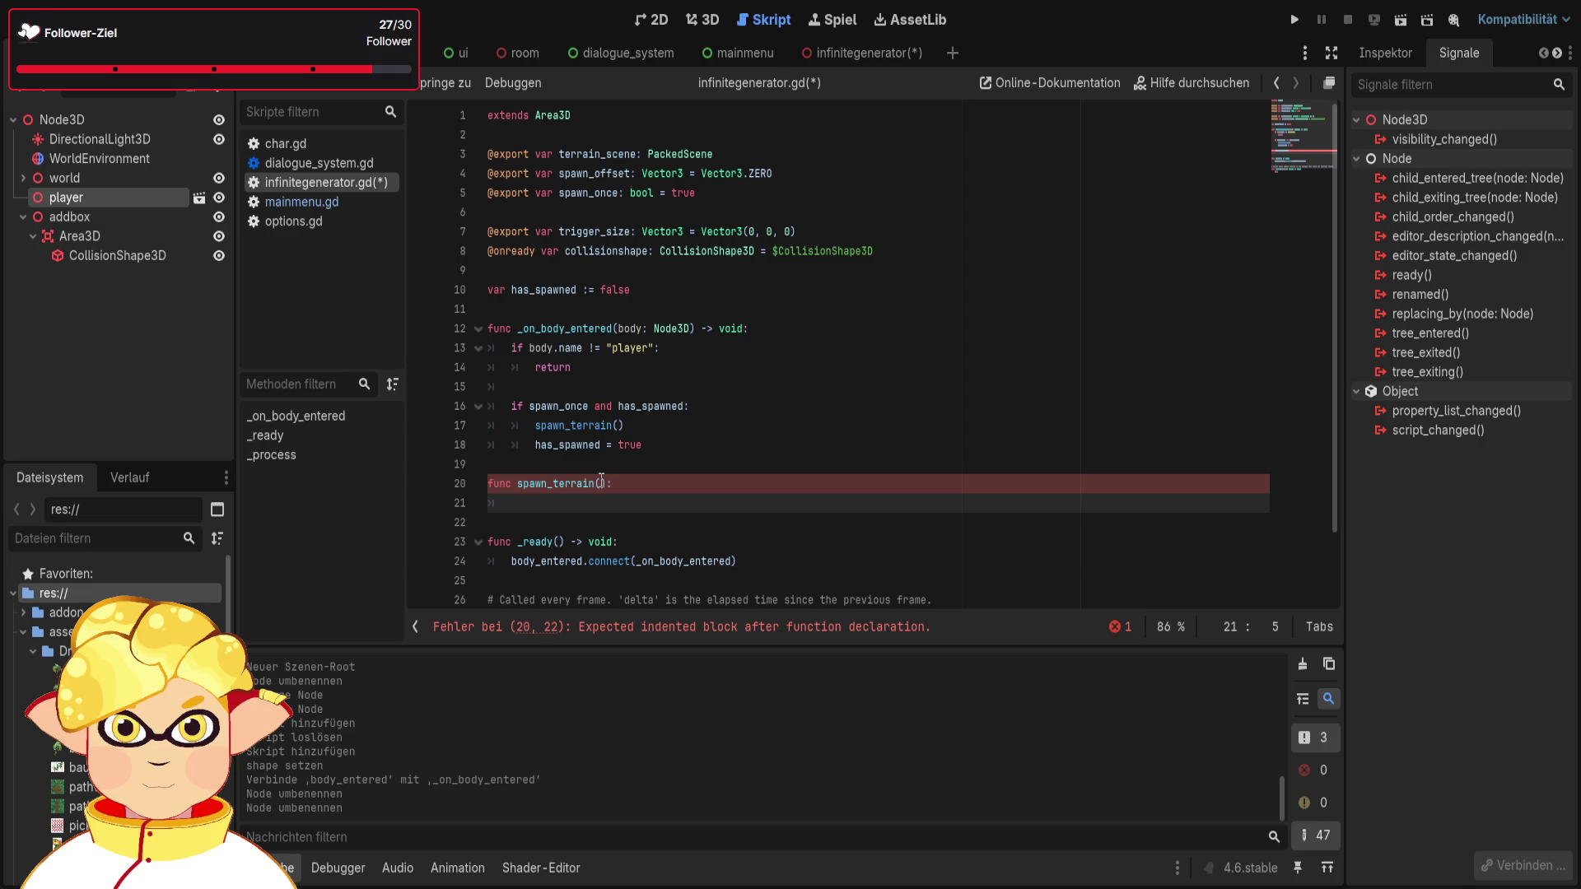
# Begin spawn_terrain's body with 'if terrain_scene == null', copying the name from line 3.
pyautogui.write('if t')
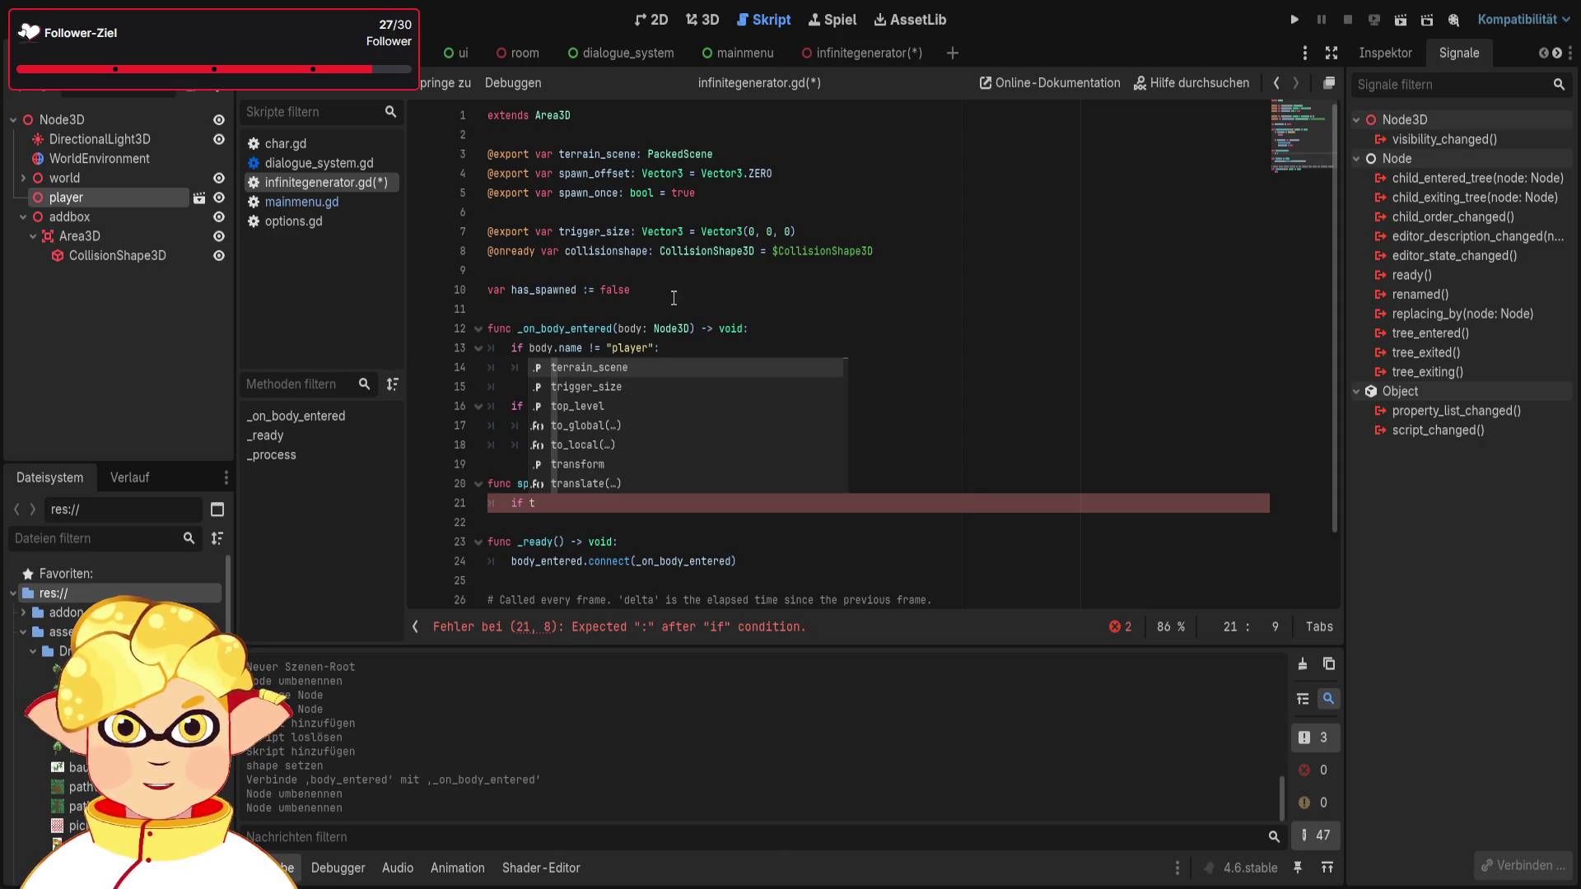
pyautogui.doubleClick(632, 159)
pyautogui.press('Left')
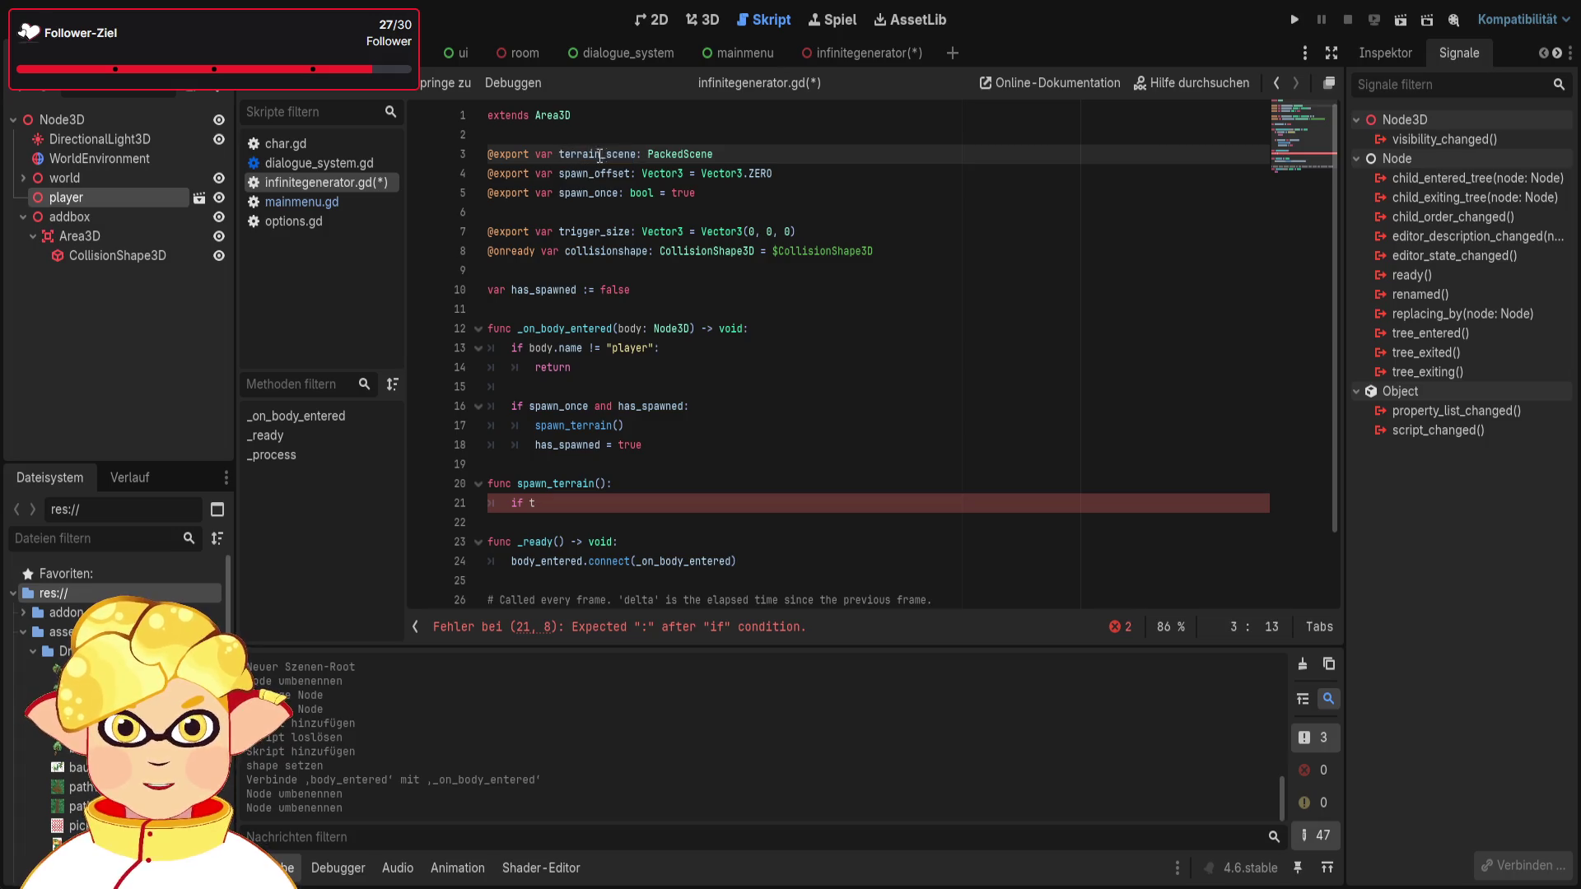
pyautogui.moveTo(636, 153); pyautogui.dragTo(565, 154)
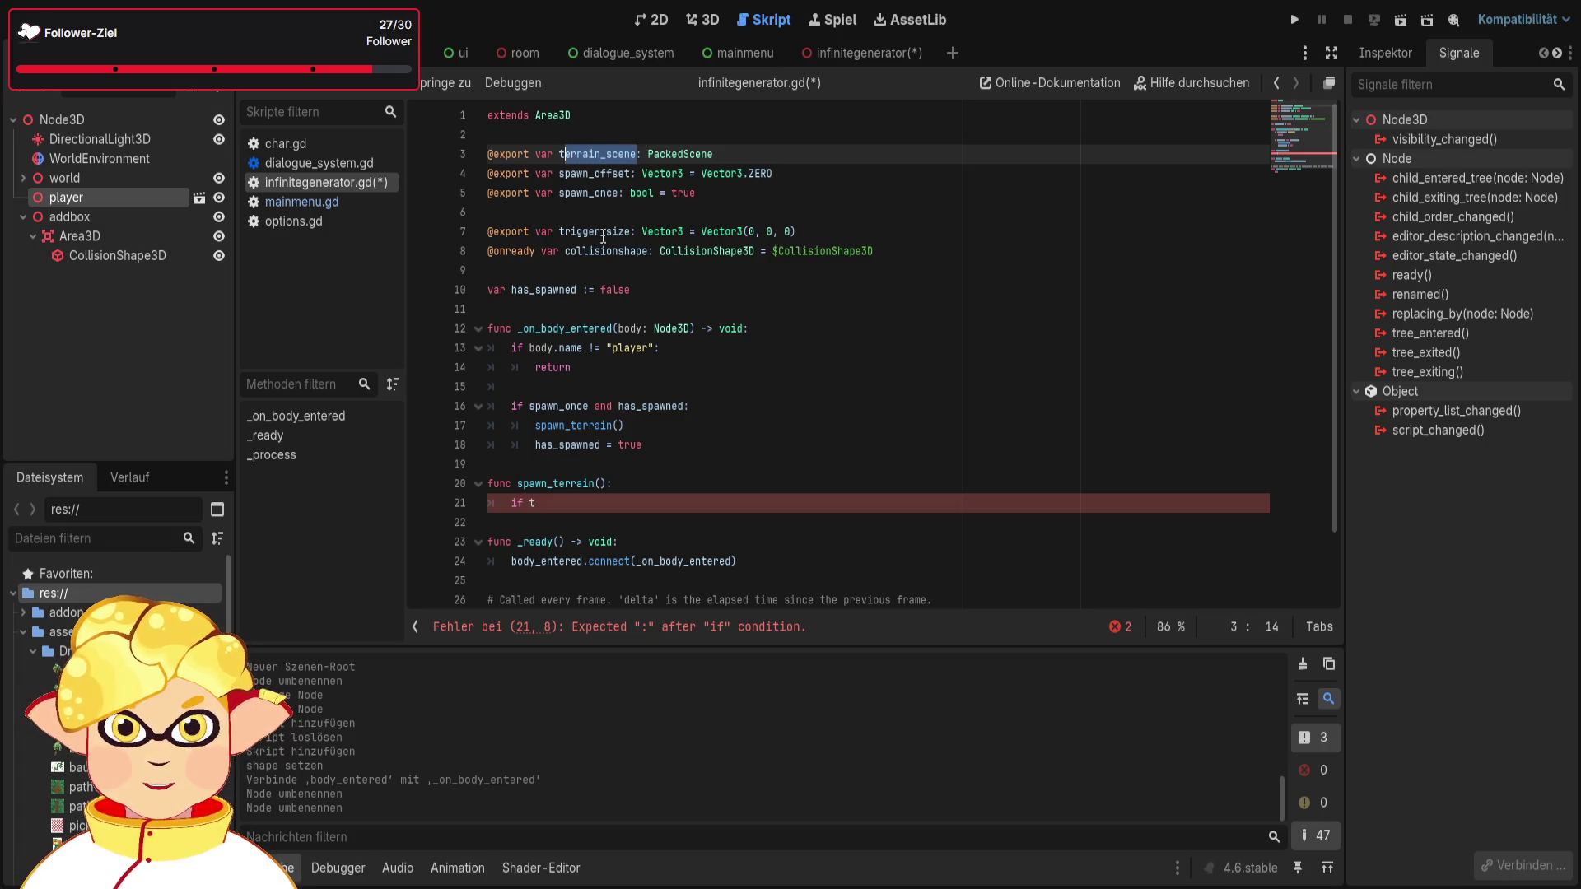
pyautogui.hotkey('ctrl', 'c')
pyautogui.click(571, 507)
pyautogui.hotkey('ctrl', 'v')
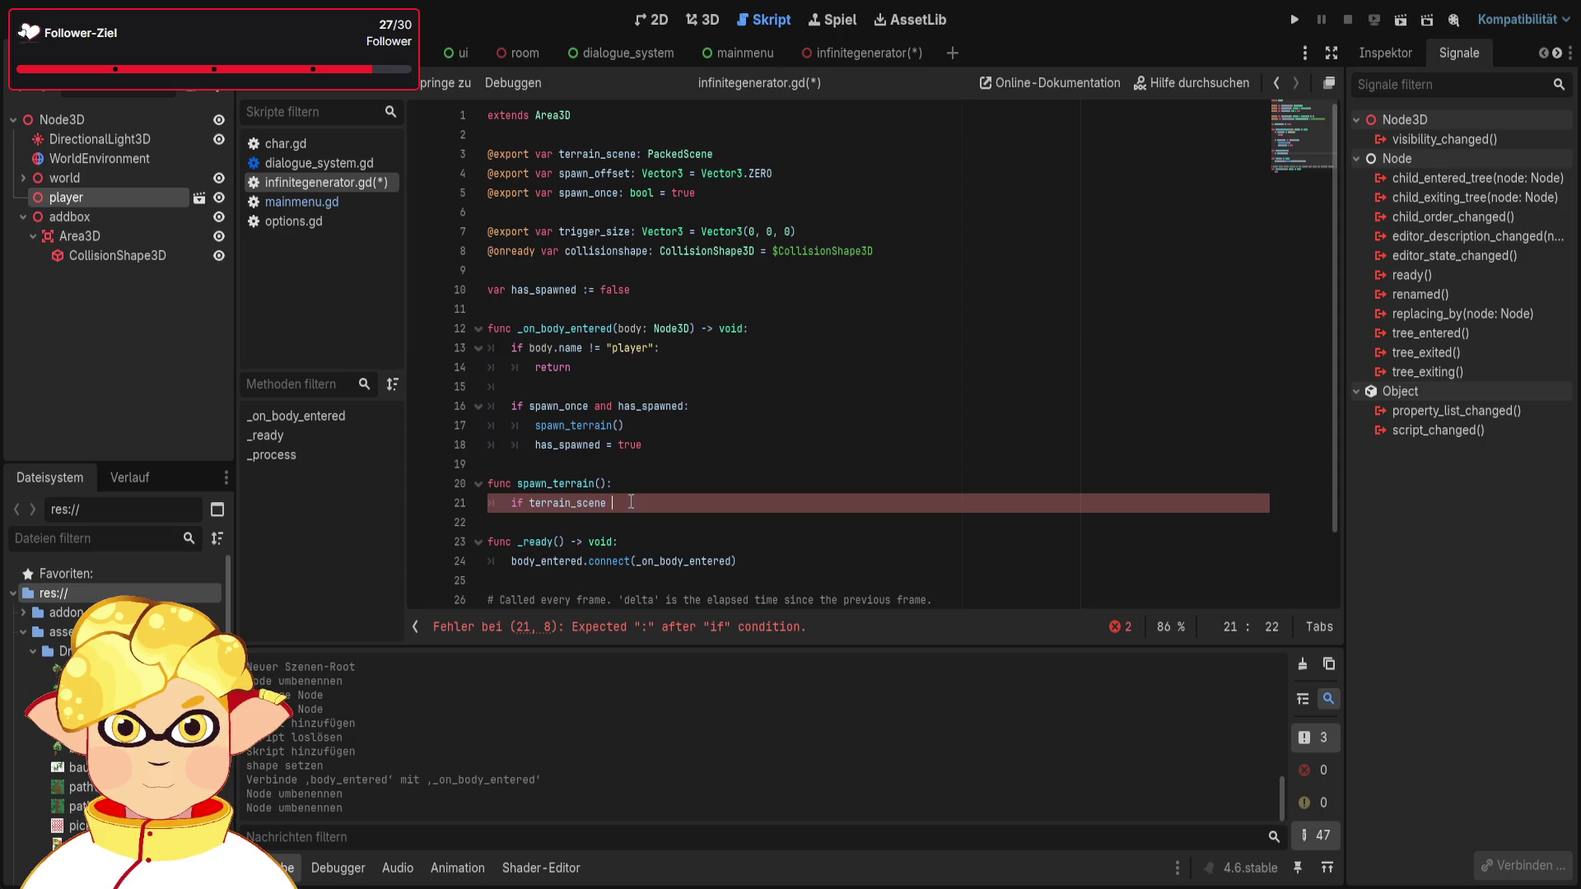
pyautogui.write('== null')
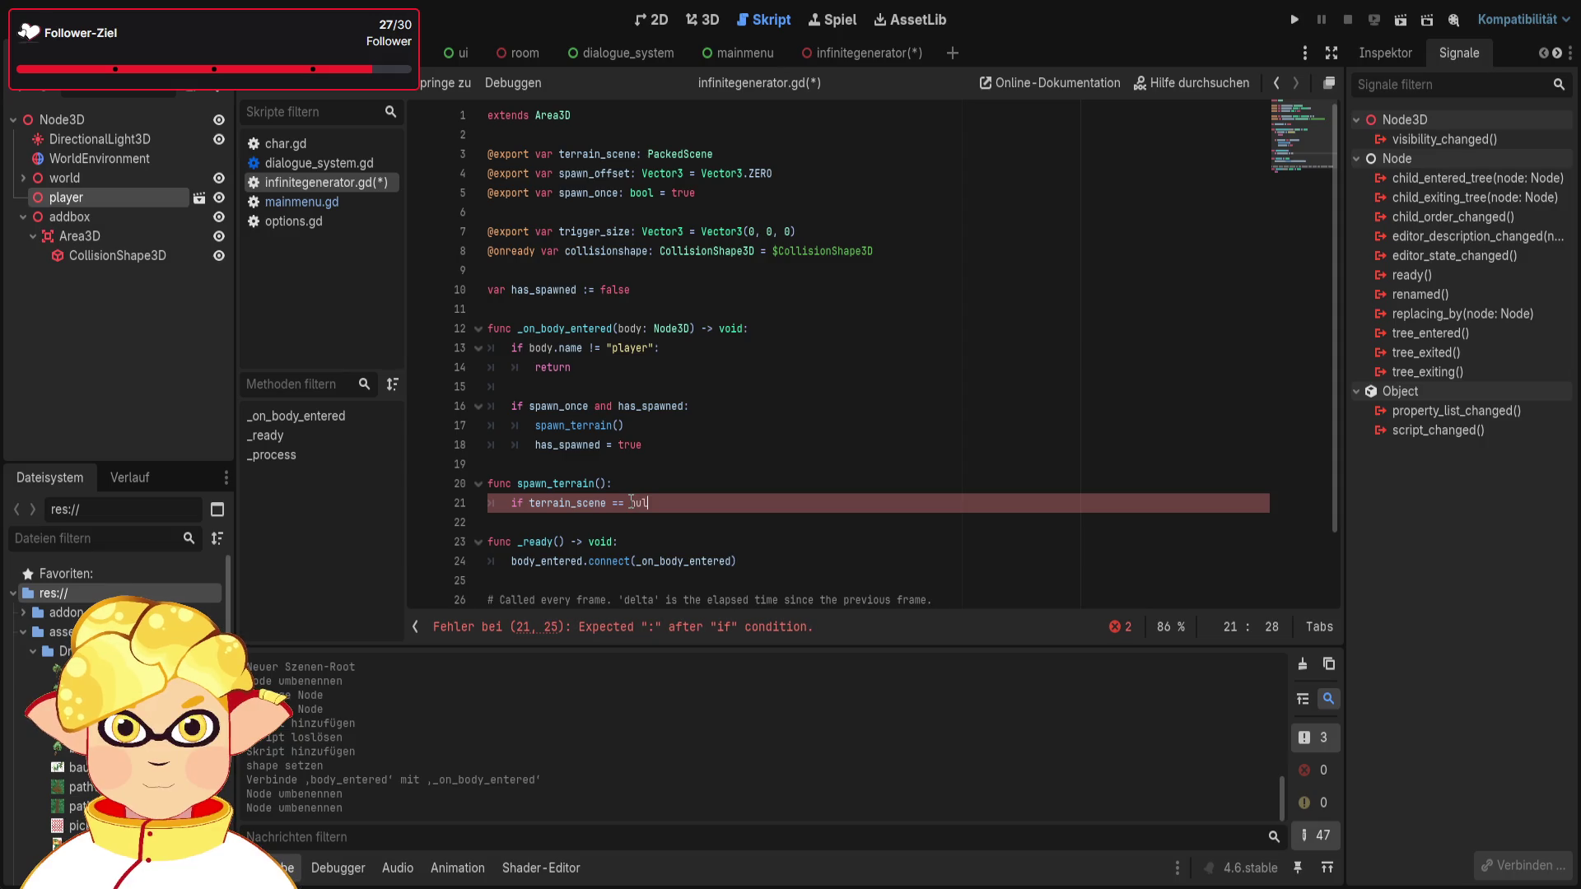
# Finish the null check with a colon and an indented return, then select spawn_offset on line 4.
pyautogui.press('Return')
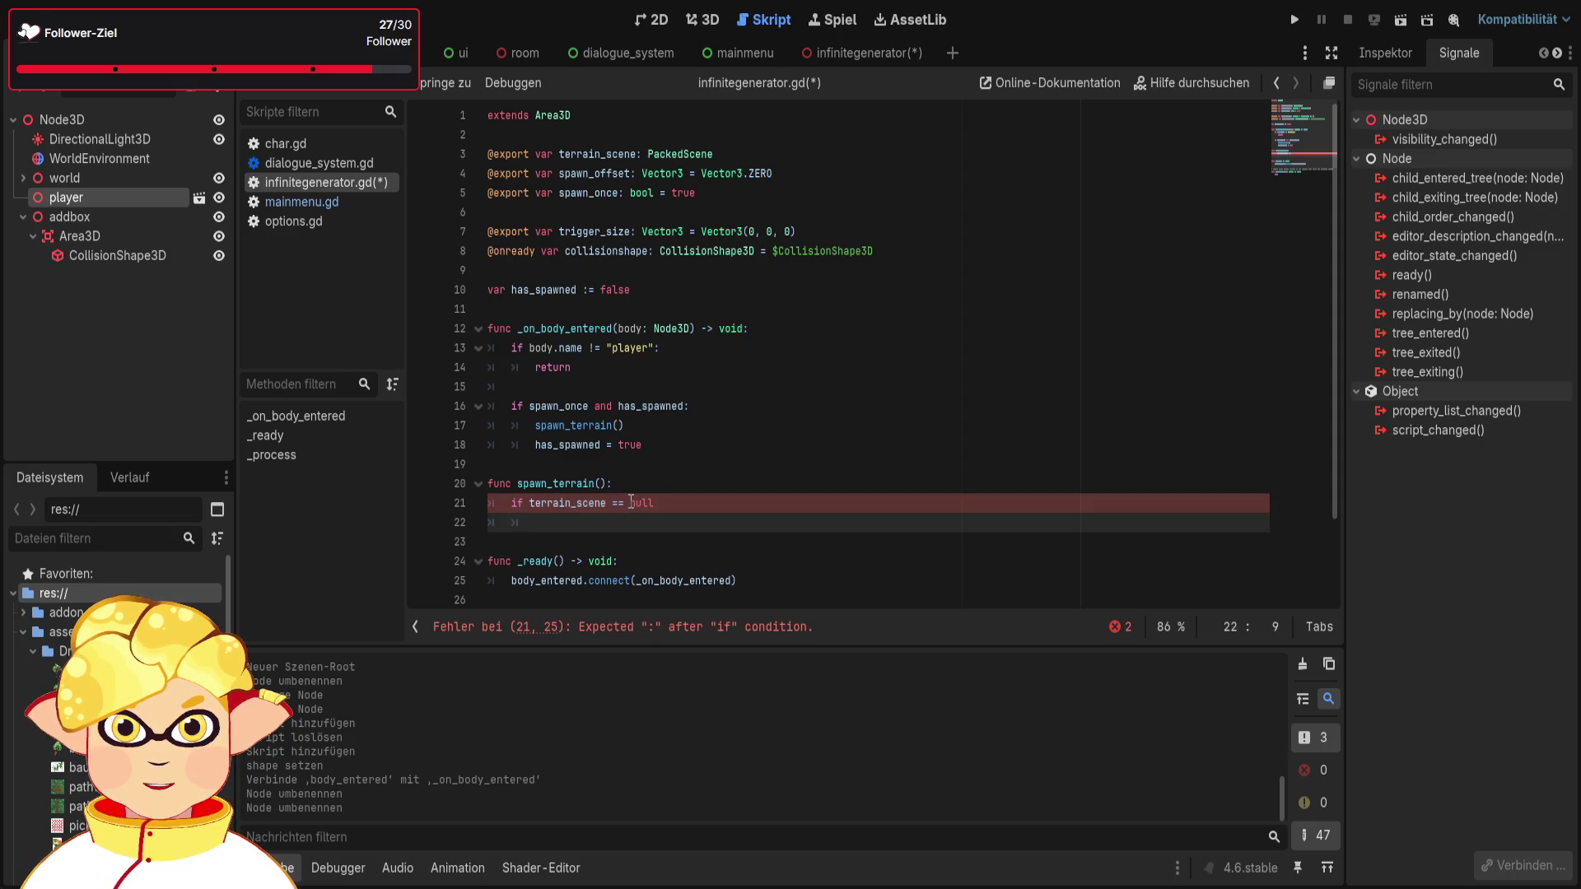
pyautogui.press('Tab')
pyautogui.write('return')
pyautogui.click(666, 500)
pyautogui.write(':')
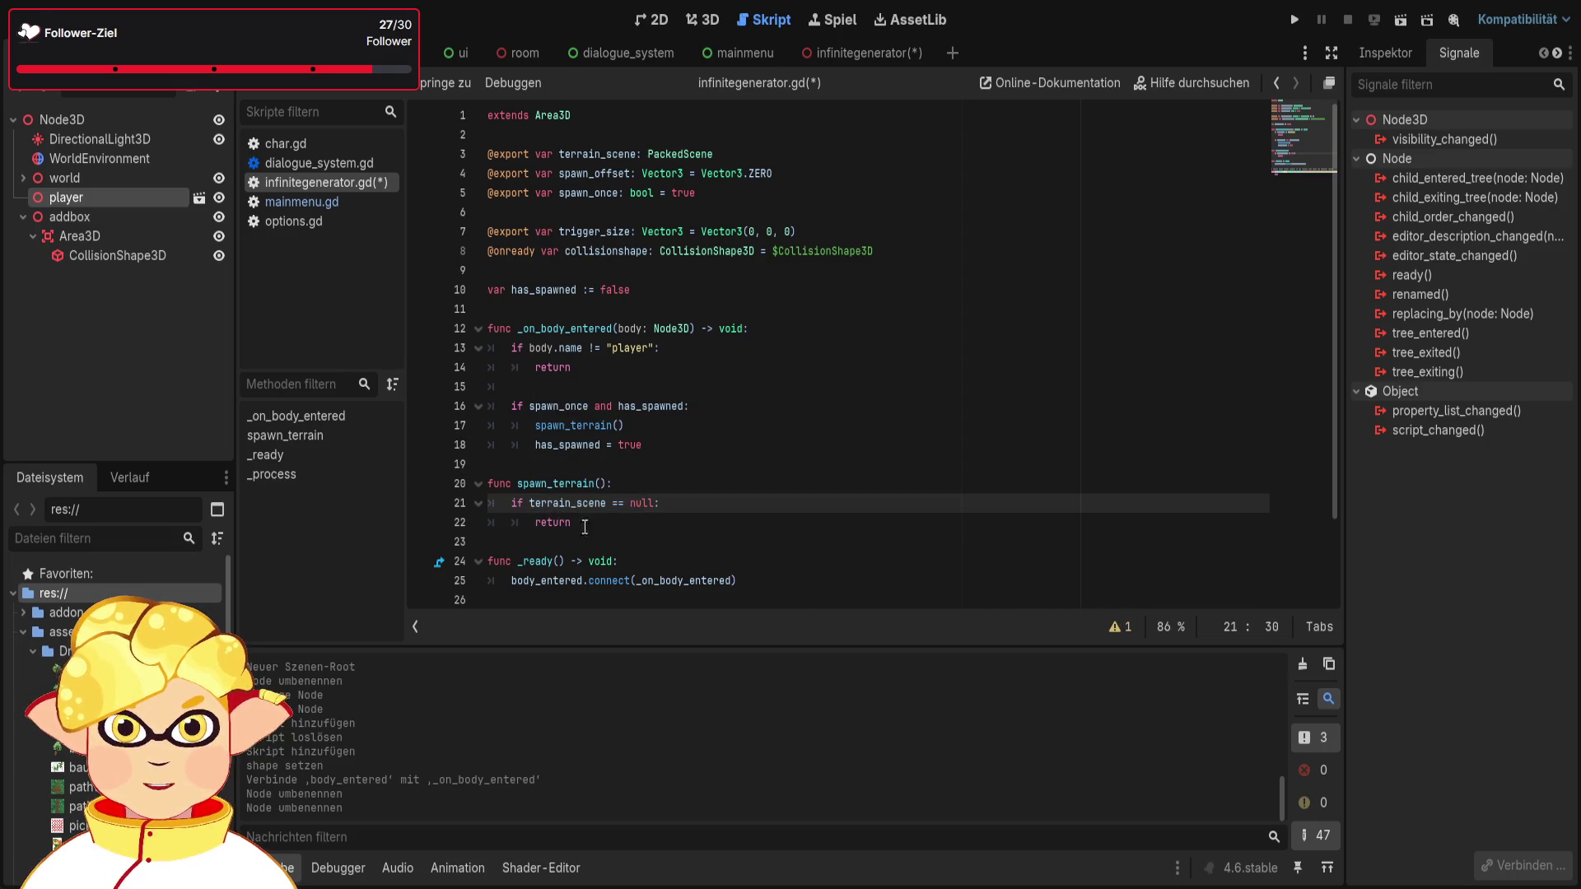
pyautogui.click(601, 523)
pyautogui.press('Return')
pyautogui.press('BackSpace')
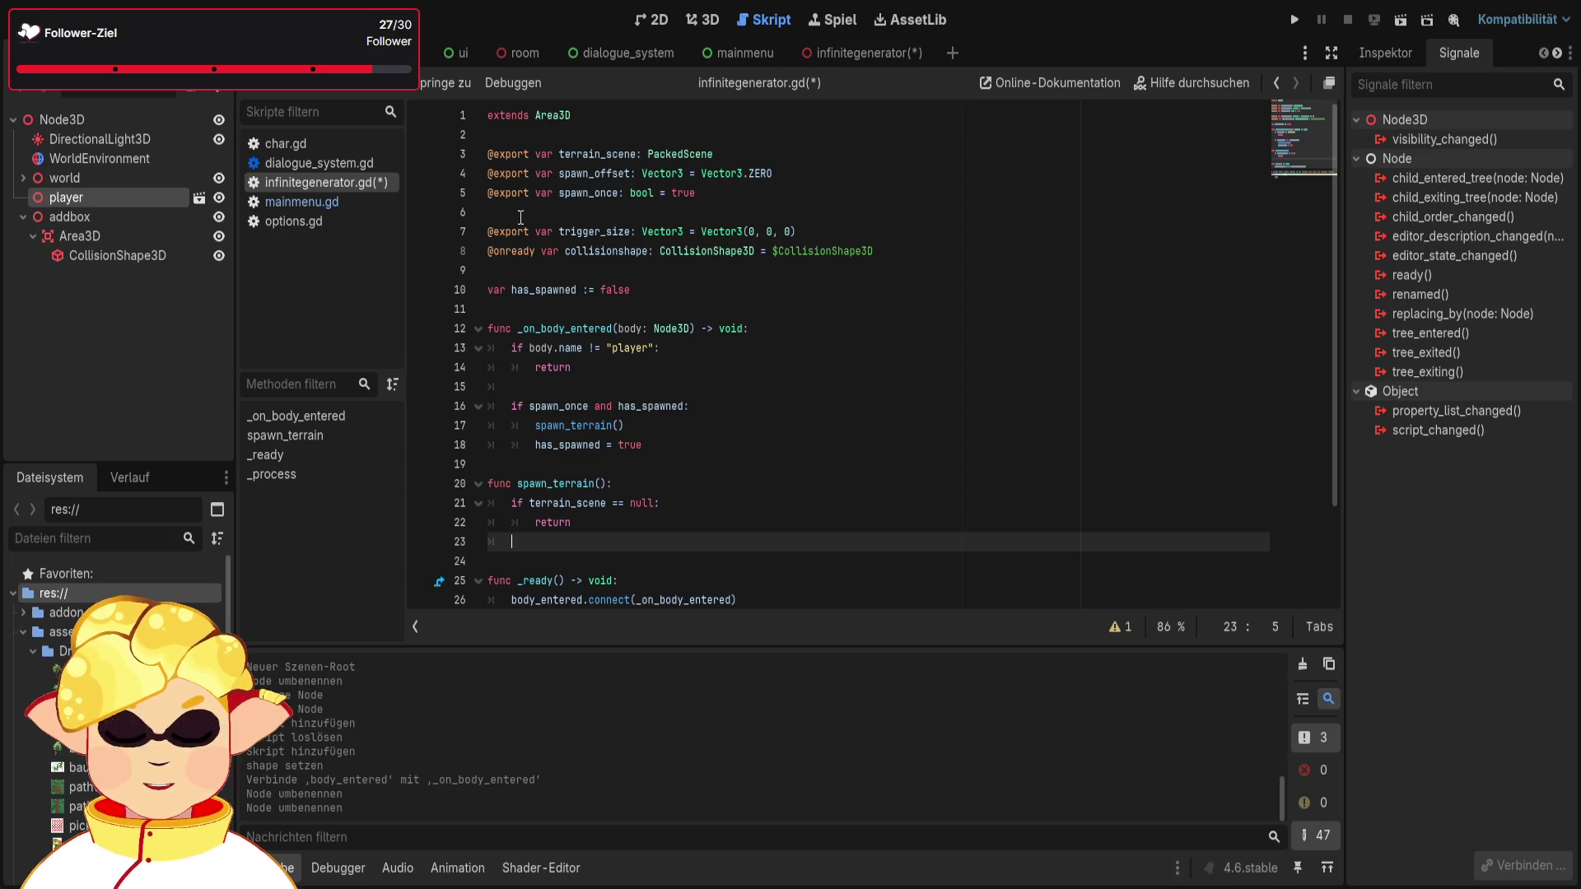
pyautogui.scroll(-1, 521, 223)
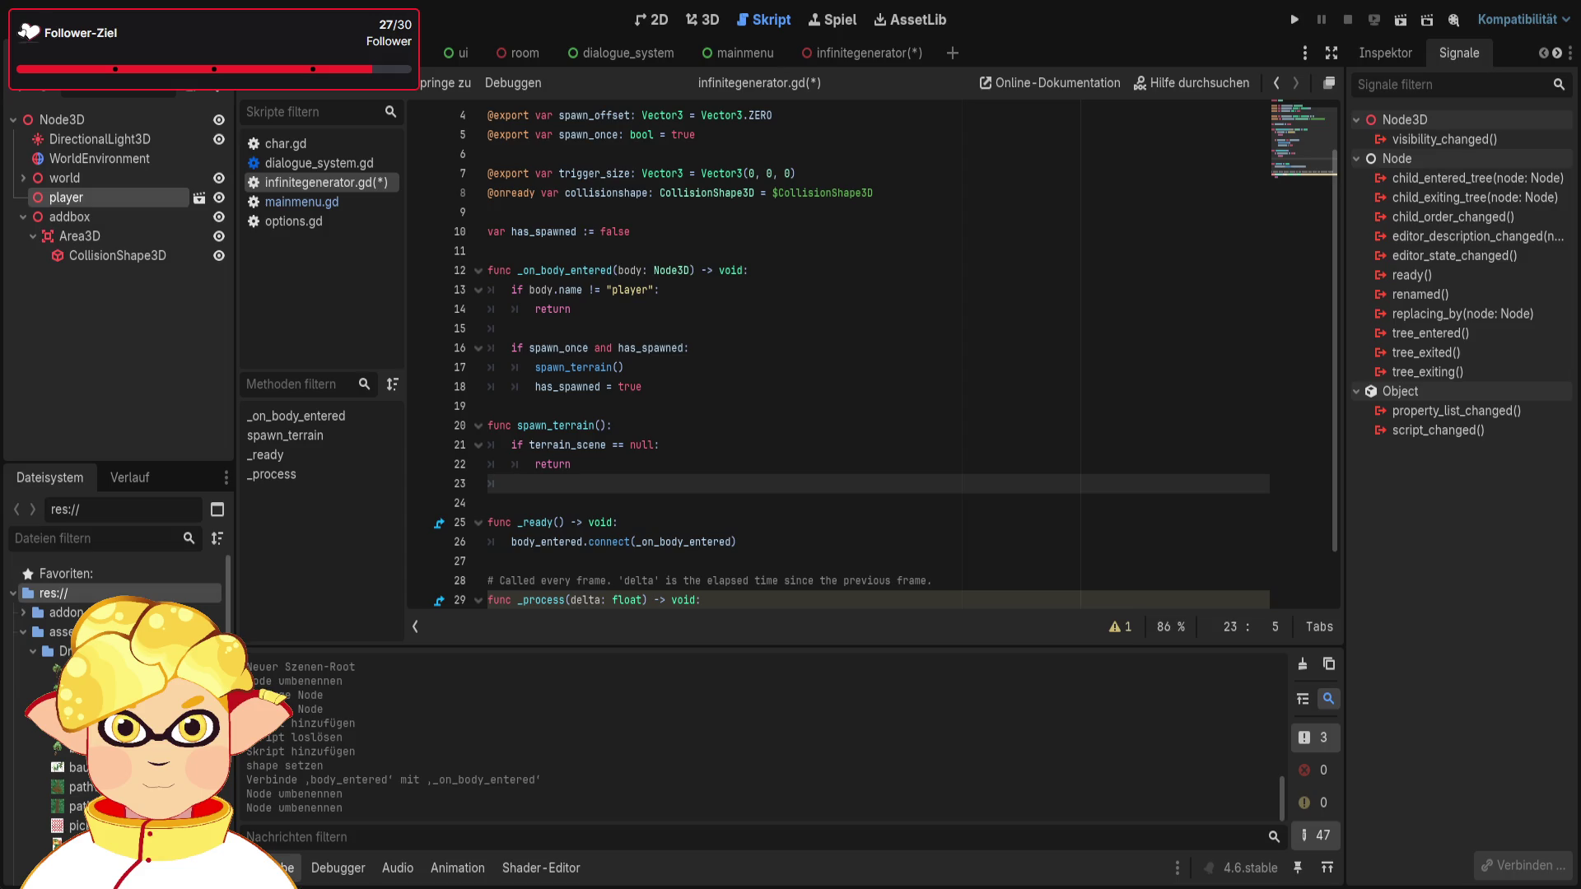
pyautogui.scroll(1, 543, 271)
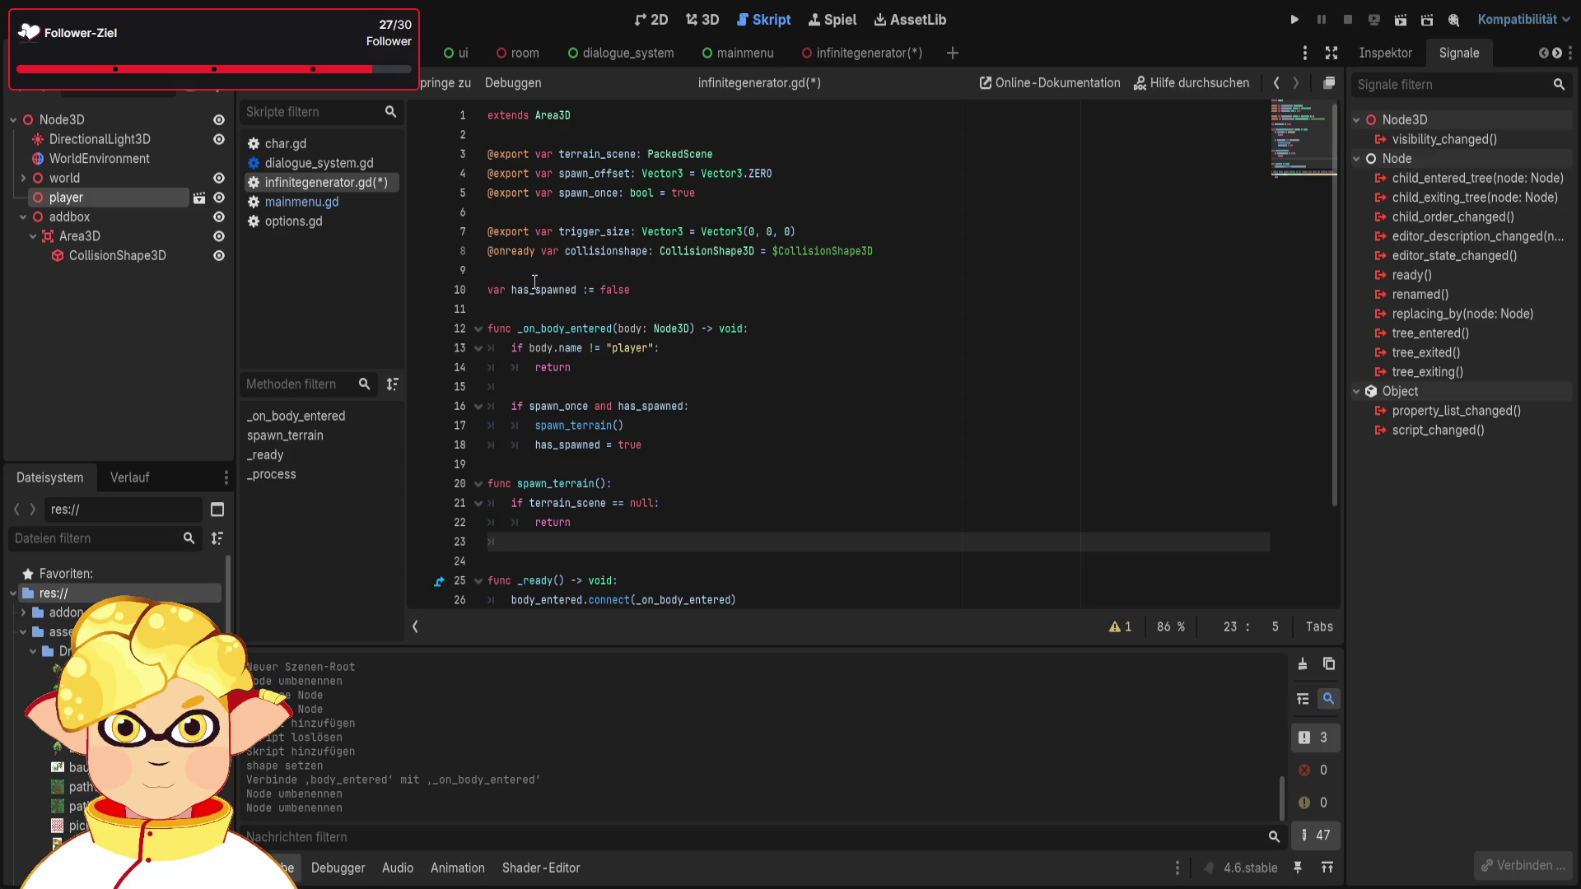
pyautogui.doubleClick(614, 173)
# Rename line 4's variable to spawn_marker and change its type from Vector3 to Node3D.
pyautogui.write('marker')
pyautogui.press('End')
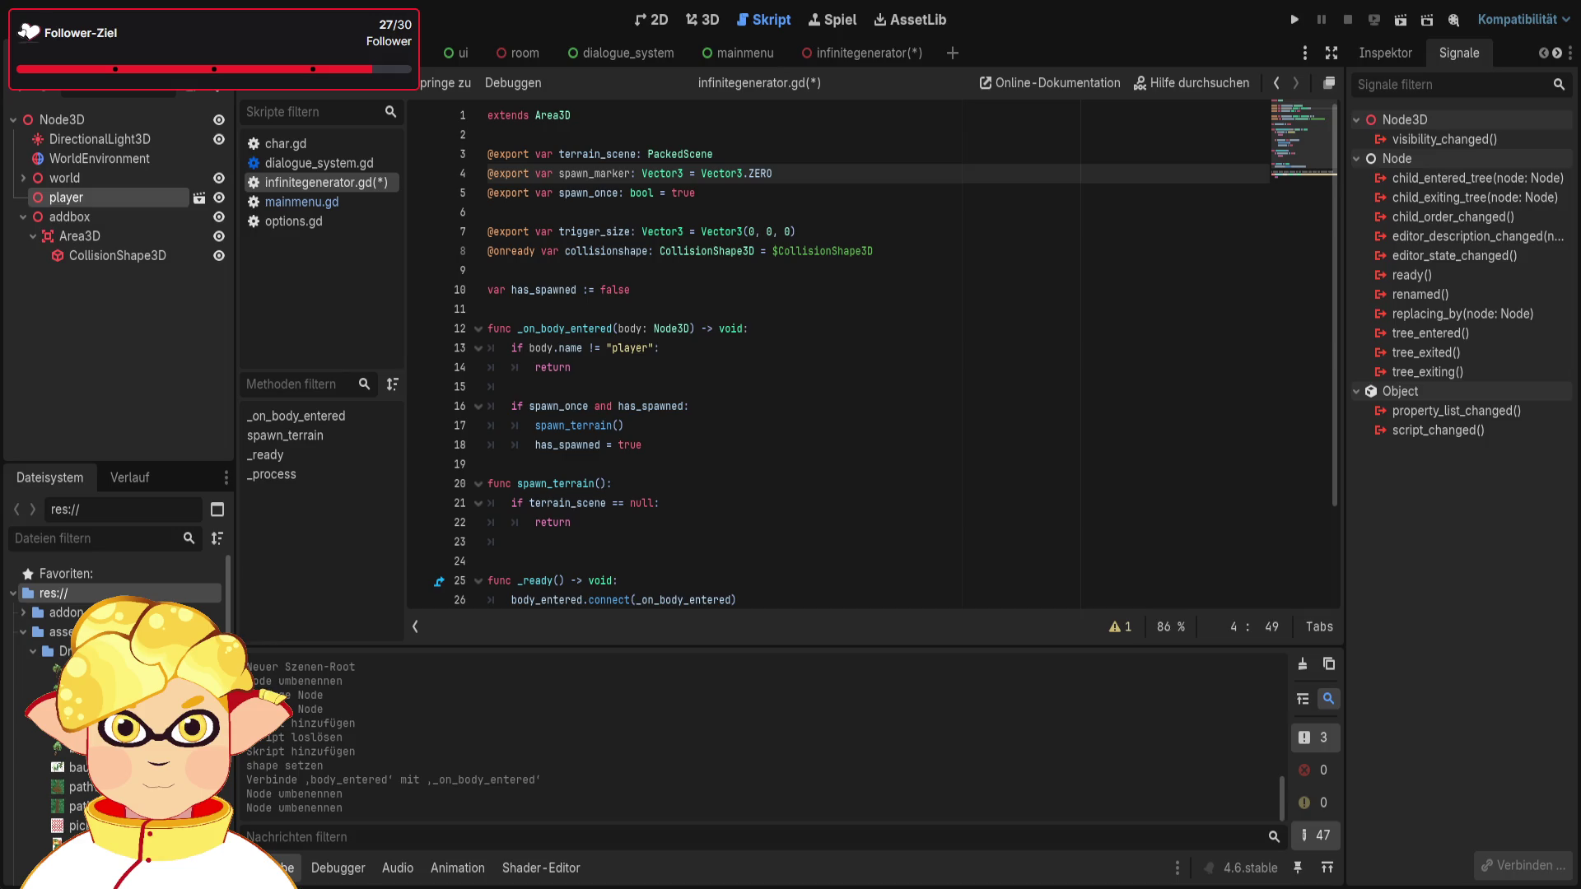
pyautogui.moveTo(797, 180); pyautogui.dragTo(638, 180)
pyautogui.write('Node3')
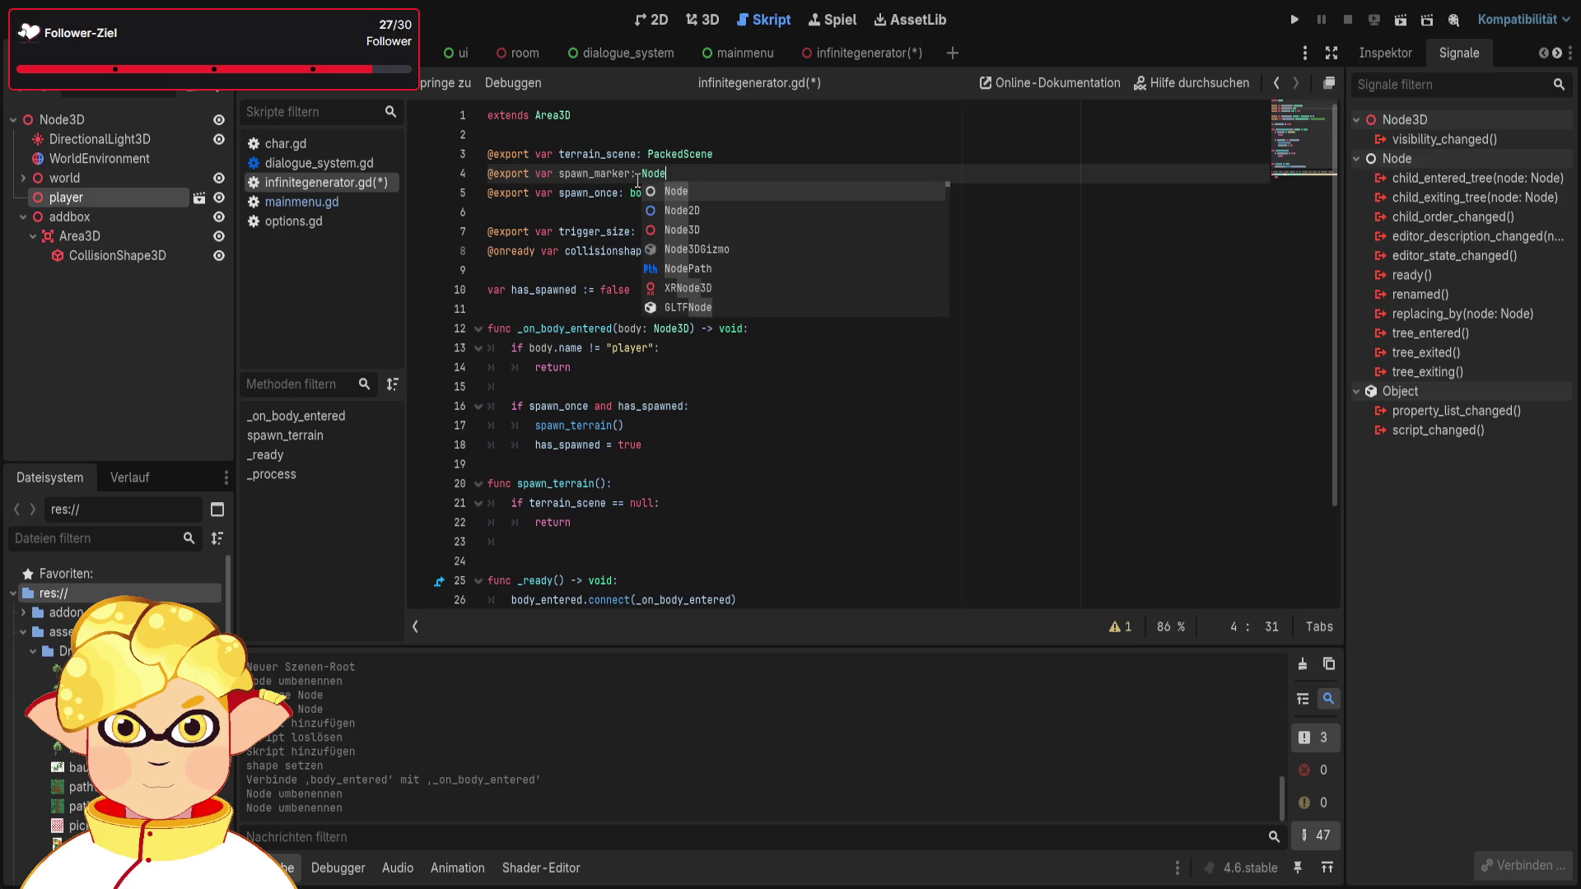
pyautogui.write('D')
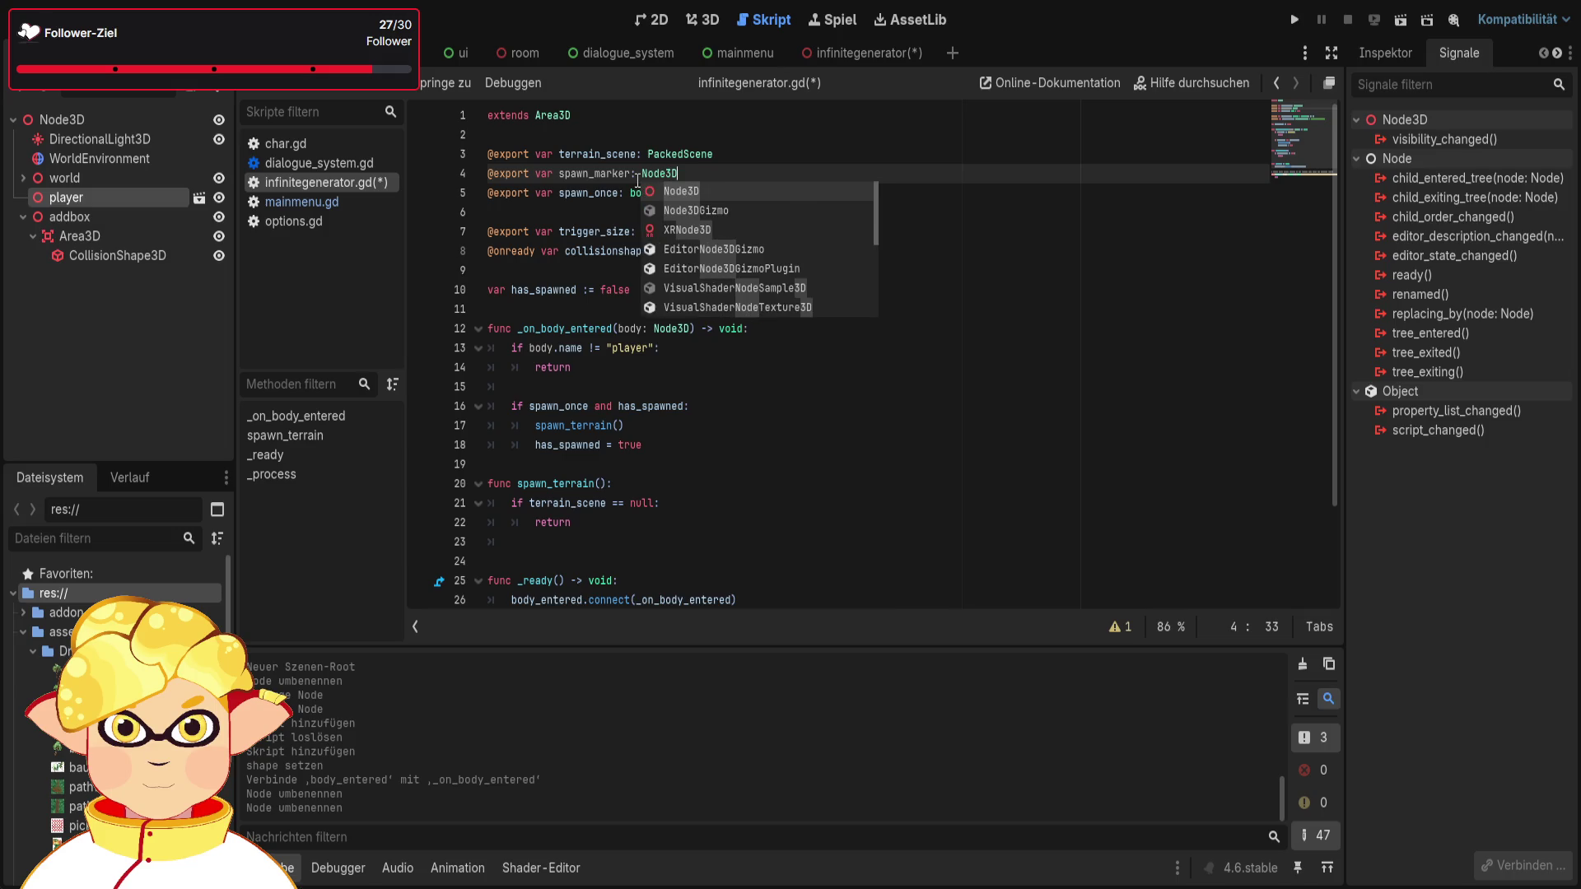
pyautogui.click(630, 173)
pyautogui.moveTo(630, 173); pyautogui.dragTo(560, 173)
pyautogui.write('spawn')
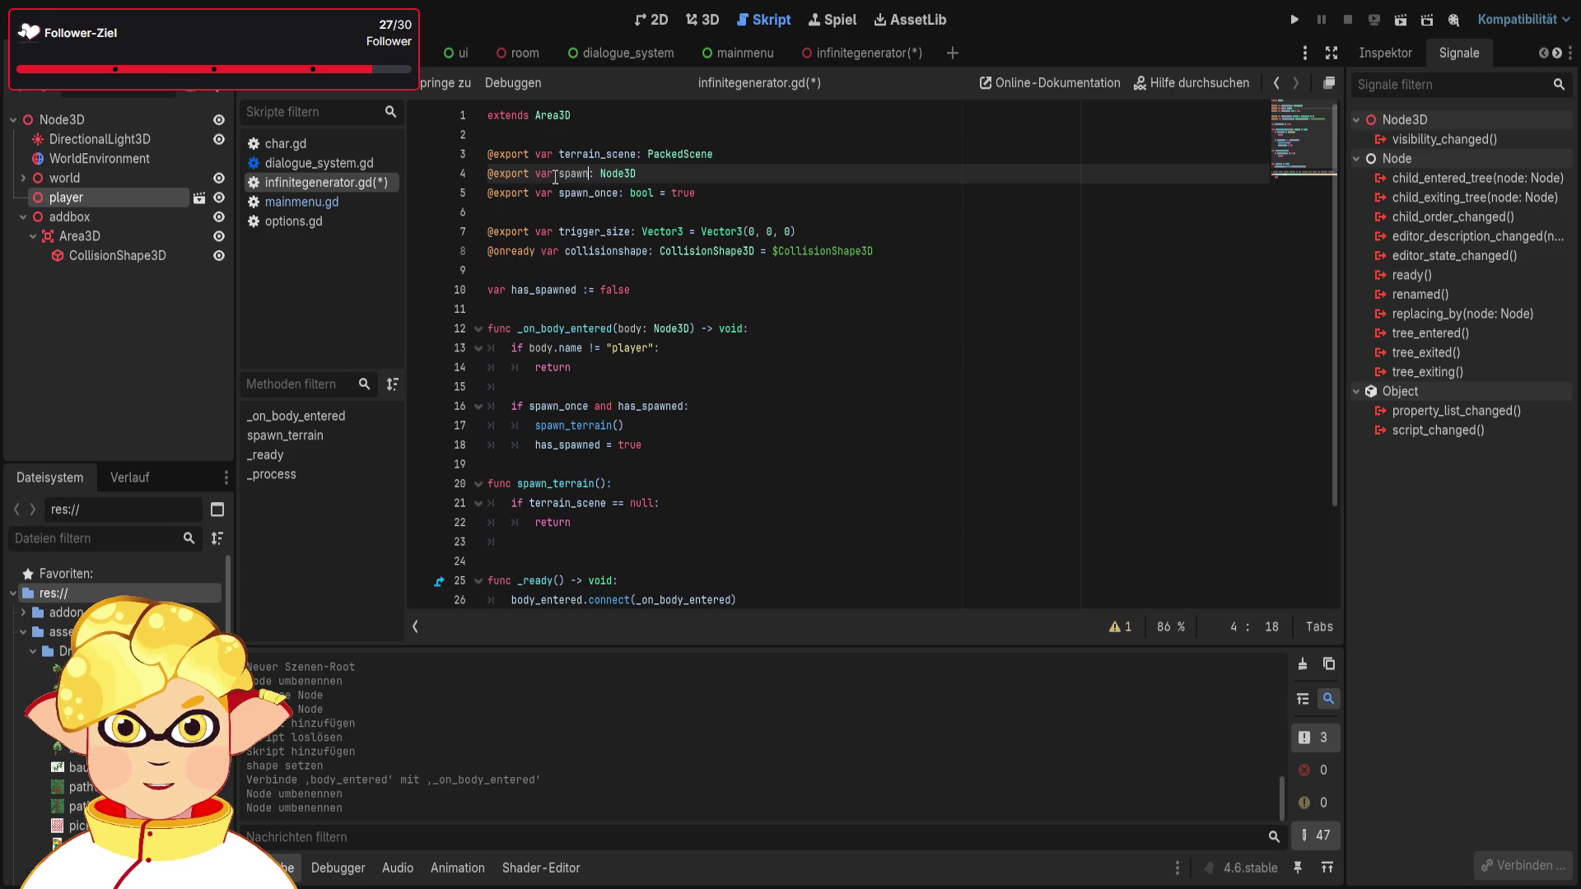
pyautogui.write('_marker')
pyautogui.press('Down')
pyautogui.press('Down')
pyautogui.press('Down')
pyautogui.moveTo(528, 177); pyautogui.dragTo(486, 175)
pyautogui.write('@onready')
pyautogui.click(866, 177)
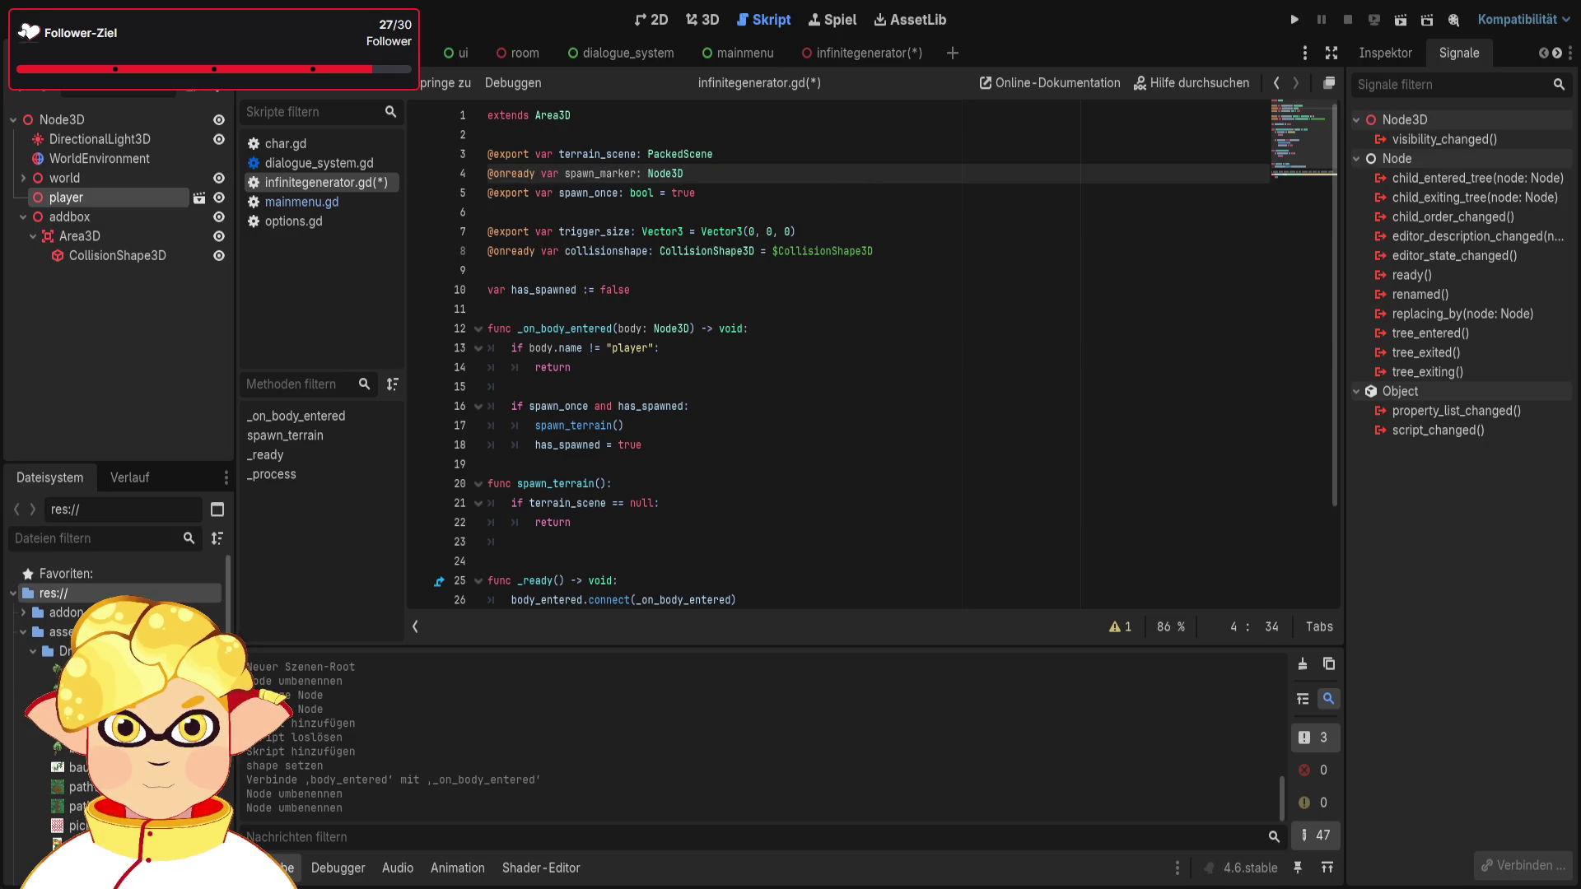
pyautogui.press('Home')
pyautogui.press('Right')
pyautogui.press('Right')
pyautogui.press('Right')
pyautogui.hotkey('ctrl', 'z')
pyautogui.click(847, 326)
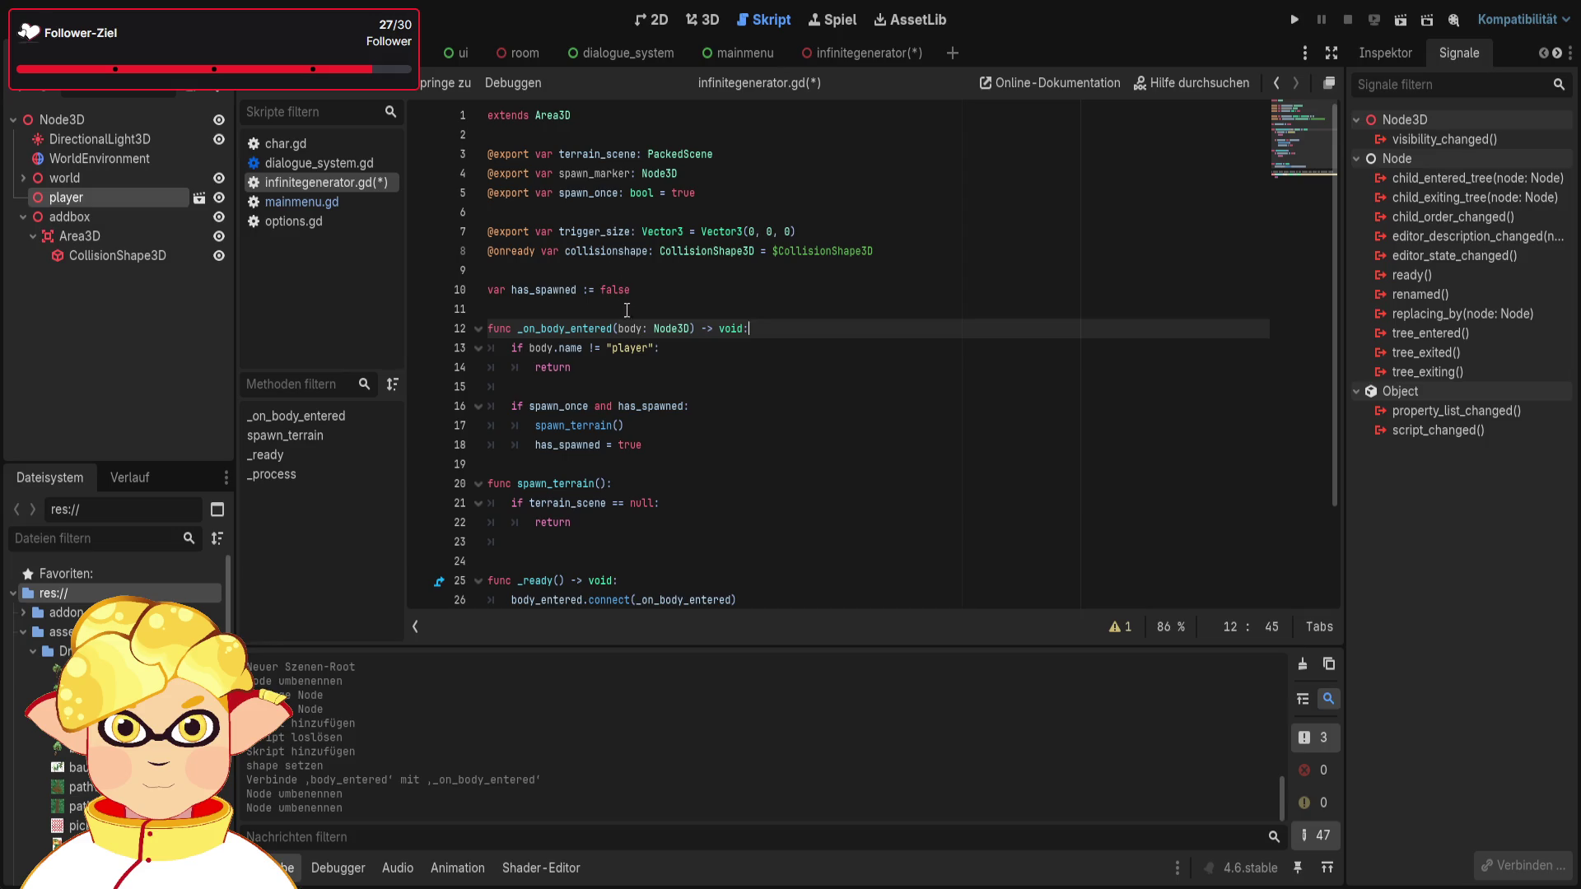
# Add 'if spawn_marker == null:' with an indented return below the terrain_scene check.
pyautogui.scroll(-2, 626, 304)
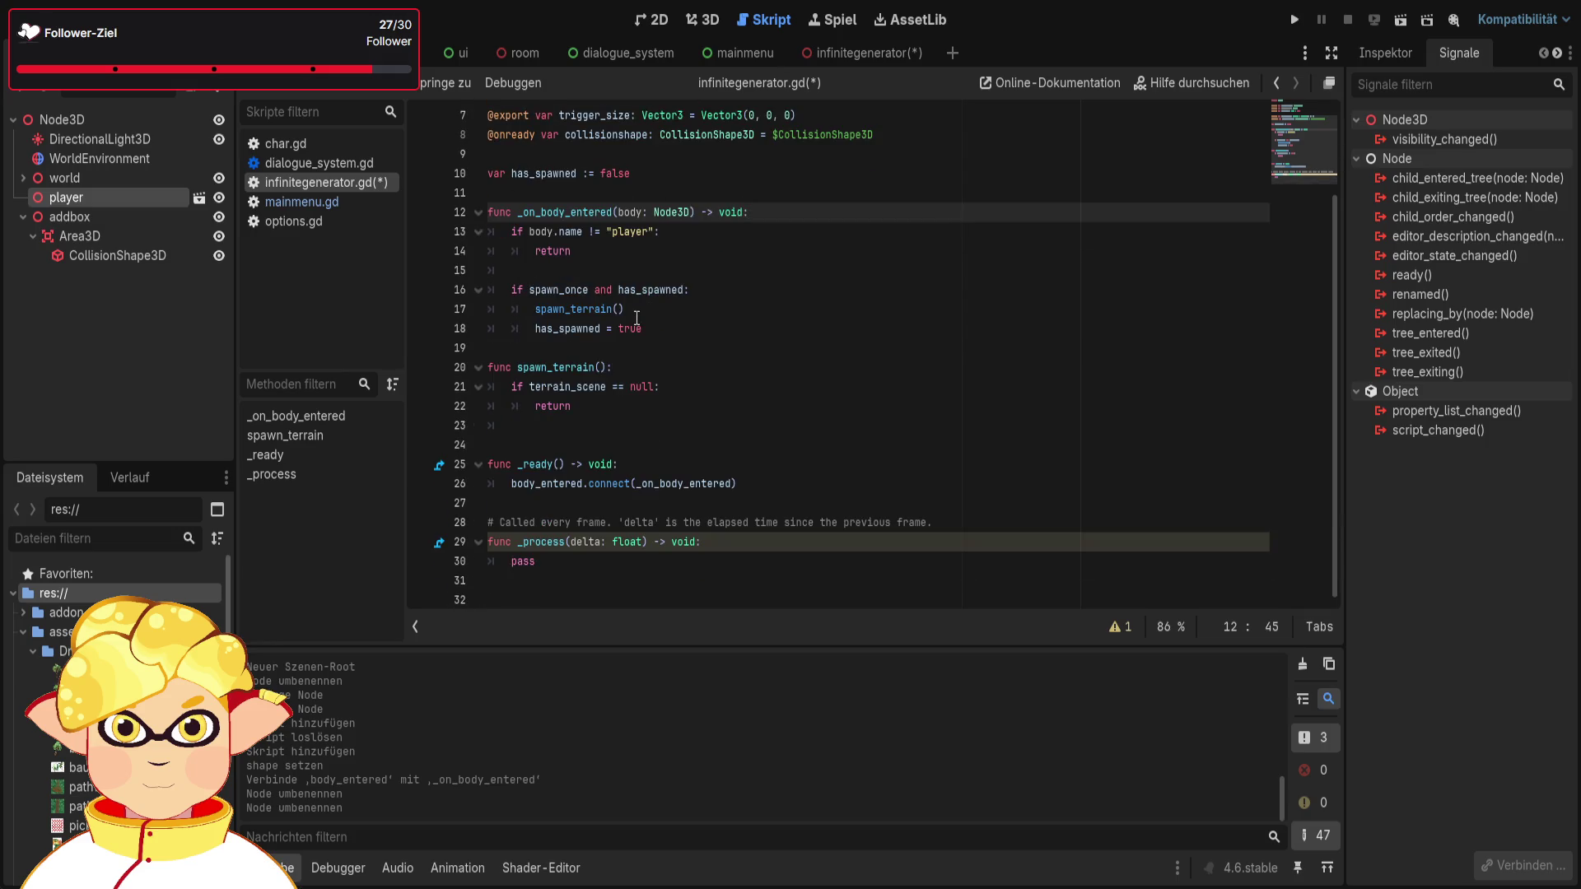
pyautogui.click(607, 406)
pyautogui.press('Down')
pyautogui.write('if s')
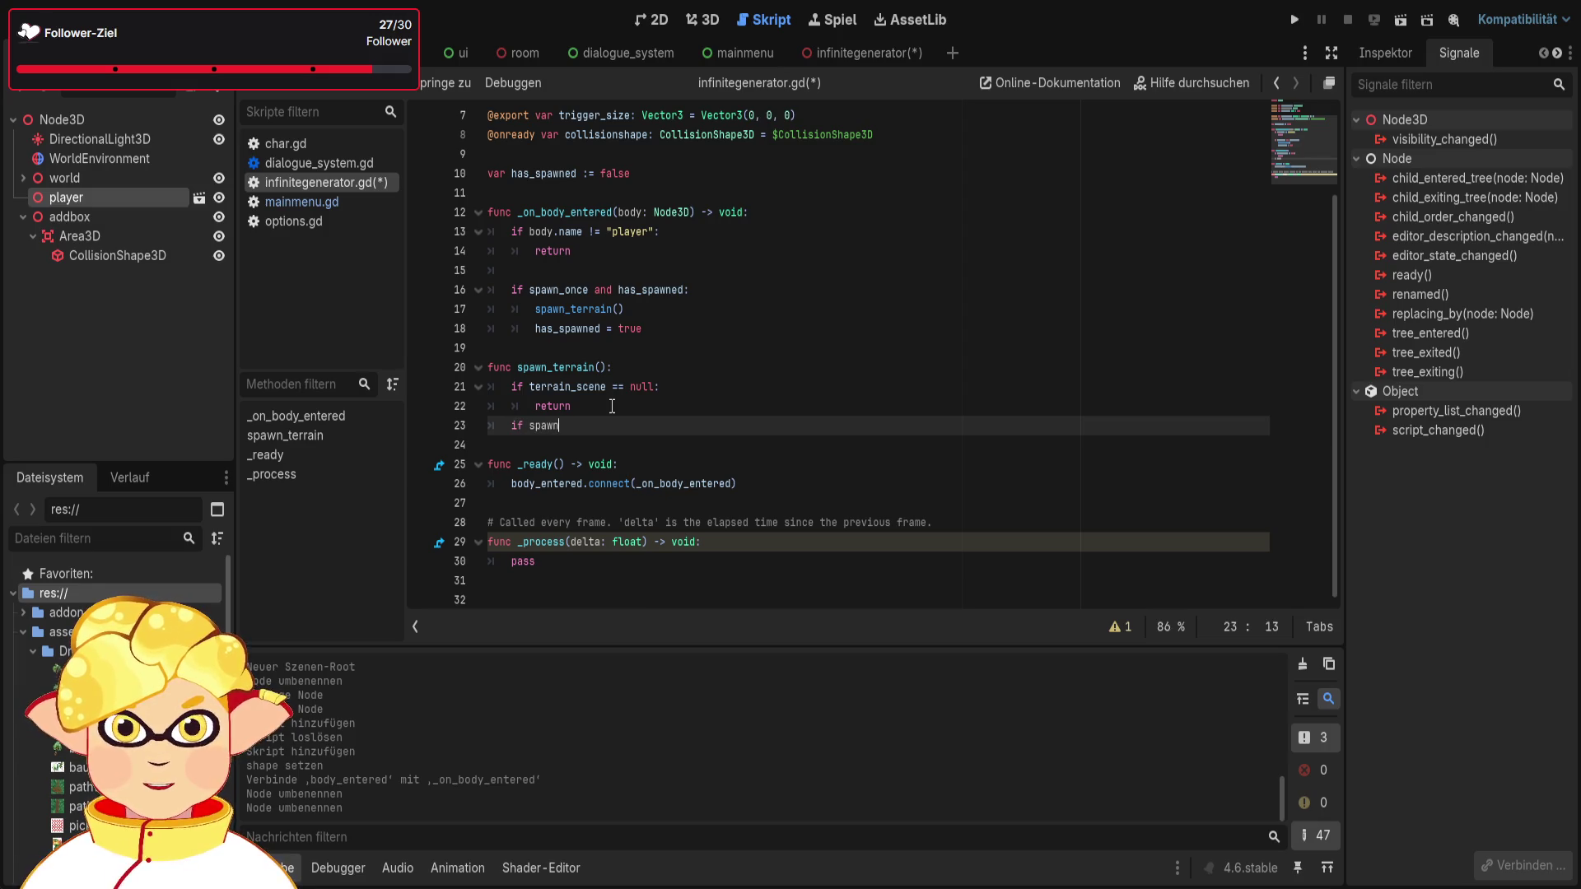
pyautogui.write('pawn_marker')
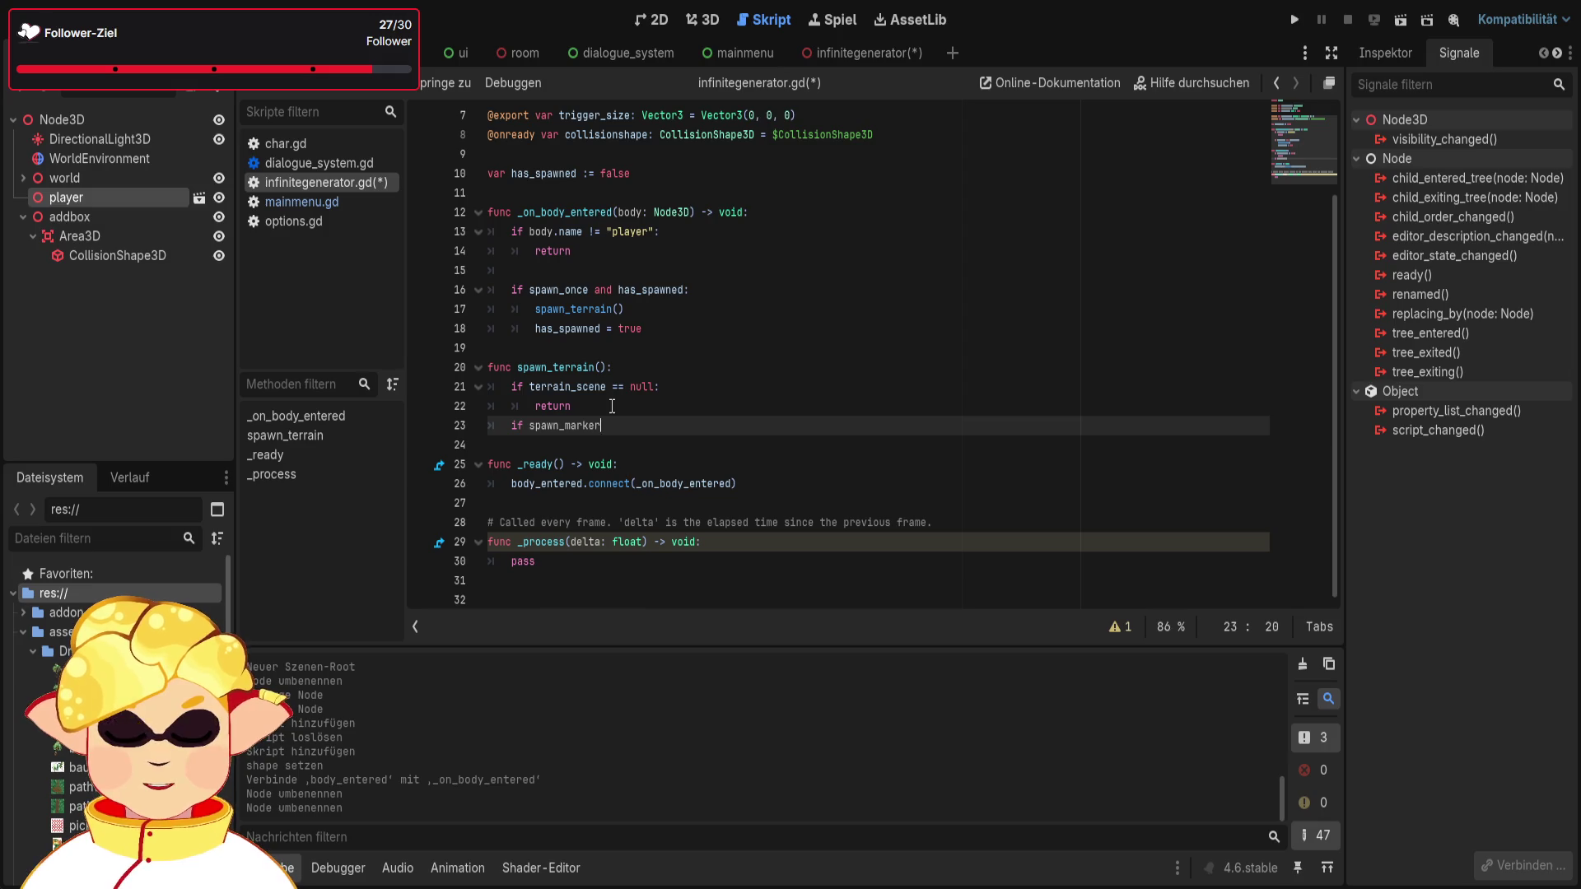
pyautogui.write(' == null;')
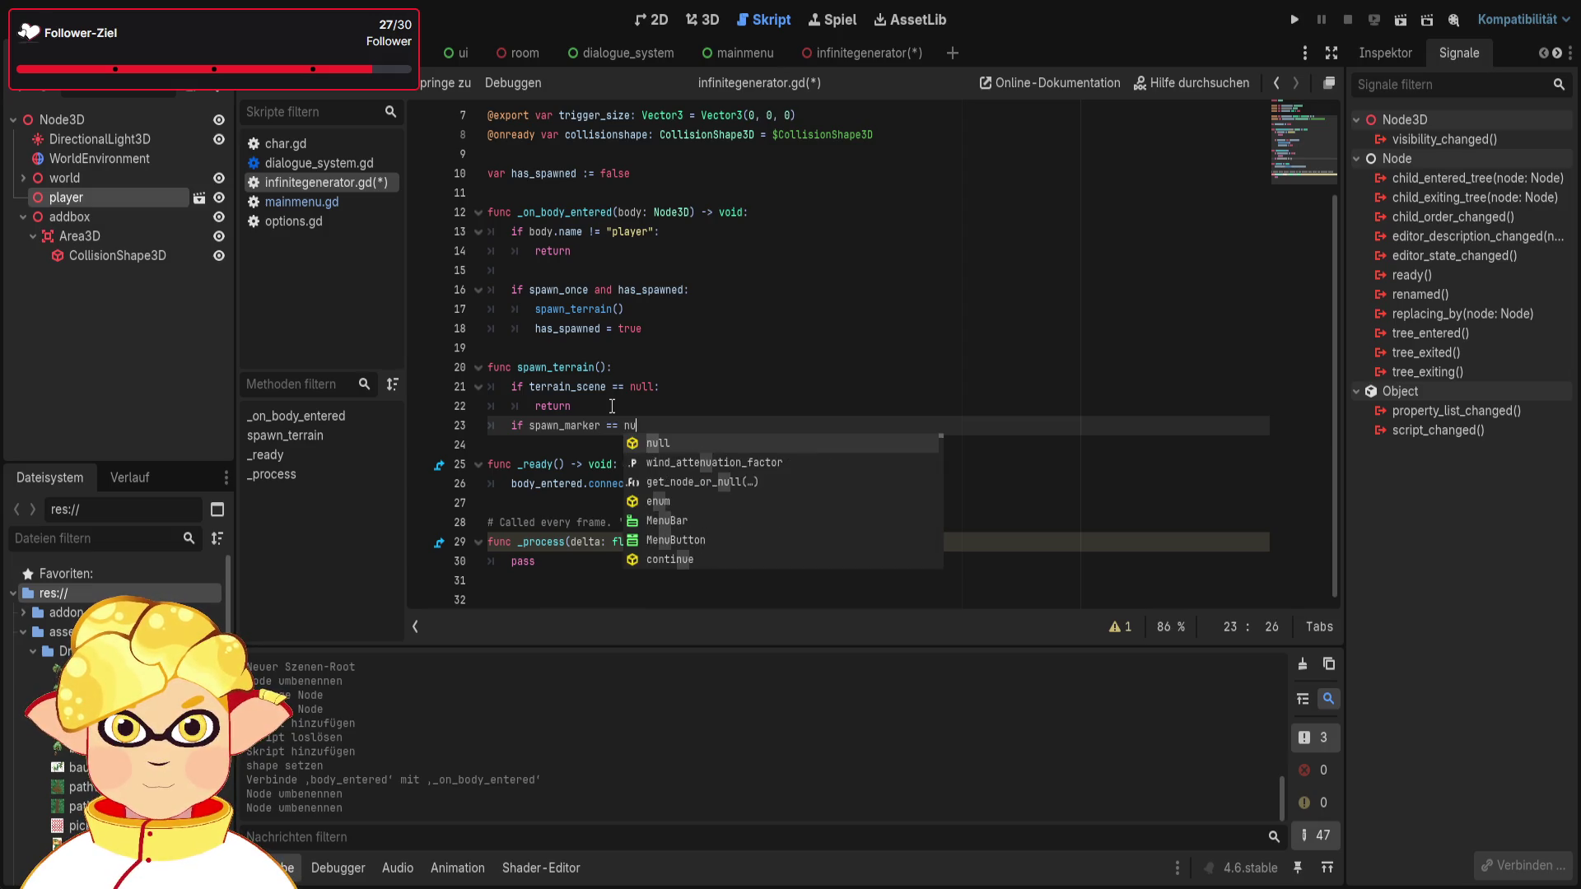
pyautogui.write(':')
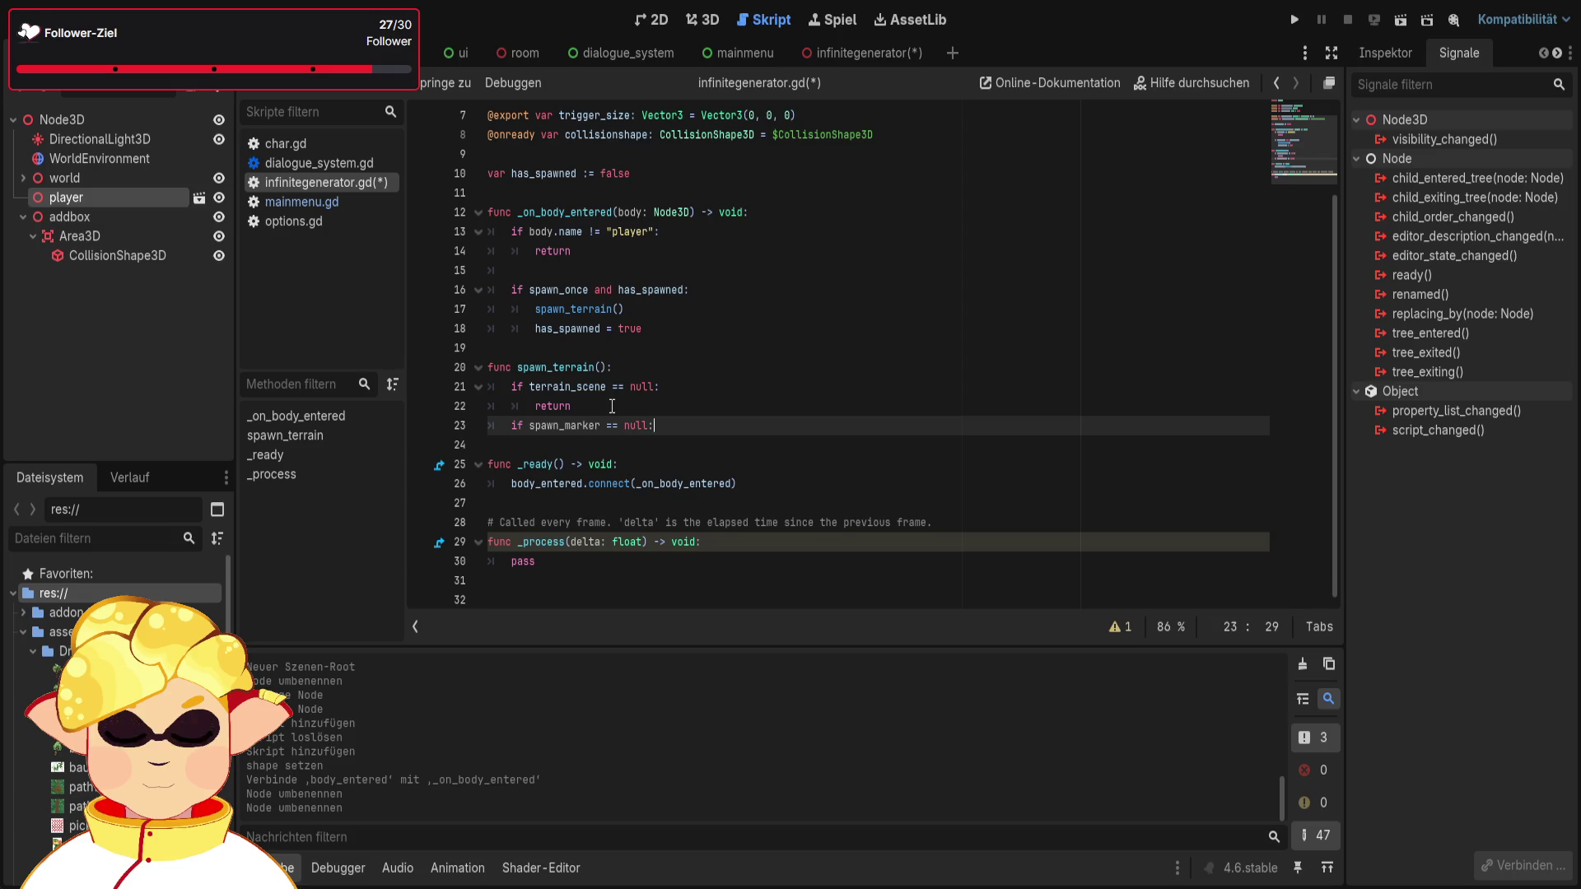
pyautogui.press('Return')
pyautogui.write('return')
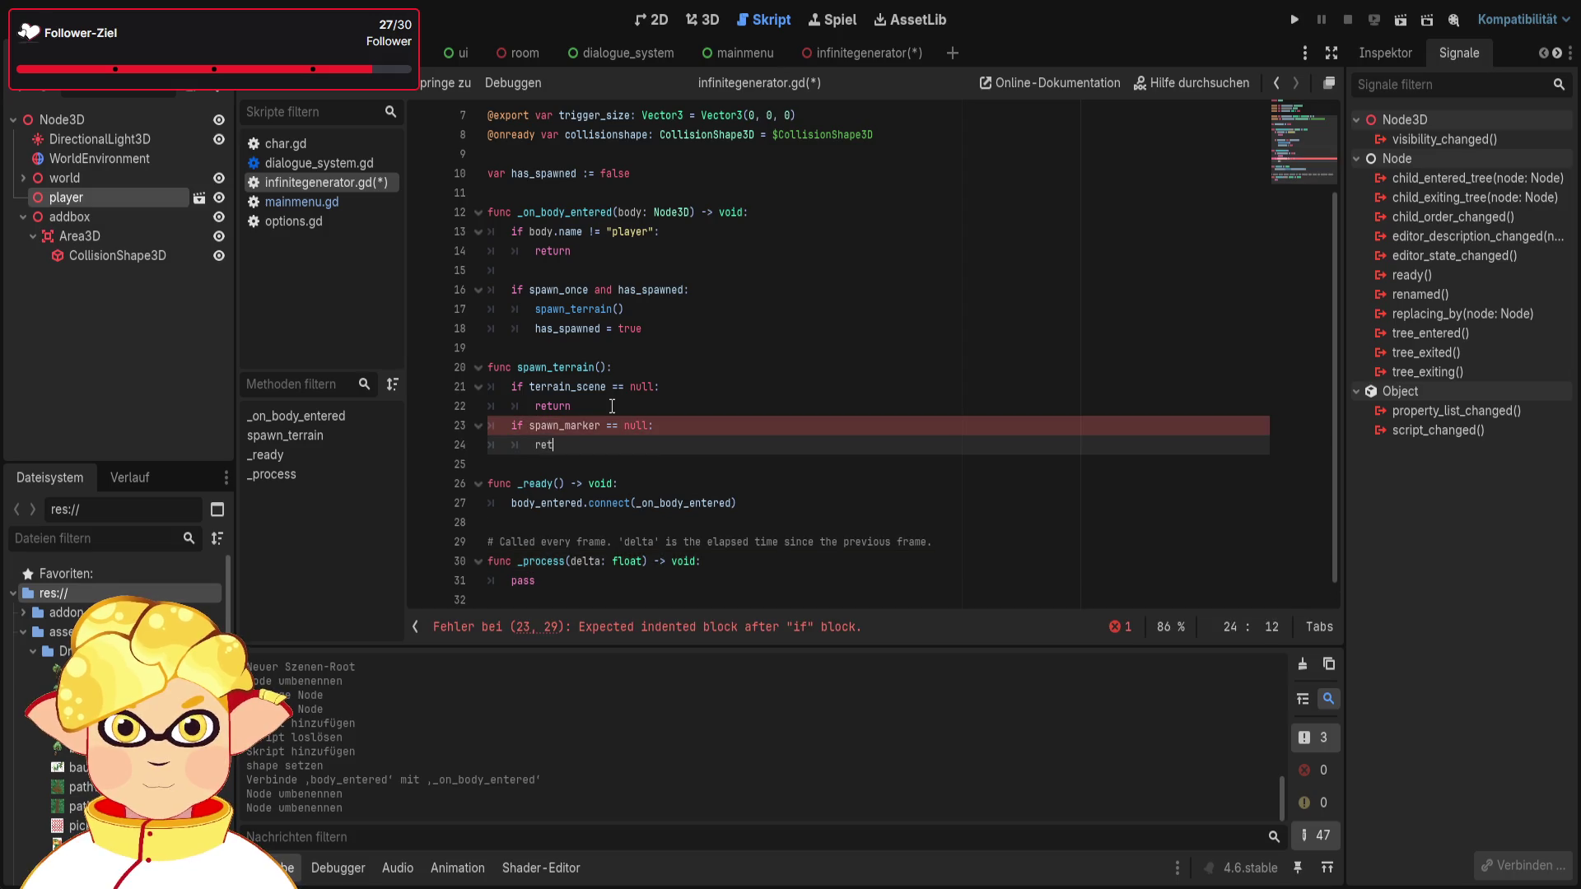
pyautogui.click(656, 392)
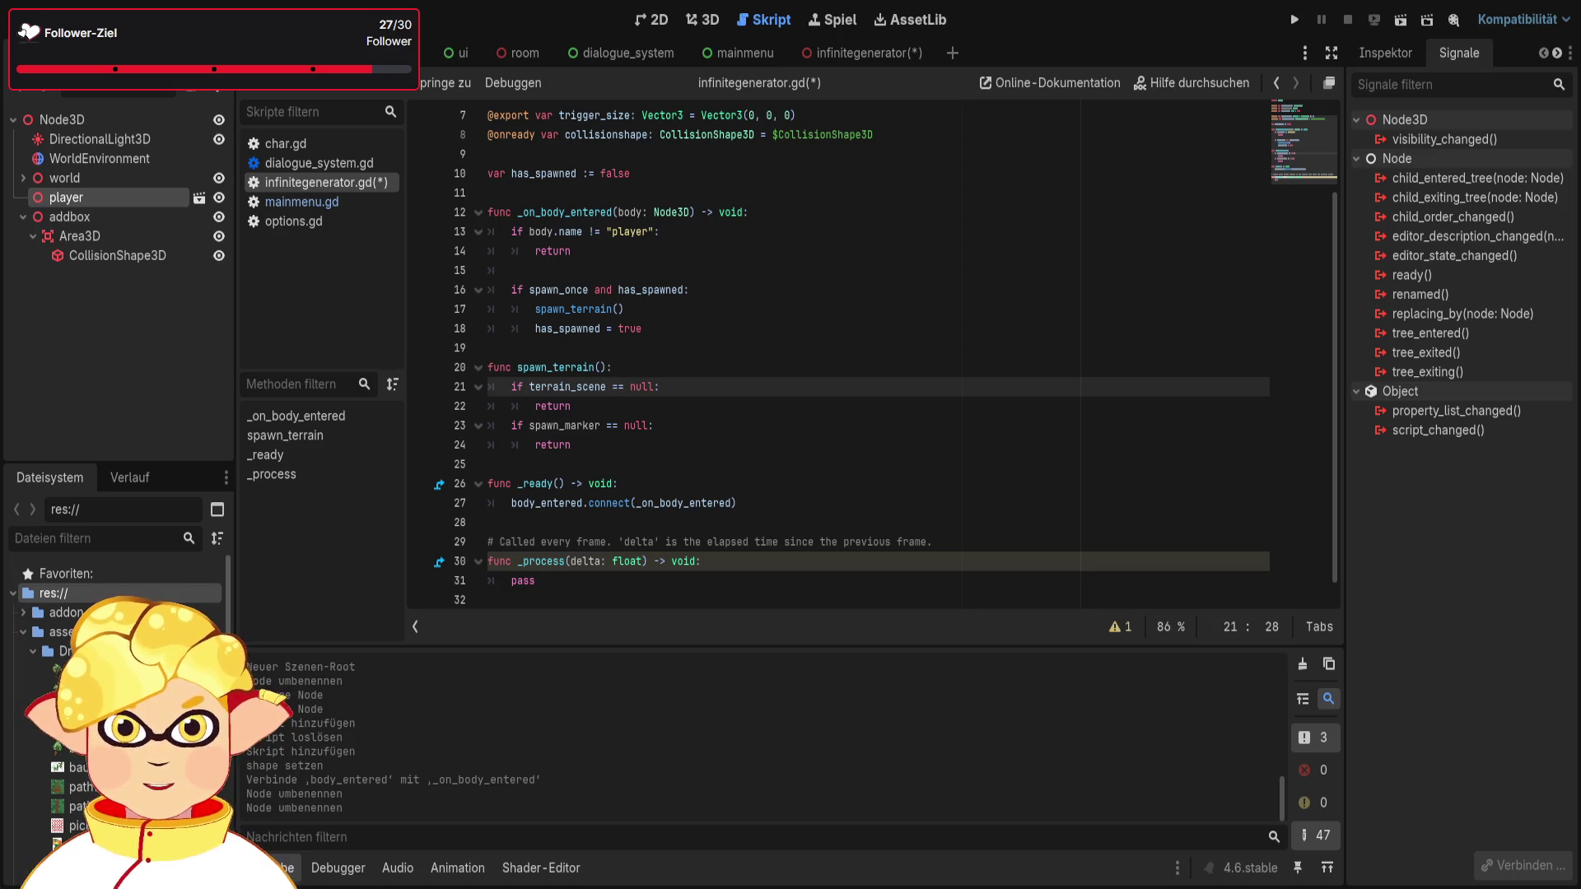
pyautogui.click(696, 386)
# Add push_warning("Keine Terrain Szene festgelegt!") inside the terrain_scene null check.
pyautogui.press('Return')
pyautogui.write('push_warning')
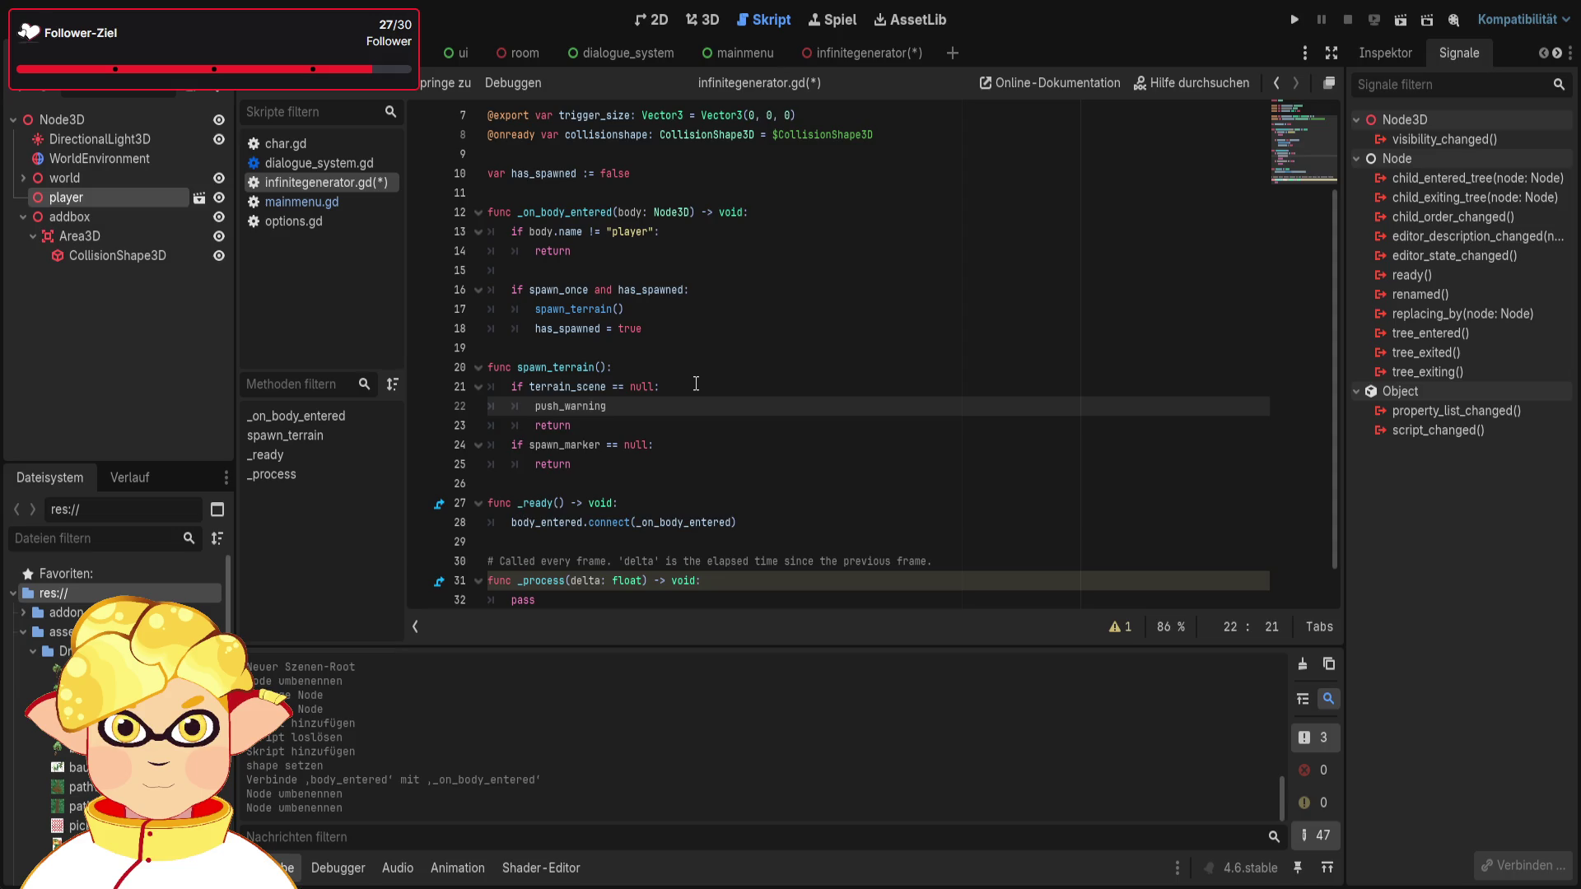
pyautogui.write('("')
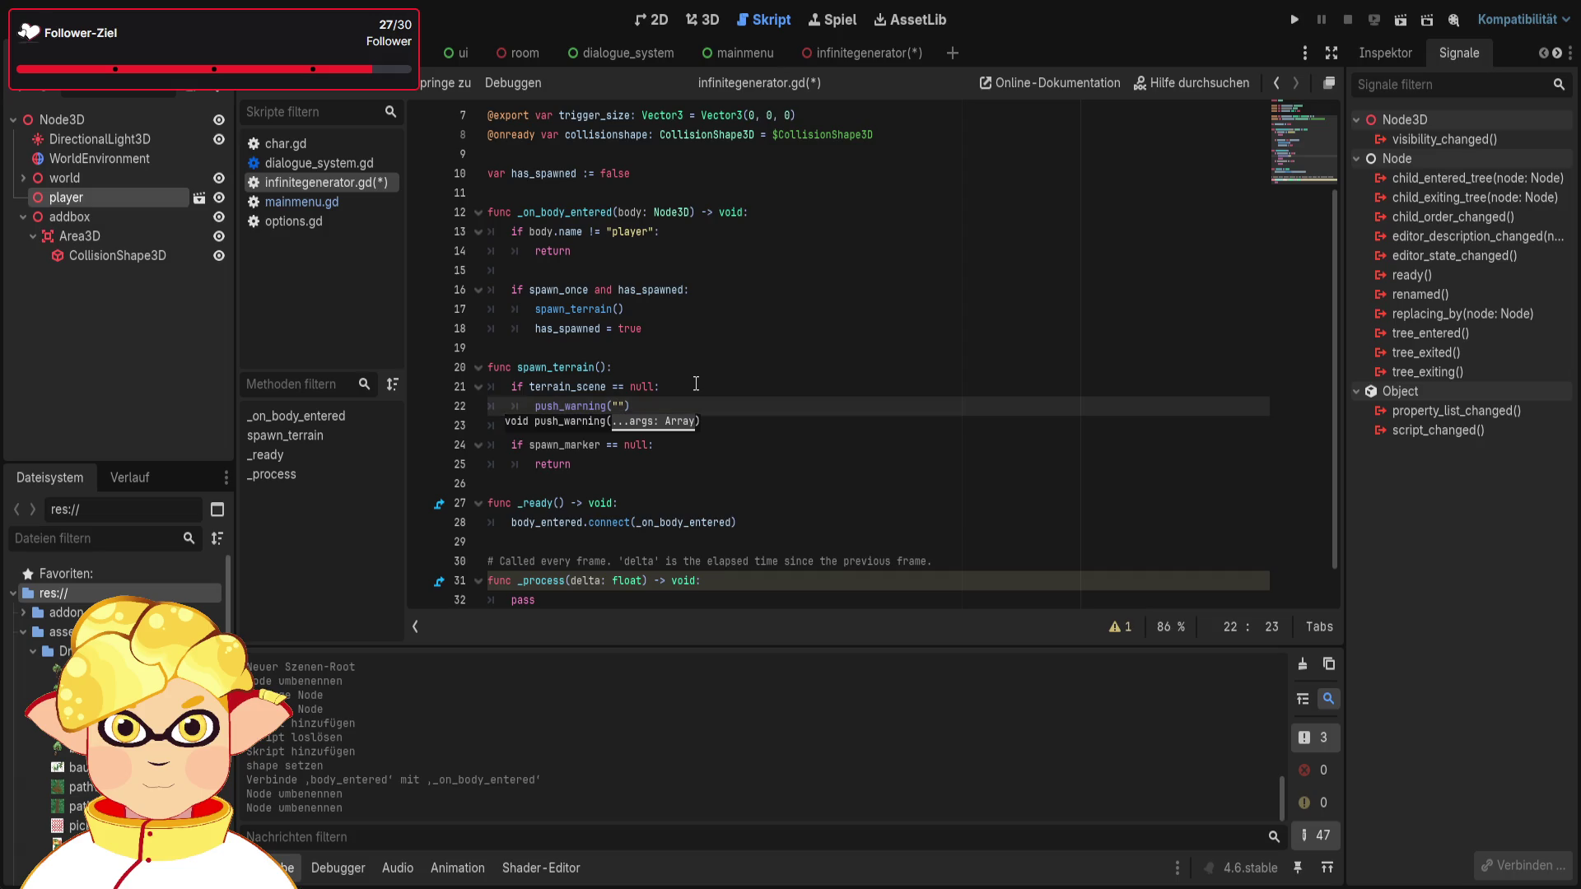
pyautogui.write('Keine Ter')
pyautogui.write('rain Sz')
pyautogui.write('ene')
pyautogui.write(' festgele')
pyautogui.write('gt!')
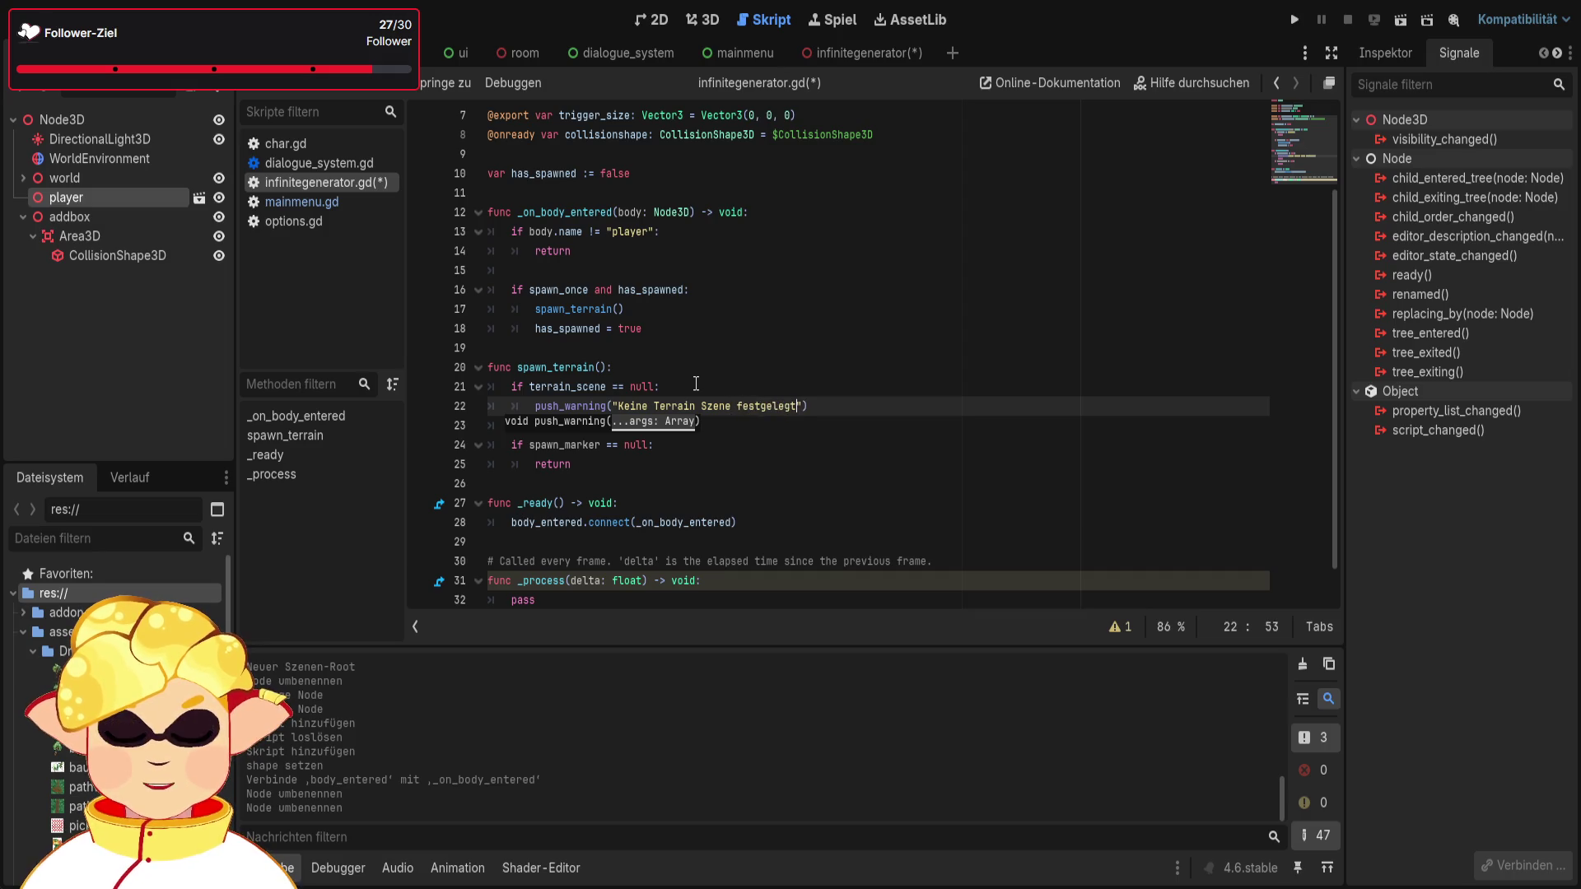
pyautogui.moveTo(835, 407); pyautogui.dragTo(537, 411)
pyautogui.hotkey('ctrl', 'c')
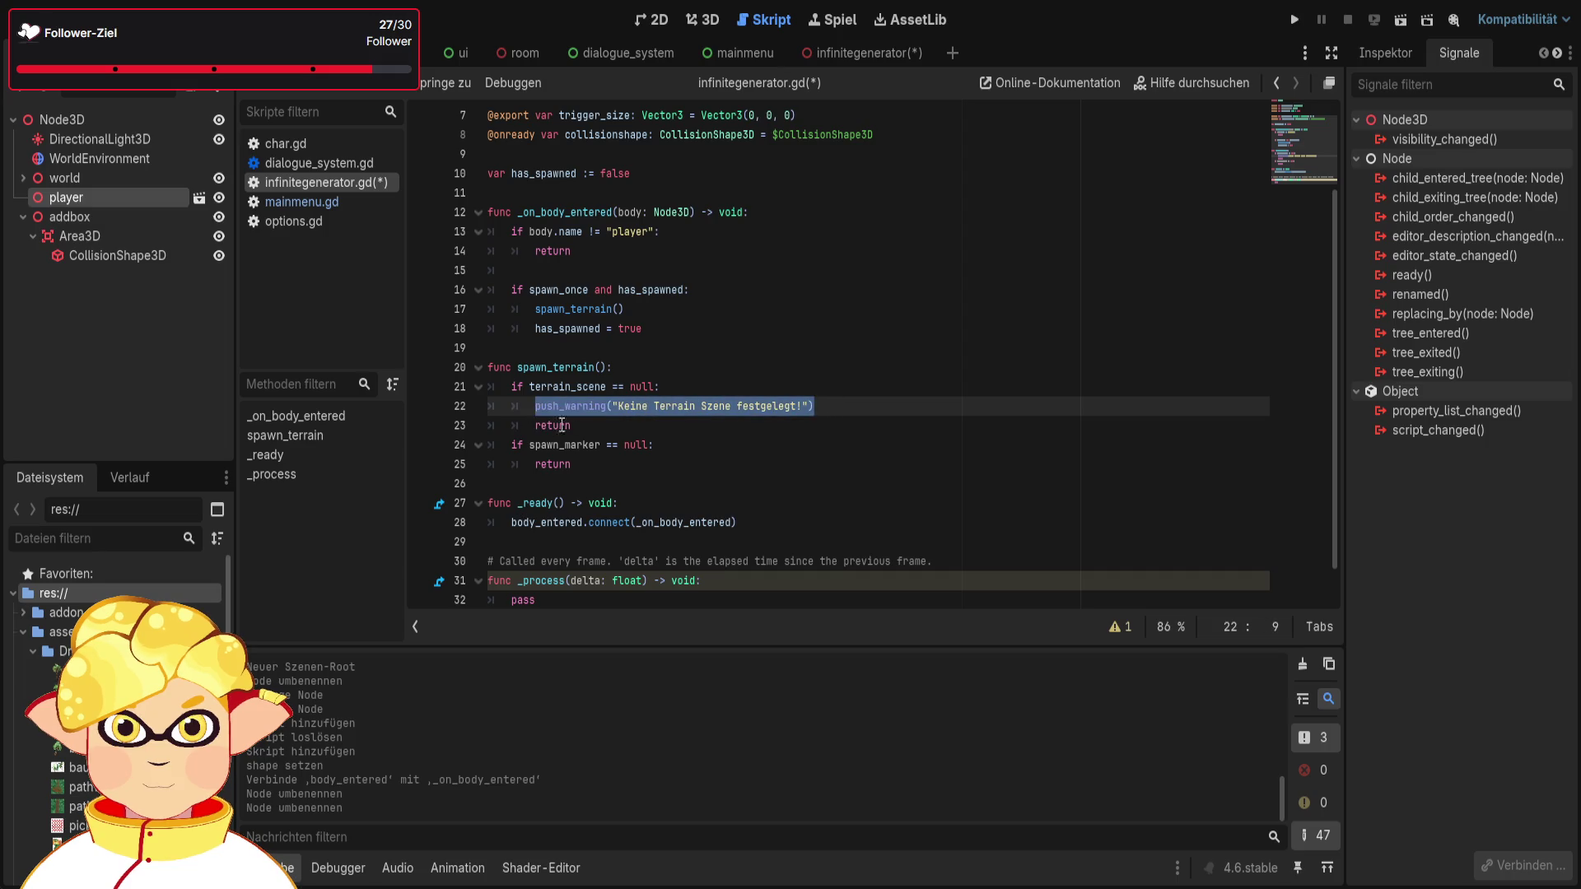
# Paste the warning into the spawn_marker check and reword it to "Kein Spawn Marker festgelegt!".
pyautogui.click(719, 445)
pyautogui.press('Return')
pyautogui.hotkey('ctrl', 'v')
pyautogui.moveTo(731, 466); pyautogui.dragTo(645, 473)
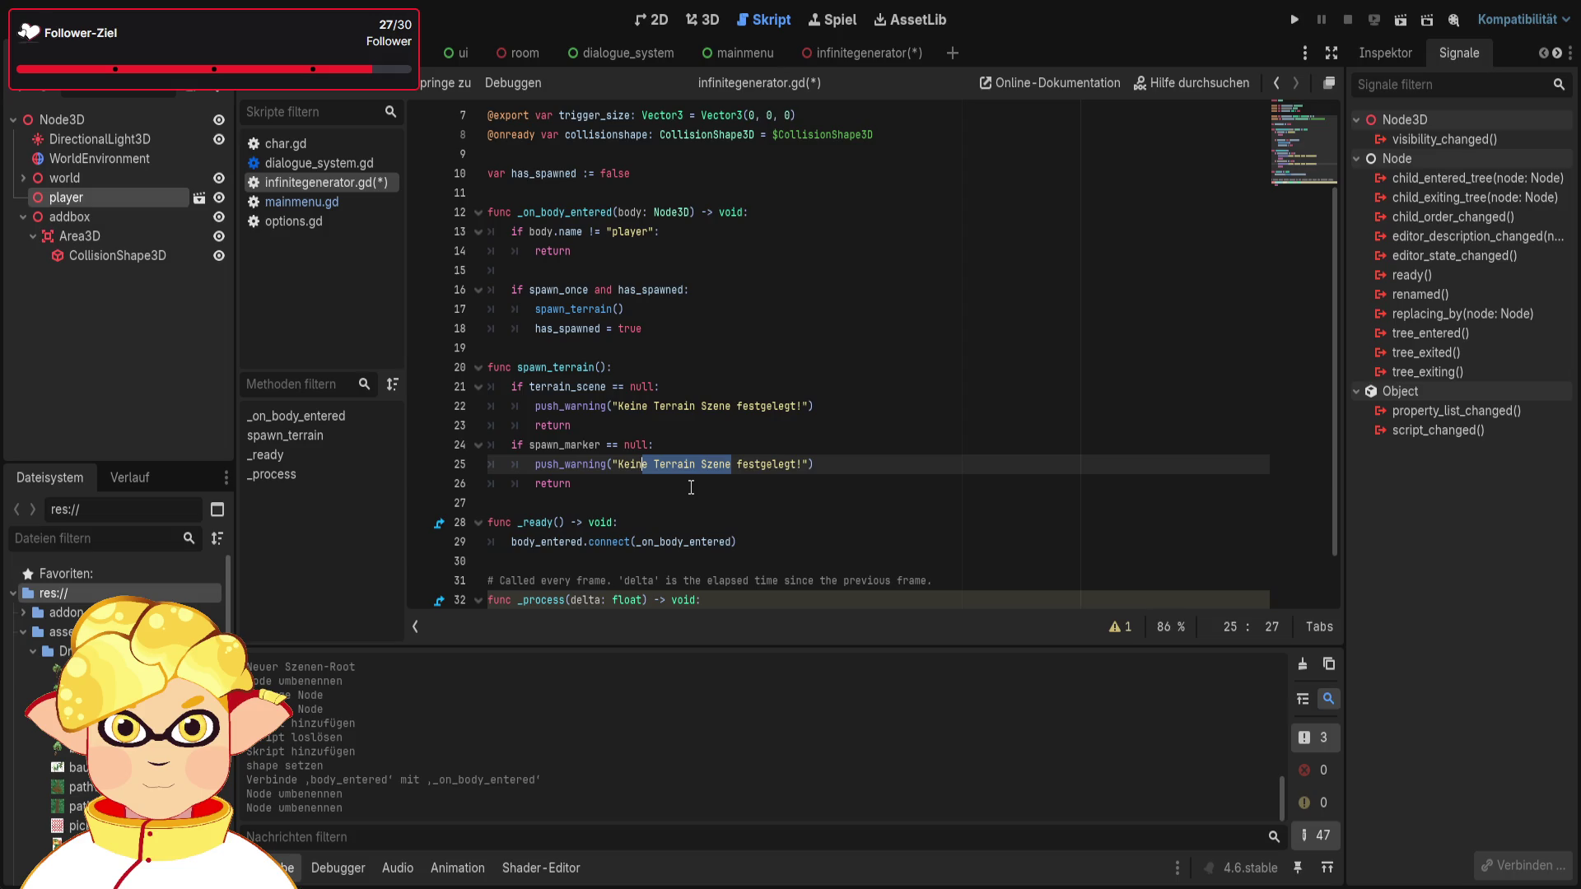
pyautogui.write('Spwa')
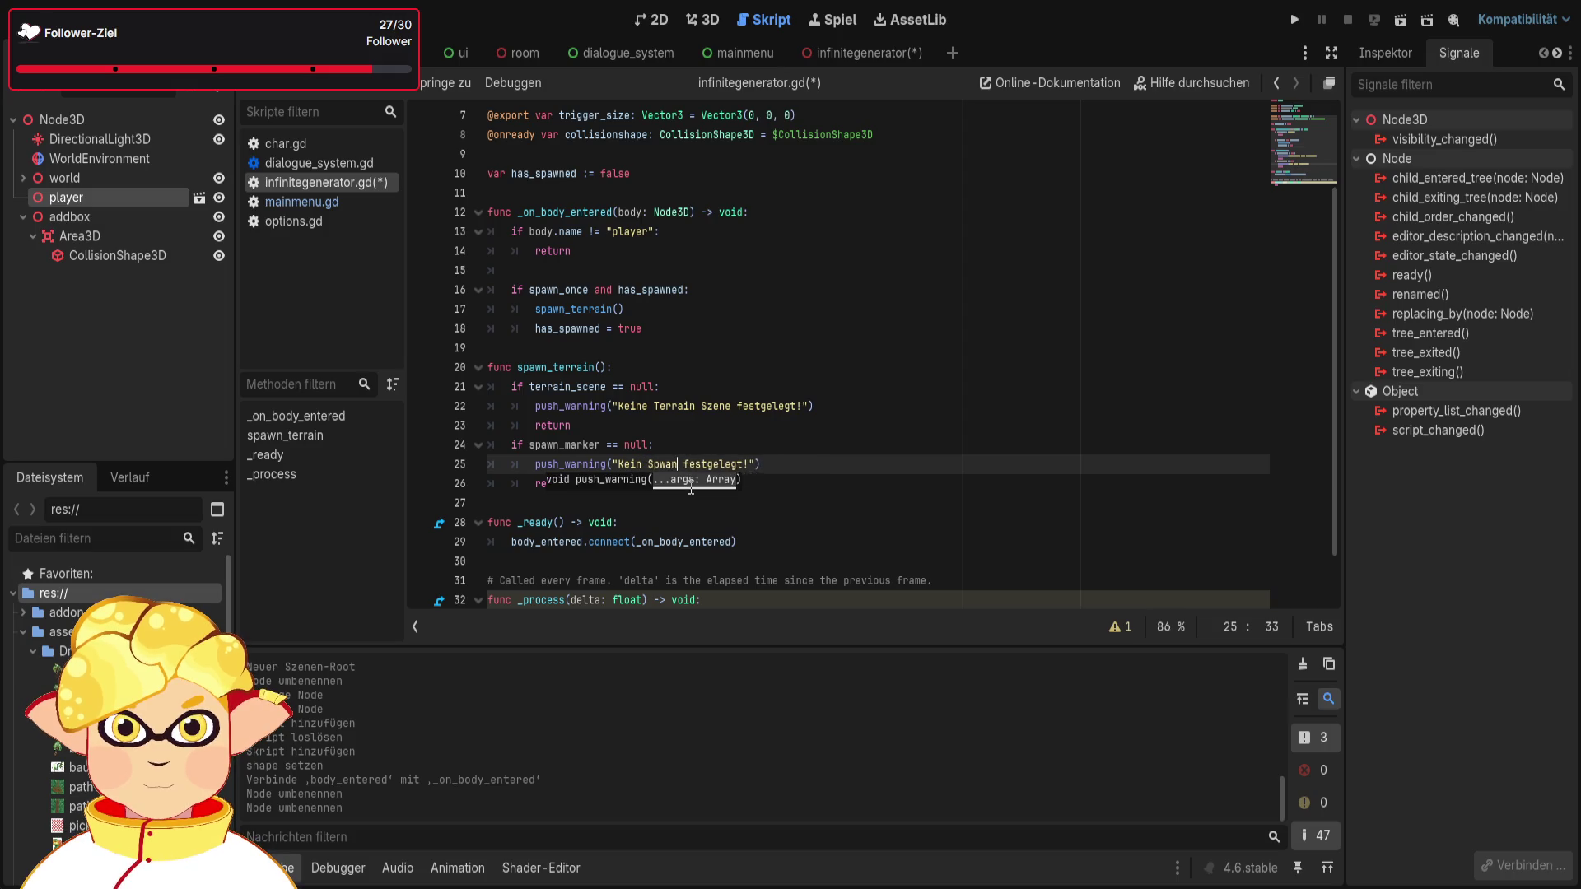
pyautogui.press('BackSpace')
pyautogui.write('awn Mar')
pyautogui.write('ker')
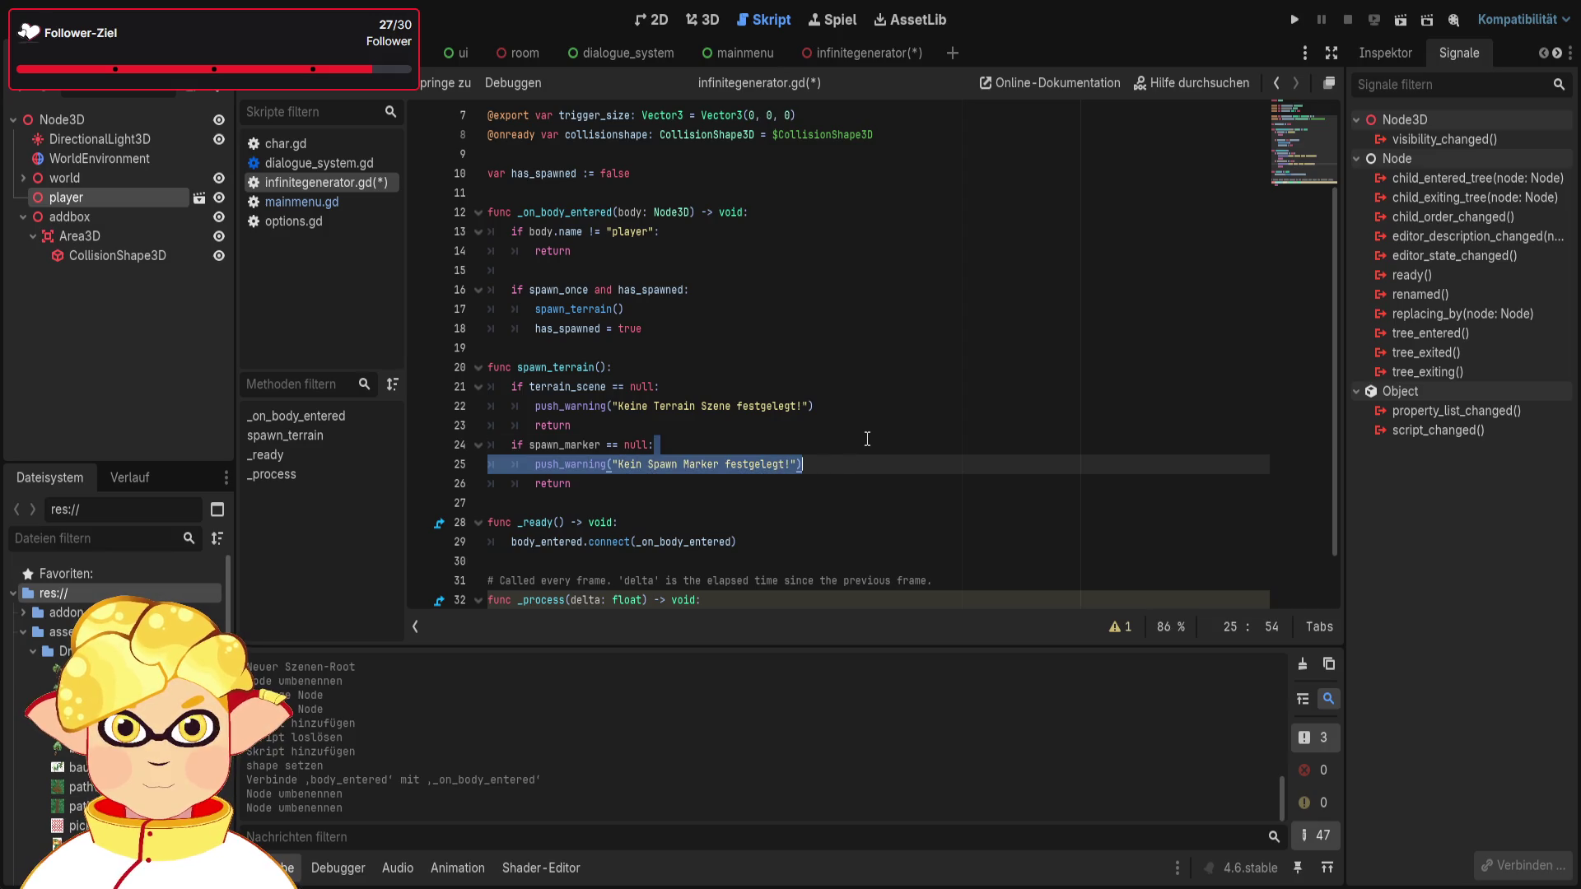
pyautogui.click(875, 428)
# Add blank lines below the checks and start an indented line in spawn_terrain().
pyautogui.click(888, 458)
pyautogui.click(883, 500)
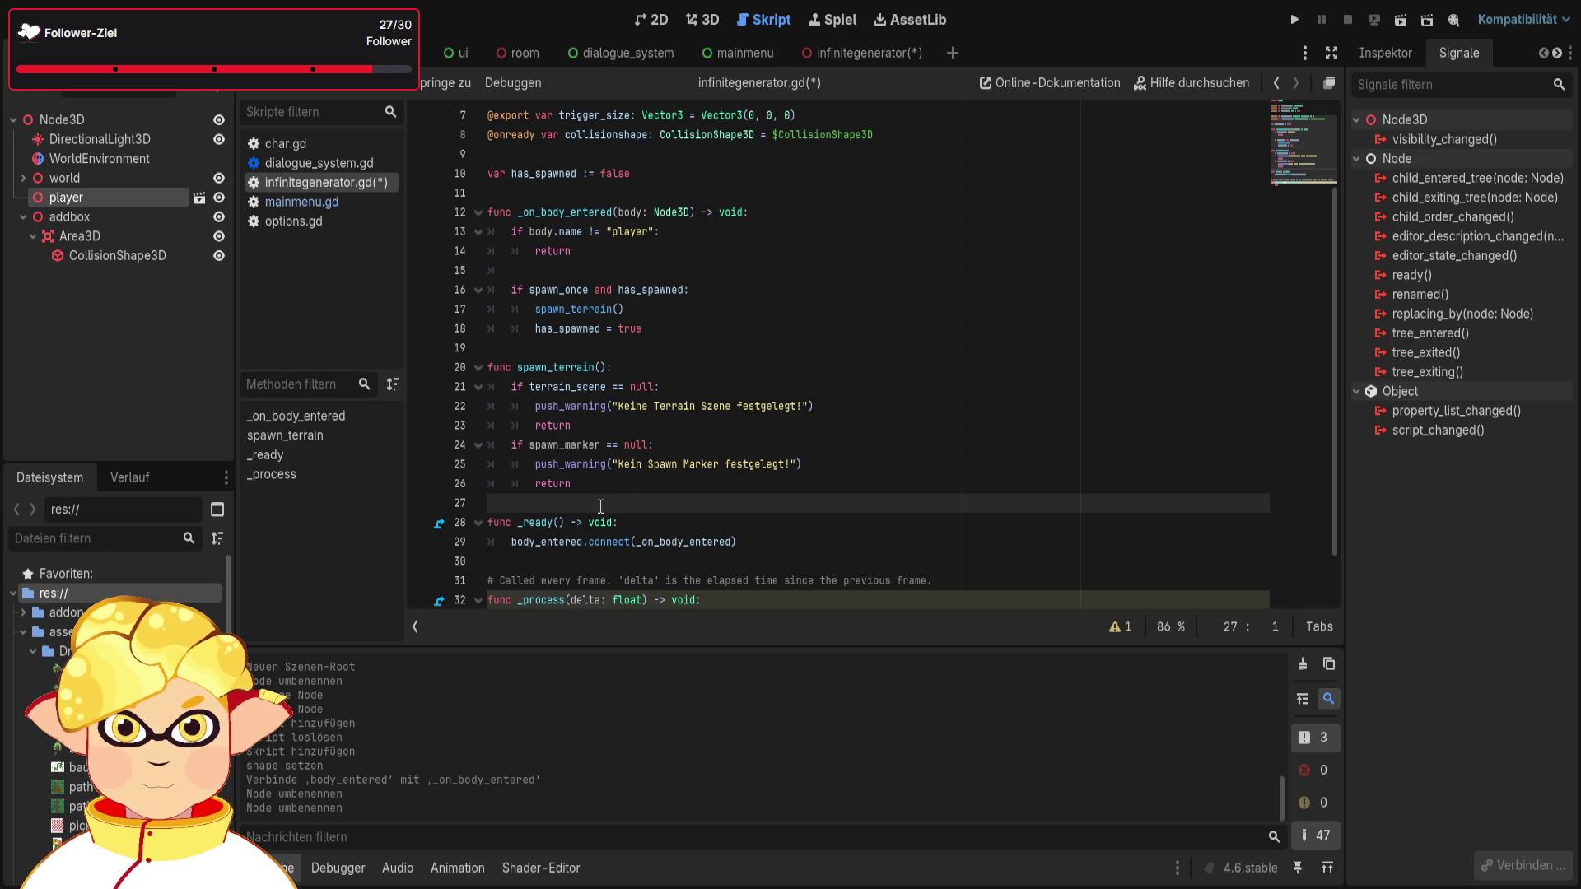
pyautogui.press('Return')
pyautogui.press('Return')
pyautogui.press('Up')
pyautogui.press('Up')
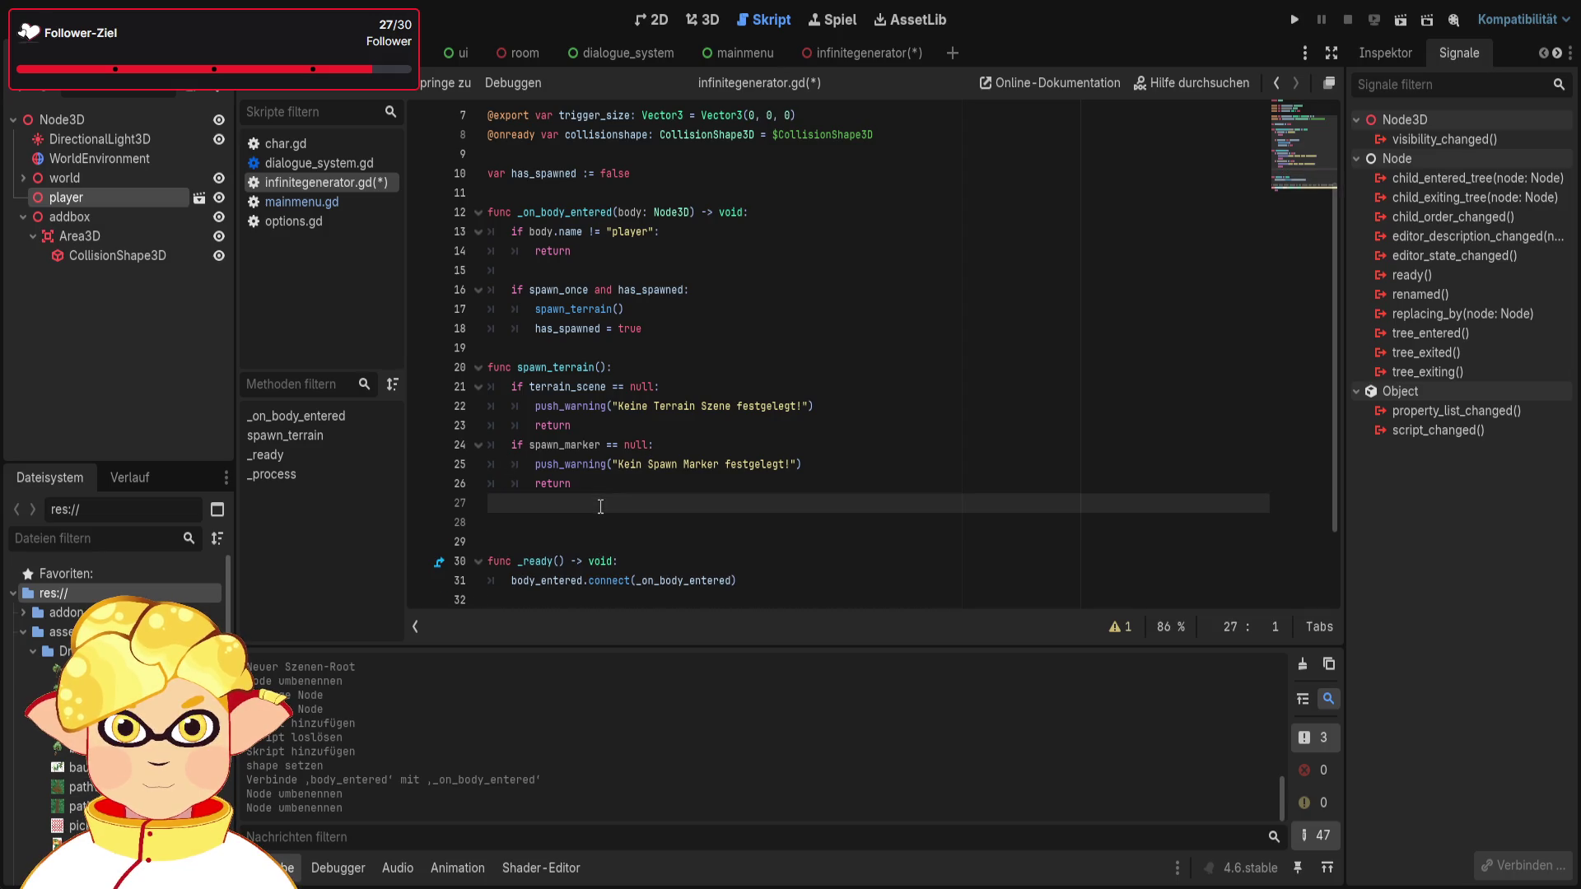
pyautogui.press('Return')
pyautogui.press('Tab')
pyautogui.press('Tab')
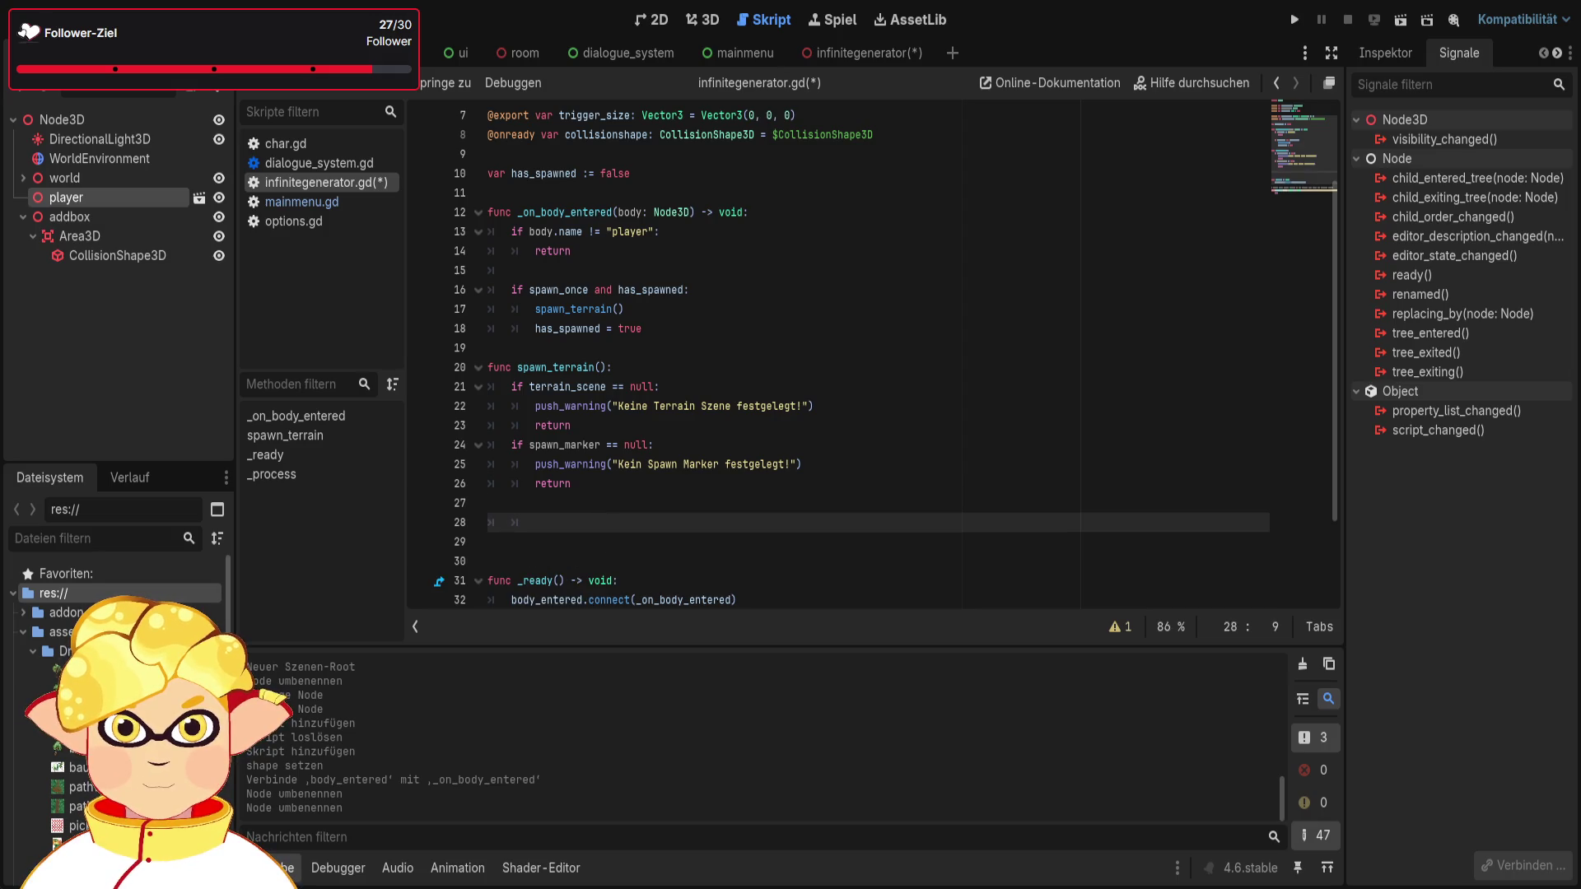
# Write var new_chunk = terrain_scene.instantiate() below the checks, using autocomplete.
pyautogui.write('var ')
pyautogui.write('new_')
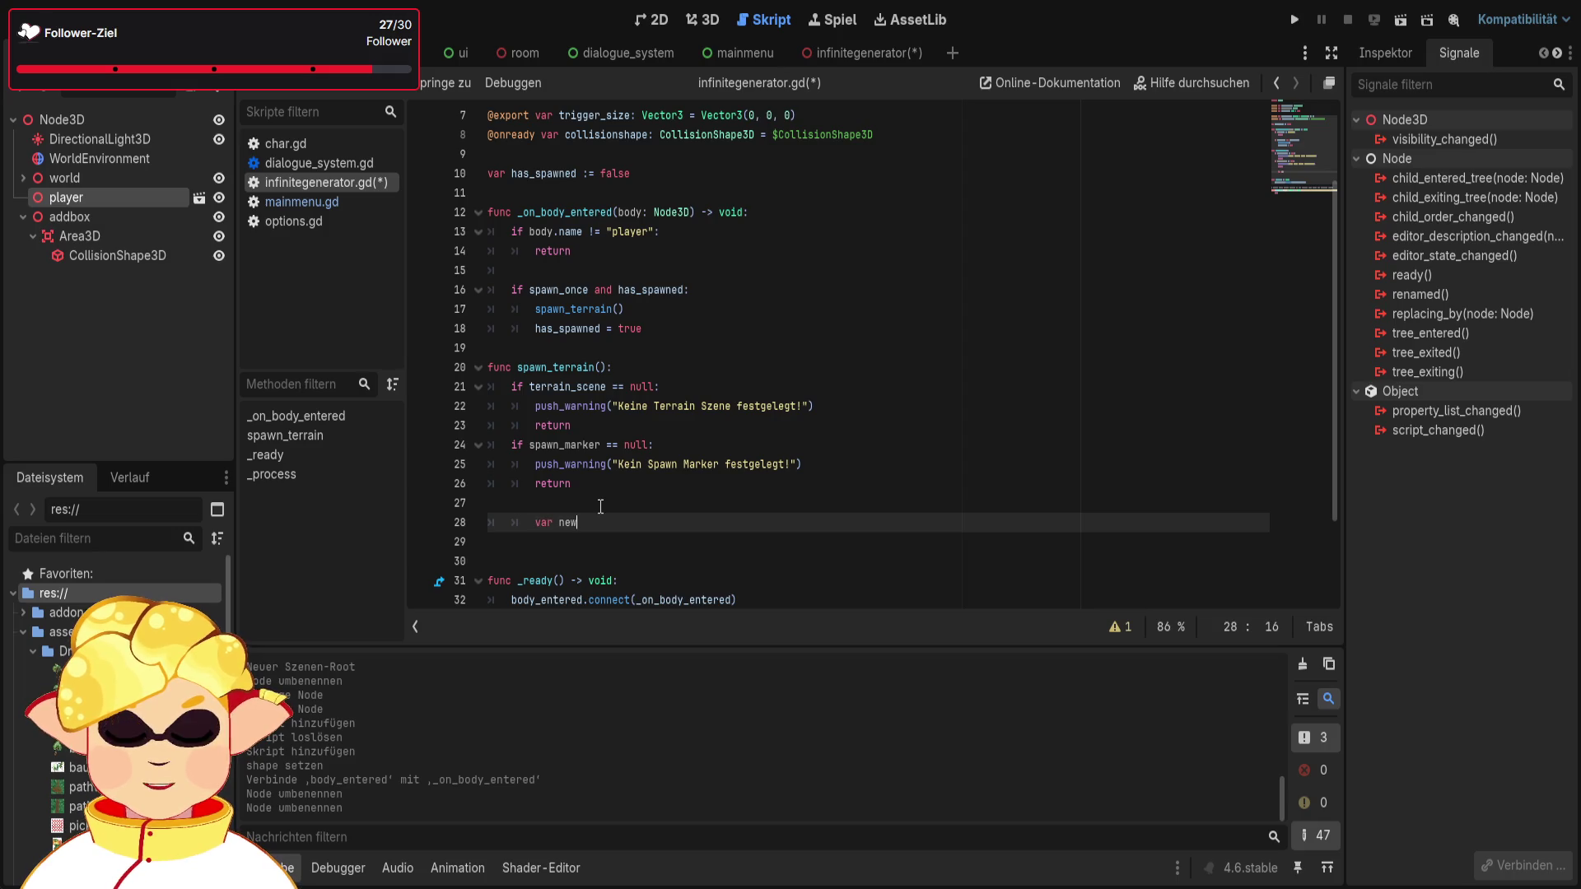
pyautogui.write('chunk')
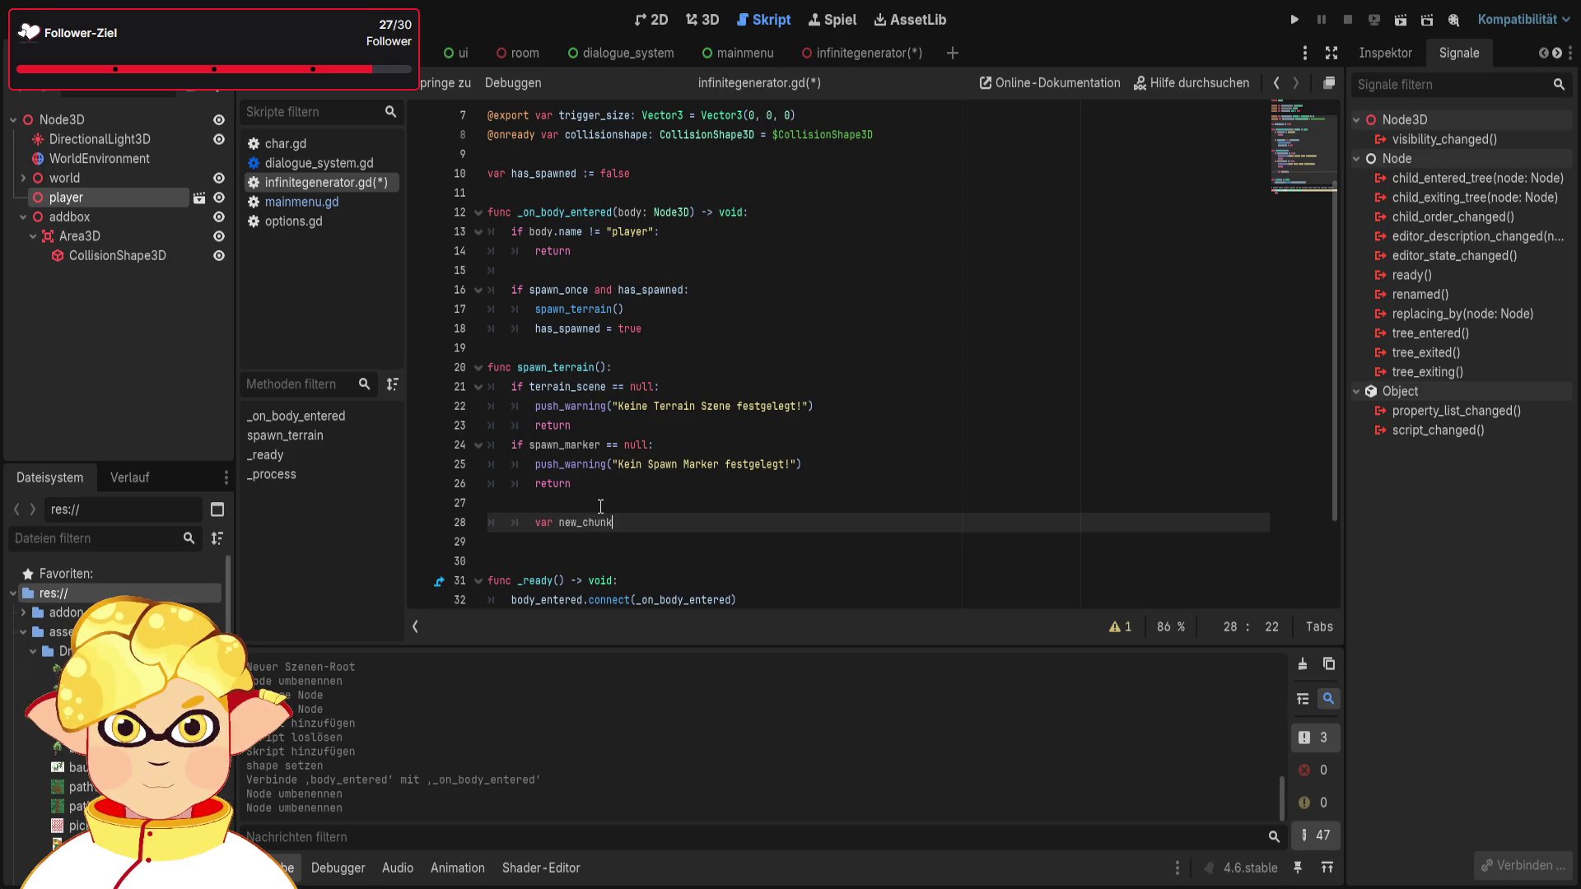
pyautogui.write(' = ')
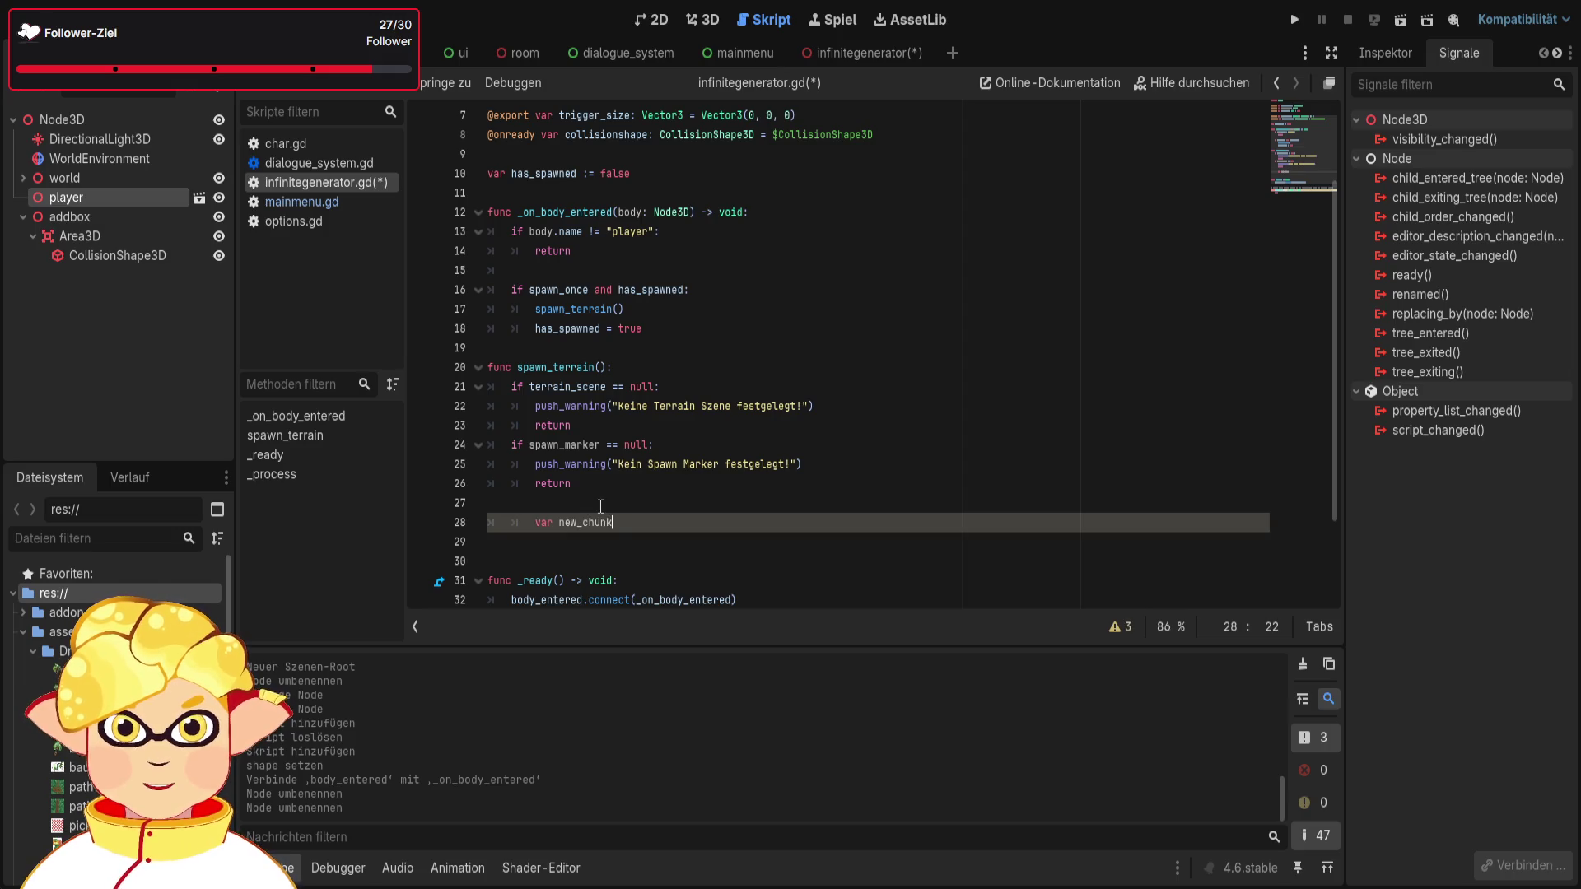
pyautogui.write('terr')
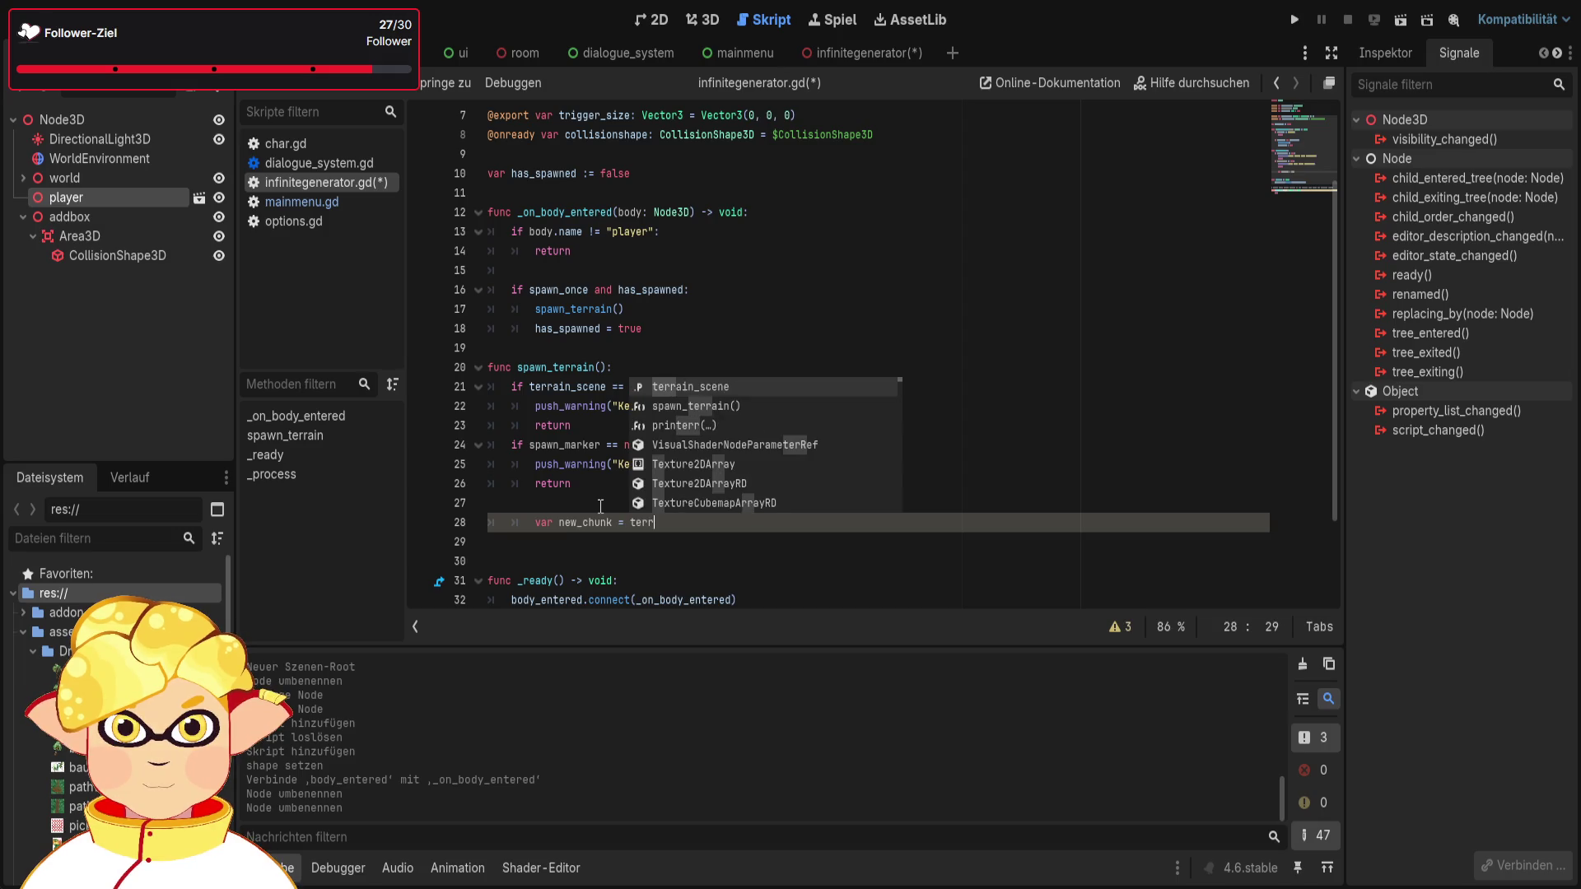
pyautogui.press('Return')
pyautogui.write('ins')
pyautogui.press('Return')
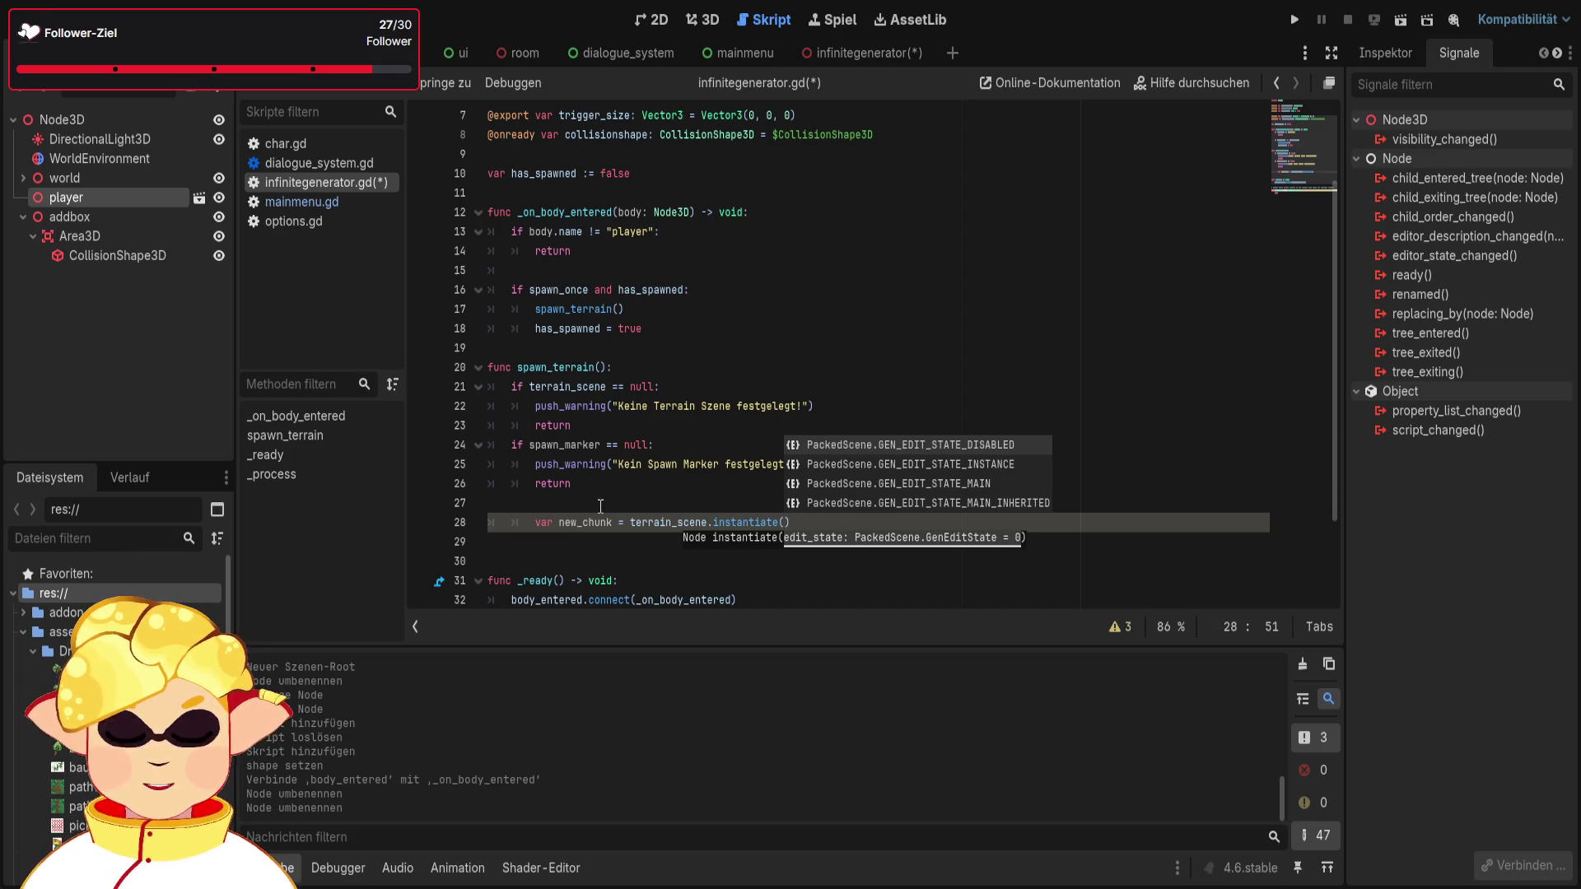
pyautogui.click(780, 452)
pyautogui.click(845, 513)
pyautogui.press('Return')
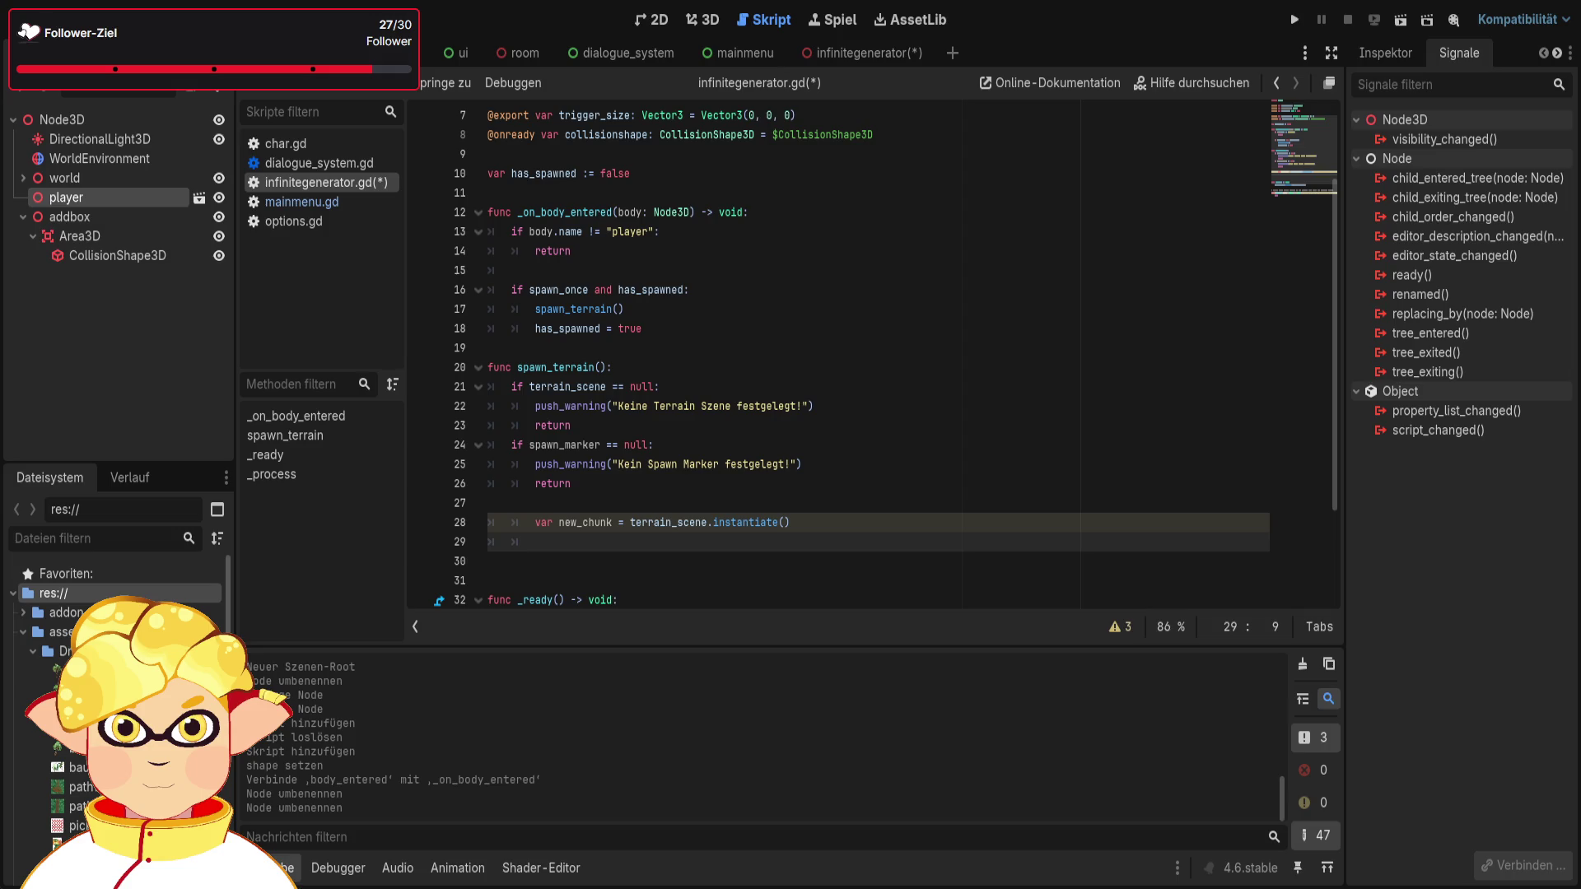
# Write new_chunk.global_position = spawn_marker.global_position on line 29, then start a new line.
pyautogui.write('new_chu')
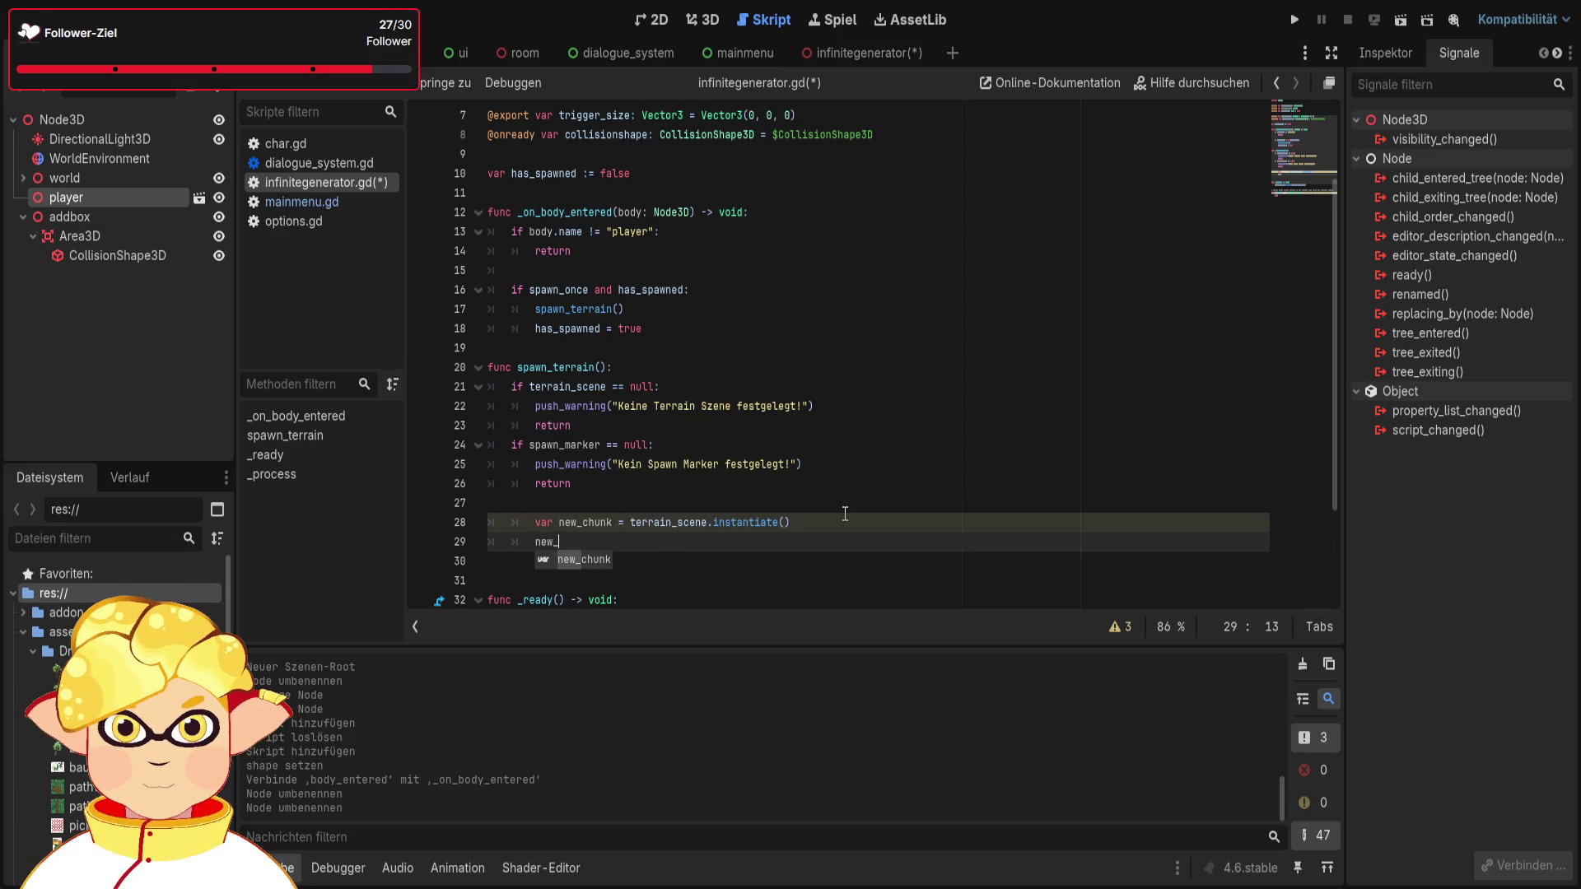
pyautogui.write('nk.')
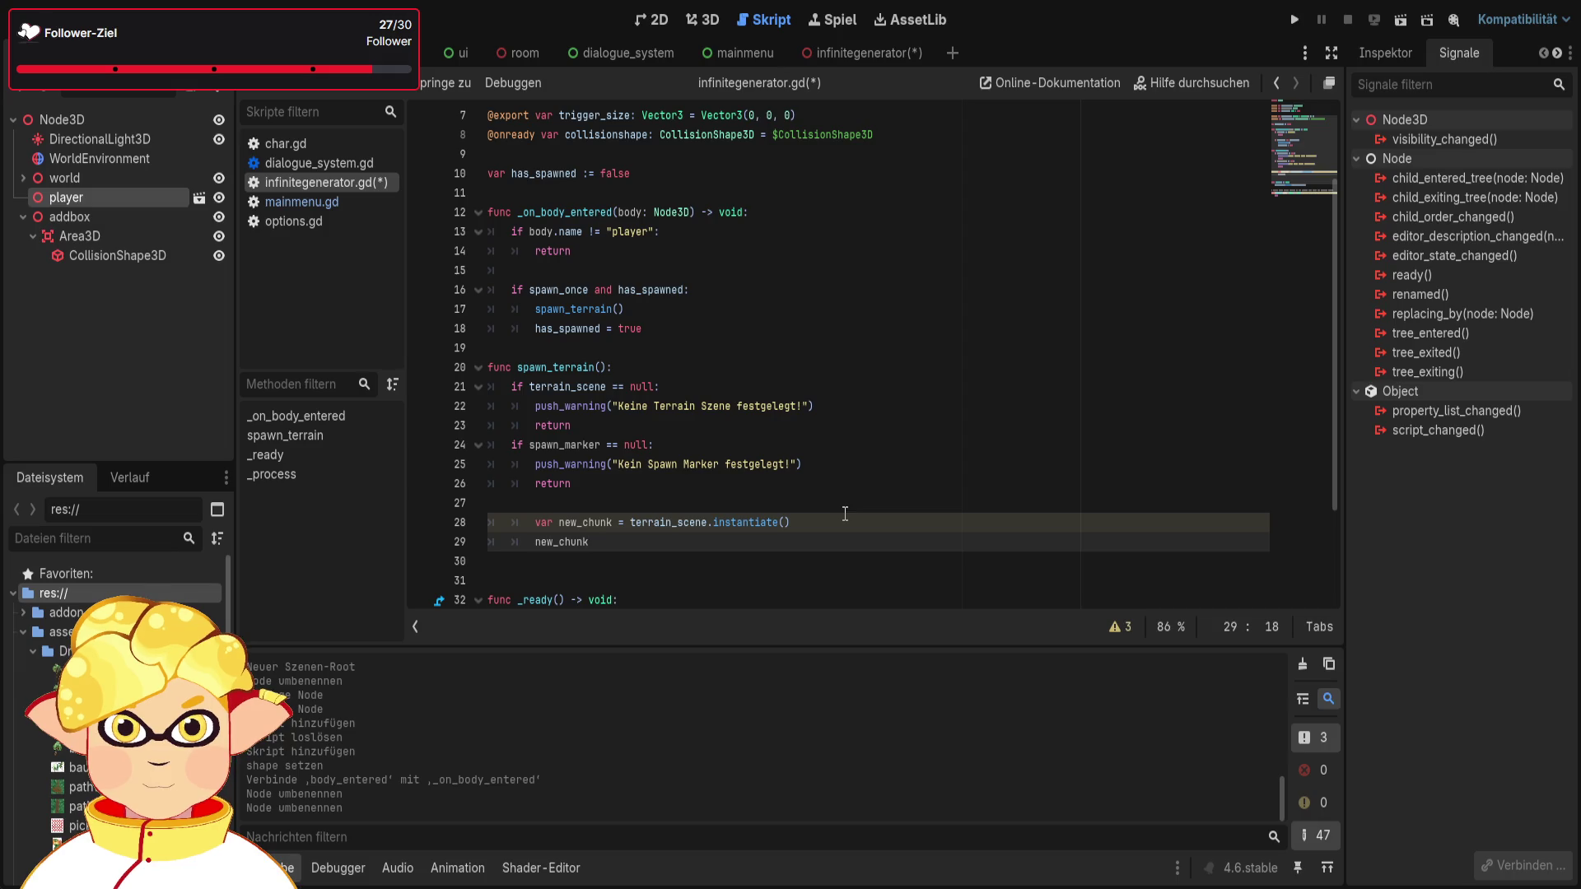
pyautogui.write('glova')
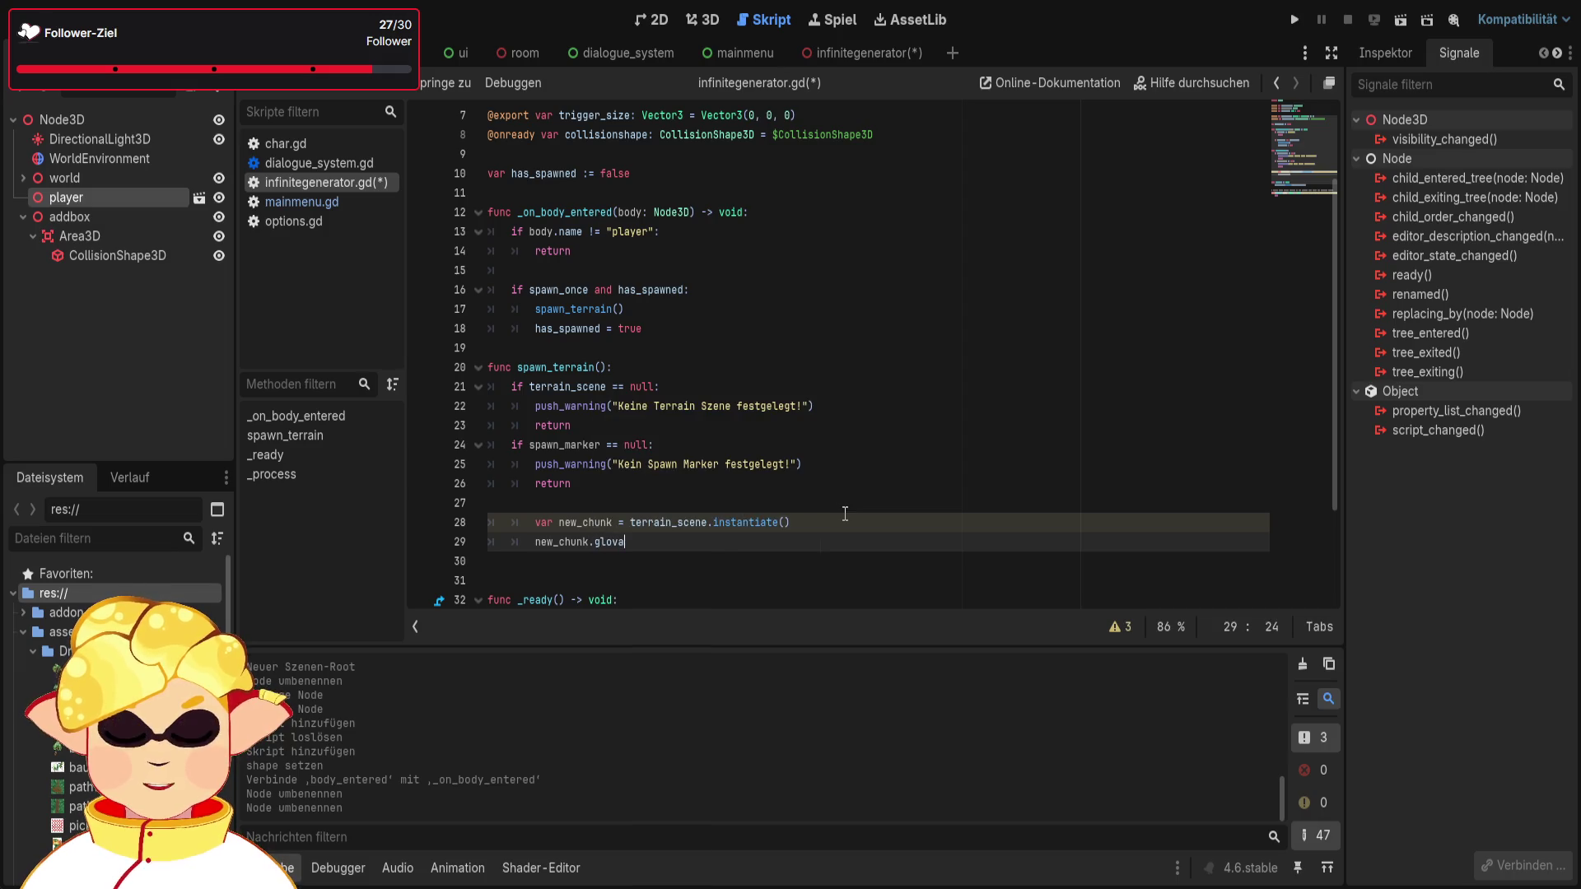
pyautogui.press('BackSpace')
pyautogui.write('bal')
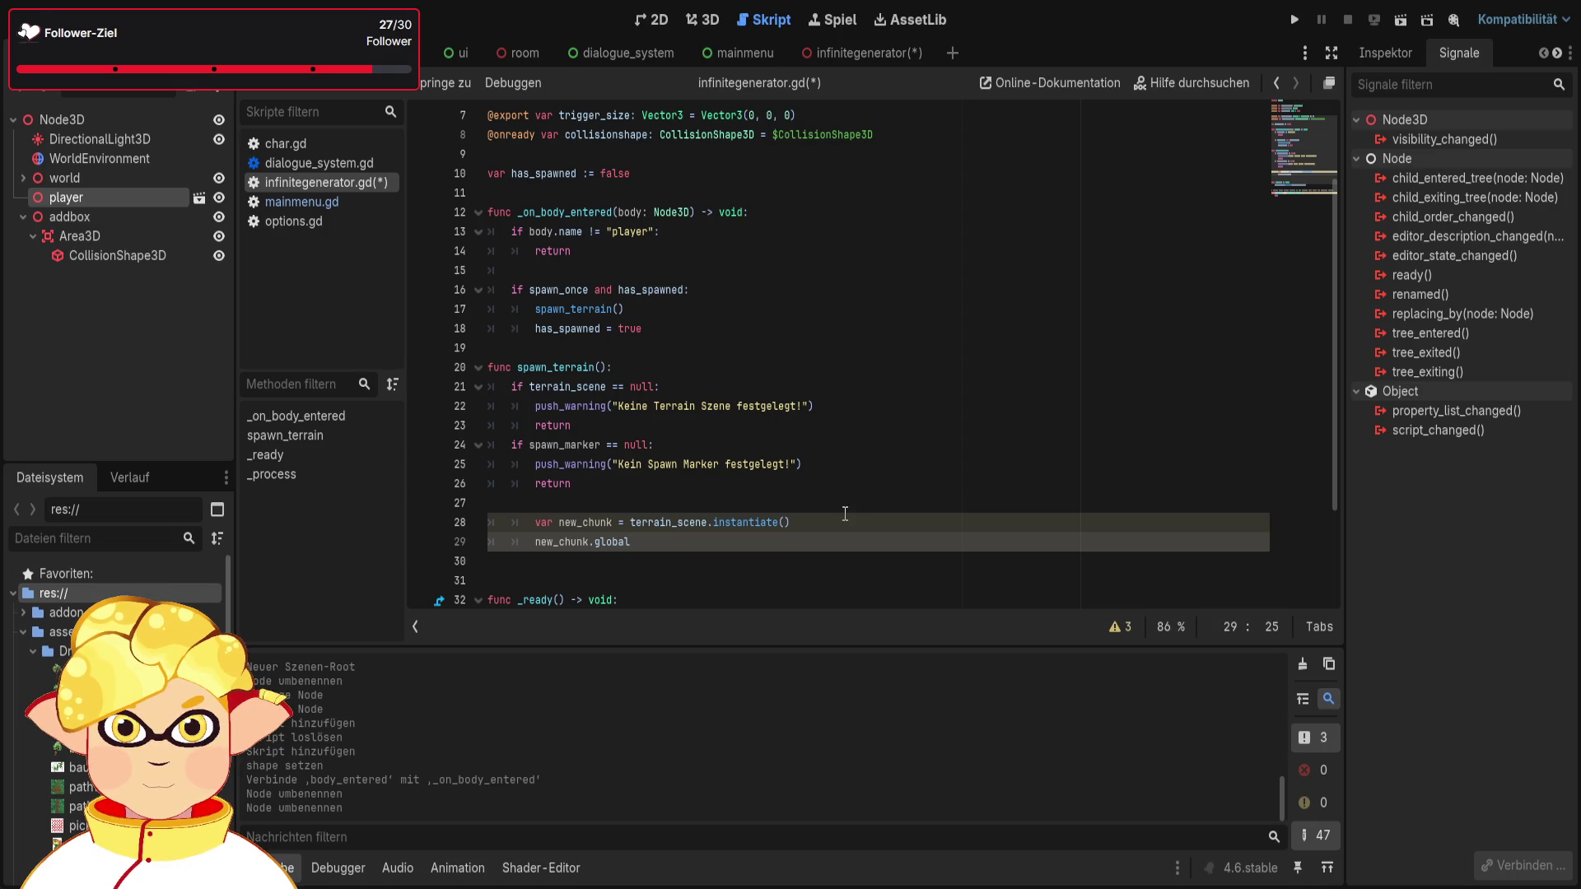
pyautogui.write('position')
pyautogui.write('= s')
pyautogui.write('pawn')
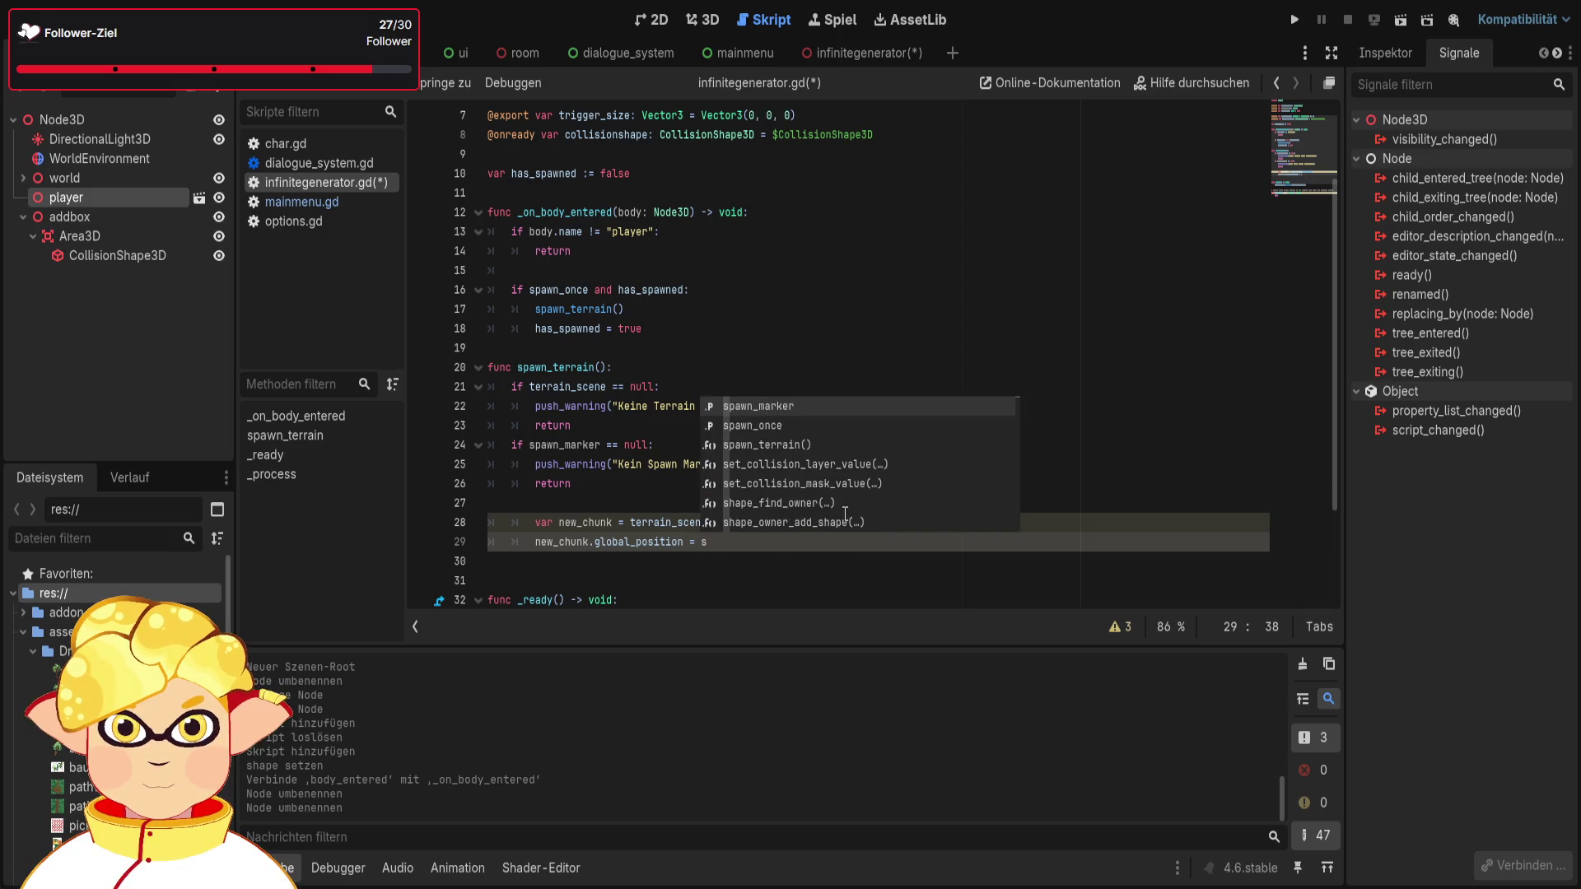
pyautogui.press('Return')
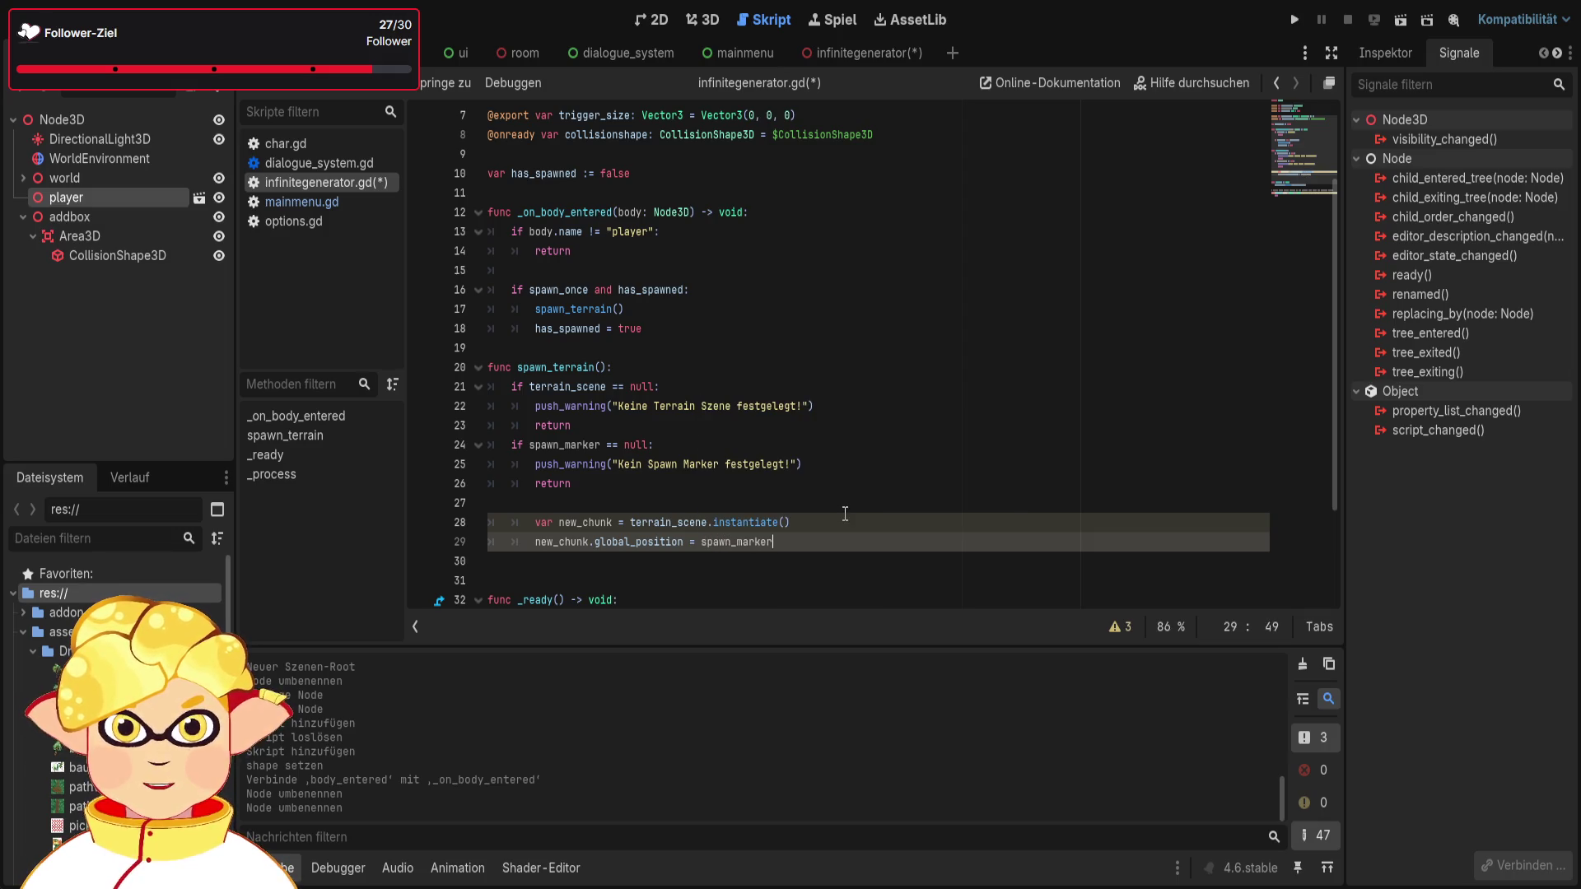
pyautogui.write('.')
pyautogui.press('Return')
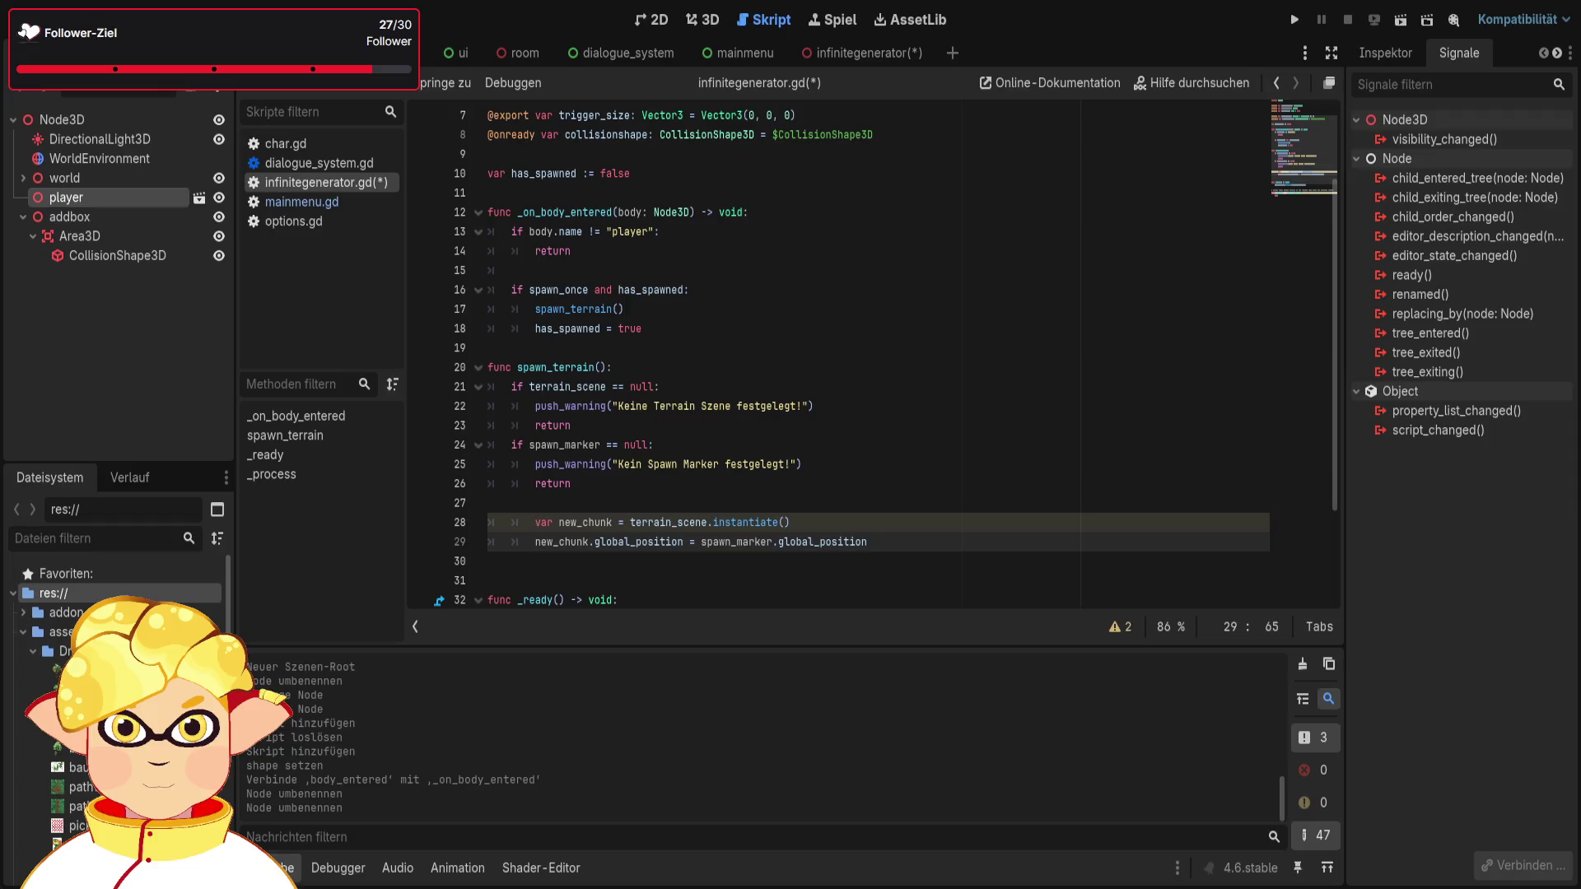
pyautogui.press('Return')
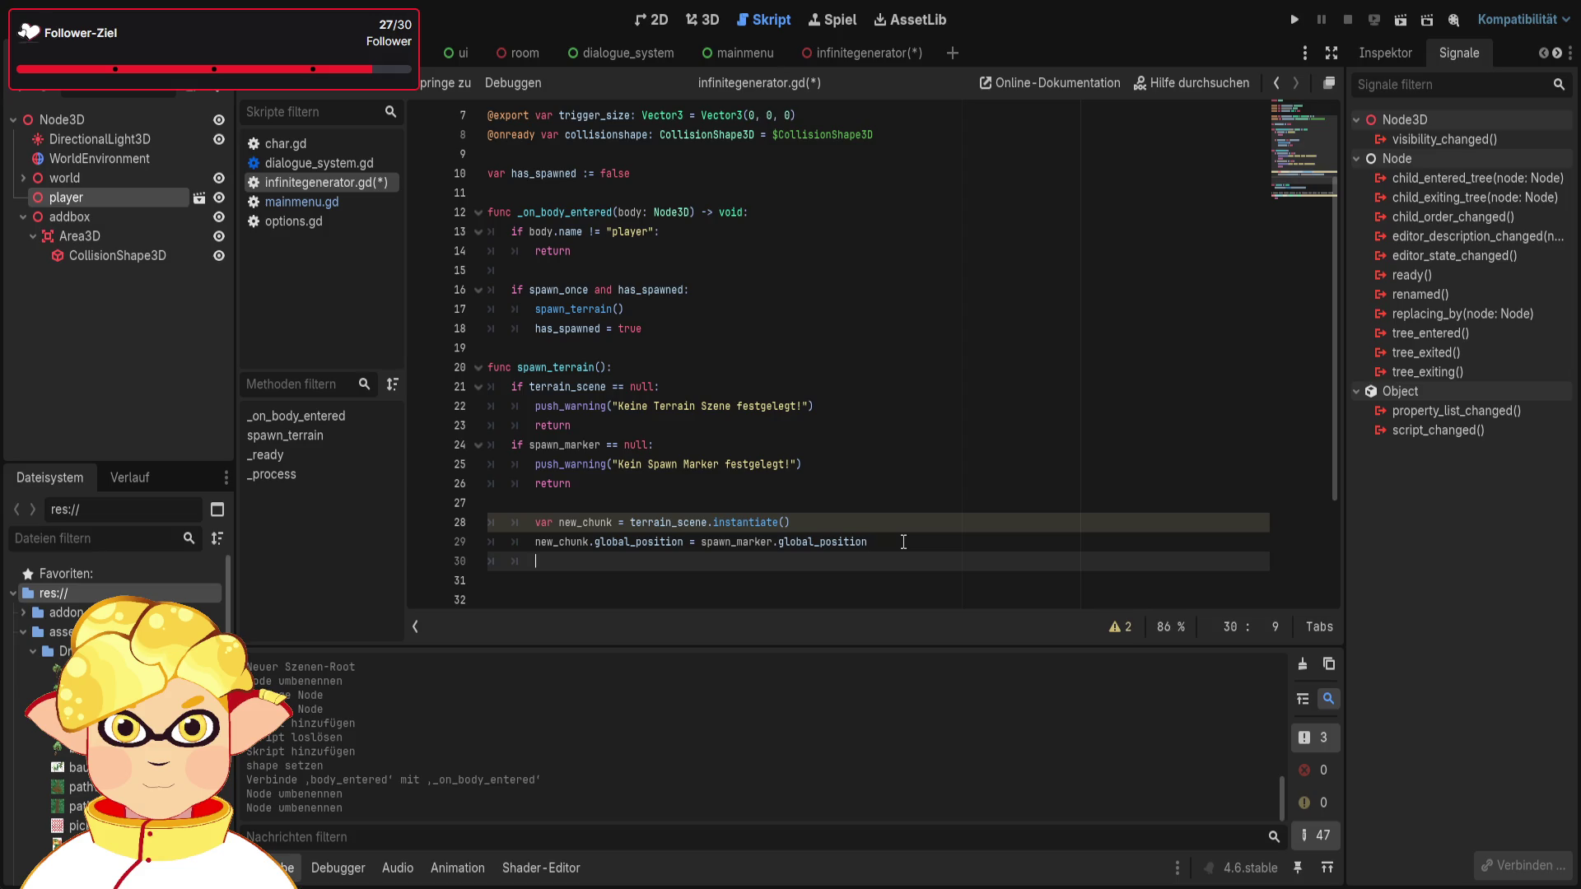
# Insert get_parent() on line 30 from the autocomplete suggestions.
pyautogui.write('get')
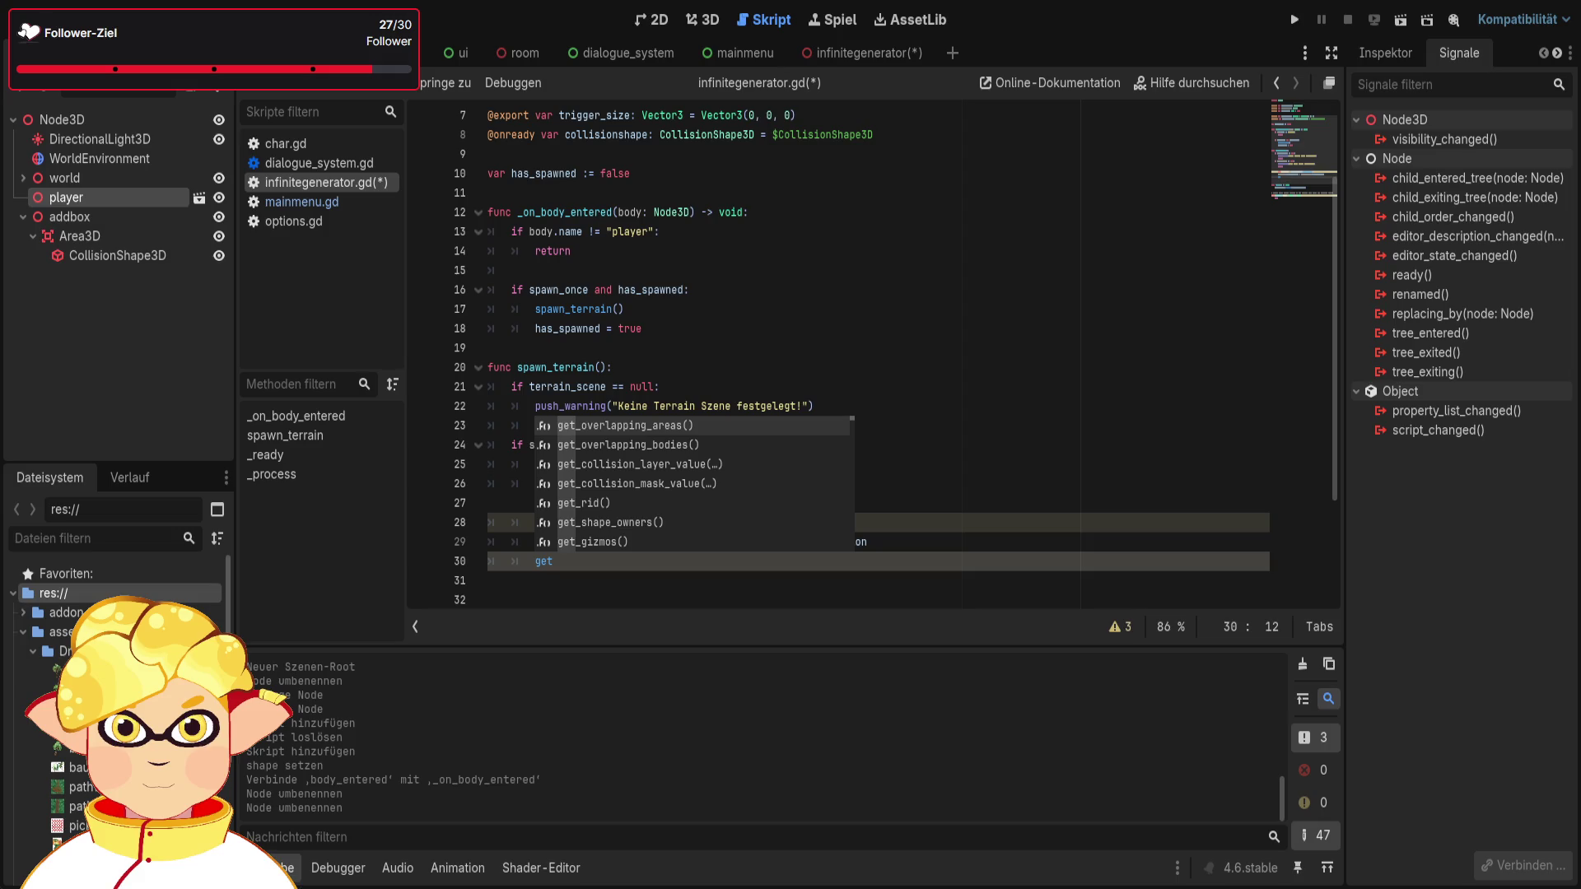
pyautogui.click(949, 563)
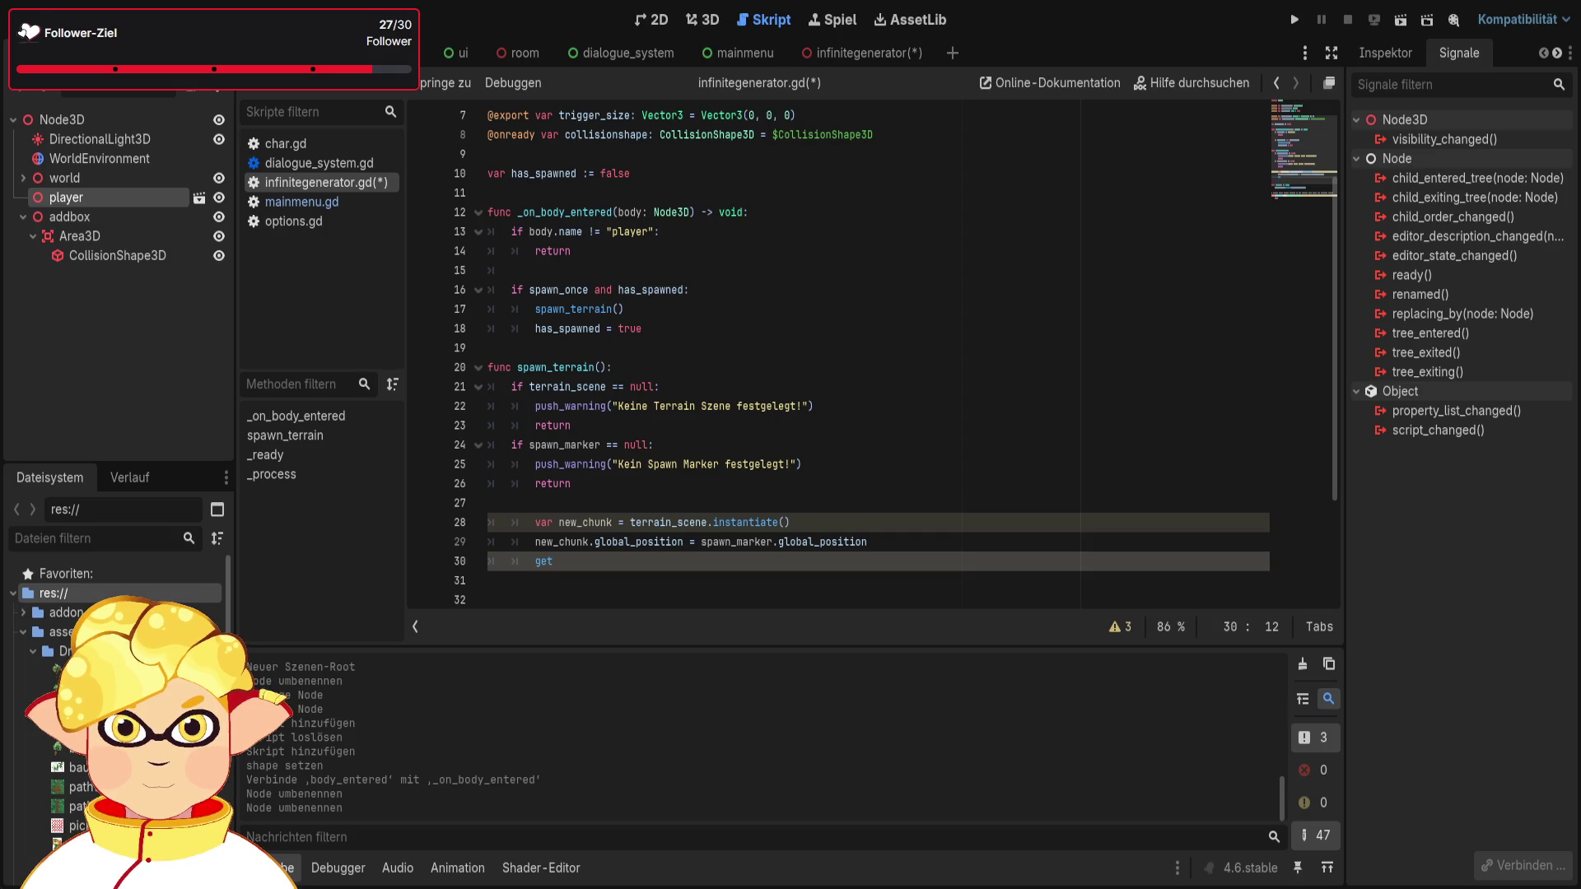
pyautogui.write('_pa')
pyautogui.write('rent')
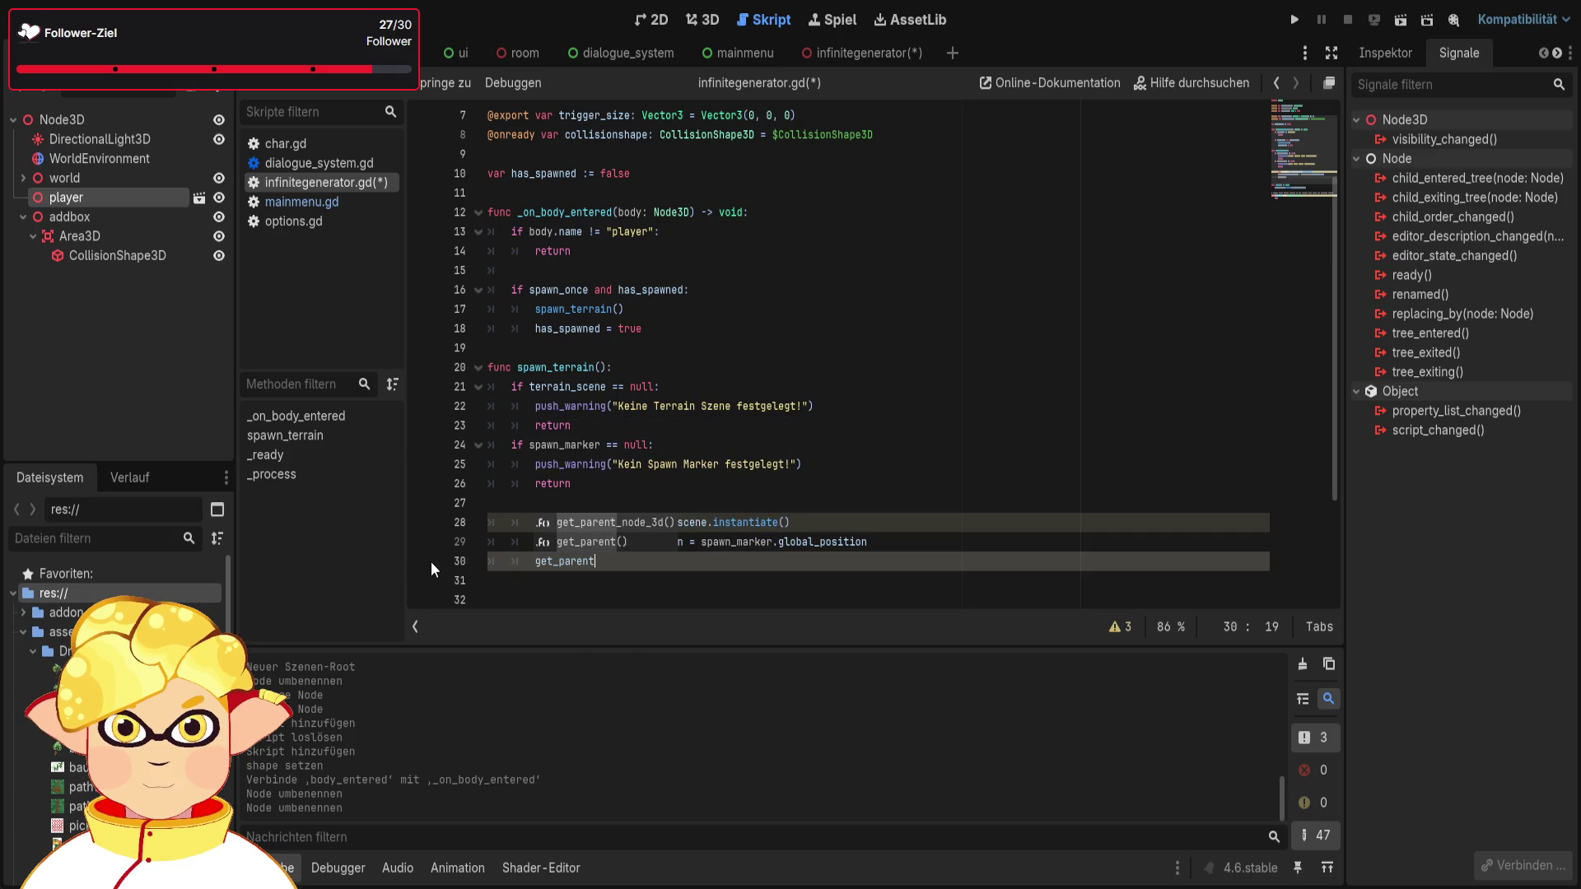
pyautogui.press('Down')
pyautogui.press('Return')
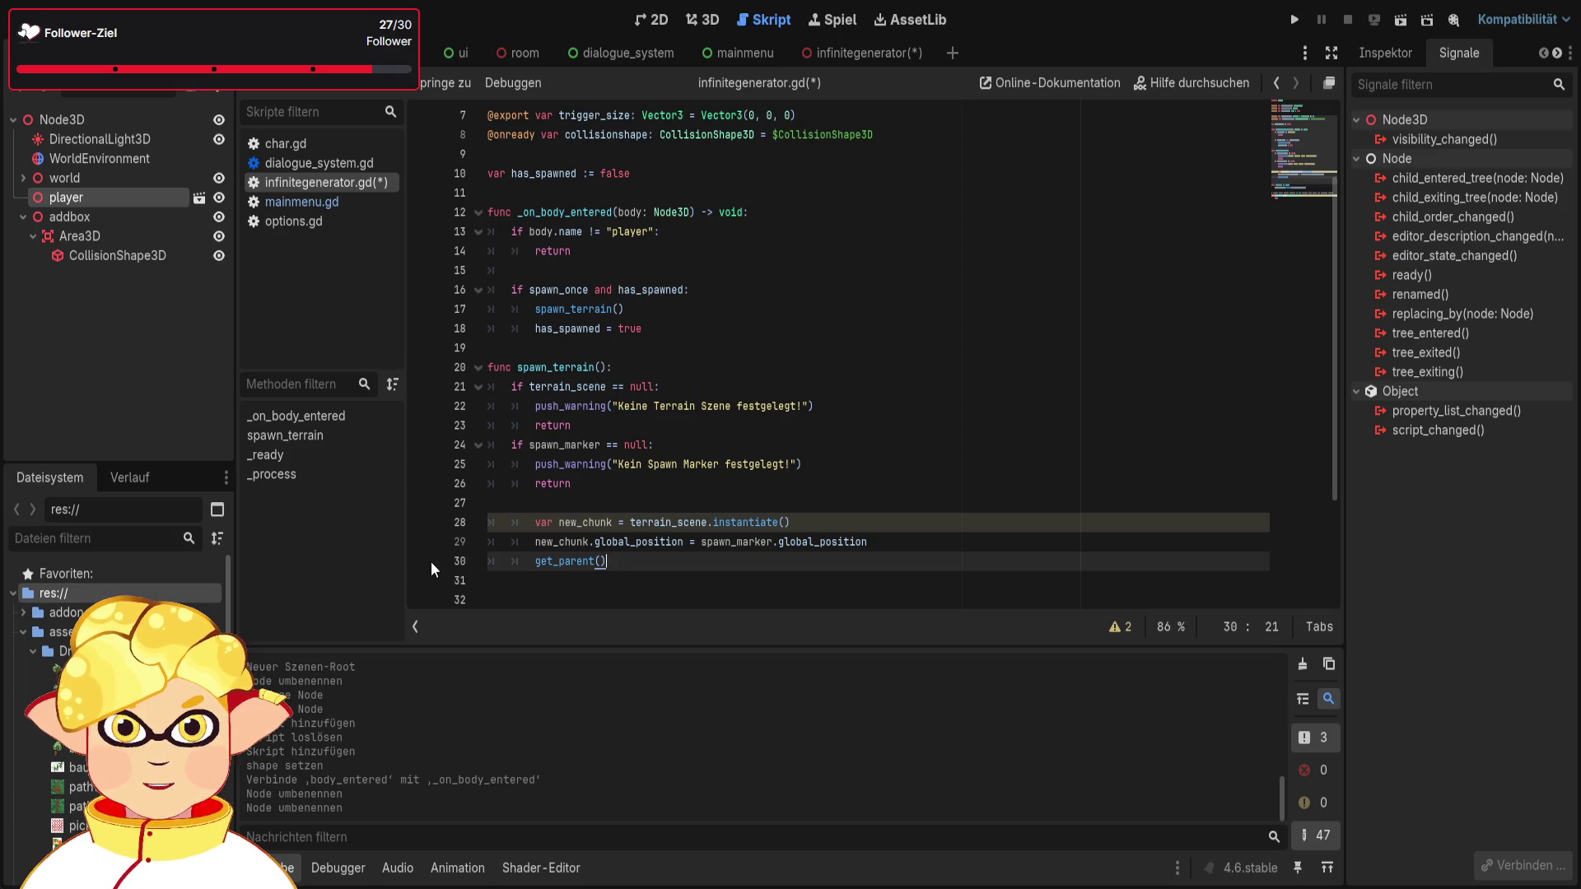
# Highlight the instantiate and global_position lines to review what was written.
pyautogui.click(559, 520)
pyautogui.moveTo(559, 520); pyautogui.dragTo(793, 522)
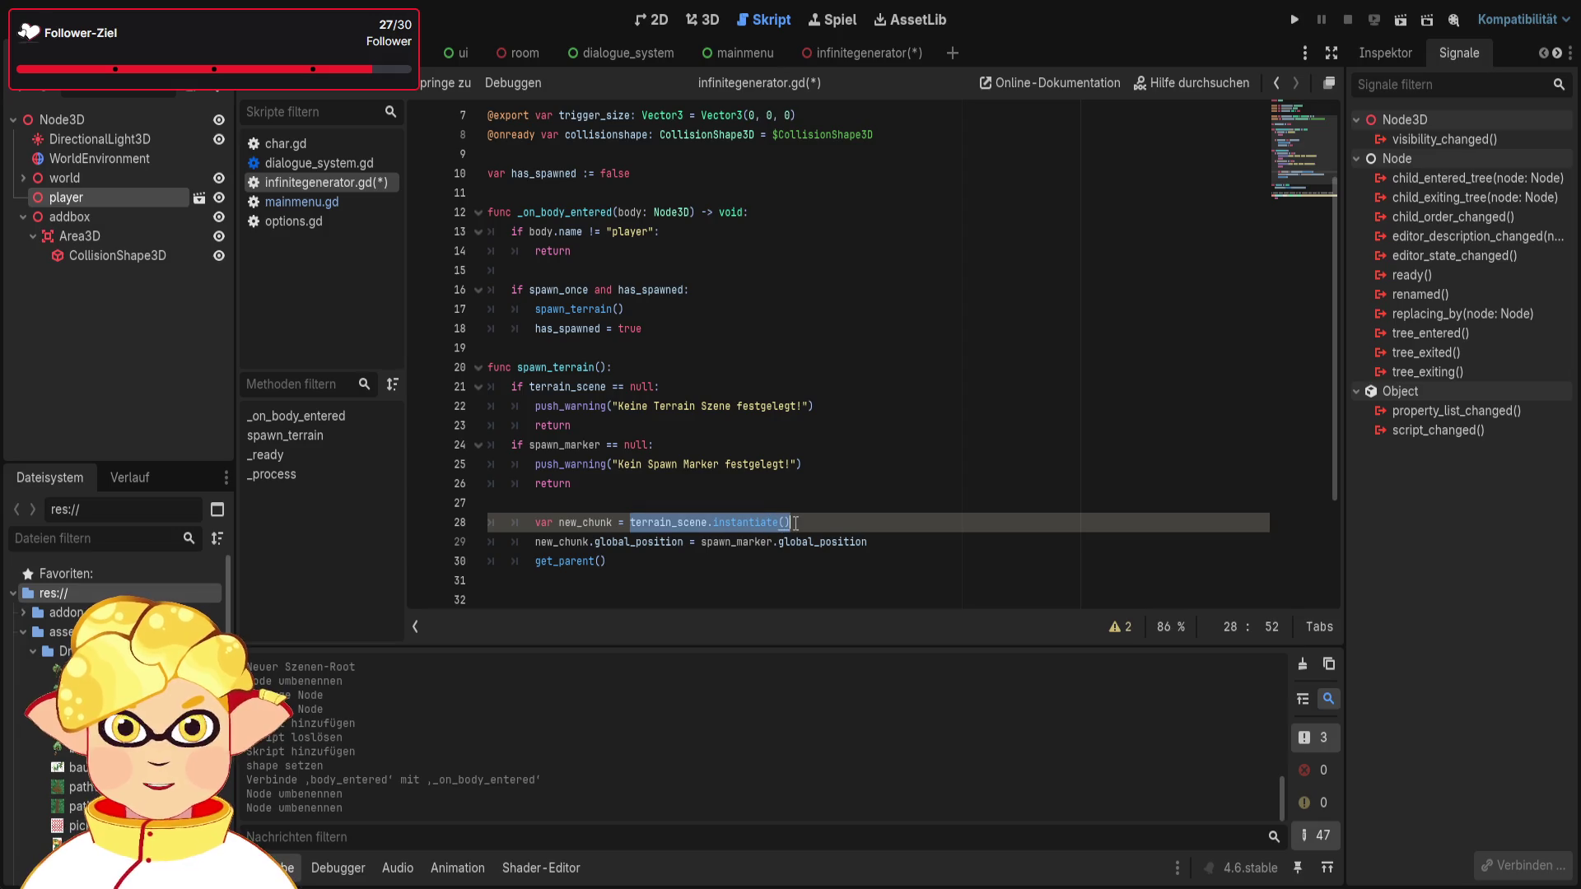
pyautogui.moveTo(534, 542); pyautogui.dragTo(885, 541)
pyautogui.click(885, 542)
pyautogui.click(833, 559)
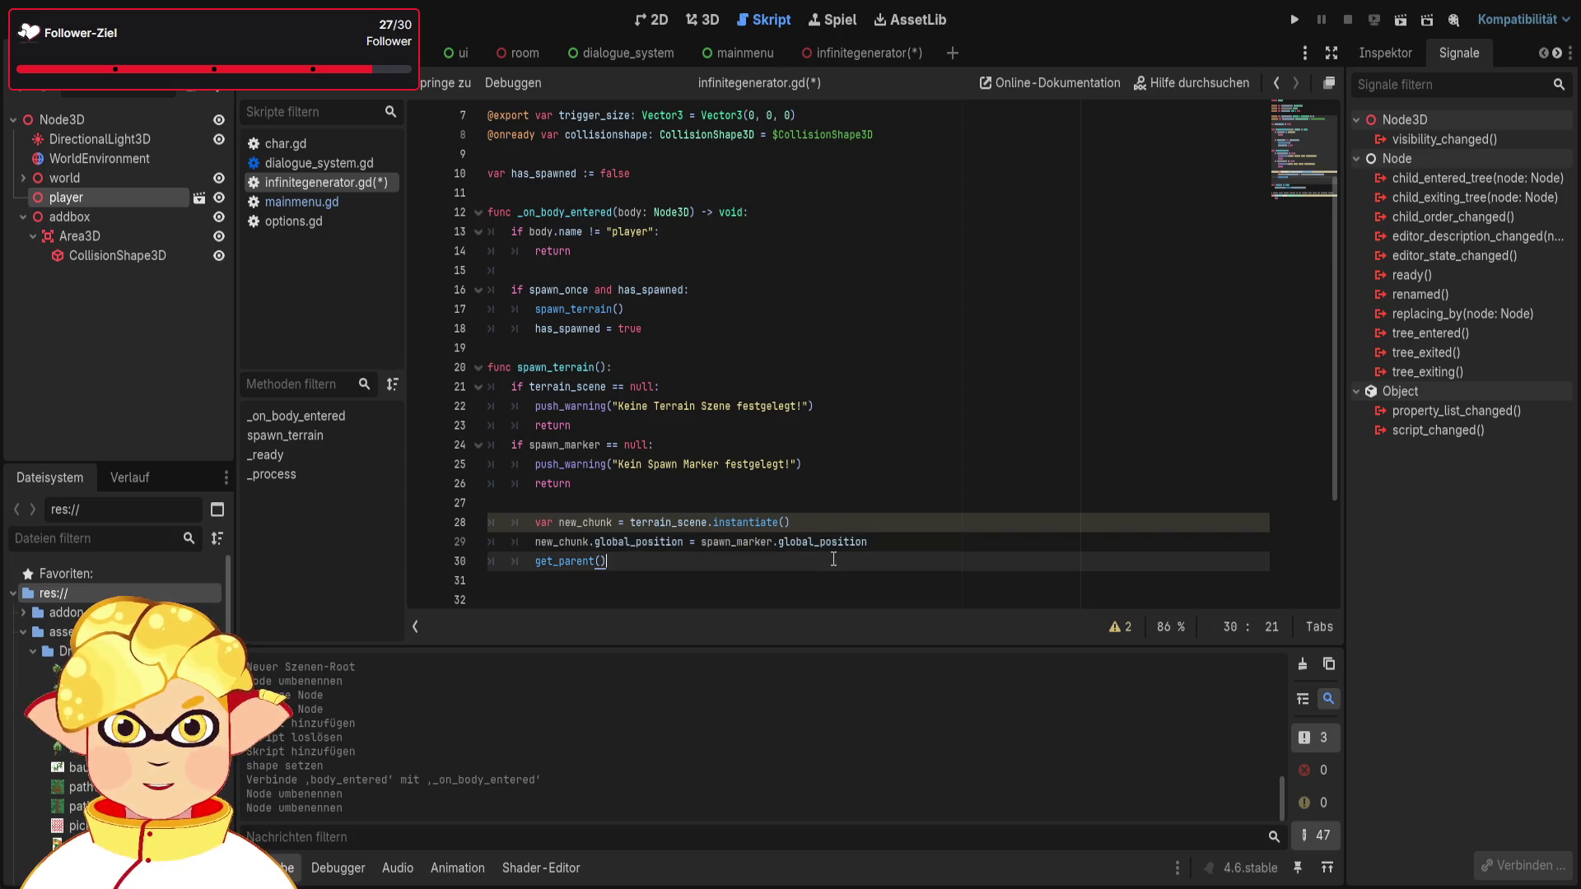
# Complete line 30 as get_parent().add_child(new_chunk) and remove the empty line's indentation.
pyautogui.write('dd')
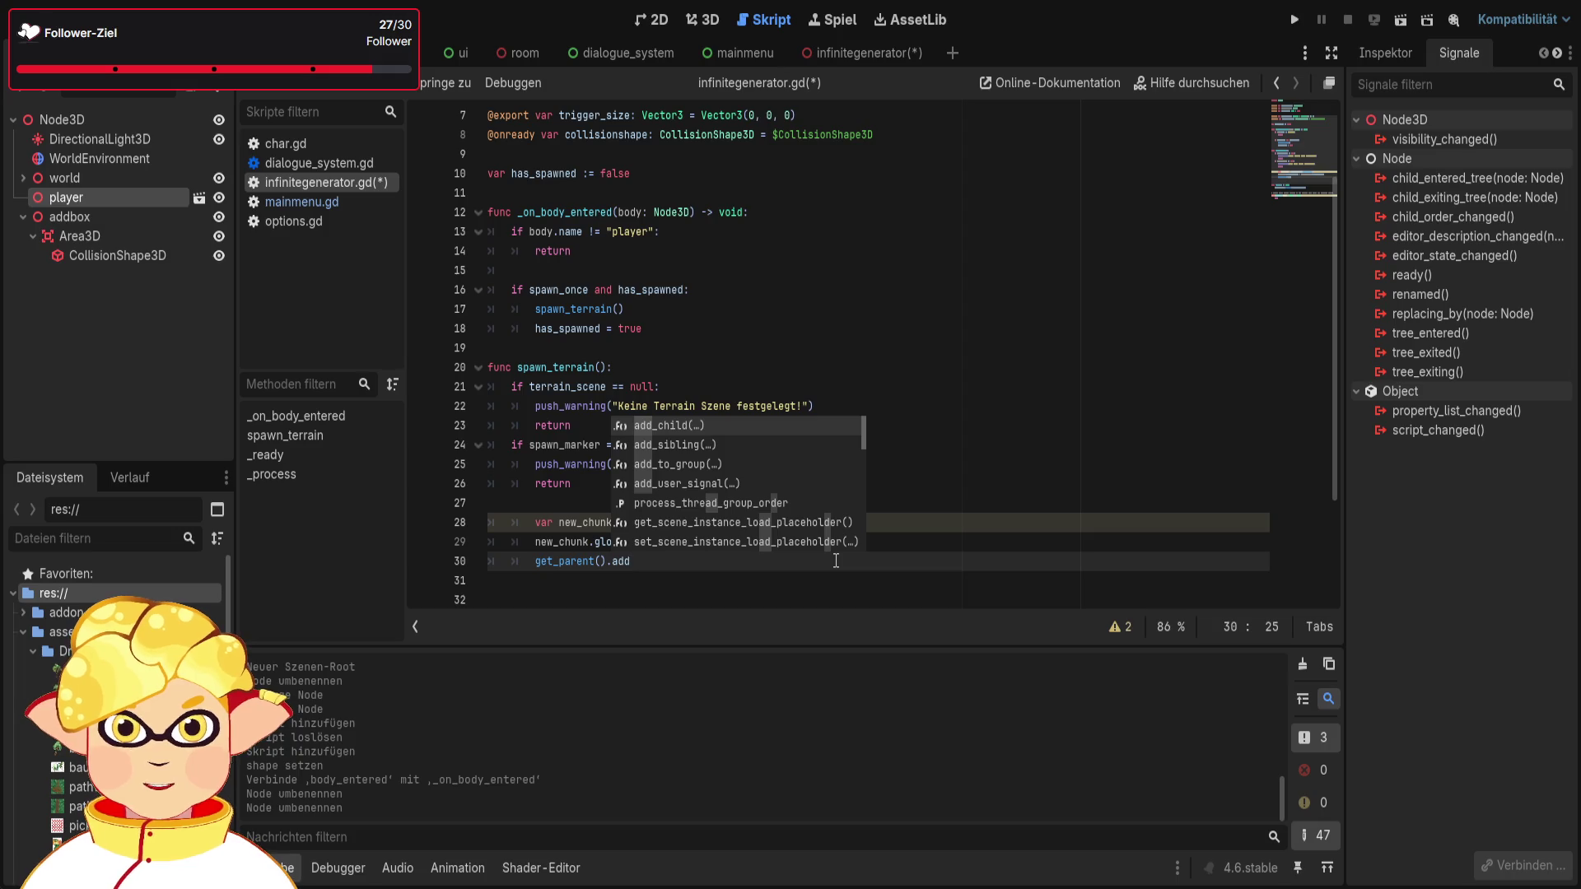
pyautogui.press('Return')
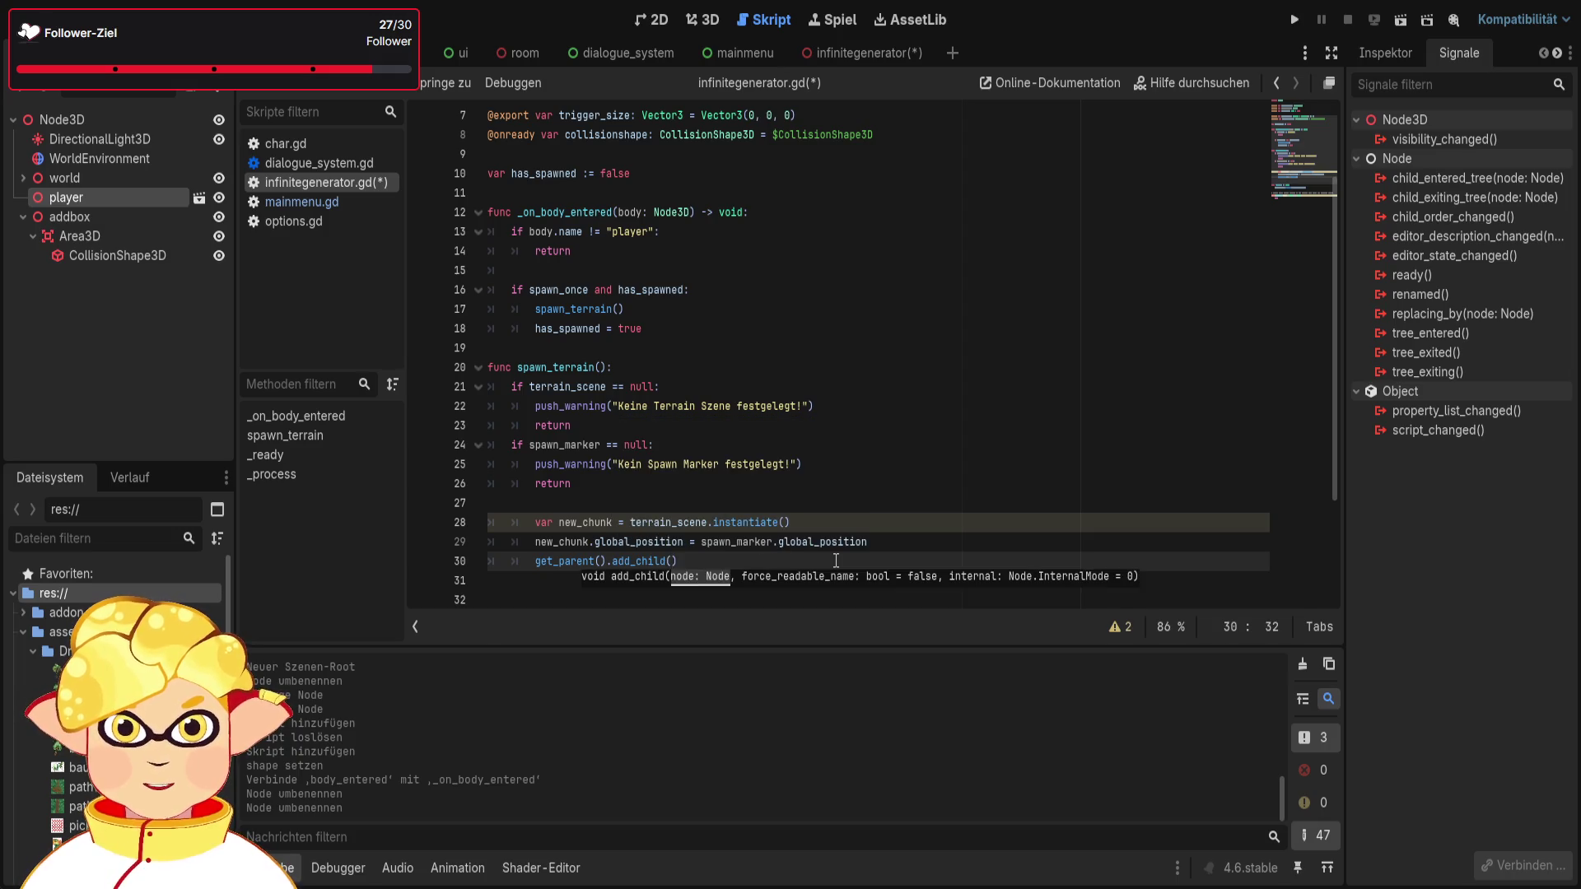
pyautogui.write('new_chun')
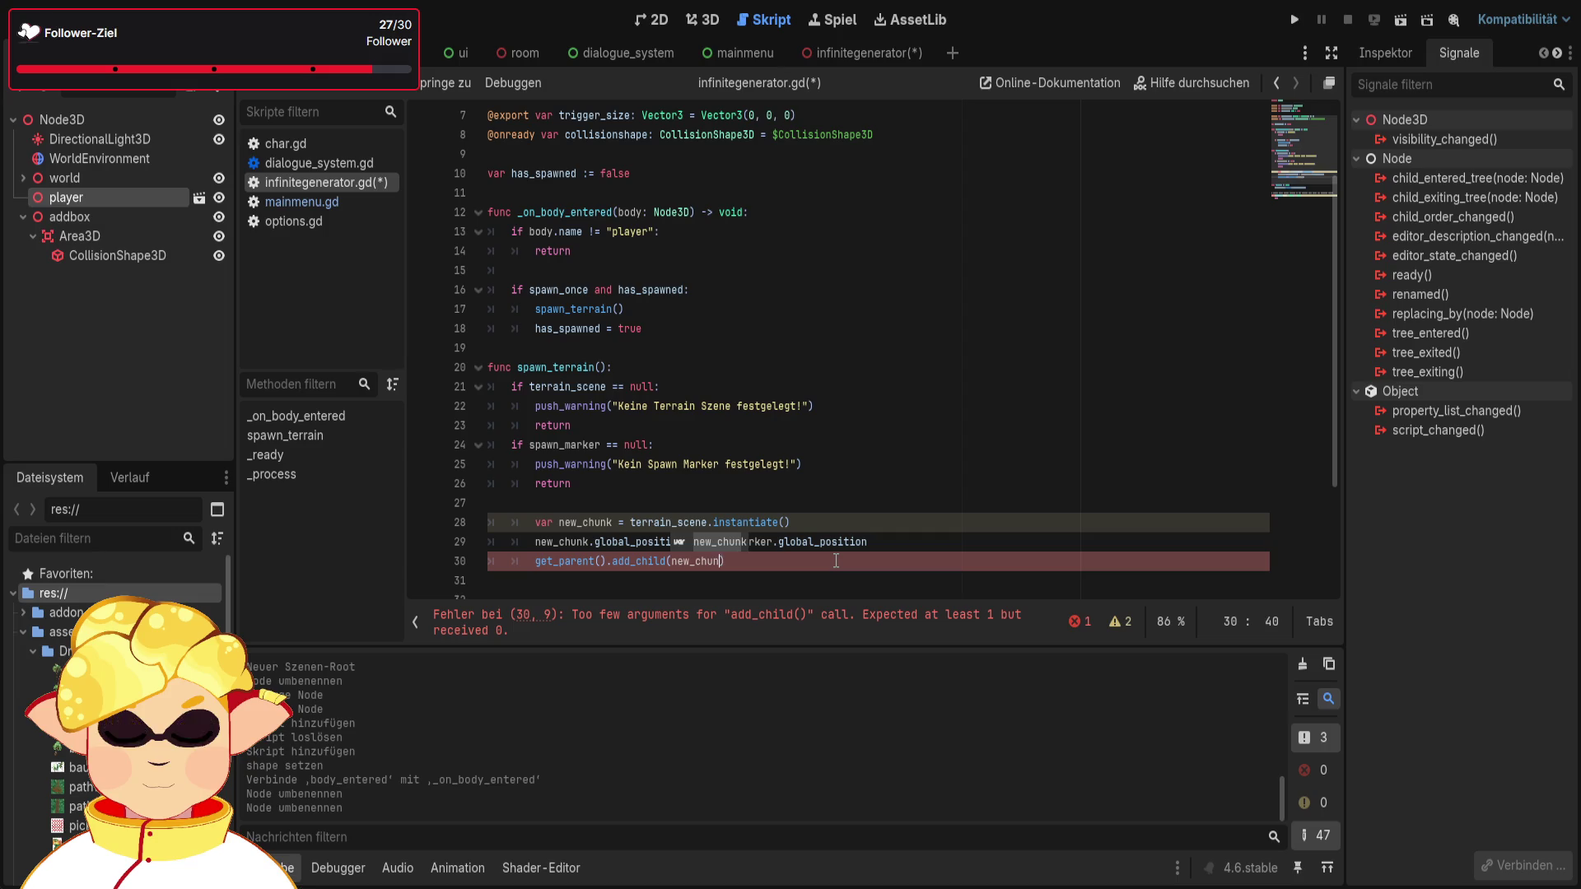
pyautogui.write('k)')
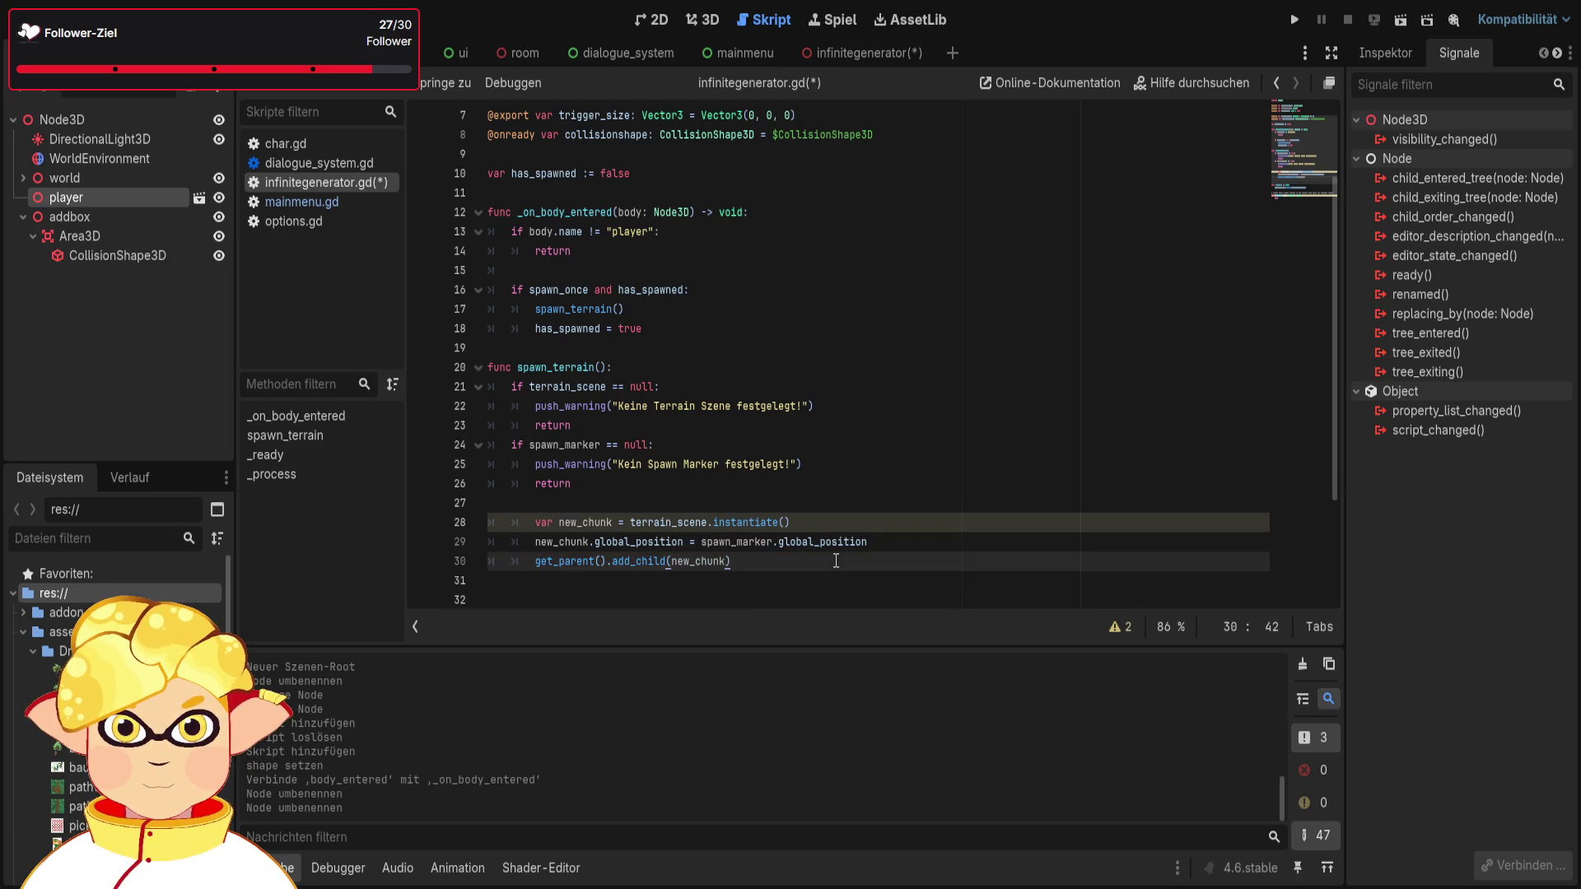
pyautogui.press('Down')
pyautogui.press('Down')
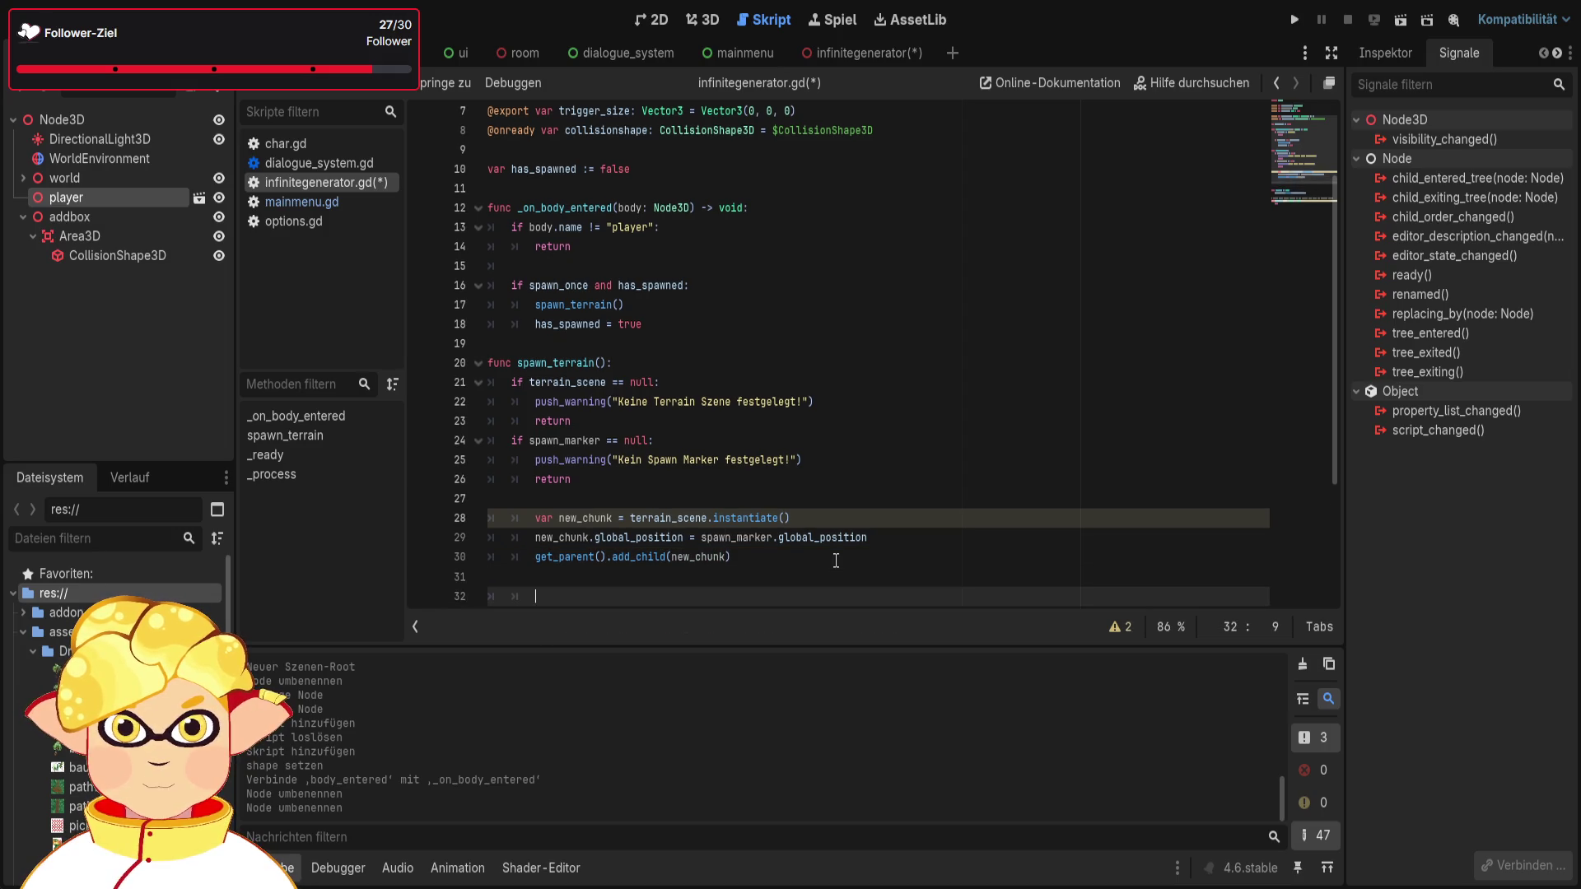
pyautogui.press('BackSpace')
pyautogui.press('BackSpace')
pyautogui.press('Up')
pyautogui.press('Down')
pyautogui.click(867, 524)
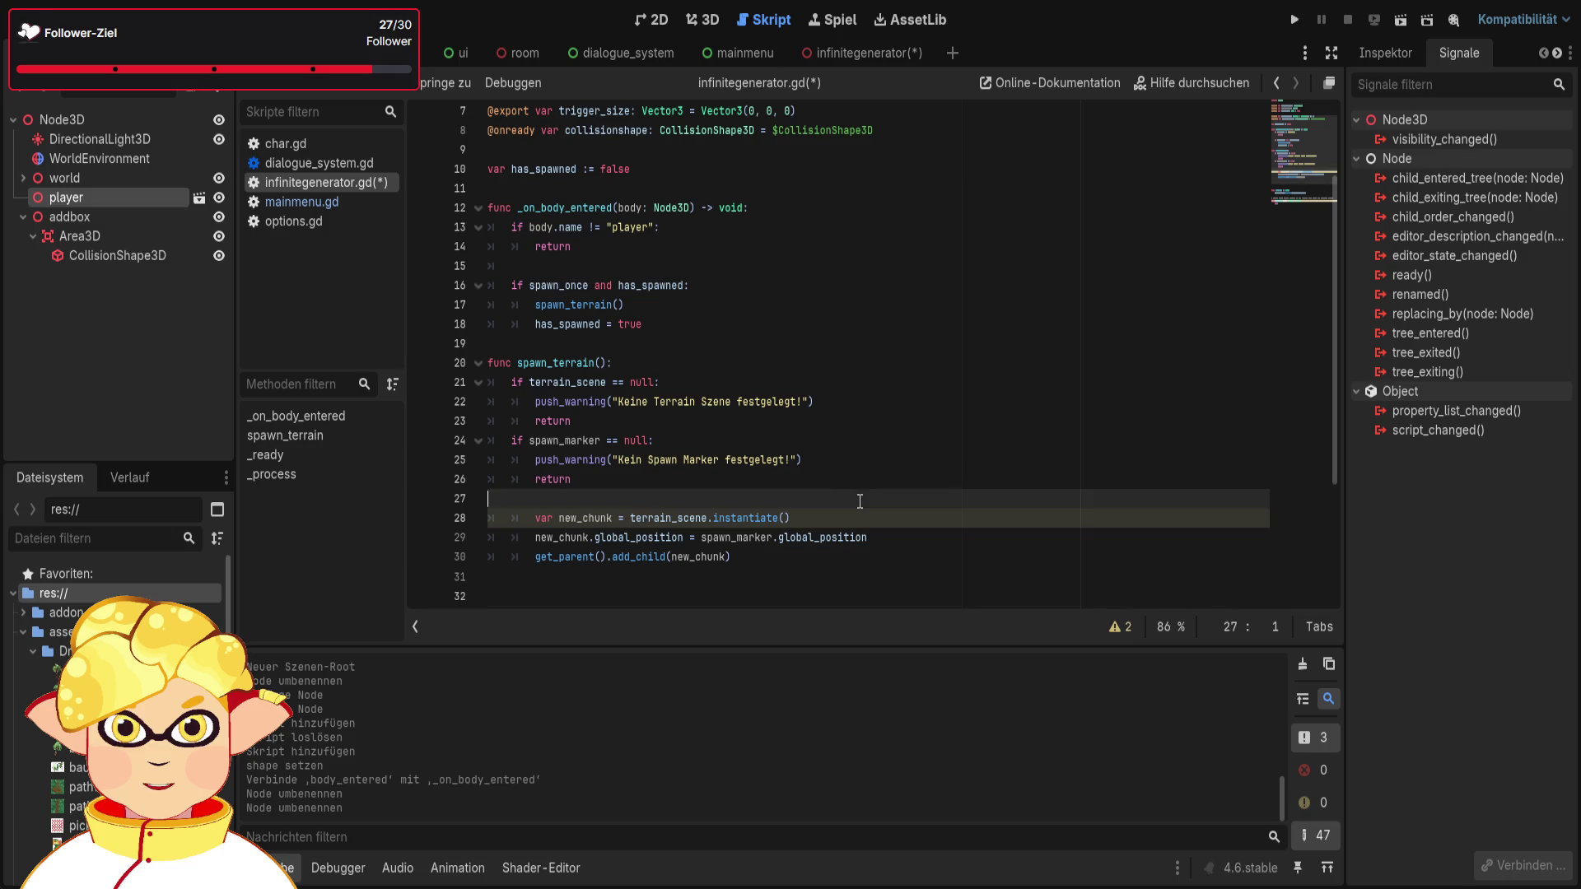
# Move lines 28–30 out of the spawn_marker return block and delete the blank line above.
pyautogui.click(1118, 627)
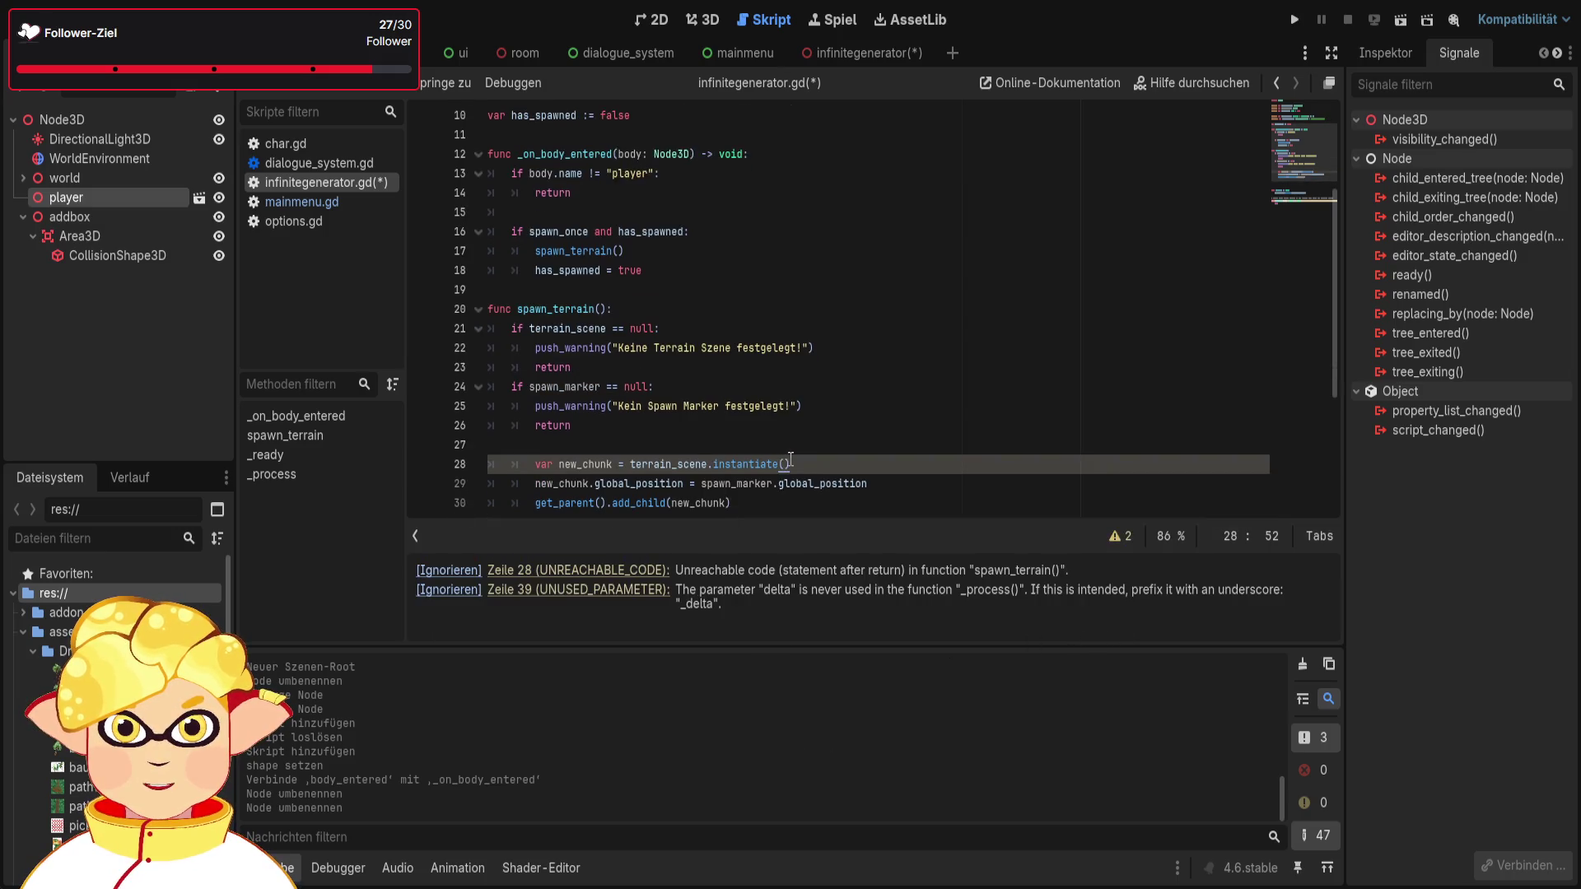
pyautogui.click(654, 574)
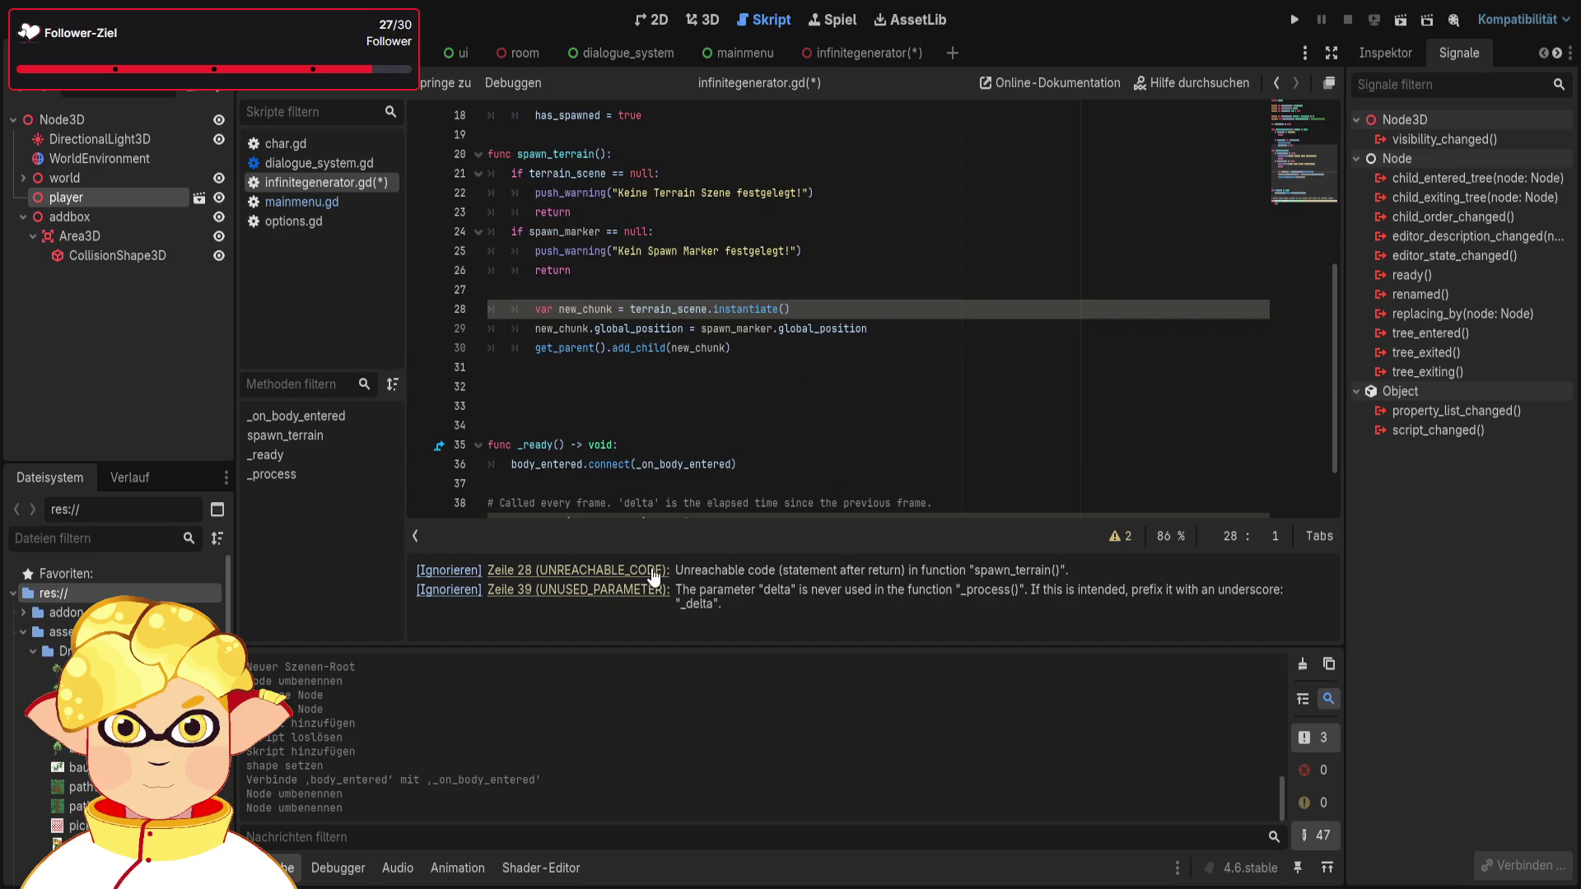
pyautogui.click(537, 310)
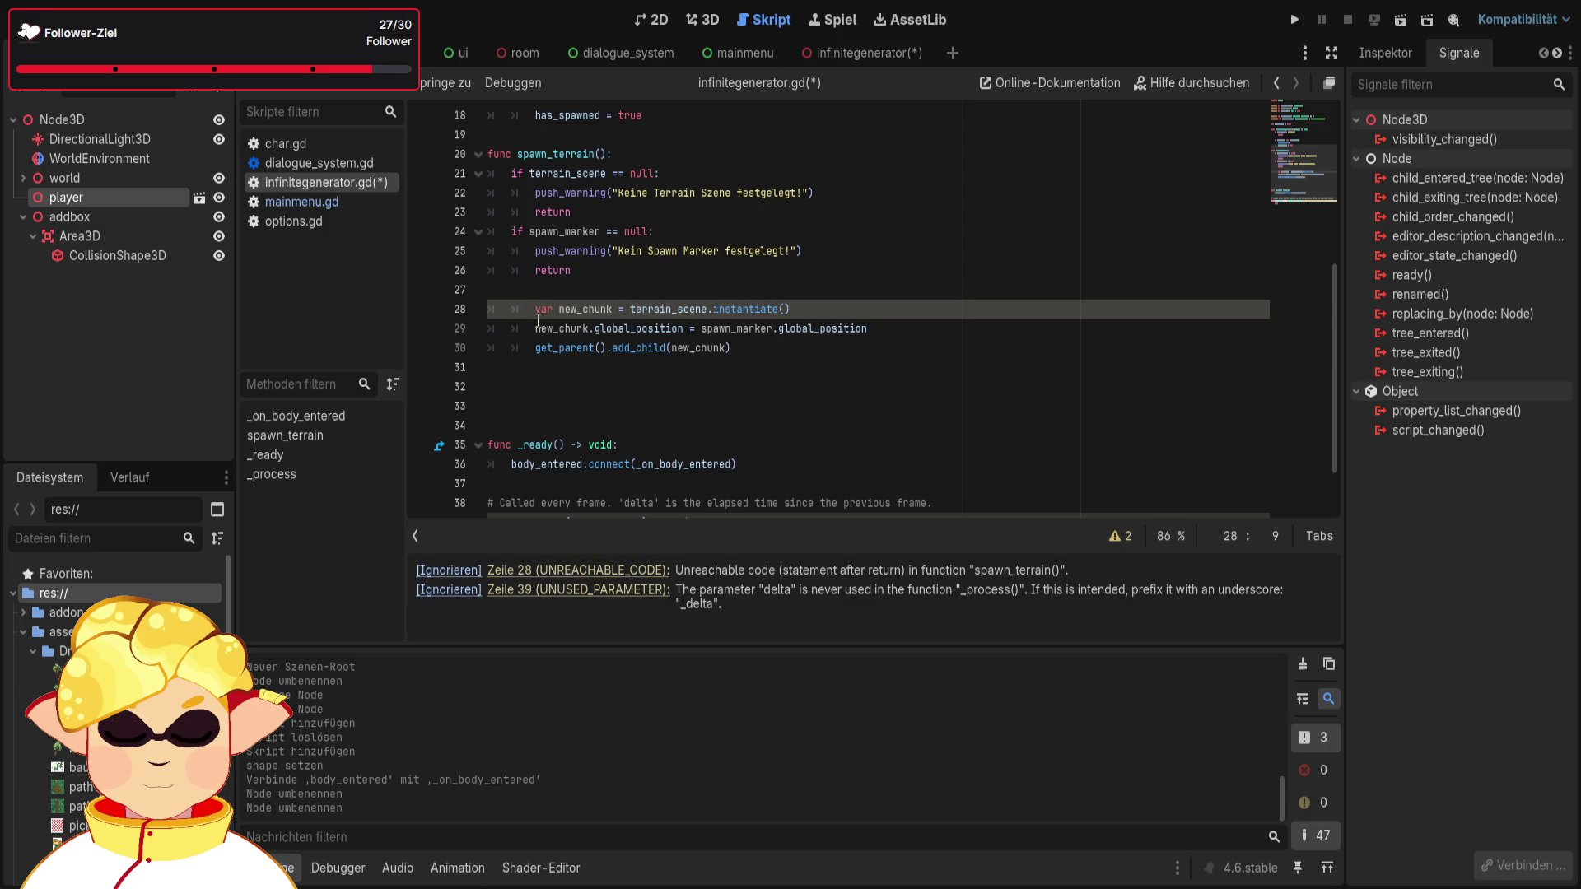
pyautogui.press('BackSpace')
pyautogui.click(537, 329)
pyautogui.press('BackSpace')
pyautogui.click(537, 348)
pyautogui.press('BackSpace')
pyautogui.click(730, 386)
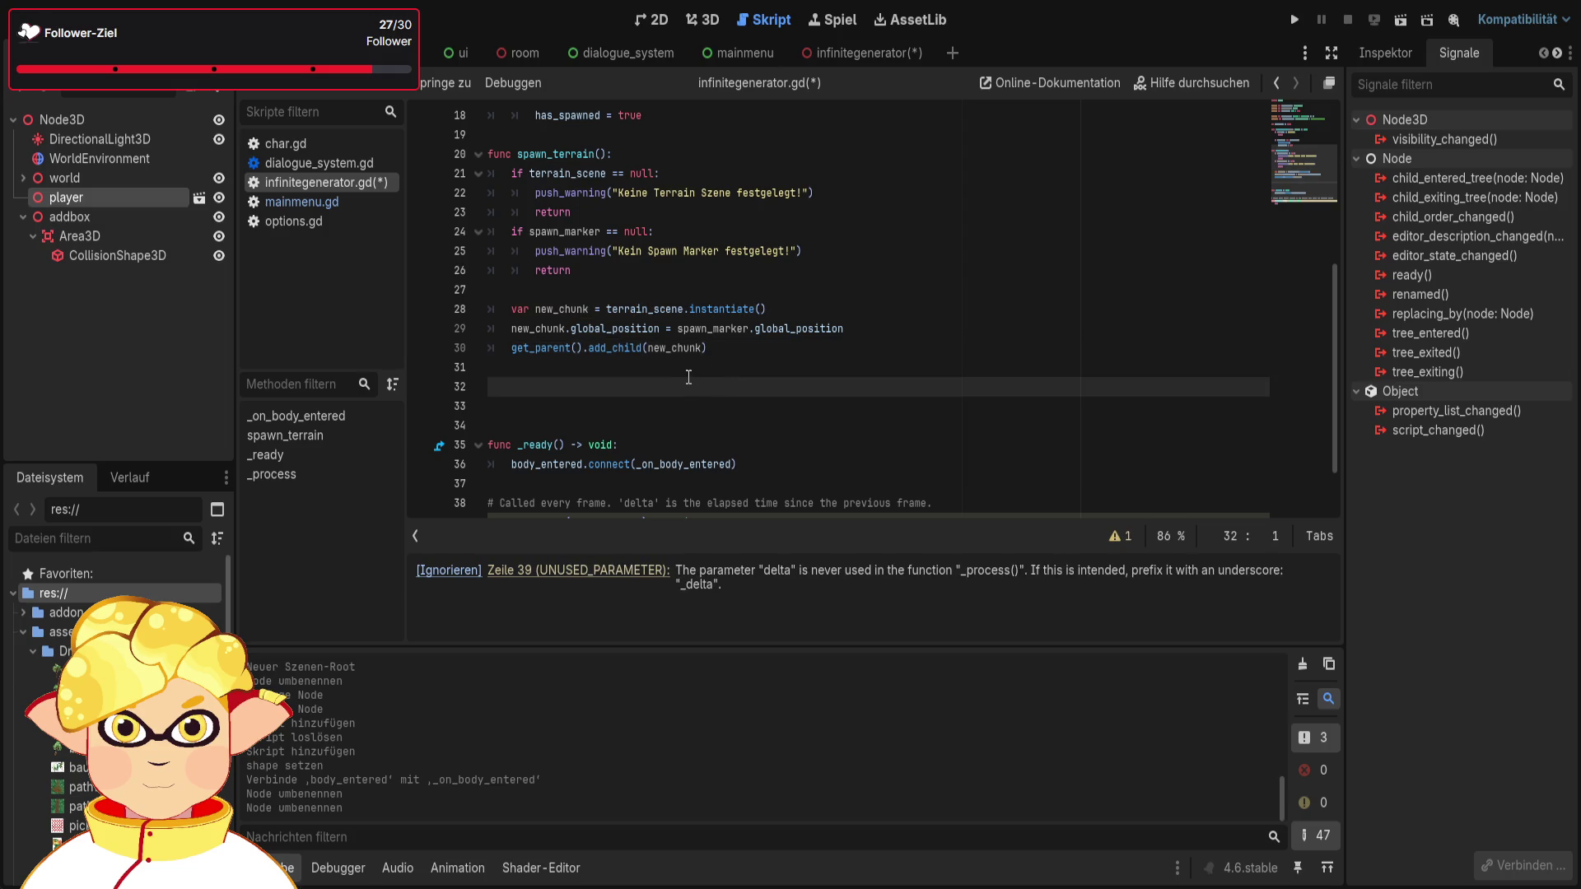
pyautogui.click(516, 297)
pyautogui.press('BackSpace')
# Rename the _process parameter delta to _delta.
pyautogui.click(881, 363)
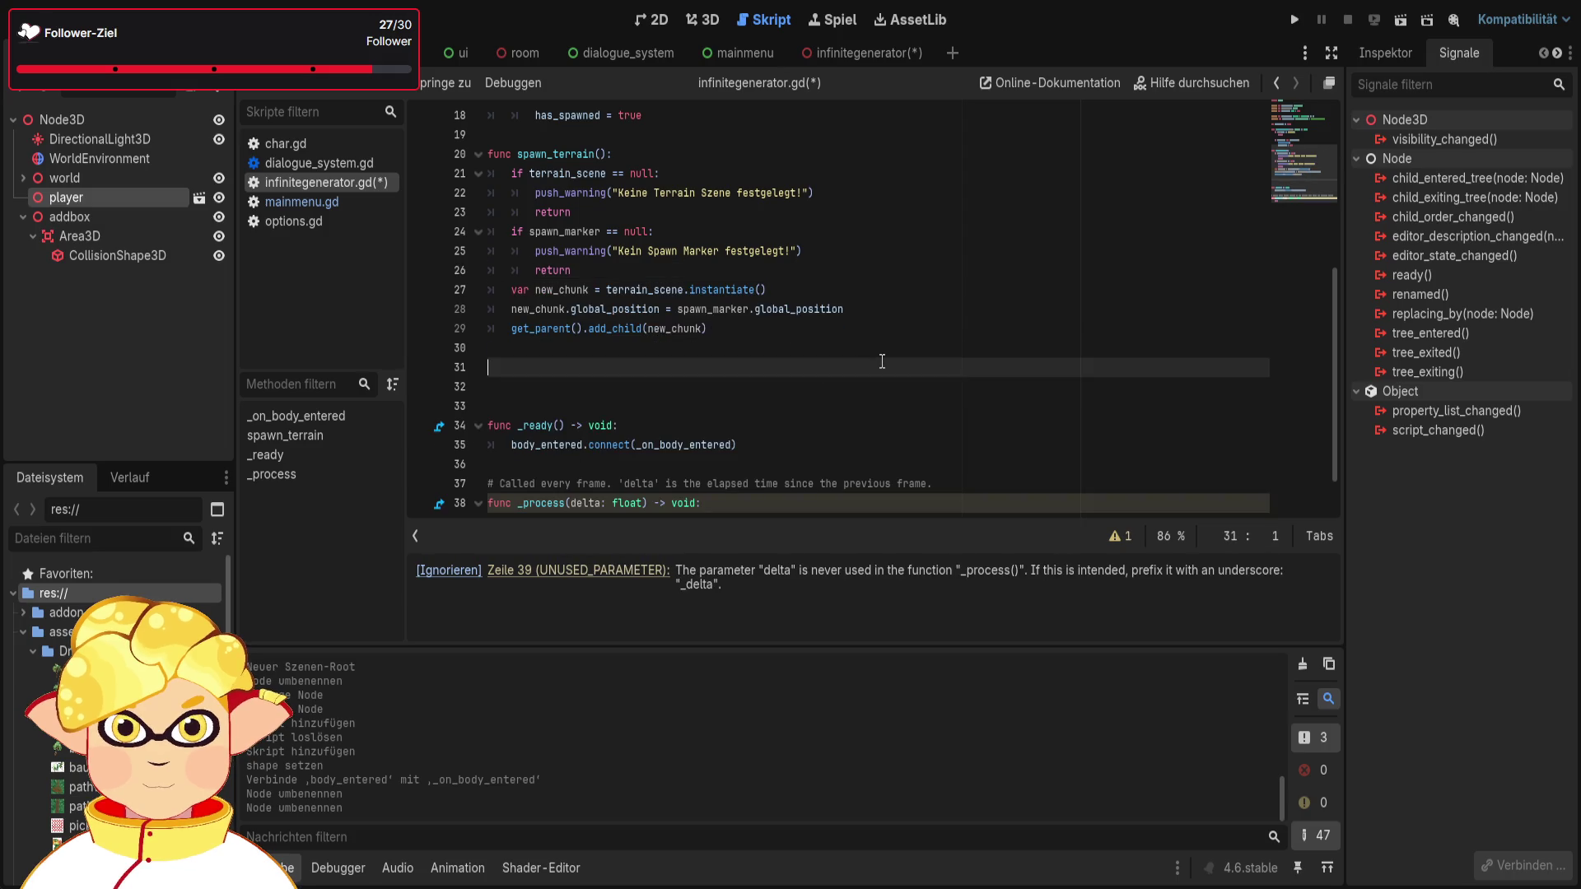
pyautogui.scroll(-1, 798, 360)
pyautogui.click(579, 447)
pyautogui.write('_')
pyautogui.click(770, 356)
pyautogui.scroll(4, 770, 360)
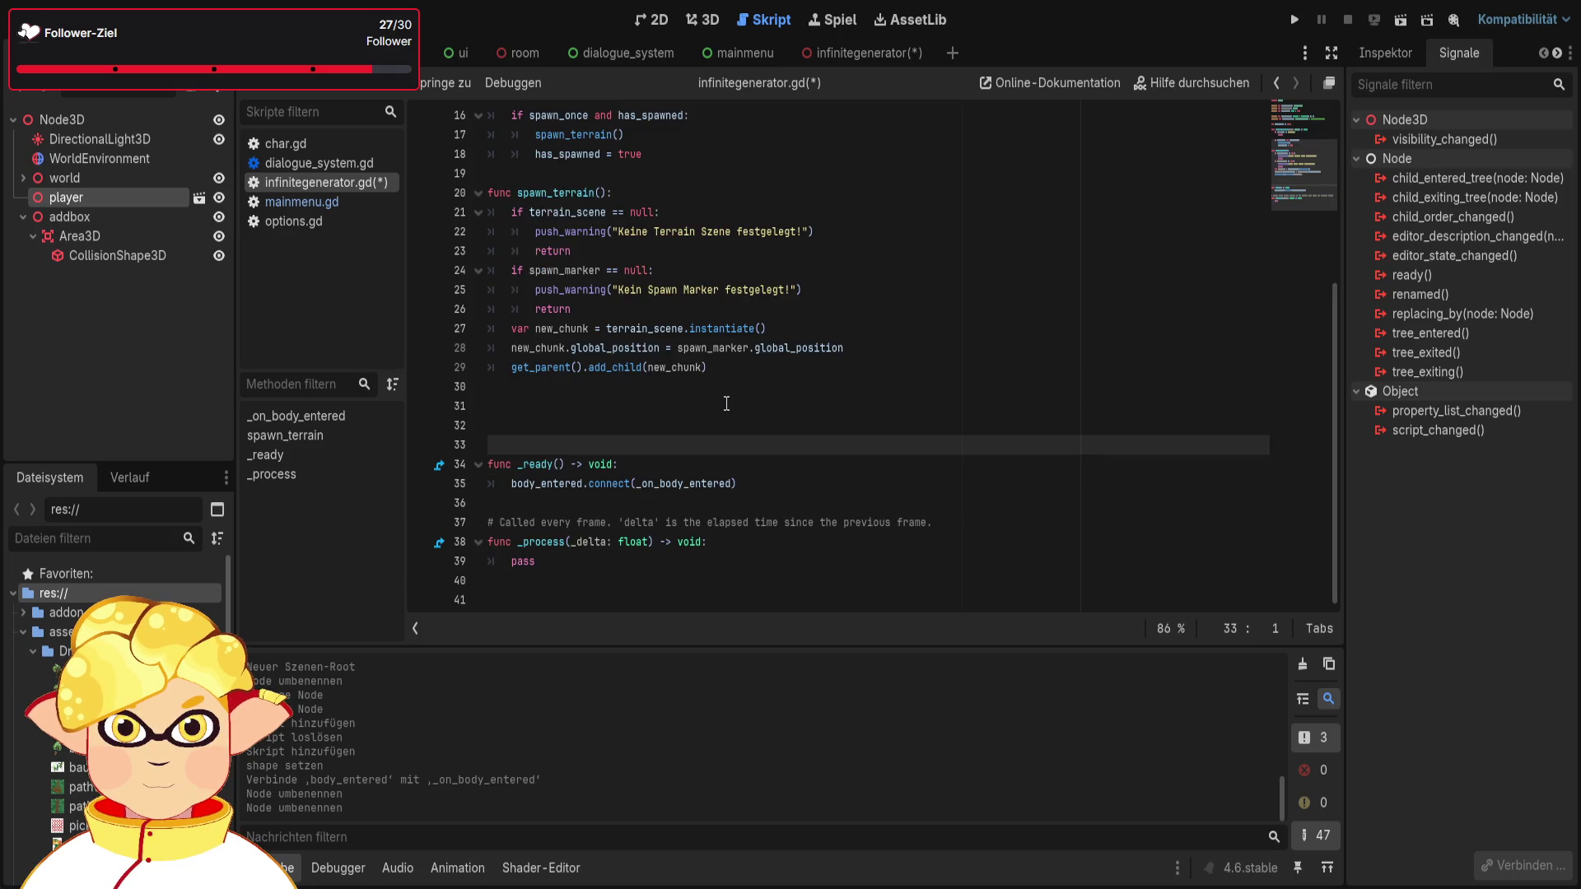
pyautogui.click(545, 524)
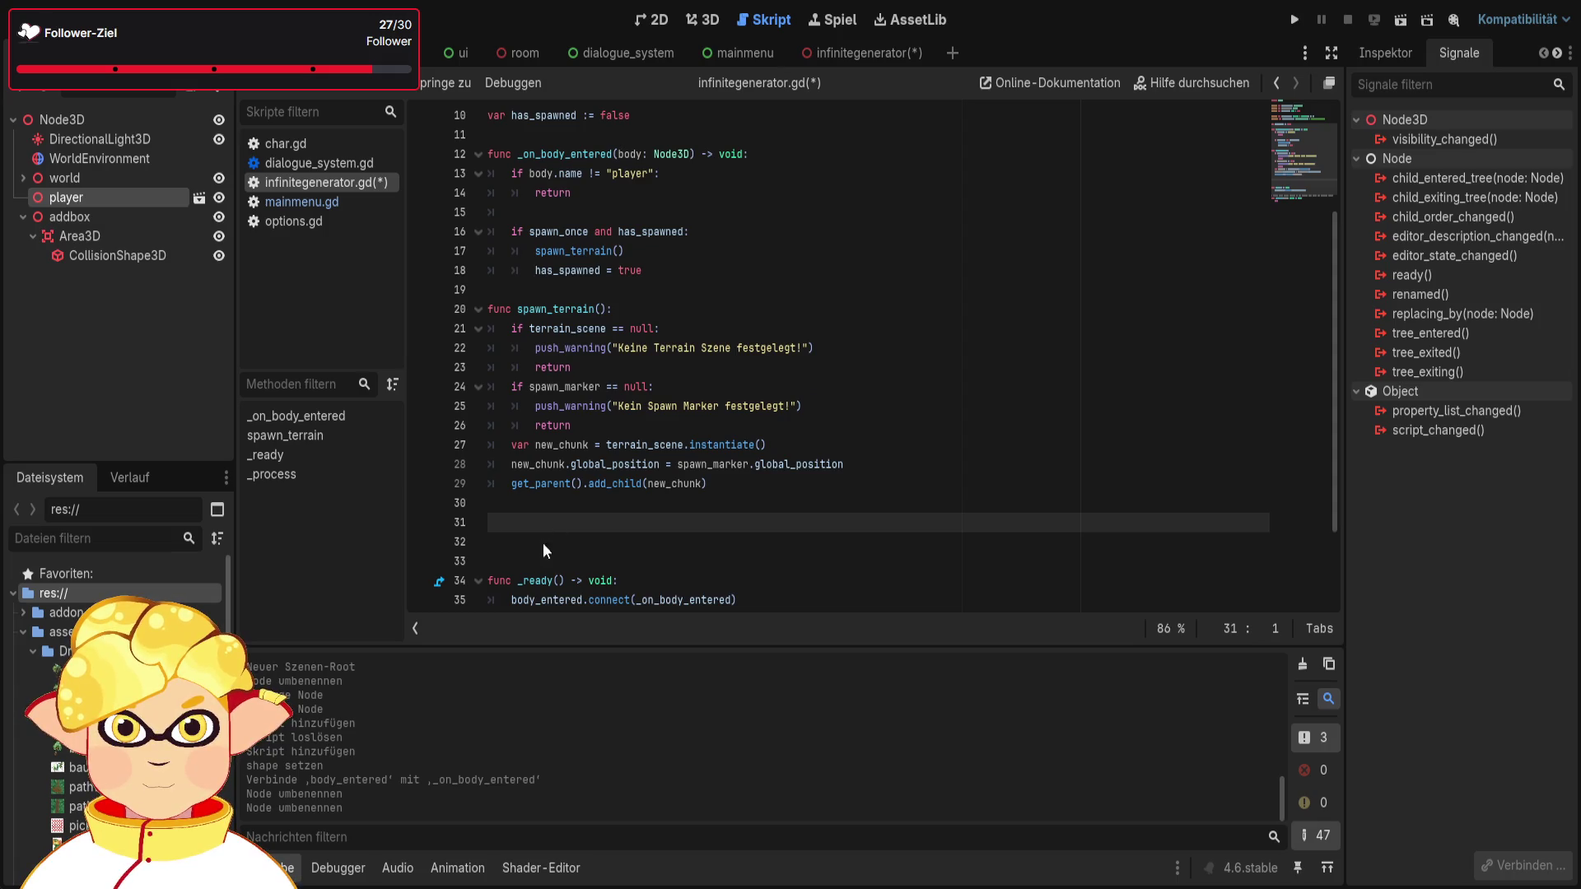
pyautogui.scroll(1, 539, 543)
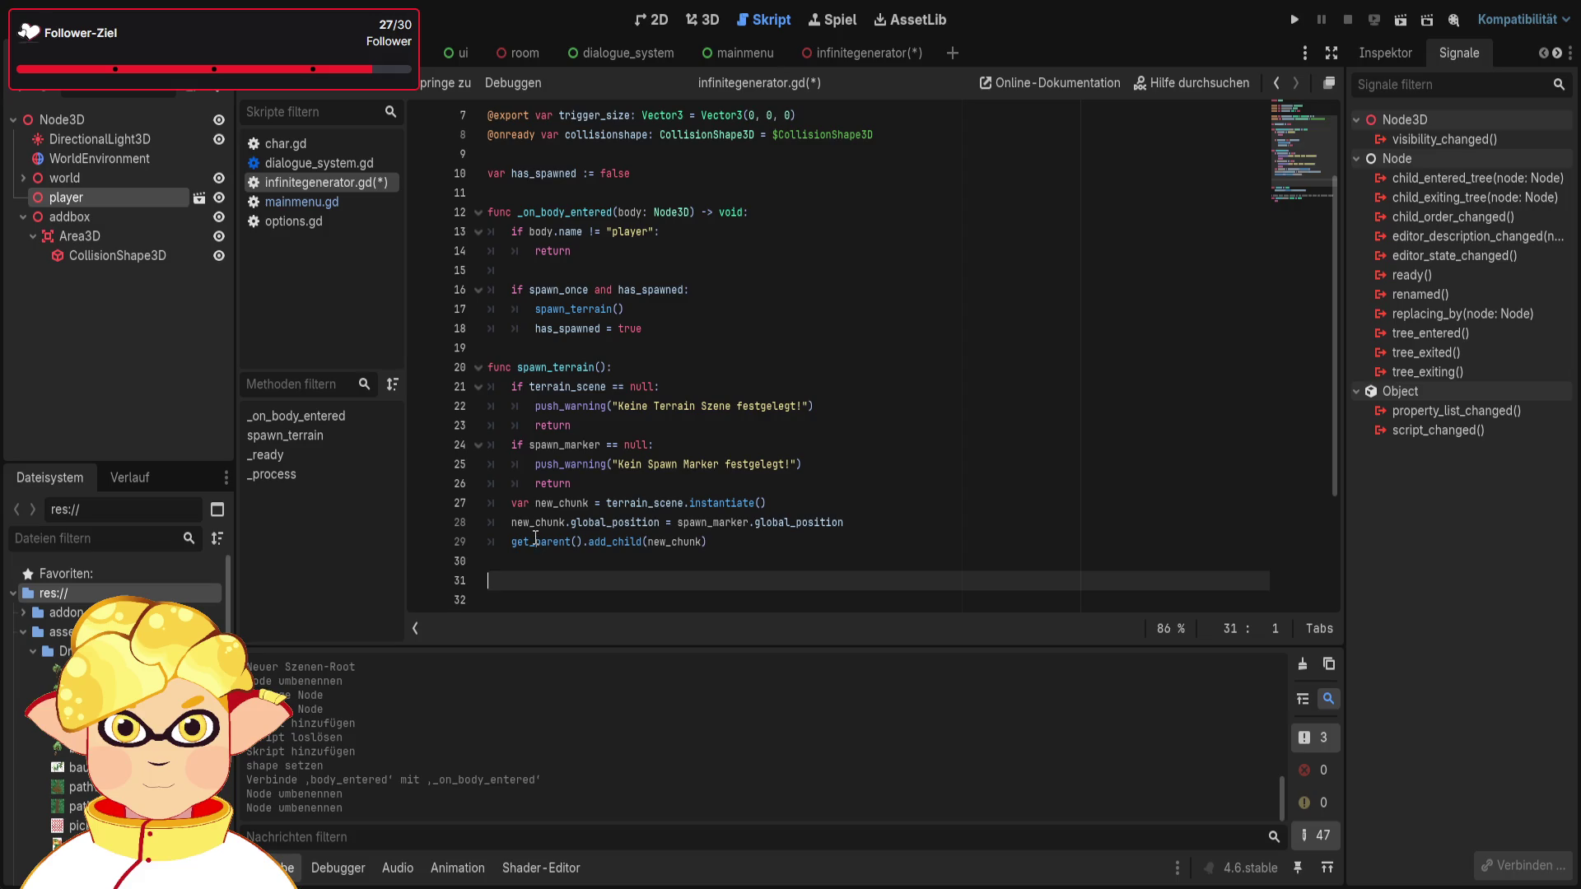
pyautogui.scroll(-1, 535, 531)
pyautogui.scroll(2, 535, 525)
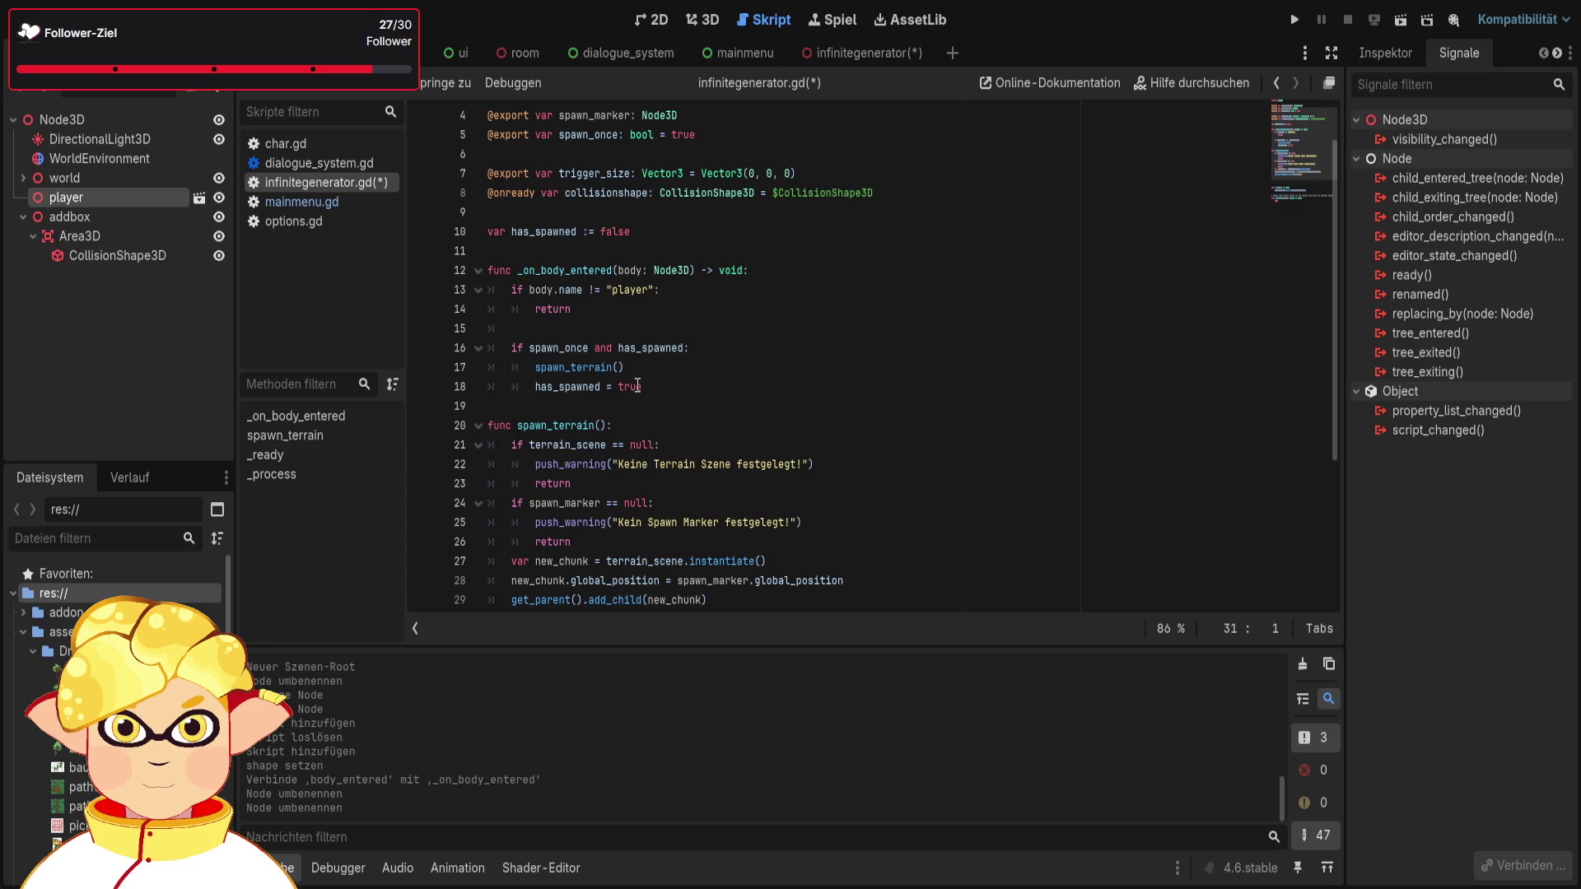
pyautogui.moveTo(692, 348); pyautogui.dragTo(513, 351)
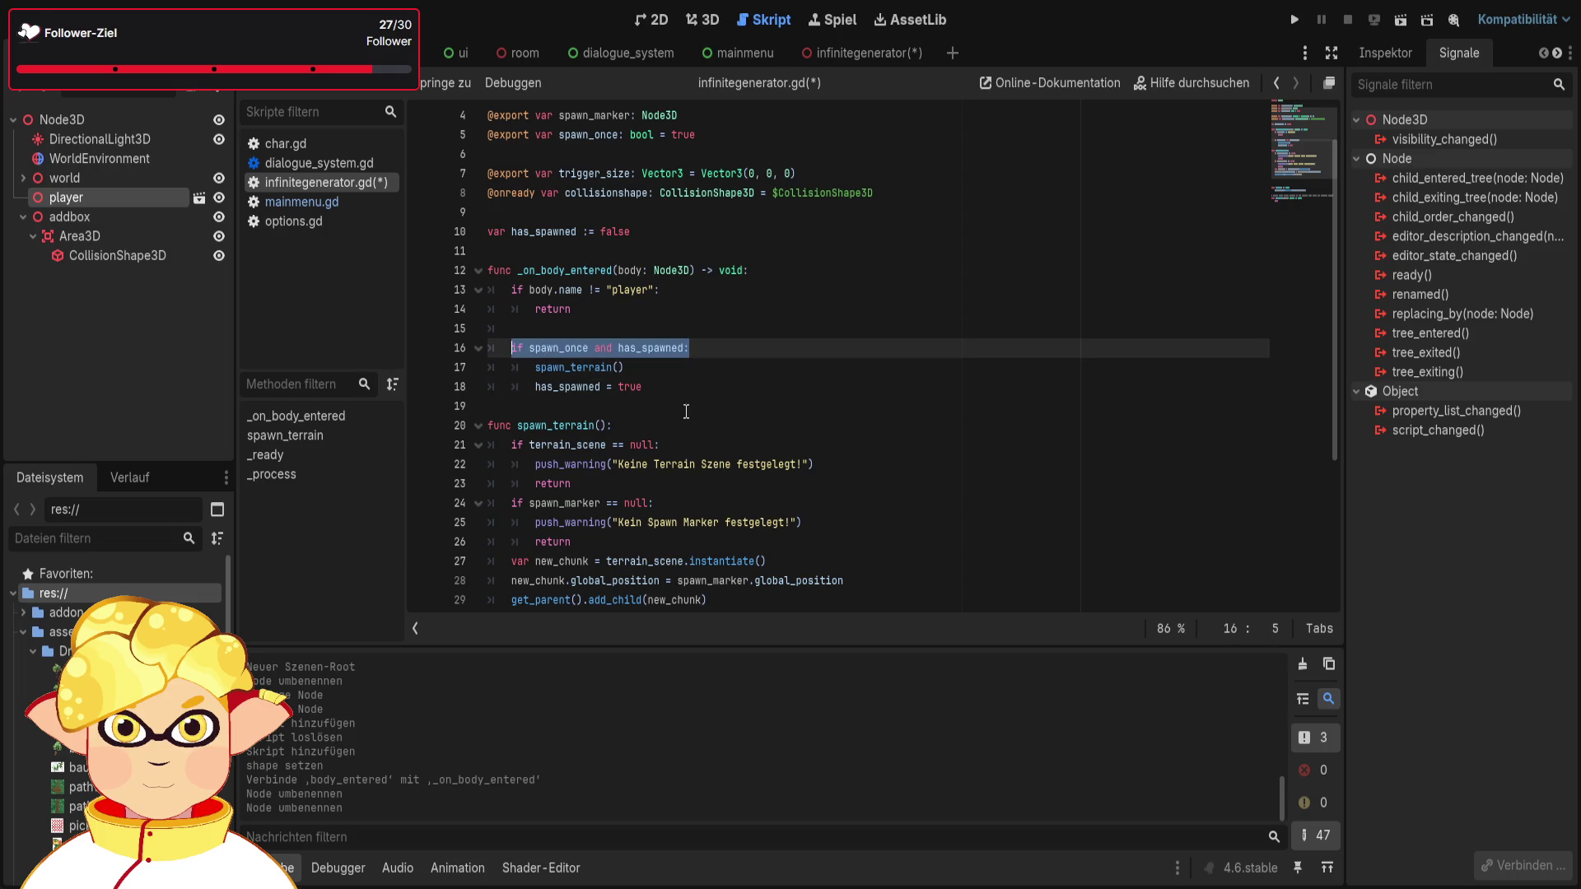
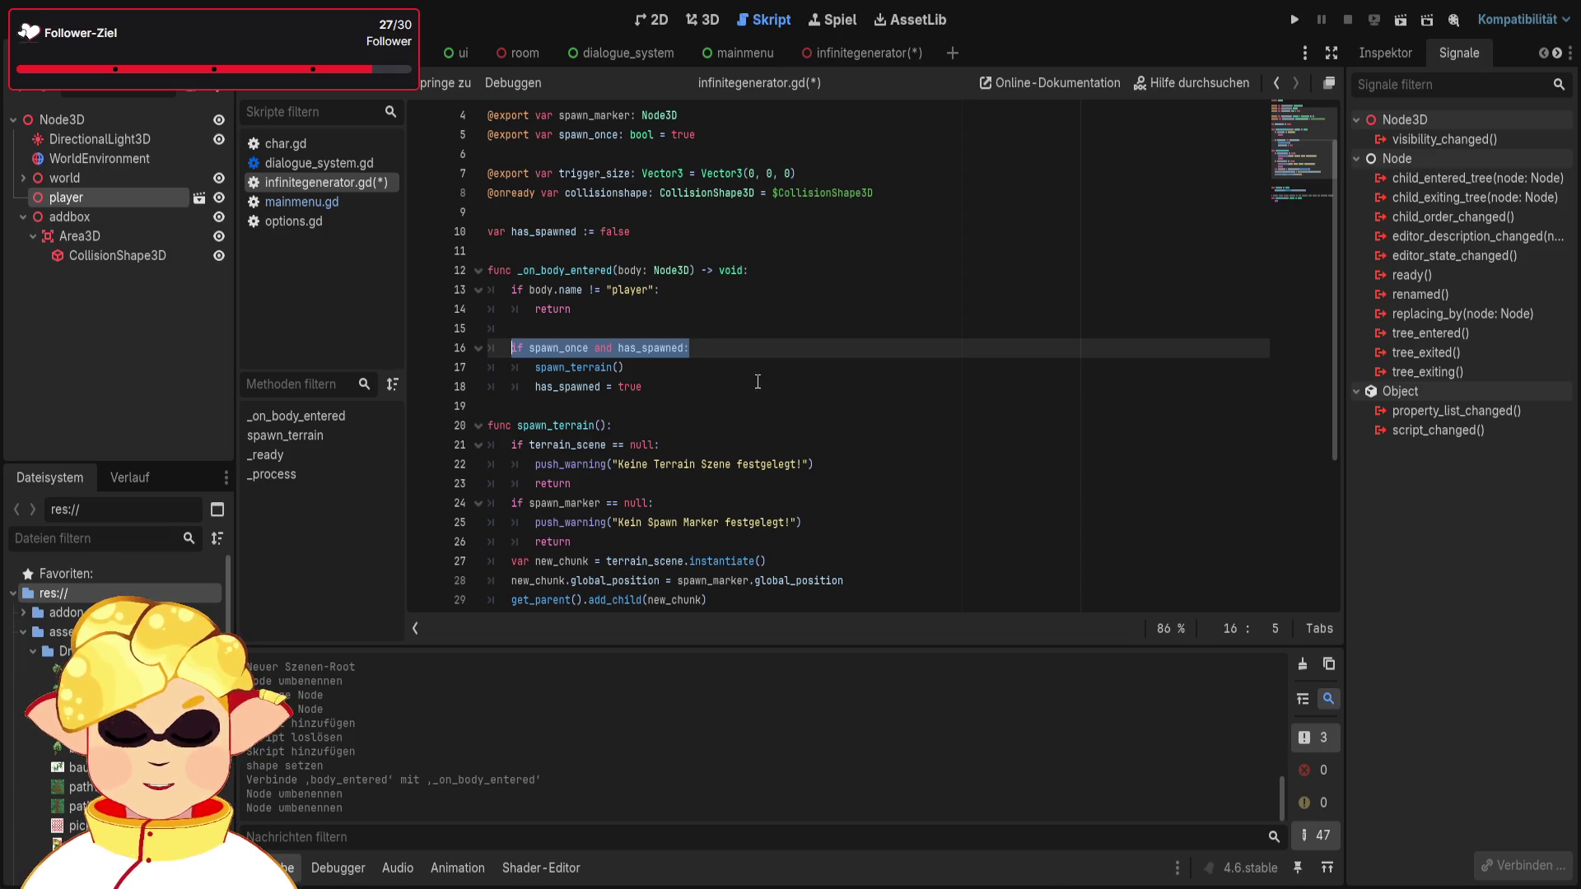
# Review infinitegenerator.gd: the return on line 23 and the trigger_size and collisionshape lines 7–8.
pyautogui.scroll(-1, 725, 354)
pyautogui.click(725, 349)
pyautogui.scroll(-1, 726, 371)
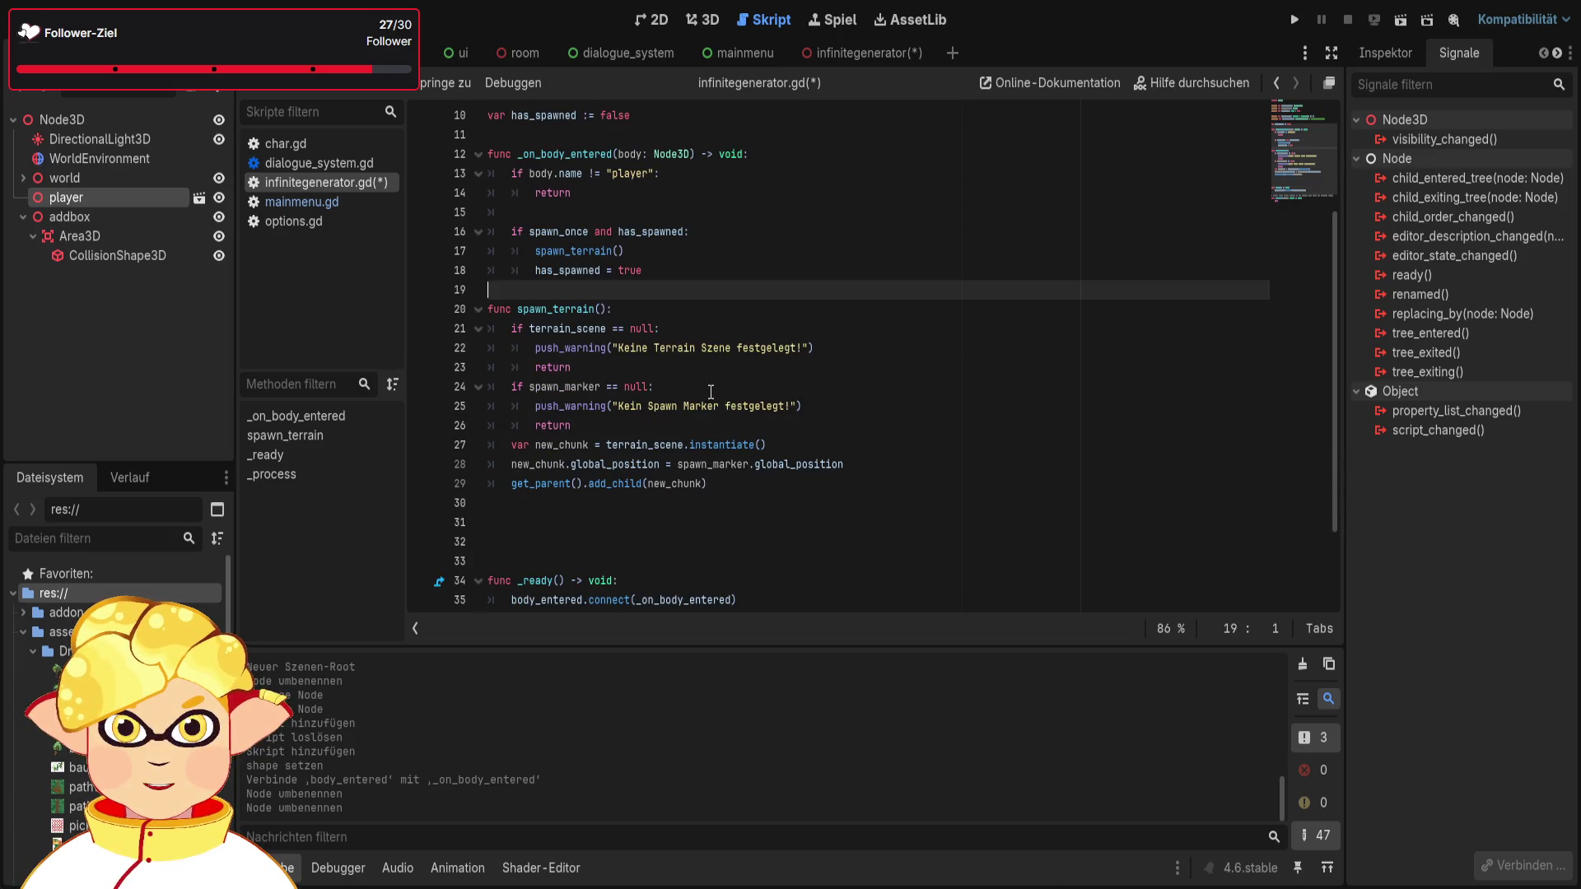
pyautogui.scroll(1, 710, 392)
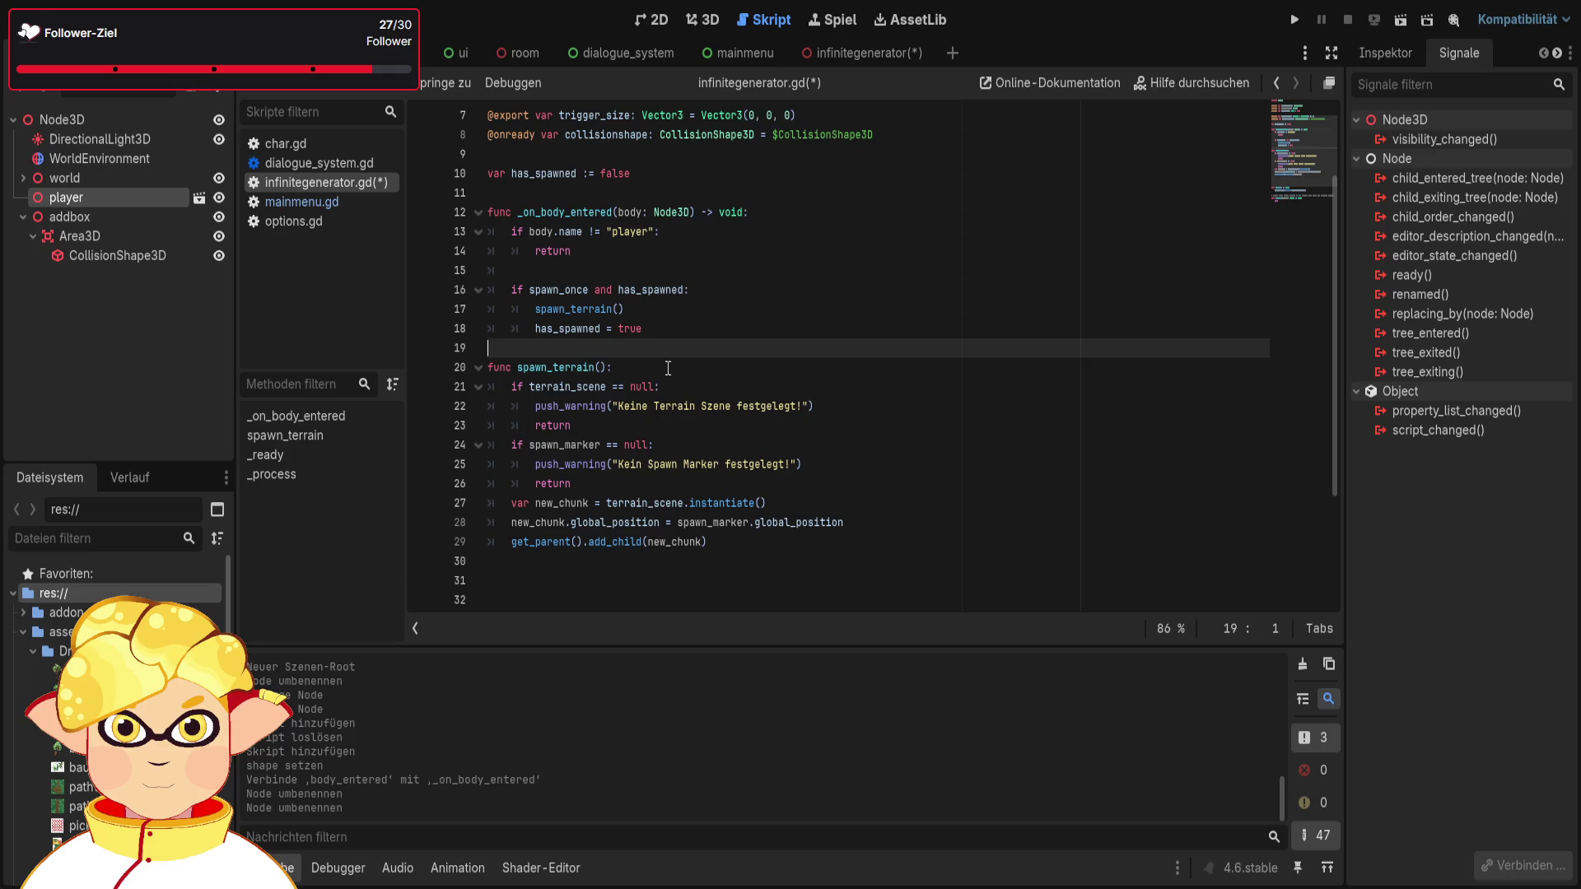
pyautogui.click(645, 422)
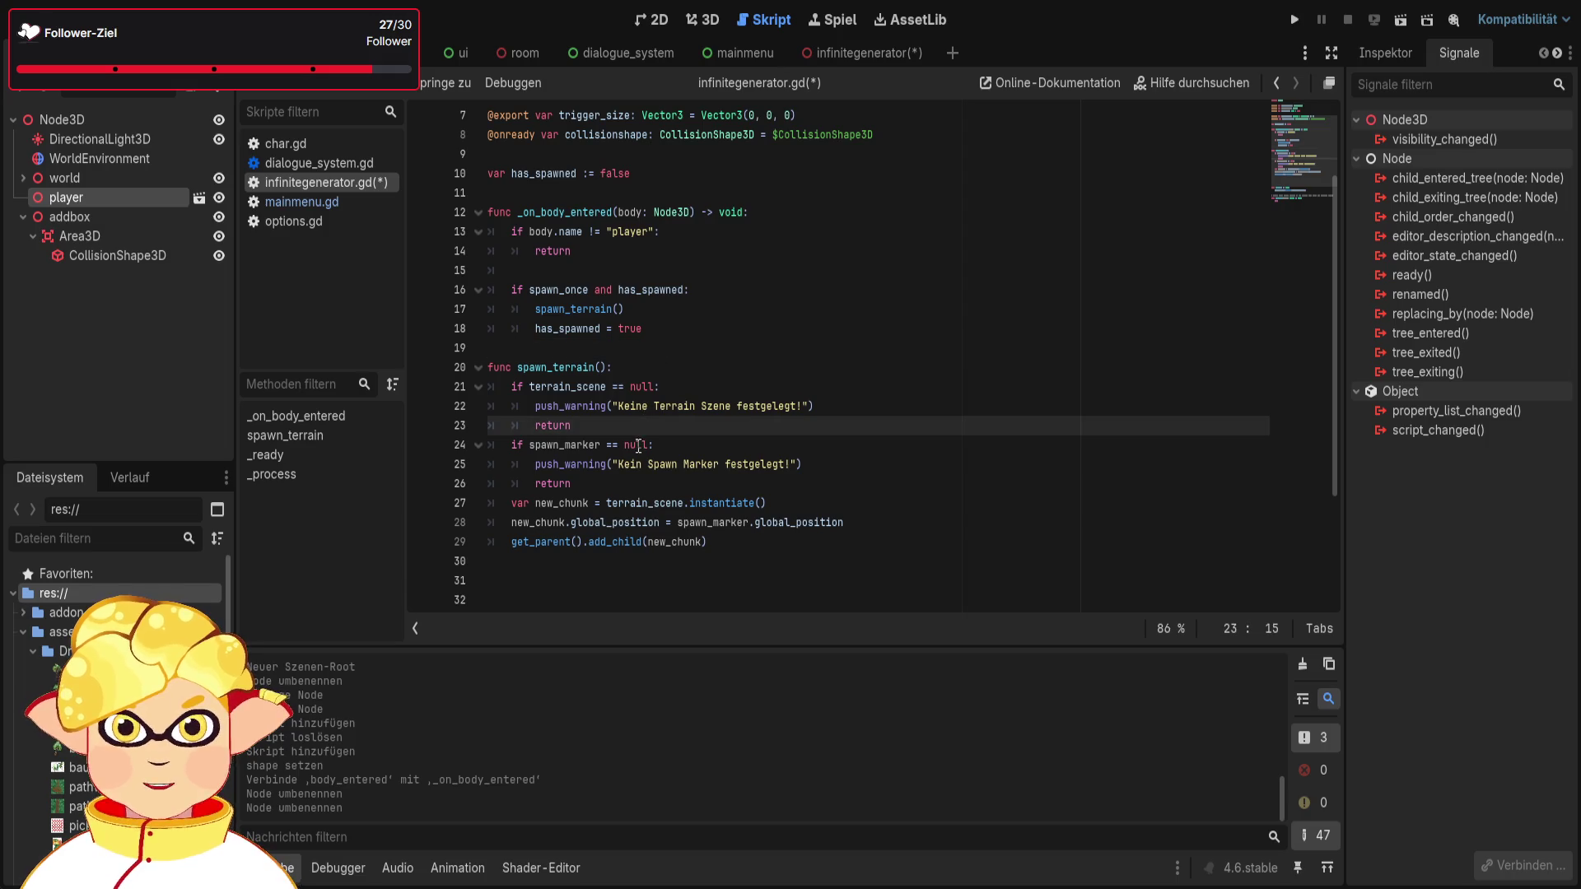
pyautogui.click(112, 252)
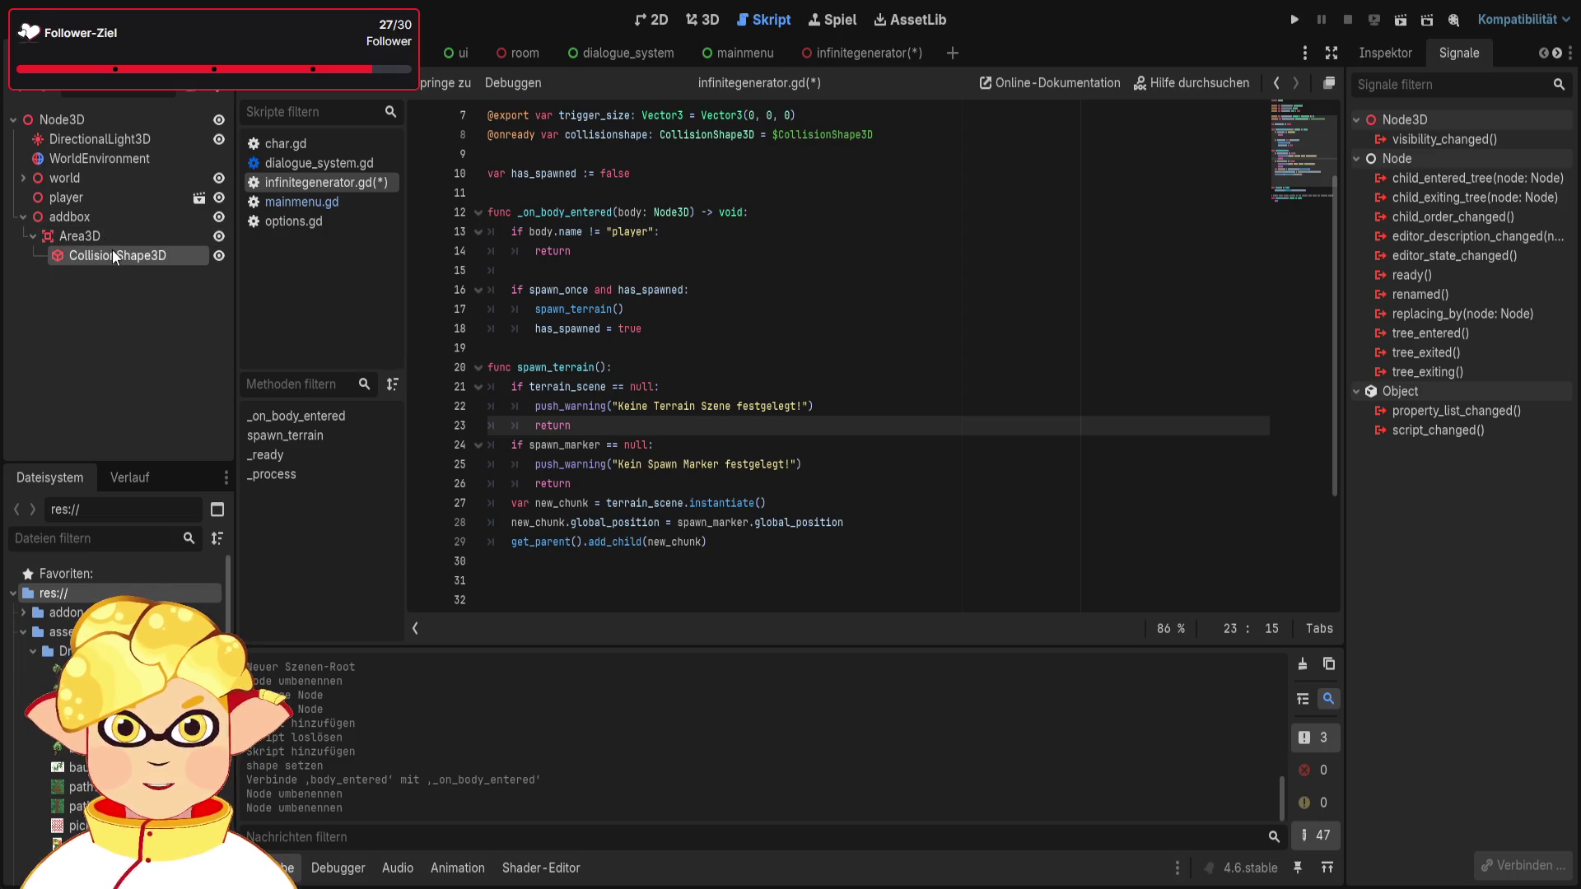
pyautogui.scroll(2, 708, 379)
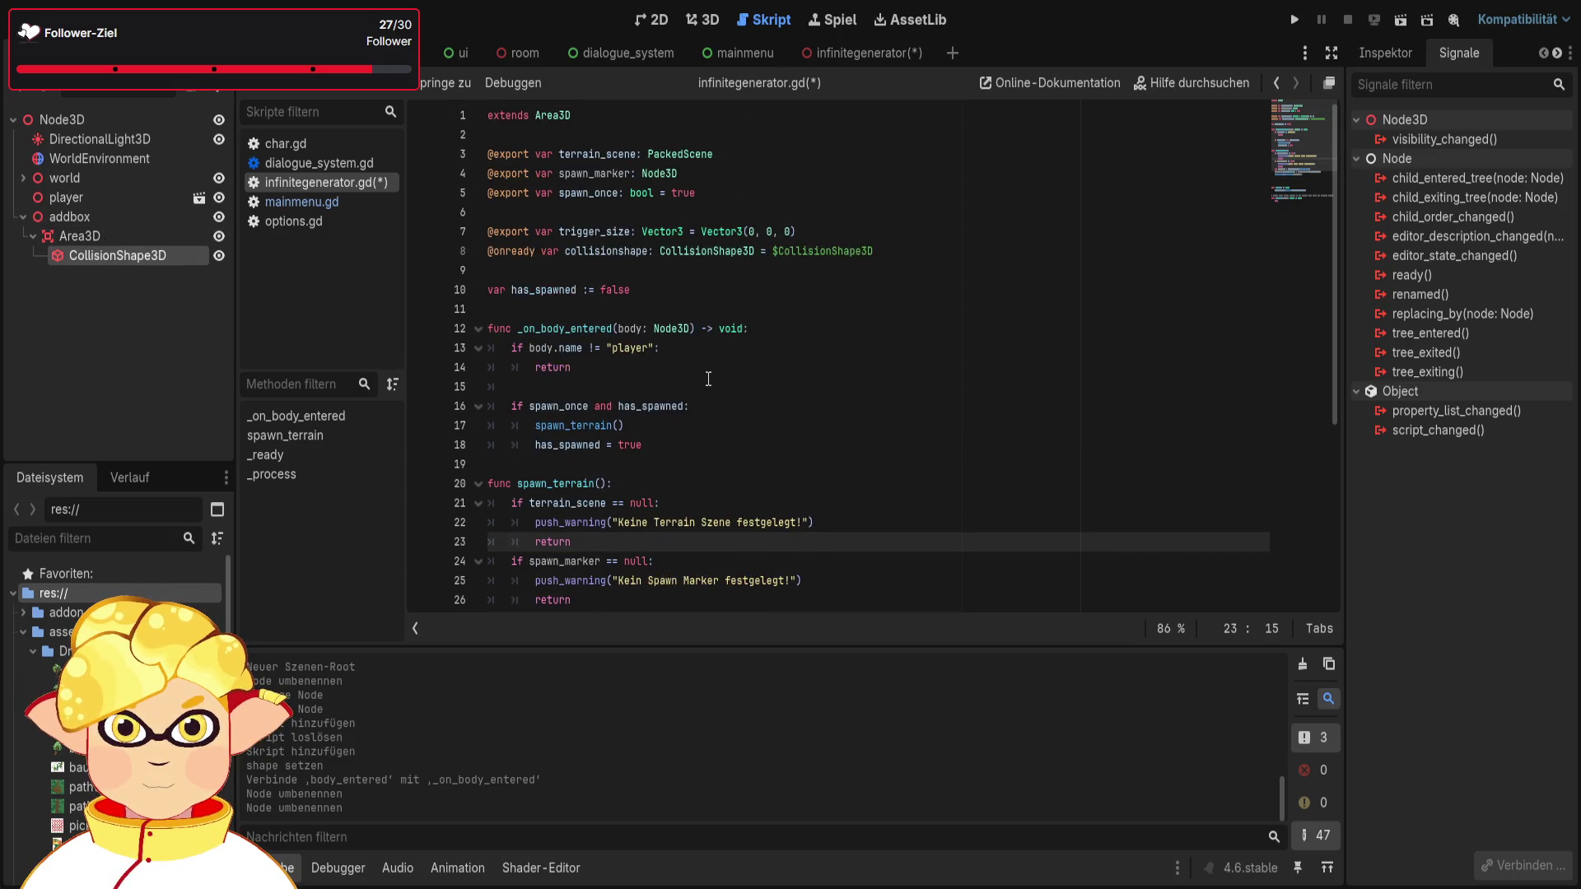
pyautogui.click(917, 252)
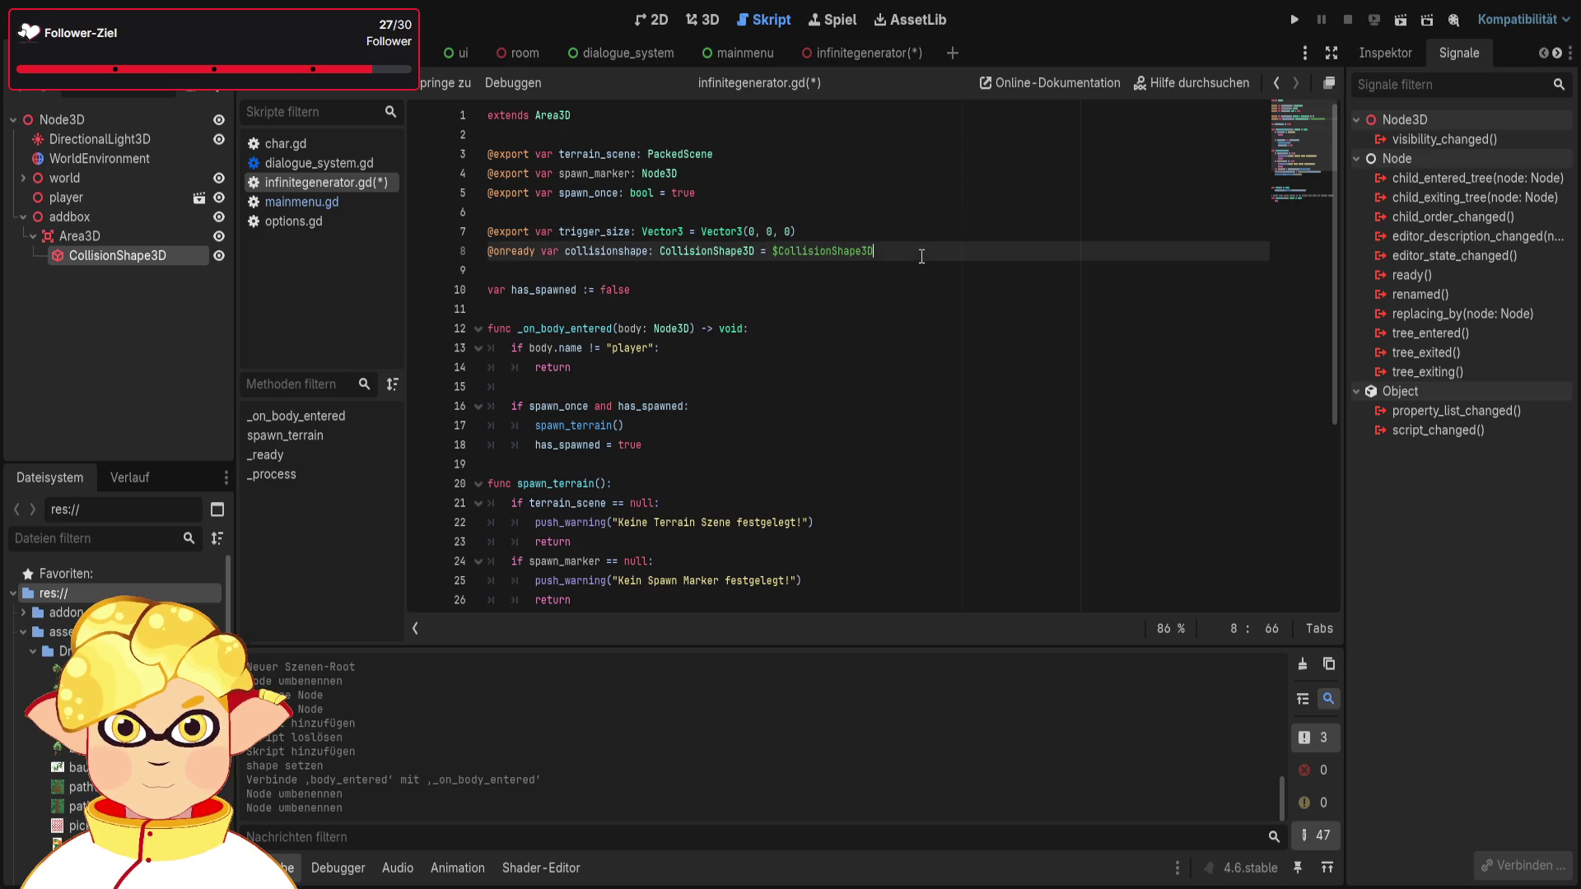
pyautogui.click(901, 238)
pyautogui.click(904, 253)
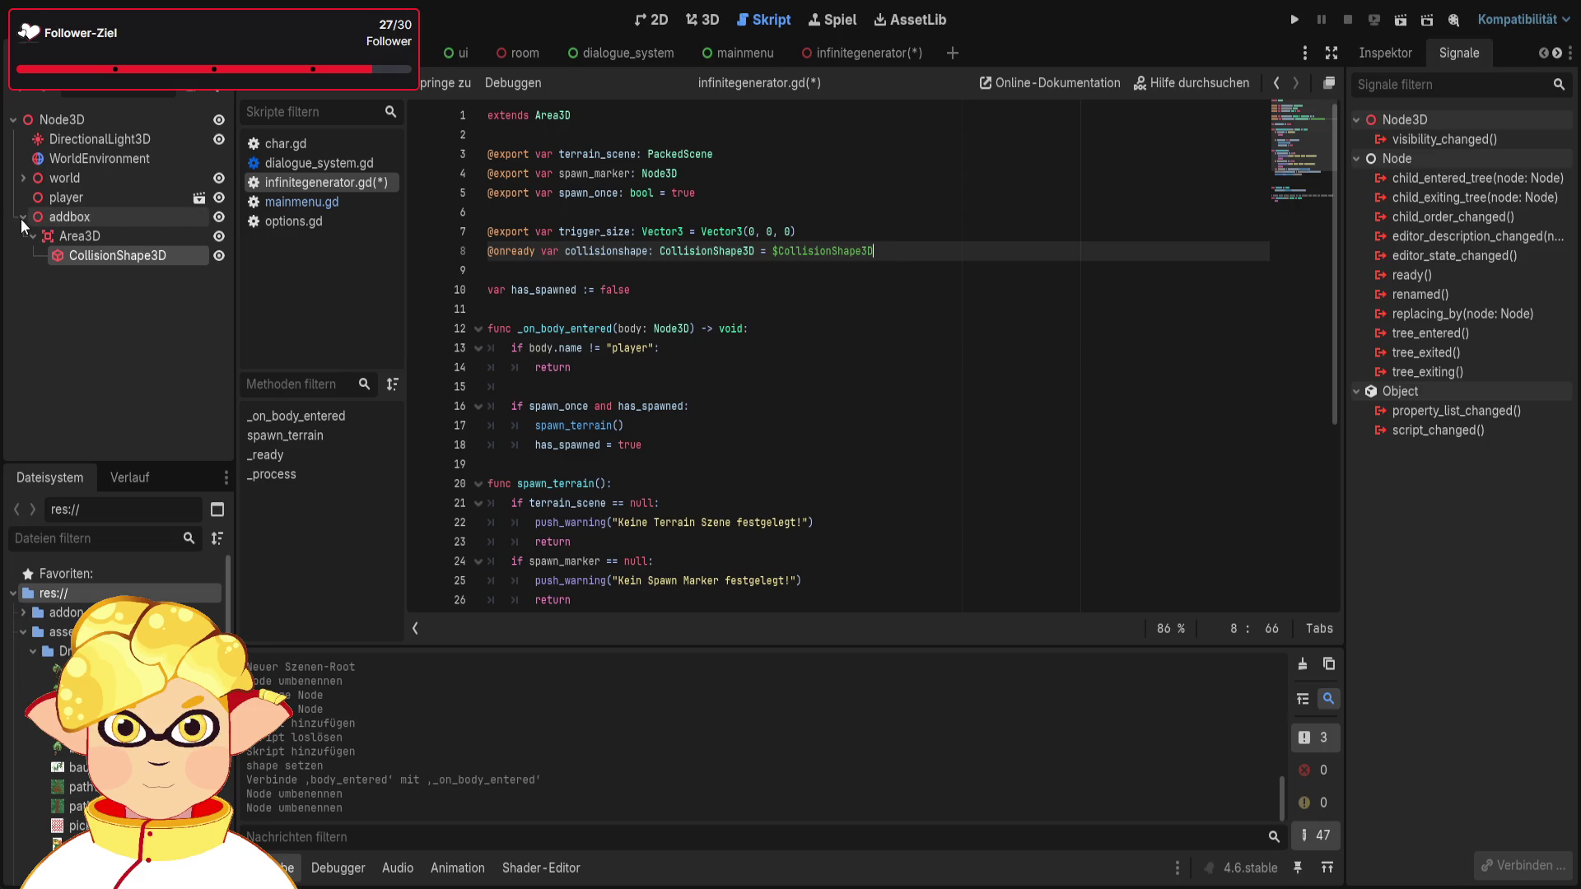
# Delete the addbox node from the main scene.
pyautogui.click(66, 222)
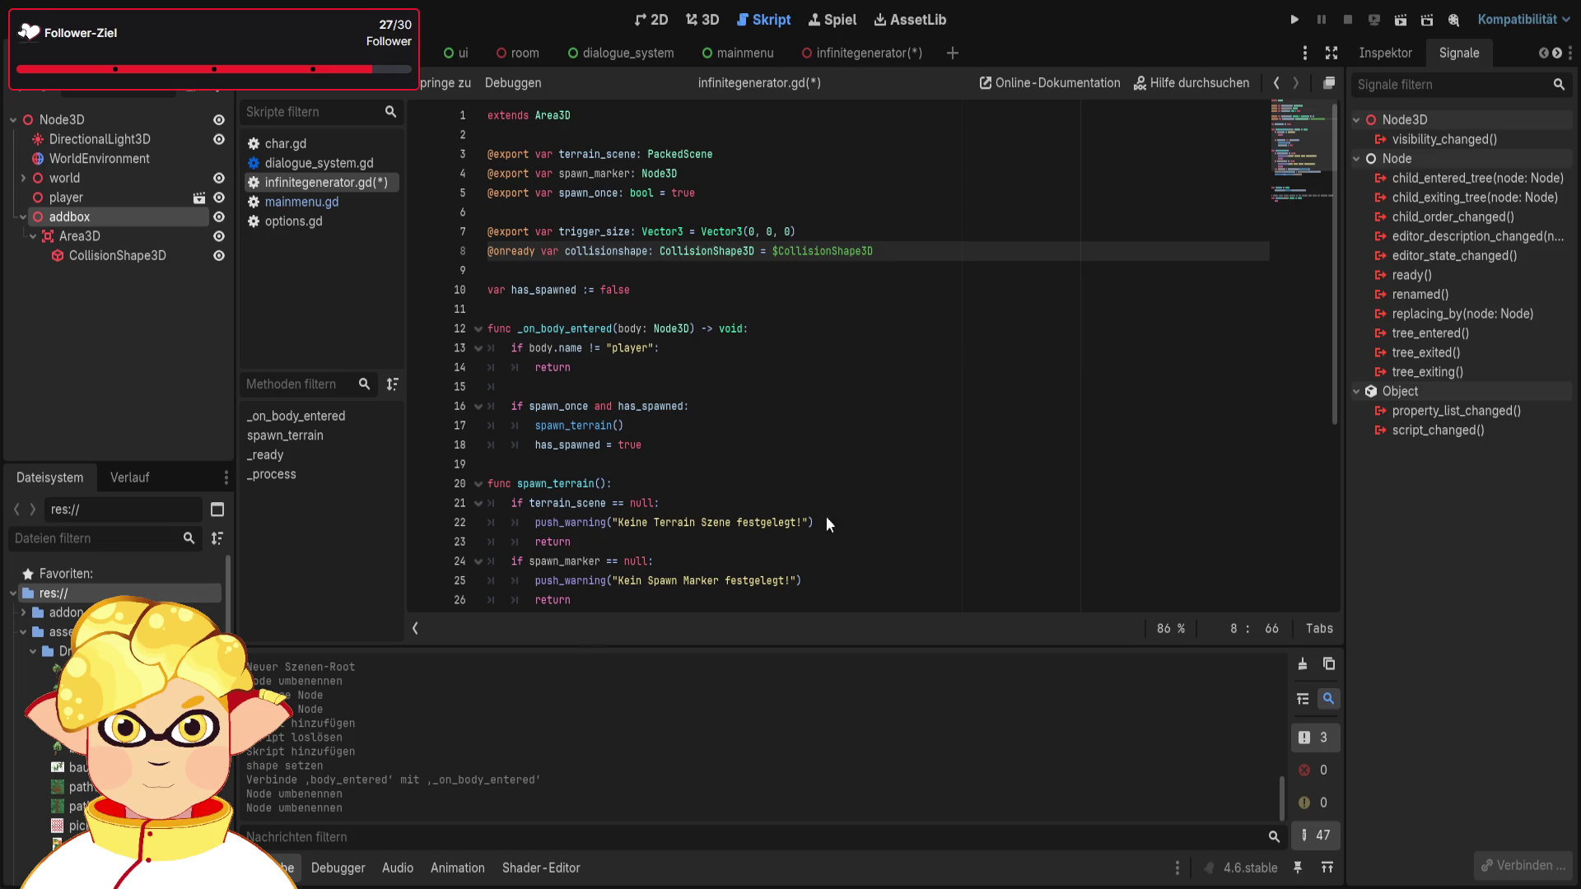
pyautogui.press('Delete')
pyautogui.click(861, 52)
# Select the CollisionShape3D node in the 3D view and expand its Transform properties.
pyautogui.hotkey('ctrl', 's')
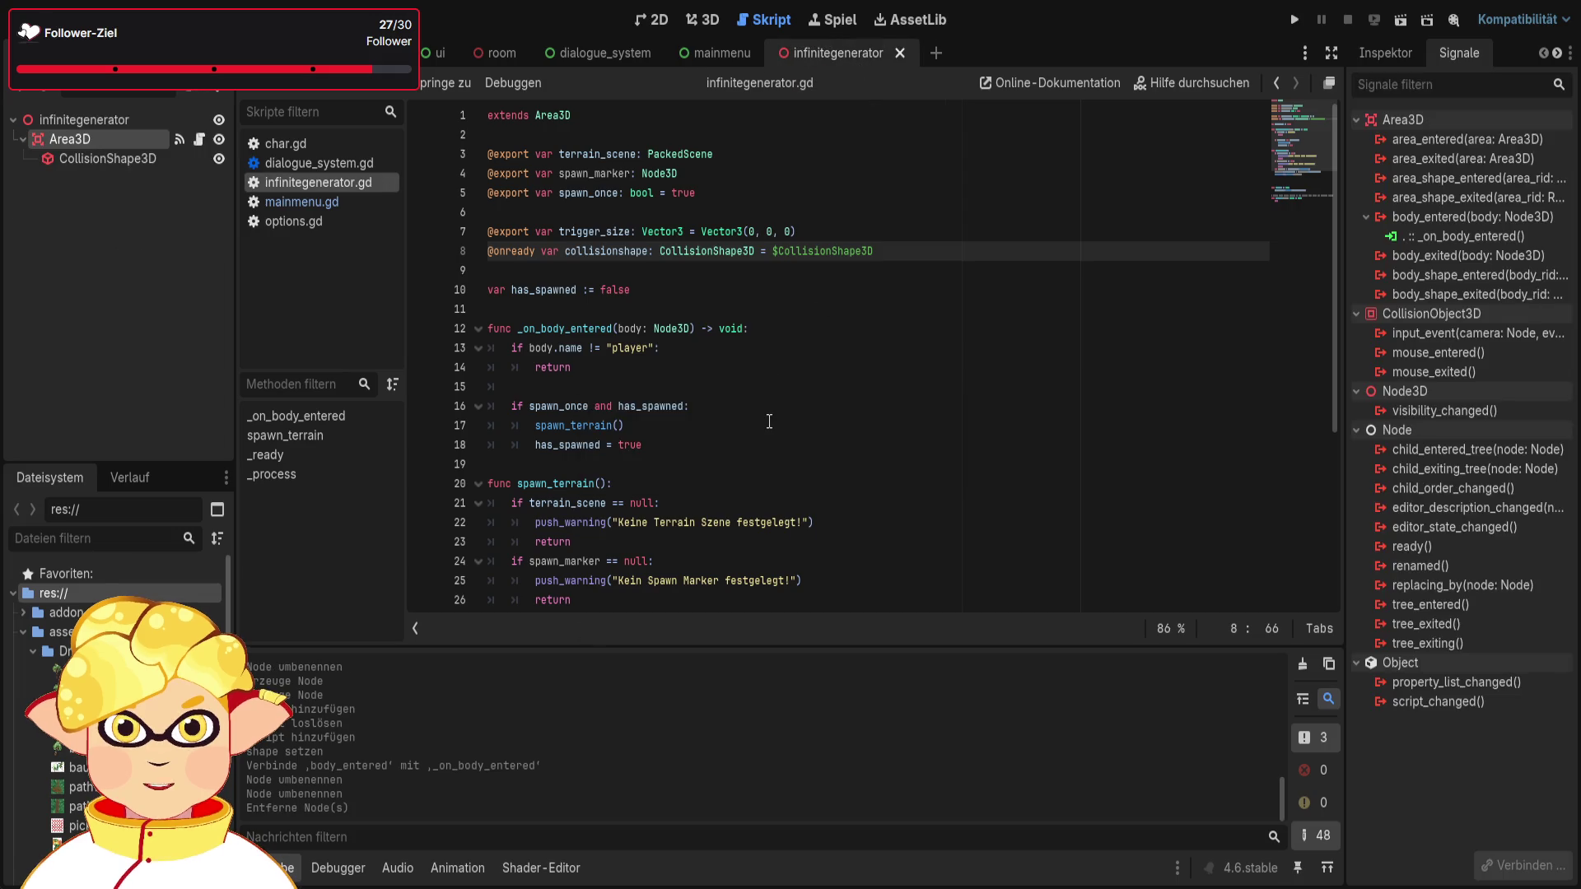
pyautogui.click(116, 160)
pyautogui.click(683, 22)
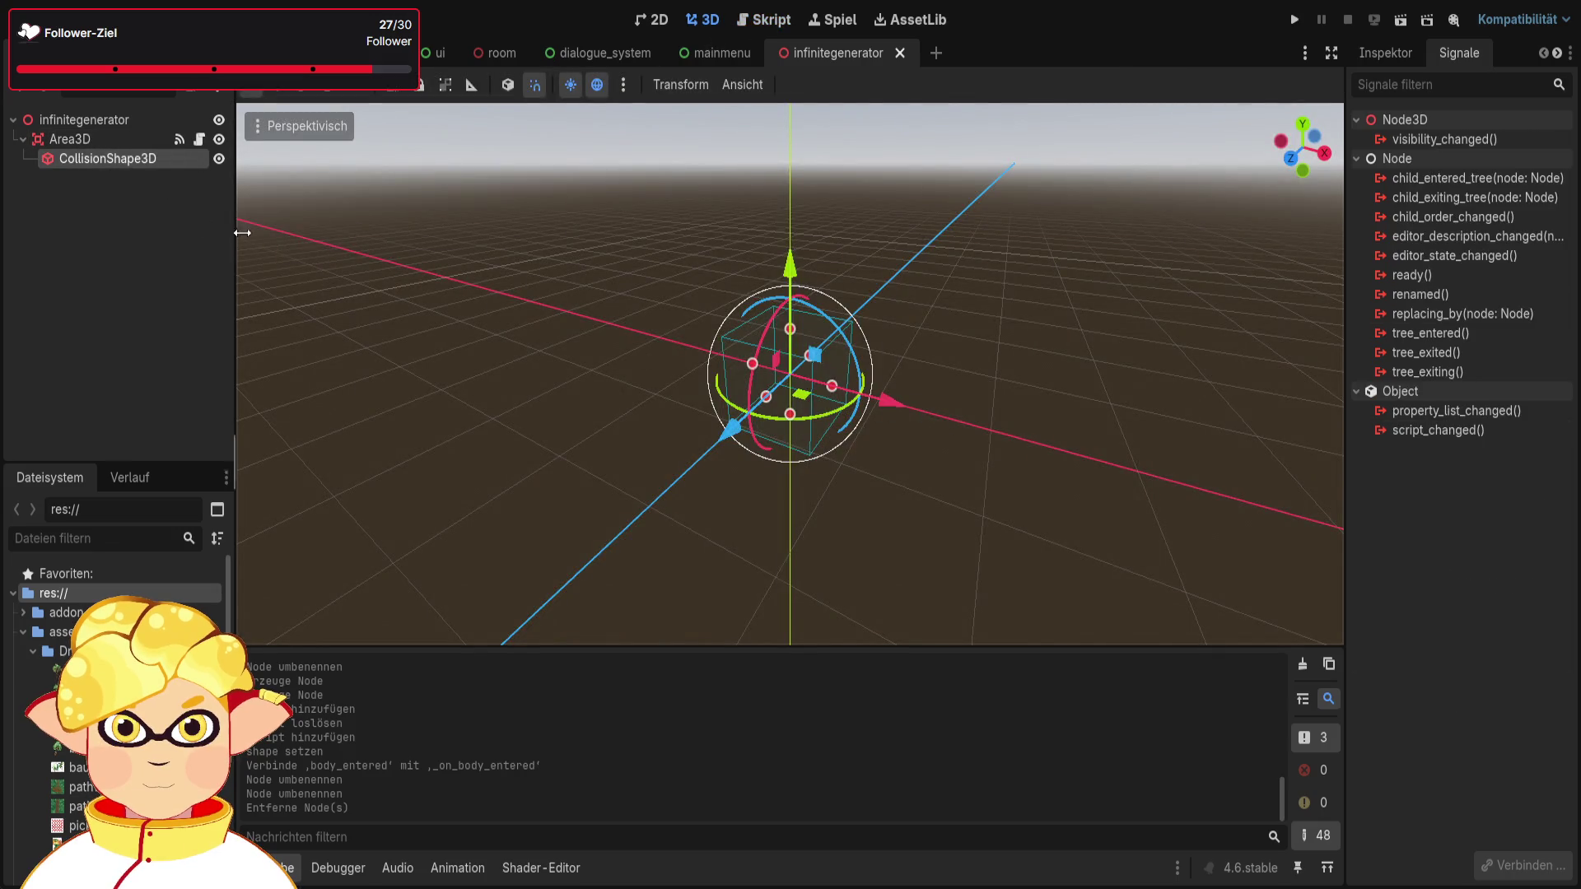
pyautogui.click(159, 303)
pyautogui.click(171, 160)
pyautogui.click(1384, 54)
pyautogui.click(1405, 345)
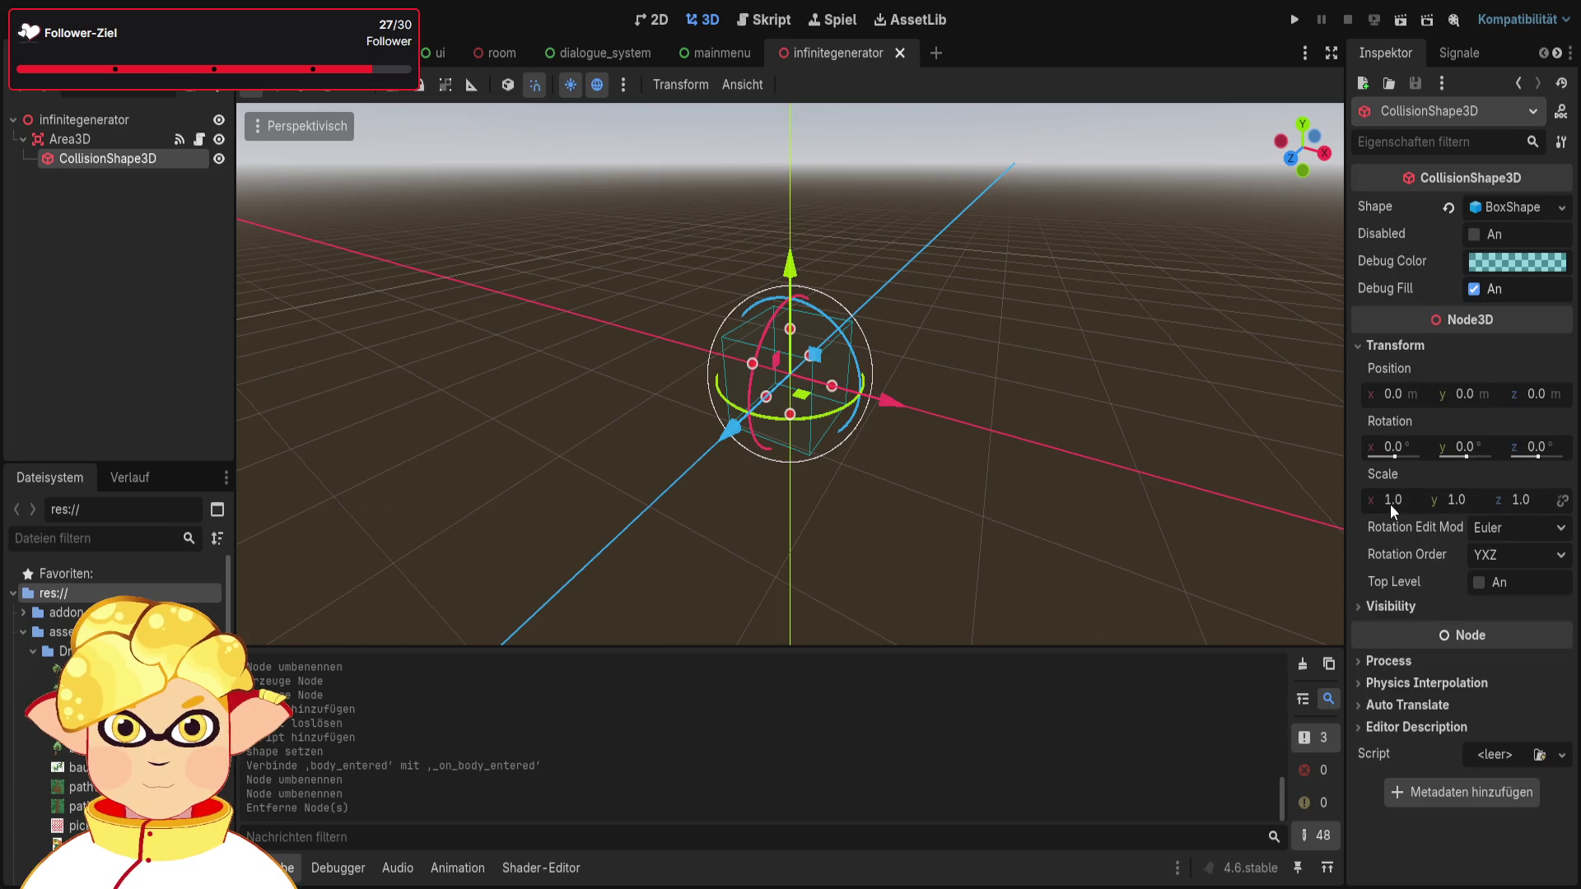
# Briefly set the collision box's x scale to 0, then restore it to 1.0.
pyautogui.moveTo(1192, 472); pyautogui.dragTo(1112, 395)
pyautogui.scroll(4, 790, 375)
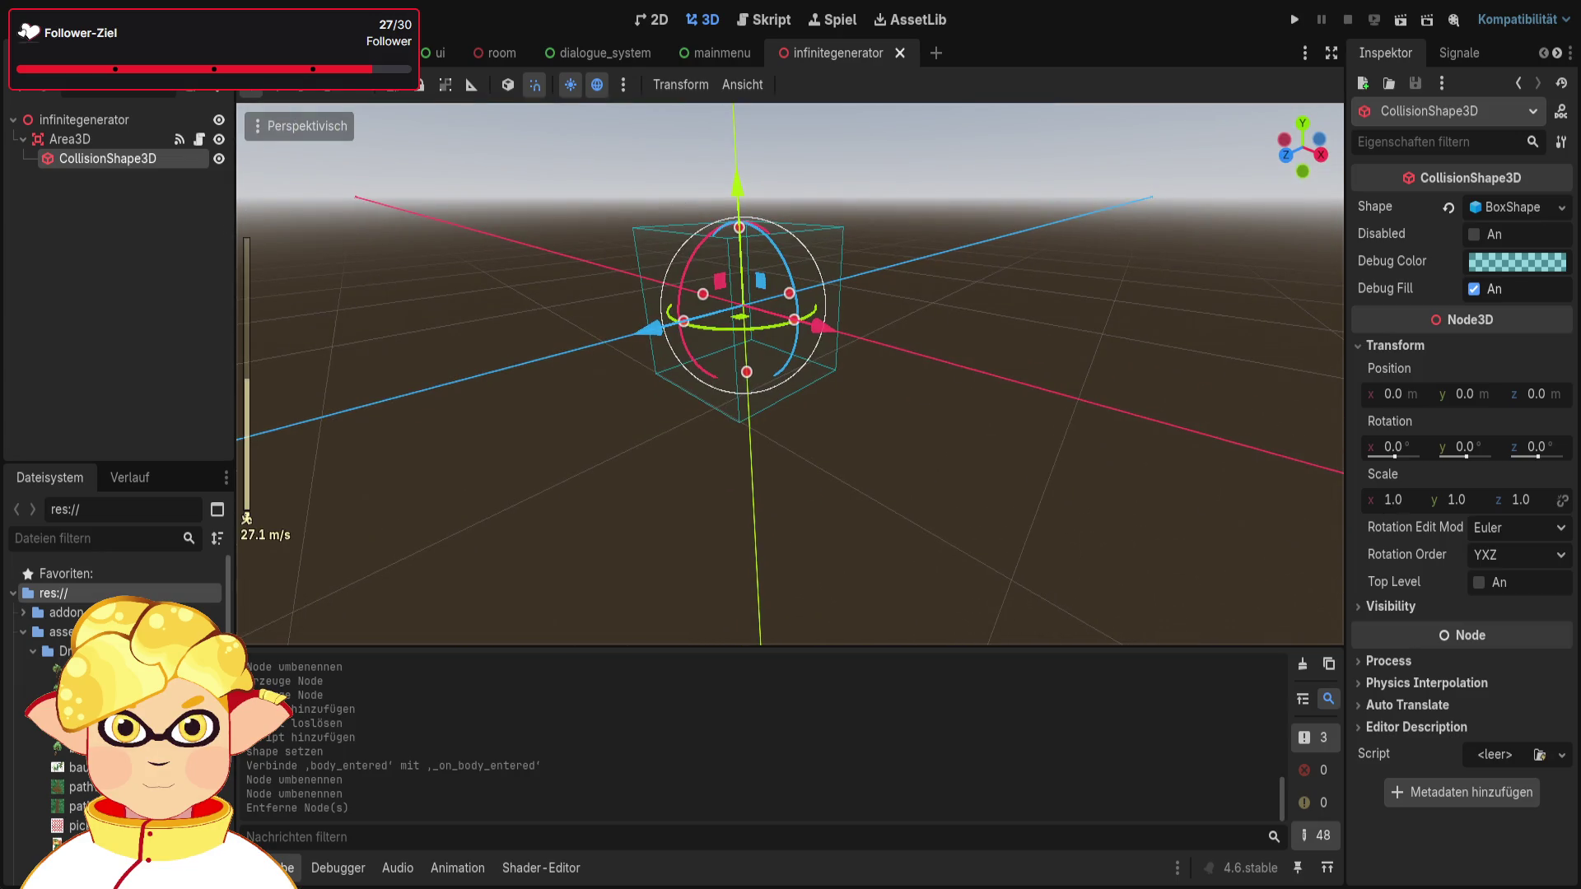
pyautogui.press('w')
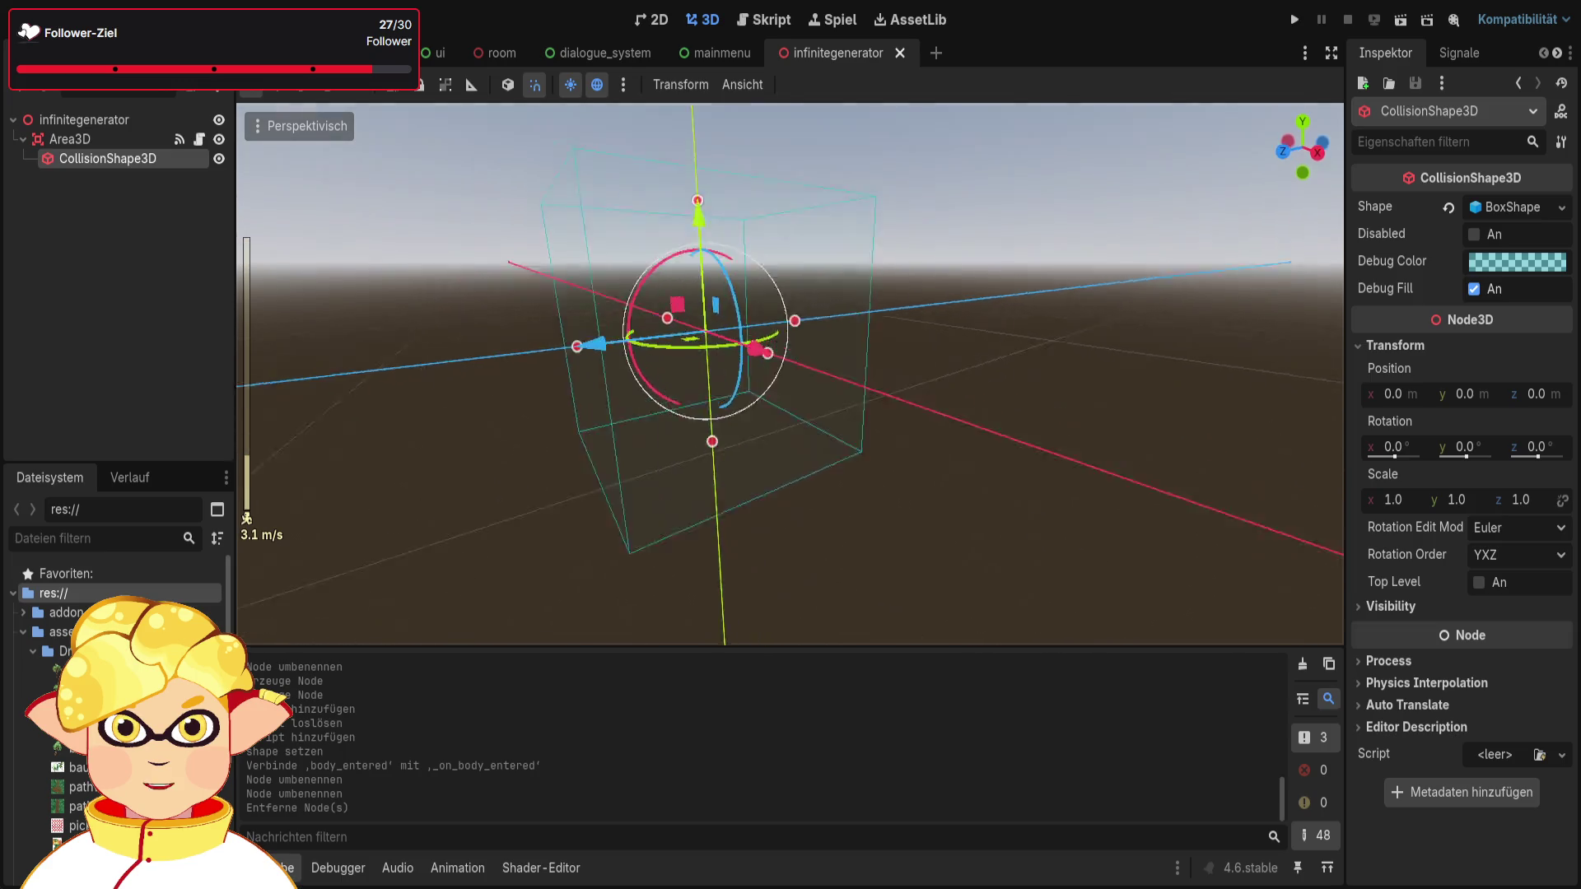
pyautogui.click(1390, 499)
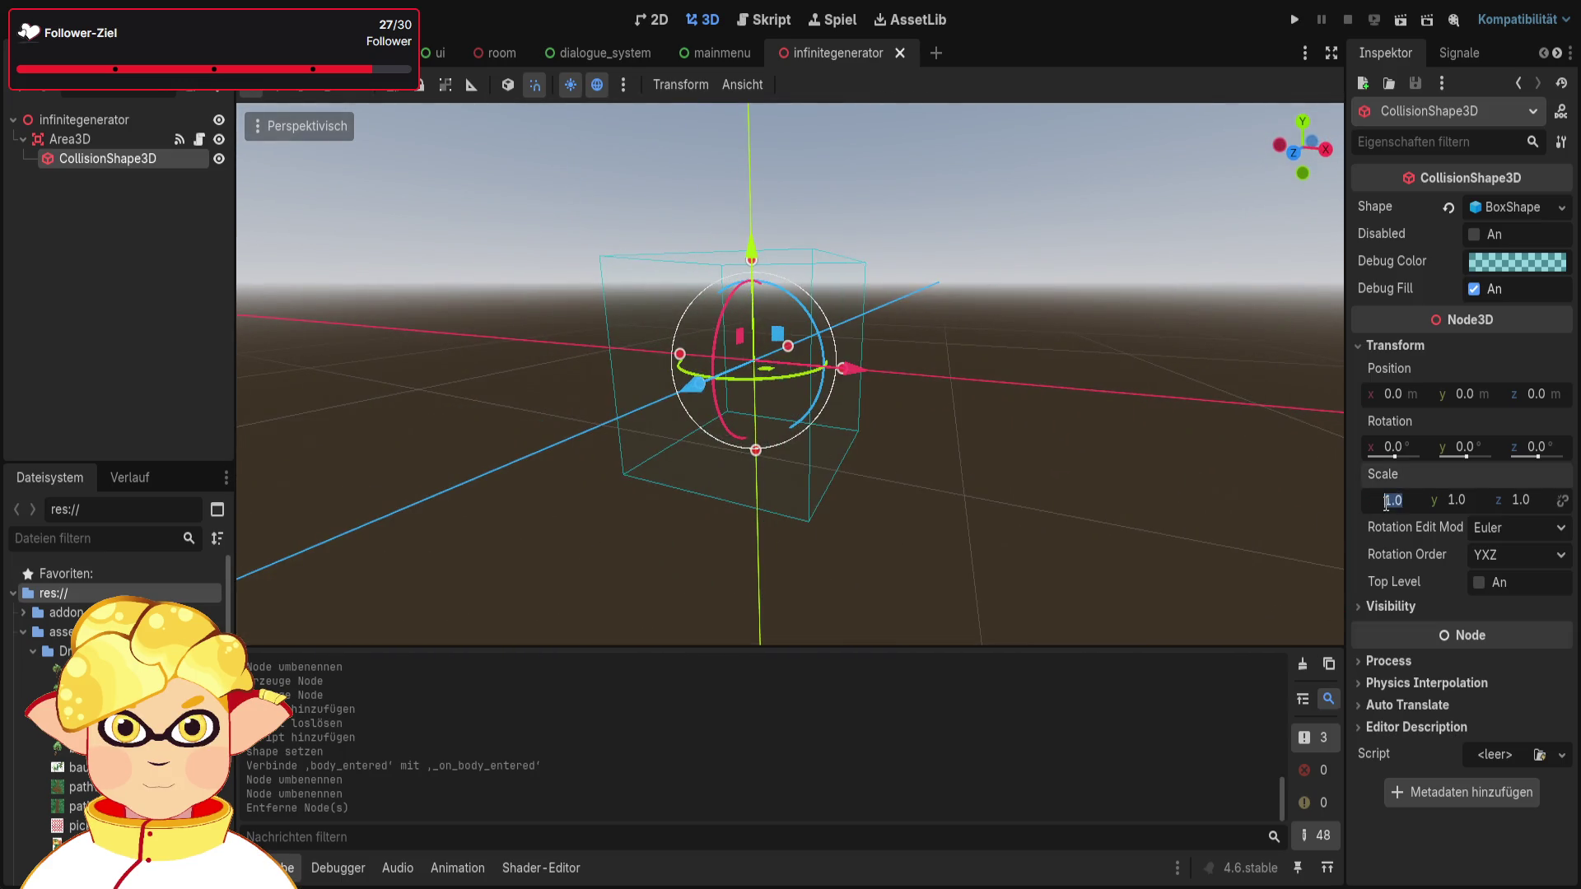
pyautogui.press('Return')
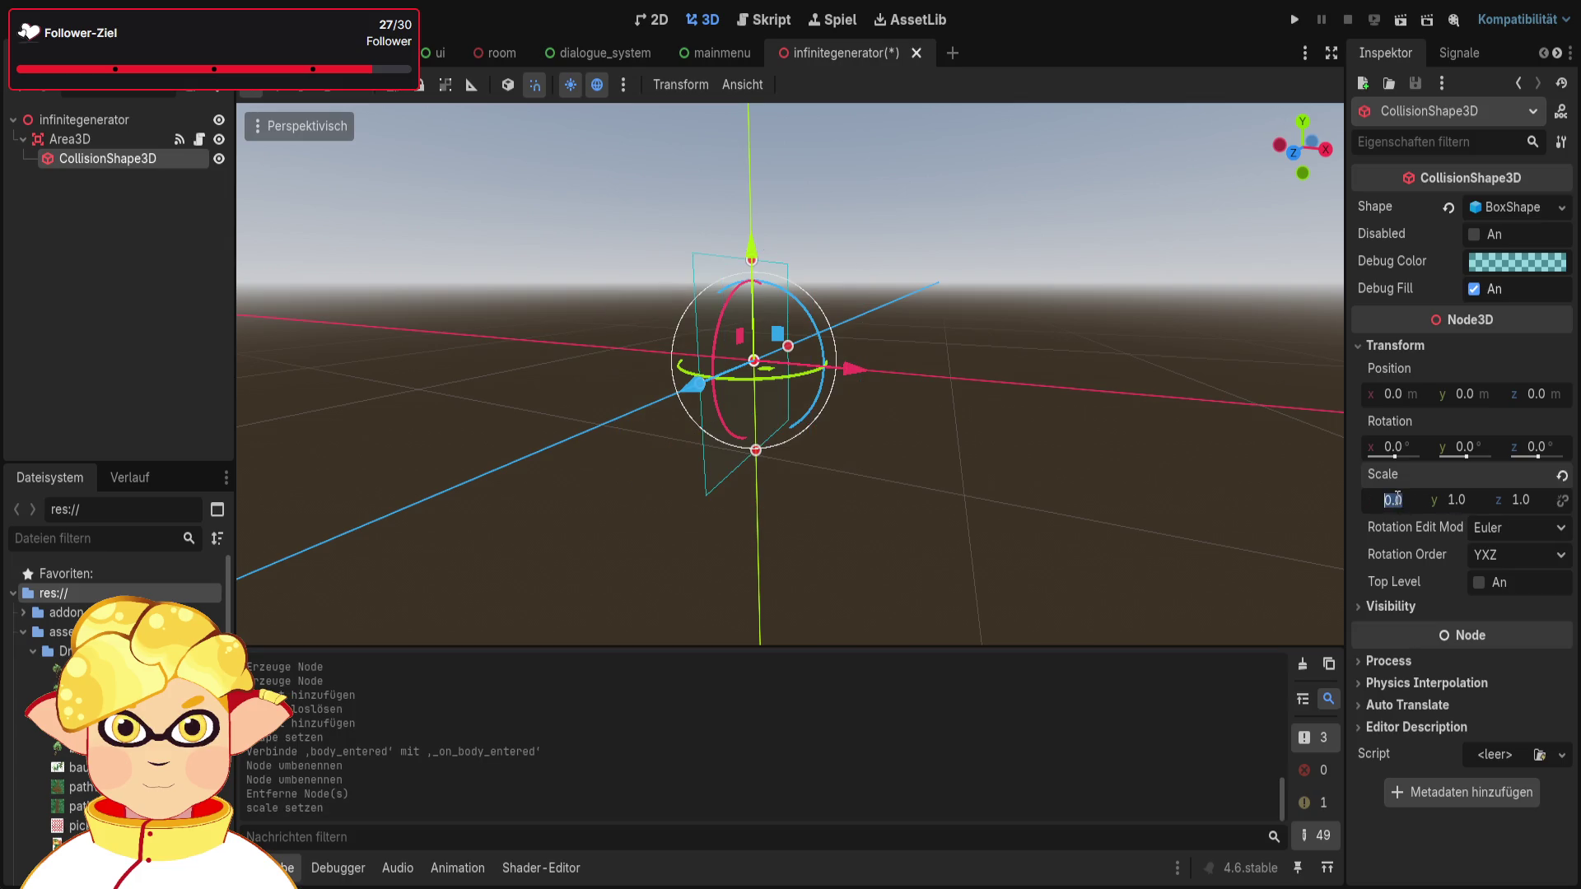
pyautogui.write('1')
pyautogui.press('Return')
pyautogui.click(198, 141)
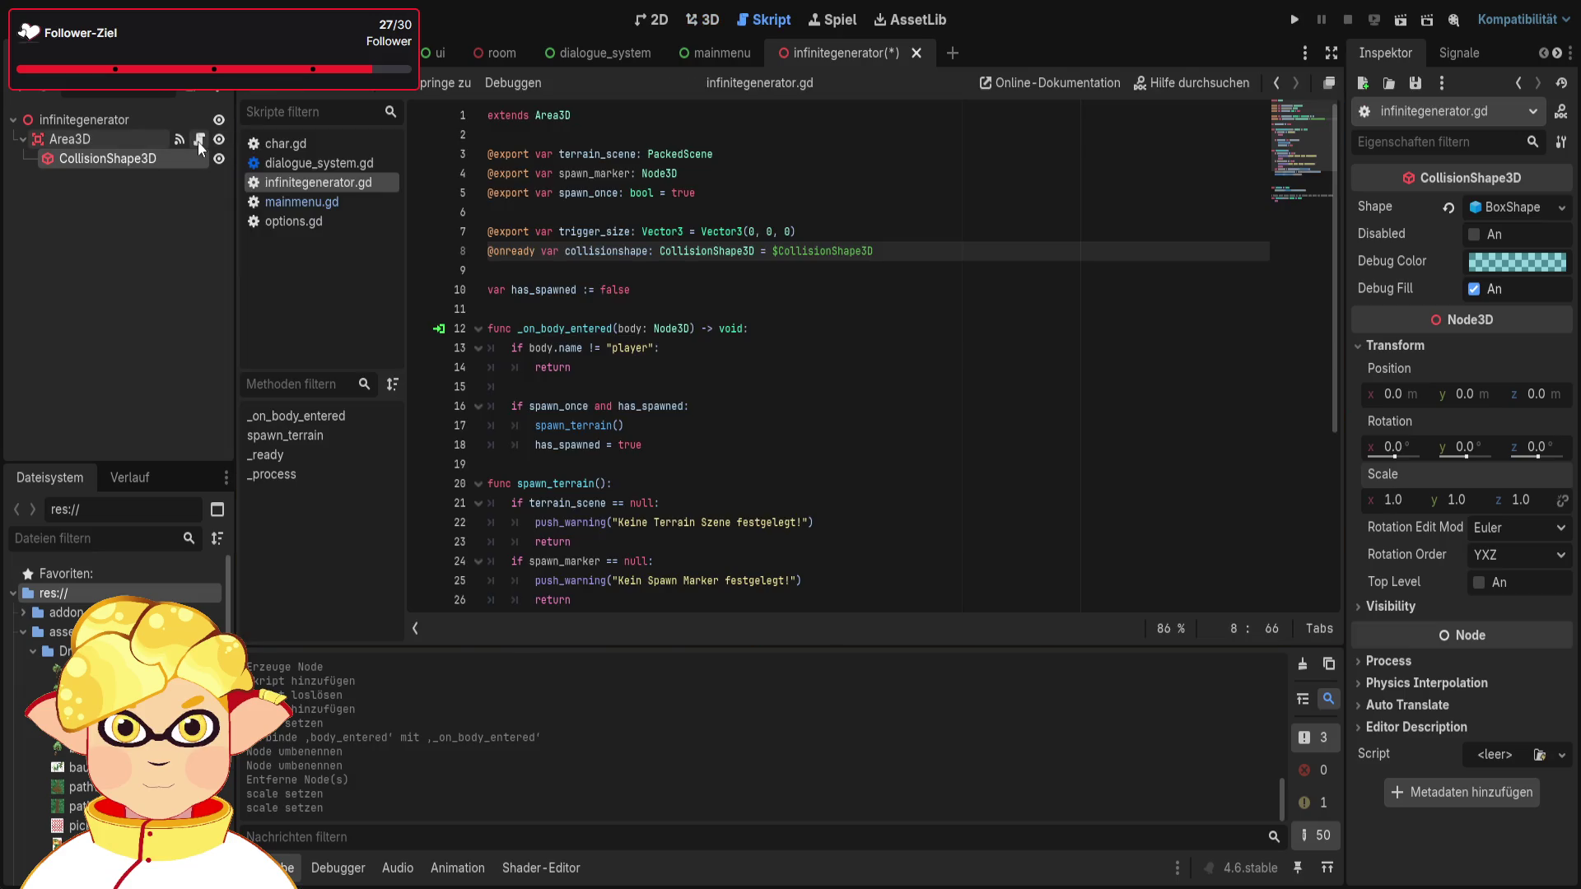
# Set the Area3D's Trigger Size to 2 × 2 × 2, then revert it to 0.
pyautogui.click(100, 145)
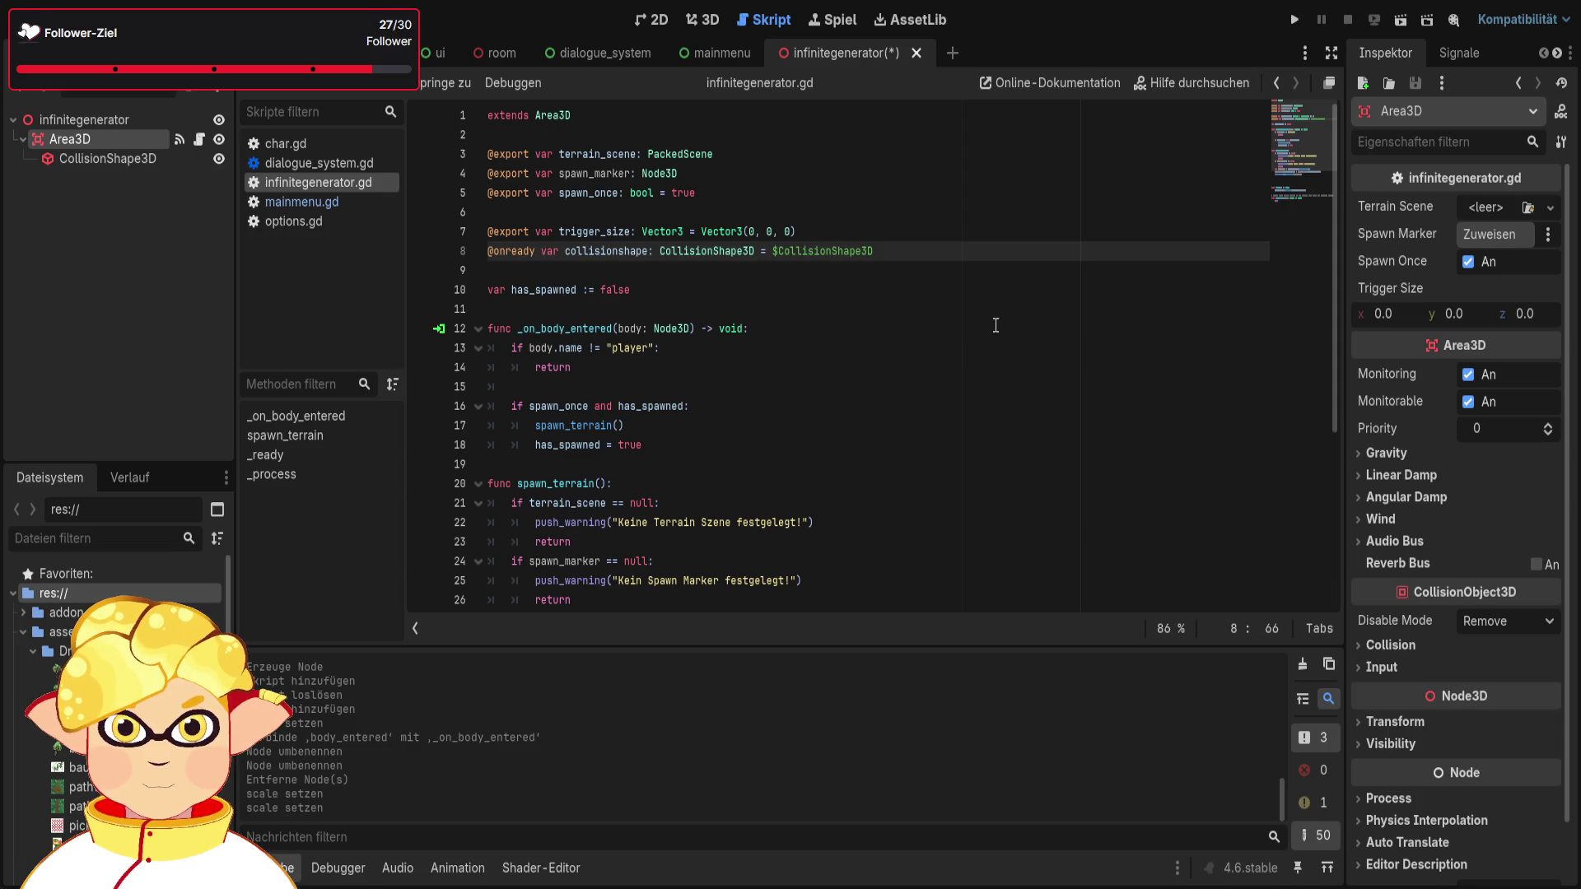
pyautogui.click(707, 20)
pyautogui.moveTo(1154, 309); pyautogui.dragTo(1284, 313)
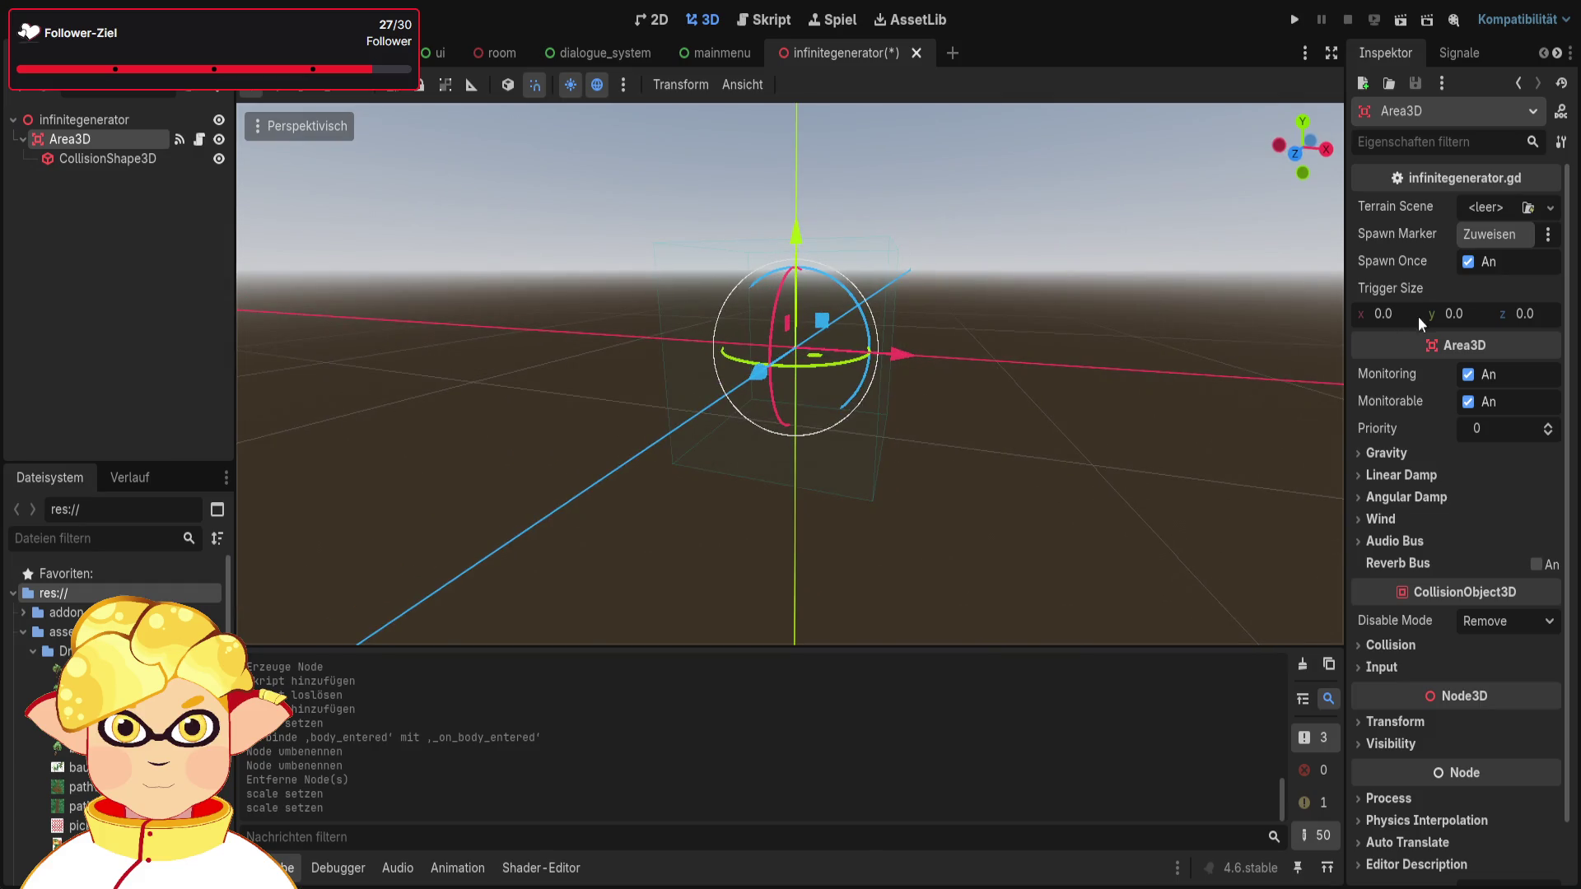
pyautogui.press('Return')
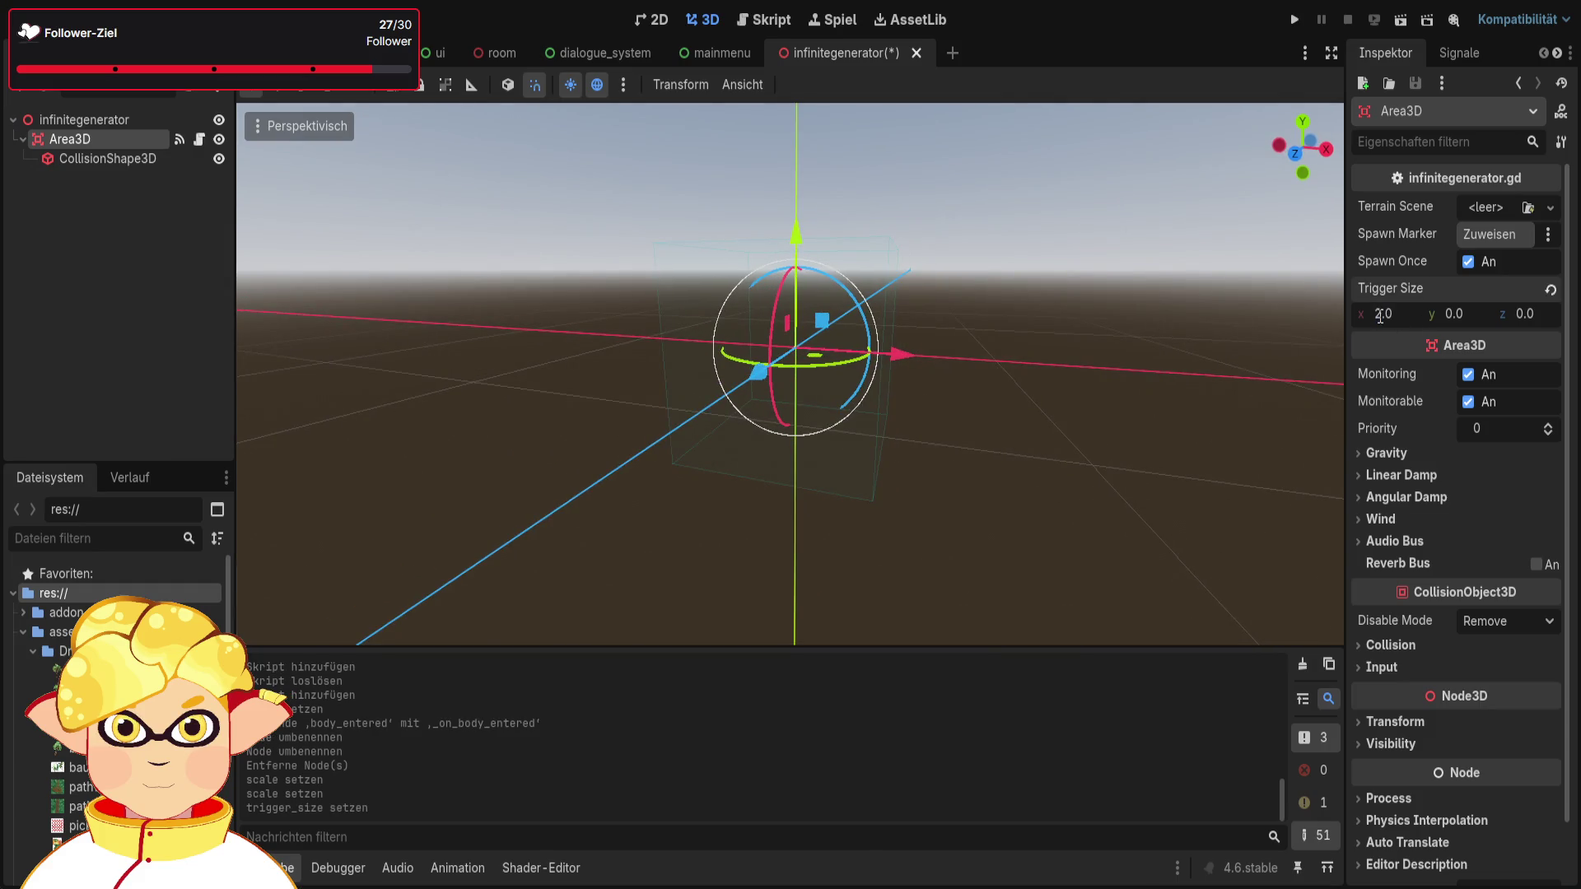
pyautogui.click(1455, 314)
pyautogui.write('2')
pyautogui.press('Return')
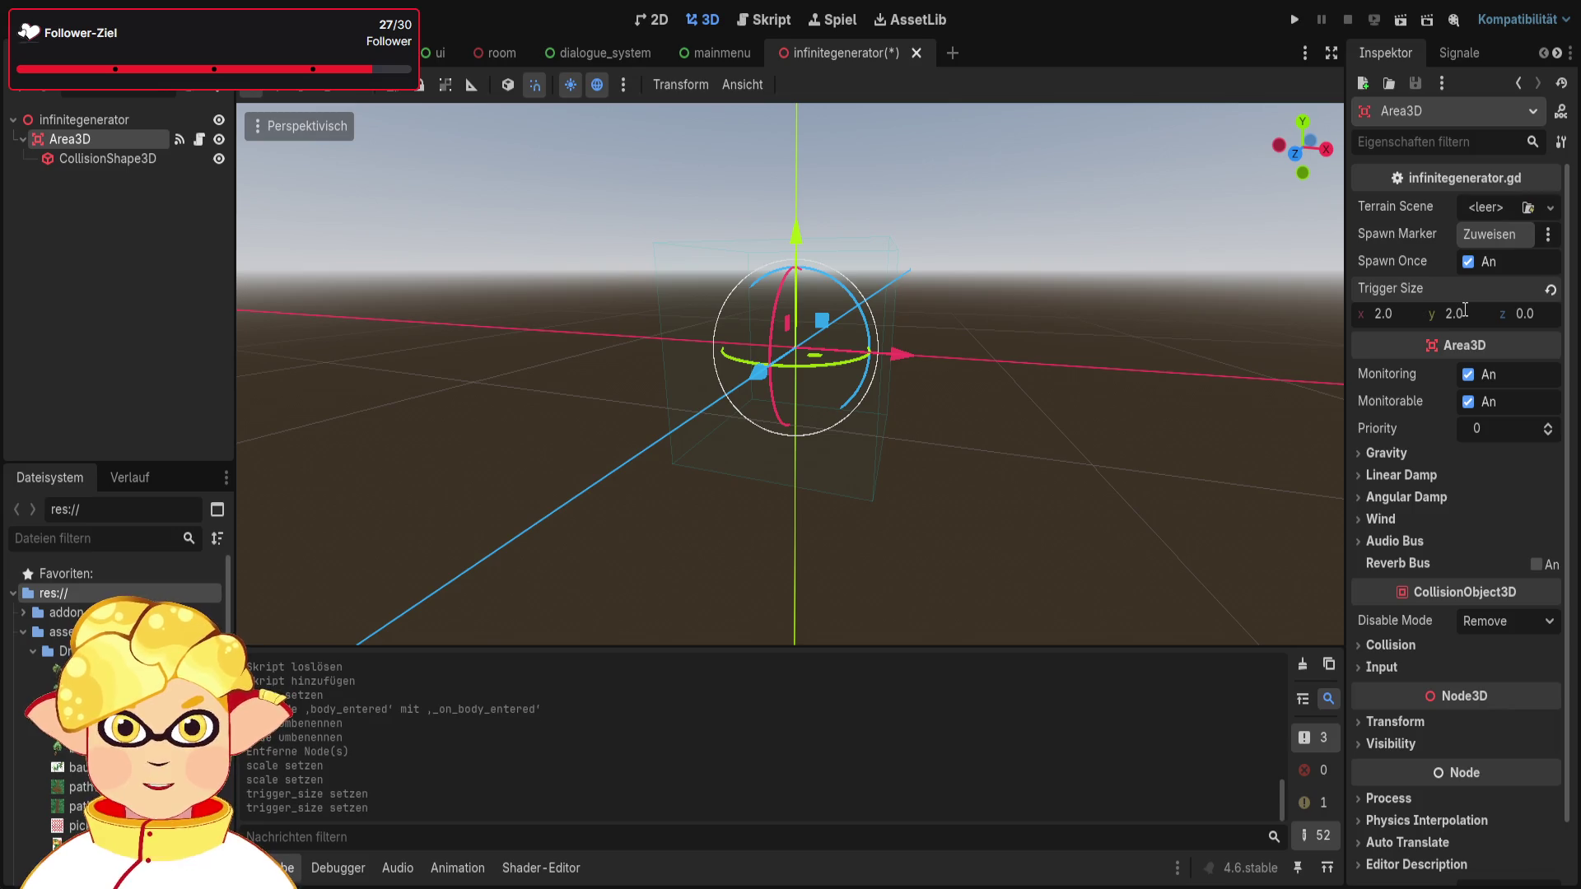
pyautogui.click(1520, 316)
pyautogui.write('2')
pyautogui.press('Return')
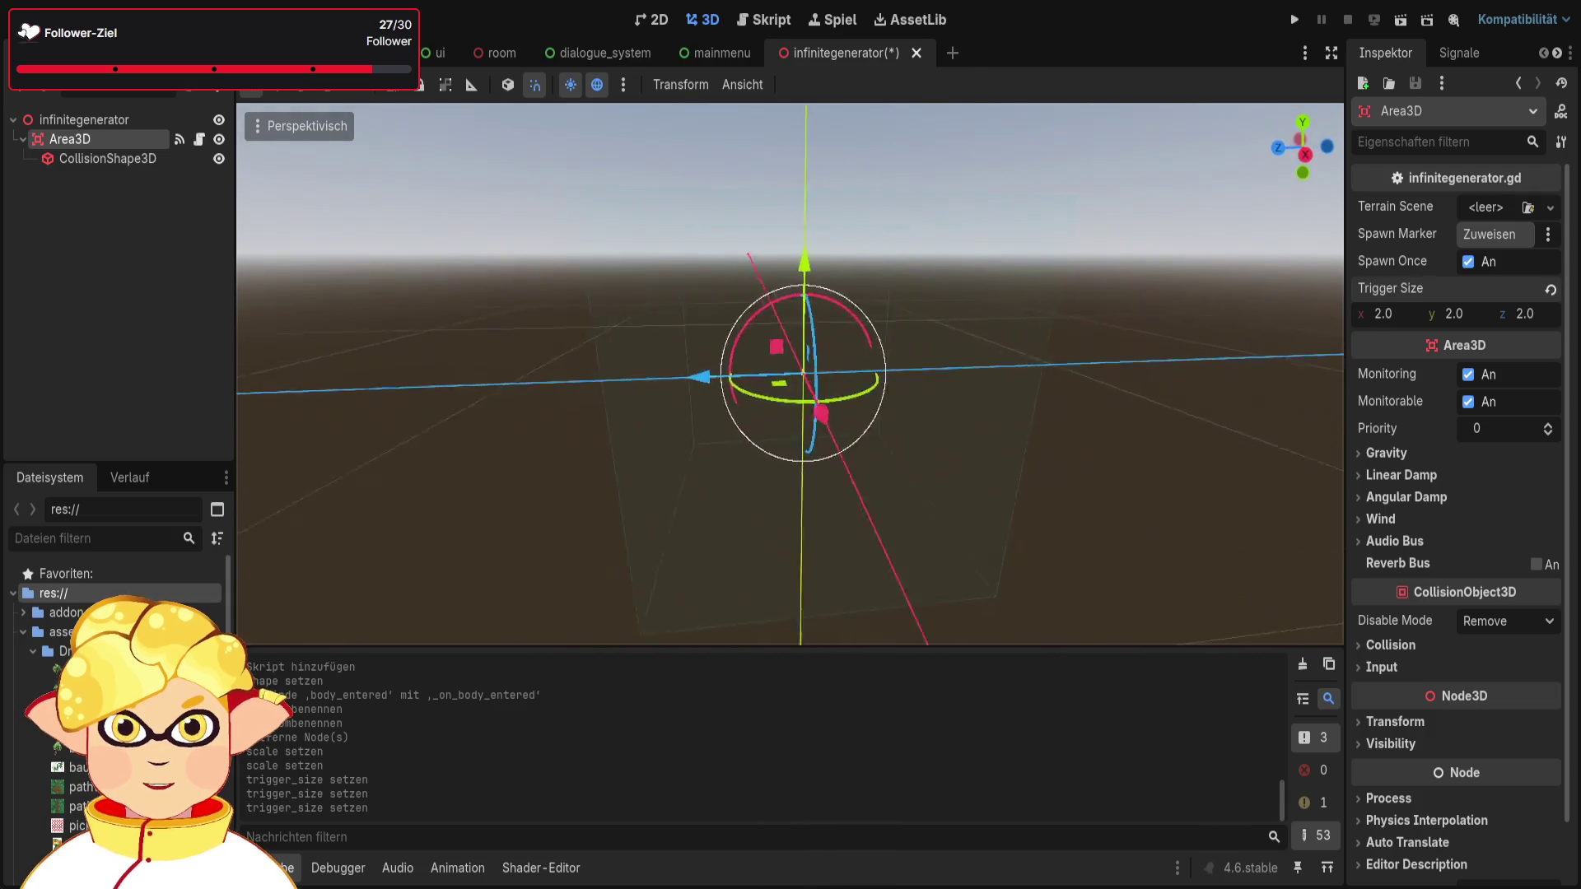
pyautogui.click(1549, 290)
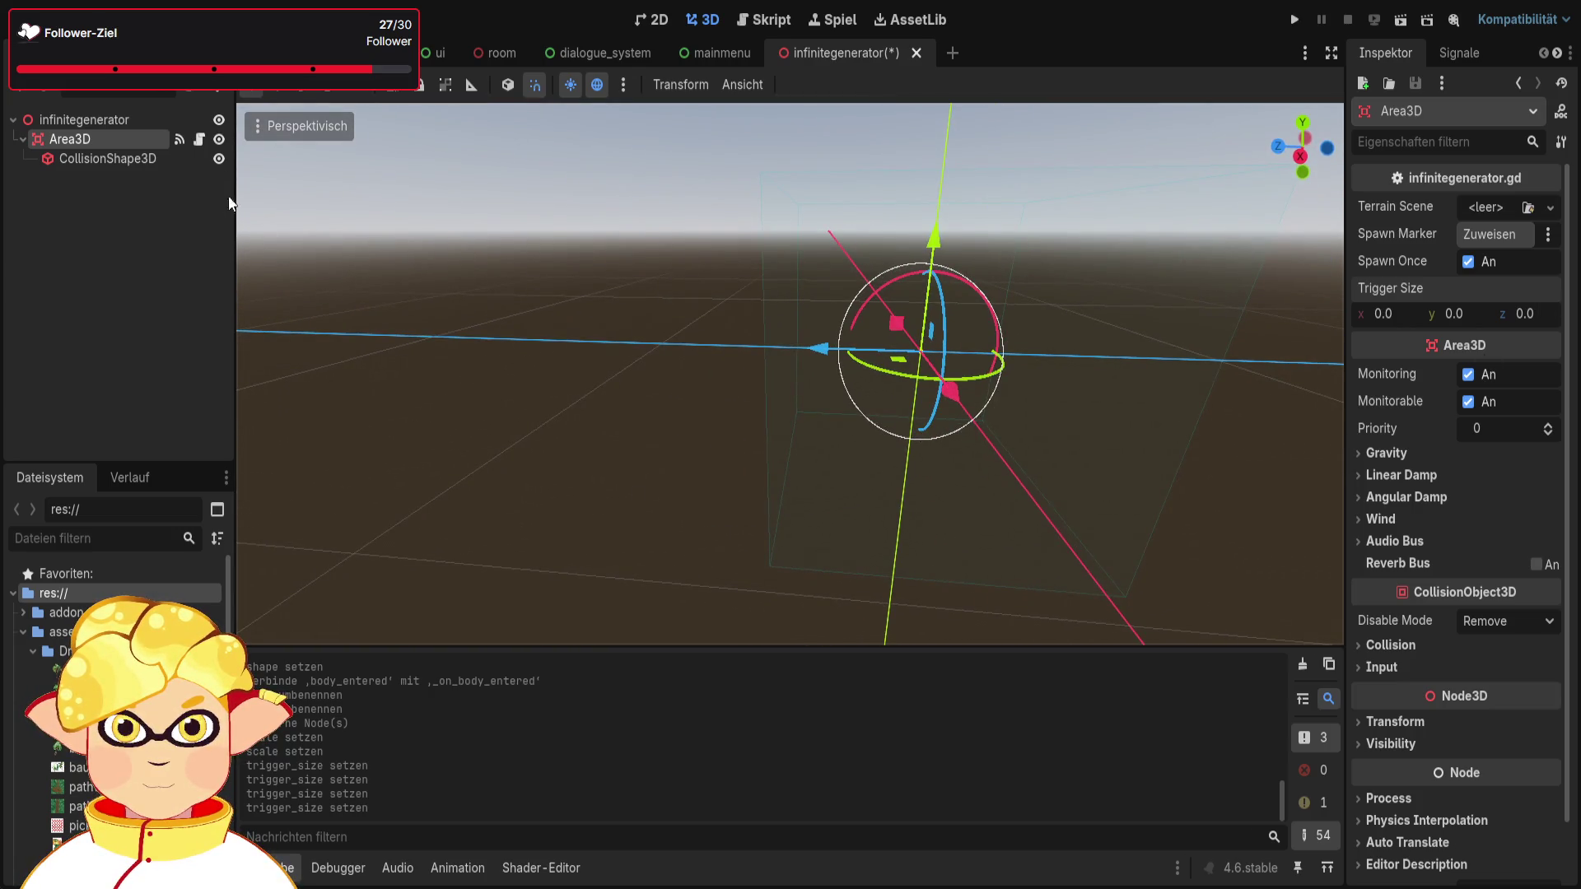
pyautogui.click(198, 140)
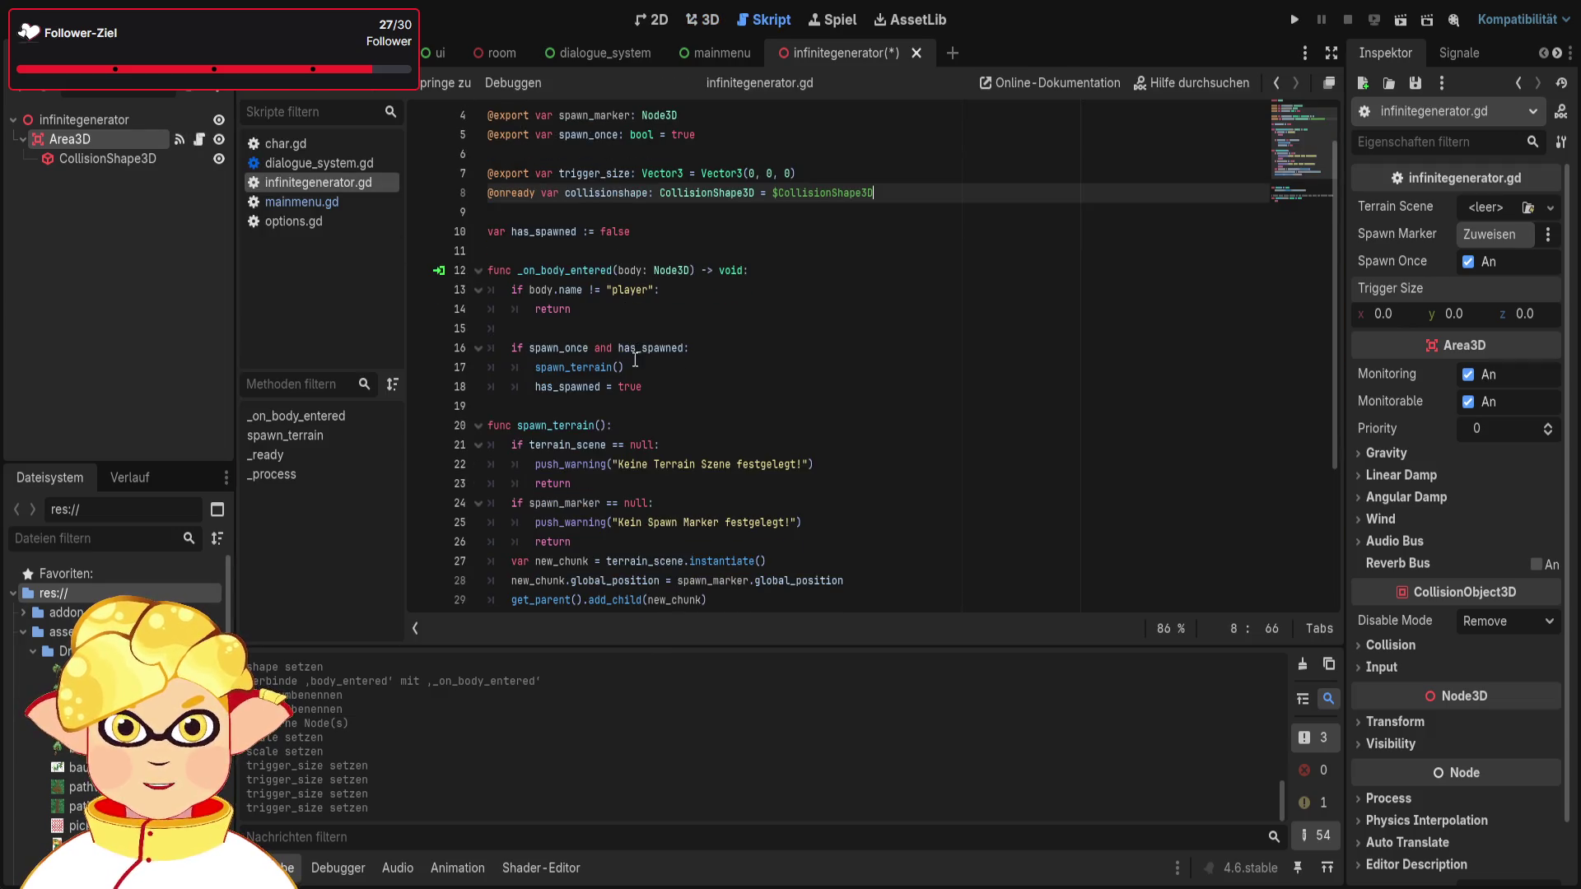
# Fold spawn_terrain and _on_body_entered, then start typing 'func' on empty line 31.
pyautogui.scroll(-4, 556, 359)
pyautogui.click(478, 250)
pyautogui.scroll(4, 477, 251)
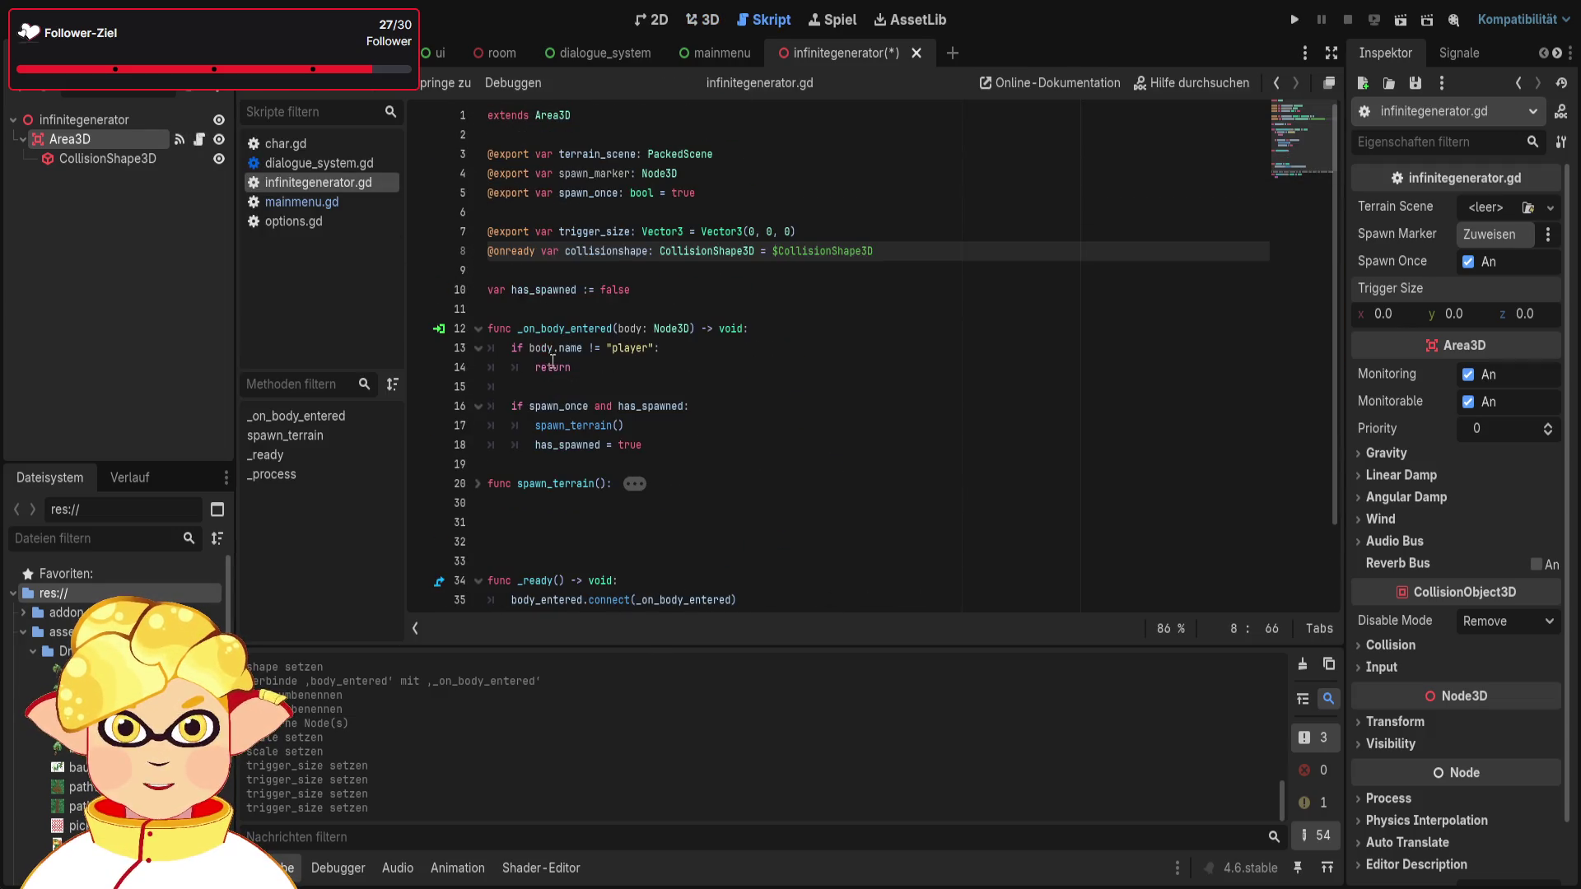
pyautogui.click(478, 329)
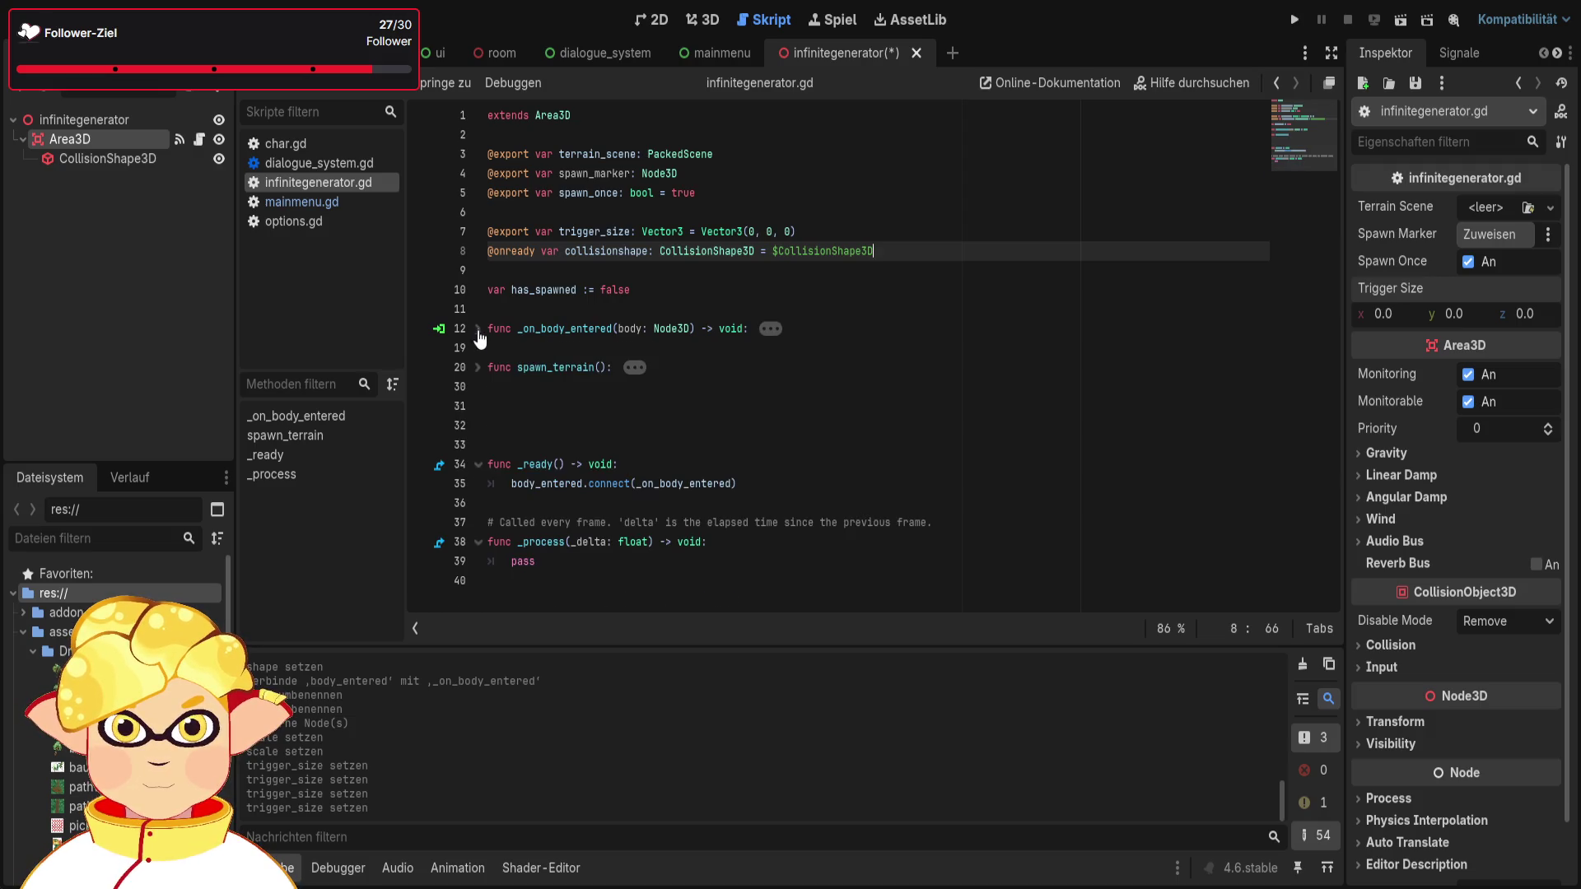
pyautogui.click(507, 404)
pyautogui.write('func')
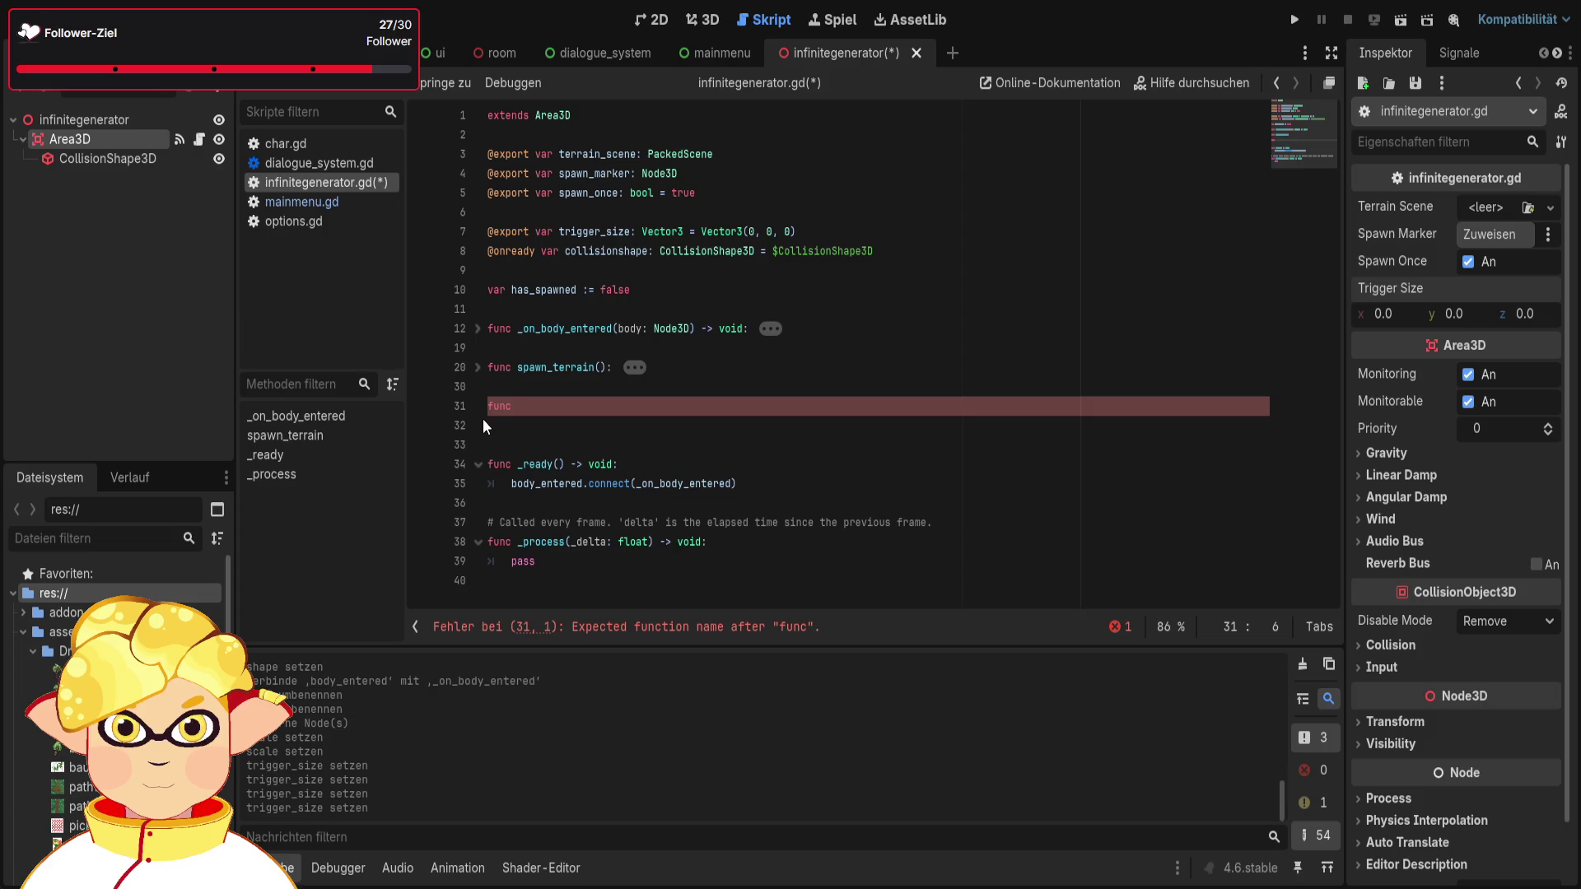
# Declare update_collisionshape() and begin its body with 'if collisionshape.shape = Box'.
pyautogui.write('updat')
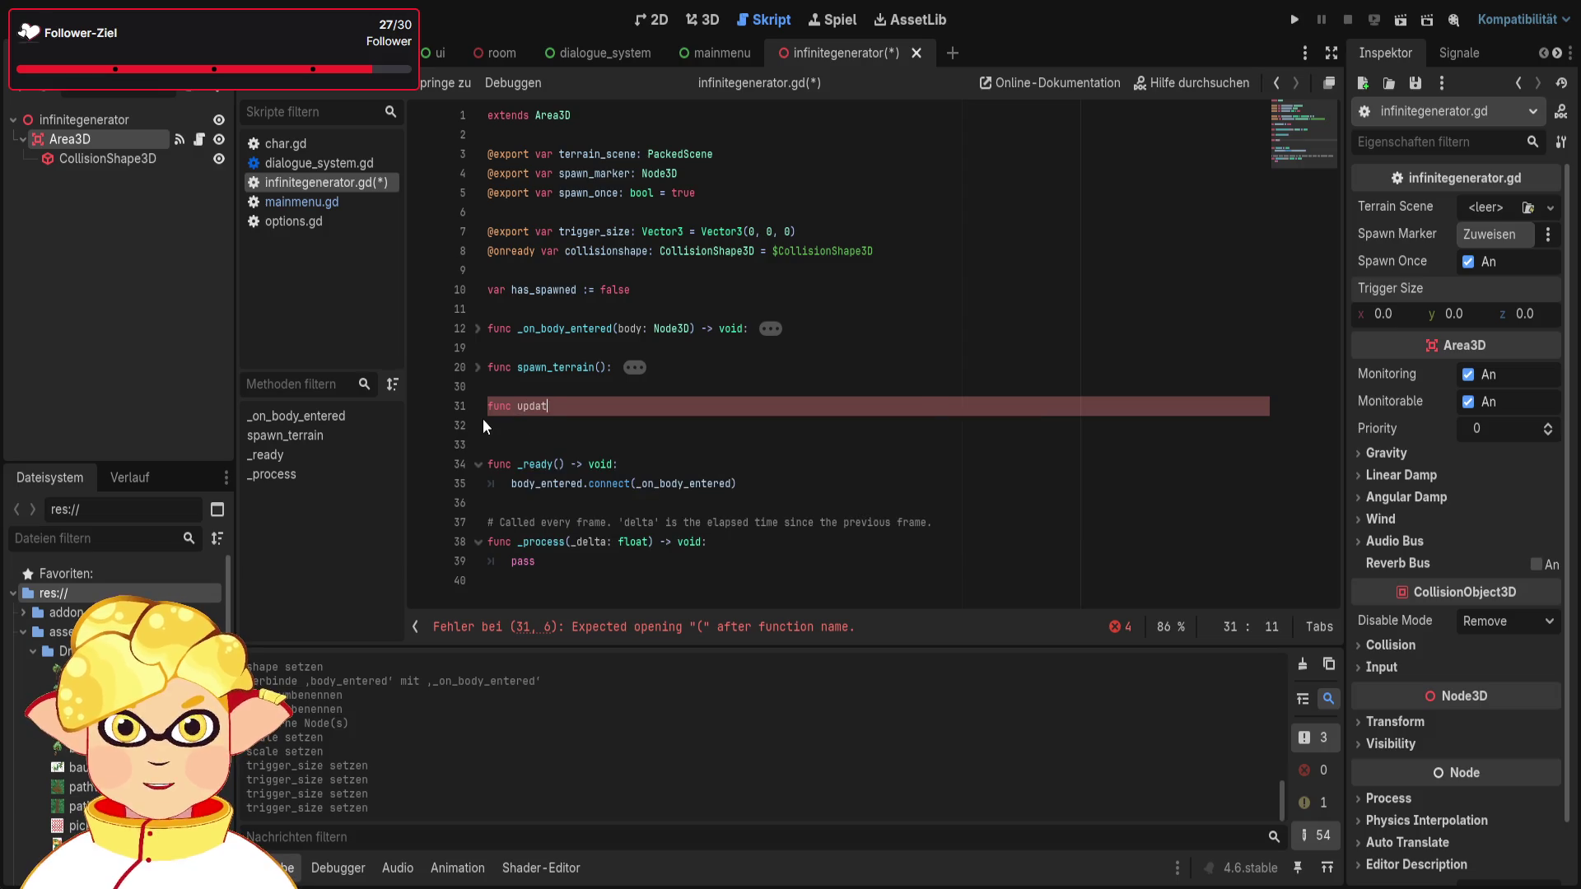
pyautogui.write('e_collisionshape()')
pyautogui.write(':')
pyautogui.press('Return')
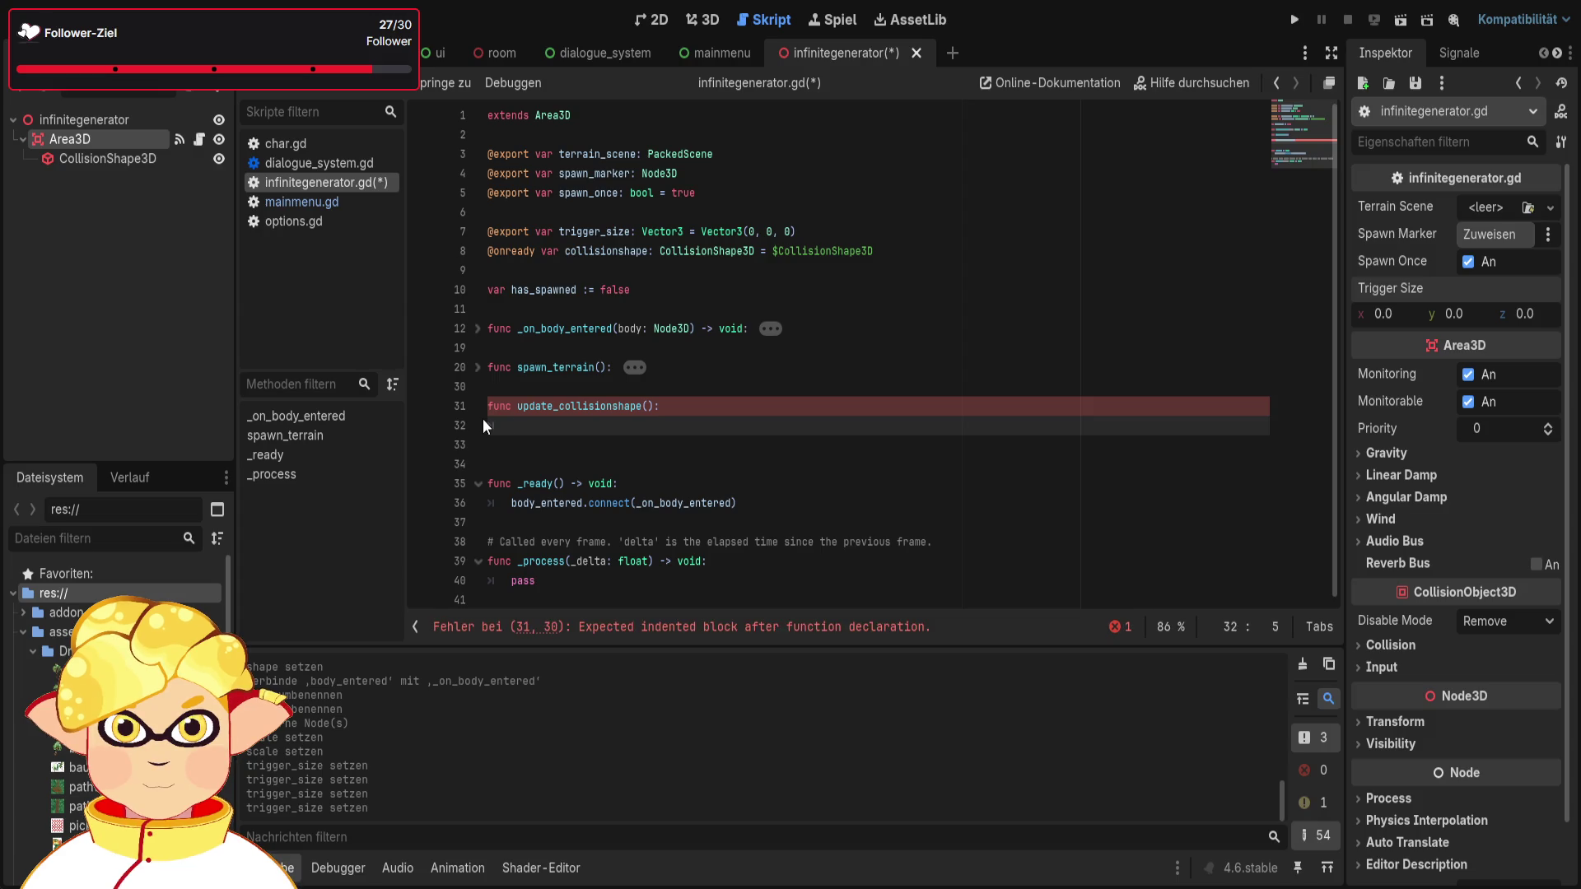
pyautogui.write('if col')
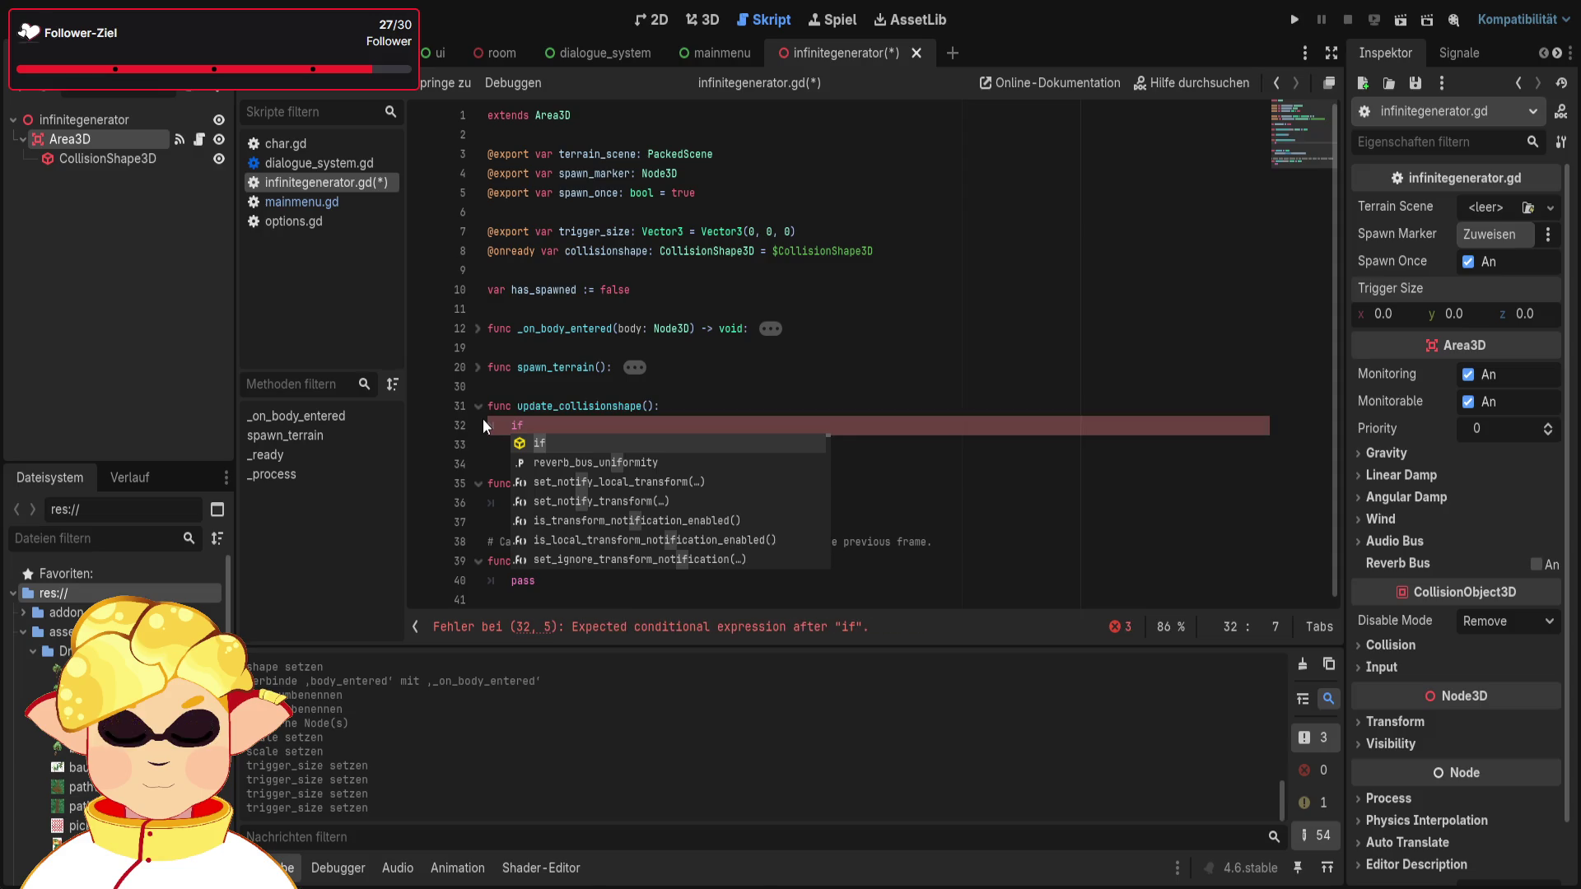
pyautogui.press('Return')
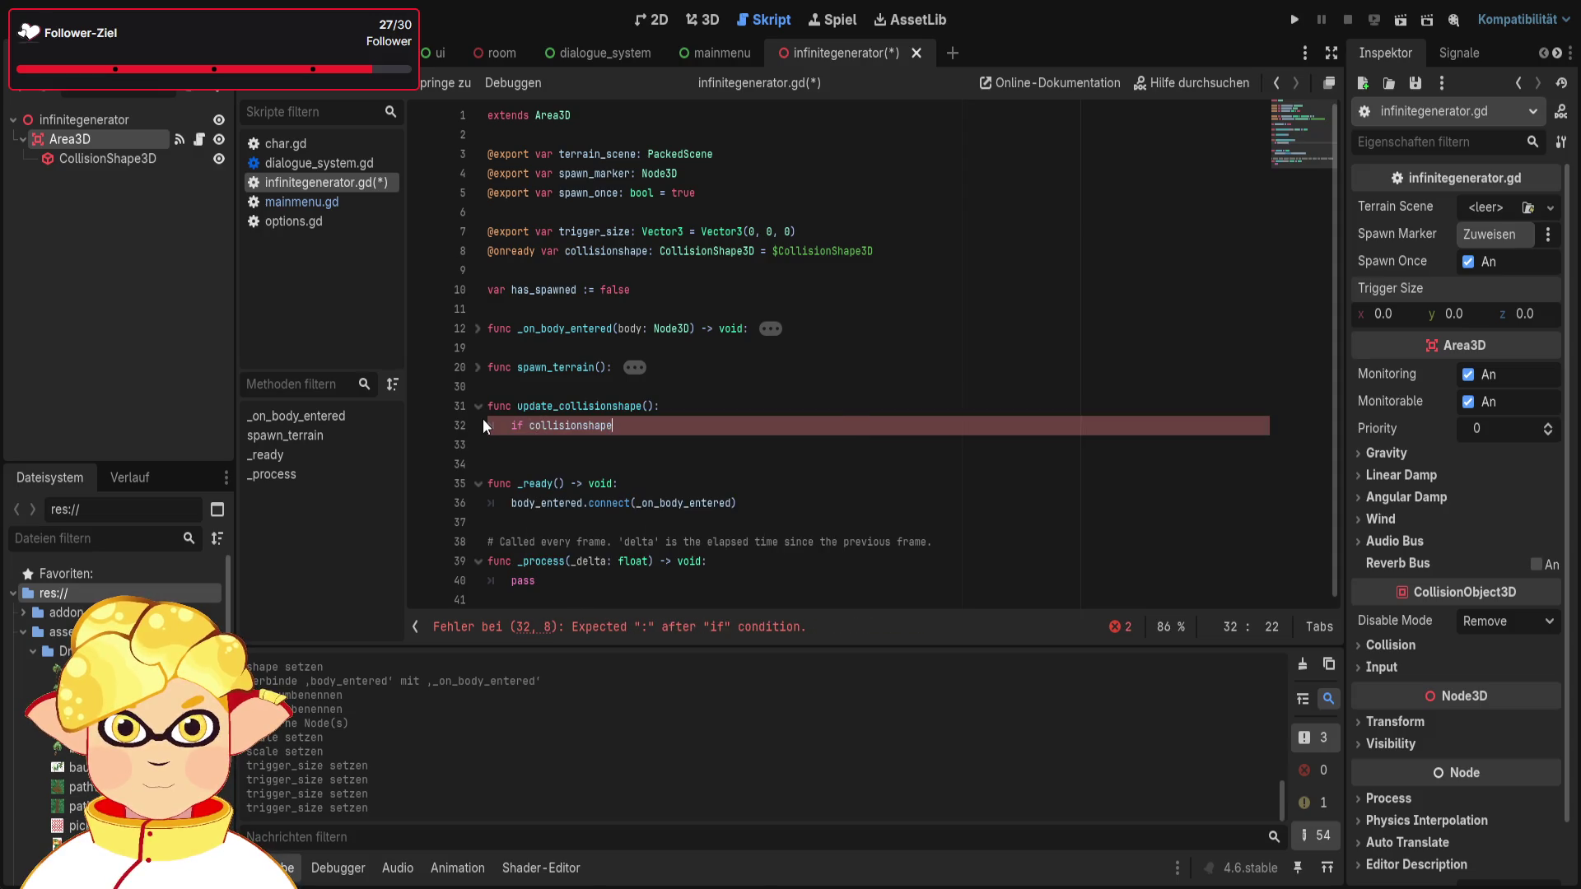
pyautogui.write('.shape')
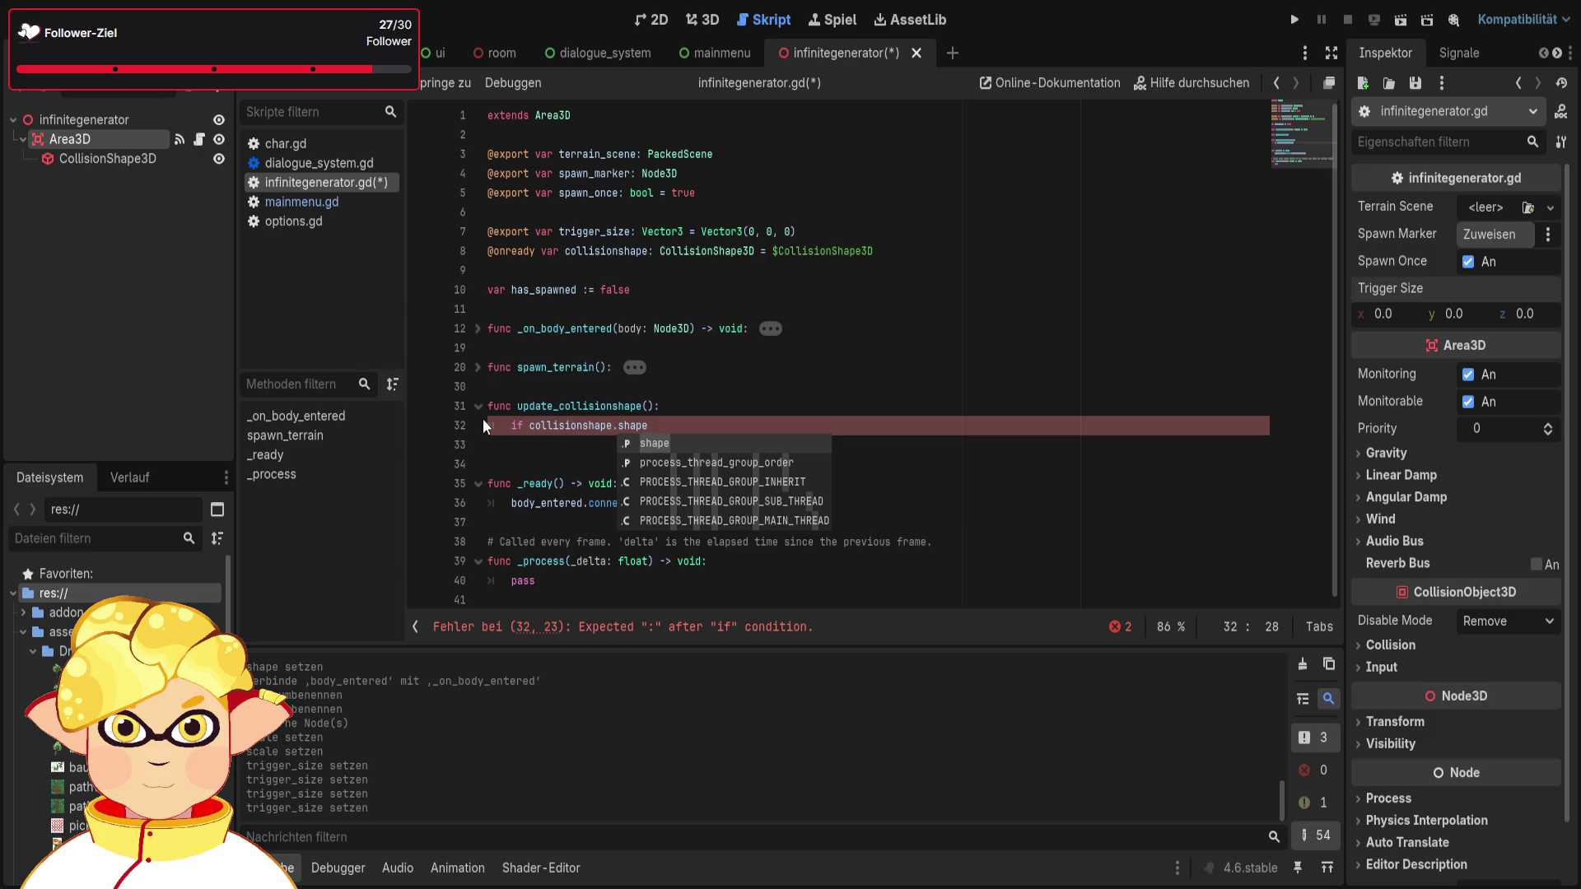
pyautogui.write(' = B')
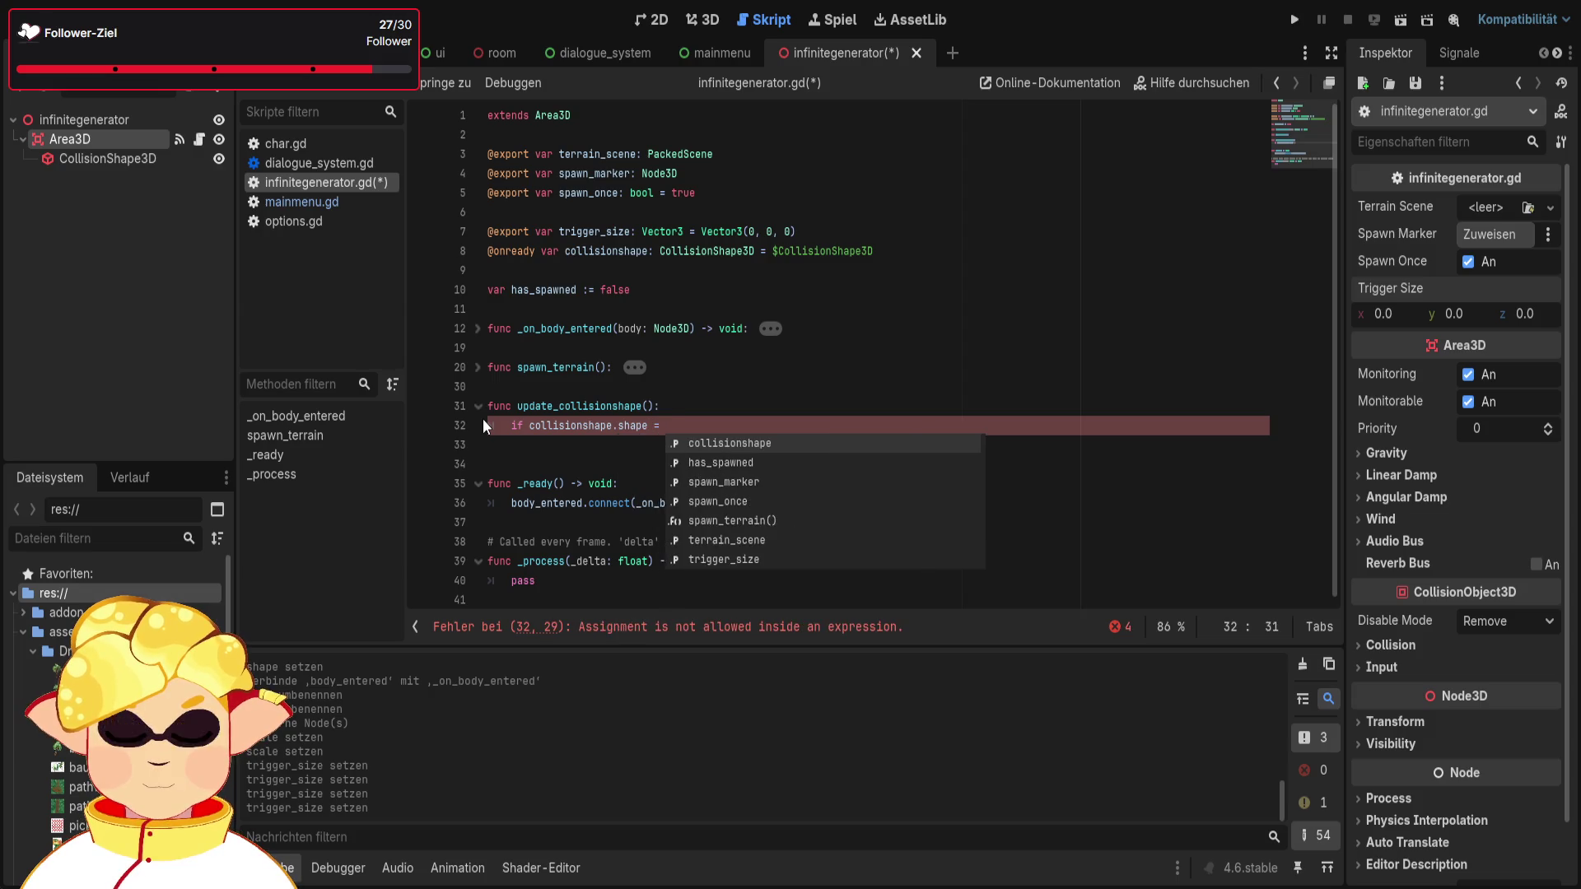
pyautogui.write('ox')
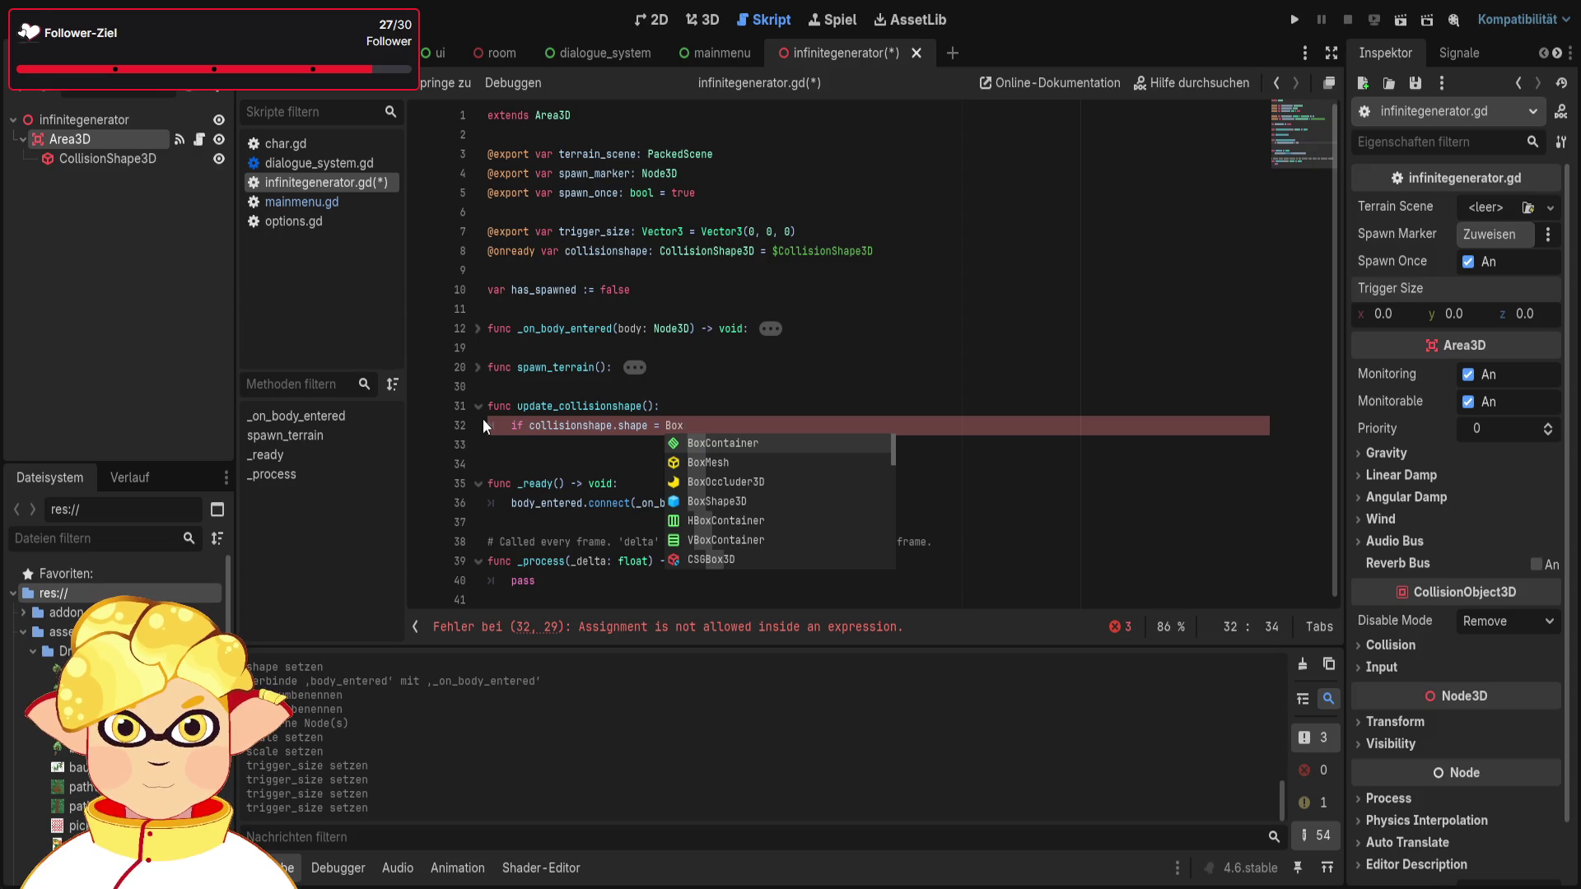
# Turn line 32 into 'if collisionshape.shape == BoxShape3D:' using the Inspector's box shape.
pyautogui.click(114, 161)
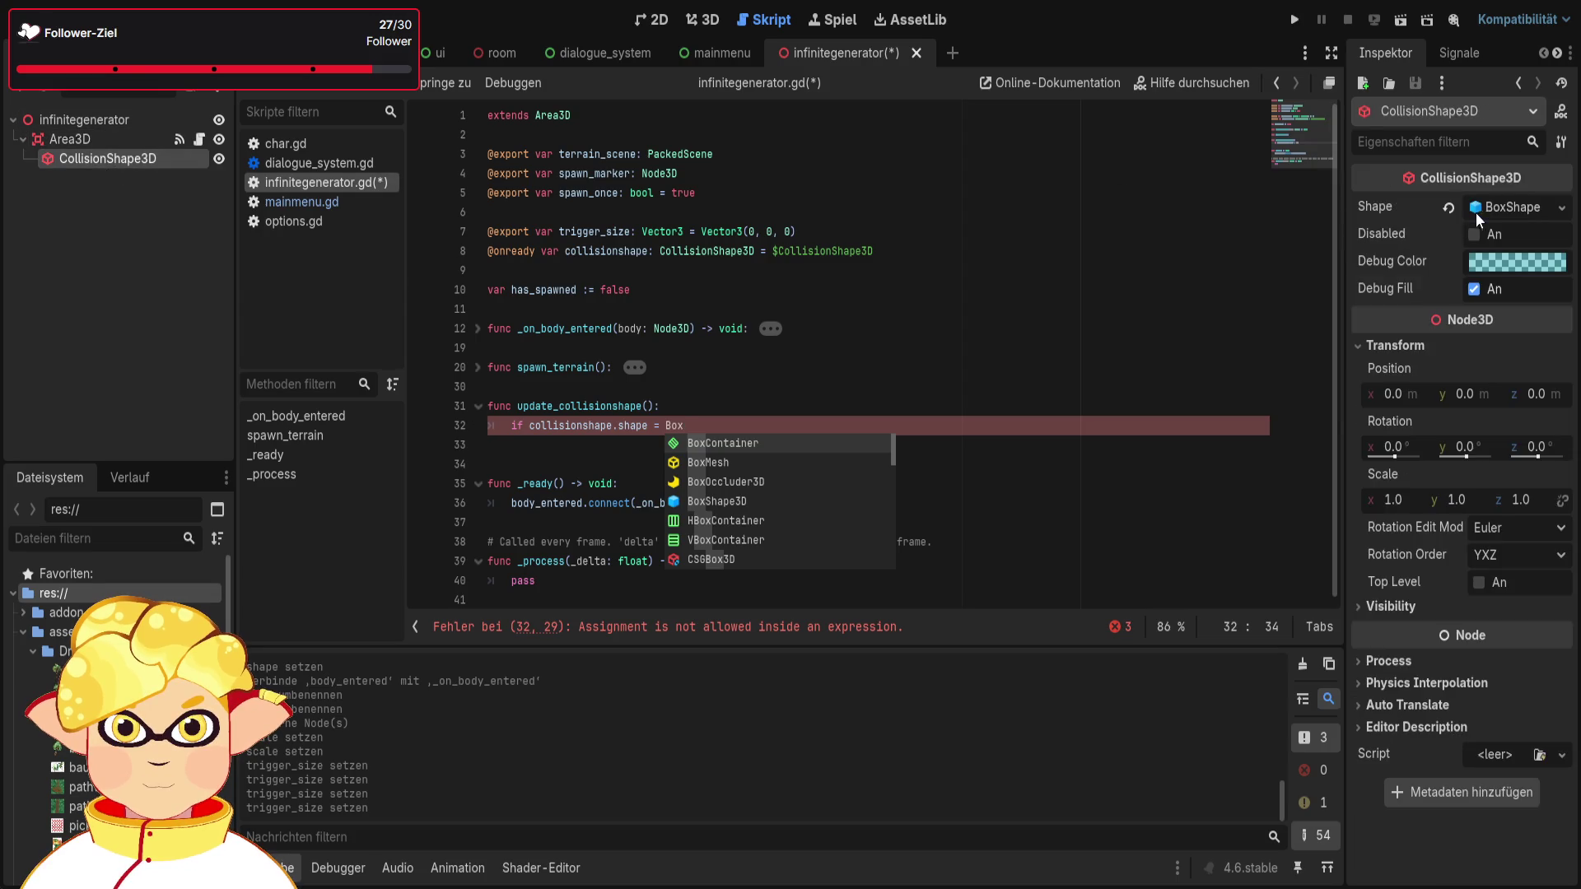
pyautogui.moveTo(1493, 209)
pyautogui.mouseDown()
pyautogui.moveTo(950, 432)
pyautogui.moveTo(697, 424)
pyautogui.mouseUp()
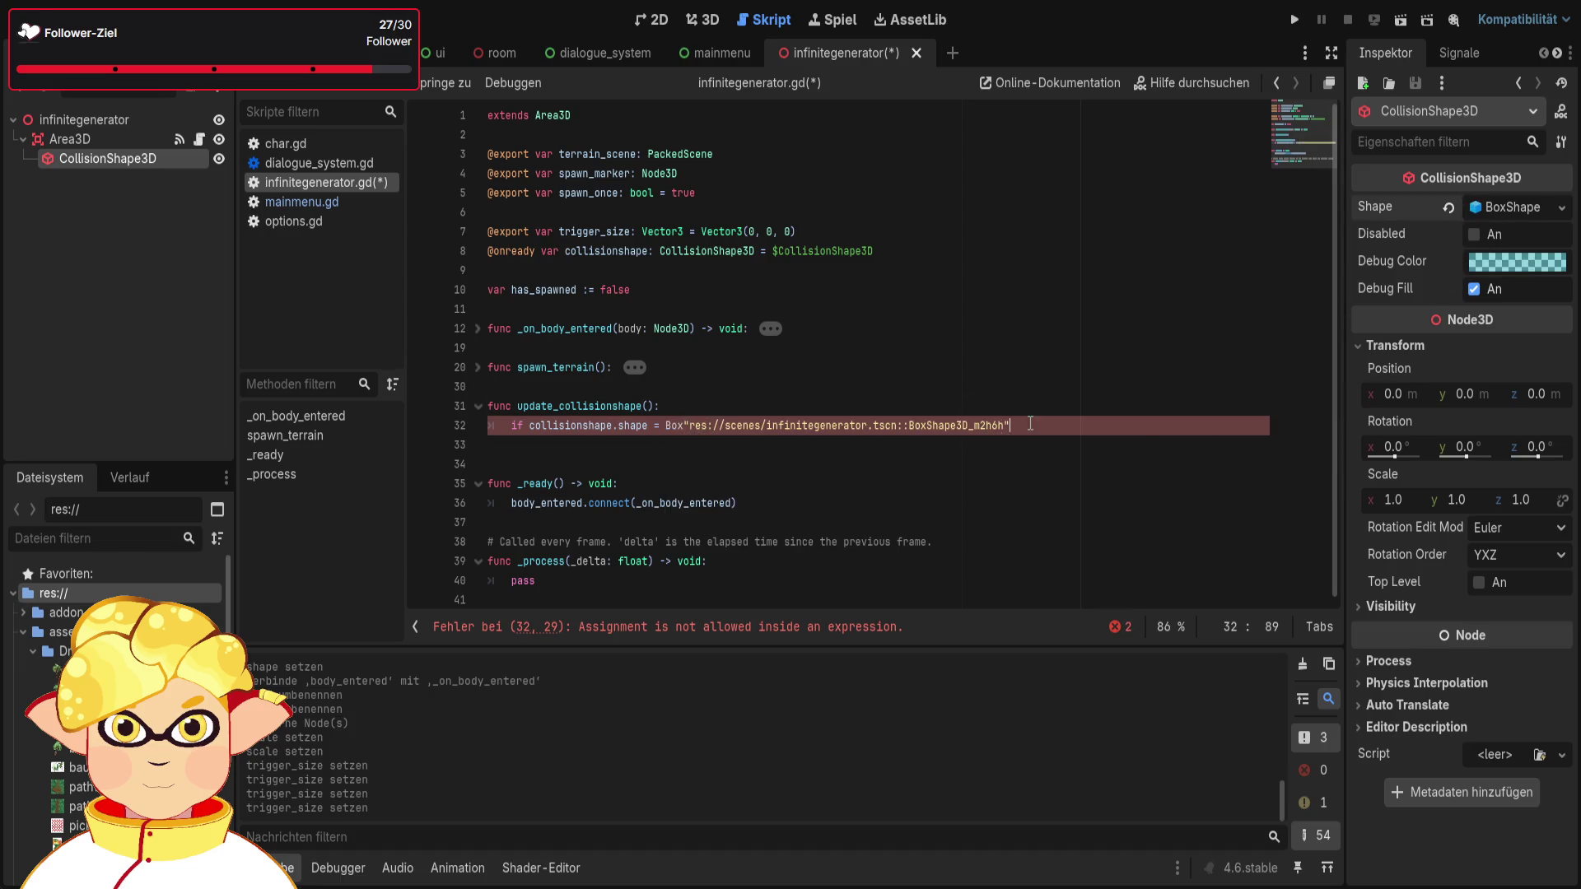
pyautogui.moveTo(1031, 423); pyautogui.dragTo(684, 428)
pyautogui.write('Sha')
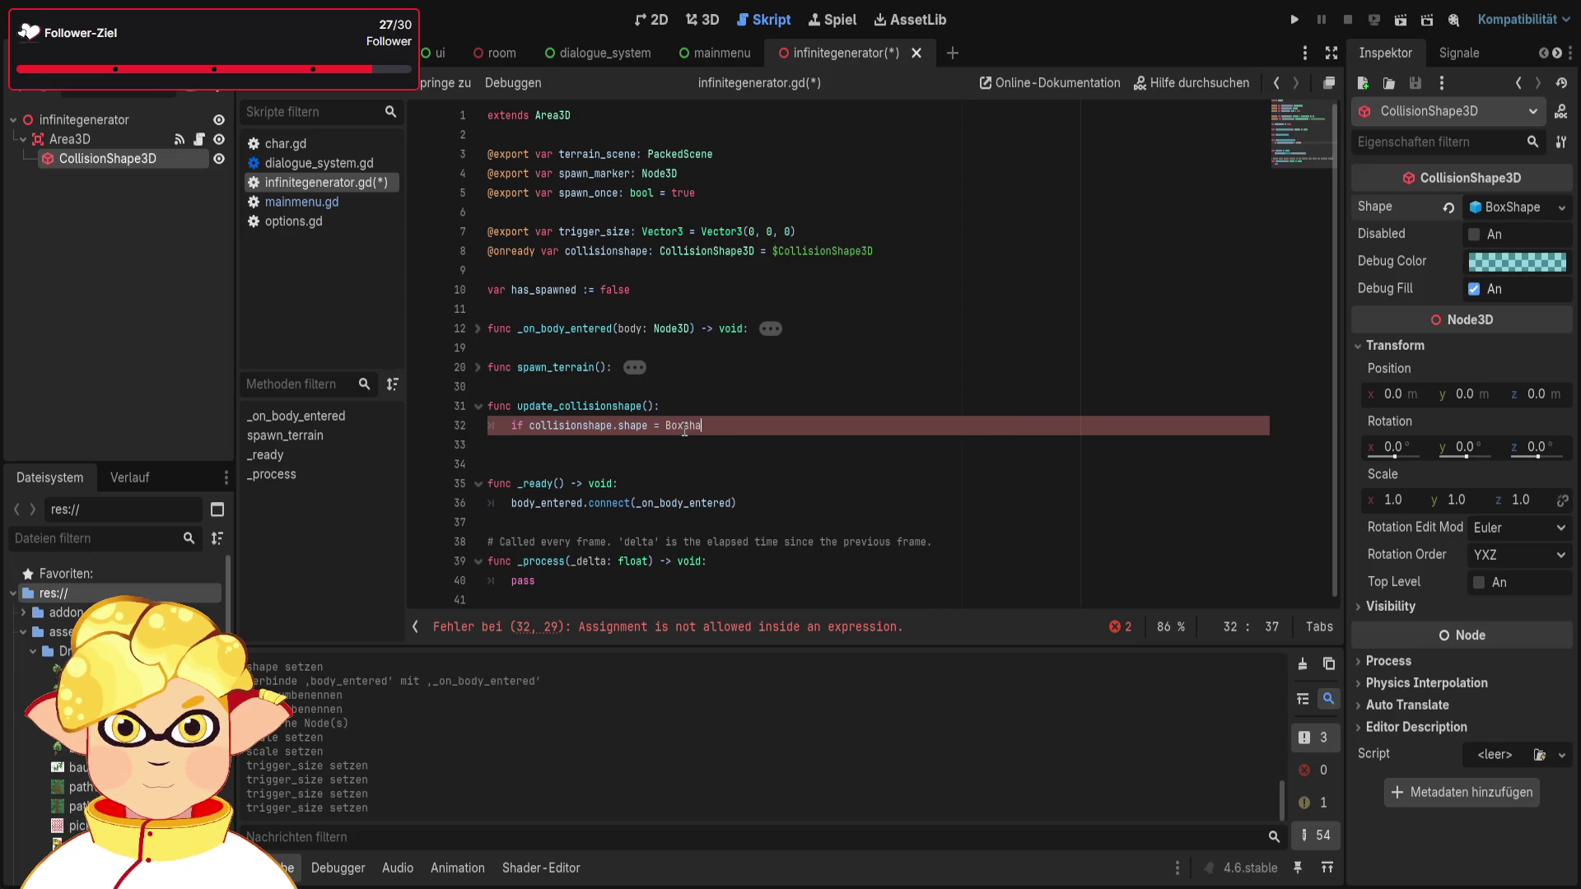
pyautogui.write('pe')
pyautogui.press('Return')
pyautogui.press('Return')
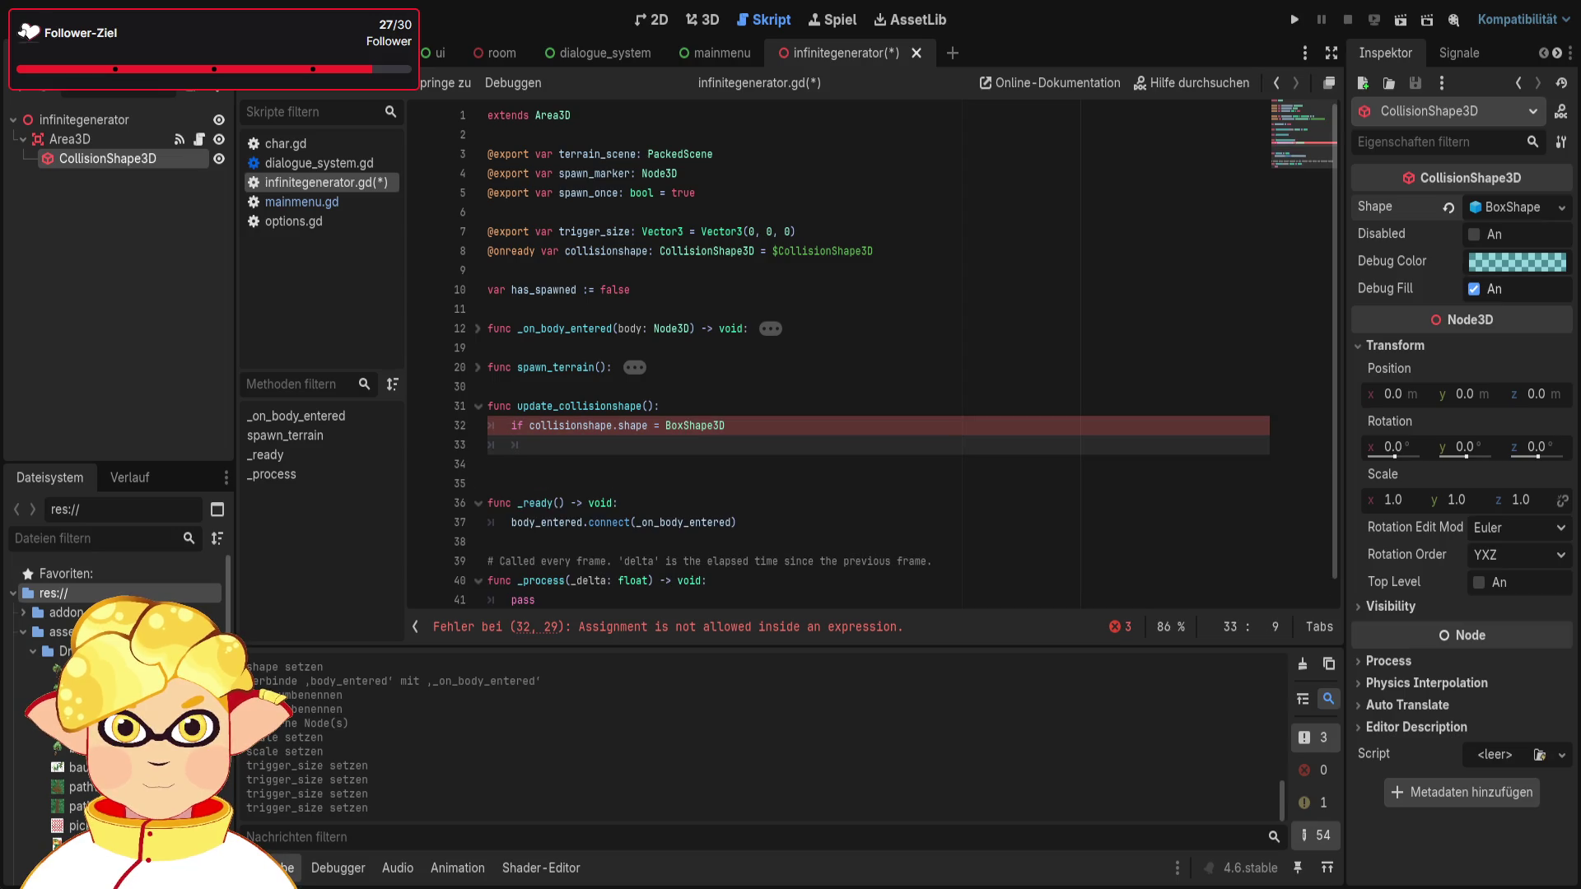
pyautogui.click(756, 424)
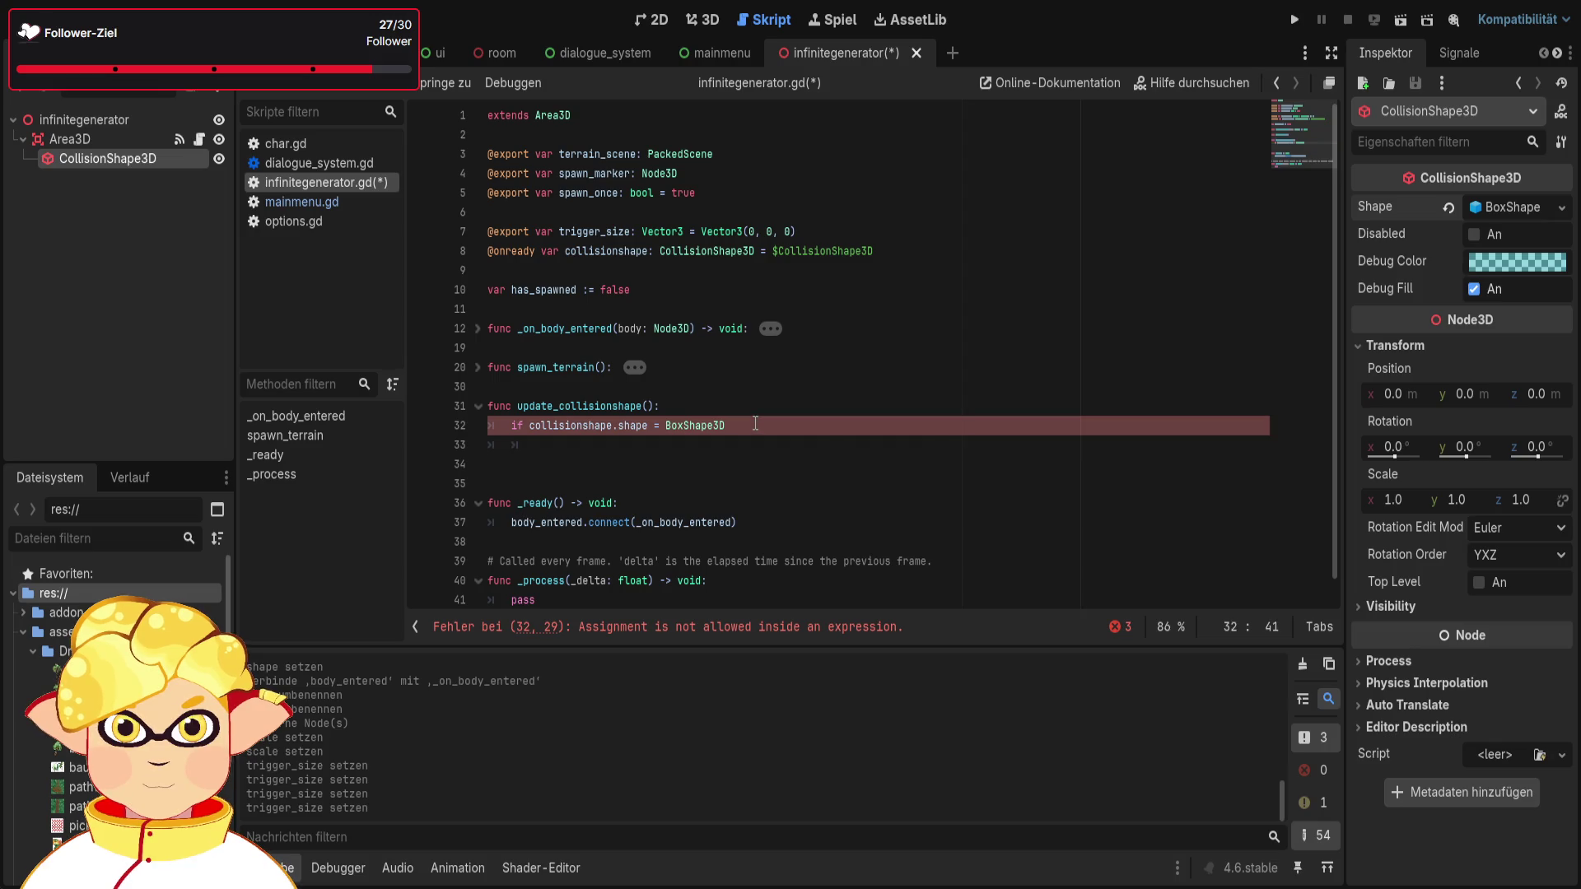
pyautogui.press('Down')
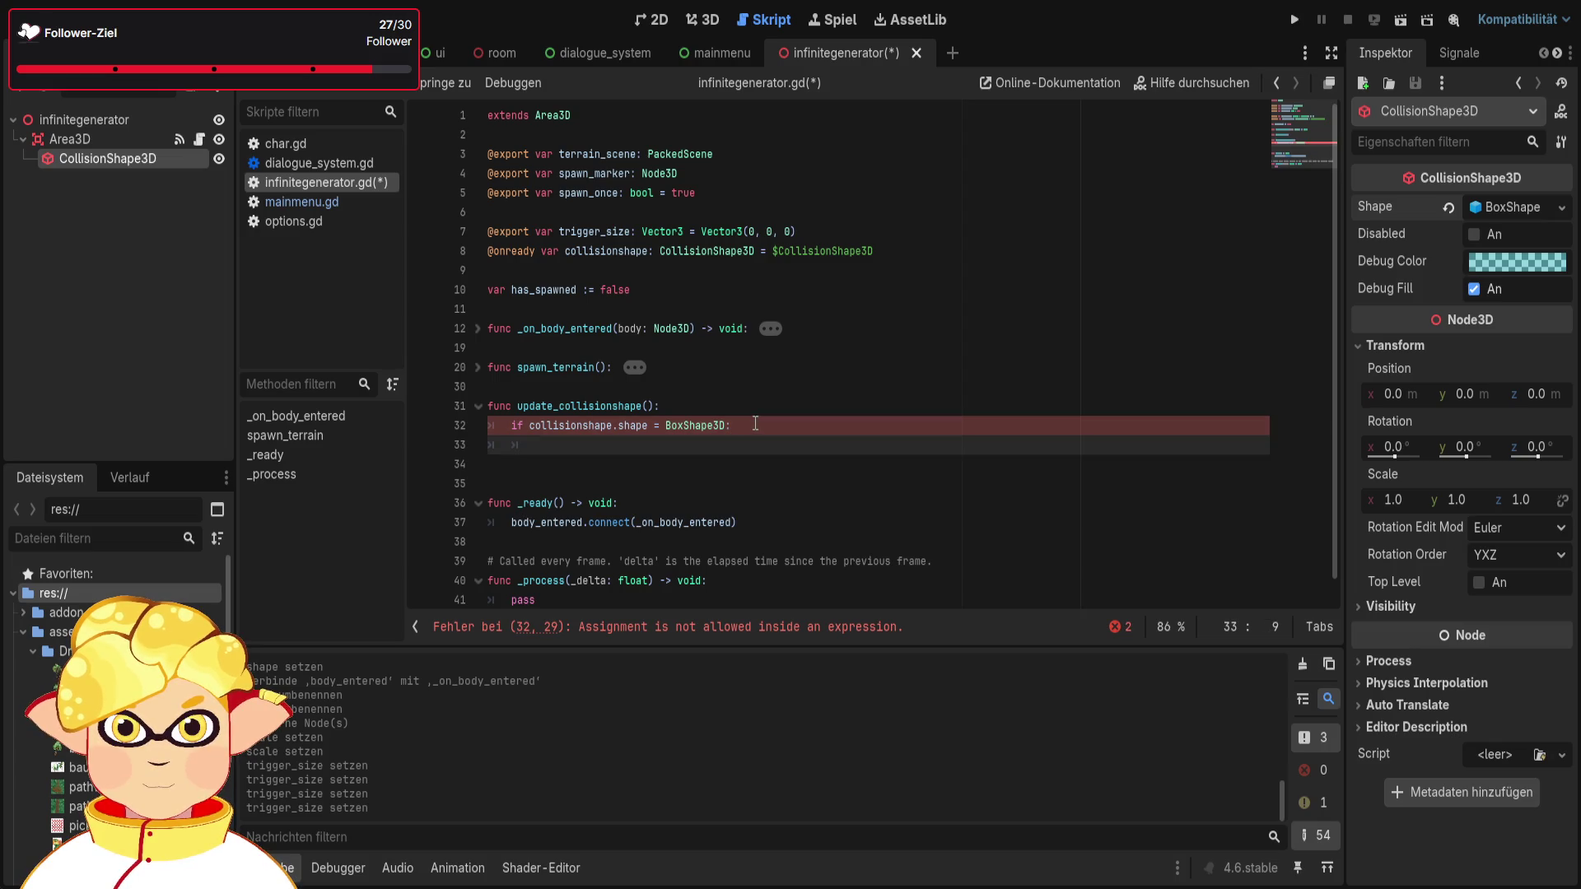
pyautogui.click(755, 423)
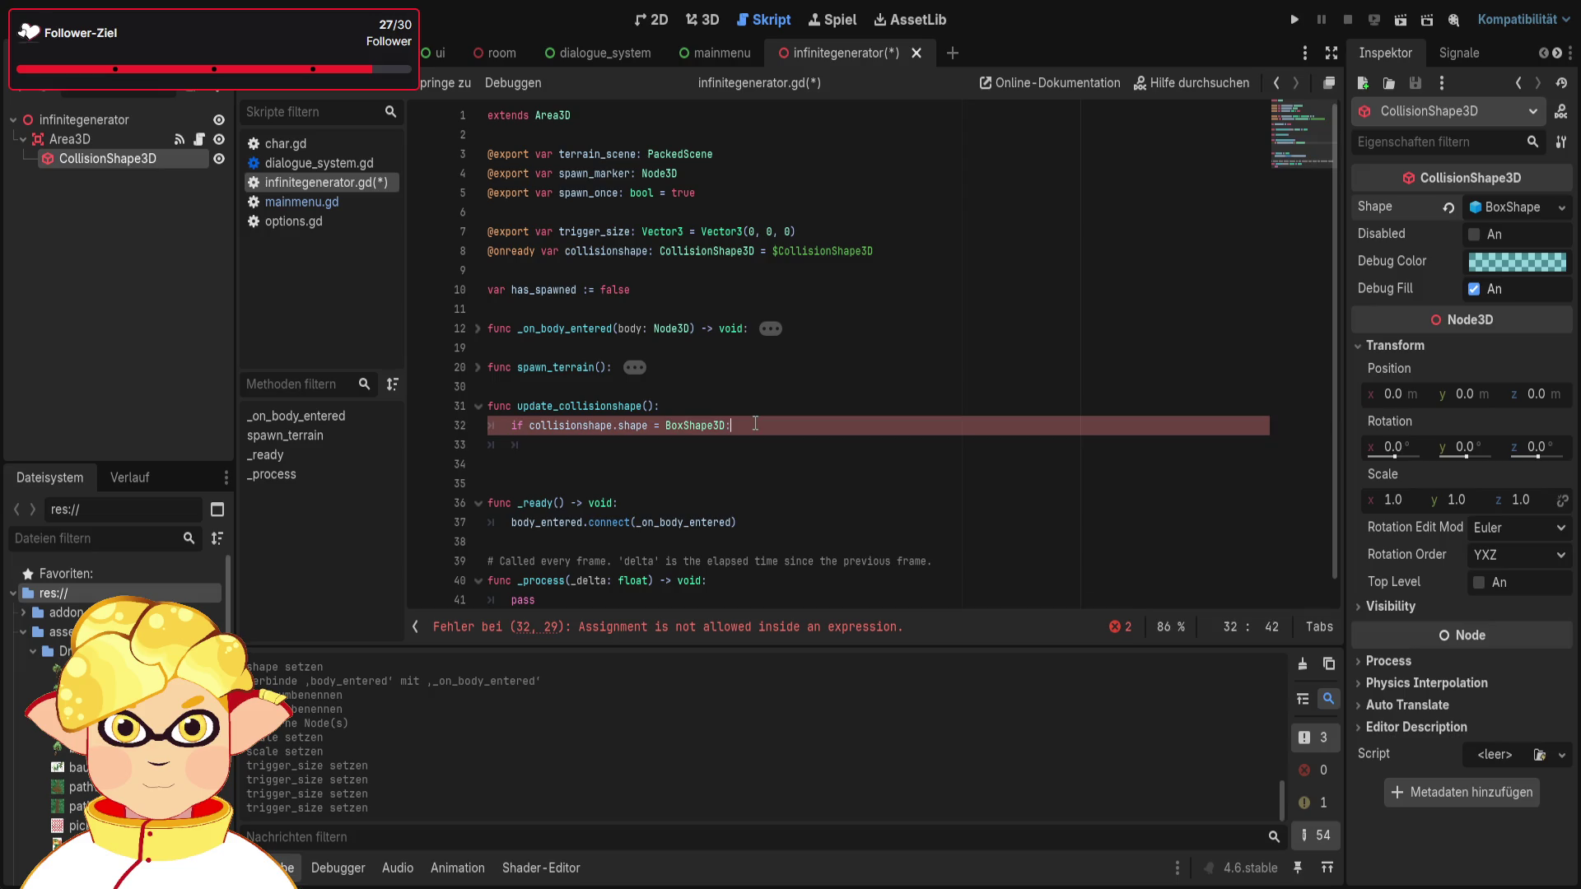
pyautogui.write('=')
pyautogui.click(809, 426)
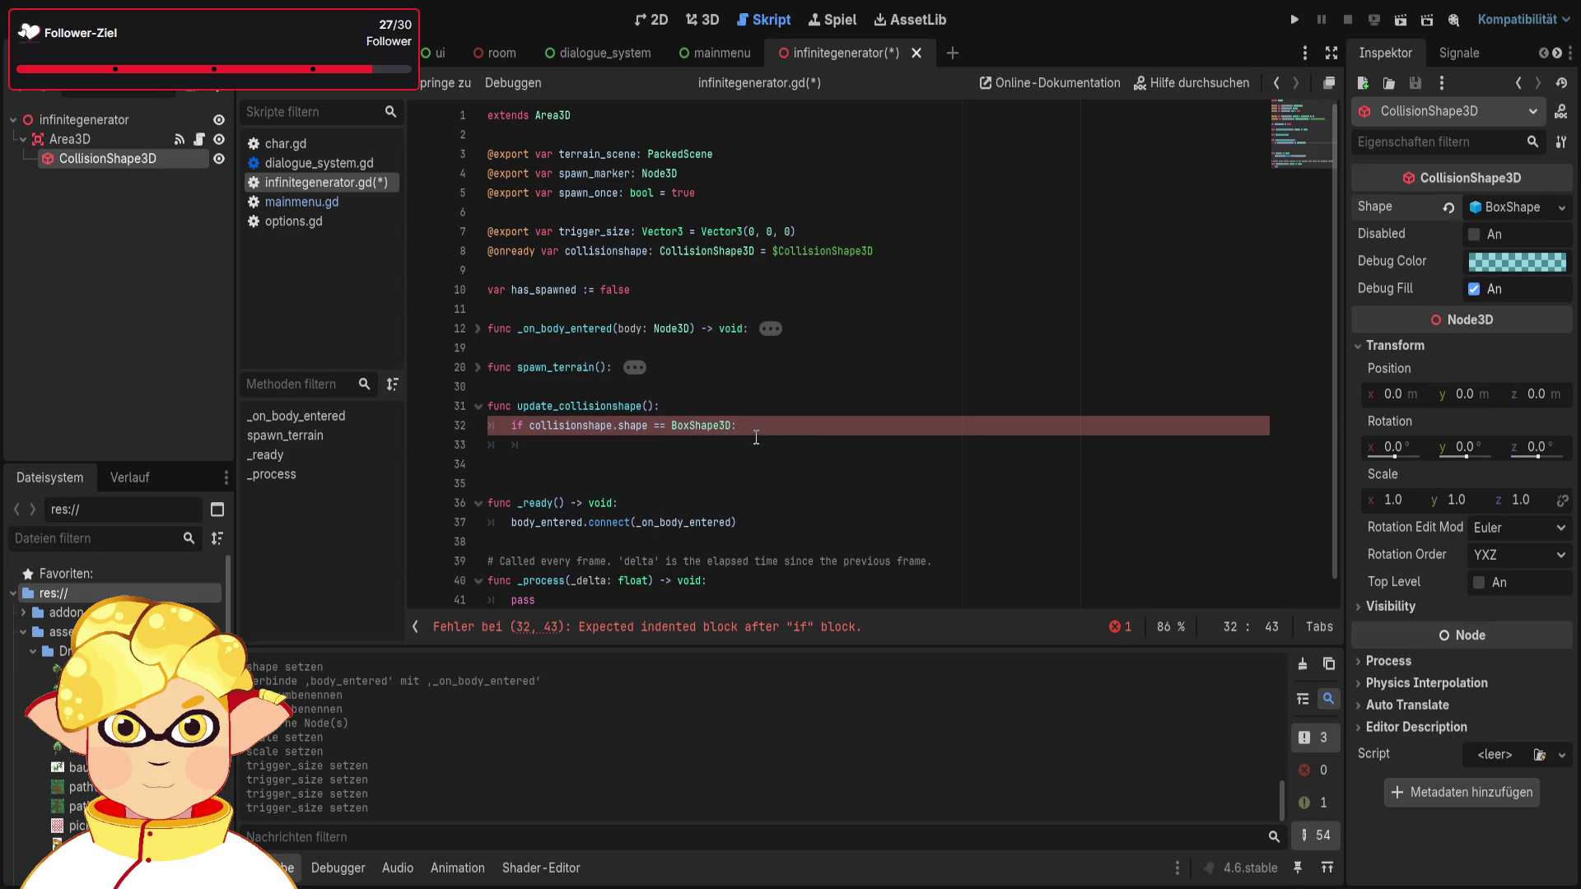
# Add 'collisionshape.shape.size = trigger_size' inside the if block.
pyautogui.click(691, 451)
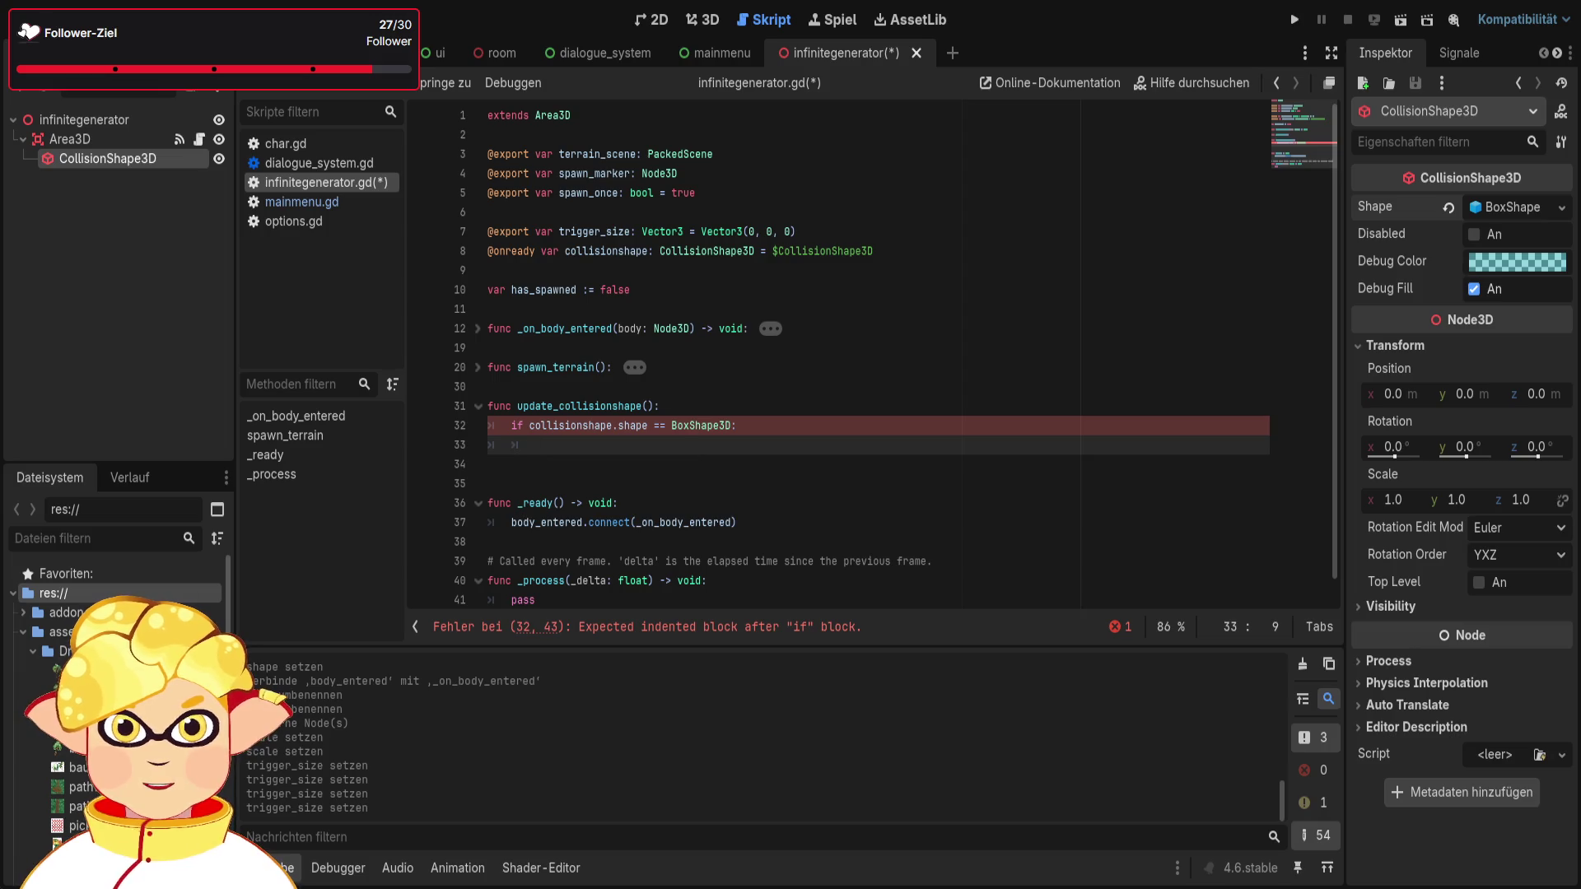
pyautogui.write('coll')
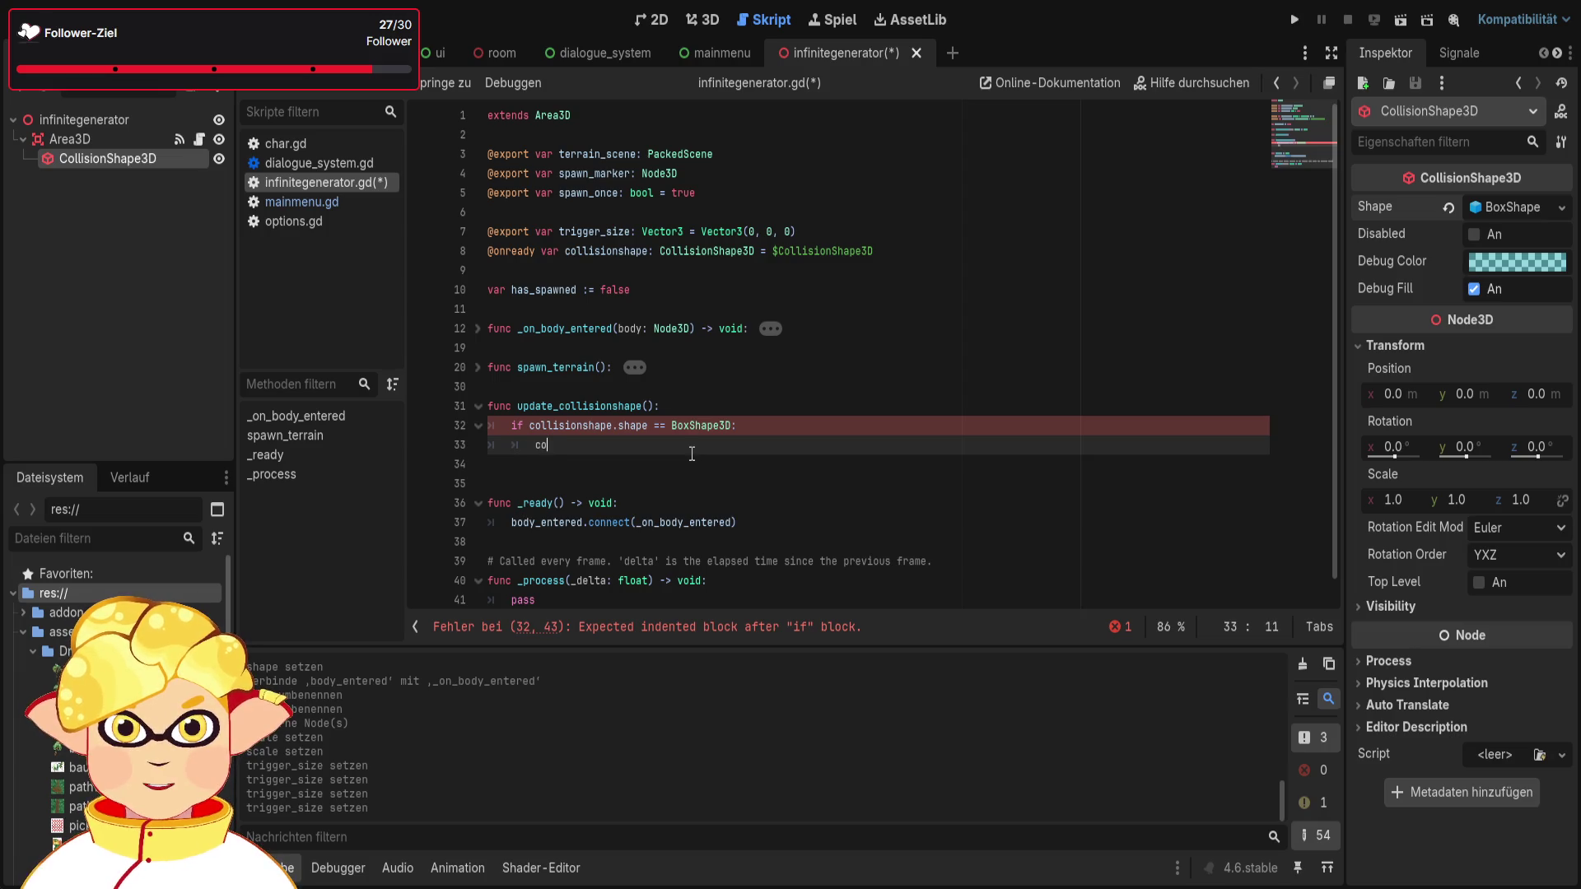
pyautogui.press('Return')
pyautogui.write('.shap')
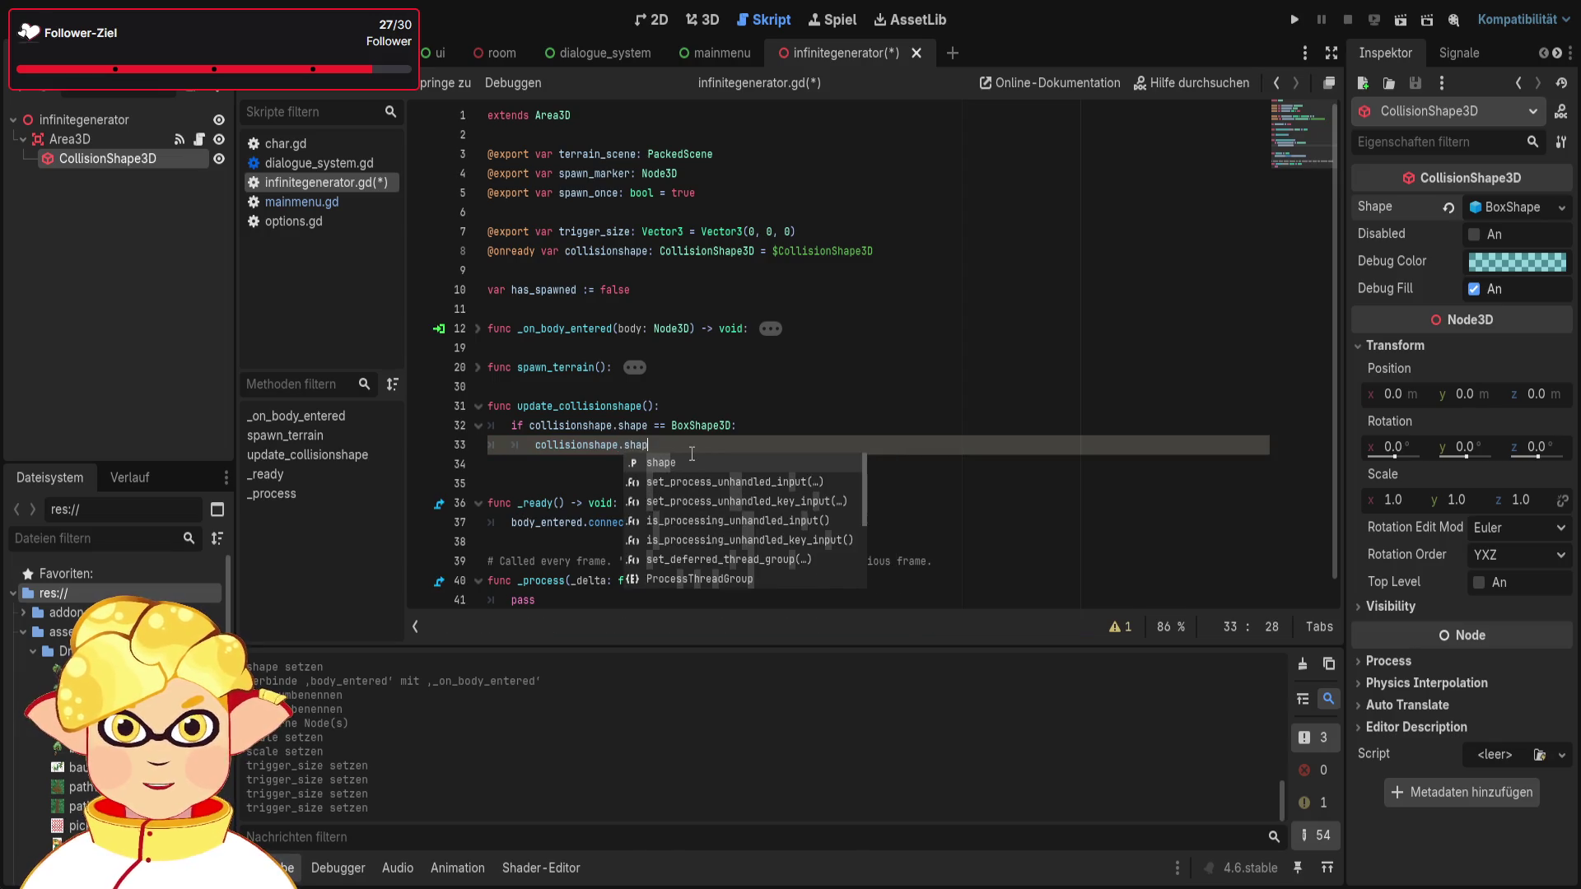
pyautogui.write('e.size')
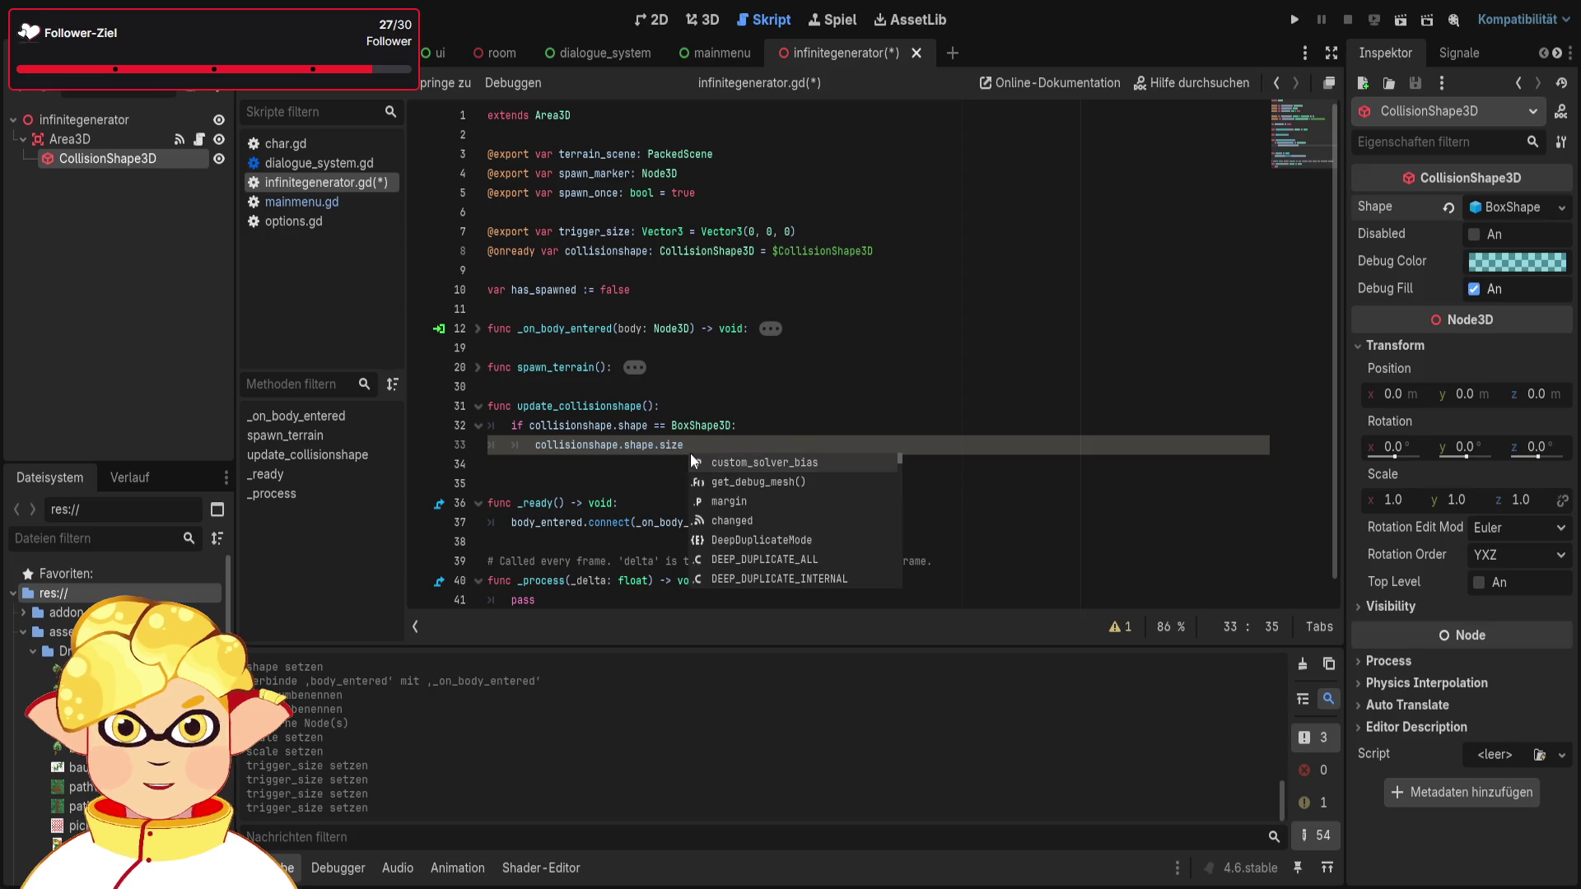
pyautogui.write(' = trig')
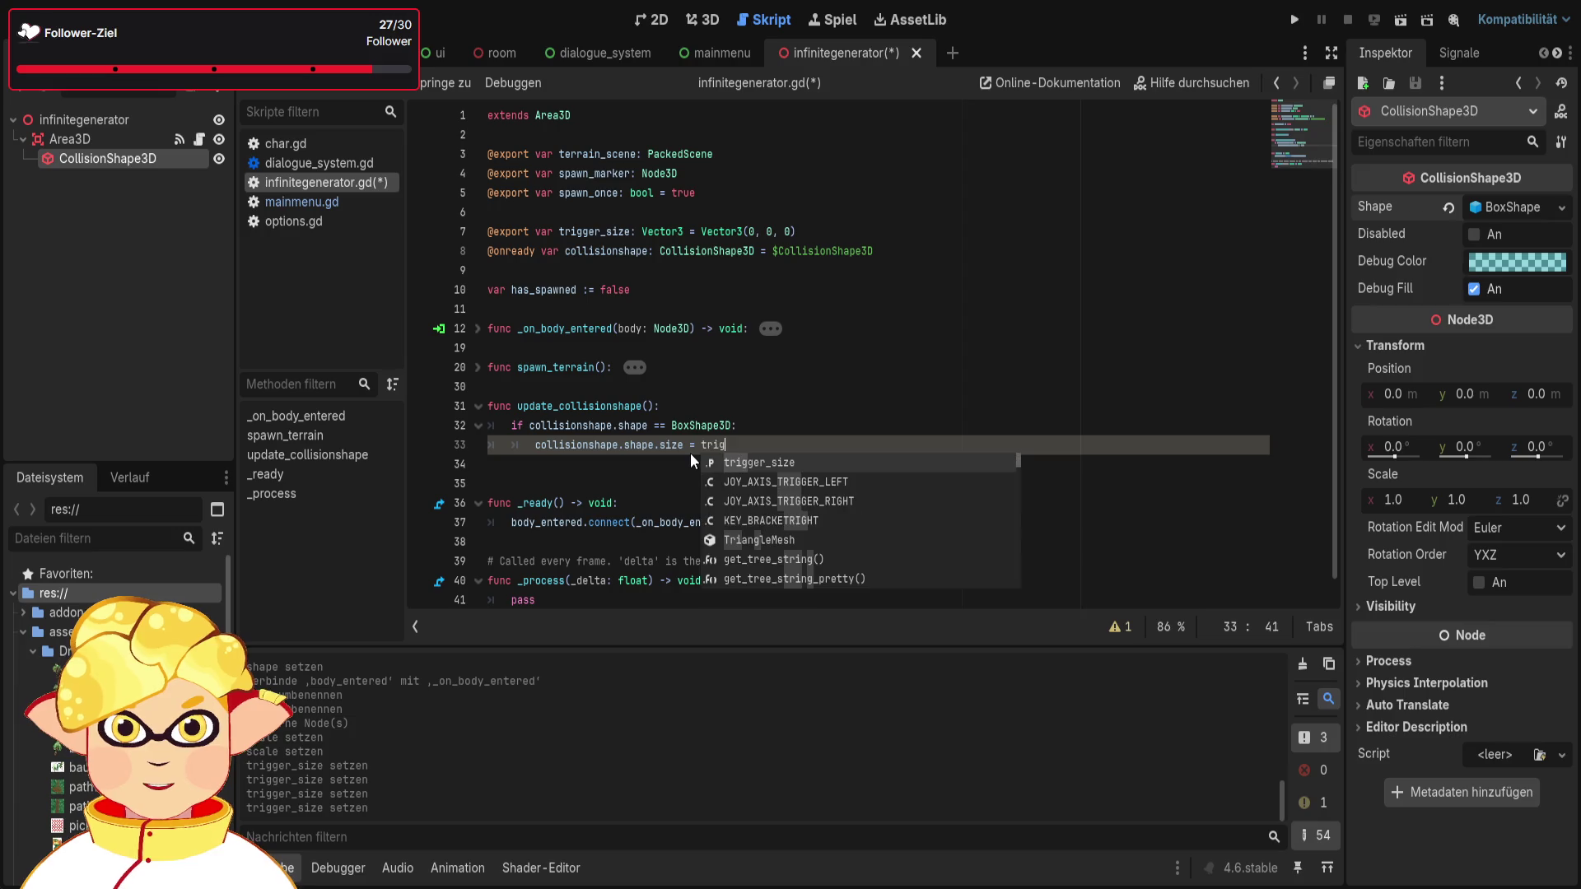
pyautogui.press('Return')
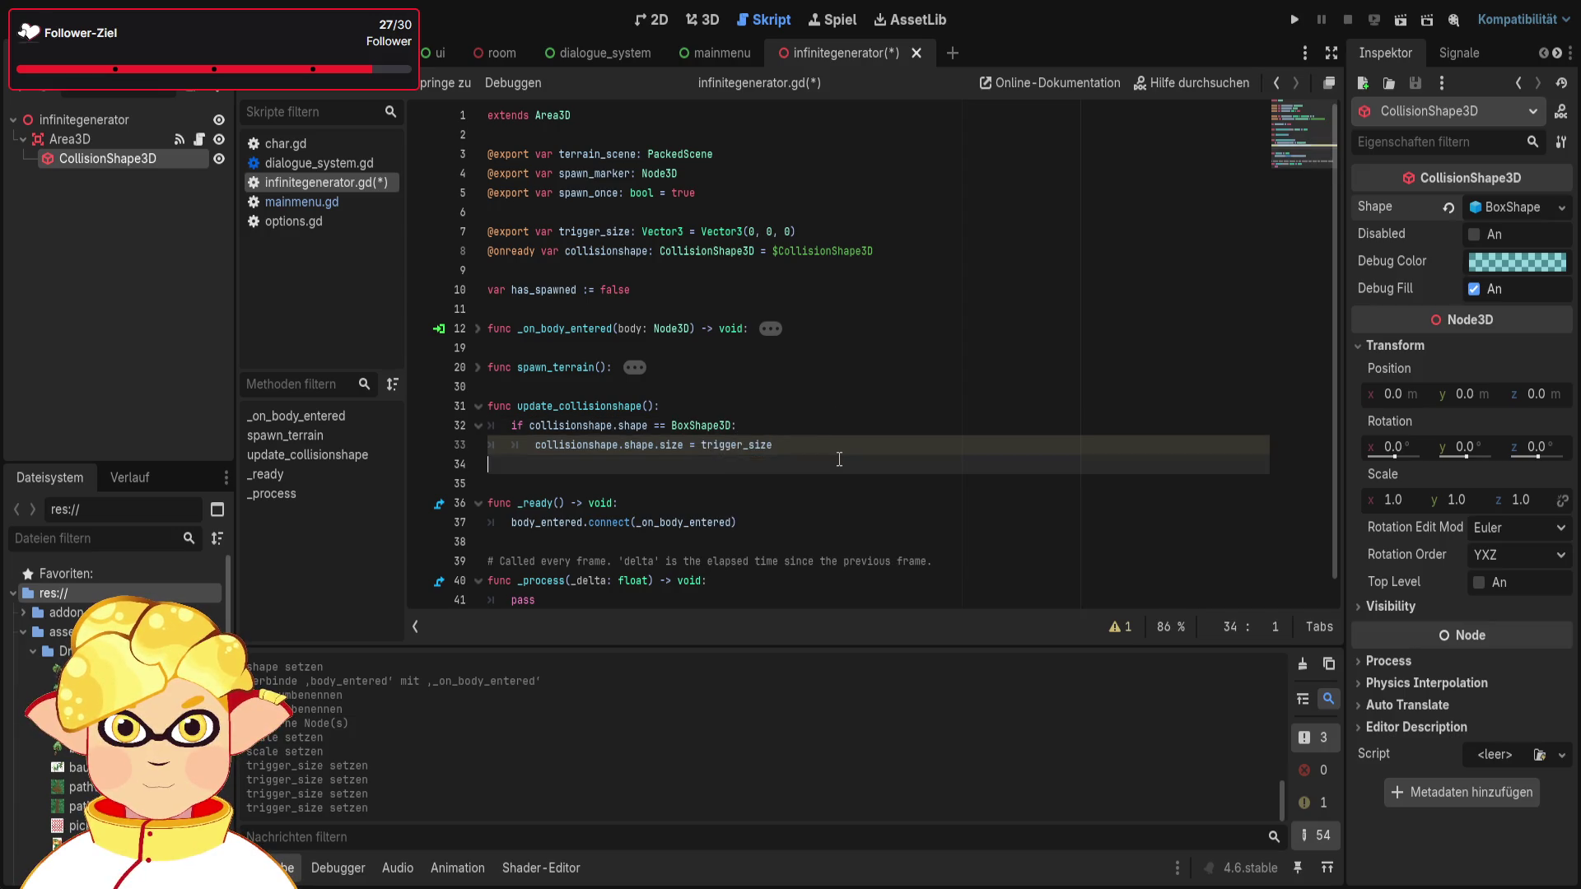
# Add an empty else: branch below the size assignment.
pyautogui.click(839, 460)
pyautogui.write('else:')
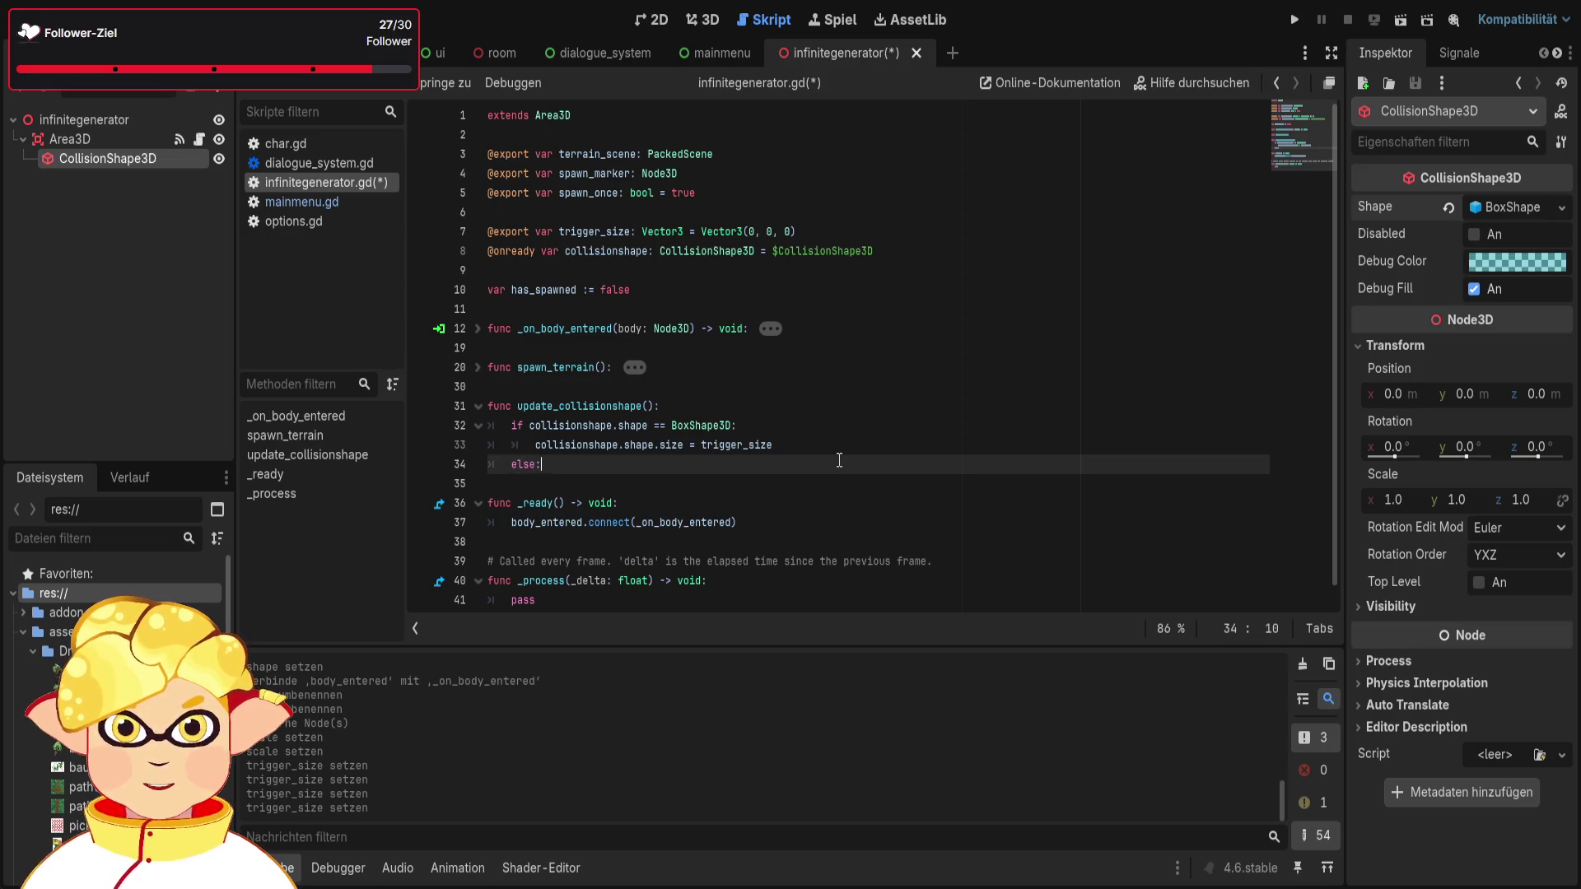
pyautogui.press('Return')
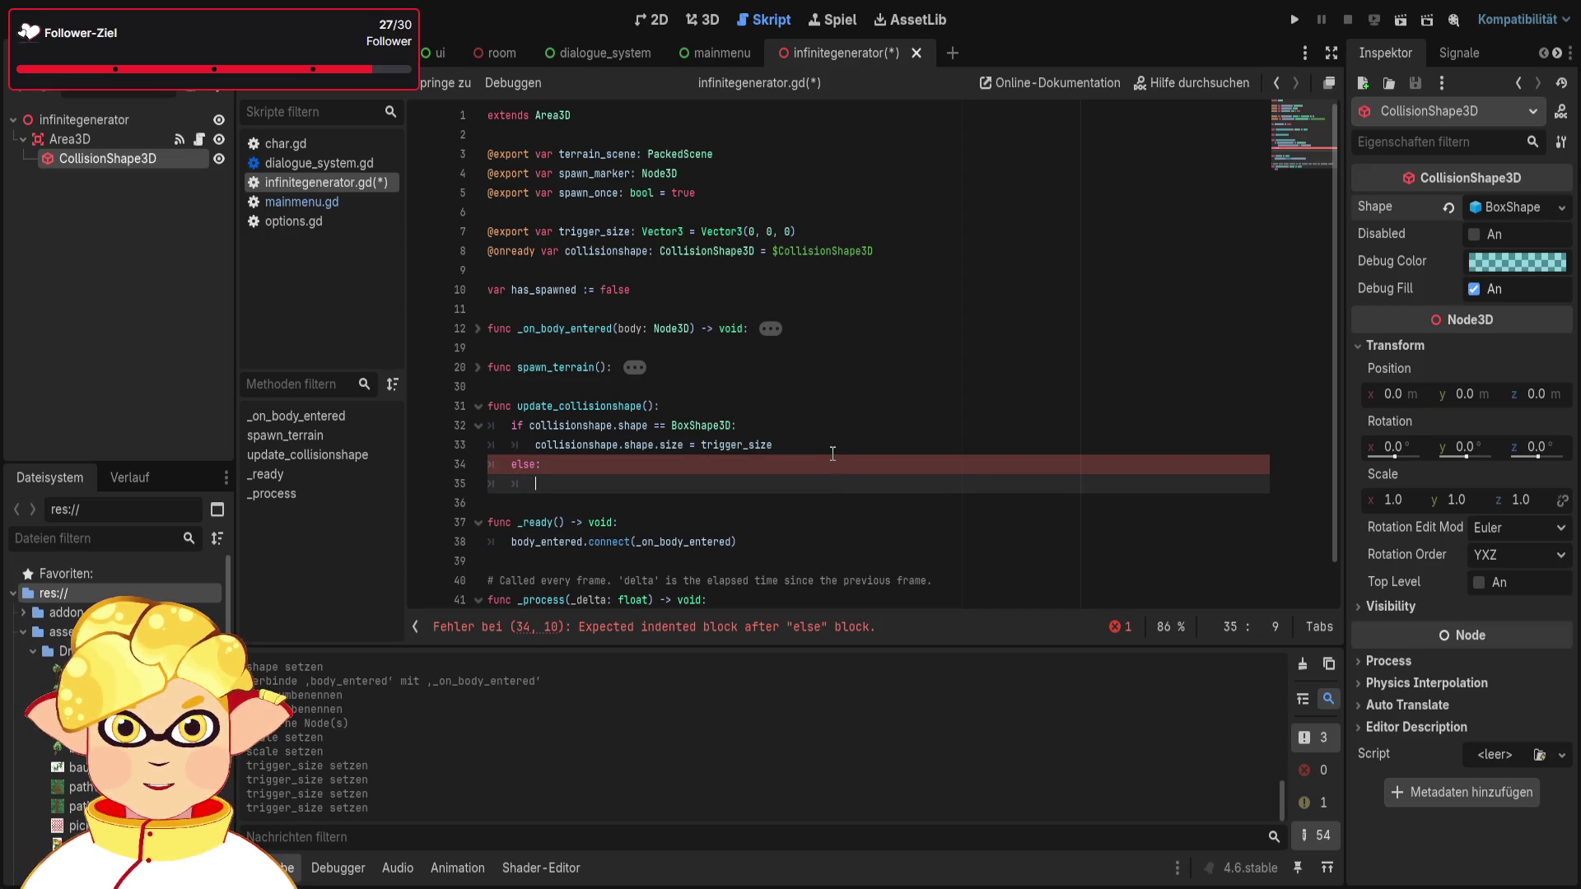
pyautogui.write('if spawn_once and has_spawned:')
pyautogui.hotkey('ctrl', 'shift', 'Left')
pyautogui.hotkey('ctrl', 'shift', 'Left')
pyautogui.hotkey('ctrl', 'shift', 'Left')
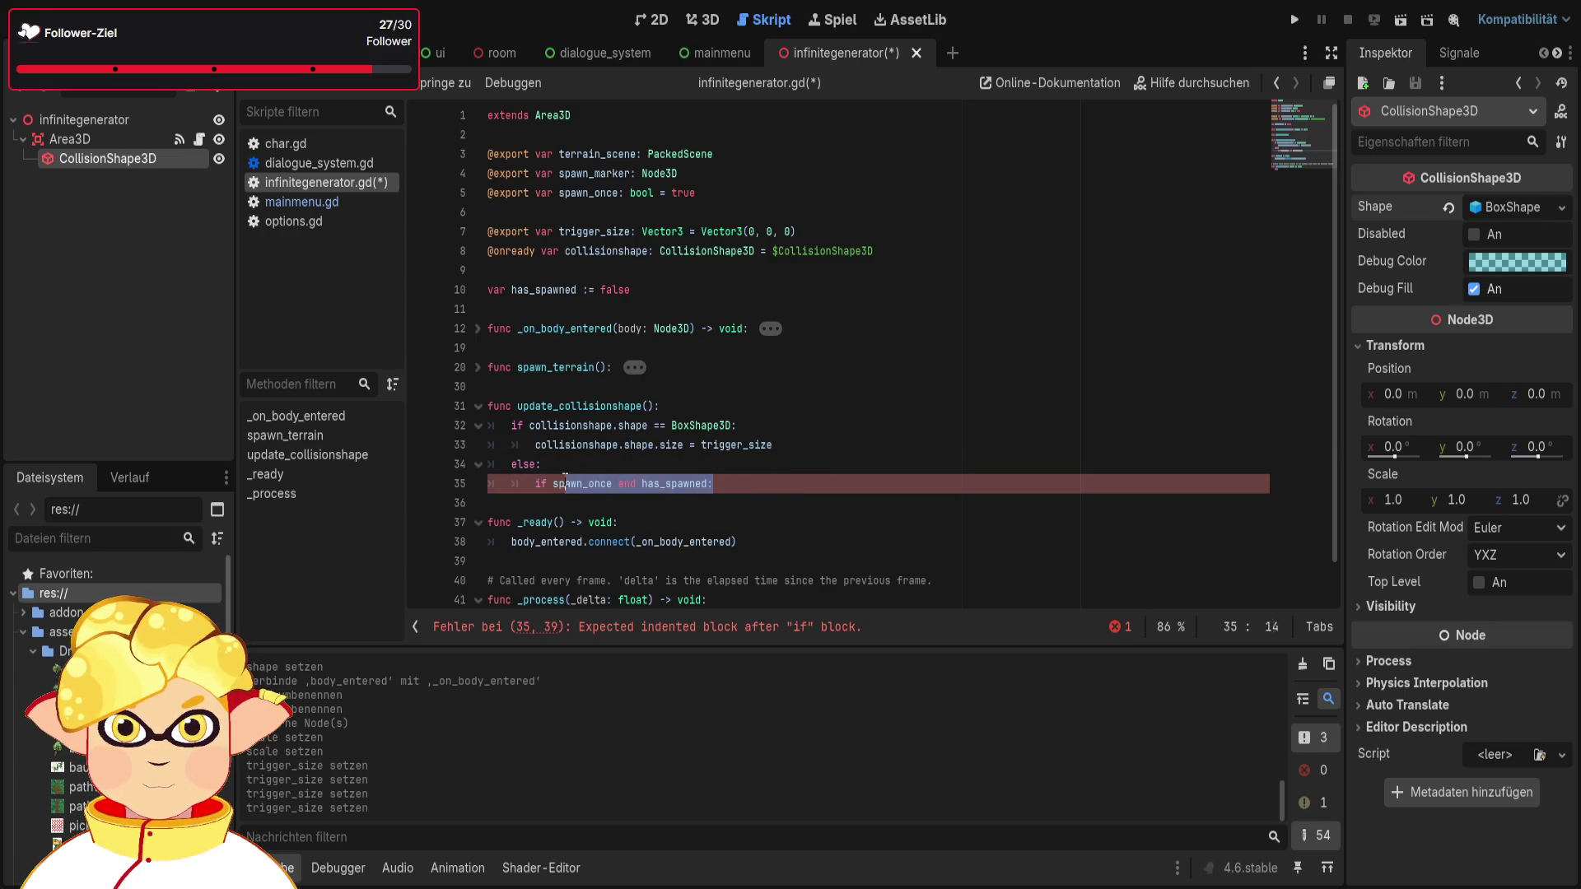
pyautogui.press('BackSpace')
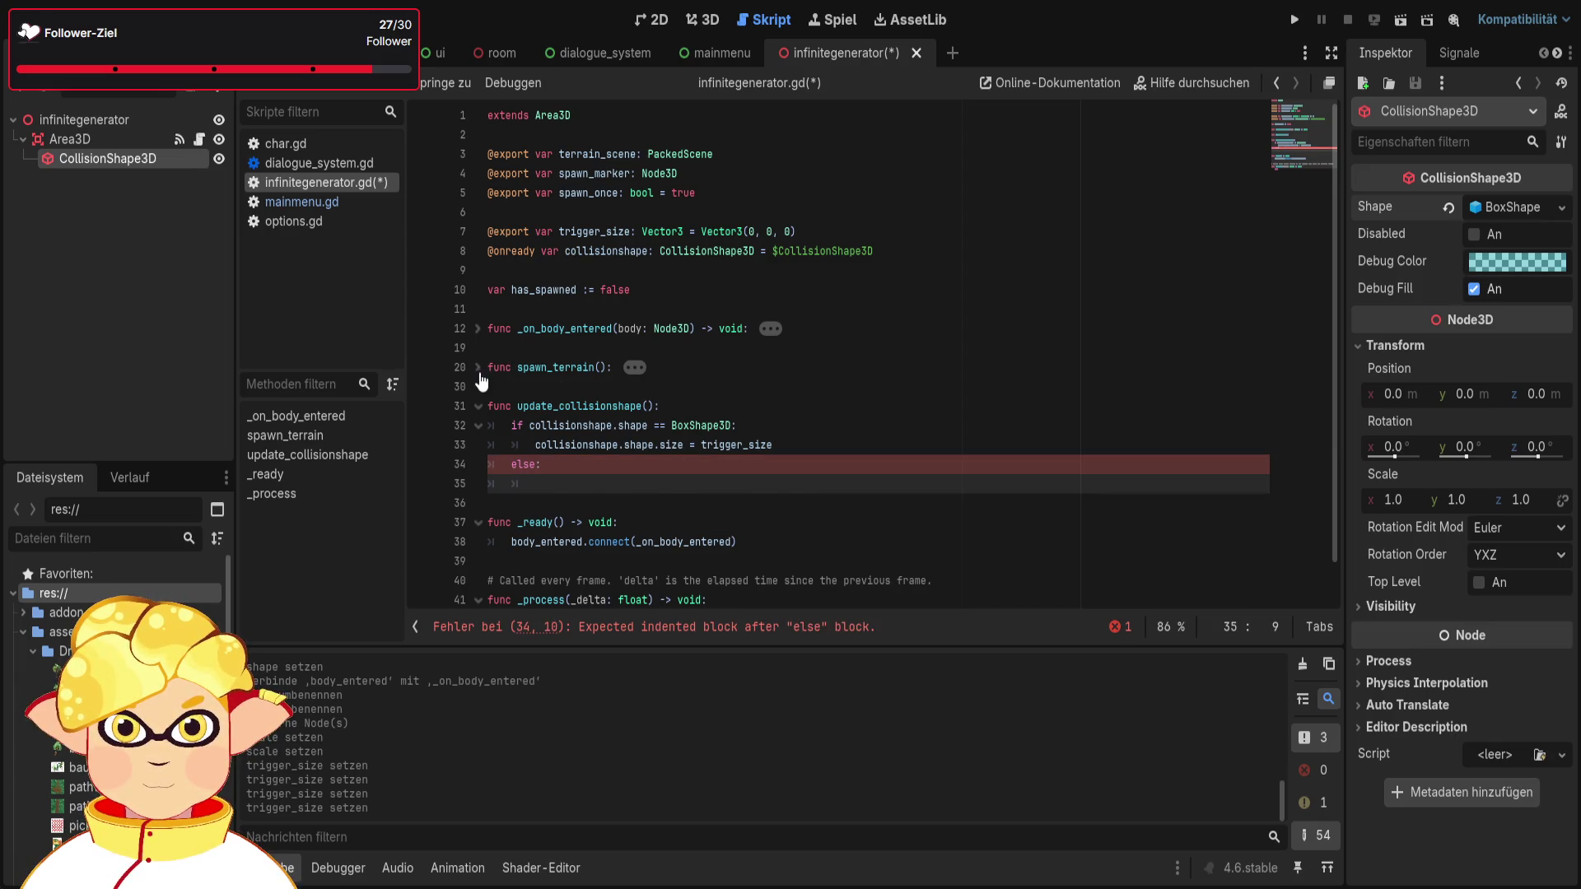
# Copy the push_warning line from spawn_terrain into the else branch.
pyautogui.click(477, 368)
pyautogui.moveTo(801, 465); pyautogui.dragTo(771, 464)
pyautogui.moveTo(541, 458); pyautogui.dragTo(535, 458)
pyautogui.hotkey('ctrl', 'c')
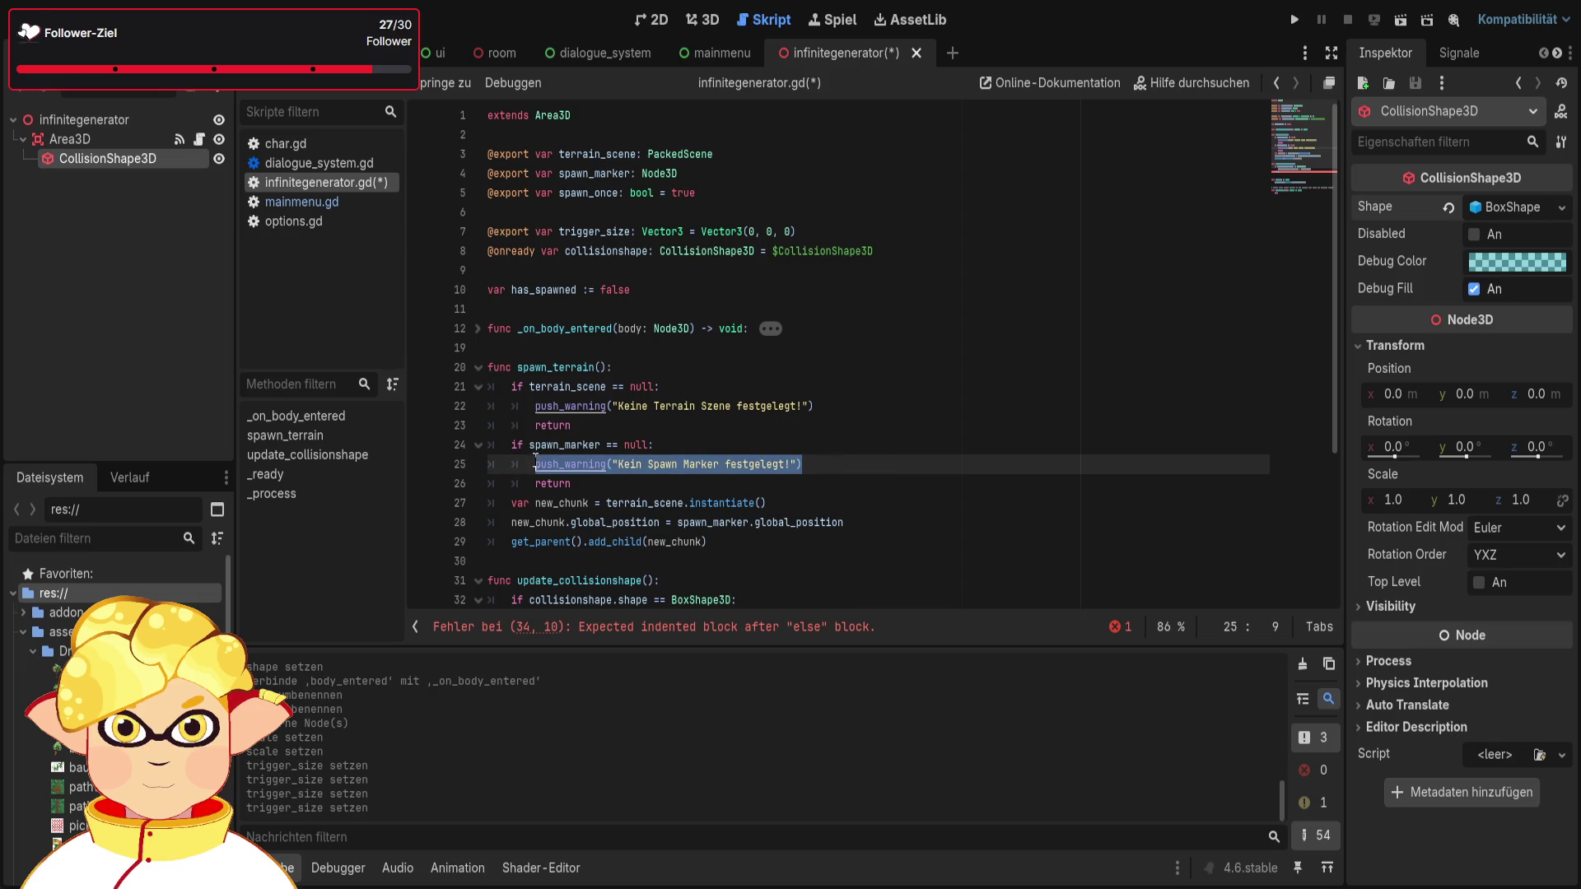
pyautogui.click(477, 367)
pyautogui.click(556, 483)
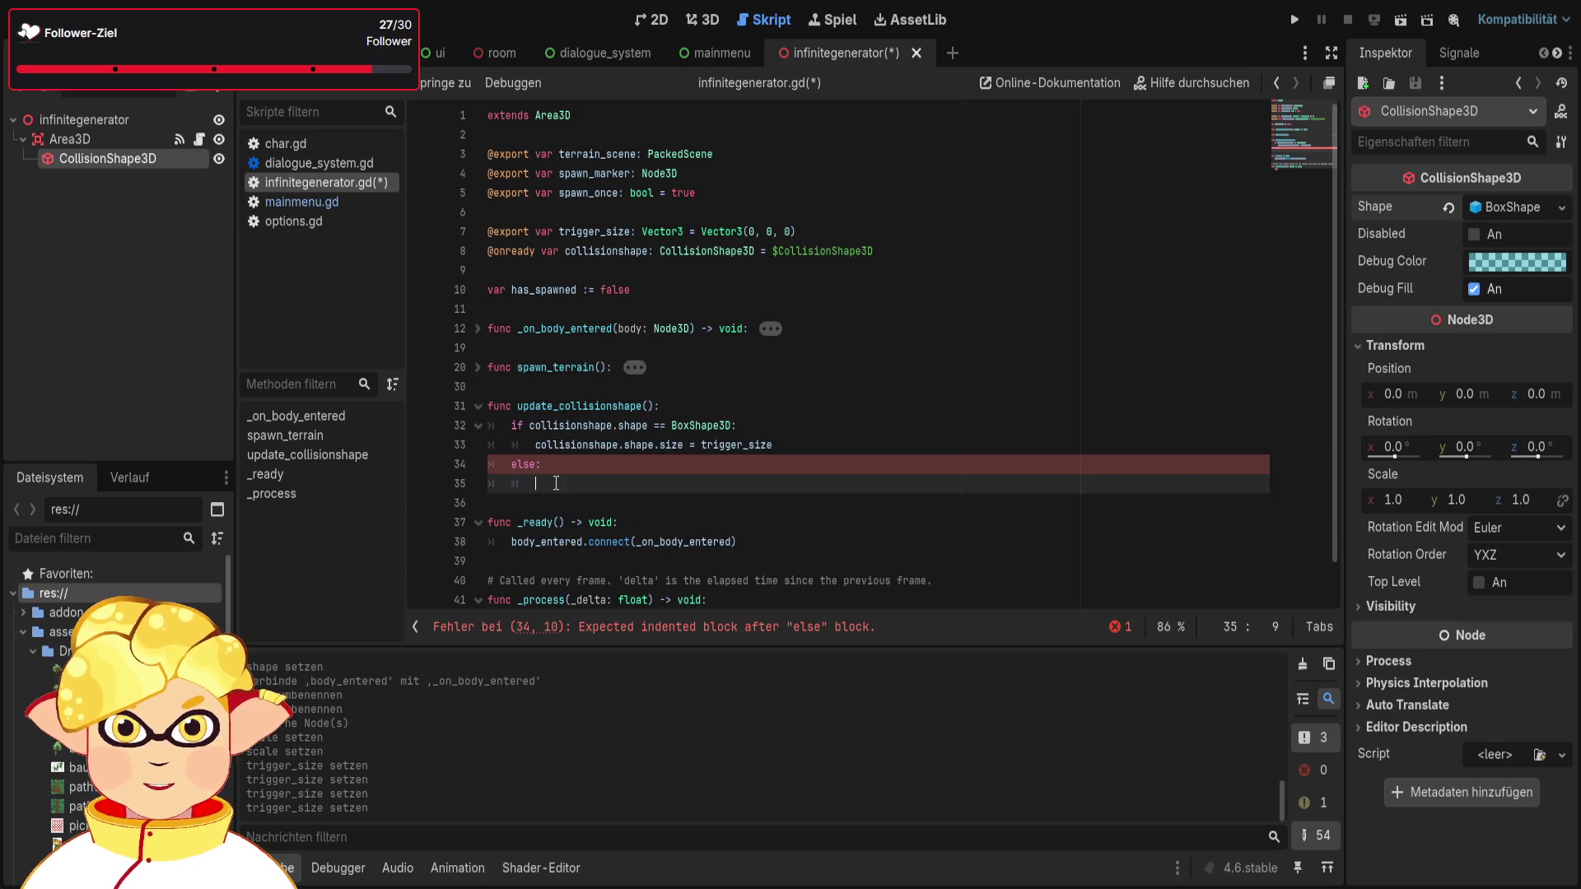
pyautogui.hotkey('ctrl', 'v')
# Change the warning message to 'Falscher Collisionshape Ausgewählt!' and fold update_collisionshape.
pyautogui.moveTo(730, 483); pyautogui.dragTo(672, 485)
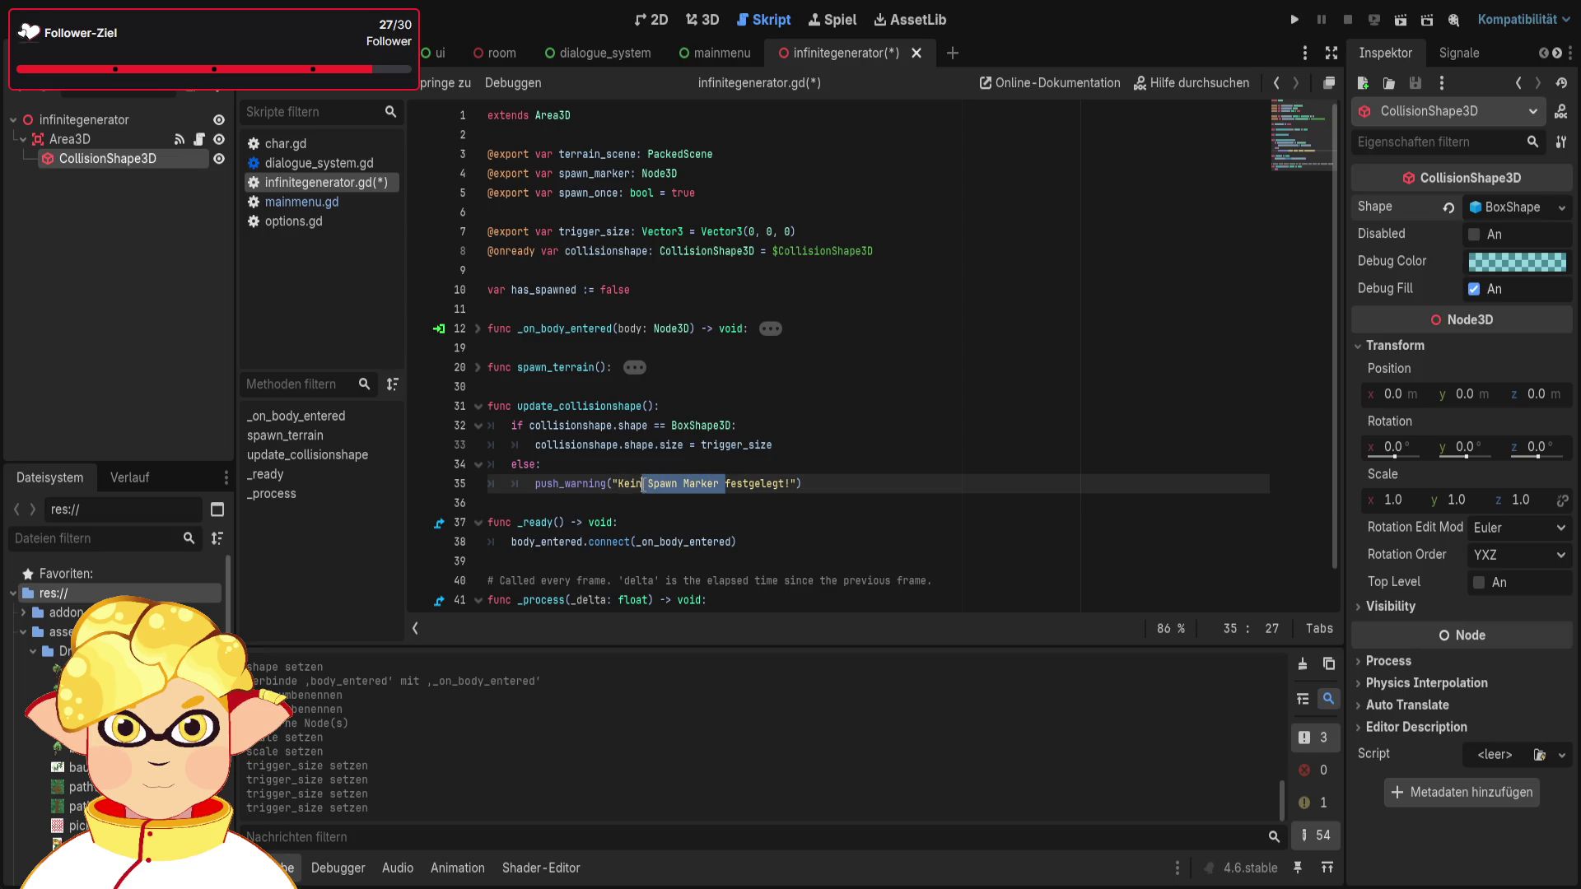
pyautogui.moveTo(789, 483); pyautogui.dragTo(620, 484)
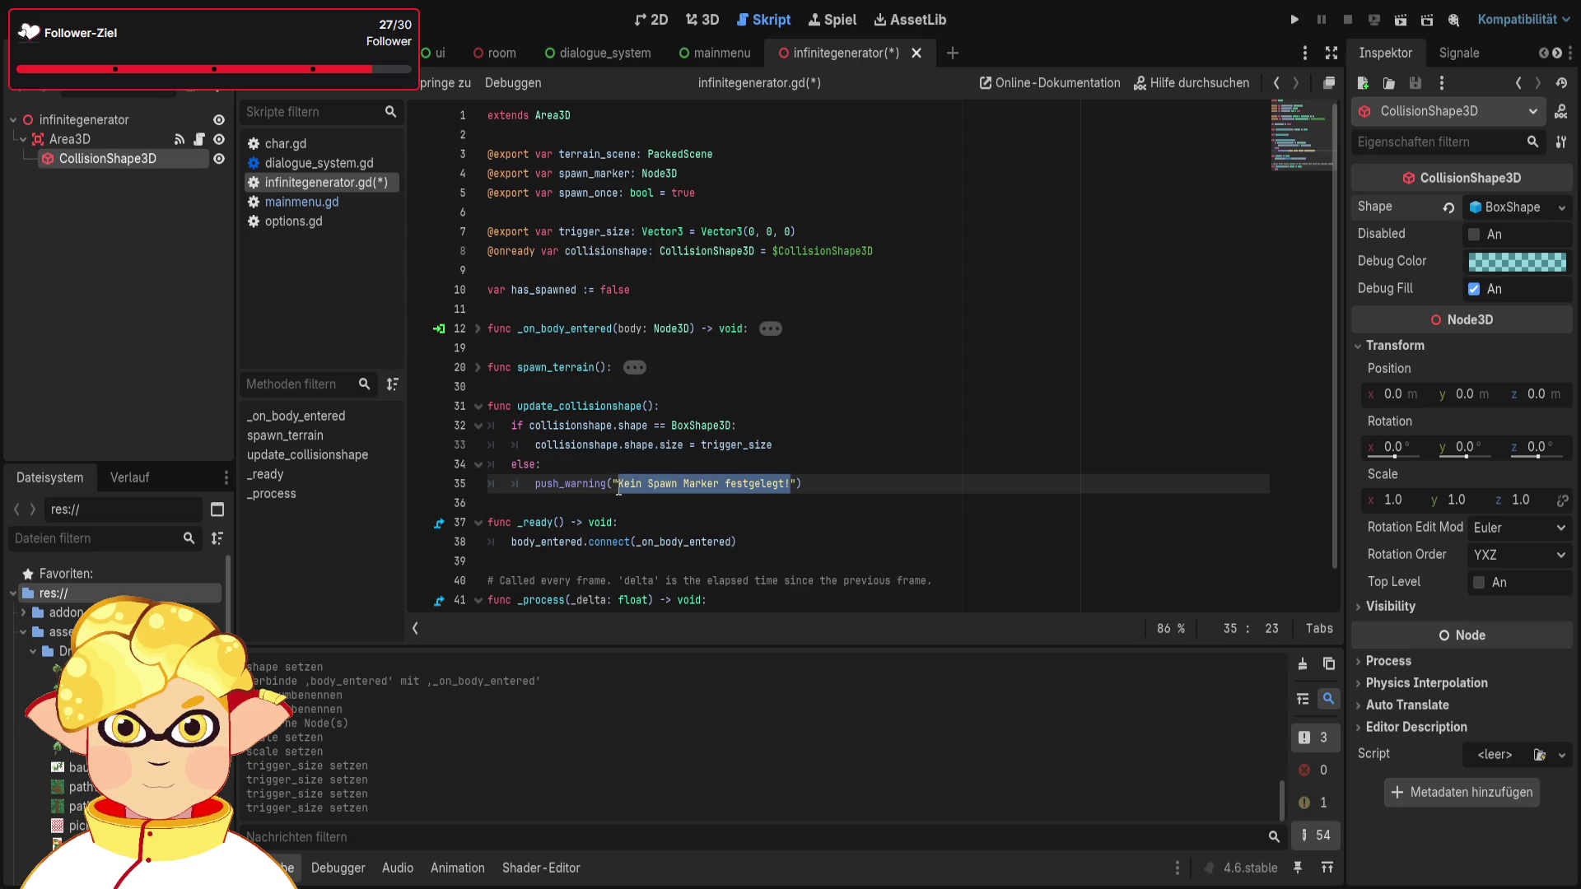
pyautogui.write('Falsch')
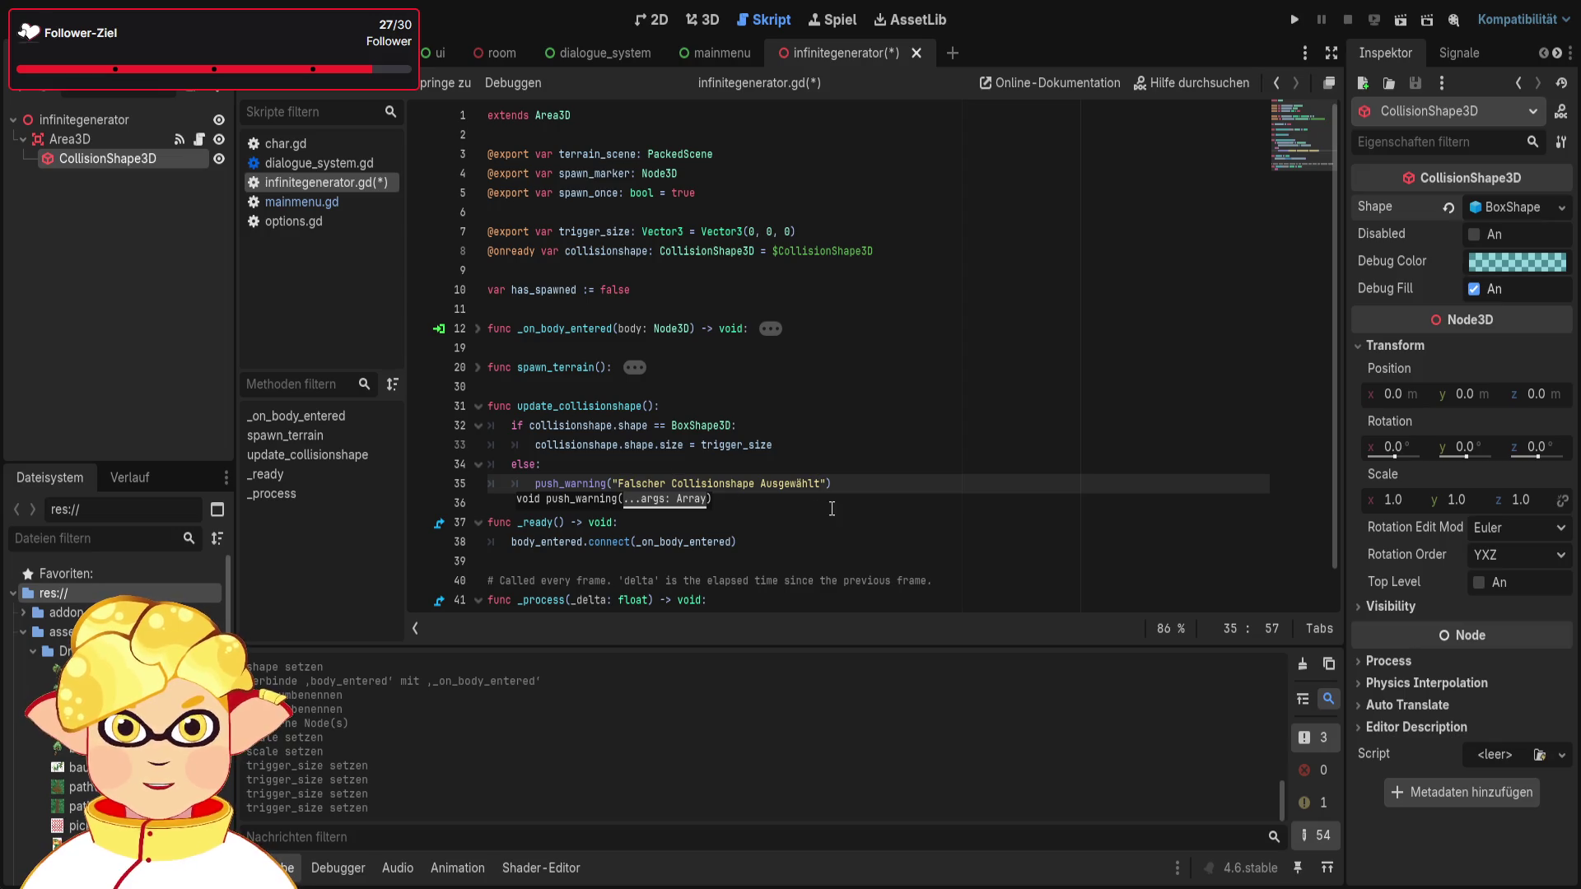
pyautogui.click(884, 496)
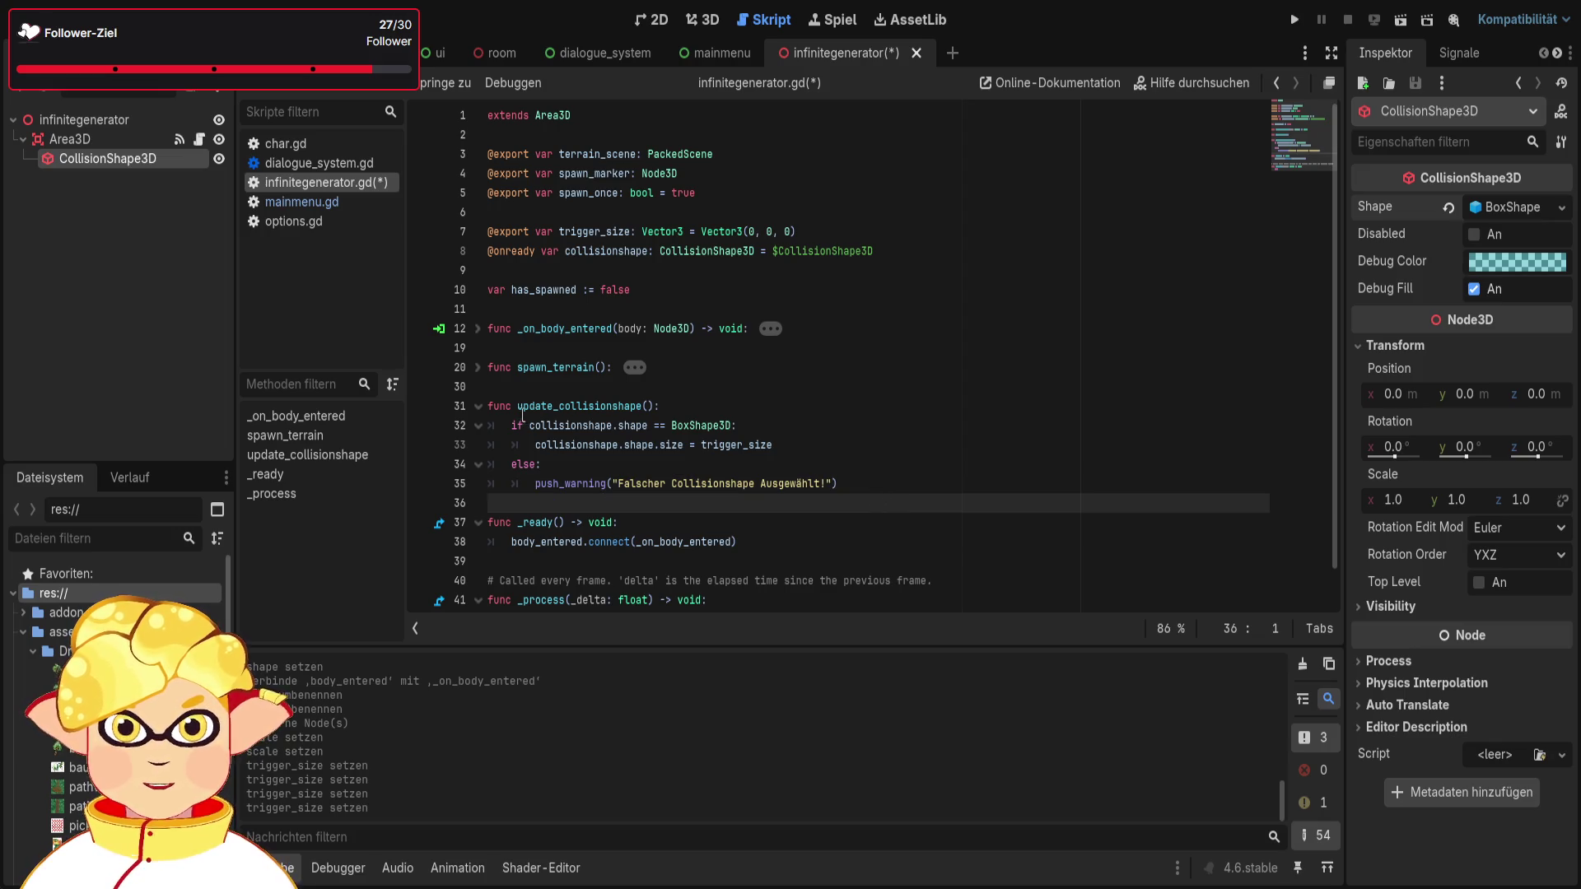
pyautogui.click(479, 407)
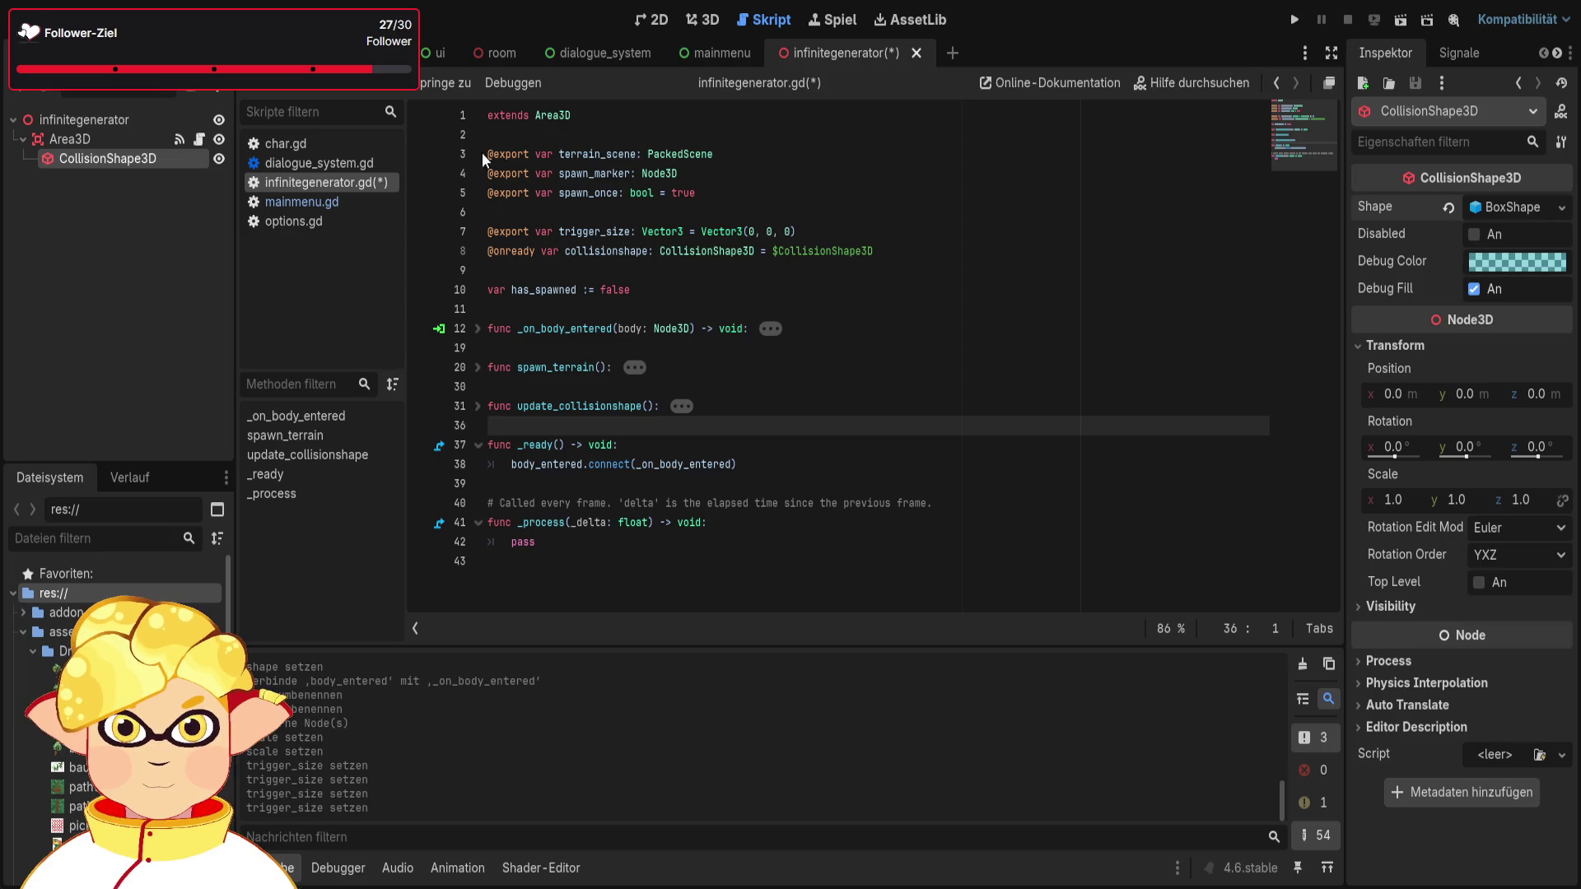
pyautogui.click(704, 16)
# Run the current scene, set Area3D's Trigger Size x to 2.0, then revert it to zero.
pyautogui.click(1392, 23)
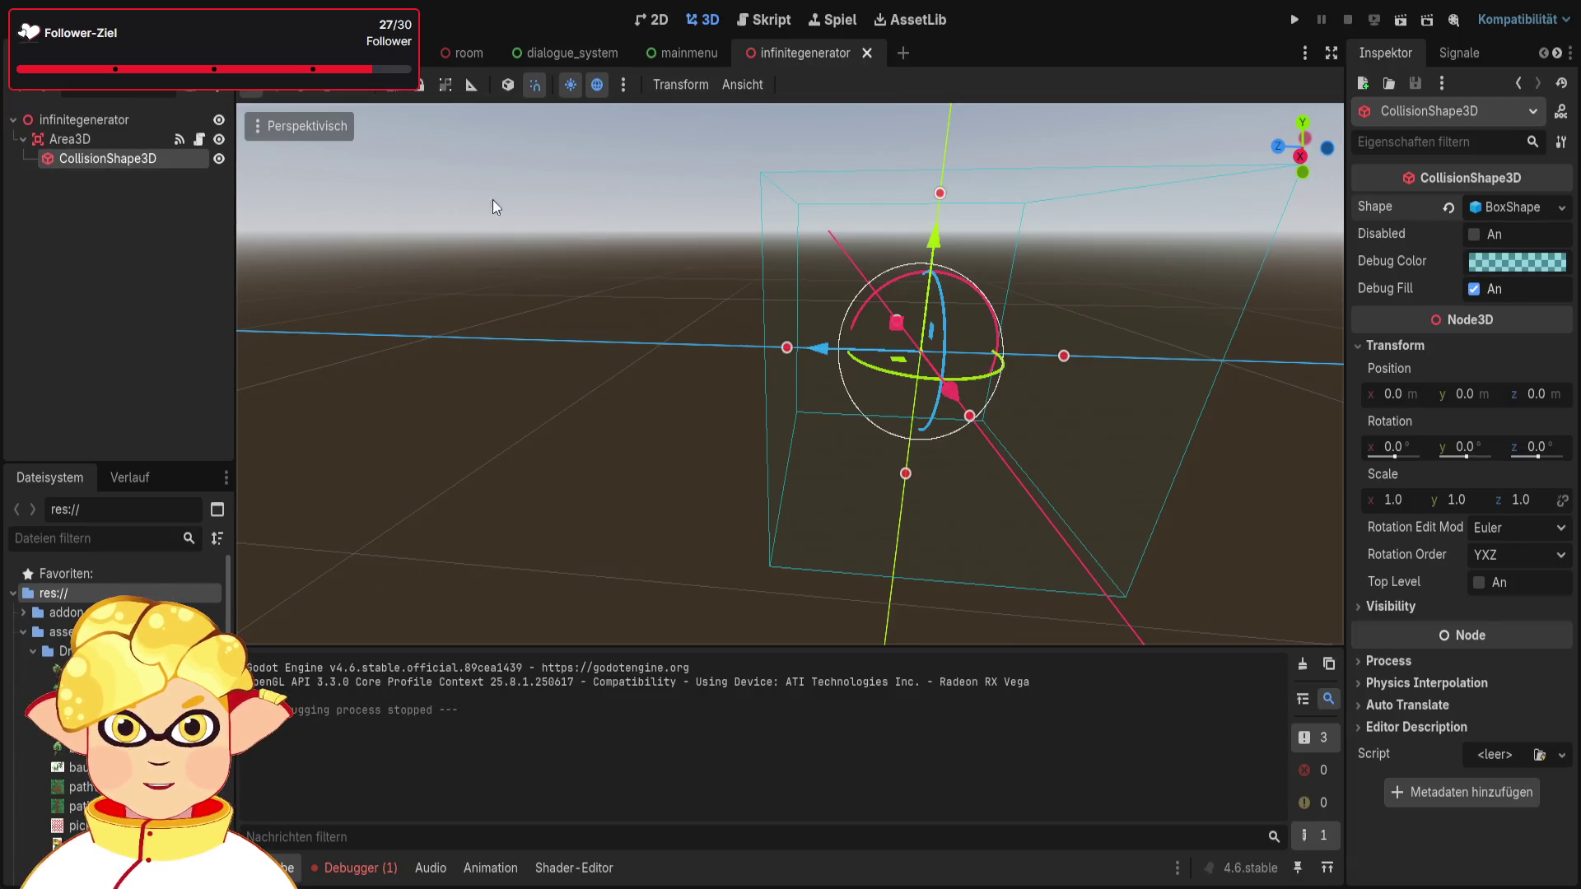
pyautogui.click(137, 139)
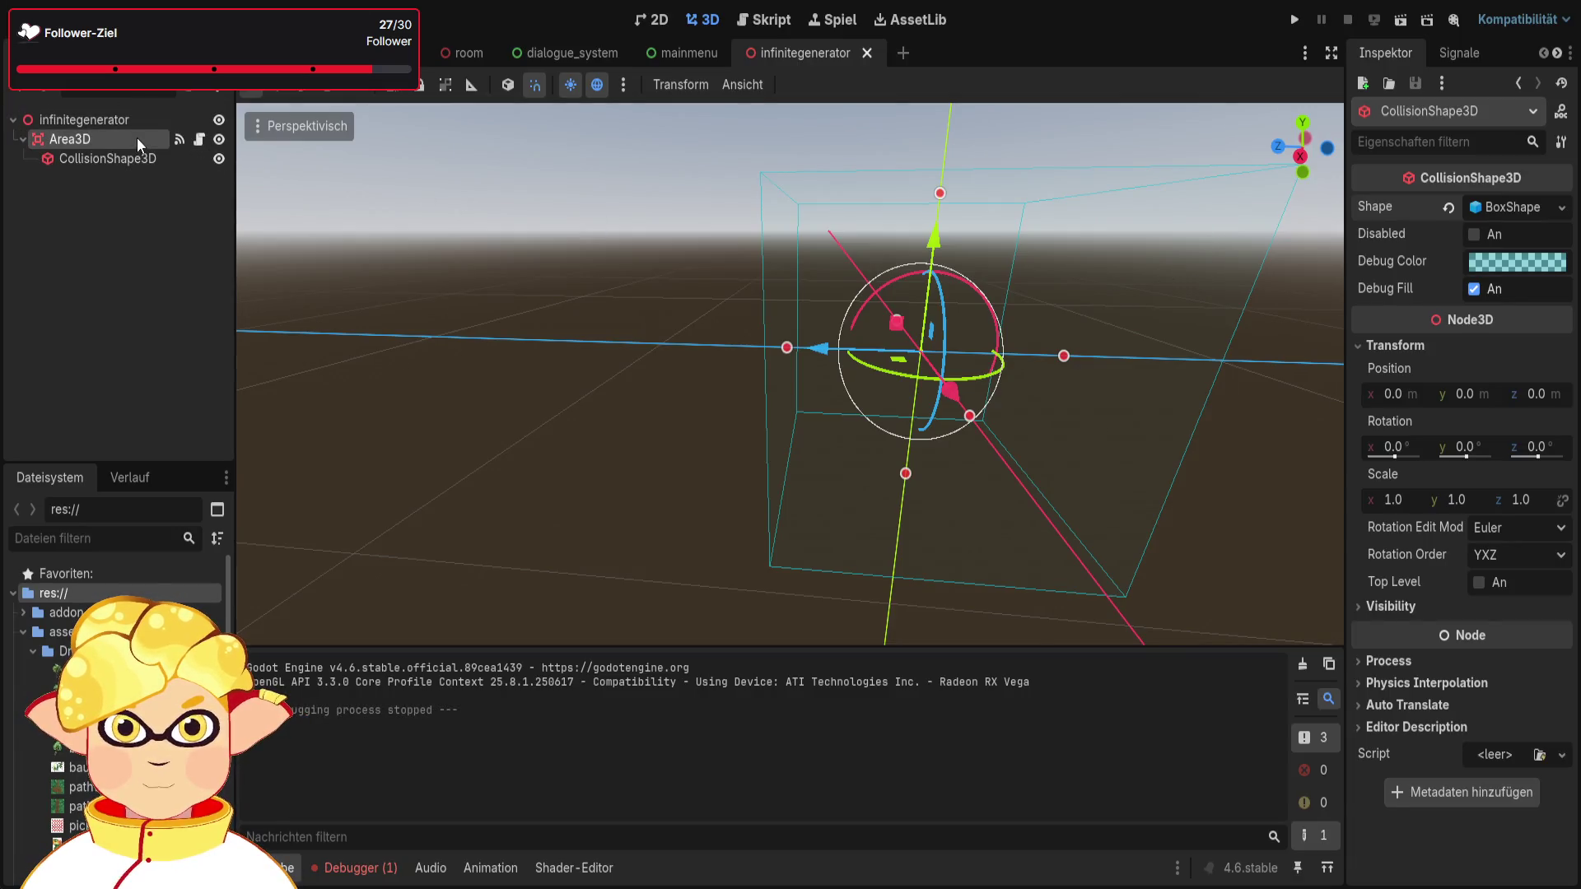
pyautogui.click(1396, 314)
pyautogui.write('2')
pyautogui.press('Return')
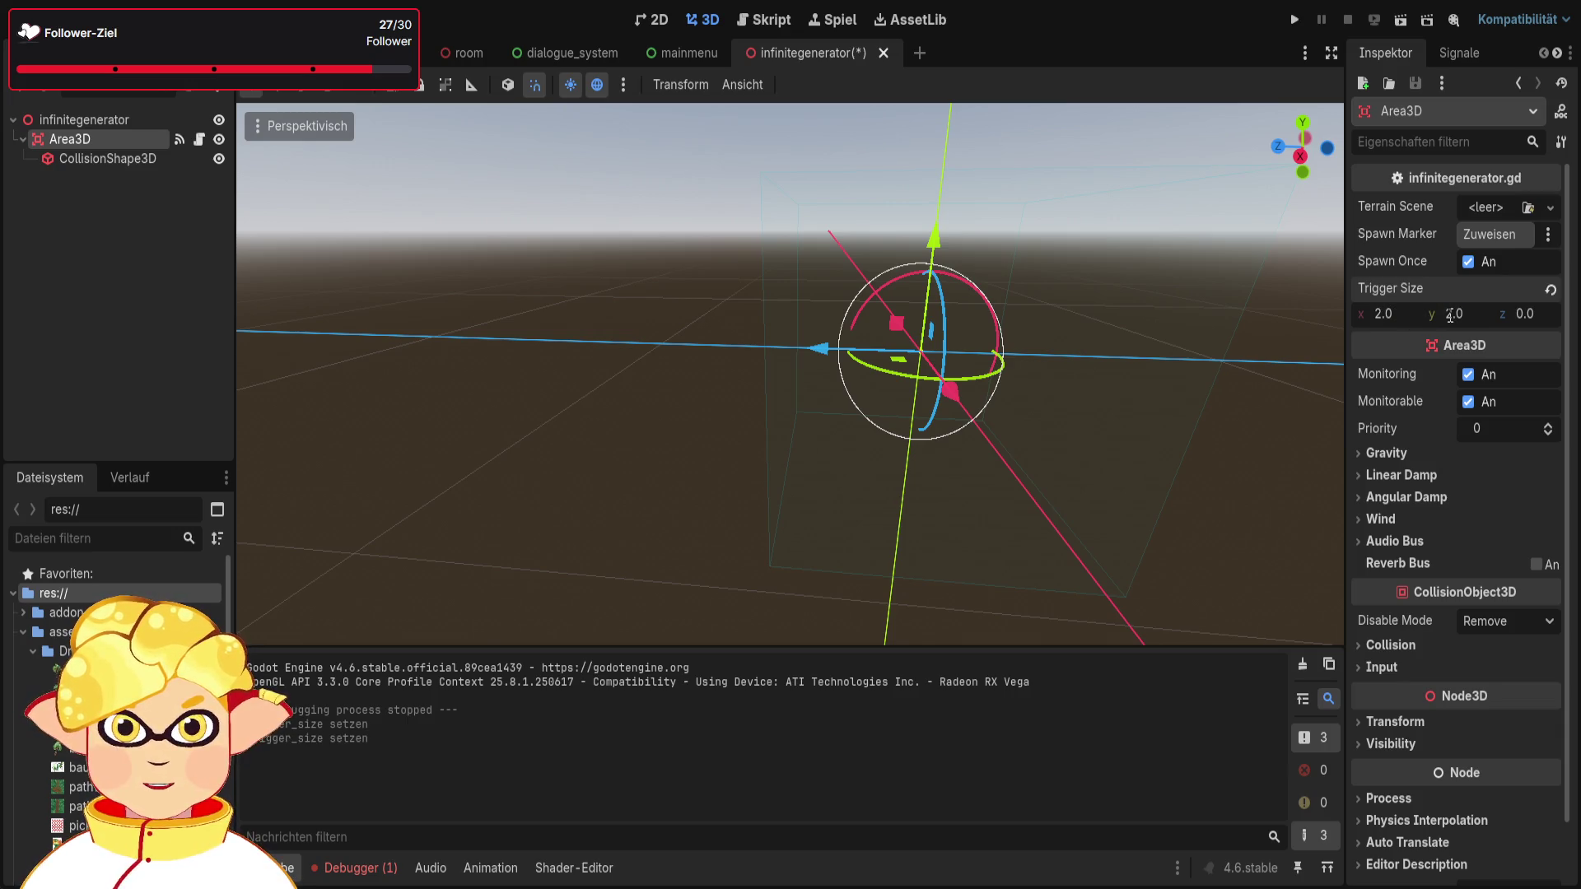
pyautogui.moveTo(790, 370)
pyautogui.mouseDown()
pyautogui.moveTo(873, 350)
pyautogui.moveTo(774, 370)
pyautogui.moveTo(1169, 447)
pyautogui.mouseUp()
pyautogui.click(1551, 289)
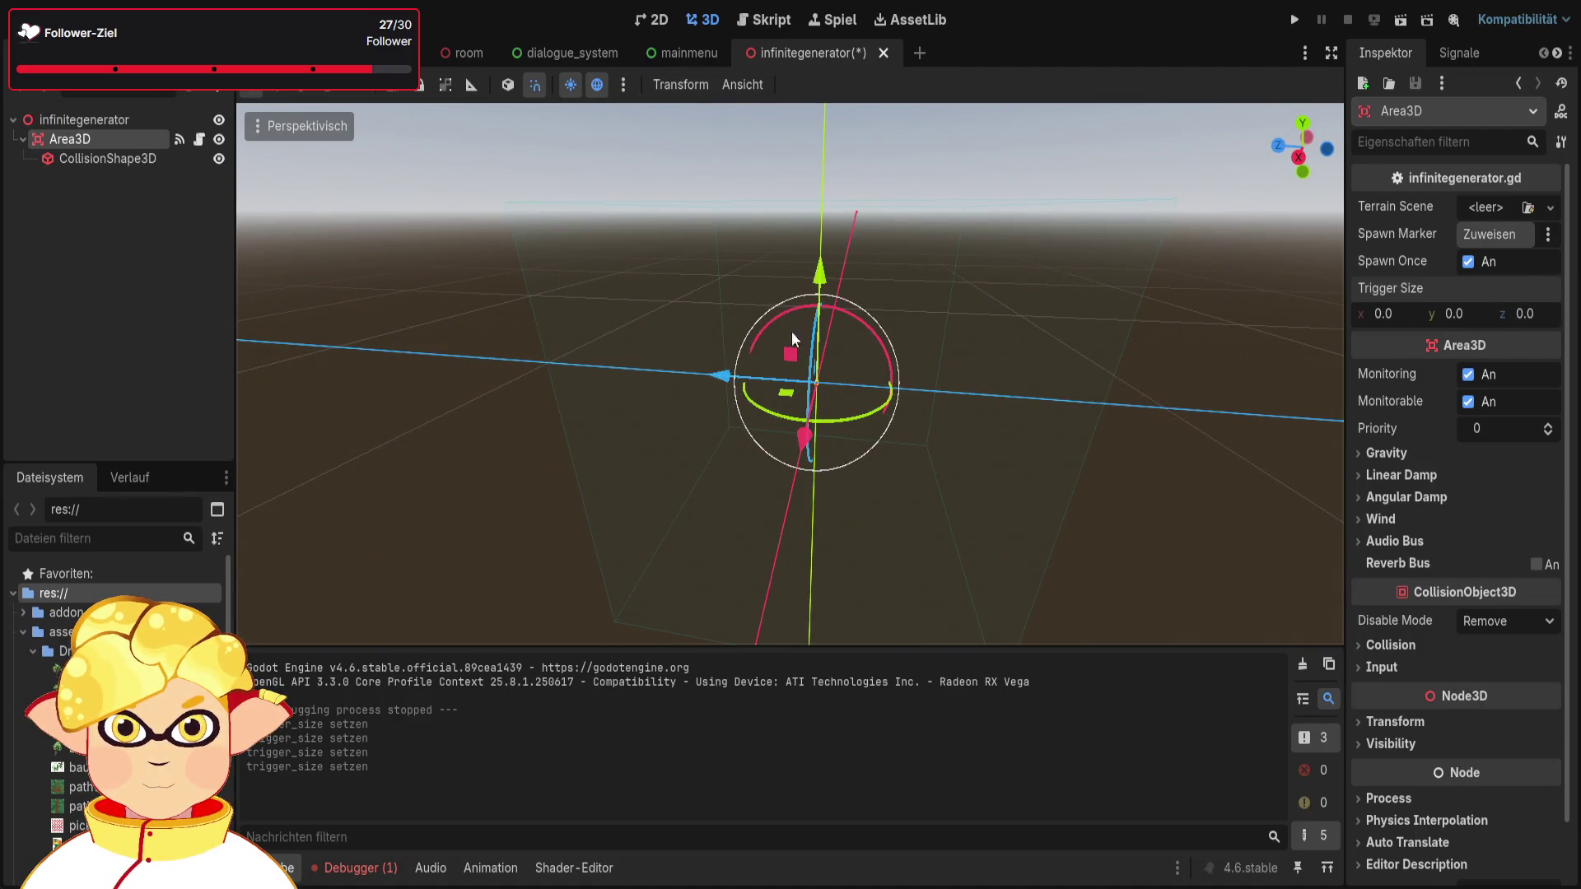
pyautogui.click(203, 140)
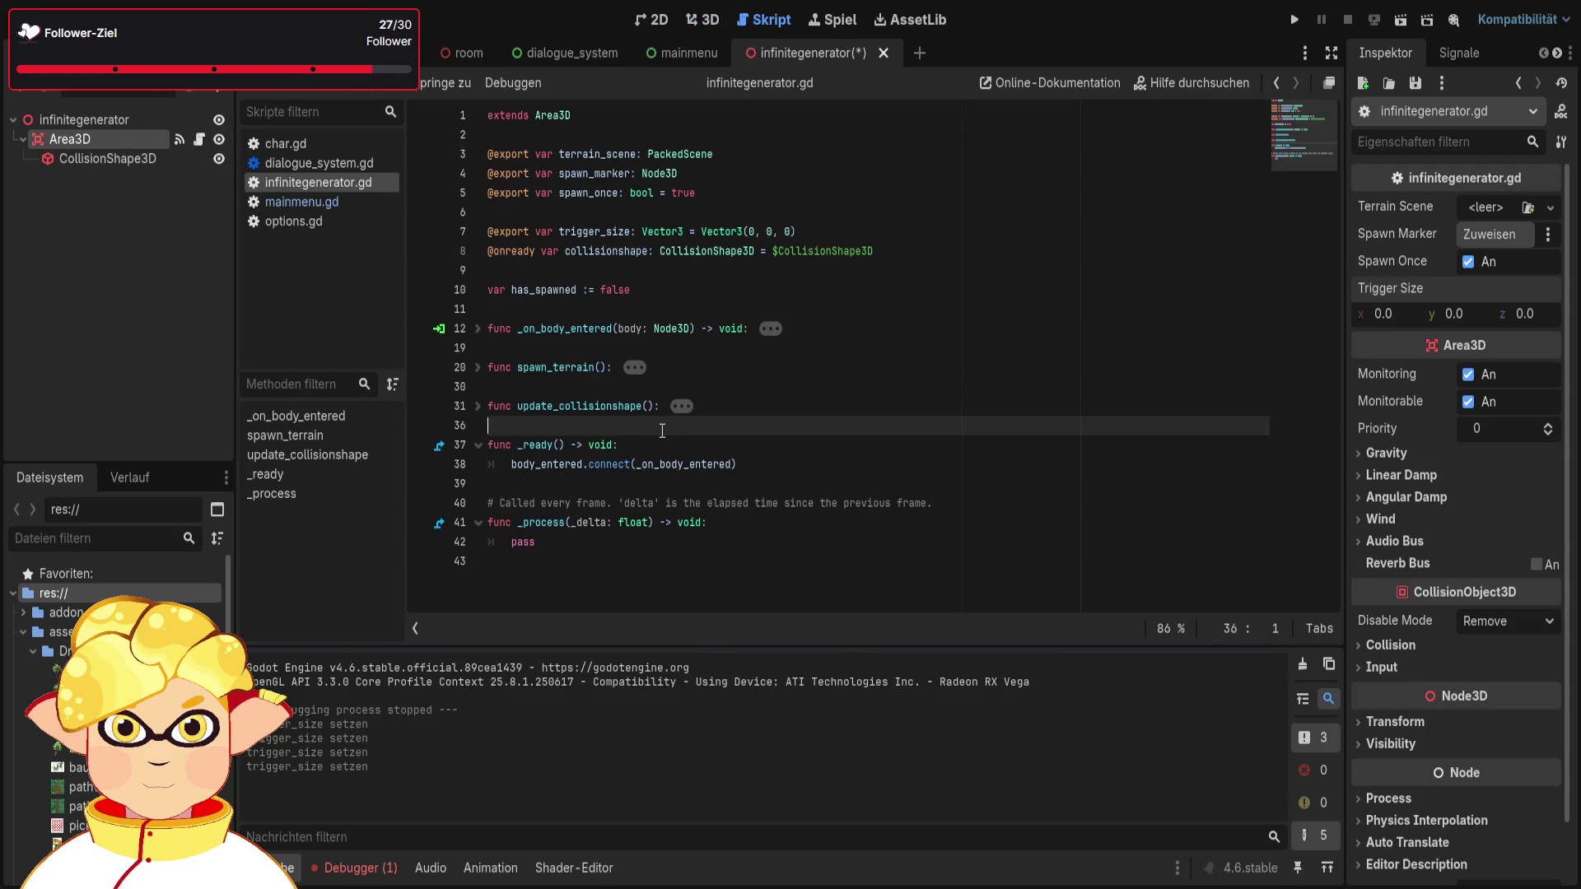
# Add an update_collisionshape() call inside the _ready function.
pyautogui.click(478, 407)
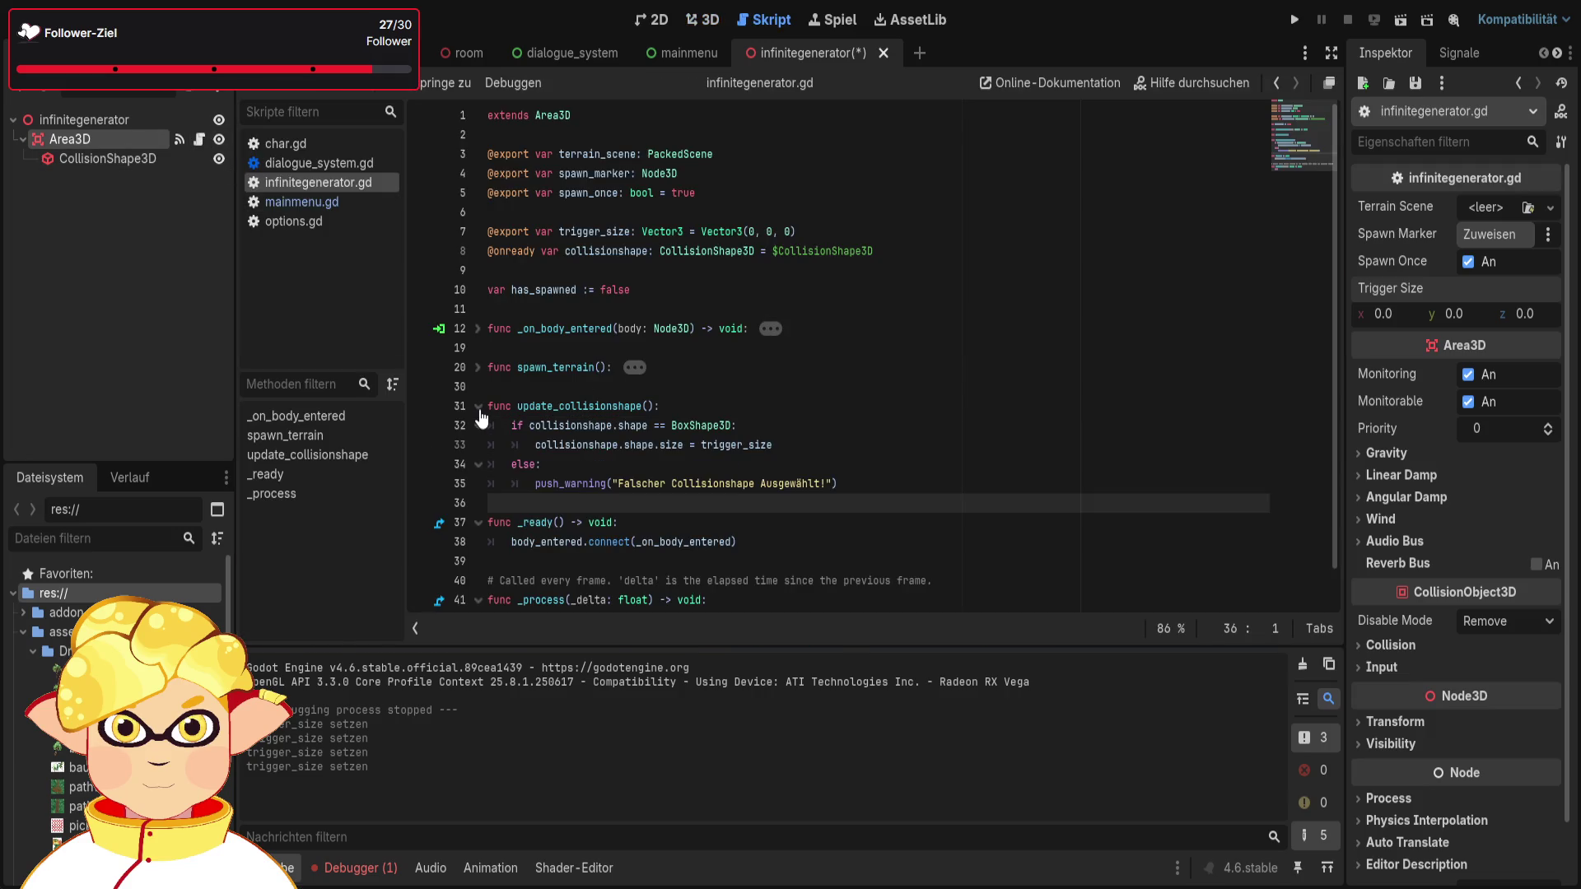
pyautogui.click(478, 407)
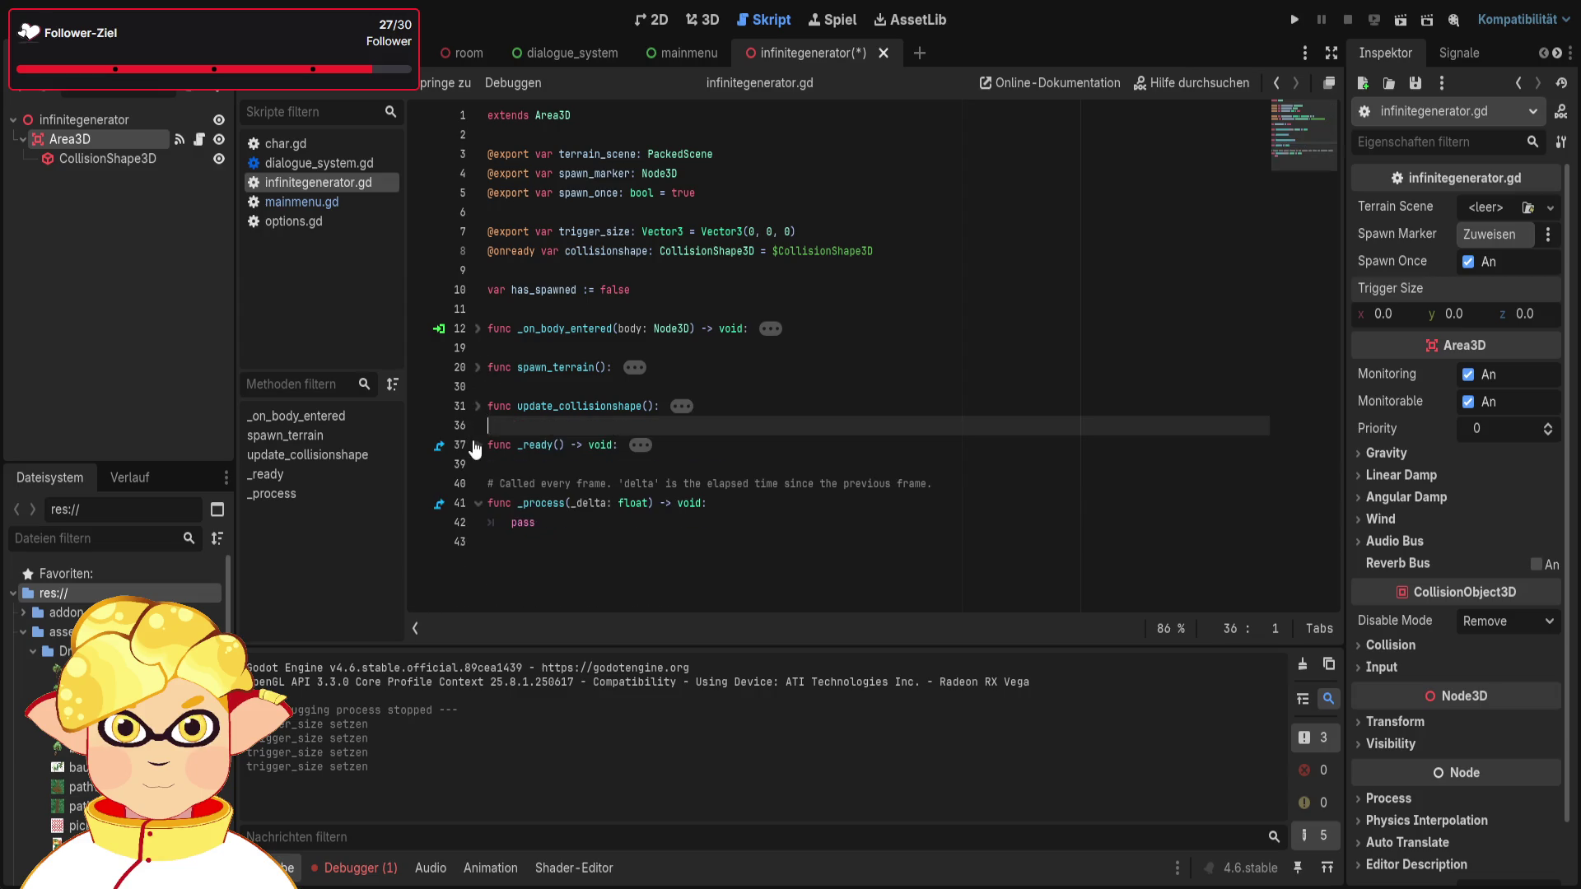
pyautogui.click(505, 474)
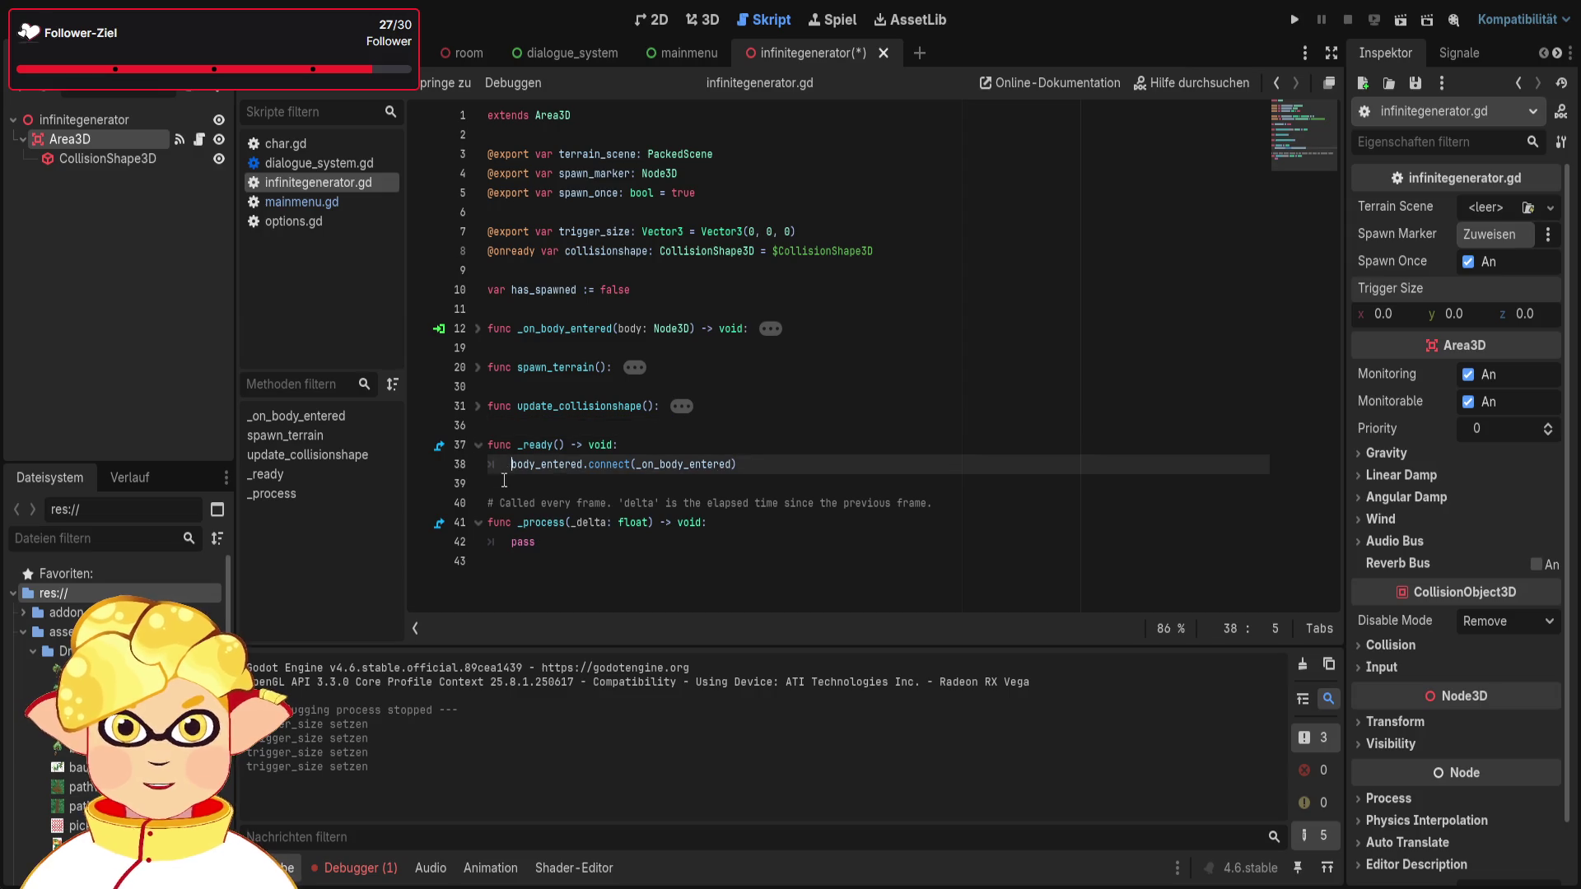
pyautogui.click(505, 481)
pyautogui.press('Tab')
pyautogui.press('Return')
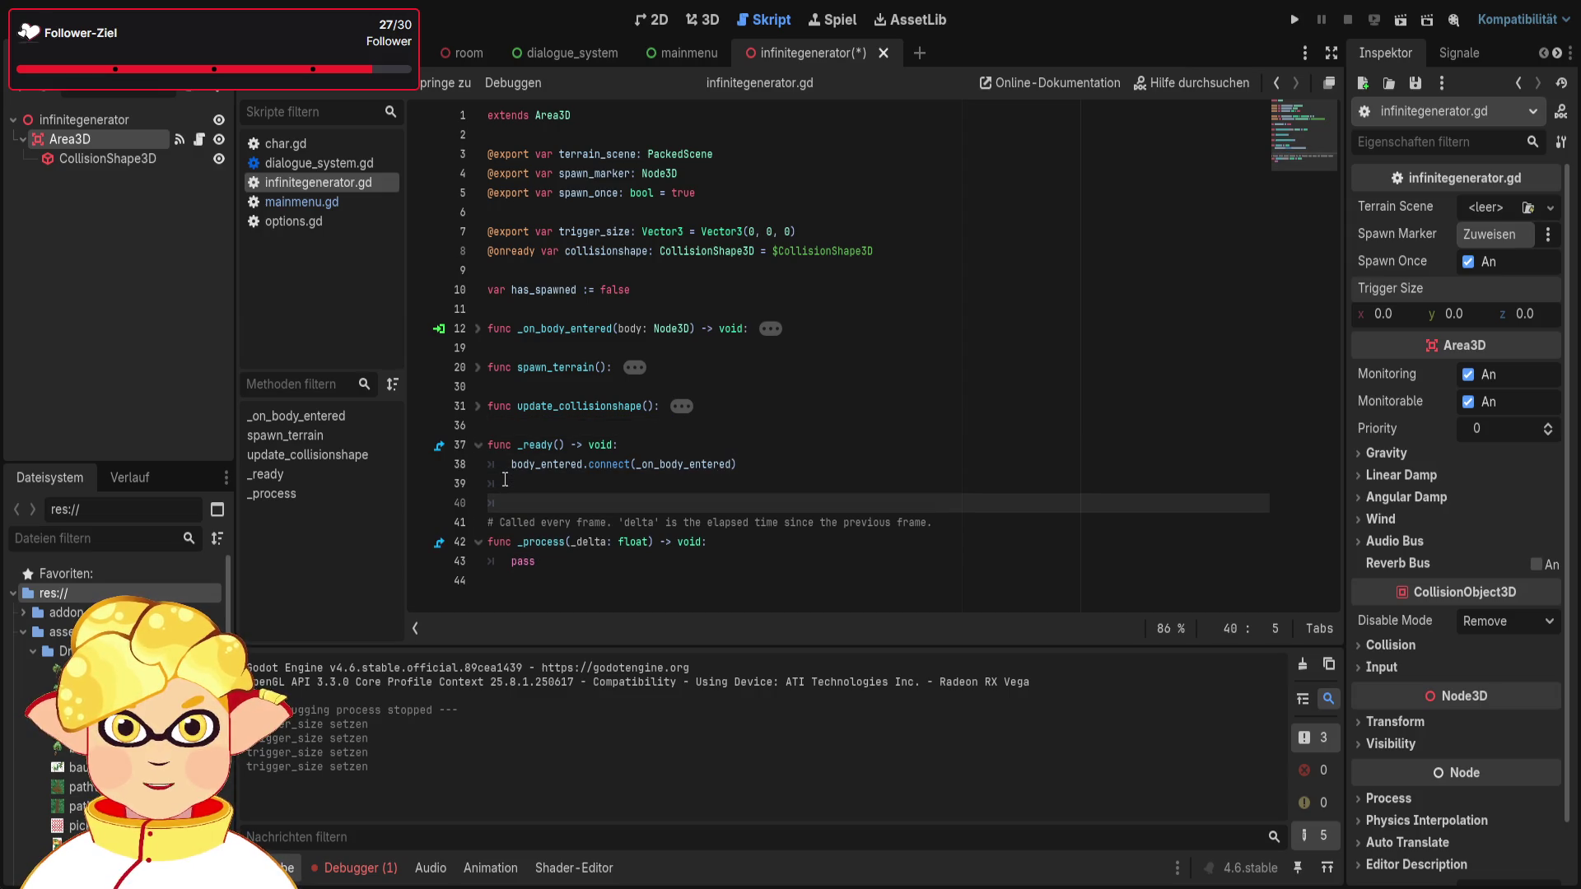
pyautogui.press('Down')
pyautogui.press('Up')
pyautogui.click(505, 480)
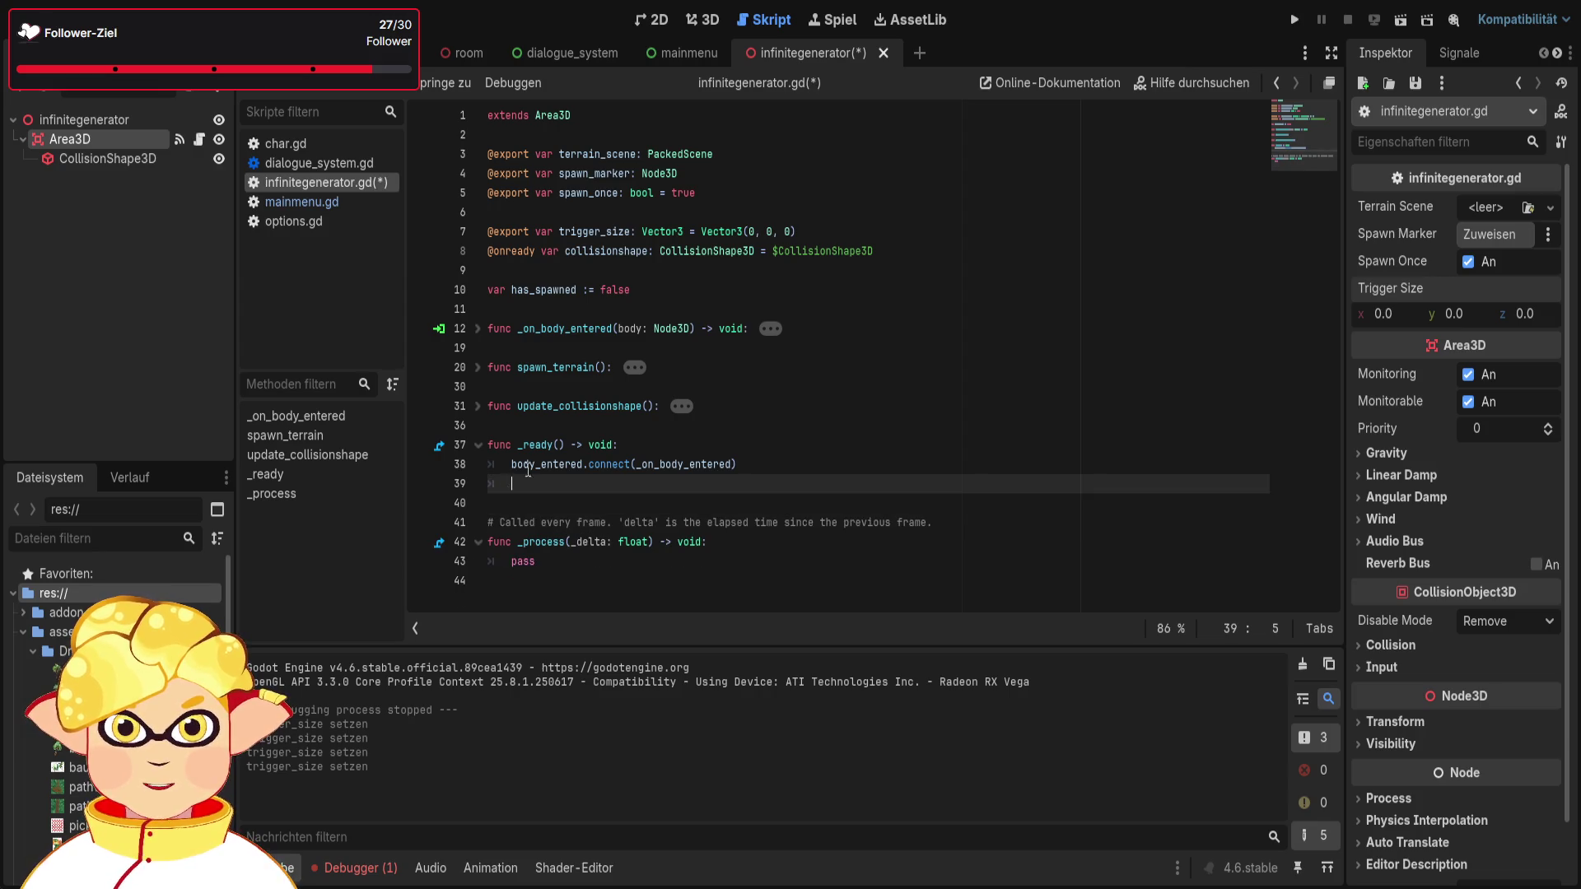
pyautogui.moveTo(654, 407); pyautogui.dragTo(517, 407)
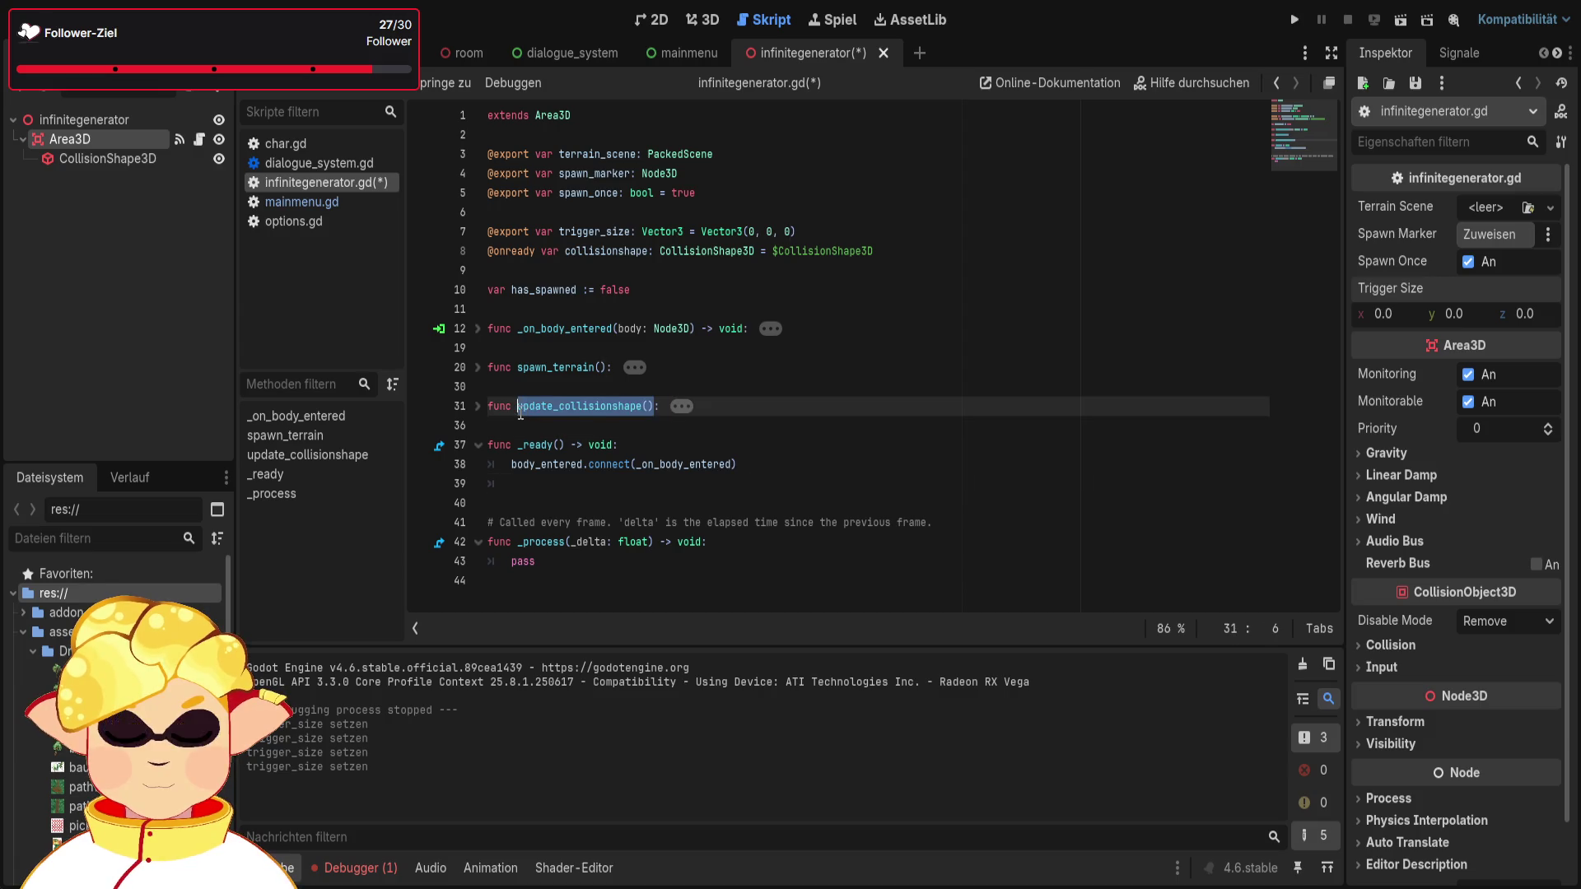
pyautogui.hotkey('ctrl', 'c')
pyautogui.click(551, 483)
pyautogui.hotkey('ctrl', 'v')
# Delete the delta comment above _process and save the scene and script.
pyautogui.click(950, 448)
pyautogui.click(906, 471)
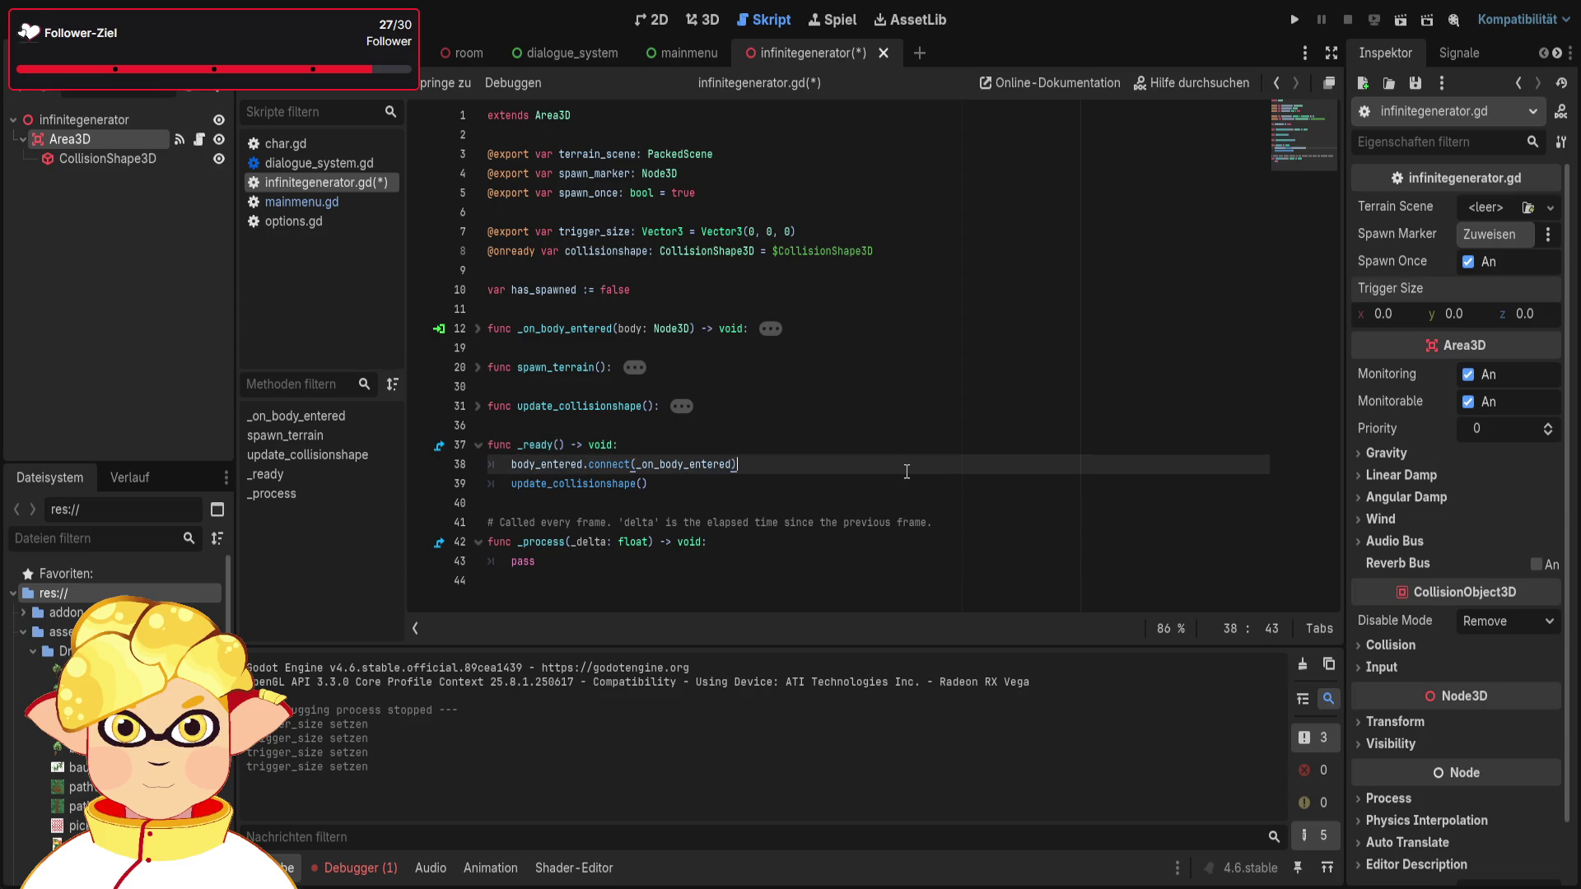
pyautogui.click(891, 448)
pyautogui.click(894, 430)
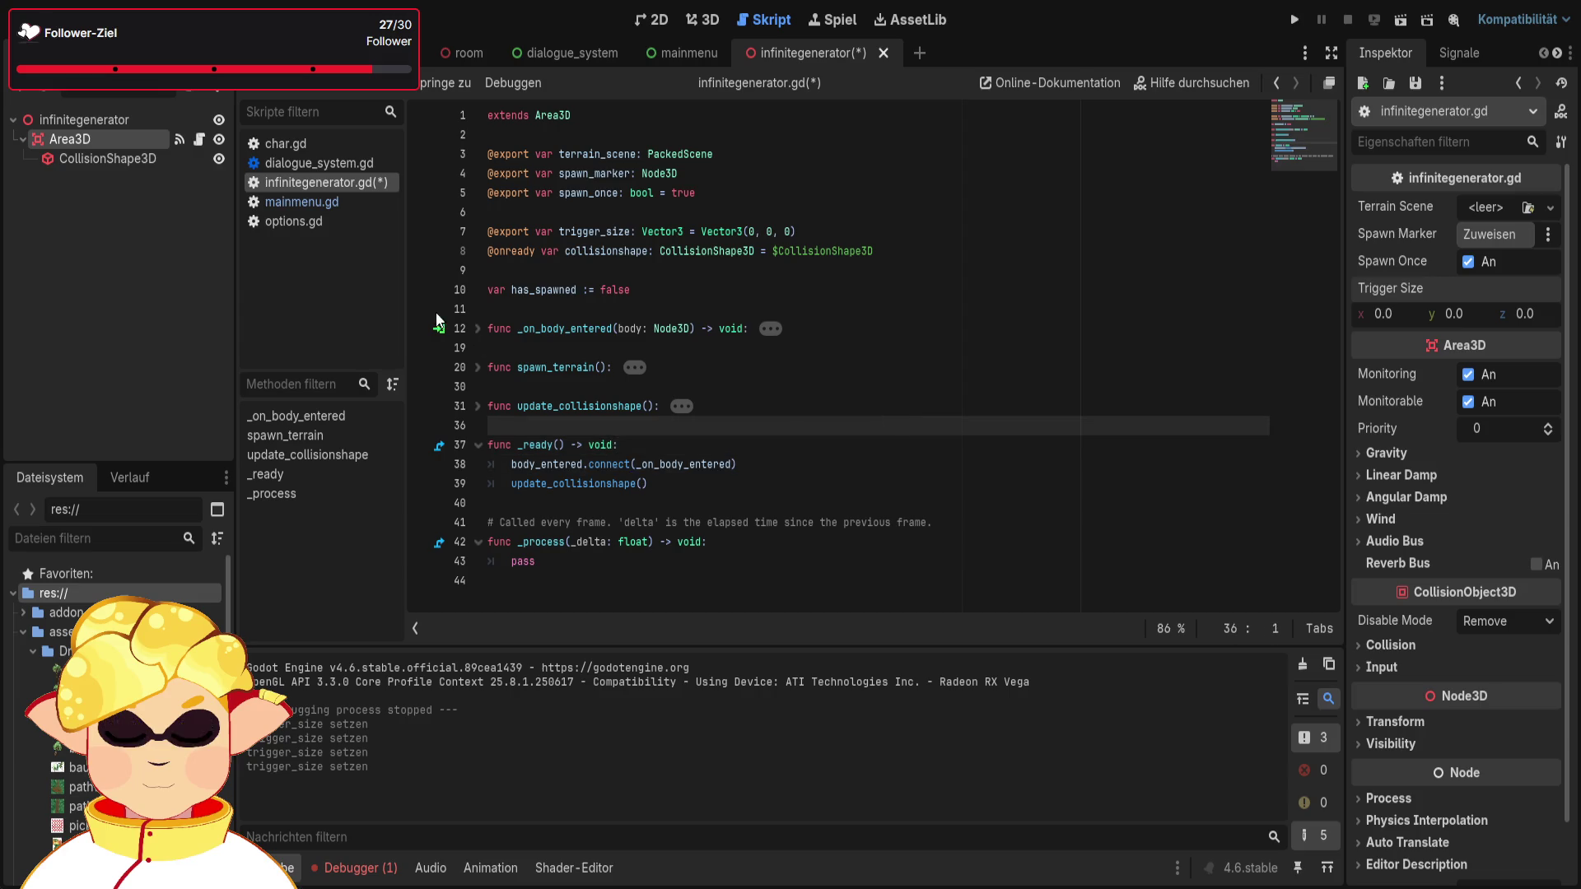
pyautogui.click(478, 330)
pyautogui.click(479, 329)
pyautogui.moveTo(938, 522); pyautogui.dragTo(440, 519)
pyautogui.press('BackSpace')
pyautogui.press('BackSpace')
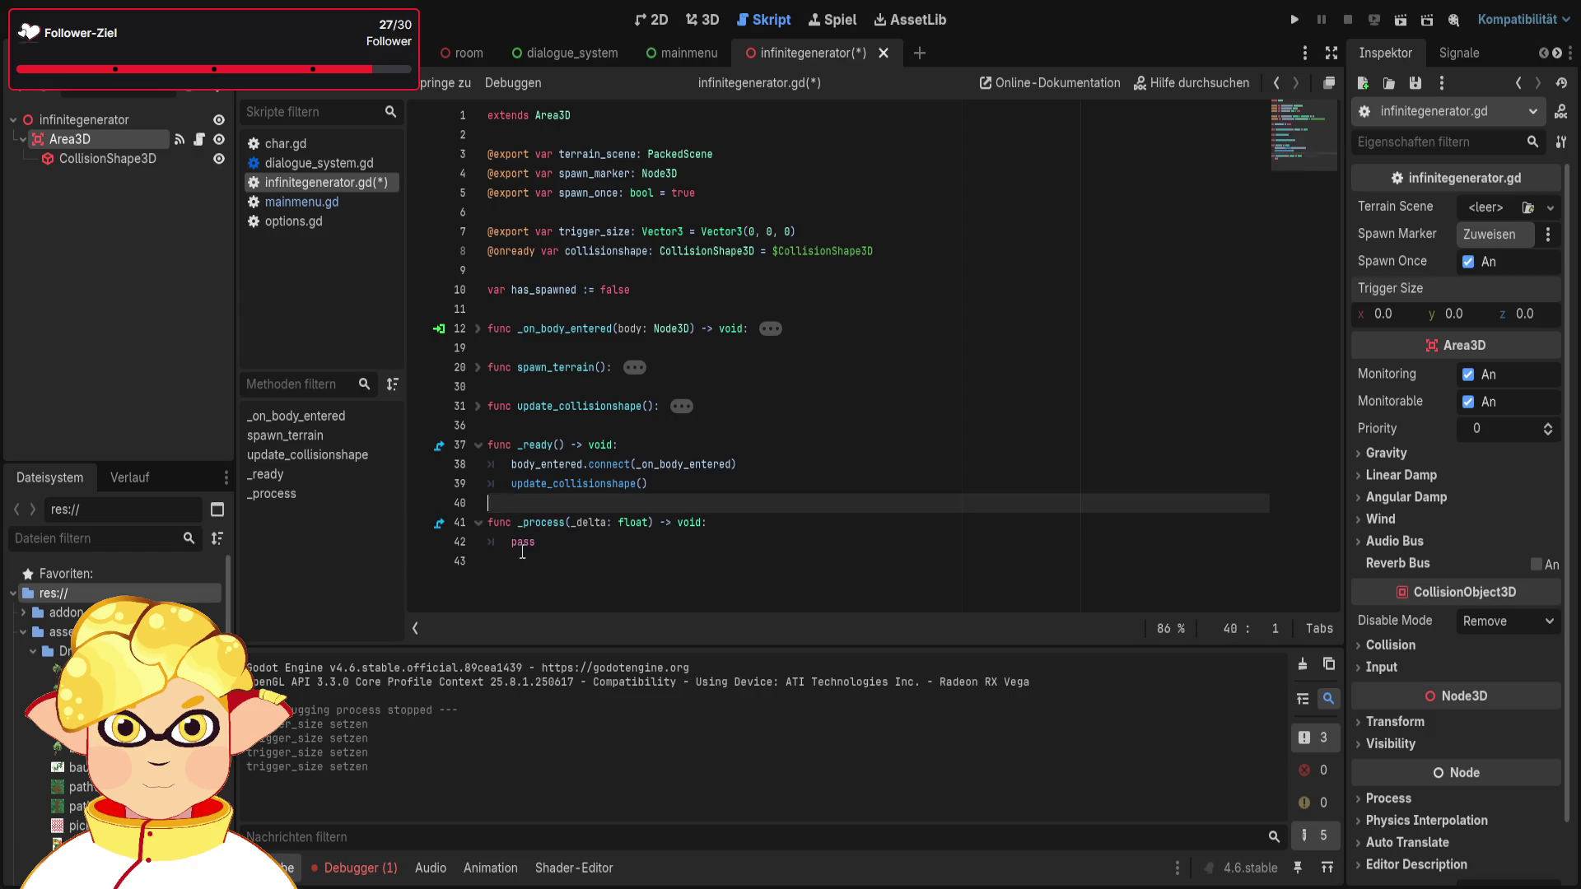
pyautogui.click(479, 522)
pyautogui.click(929, 501)
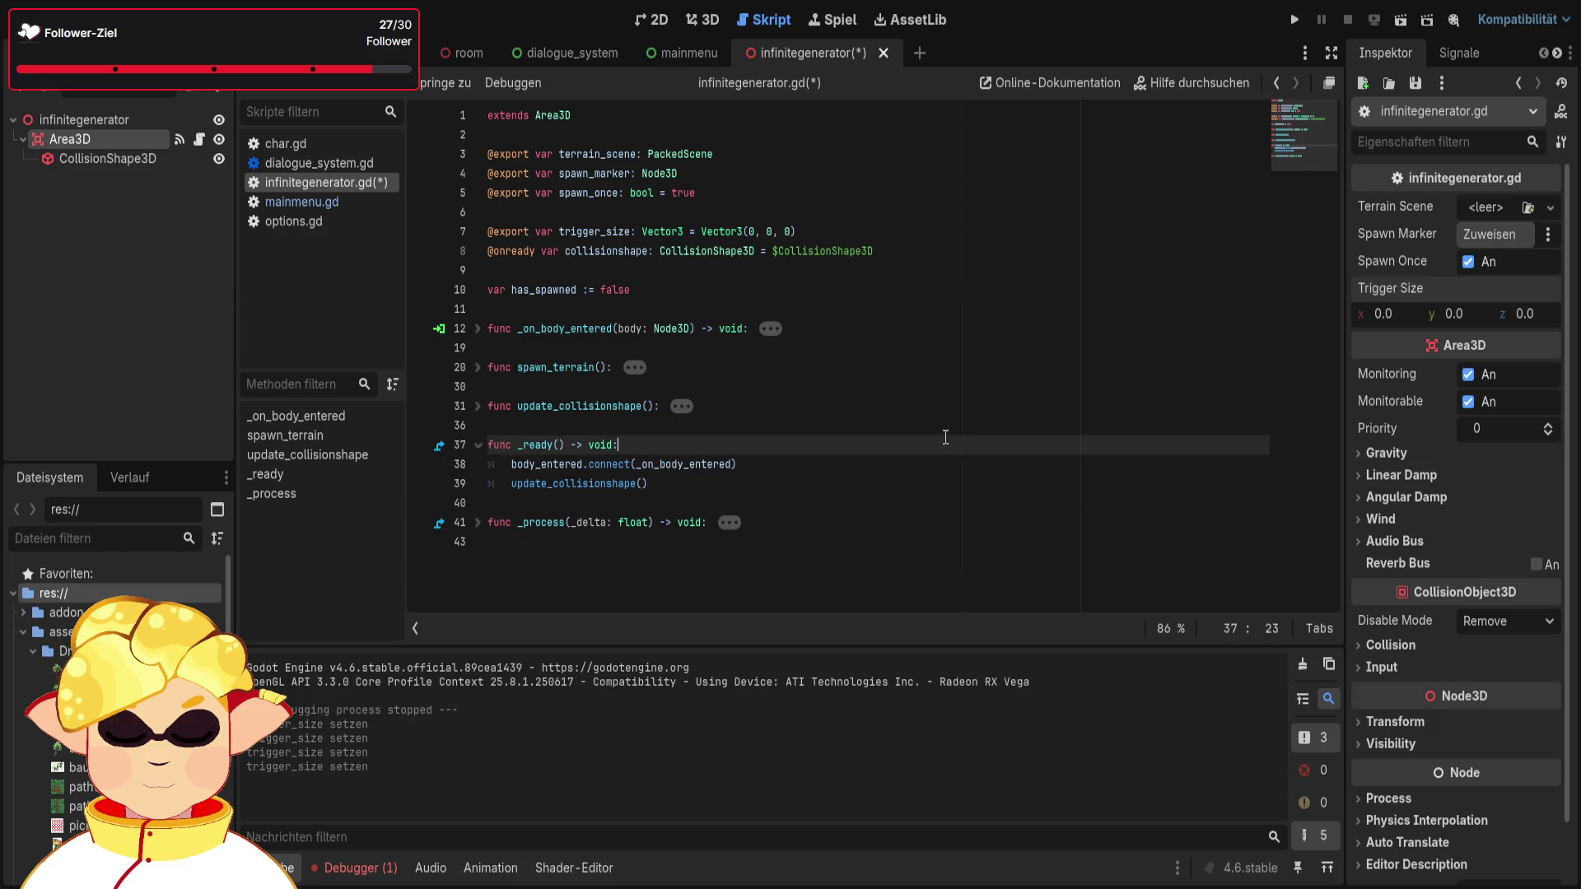
pyautogui.click(955, 401)
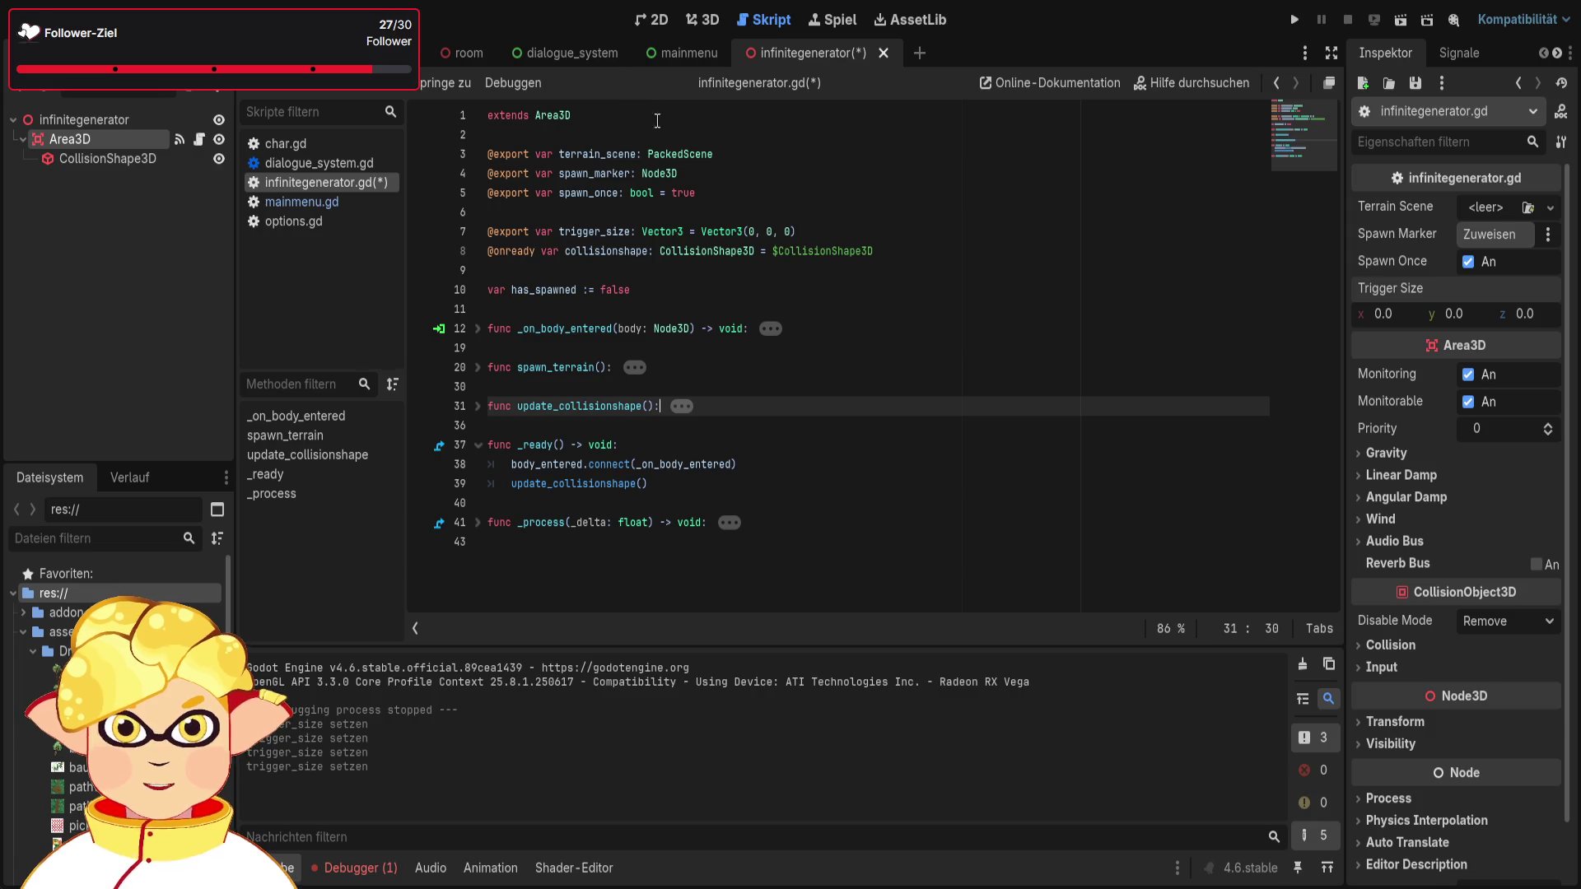
pyautogui.hotkey('ctrl', 's')
pyautogui.click(699, 20)
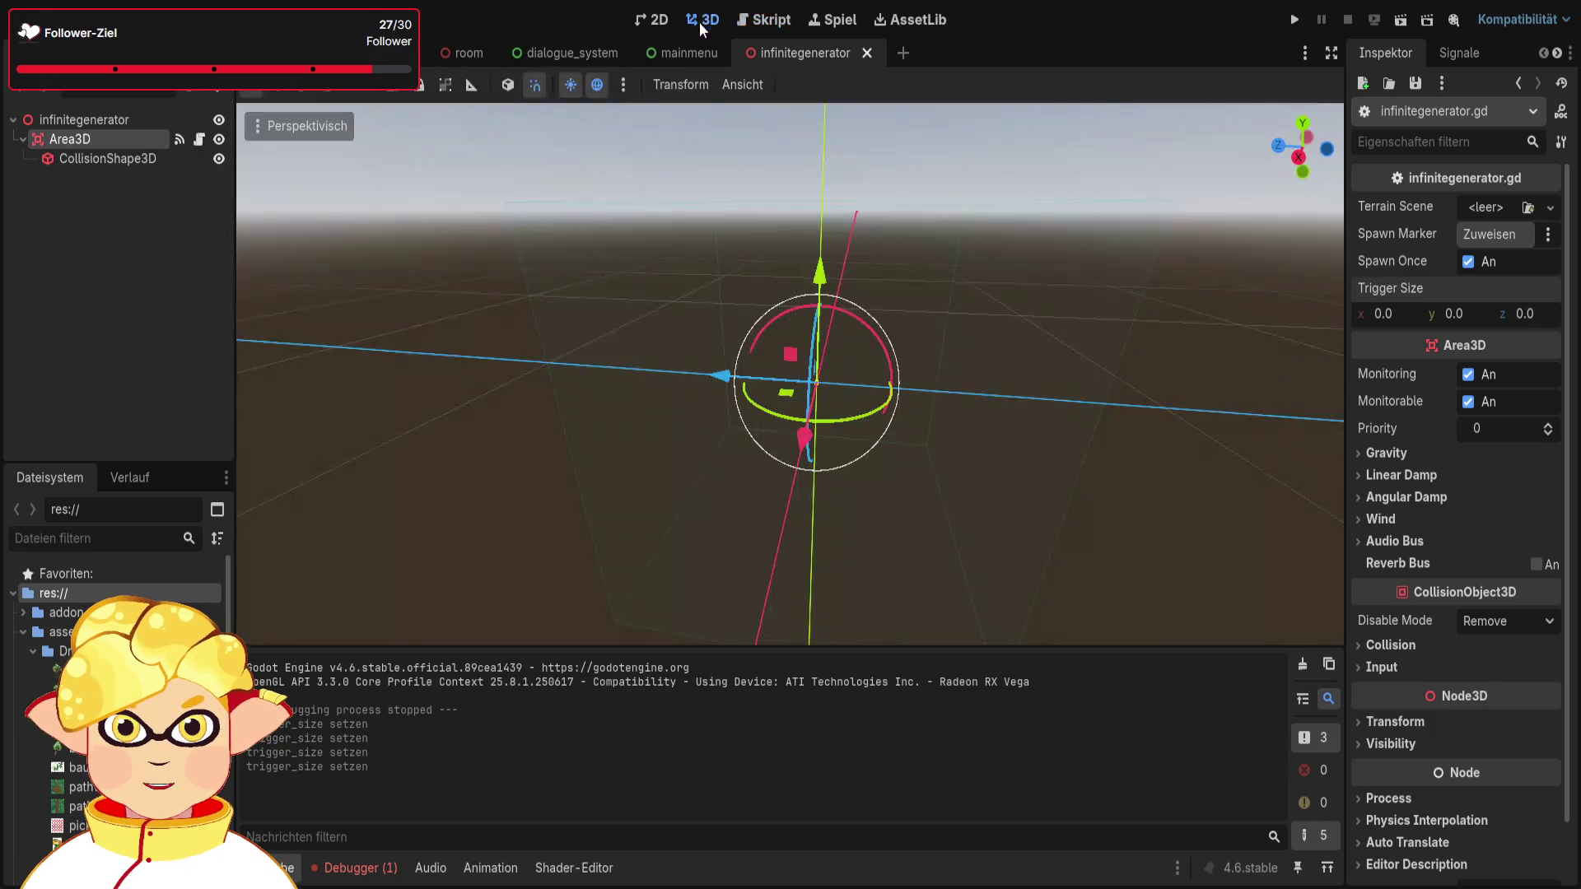
# Set the Area3D's Trigger Size x to 2.0.
pyautogui.click(1377, 313)
pyautogui.write('2')
pyautogui.press('Return')
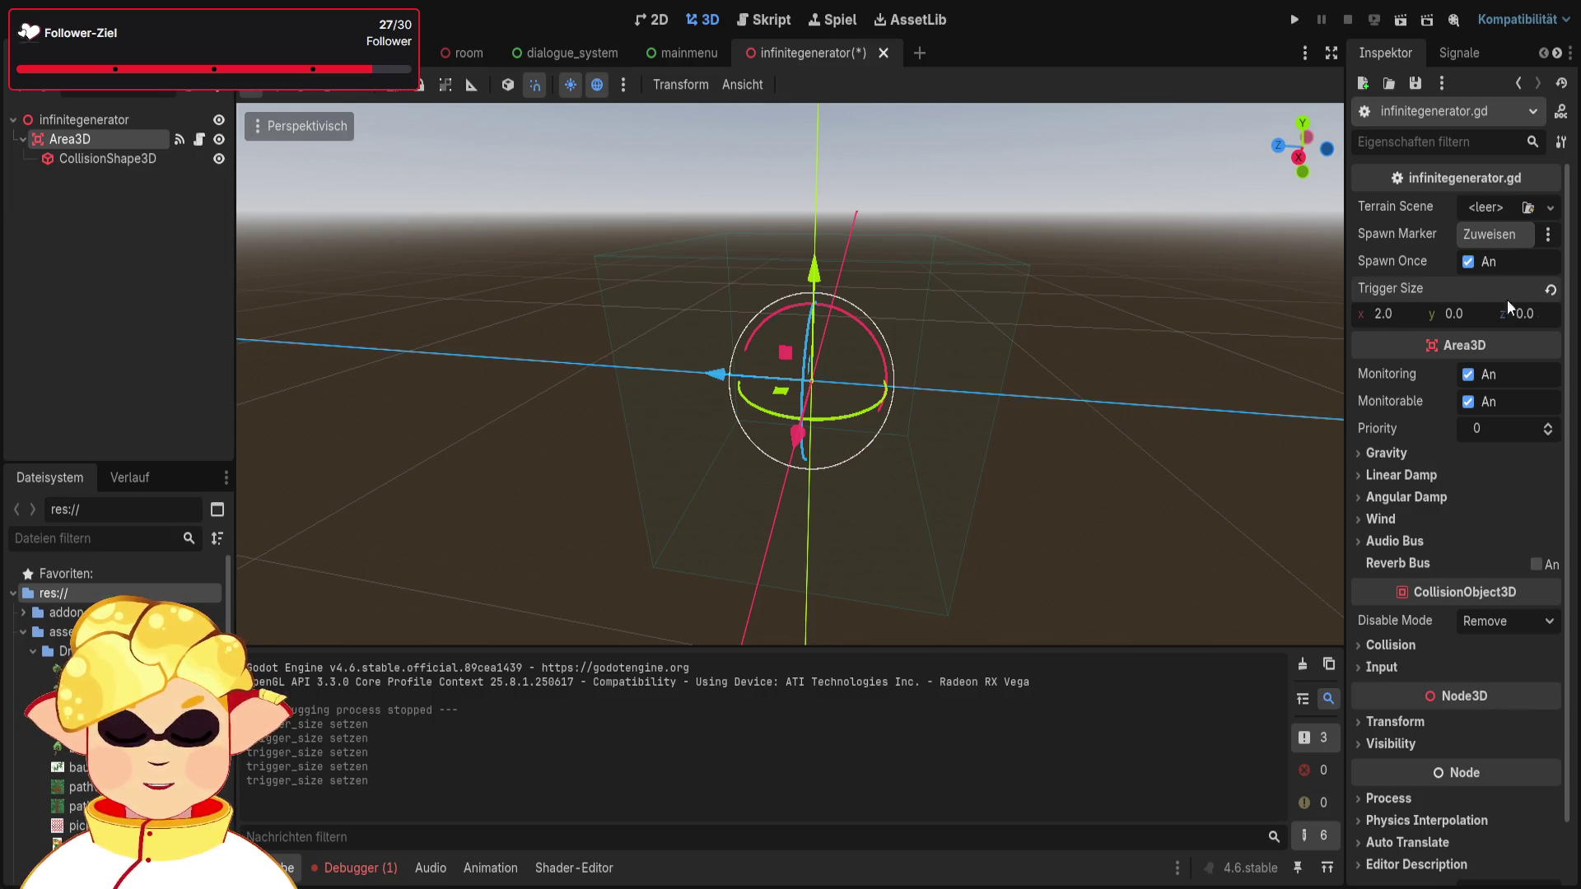
# Save the infinitegenerator scene and switch to the world scene with the road.
pyautogui.click(978, 429)
pyautogui.hotkey('ctrl', 's')
pyautogui.click(97, 121)
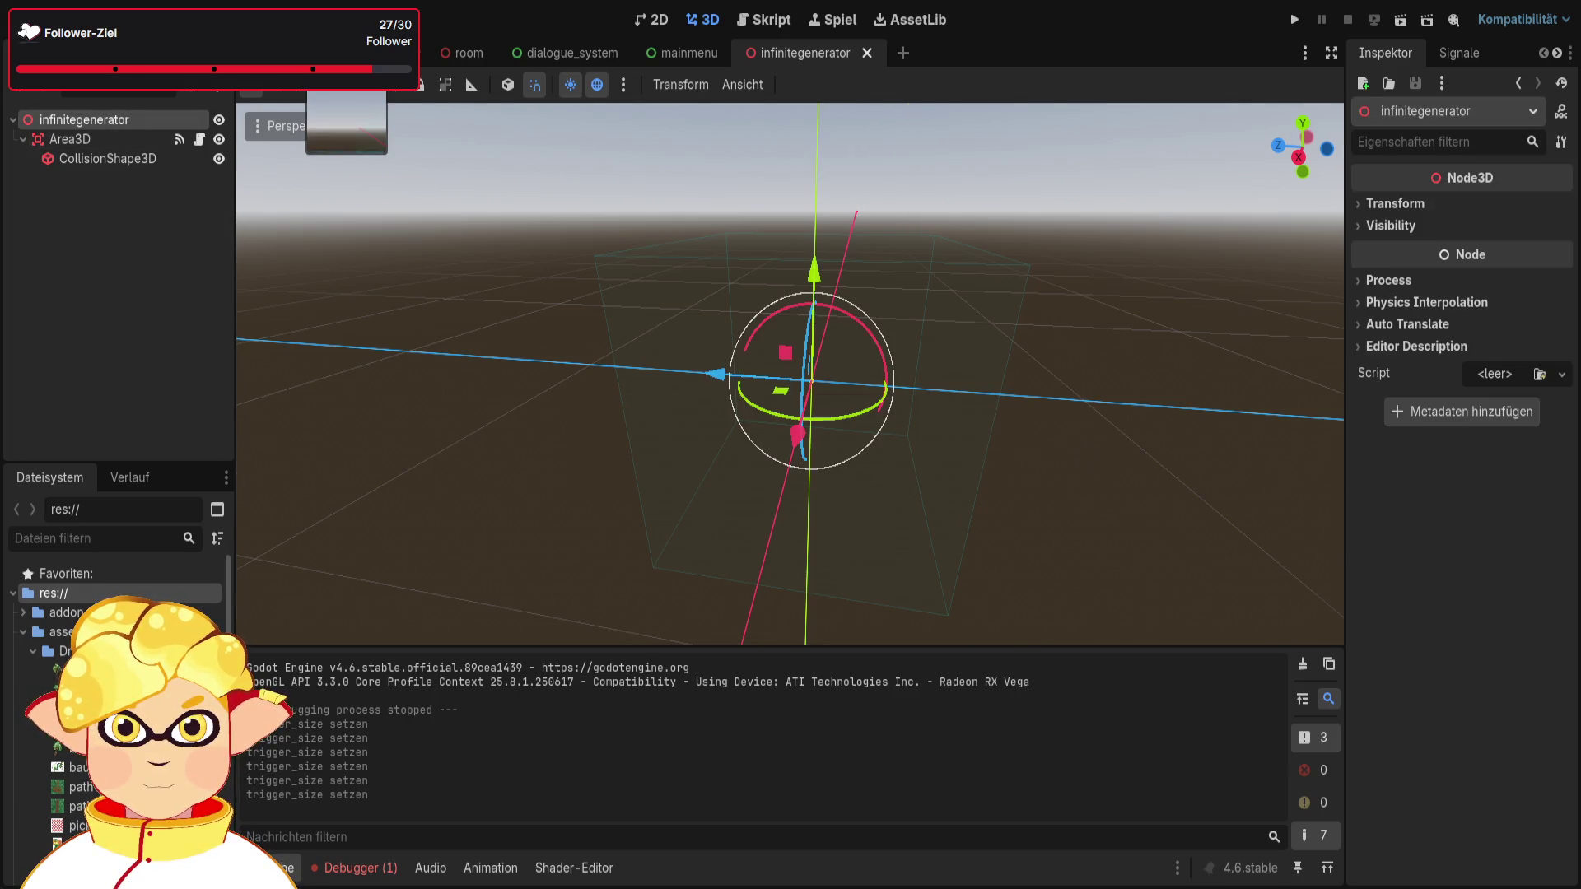
pyautogui.click(354, 53)
pyautogui.click(560, 53)
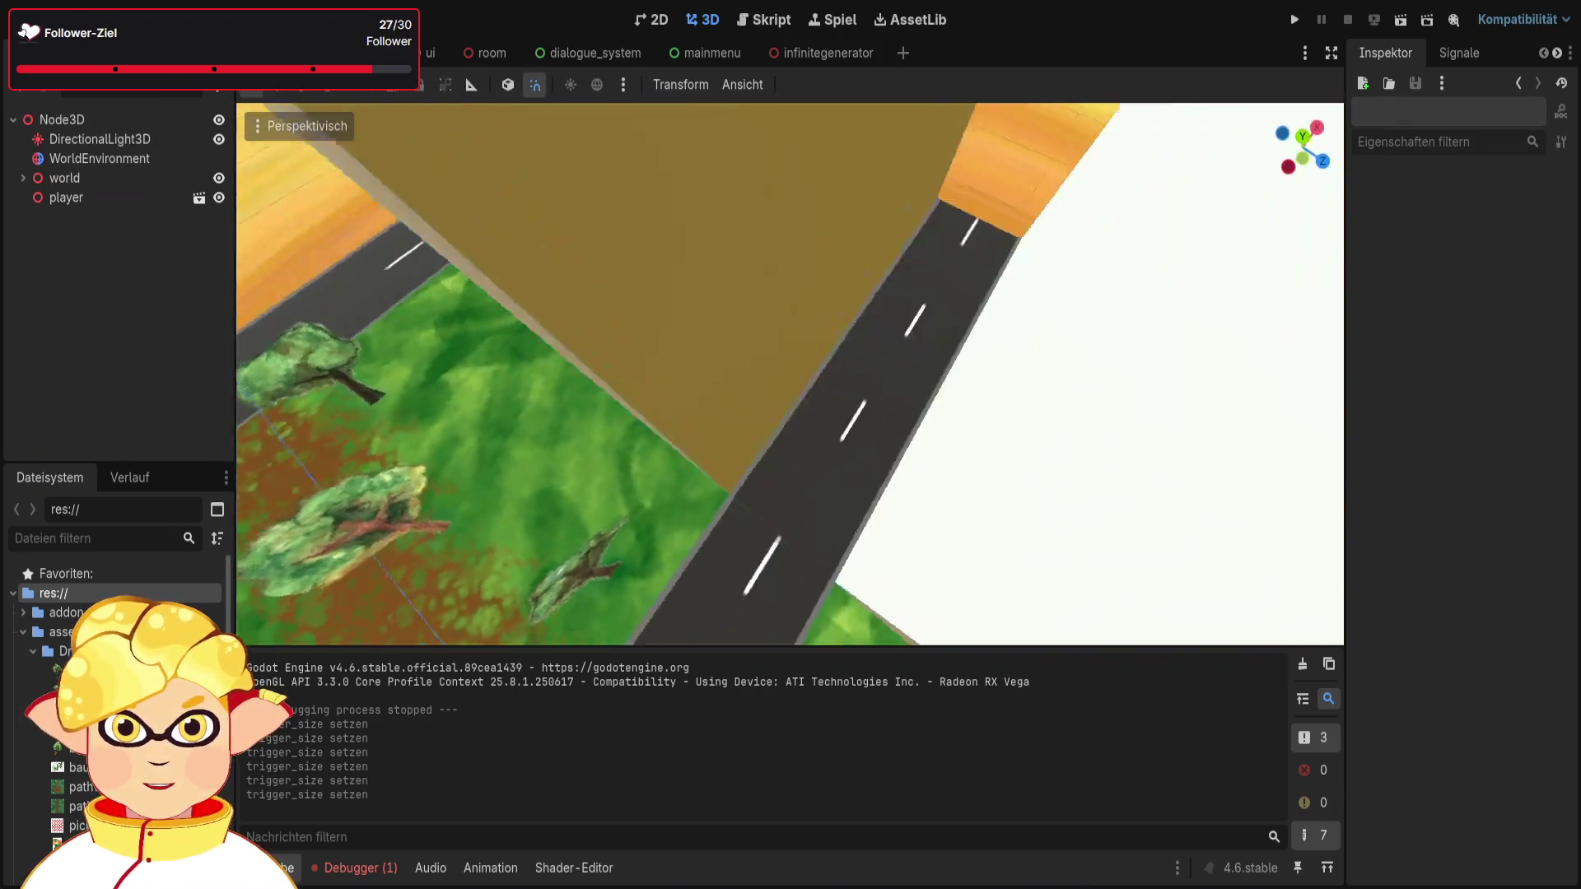
pyautogui.scroll(-3, 790, 375)
pyautogui.click(23, 178)
pyautogui.moveTo(527, 313)
pyautogui.mouseDown()
pyautogui.moveTo(562, 261)
pyautogui.moveTo(568, 280)
pyautogui.moveTo(544, 272)
pyautogui.moveTo(577, 264)
pyautogui.moveTo(565, 260)
pyautogui.moveTo(557, 306)
pyautogui.mouseUp()
pyautogui.press('w')
pyautogui.scroll(5, 562, 262)
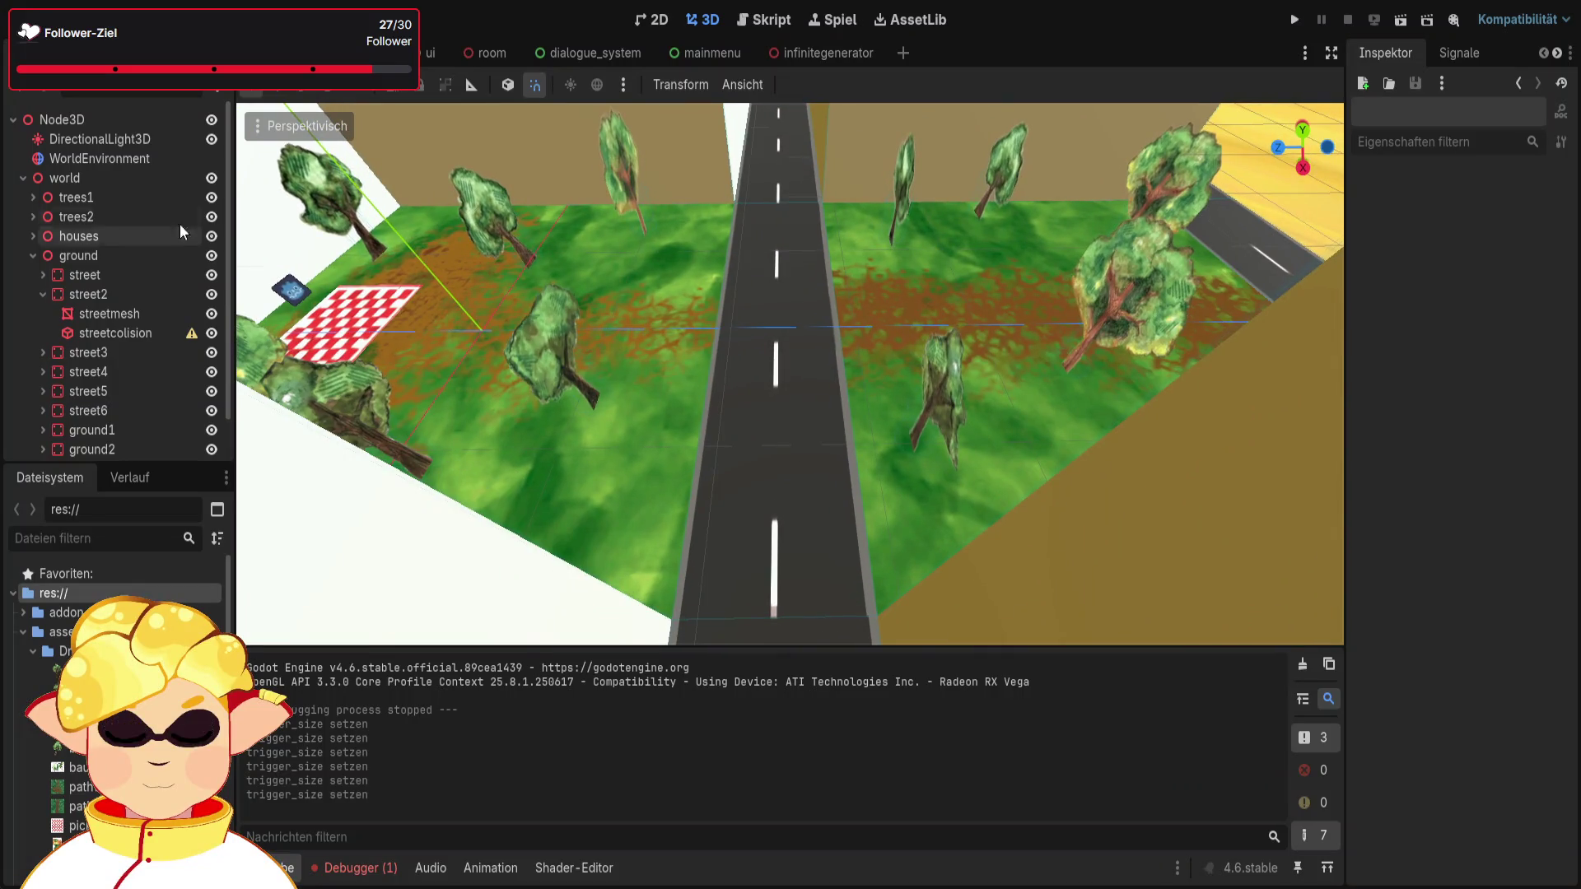
pyautogui.click(23, 177)
pyautogui.click(82, 177)
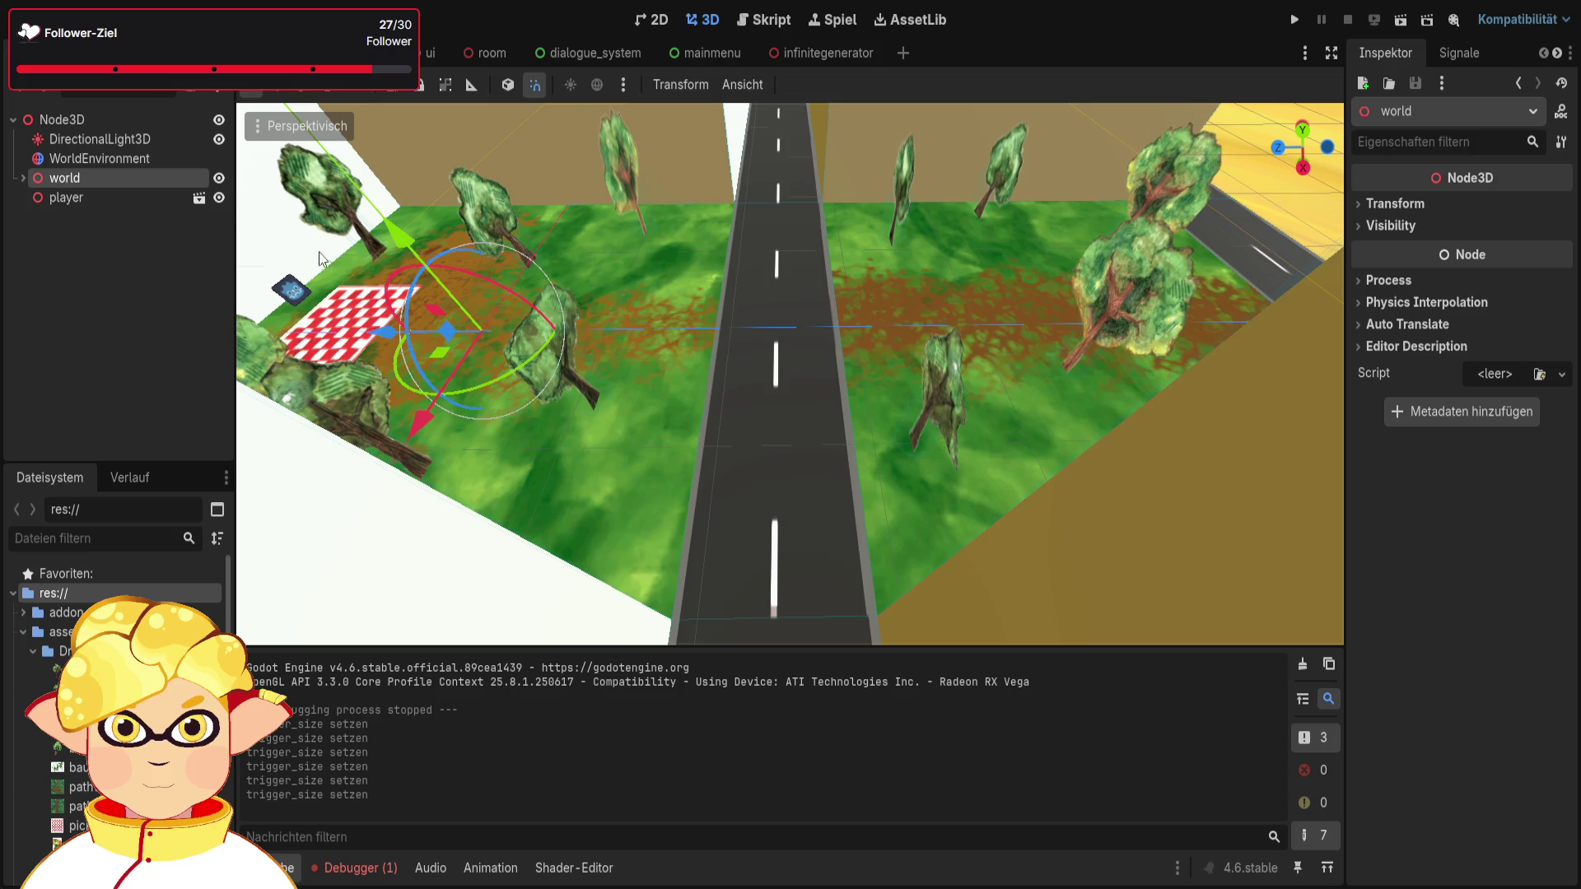
pyautogui.click(23, 176)
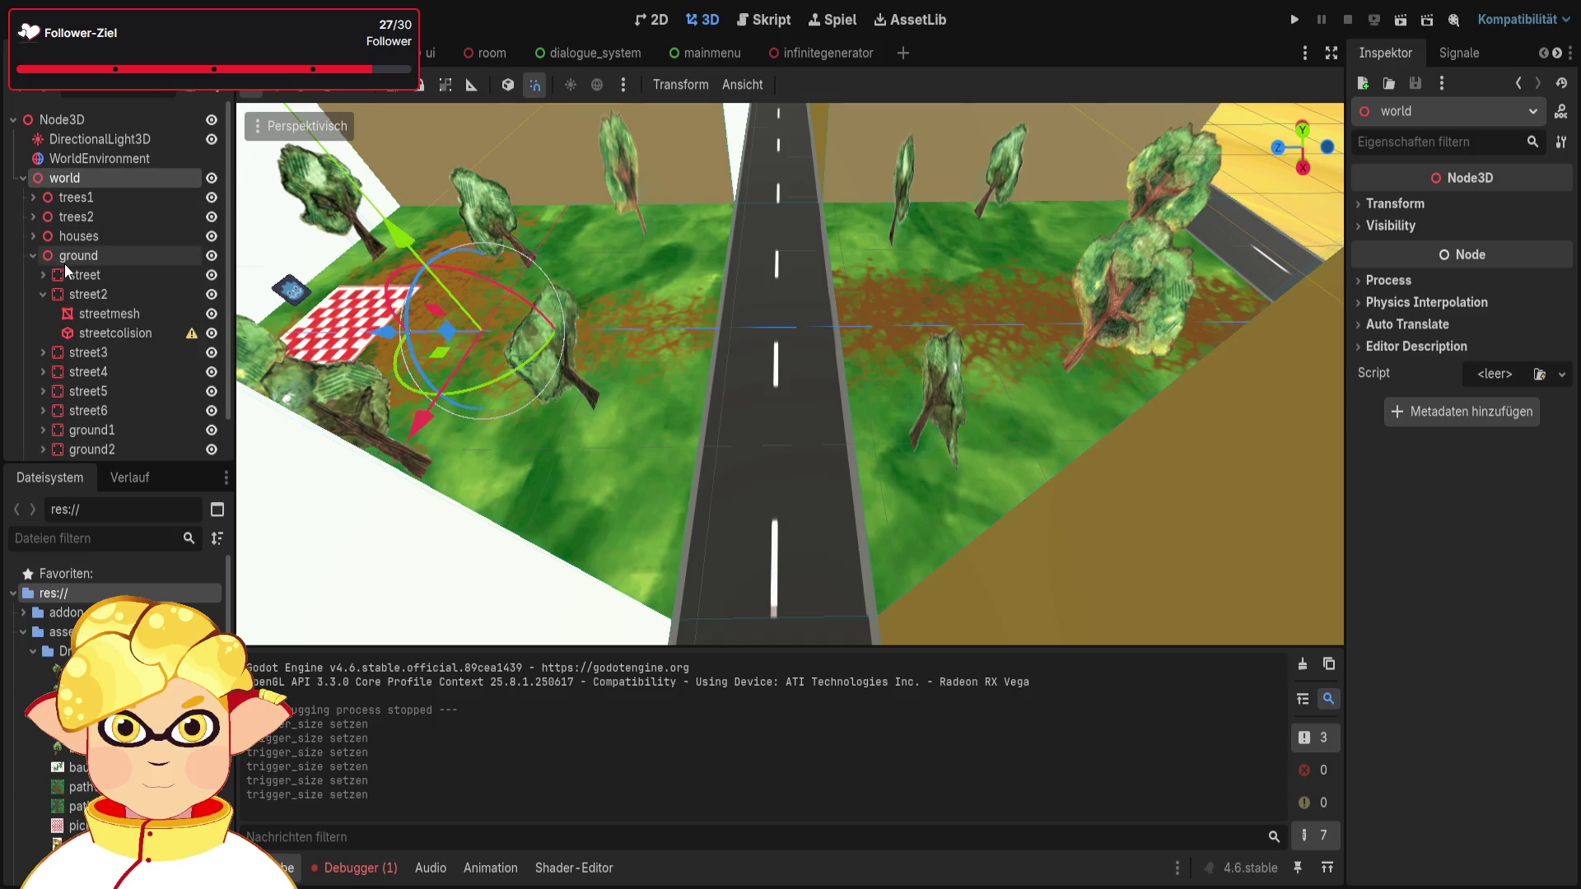
pyautogui.click(83, 293)
pyautogui.moveTo(356, 350); pyautogui.dragTo(564, 338)
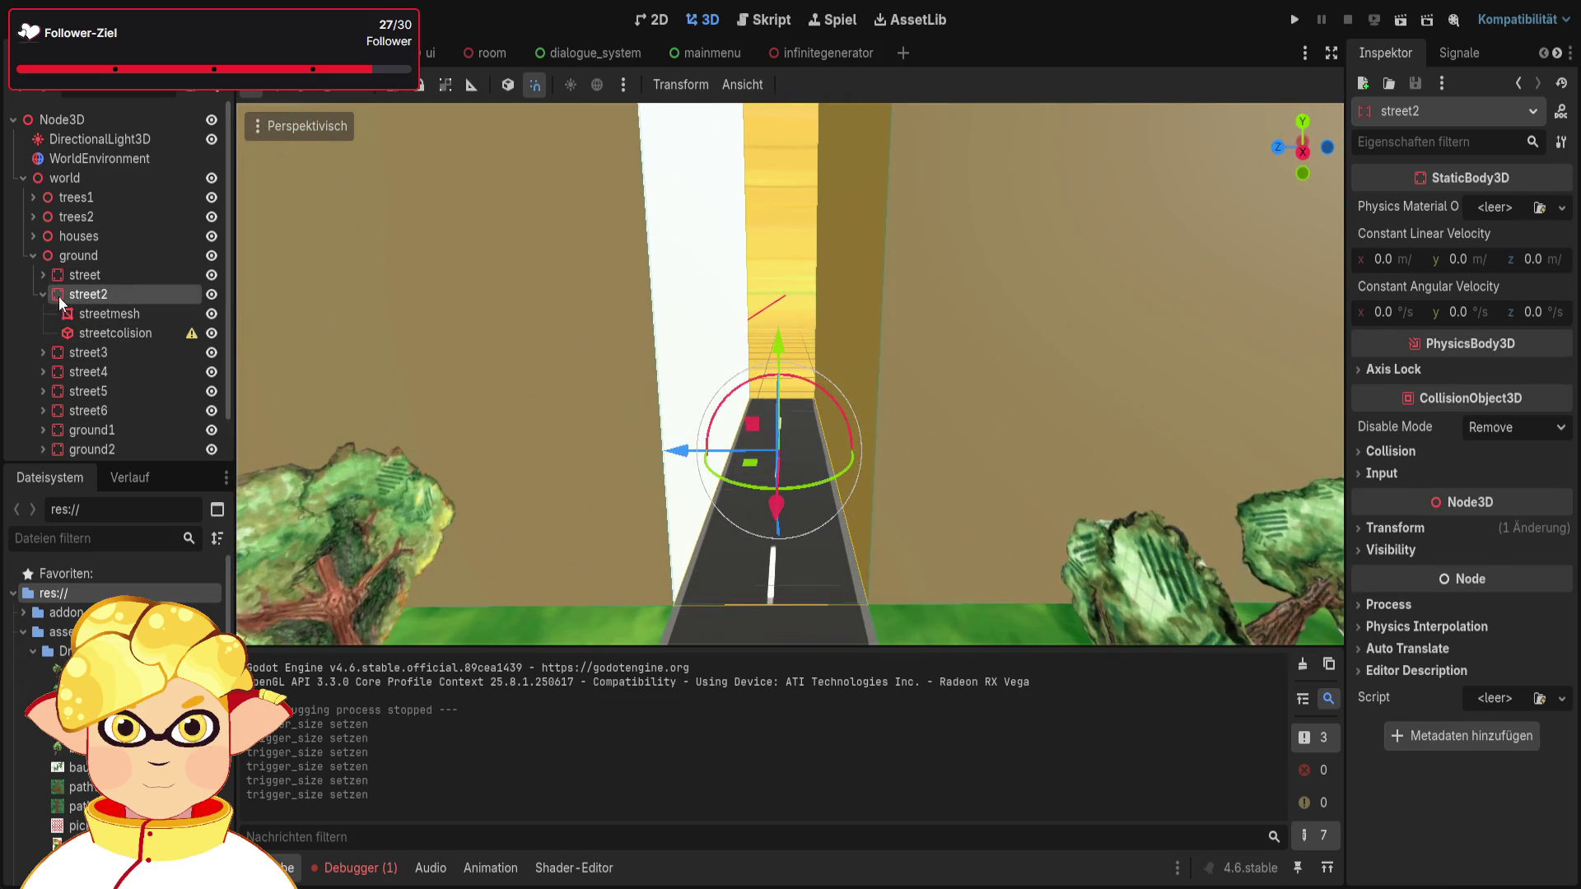
pyautogui.click(812, 51)
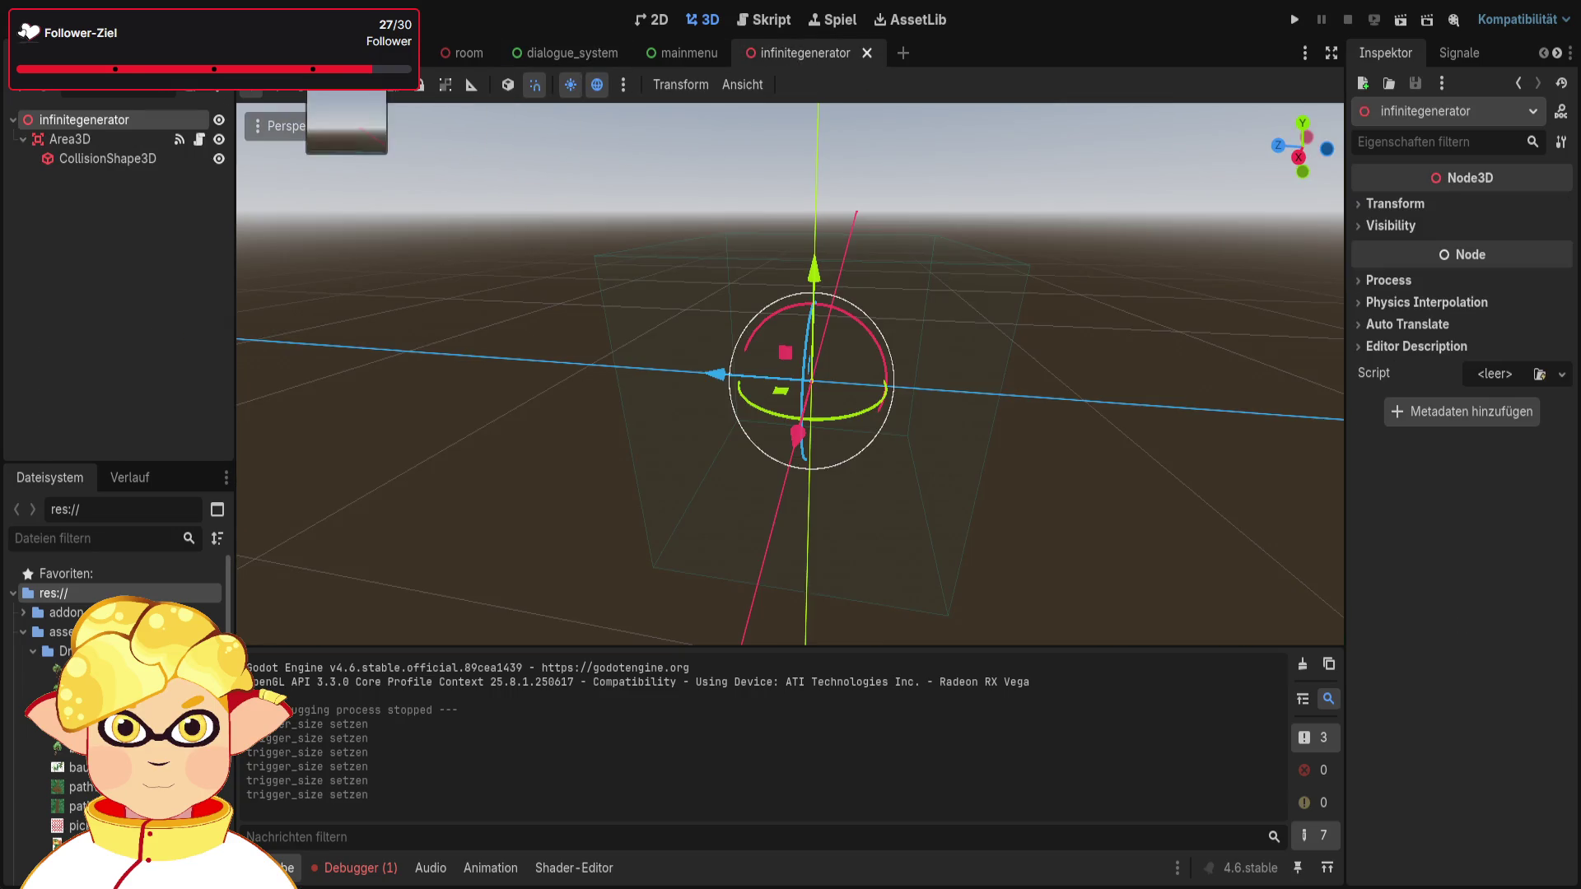
pyautogui.hotkey('ctrl', 'Tab')
pyautogui.hotkey('ctrl', 'Tab')
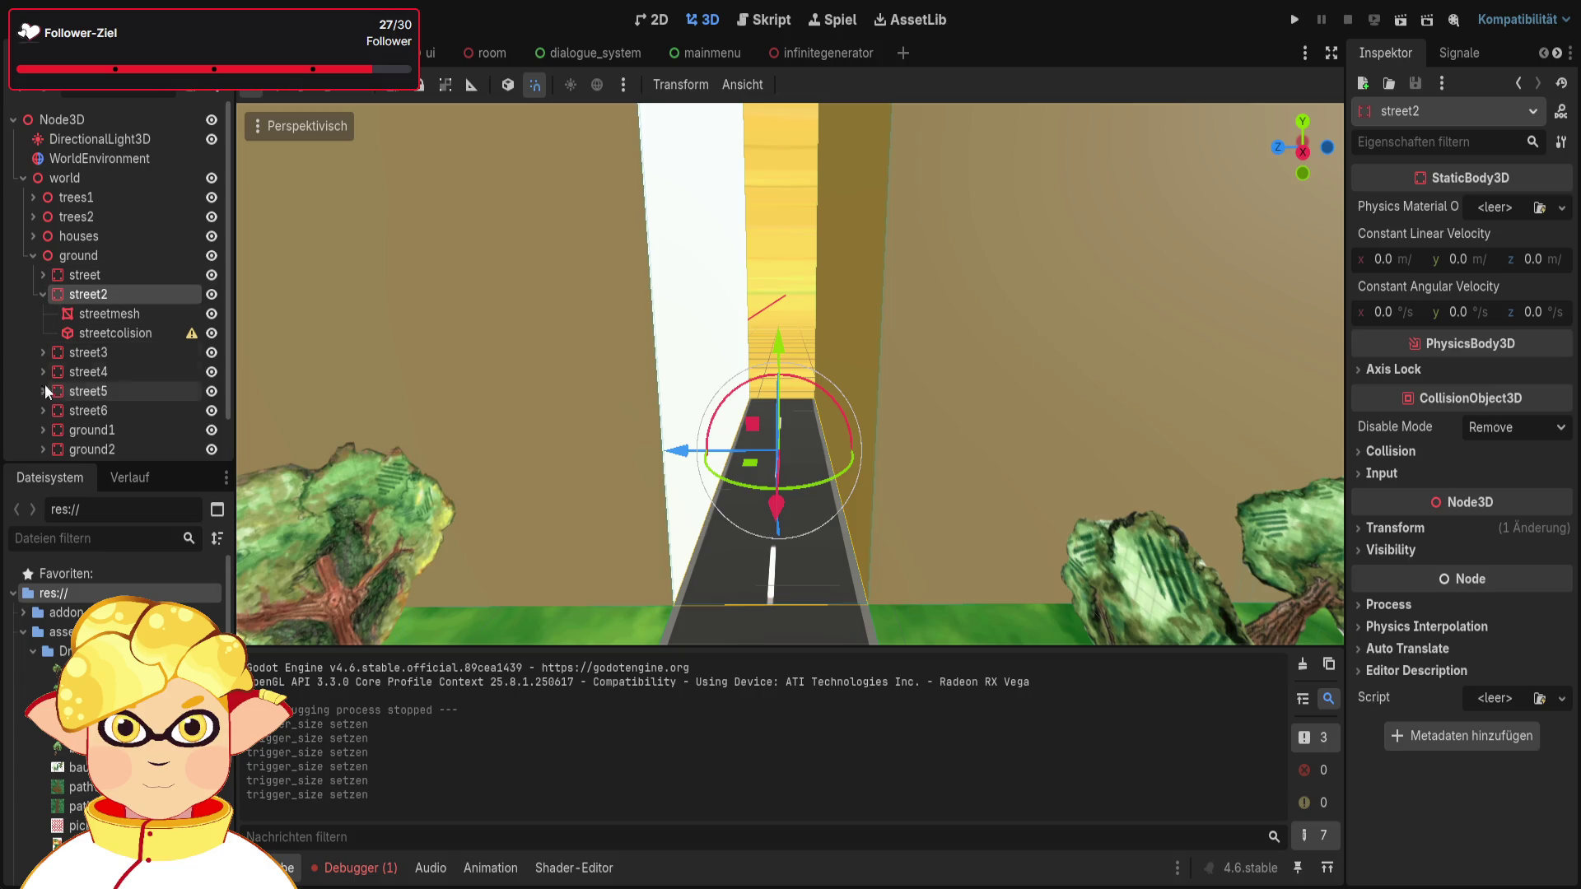
pyautogui.click(22, 632)
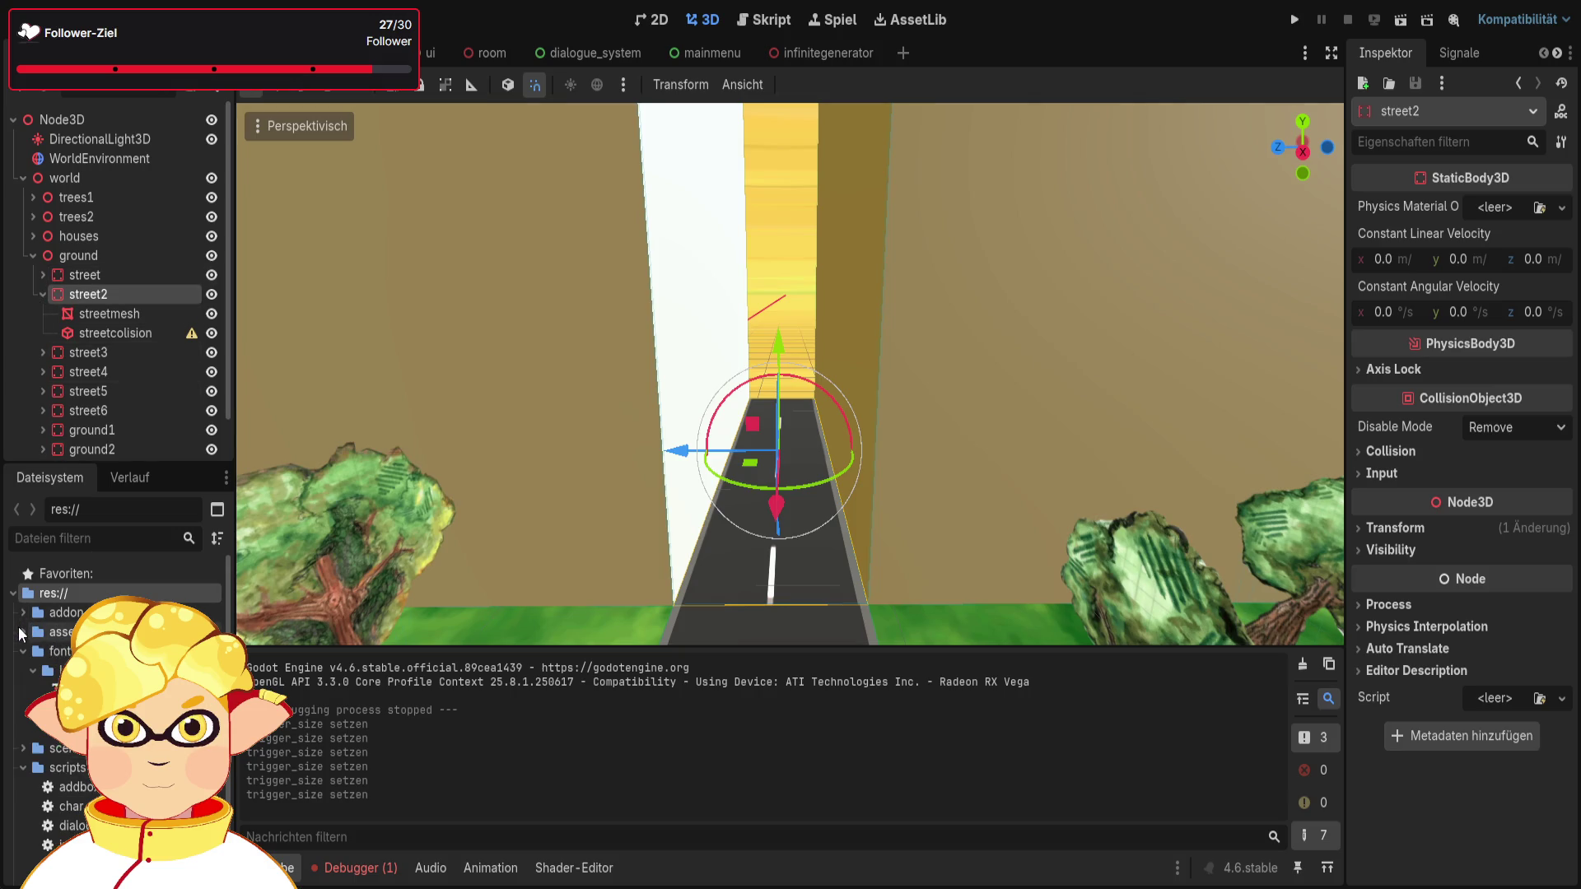
pyautogui.click(23, 651)
pyautogui.click(21, 671)
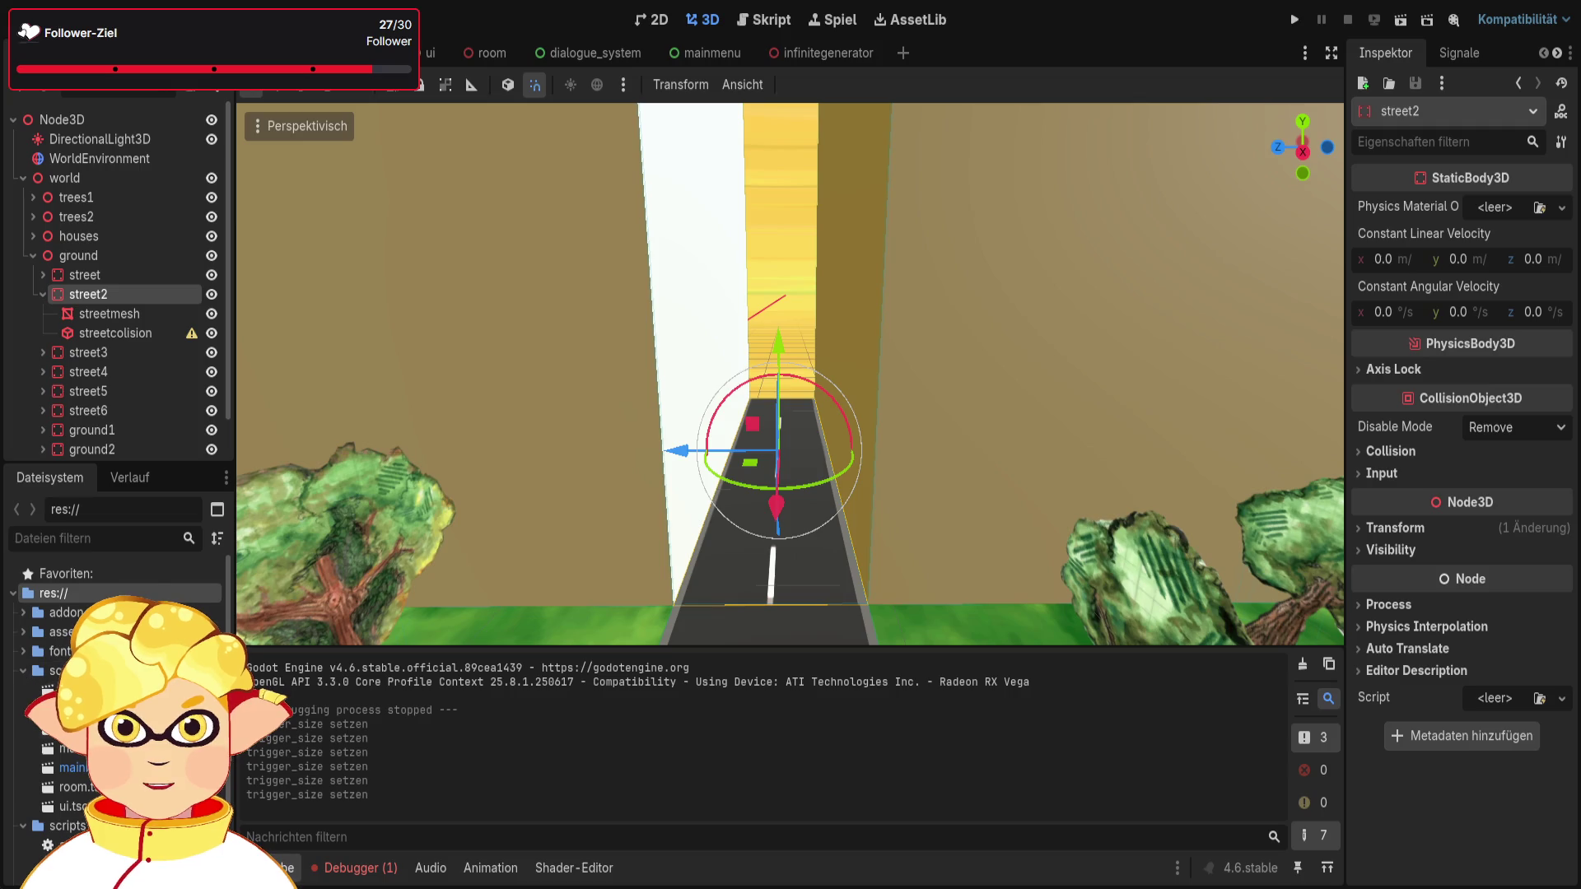
pyautogui.click(58, 729)
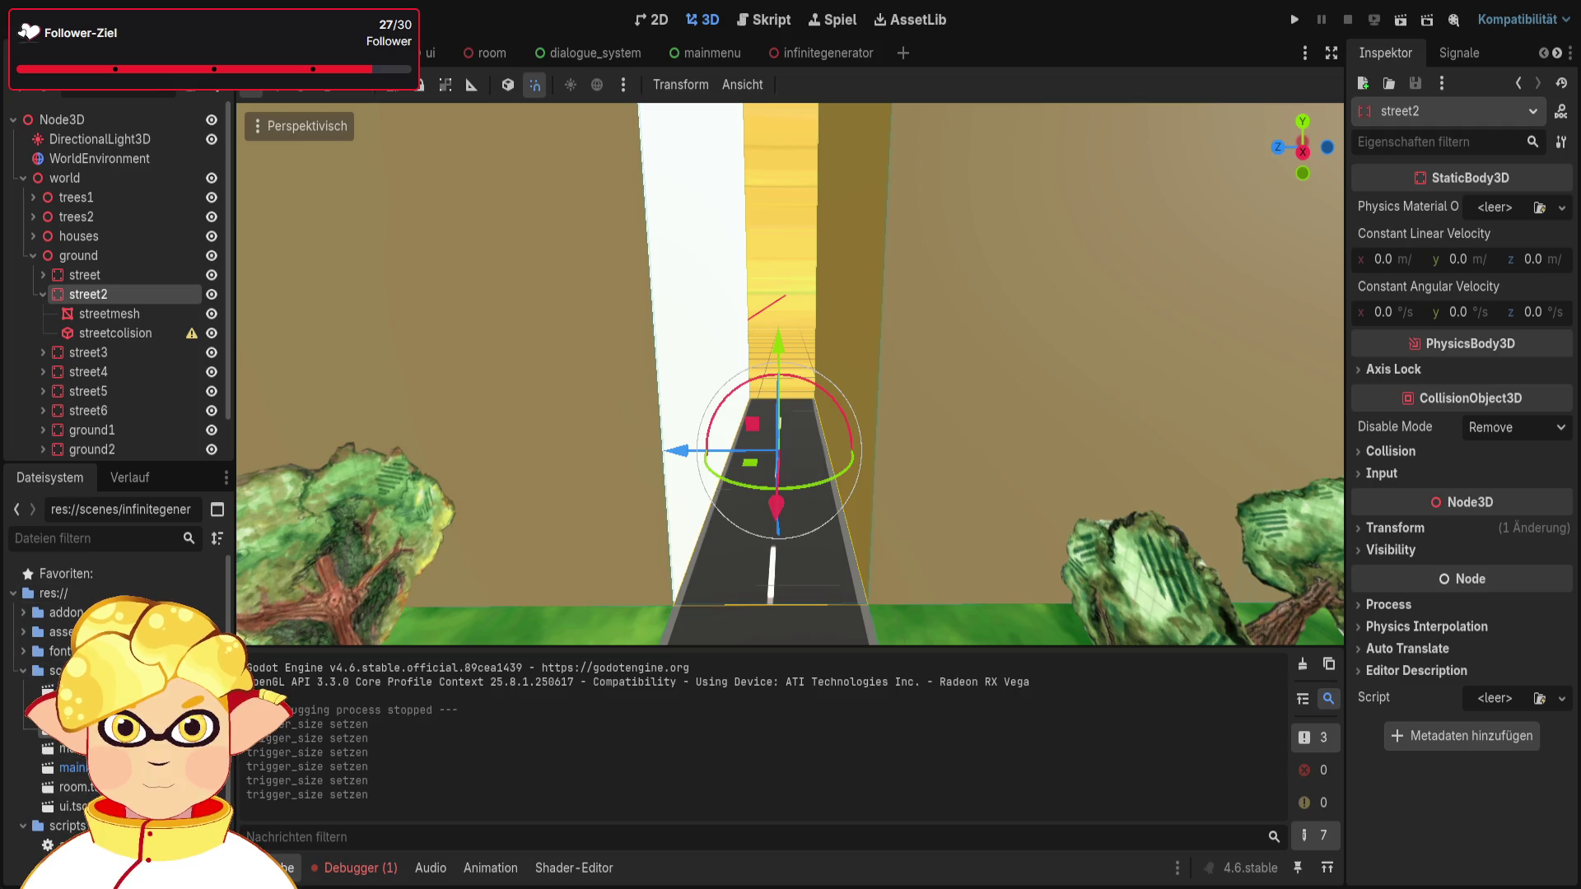
pyautogui.moveTo(58, 729)
pyautogui.mouseDown()
pyautogui.moveTo(92, 333)
pyautogui.moveTo(71, 270)
pyautogui.mouseUp()
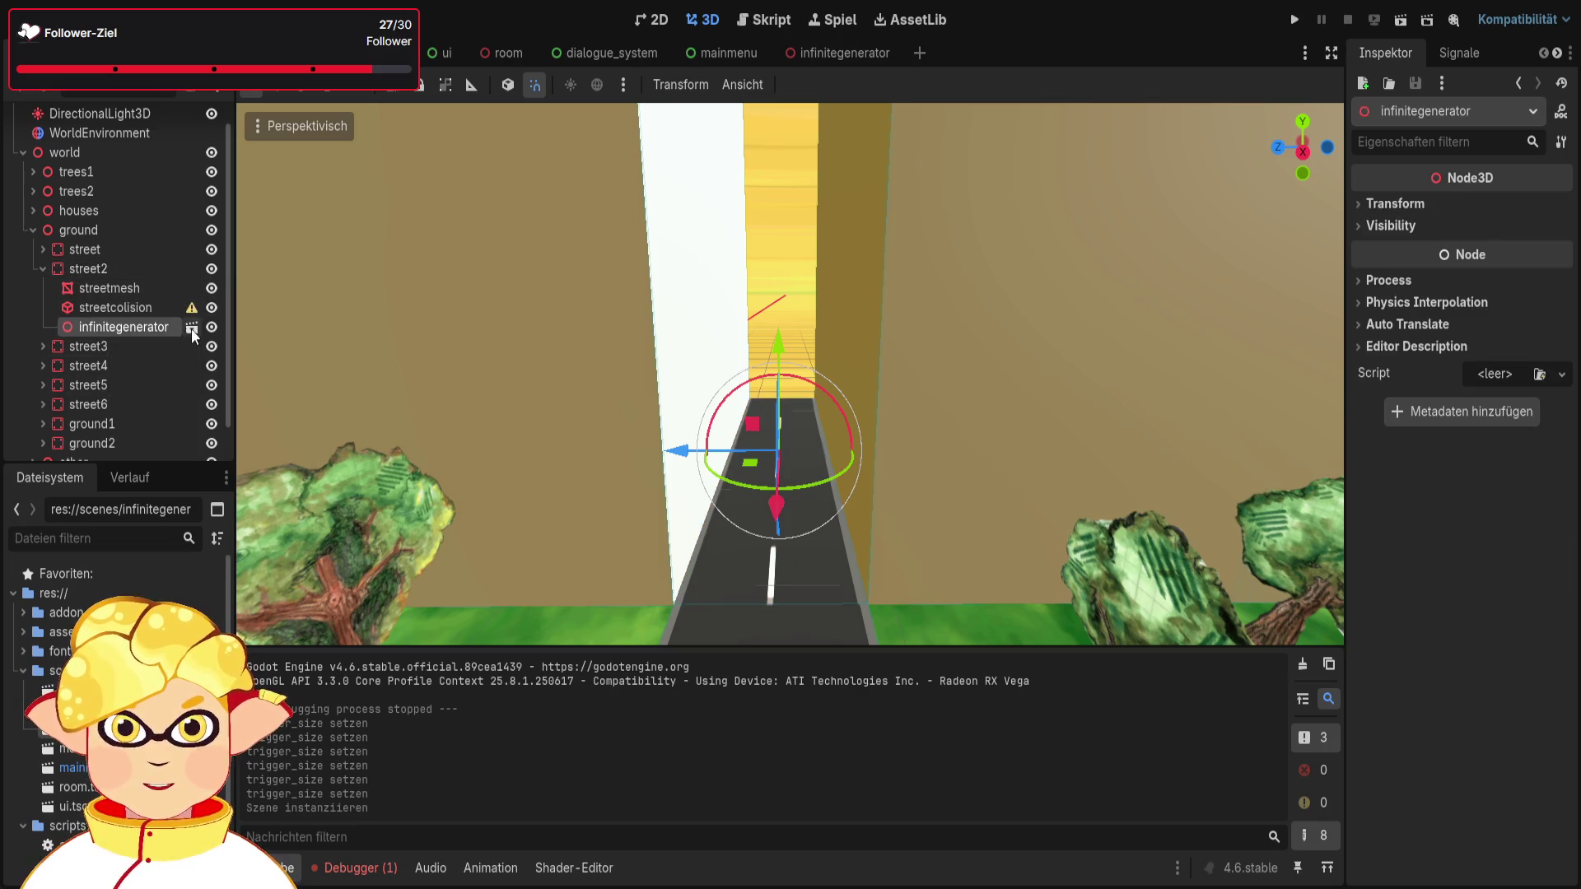
pyautogui.rightClick(473, 389)
pyautogui.press('w')
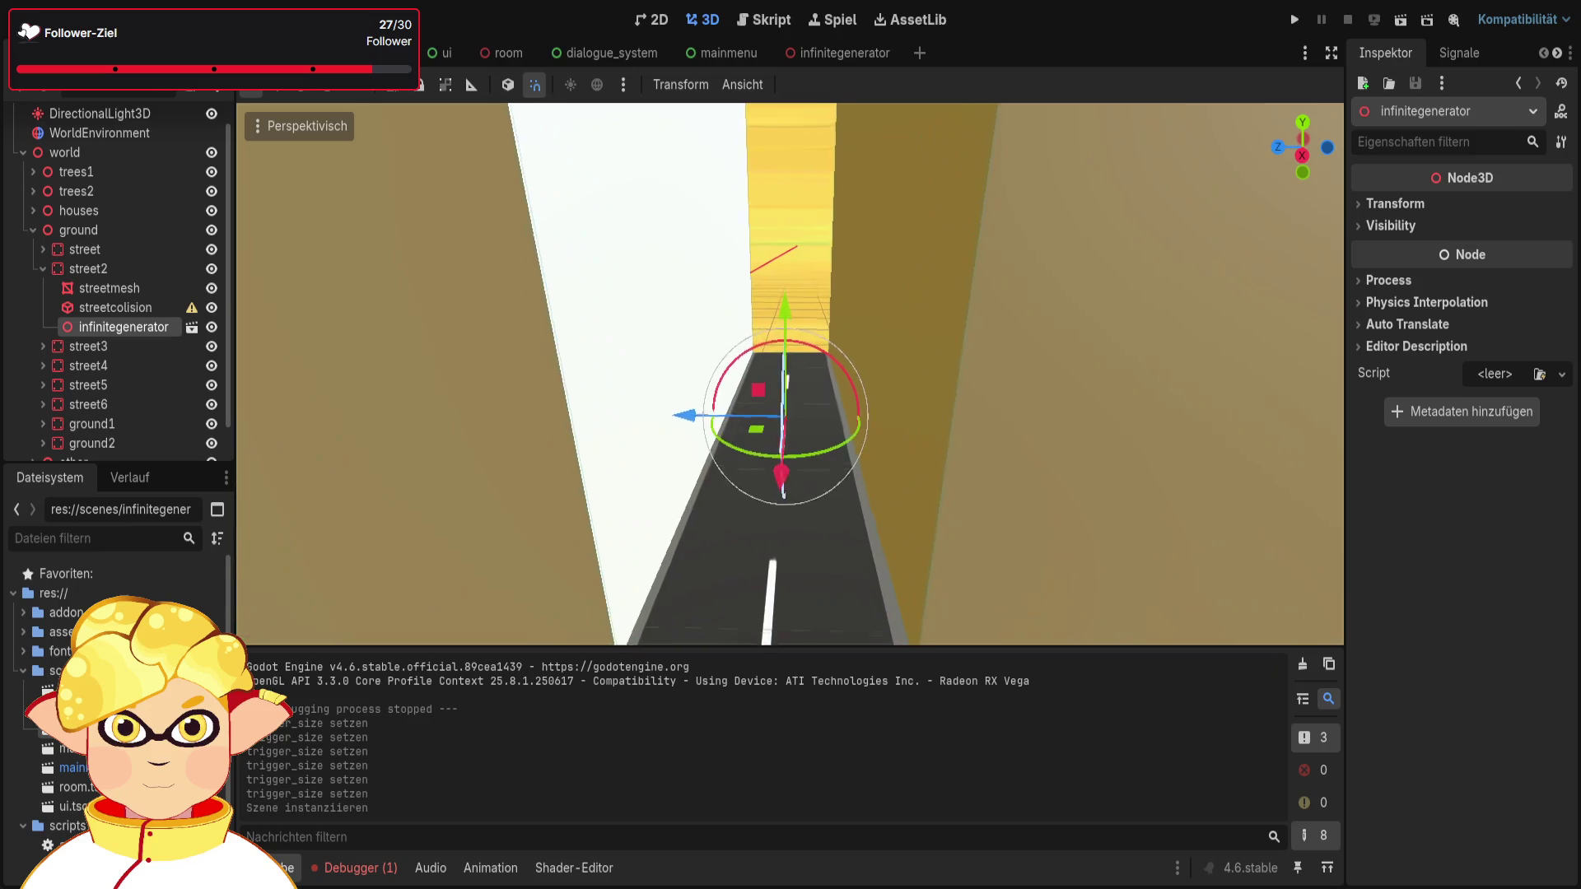
pyautogui.hotkey('ctrl', 'z')
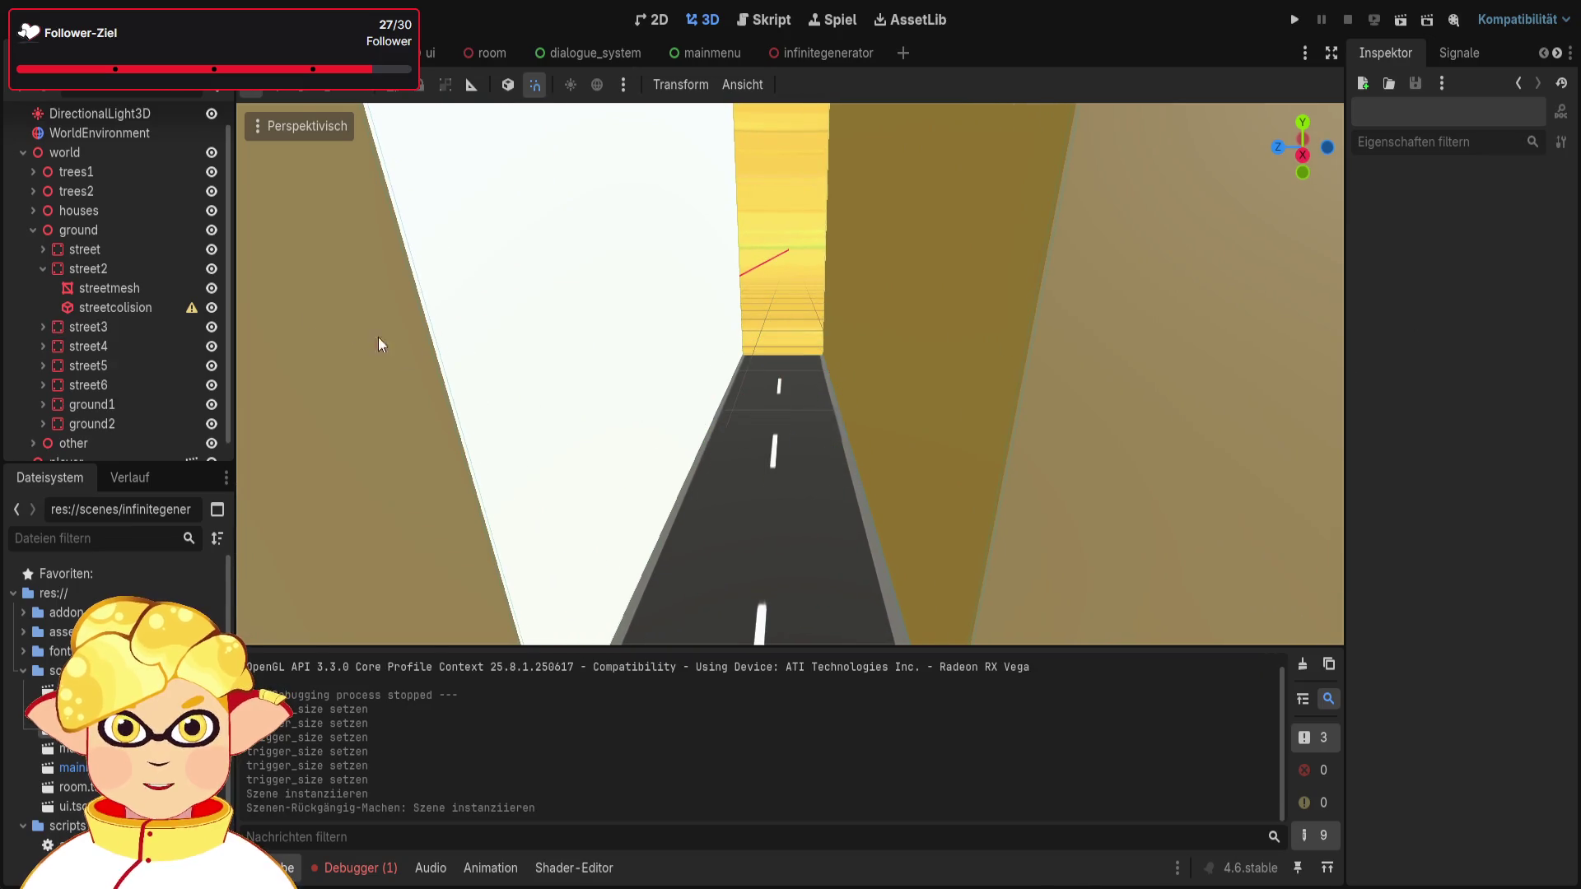
# Copy the Area3D and CollisionShape3D from the old infinitegenerator scene into a new scene as root.
pyautogui.click(783, 54)
pyautogui.click(120, 138)
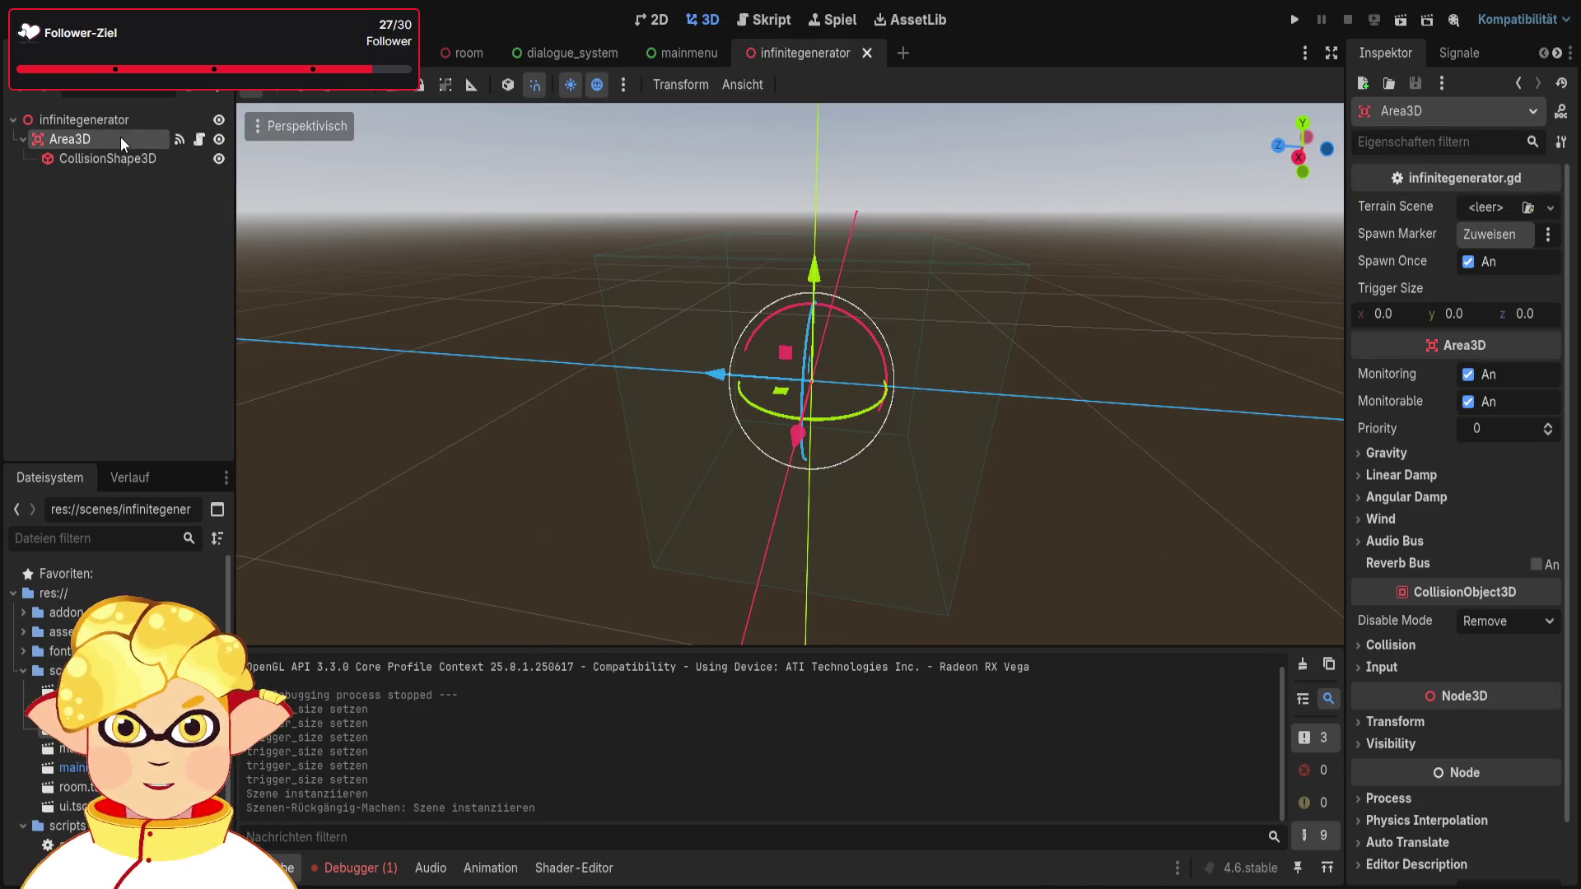
pyautogui.click(131, 180)
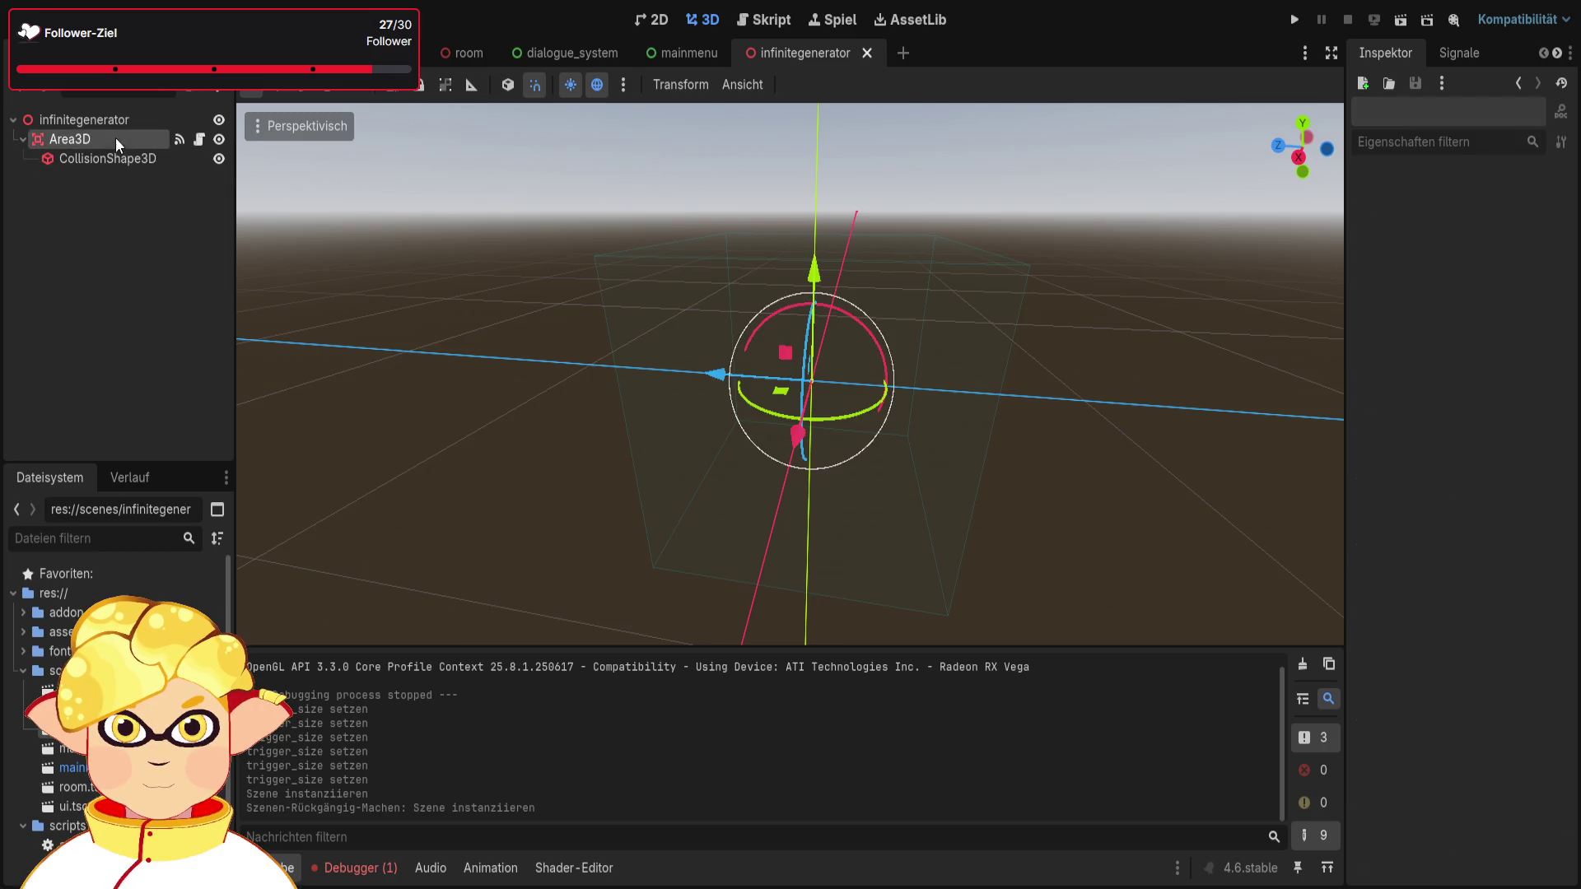
pyautogui.click(119, 142)
pyautogui.keyDown('ctrl'); pyautogui.click(107, 134); pyautogui.keyUp('ctrl')
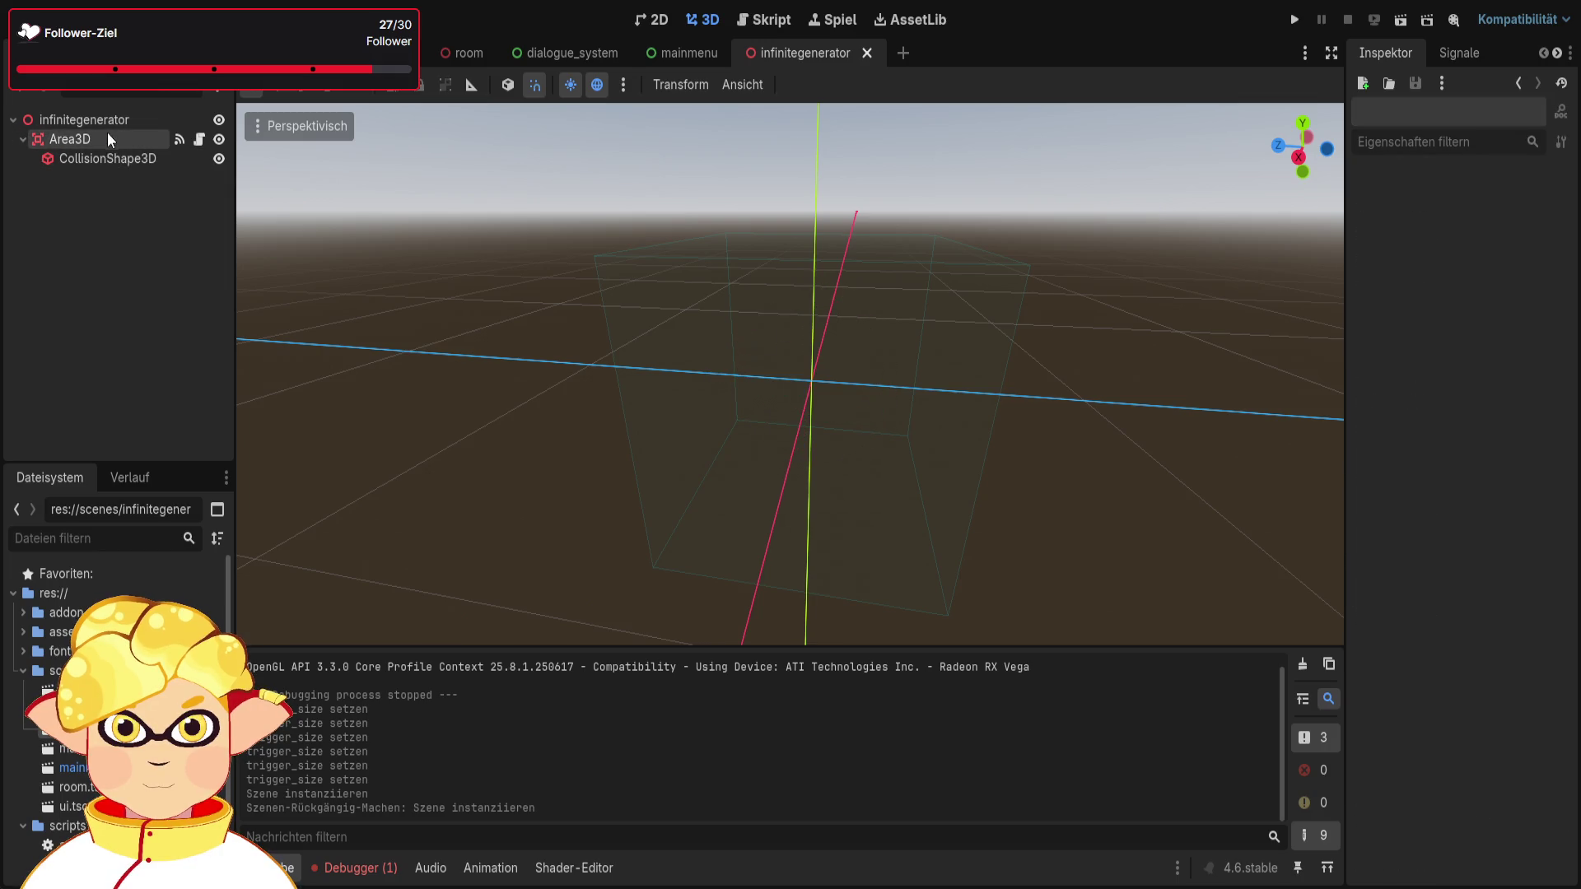
pyautogui.click(112, 140)
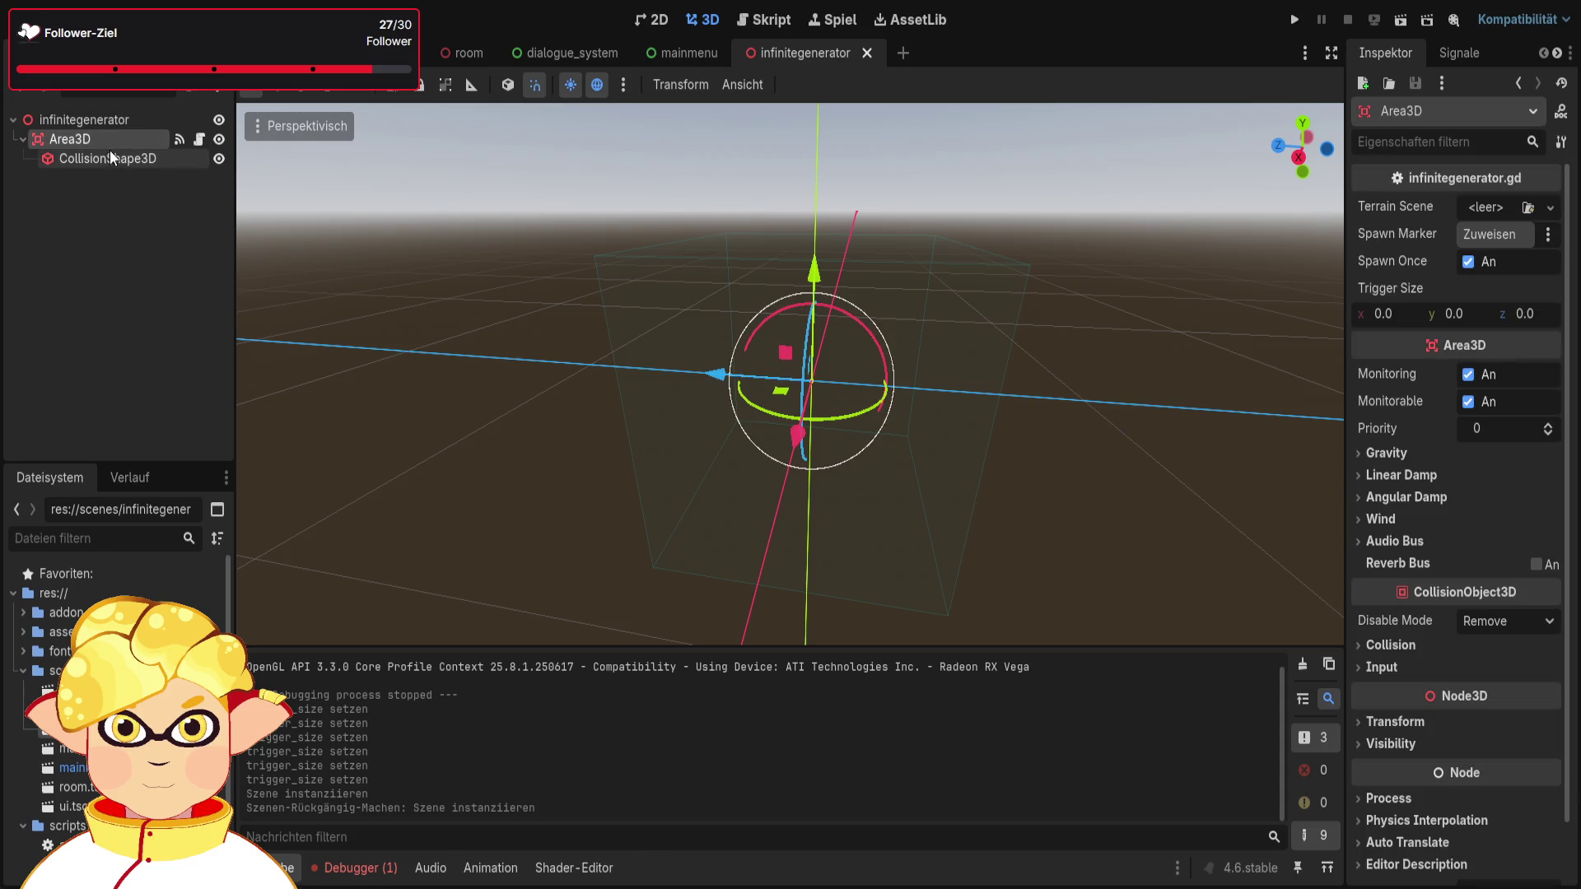
pyautogui.keyDown('ctrl'); pyautogui.click(112, 159); pyautogui.keyUp('ctrl')
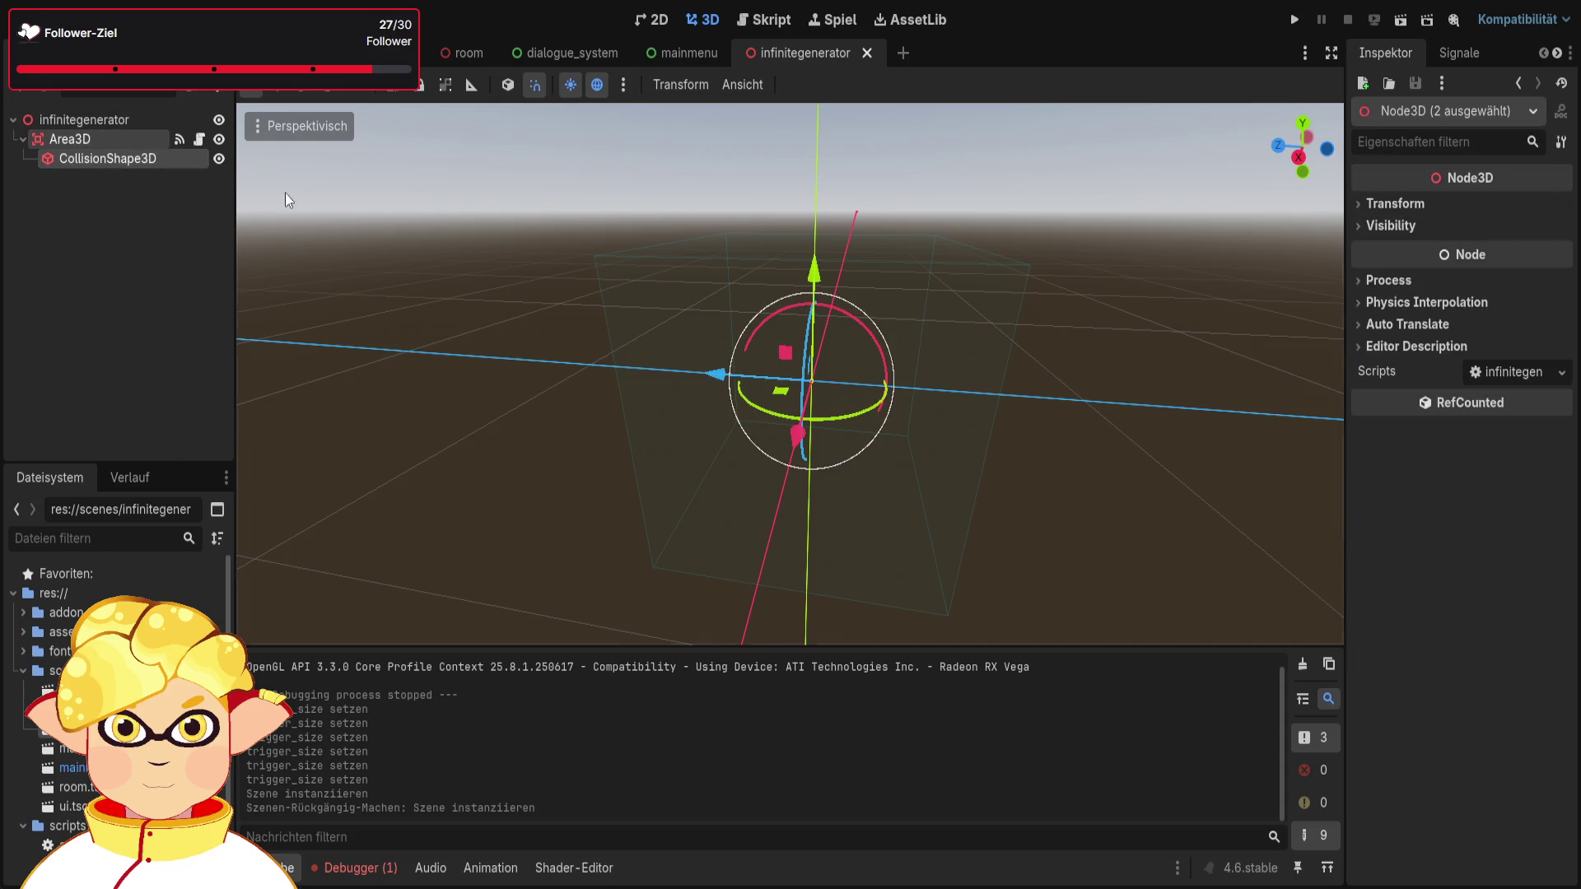
pyautogui.click(904, 51)
pyautogui.click(130, 267)
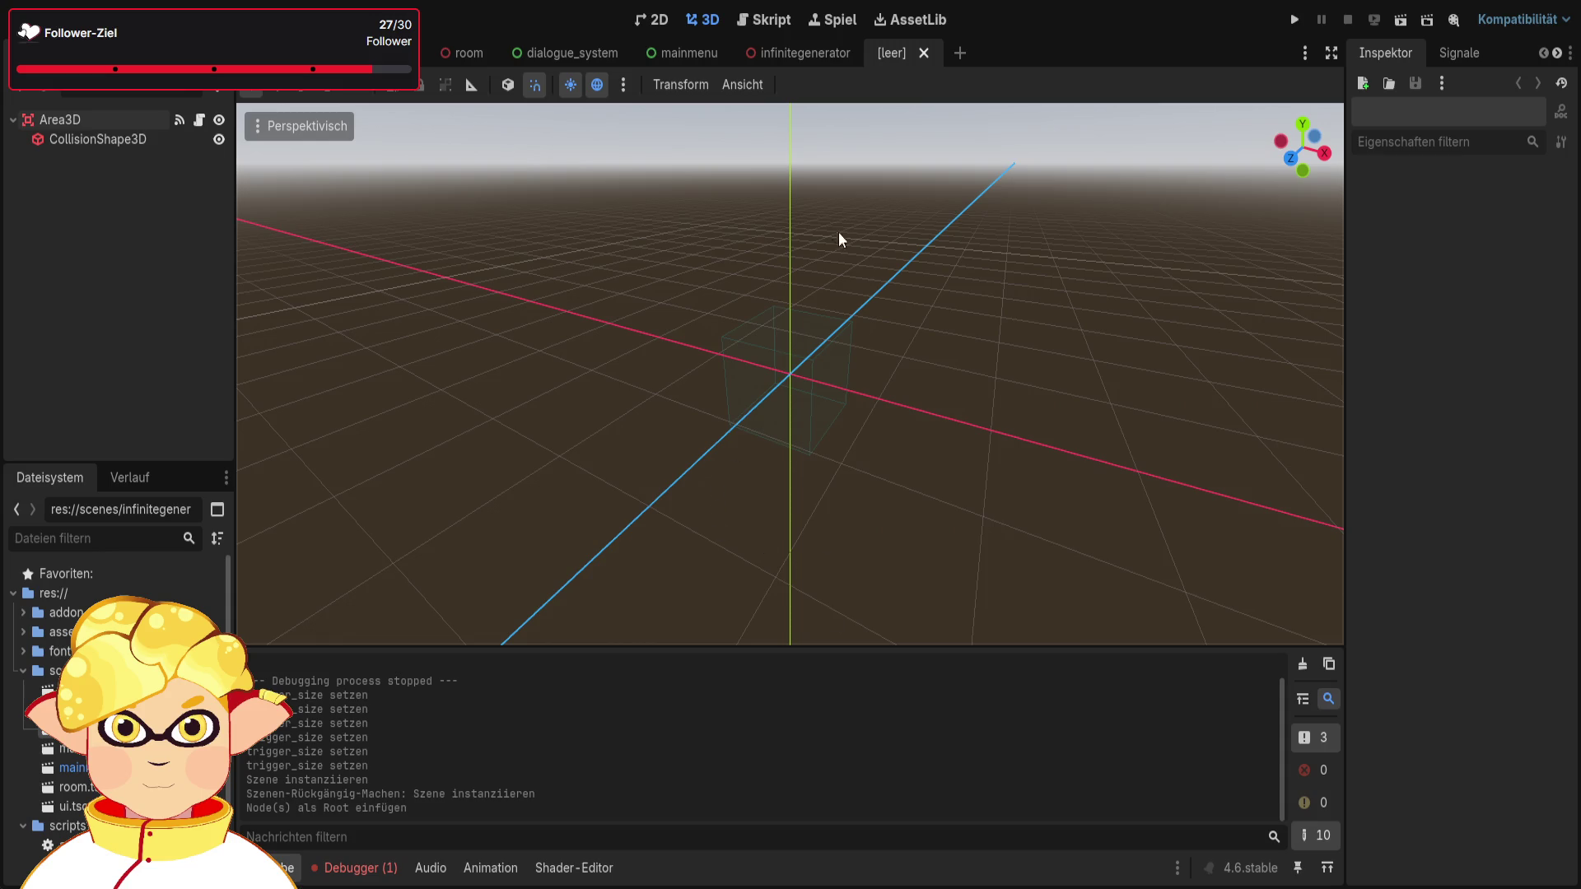
# Close the old infinitegenerator tab, save the new trigger scene as infinitegenerator, and return to the street level.
pyautogui.click(815, 57)
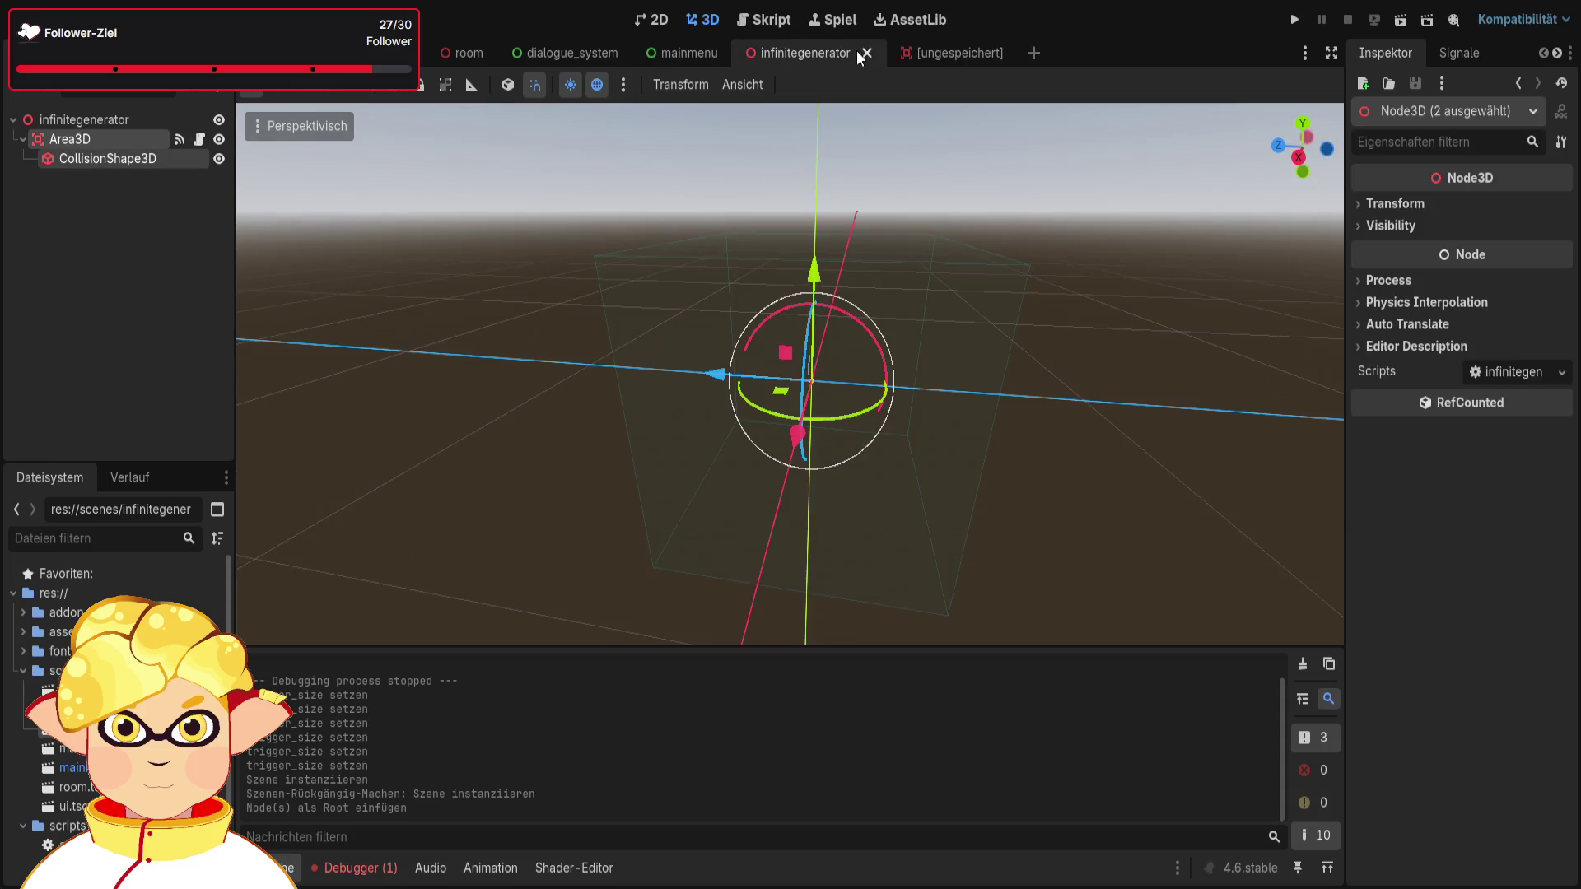
pyautogui.click(867, 51)
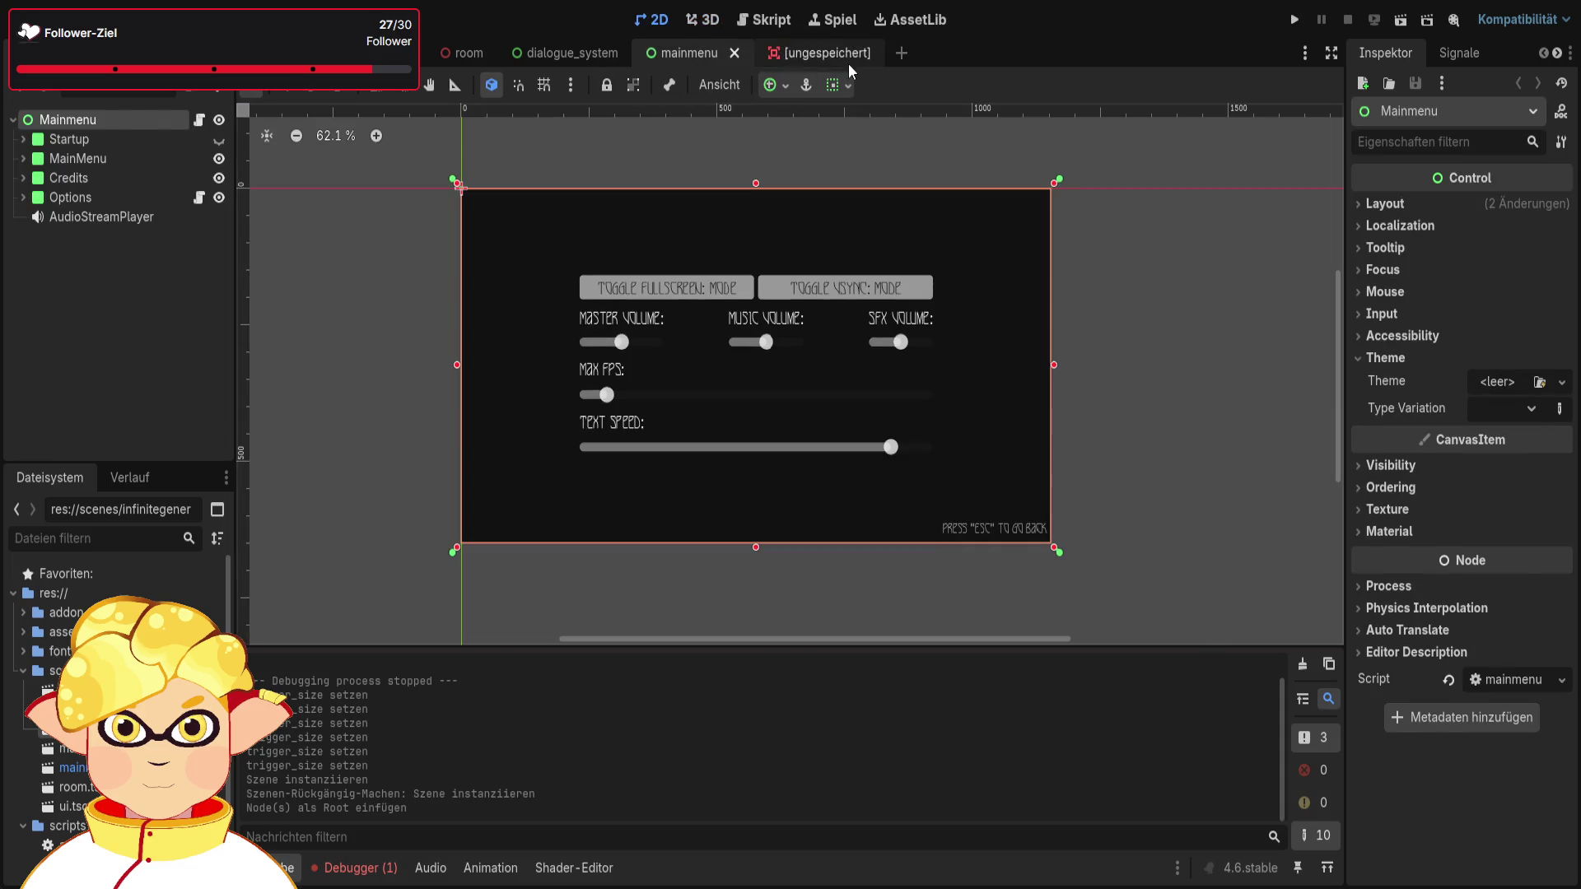
pyautogui.click(848, 56)
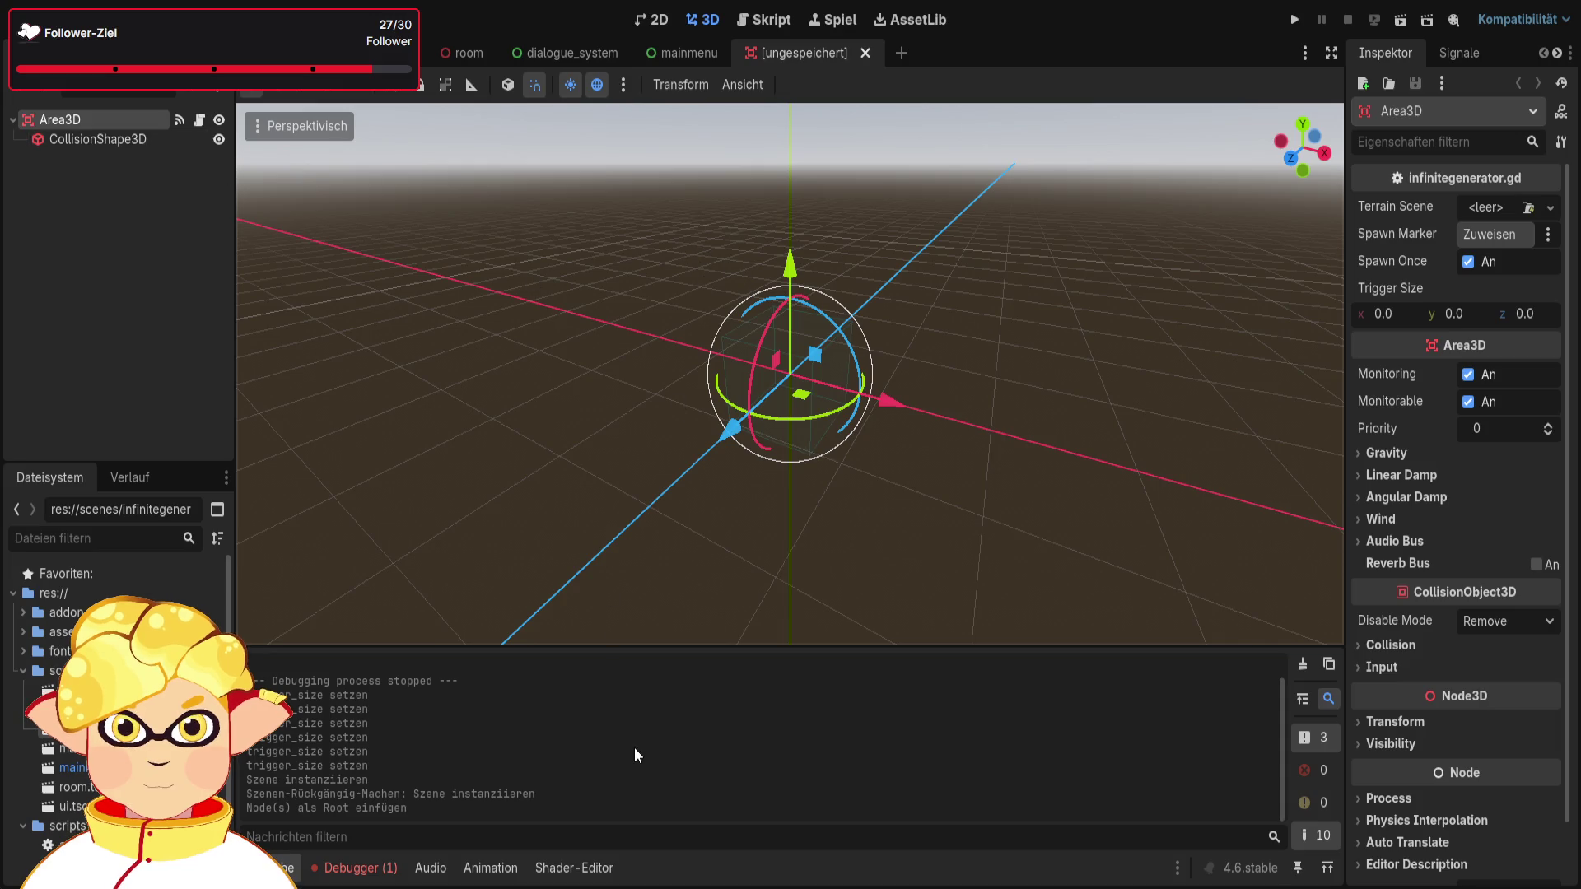
pyautogui.hotkey('ctrl', 's')
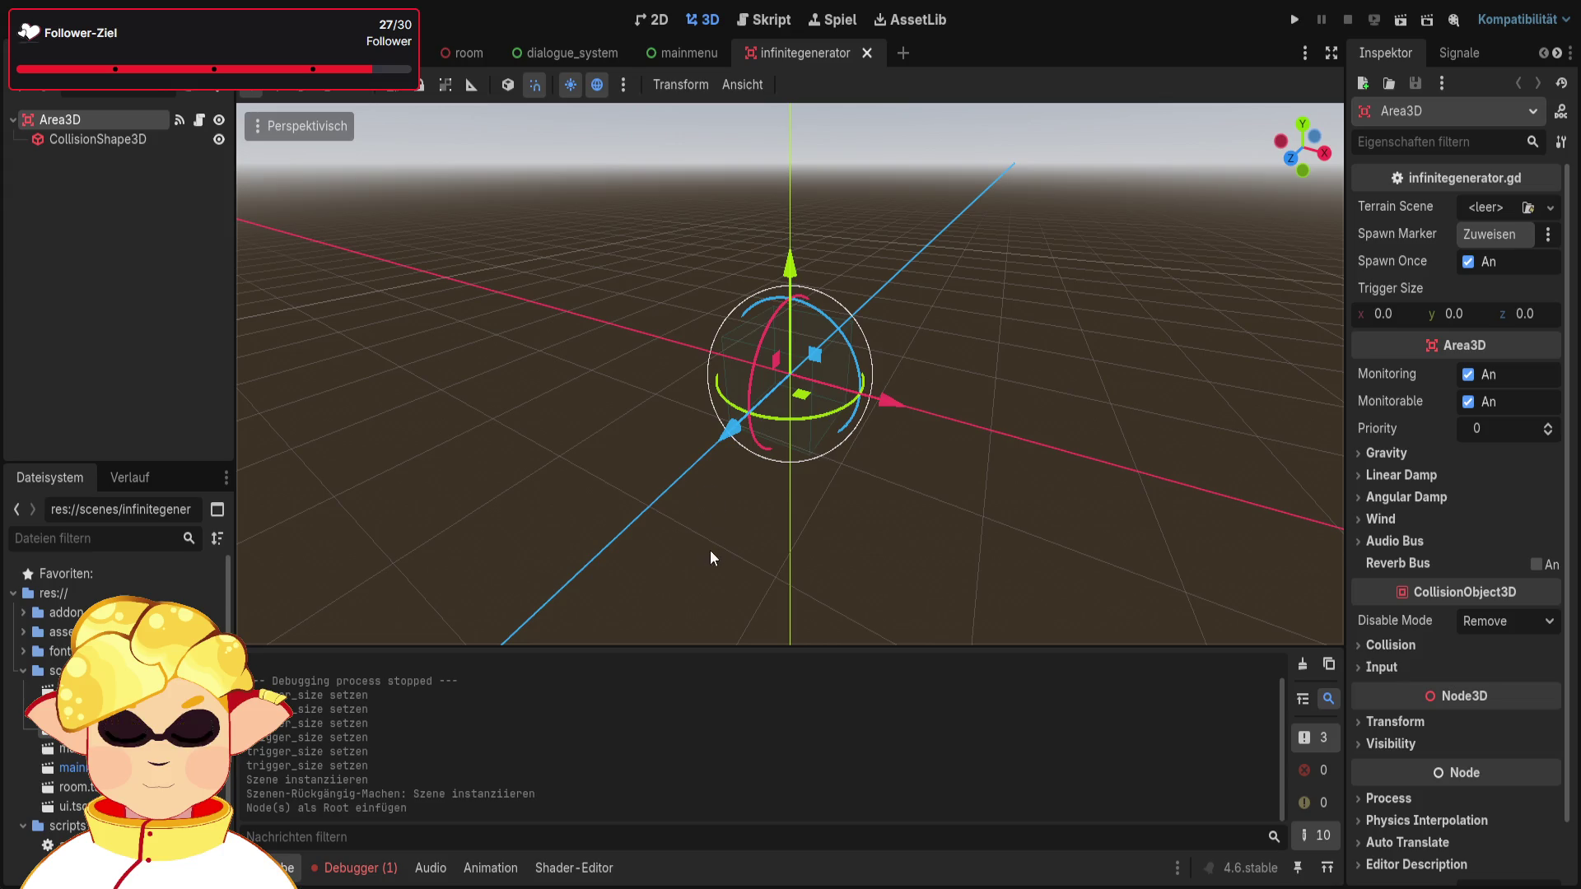
pyautogui.moveTo(709, 540); pyautogui.dragTo(765, 518)
pyautogui.click(321, 52)
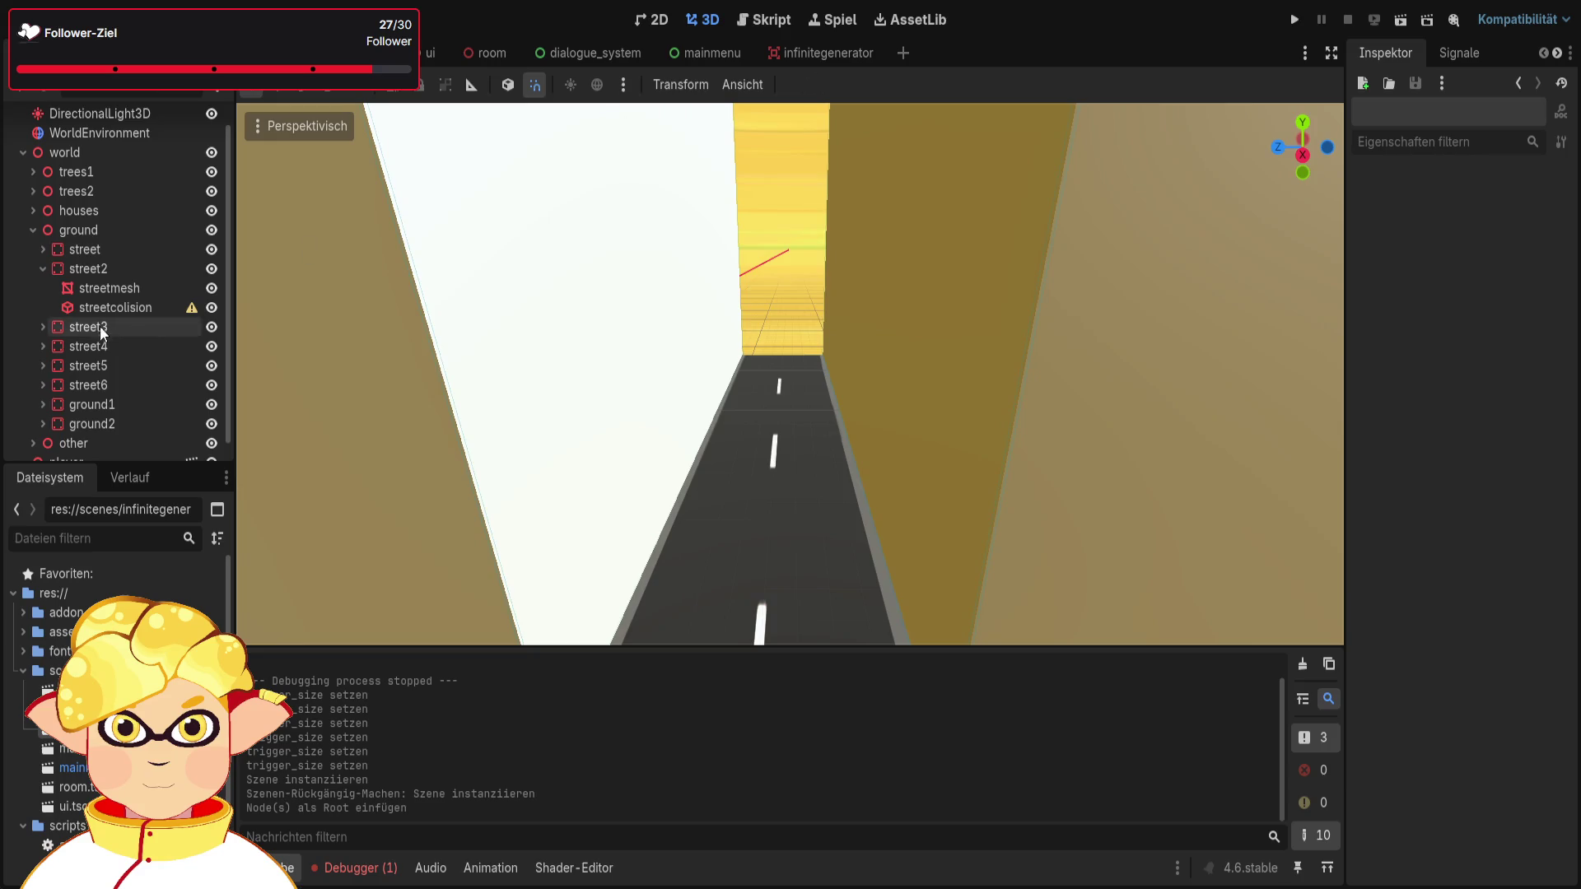
# Instance infinitegenerator.tscn as a child of street2.
pyautogui.click(121, 274)
pyautogui.moveTo(66, 729)
pyautogui.mouseDown()
pyautogui.moveTo(102, 427)
pyautogui.moveTo(92, 259)
pyautogui.mouseUp()
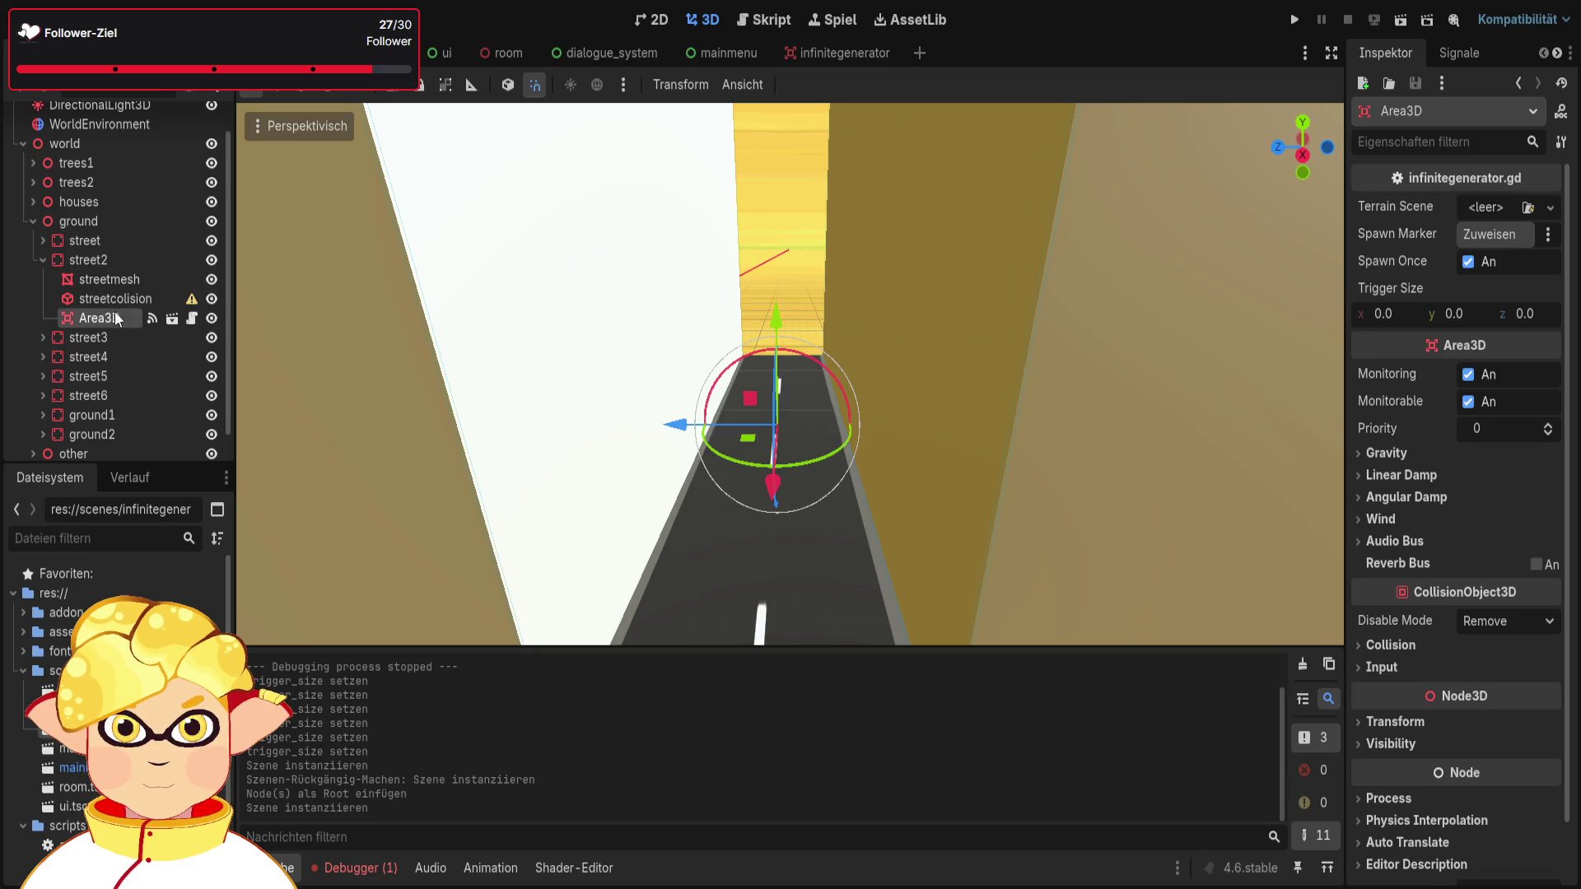
pyautogui.moveTo(725, 421)
pyautogui.mouseDown()
pyautogui.moveTo(683, 544)
pyautogui.moveTo(713, 454)
pyautogui.moveTo(757, 503)
pyautogui.moveTo(823, 510)
pyautogui.moveTo(835, 492)
pyautogui.moveTo(836, 568)
pyautogui.moveTo(828, 522)
pyautogui.mouseUp()
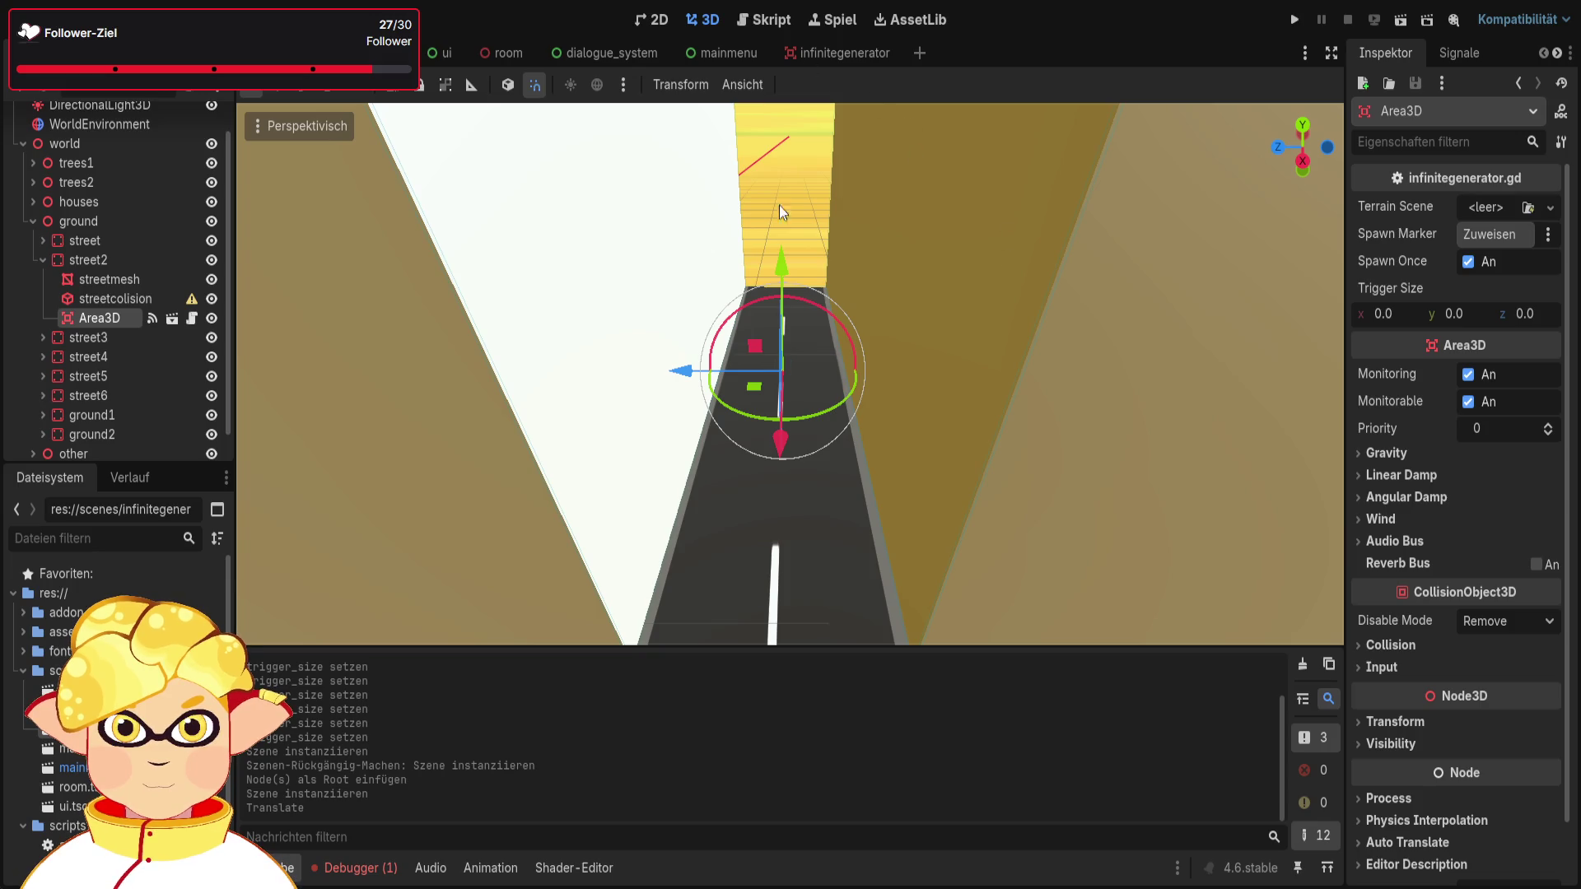
# Add a Marker3D under street2 and move it 15 units further up the road.
pyautogui.click(138, 262)
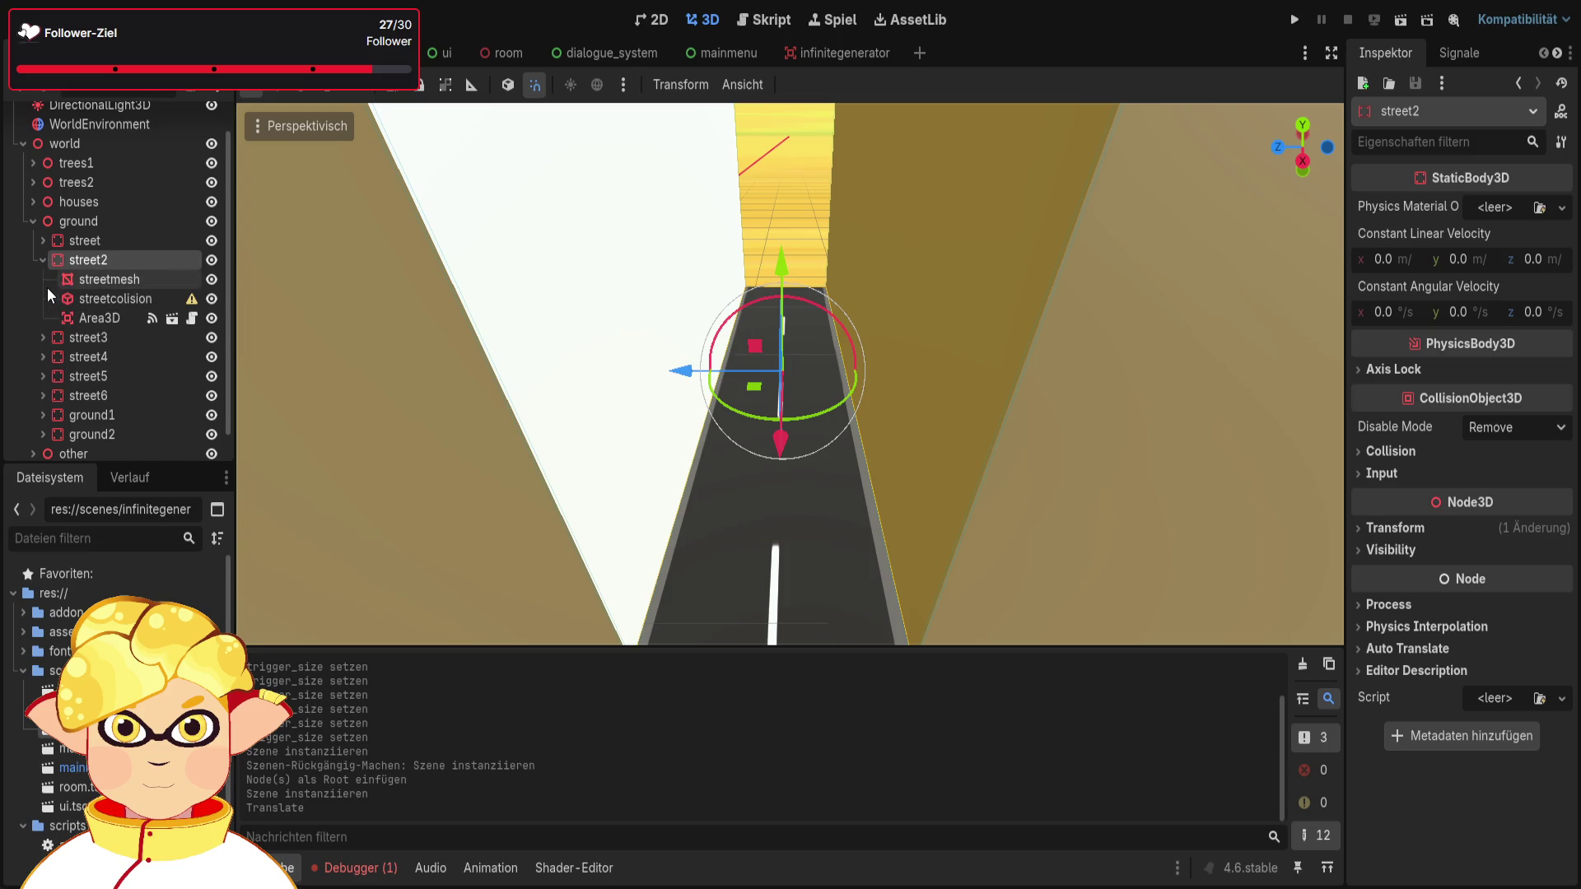
pyautogui.click(102, 320)
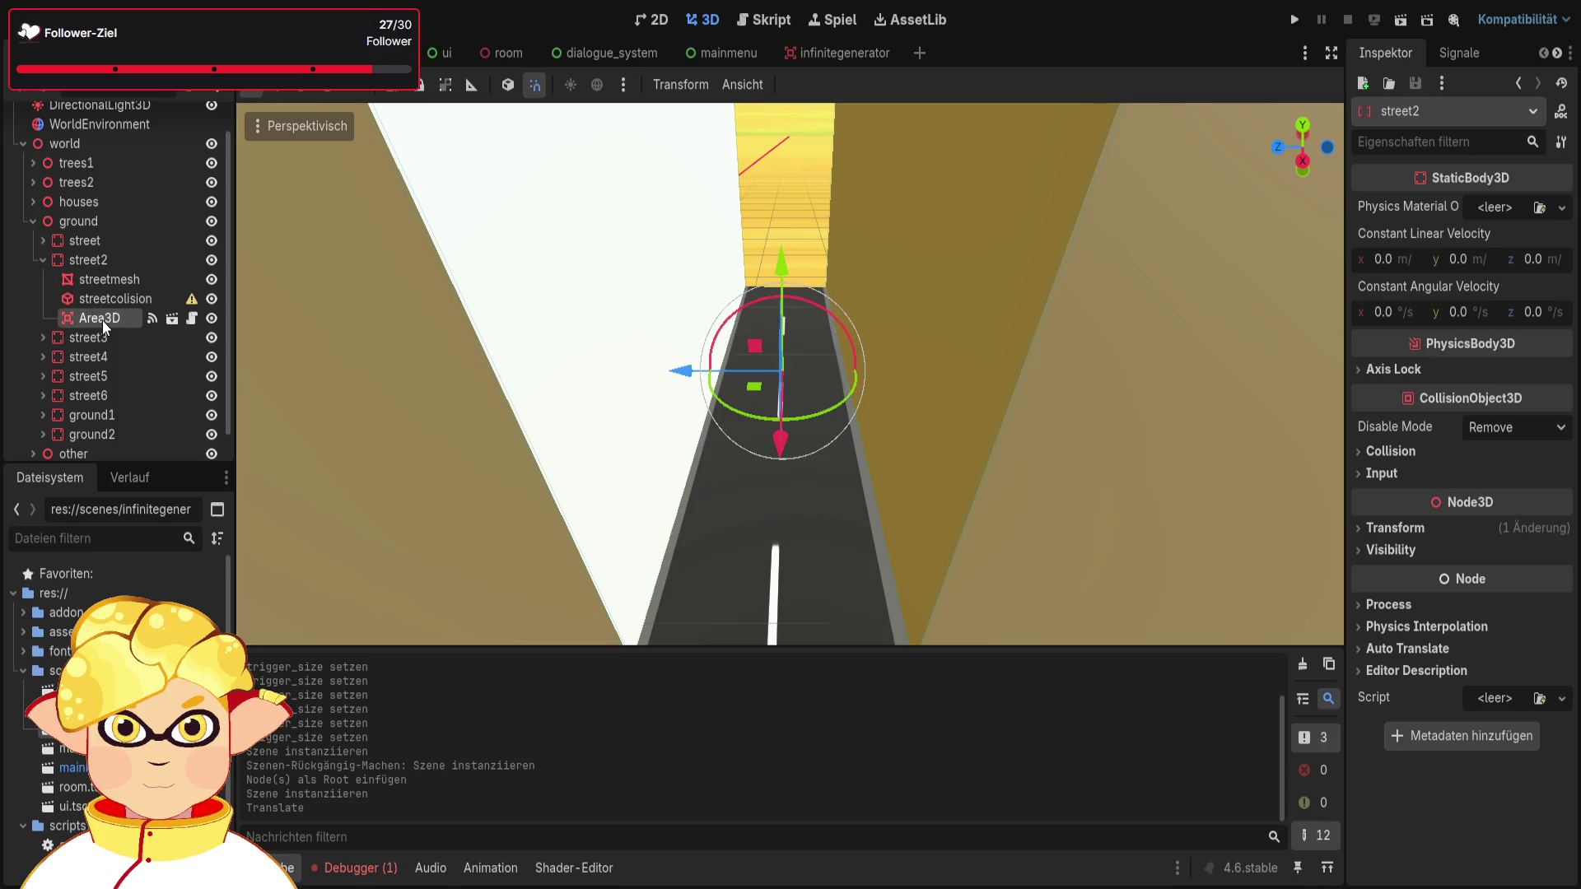
pyautogui.click(82, 299)
pyautogui.click(81, 259)
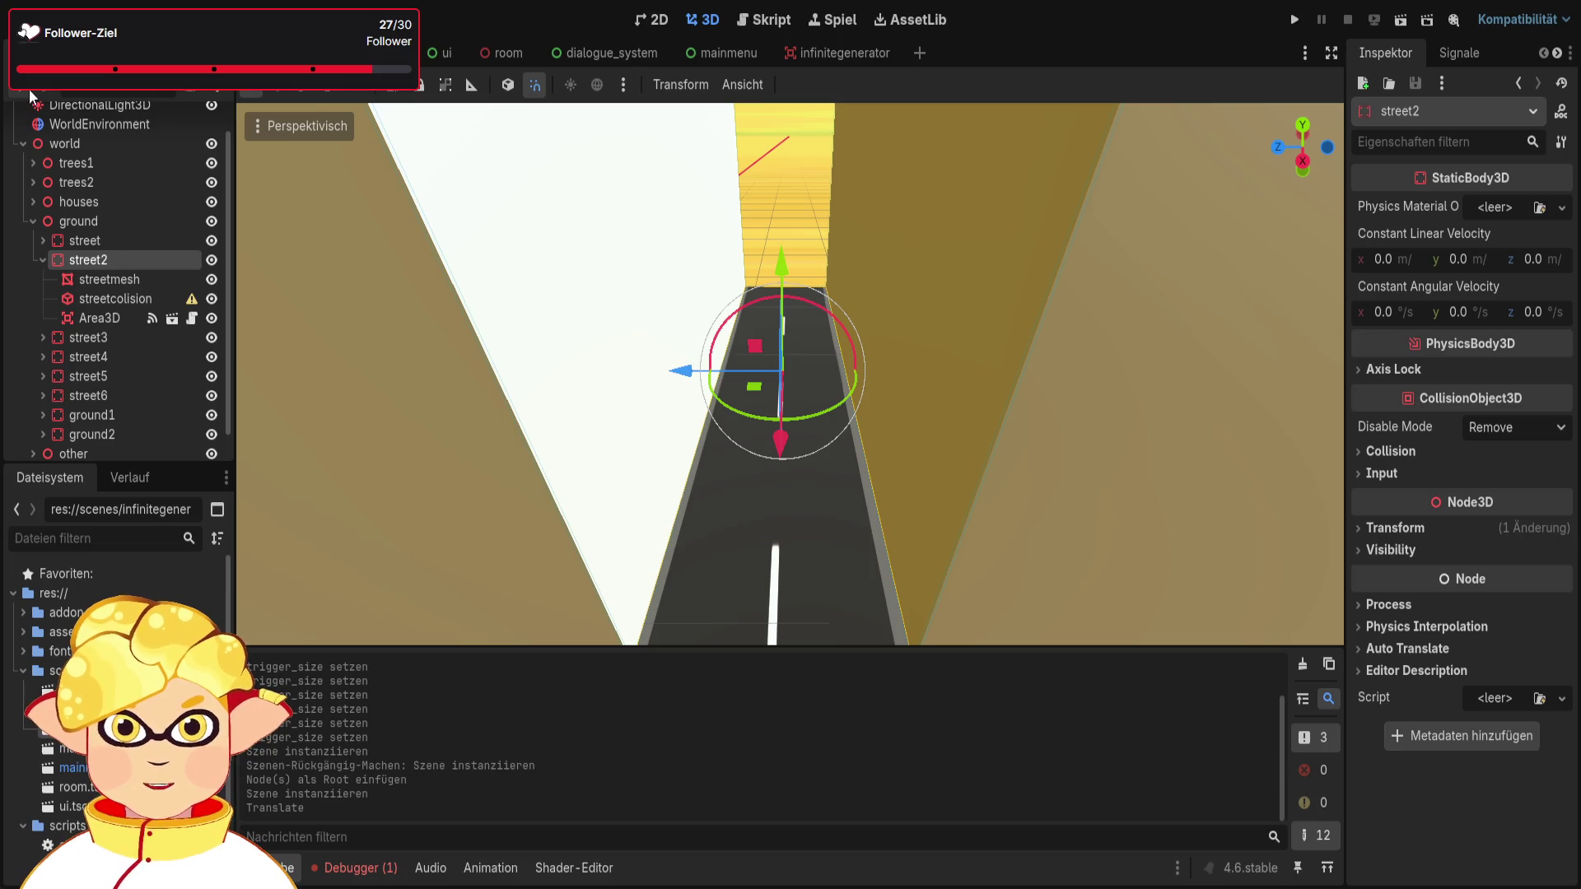
pyautogui.hotkey('ctrl', 'a')
pyautogui.press('Return')
pyautogui.moveTo(787, 424)
pyautogui.mouseDown()
pyautogui.moveTo(813, 379)
pyautogui.moveTo(808, 315)
pyautogui.moveTo(842, 359)
pyautogui.moveTo(741, 370)
pyautogui.moveTo(453, 346)
pyautogui.mouseUp()
pyautogui.click(121, 317)
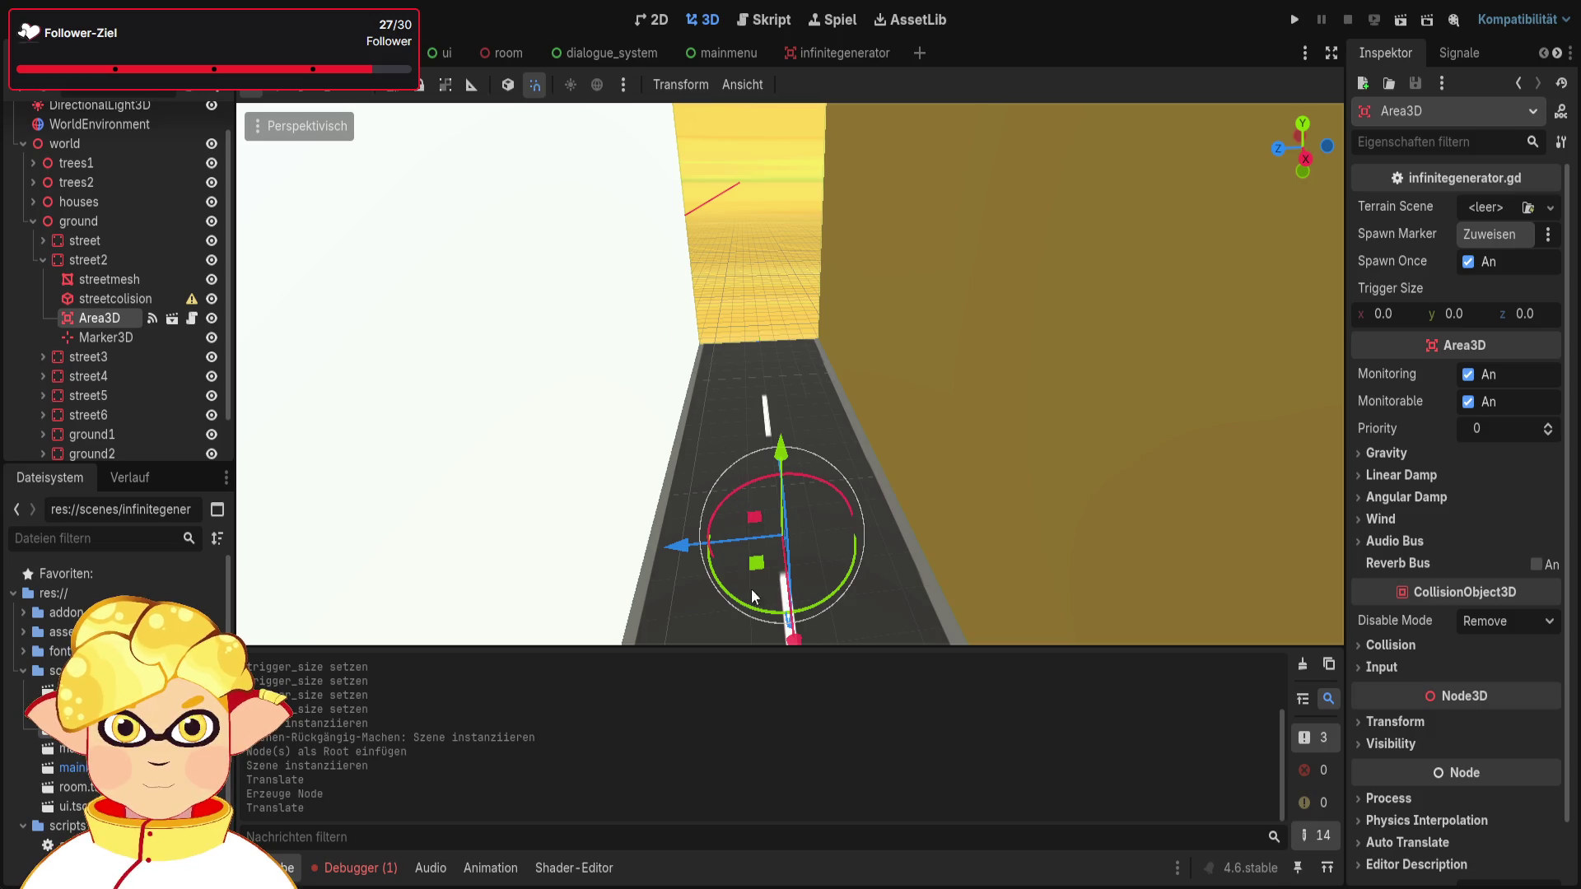
# Try a trigger size x of 3, then check streetmesh's Transform scale for reference.
pyautogui.moveTo(830, 585)
pyautogui.mouseDown()
pyautogui.moveTo(833, 650)
pyautogui.moveTo(897, 563)
pyautogui.mouseUp()
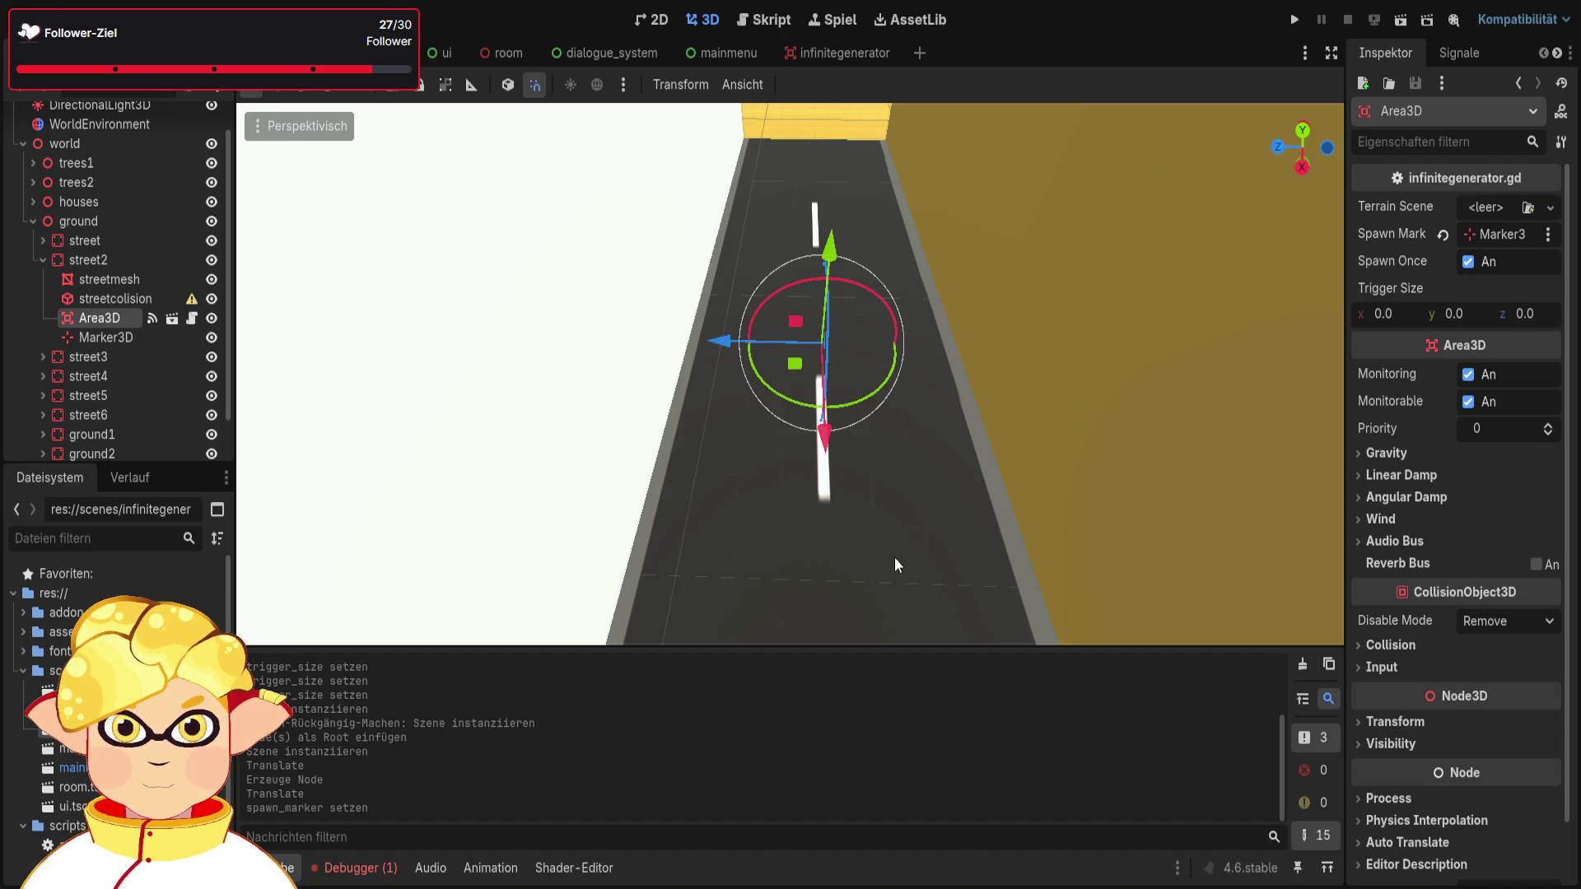
pyautogui.moveTo(738, 472)
pyautogui.mouseDown()
pyautogui.moveTo(745, 502)
pyautogui.moveTo(765, 472)
pyautogui.mouseUp()
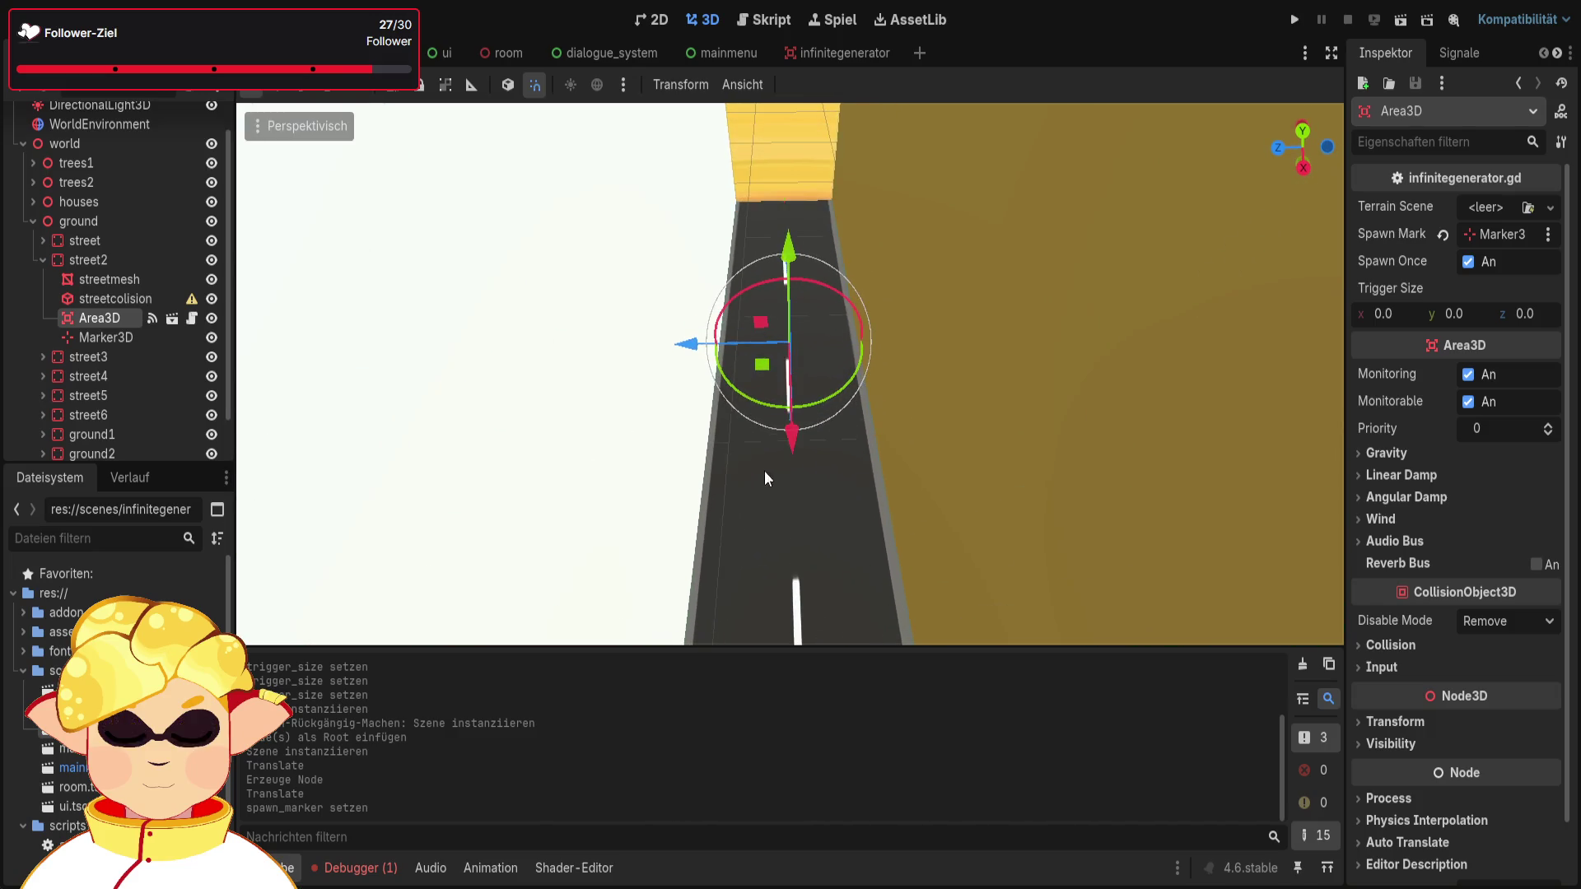
pyautogui.click(1387, 317)
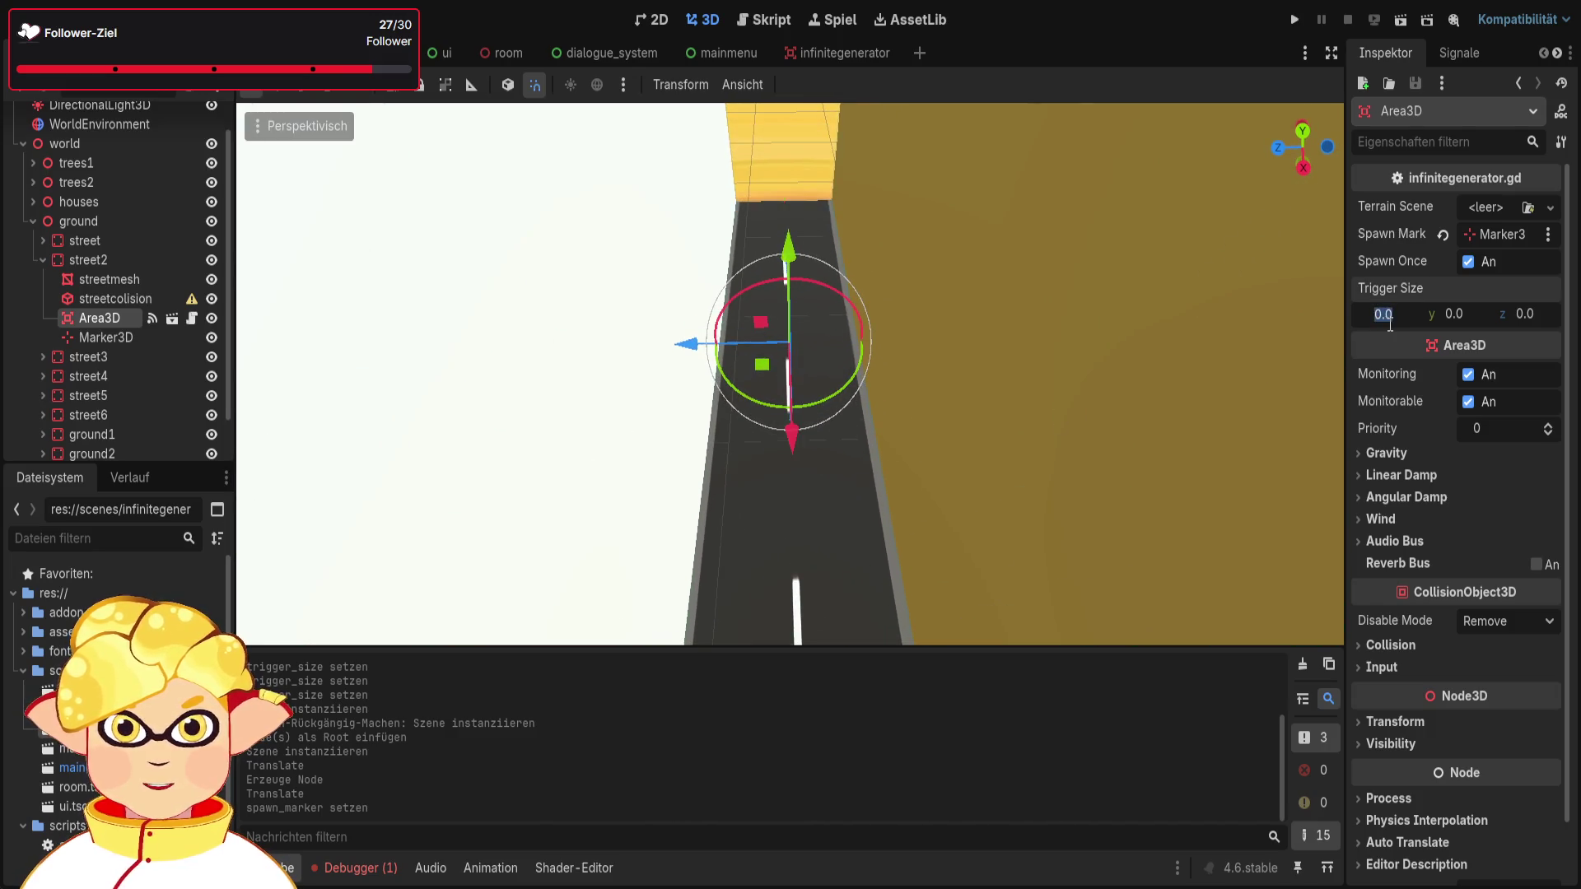
pyautogui.write('3')
pyautogui.press('Return')
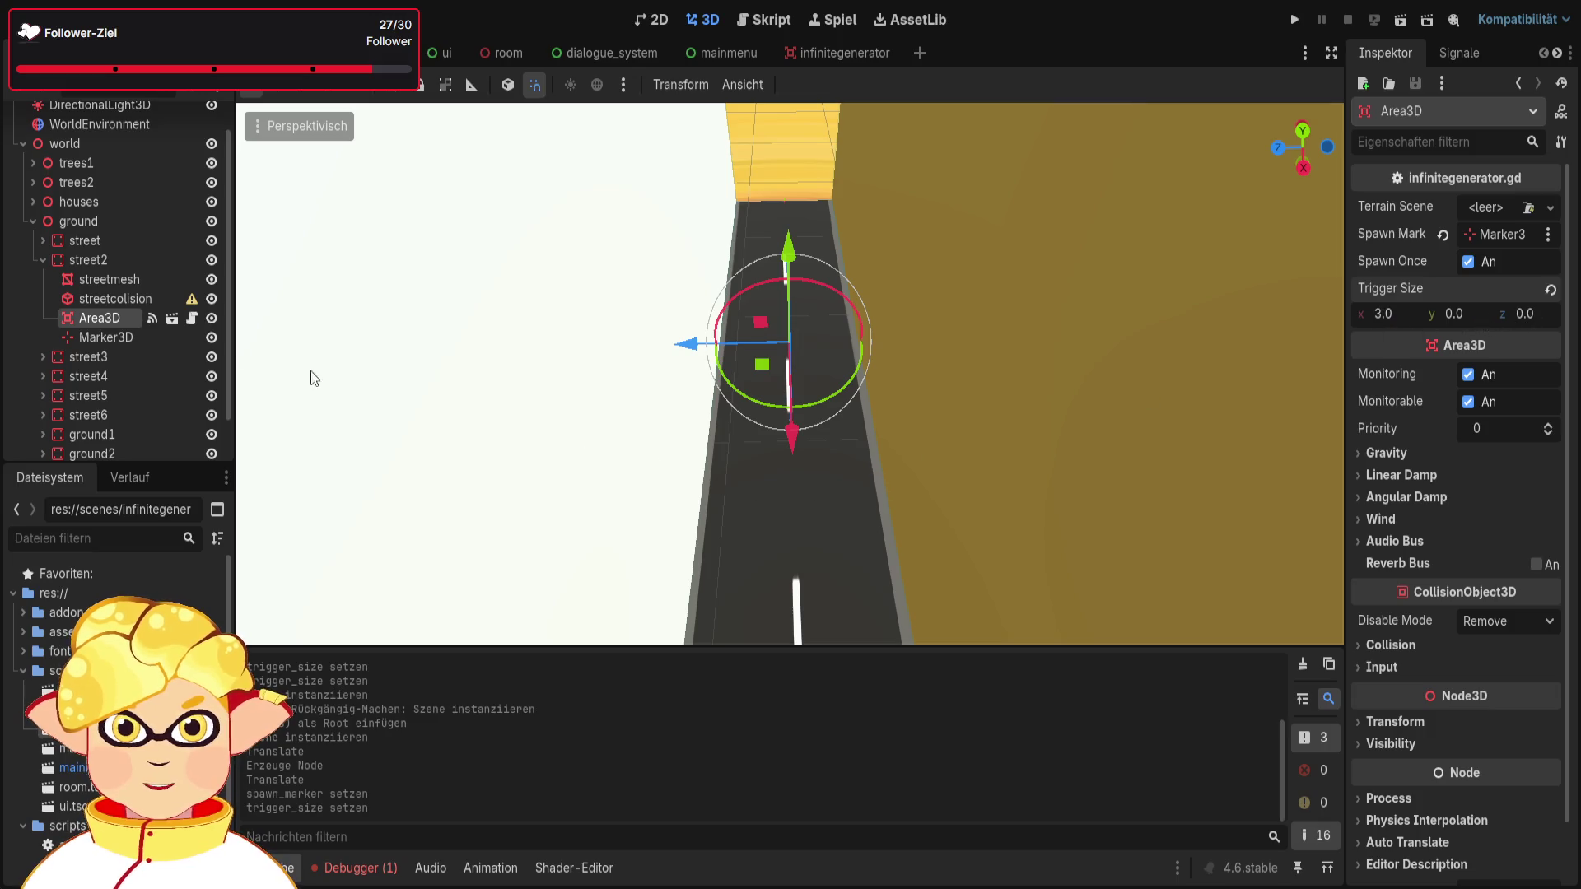
pyautogui.click(141, 280)
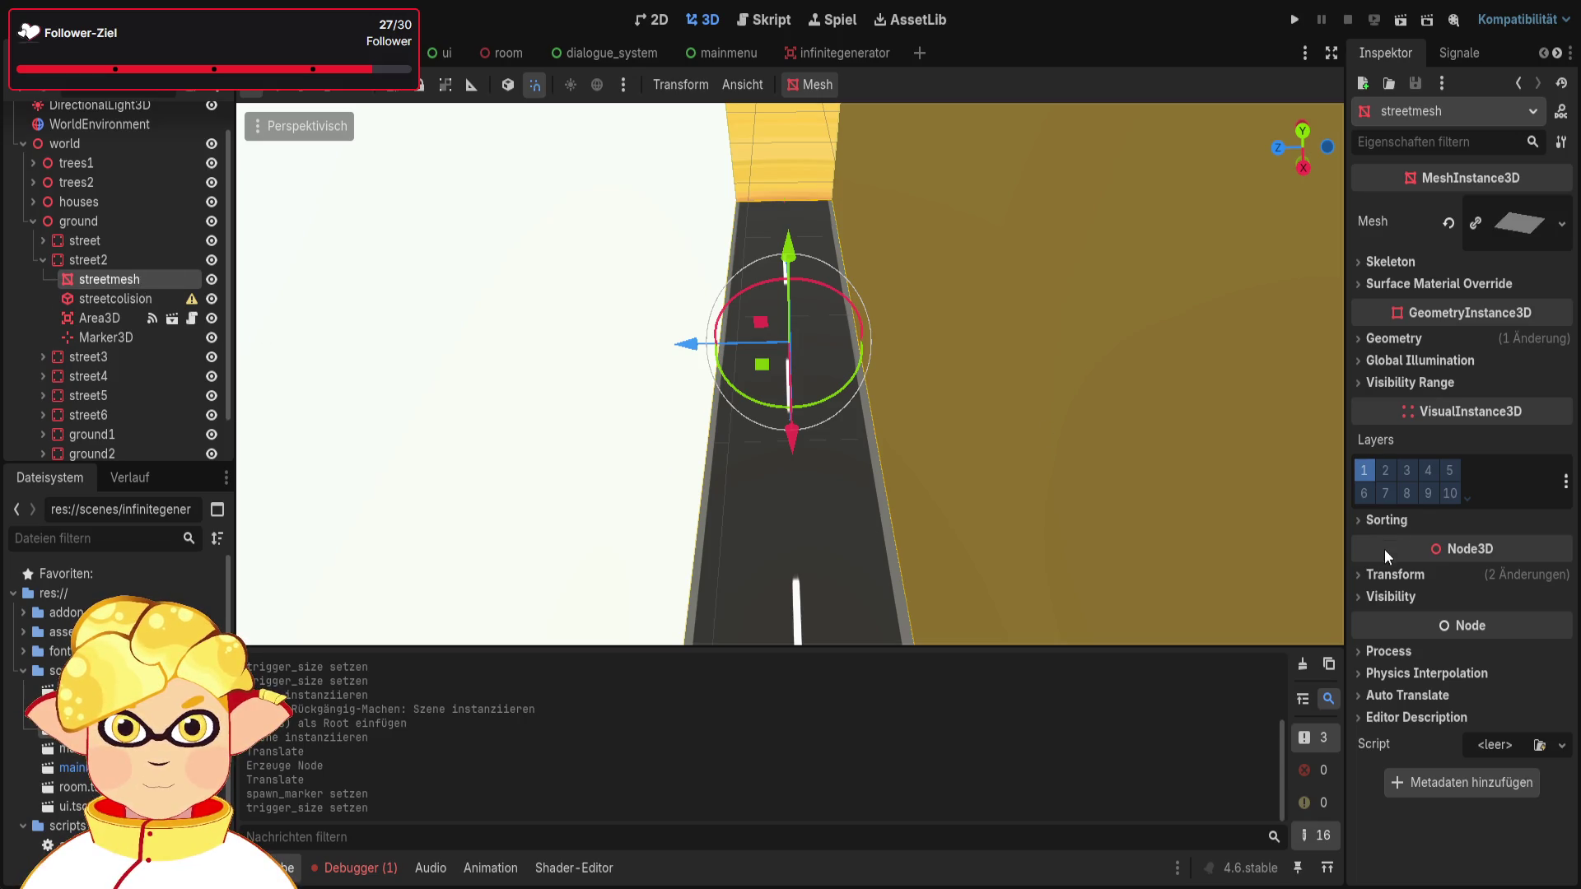
pyautogui.click(1400, 575)
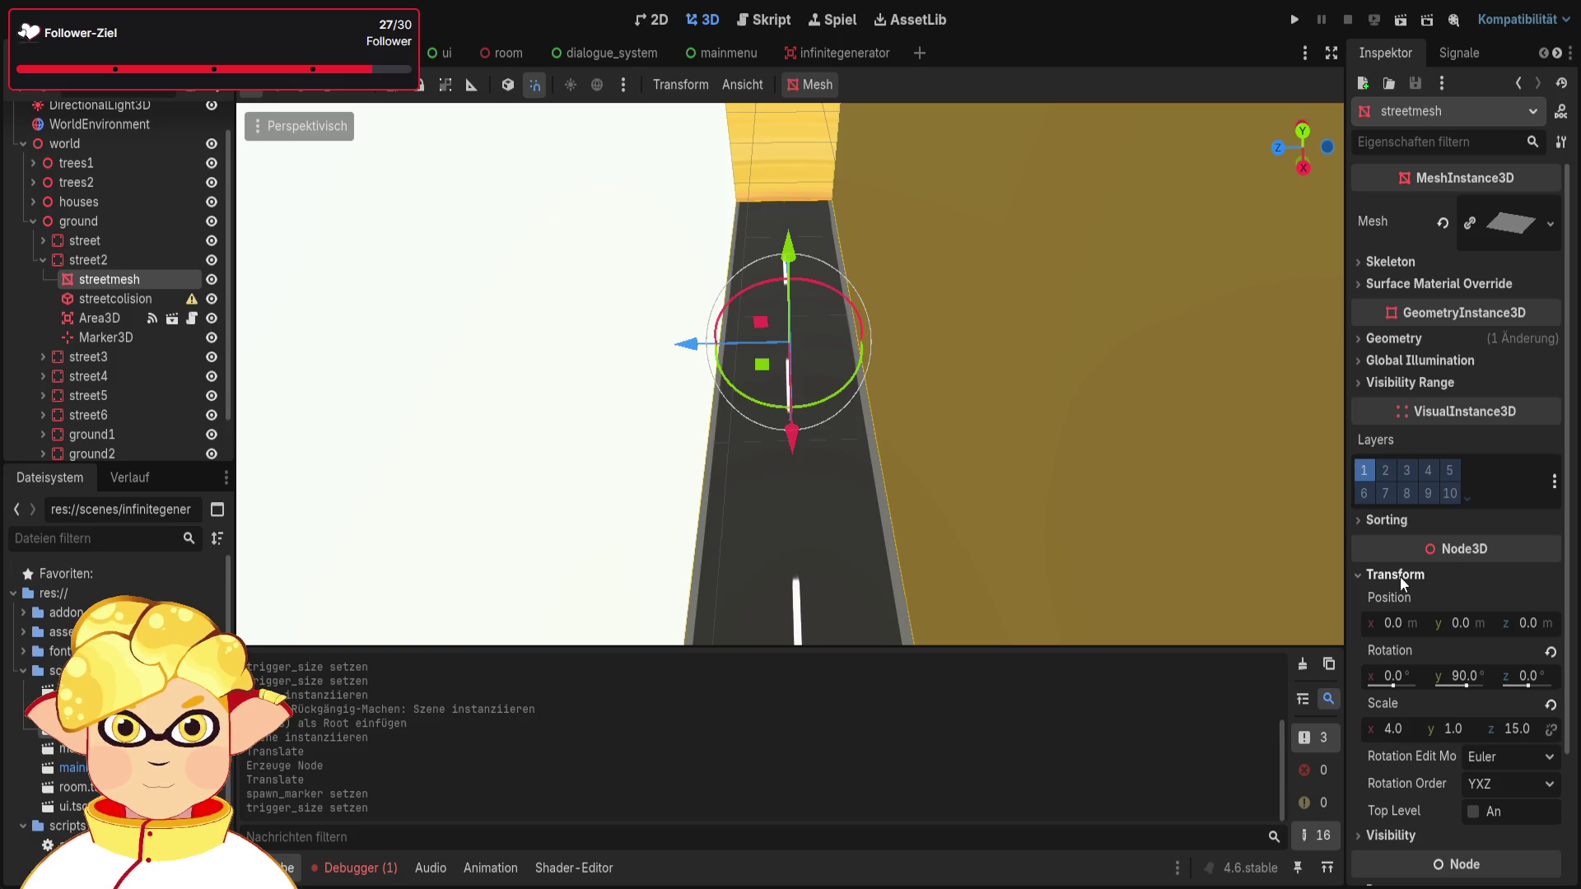
pyautogui.click(1400, 576)
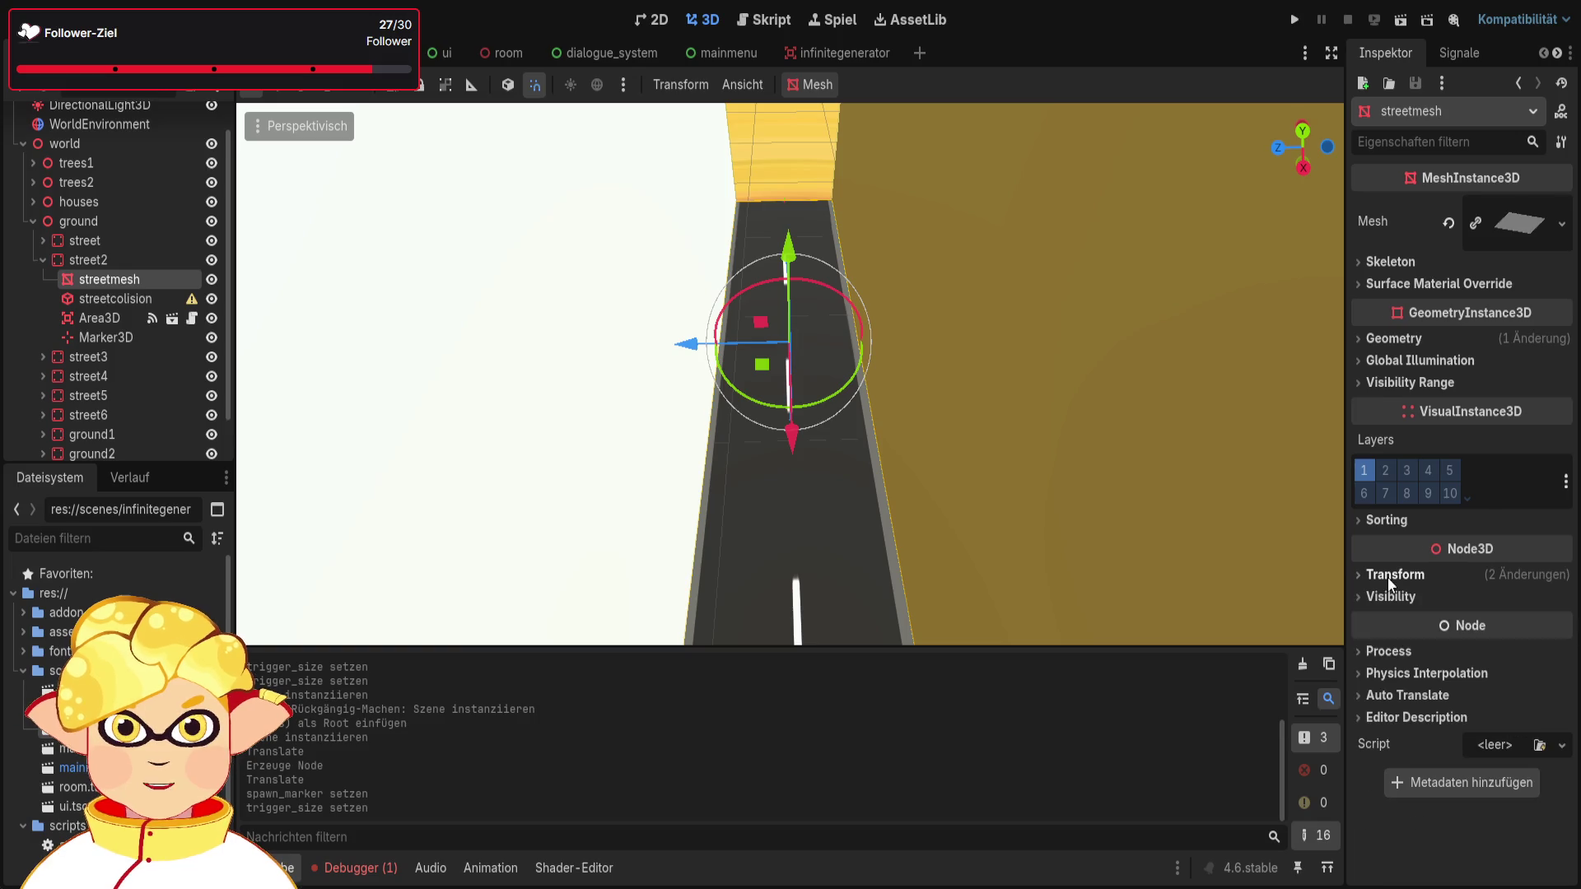
# Set the Area3D's Trigger Size to x 4, y 20, z 1.
pyautogui.click(112, 319)
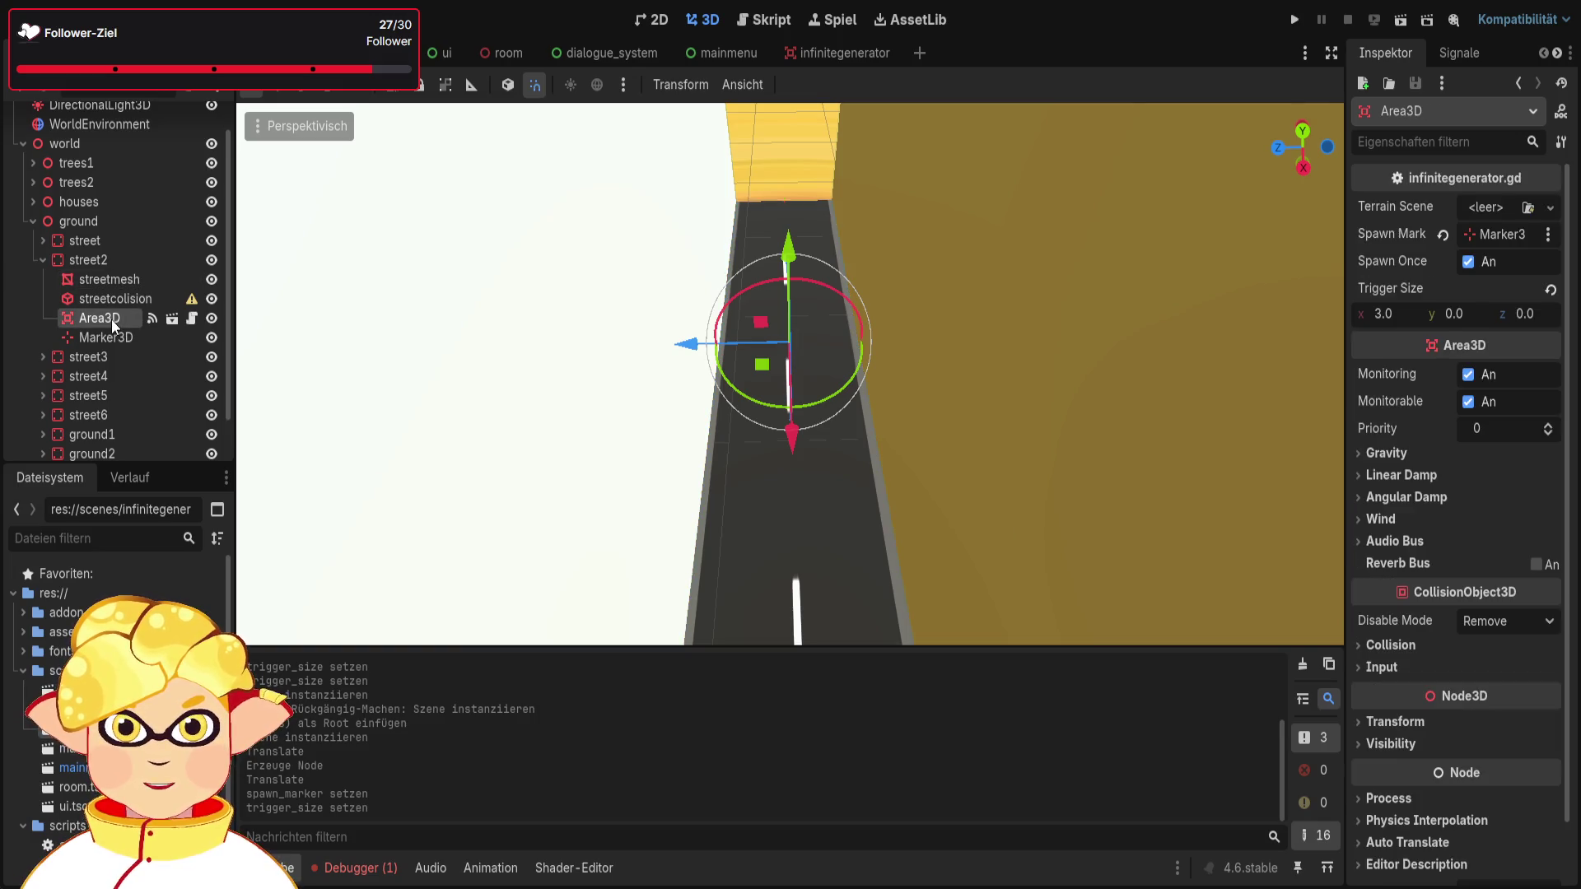
pyautogui.click(1385, 316)
pyautogui.write('4')
pyautogui.press('Return')
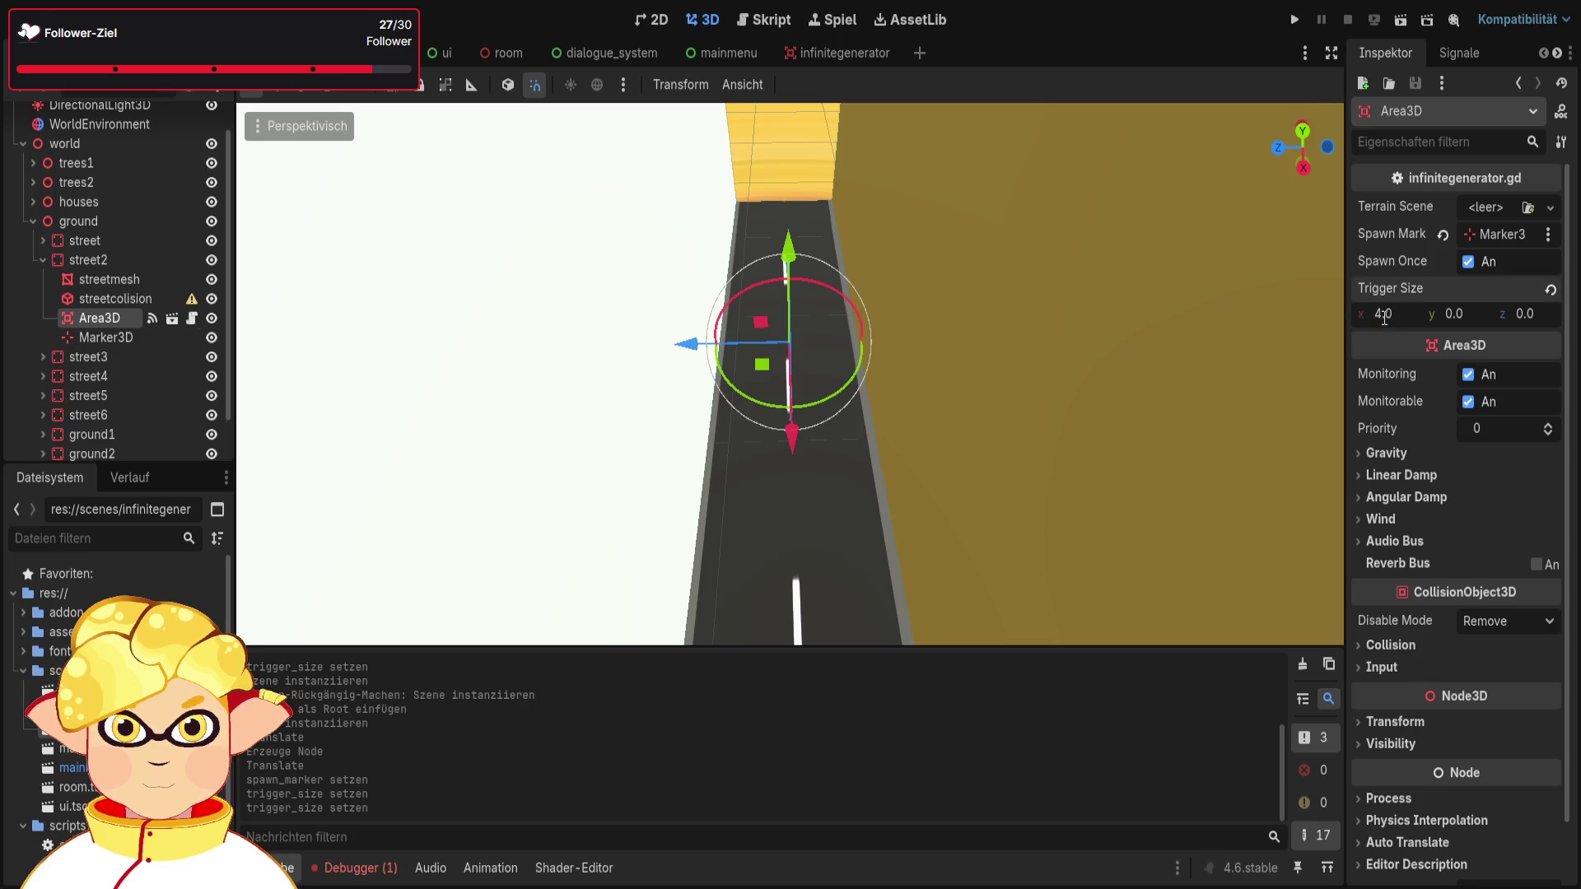
pyautogui.write('1')
pyautogui.press('Return')
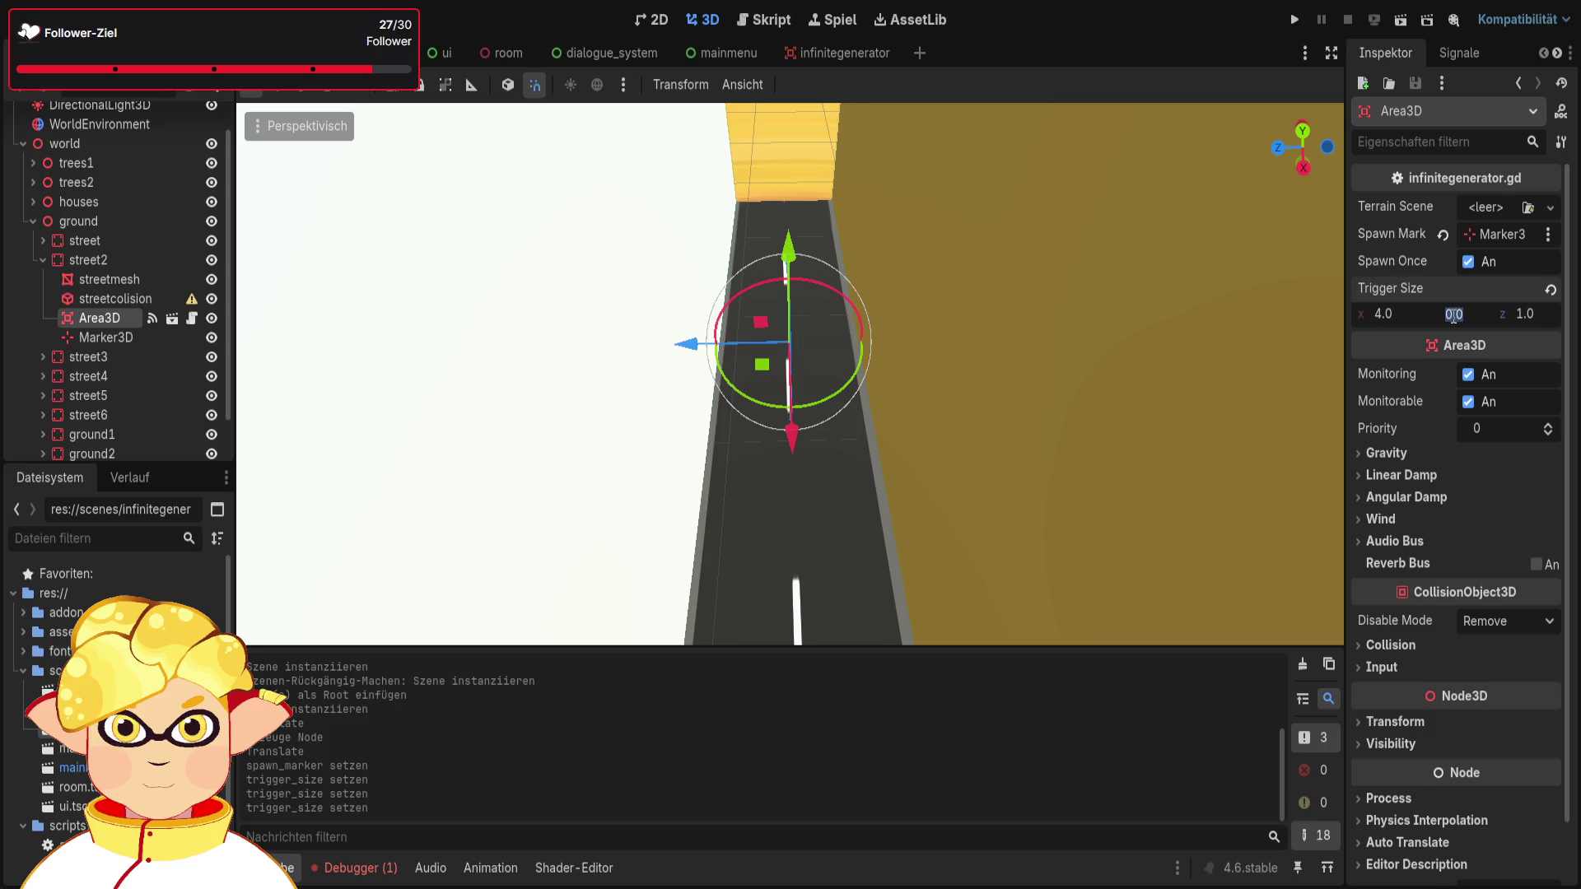
pyautogui.write('20')
pyautogui.press('Return')
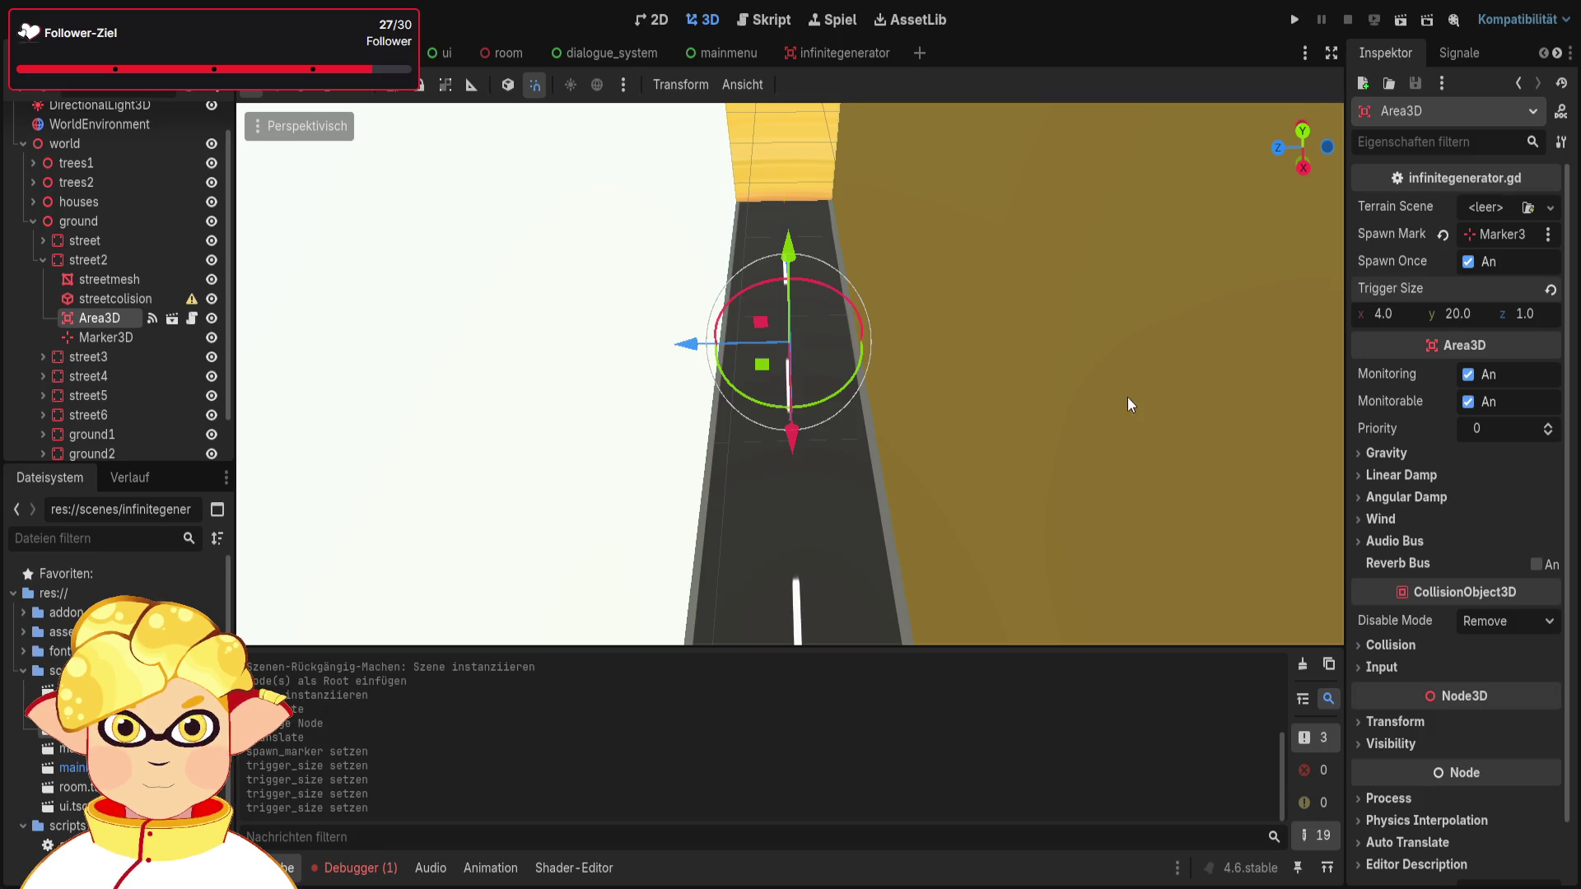
pyautogui.press('w')
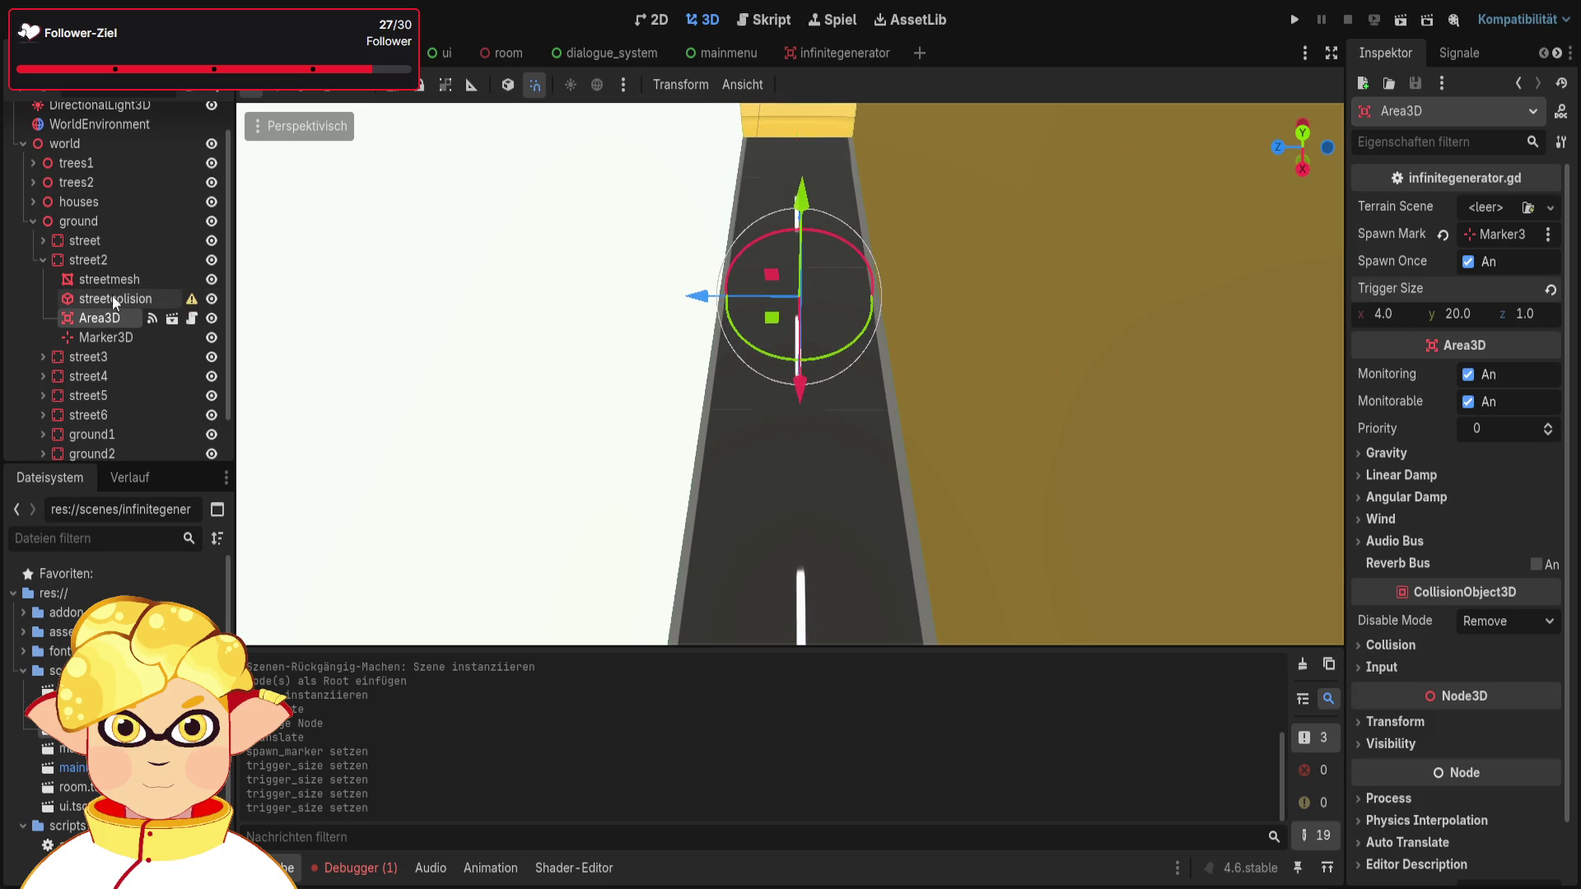
pyautogui.click(32, 221)
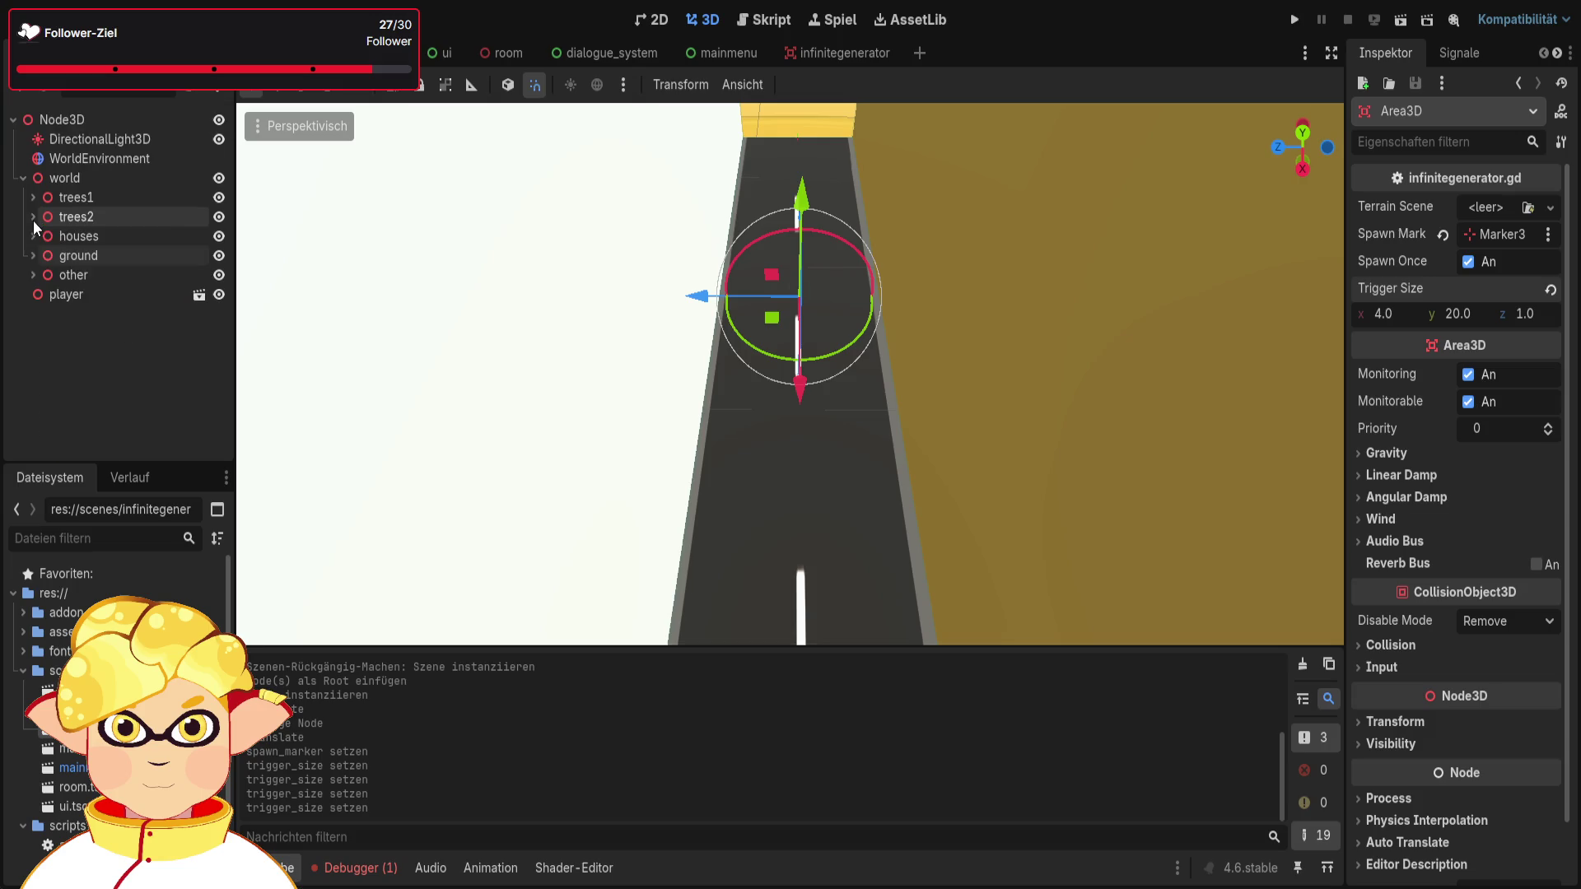
# Paste the copied world node as root of a new scene and save it as testterrain.
pyautogui.click(23, 178)
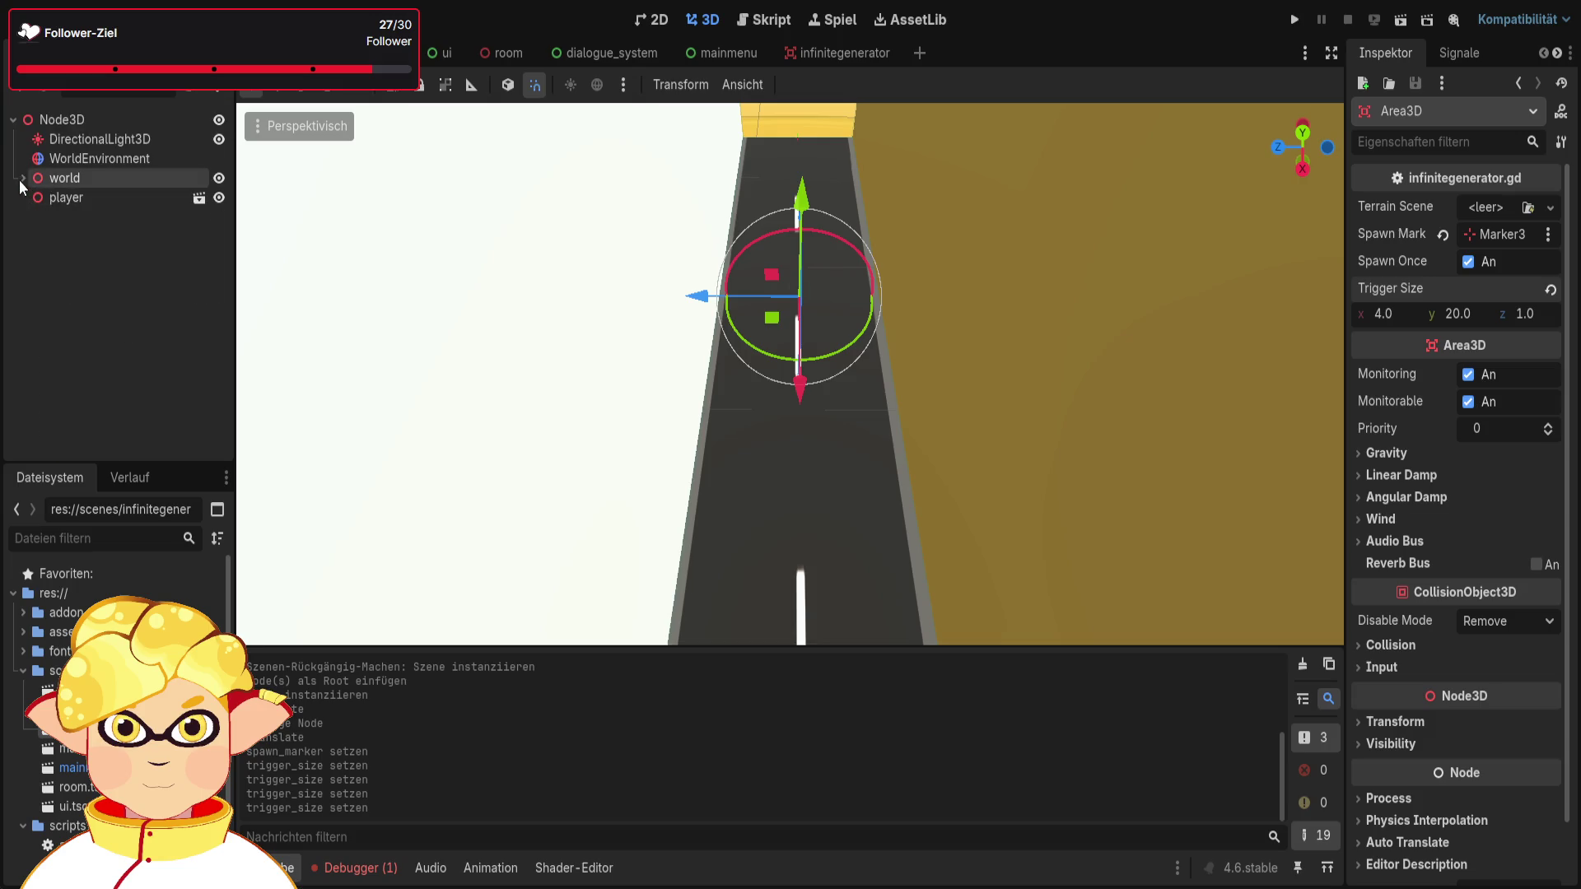
pyautogui.click(78, 178)
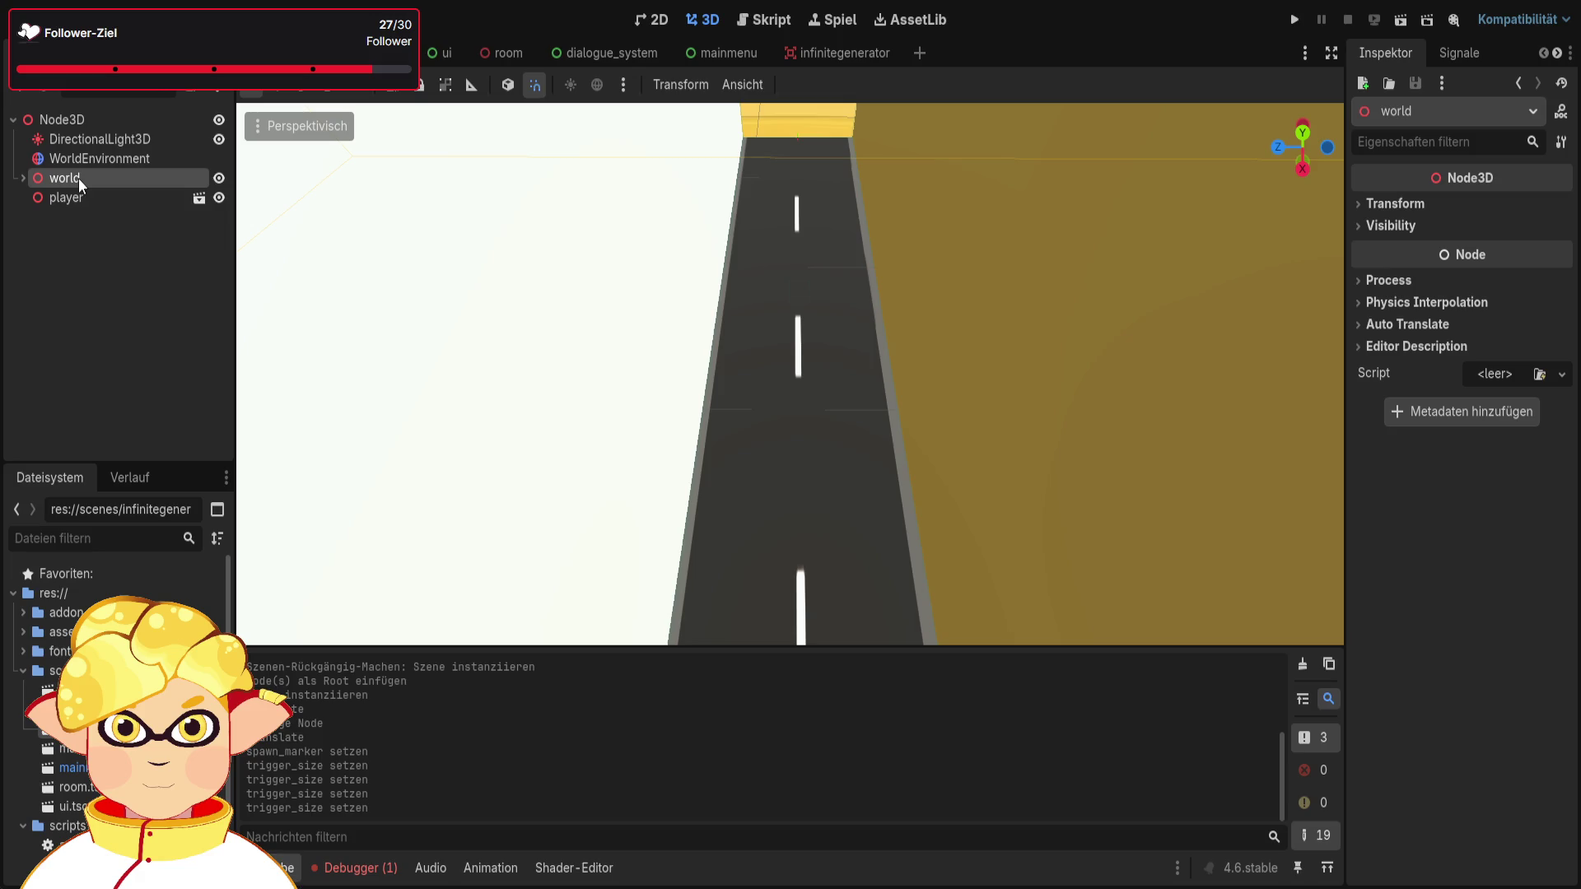
pyautogui.hotkey('ctrl', 'n')
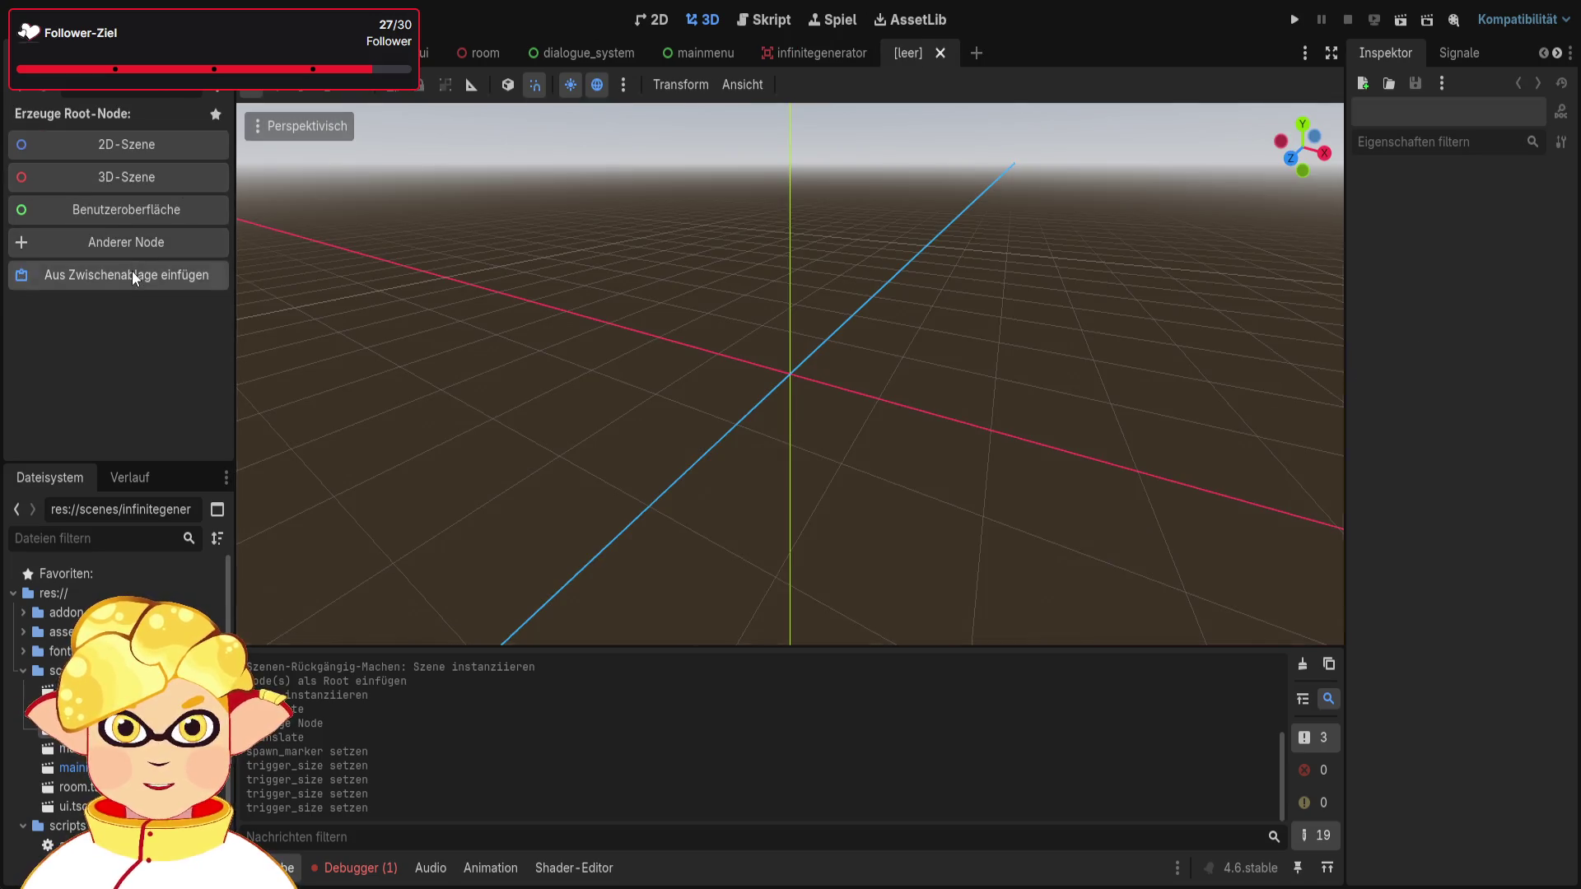
pyautogui.click(132, 274)
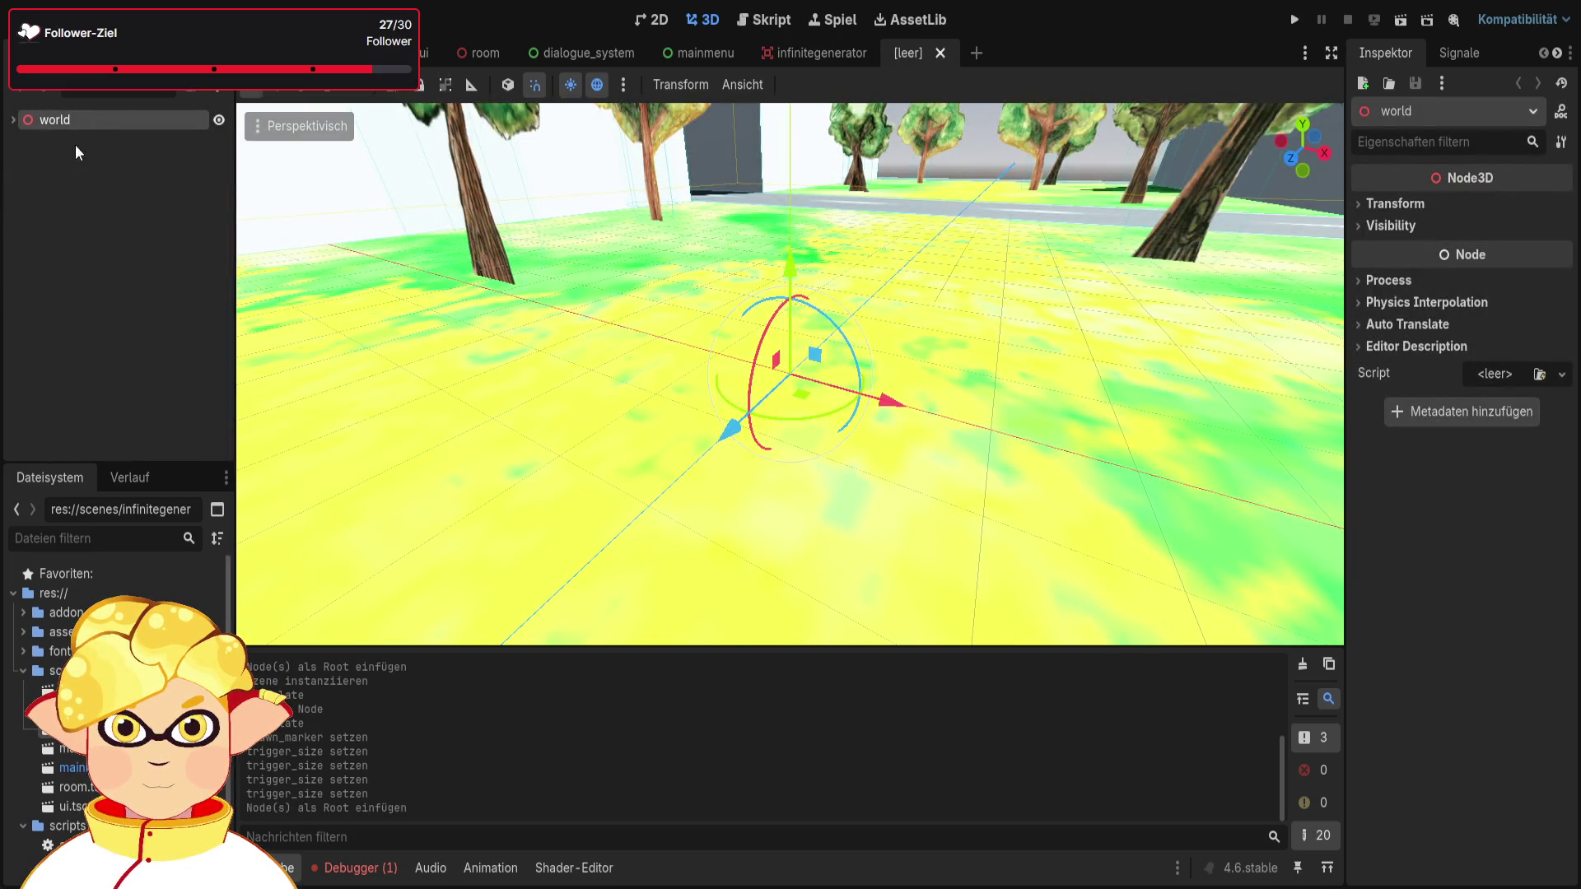
pyautogui.click(80, 161)
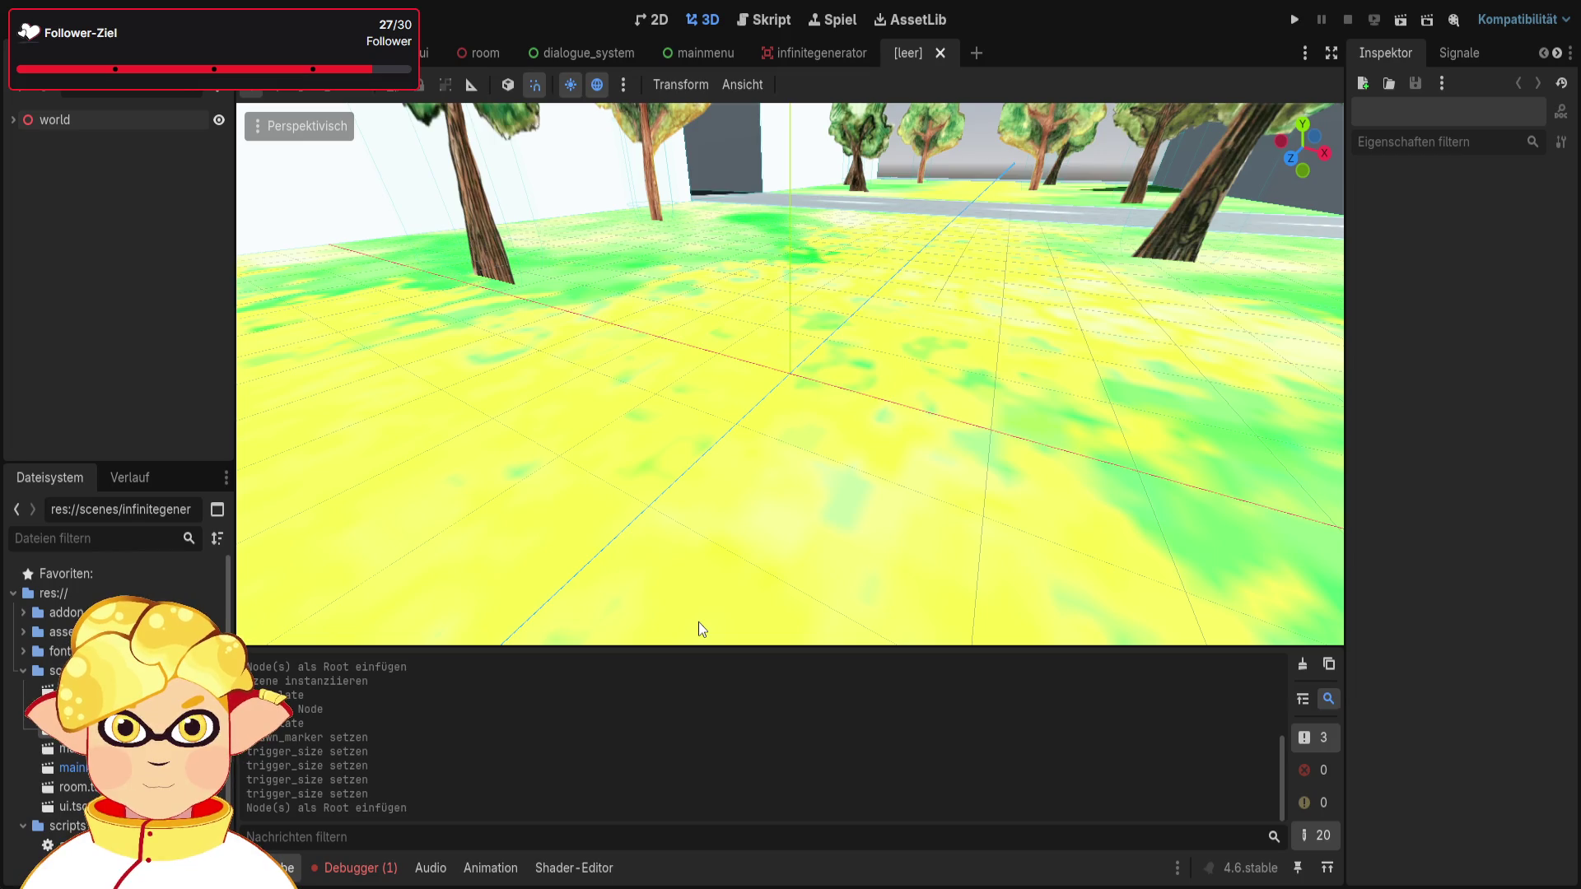
pyautogui.hotkey('ctrl', 's')
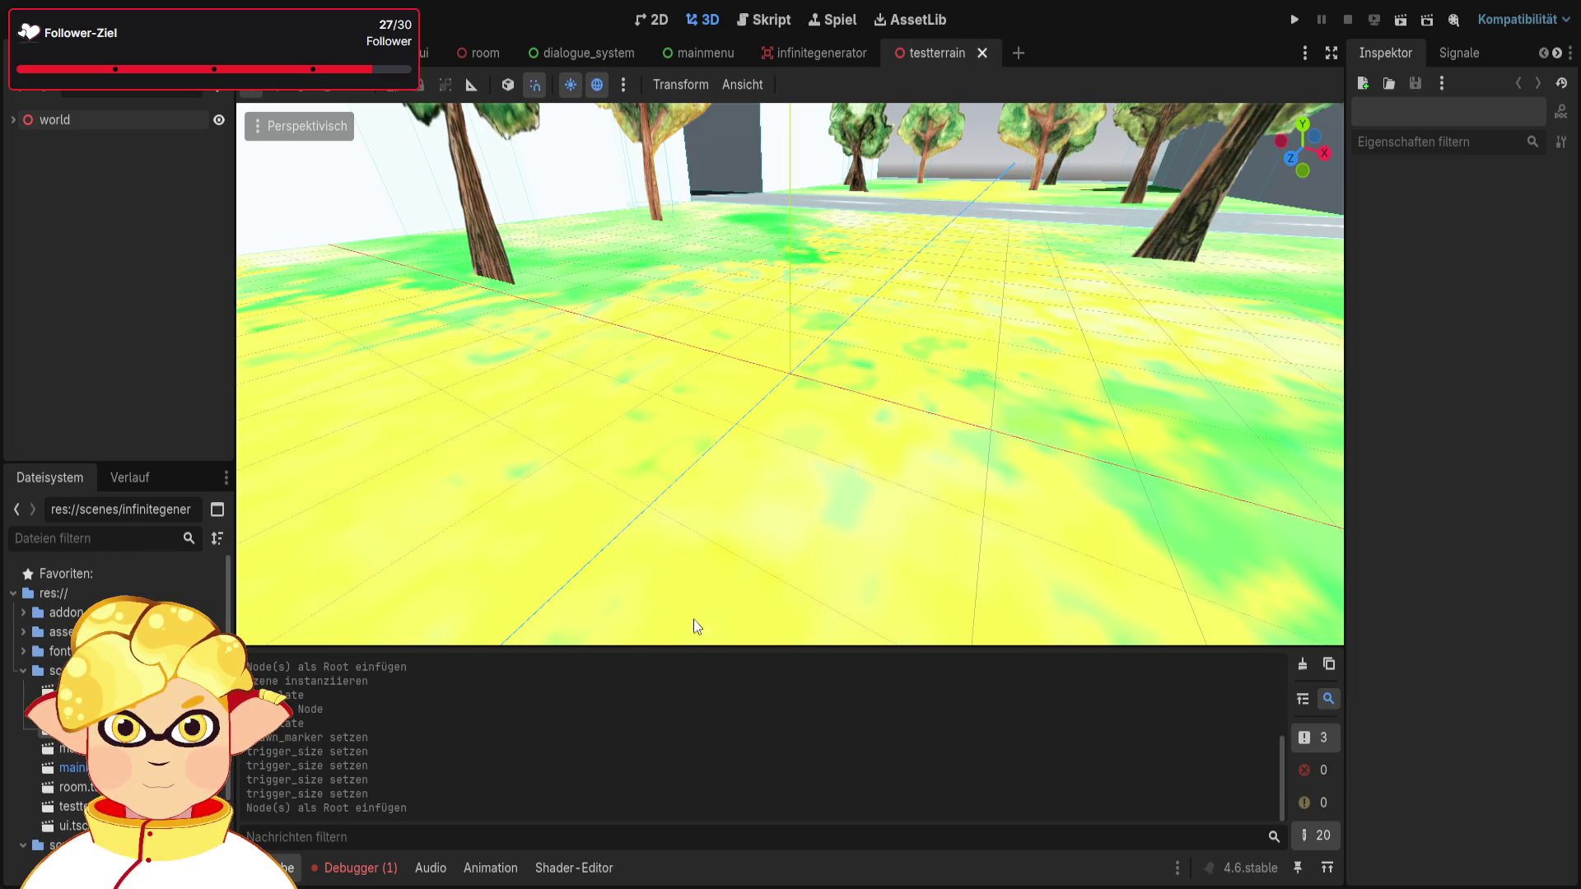
# Back in the street level scene, select the Area3D trigger under street2 and run the scene.
pyautogui.click(416, 53)
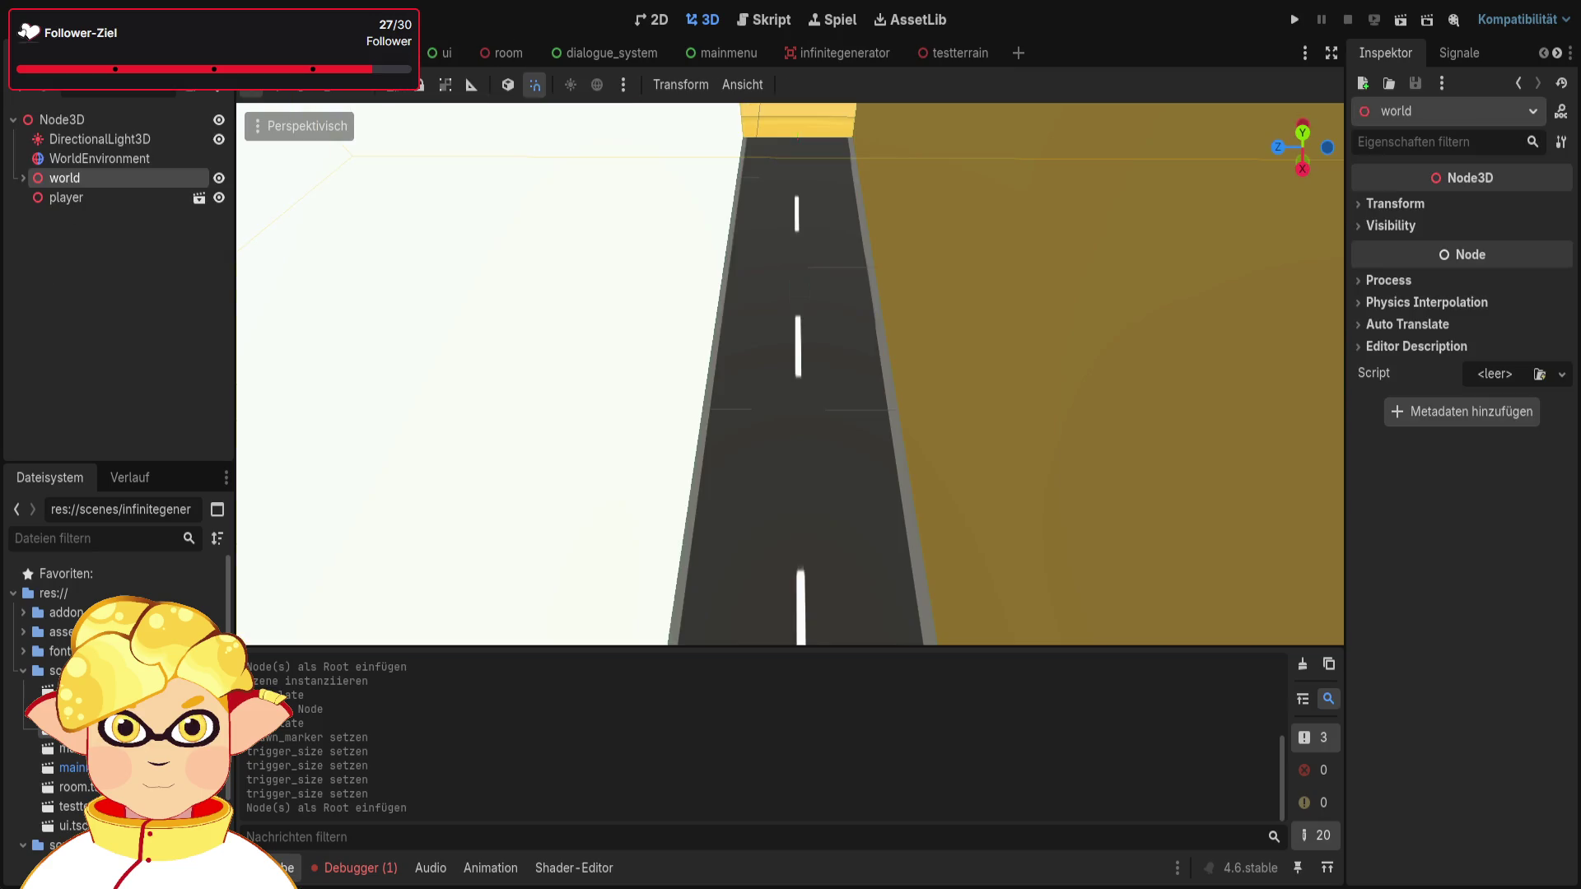
pyautogui.click(23, 178)
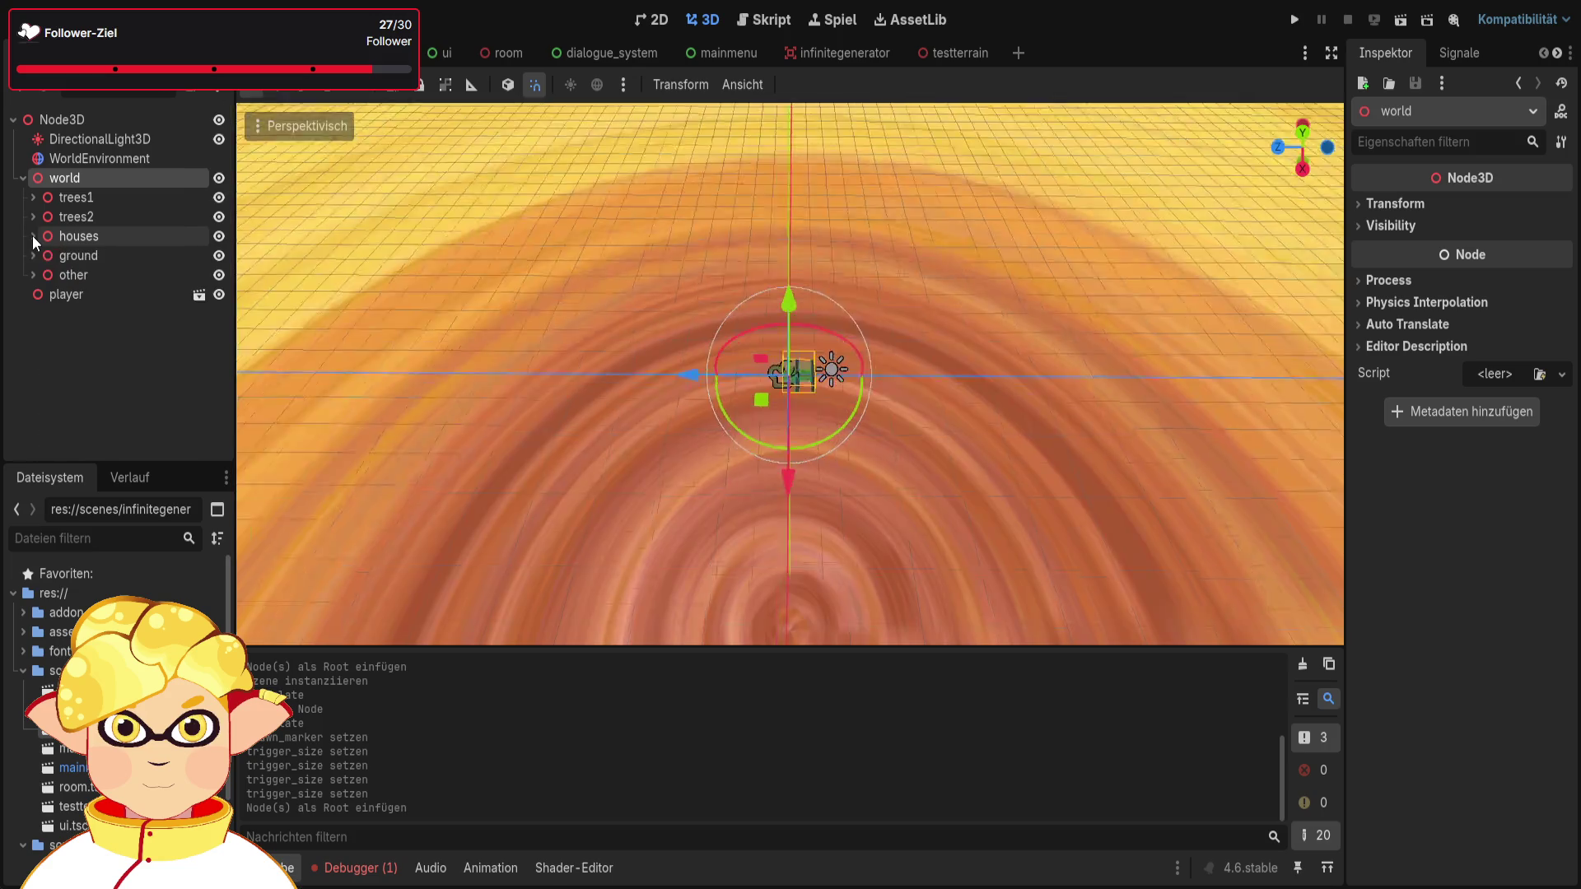
pyautogui.click(33, 255)
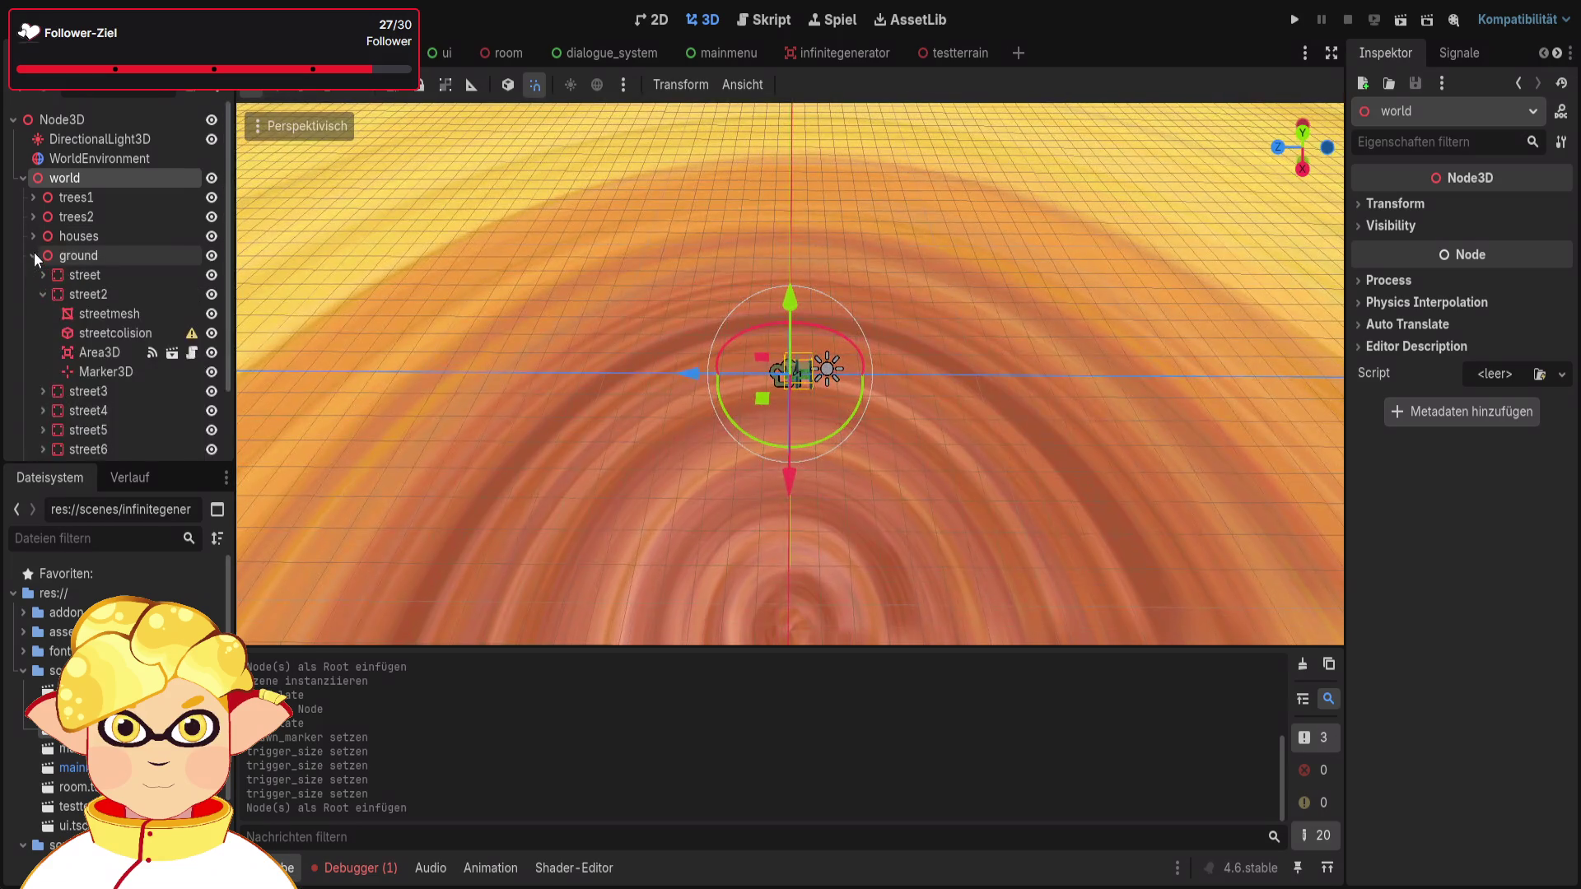
pyautogui.click(120, 351)
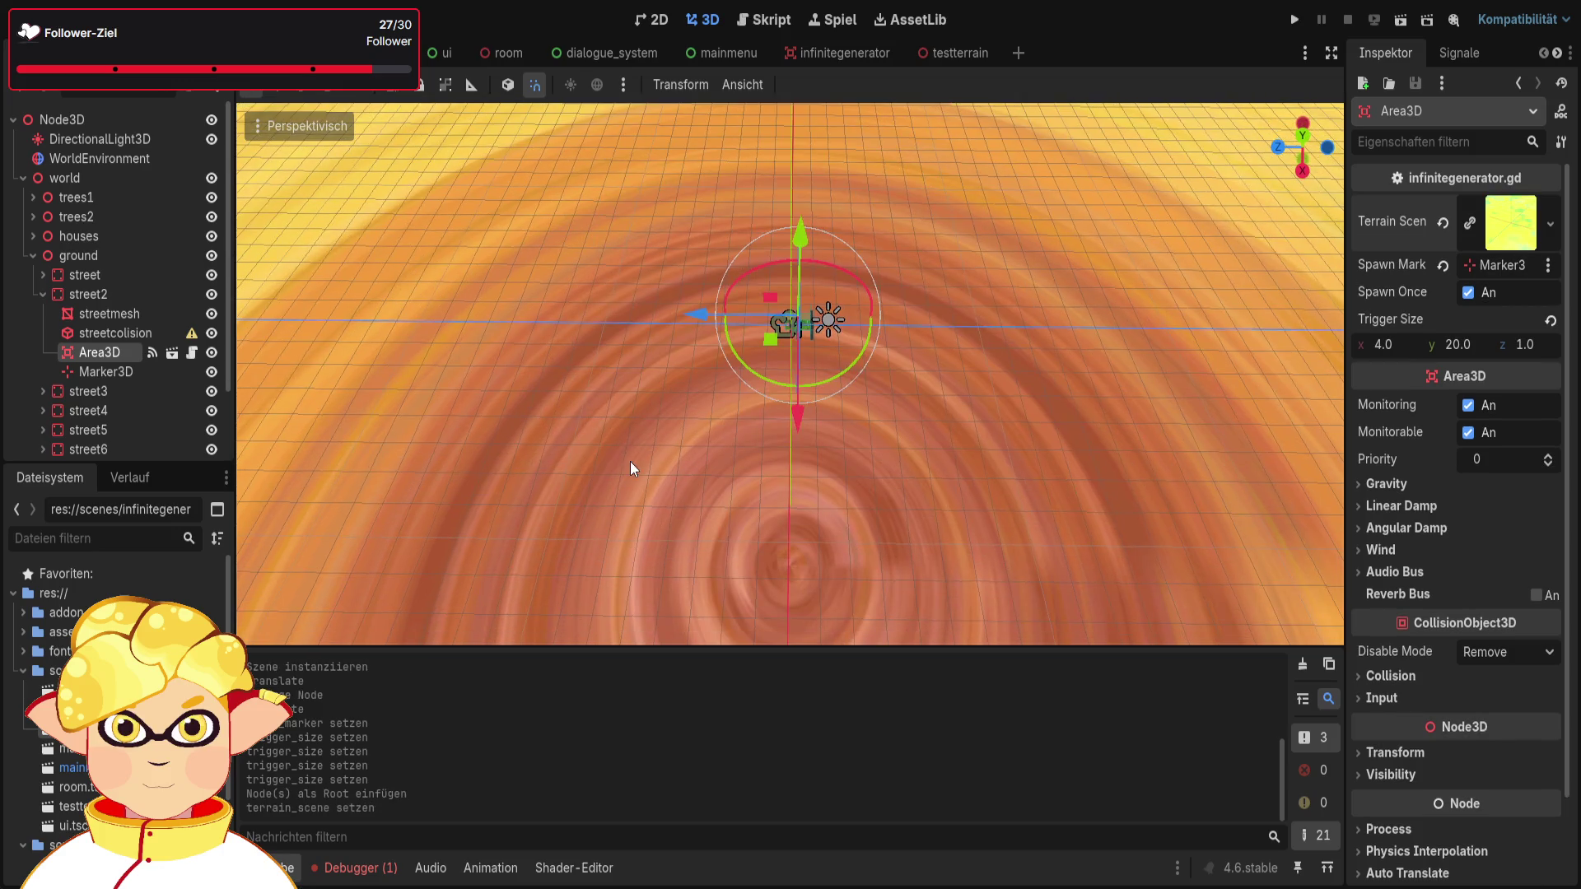
pyautogui.click(1400, 23)
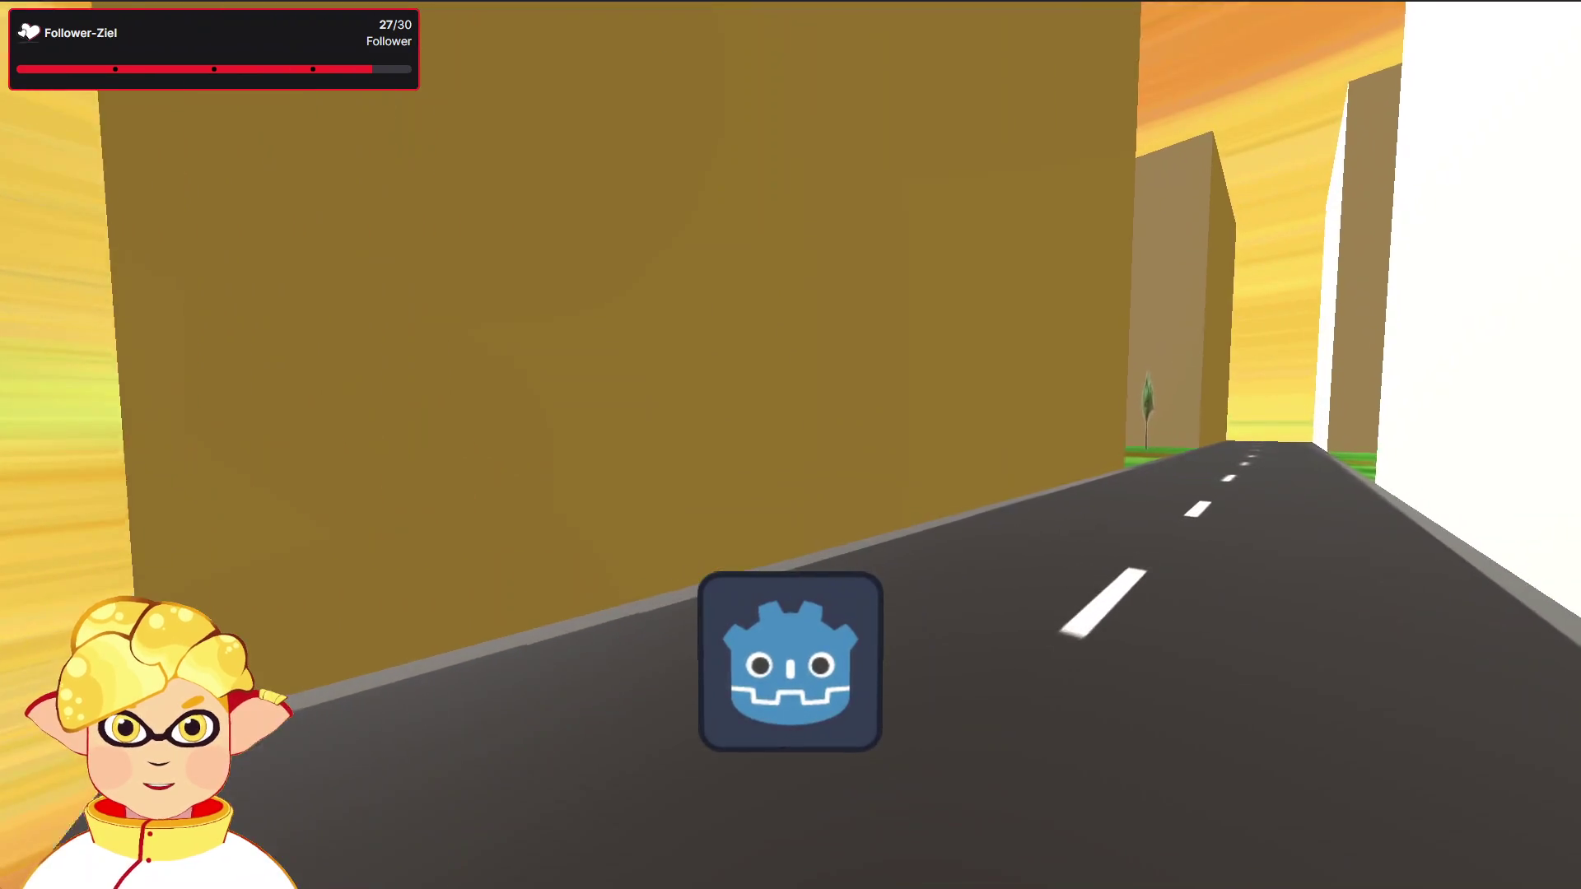
pyautogui.press('F8')
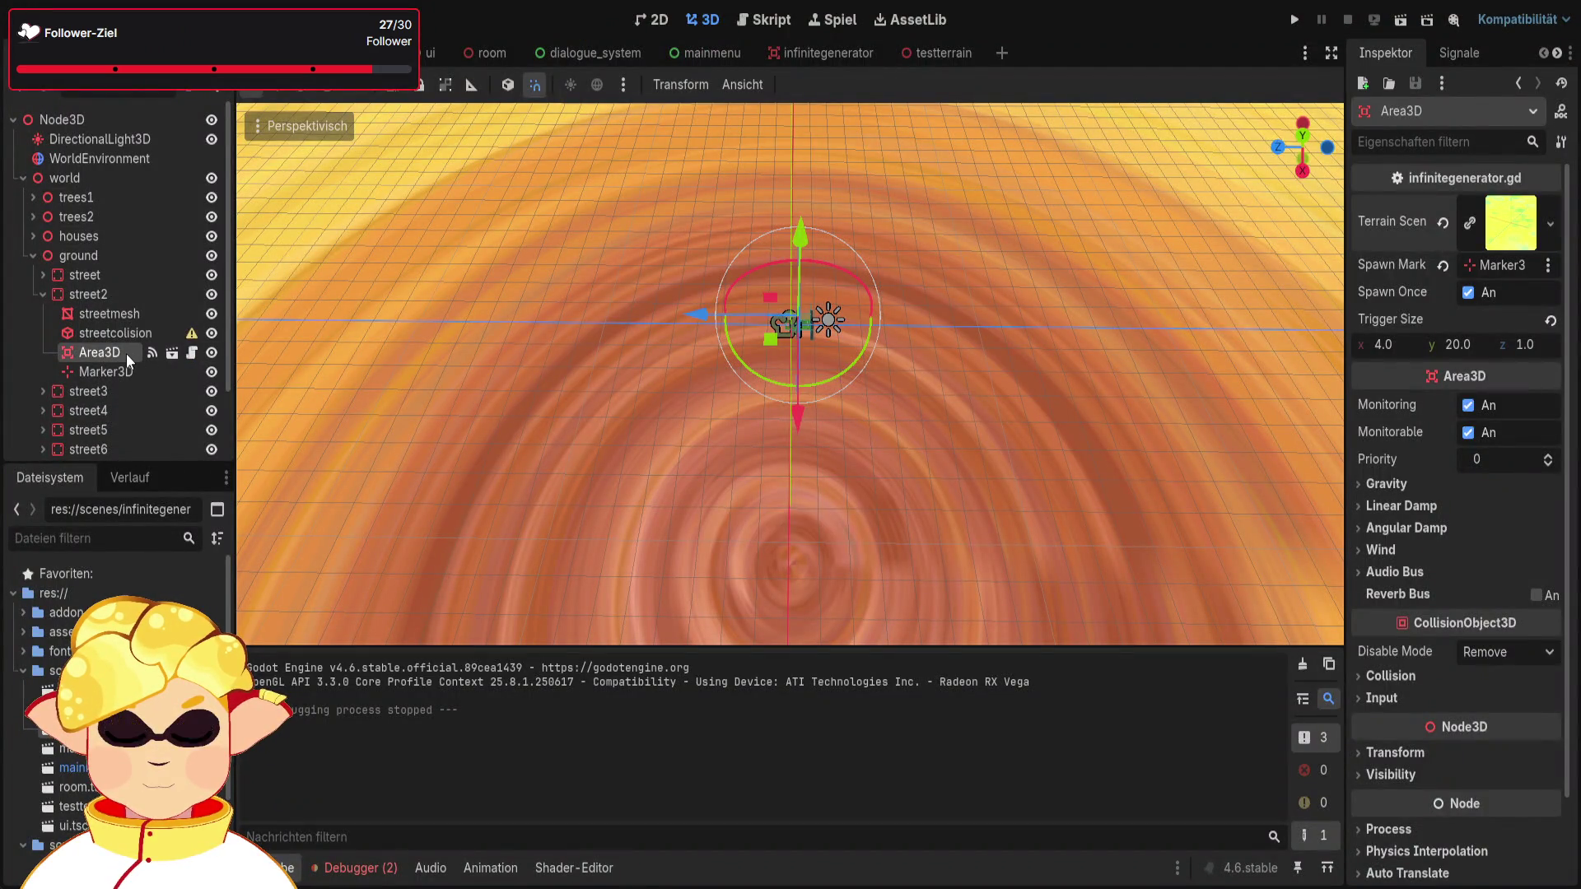
pyautogui.moveTo(819, 427)
pyautogui.mouseDown()
pyautogui.moveTo(849, 458)
pyautogui.moveTo(849, 391)
pyautogui.mouseUp()
pyautogui.scroll(3, 848, 408)
pyautogui.scroll(-4, 848, 408)
pyautogui.press('w')
pyautogui.moveTo(590, 409)
pyautogui.mouseDown()
pyautogui.moveTo(650, 400)
pyautogui.moveTo(630, 400)
pyautogui.mouseUp()
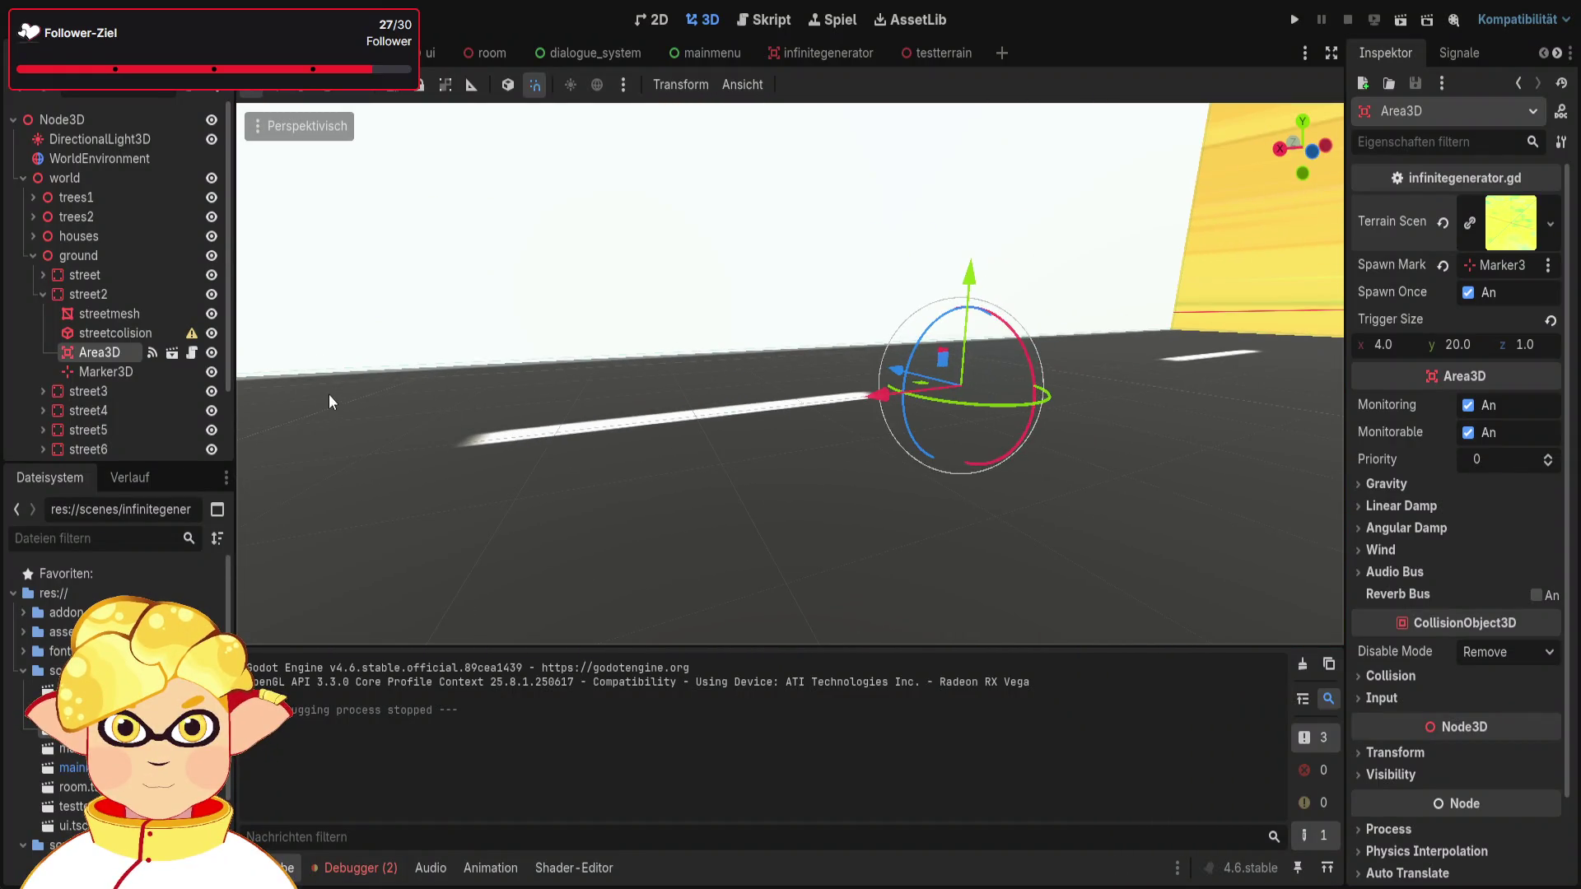
pyautogui.hotkey('ctrl', 'z')
pyautogui.hotkey('ctrl', 'shift', 'z')
pyautogui.click(108, 368)
pyautogui.click(111, 355)
pyautogui.click(110, 367)
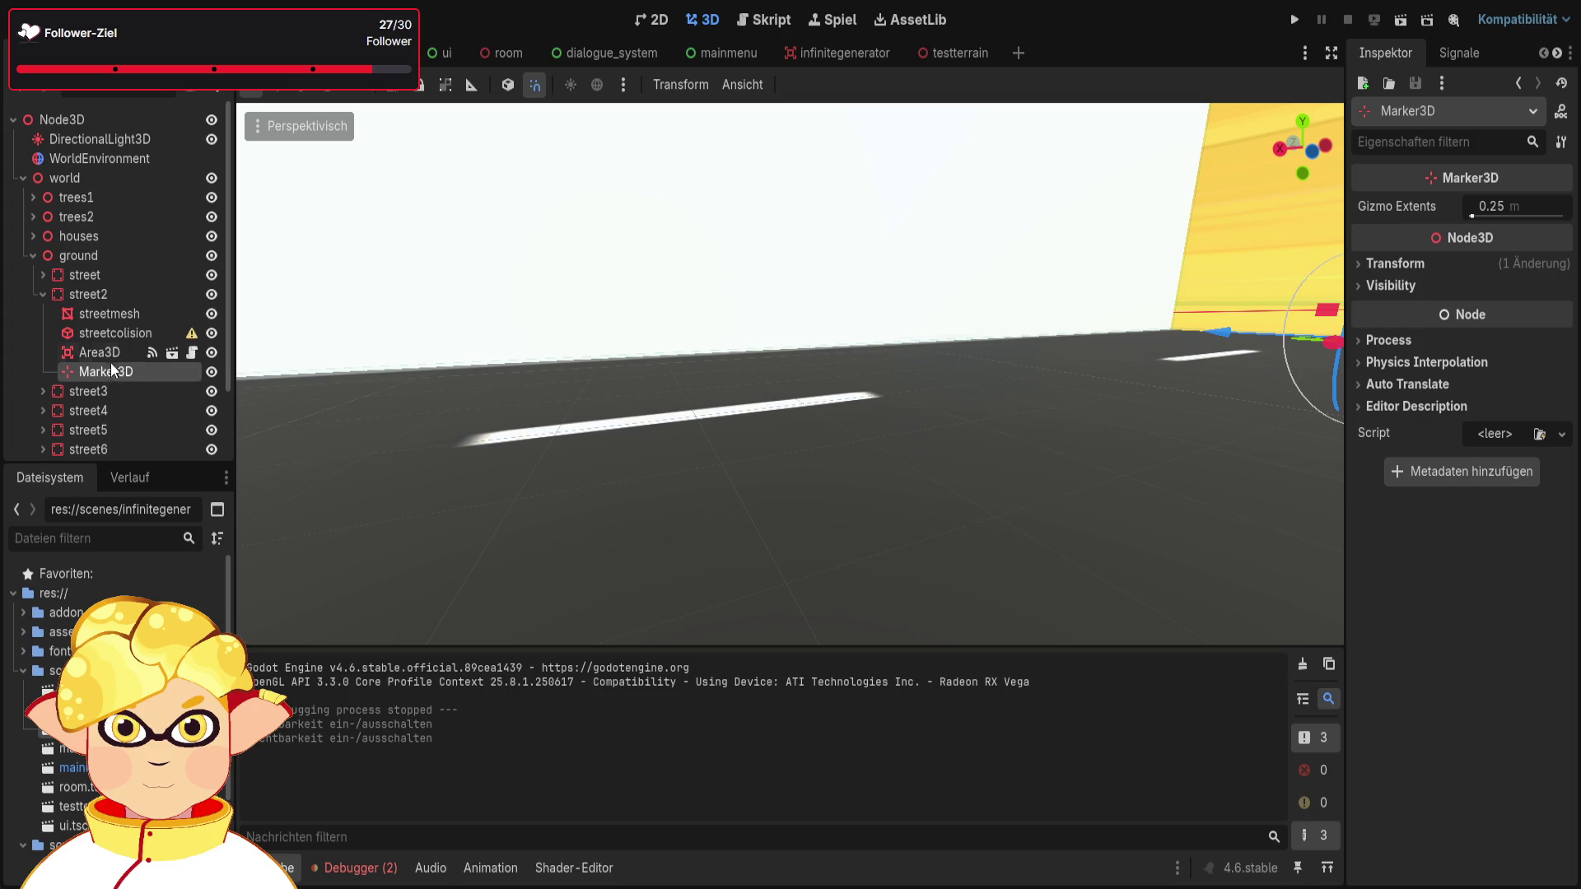
pyautogui.click(112, 353)
pyautogui.press('f')
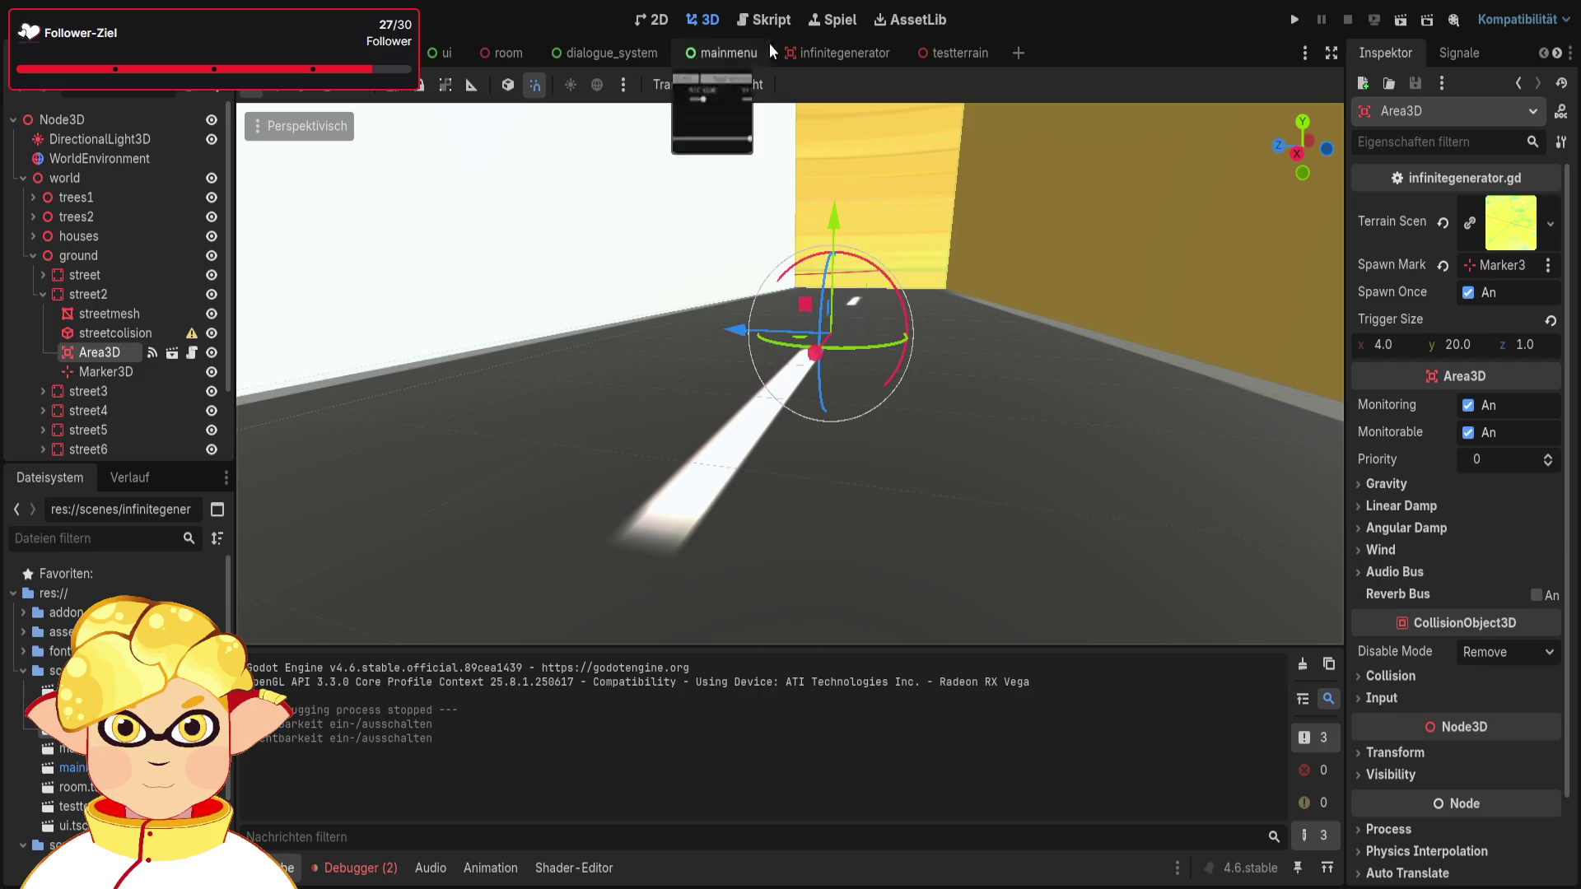
pyautogui.click(770, 19)
# Unfold _on_body_entered in infinitegenerator.gd to show its body.
pyautogui.click(806, 492)
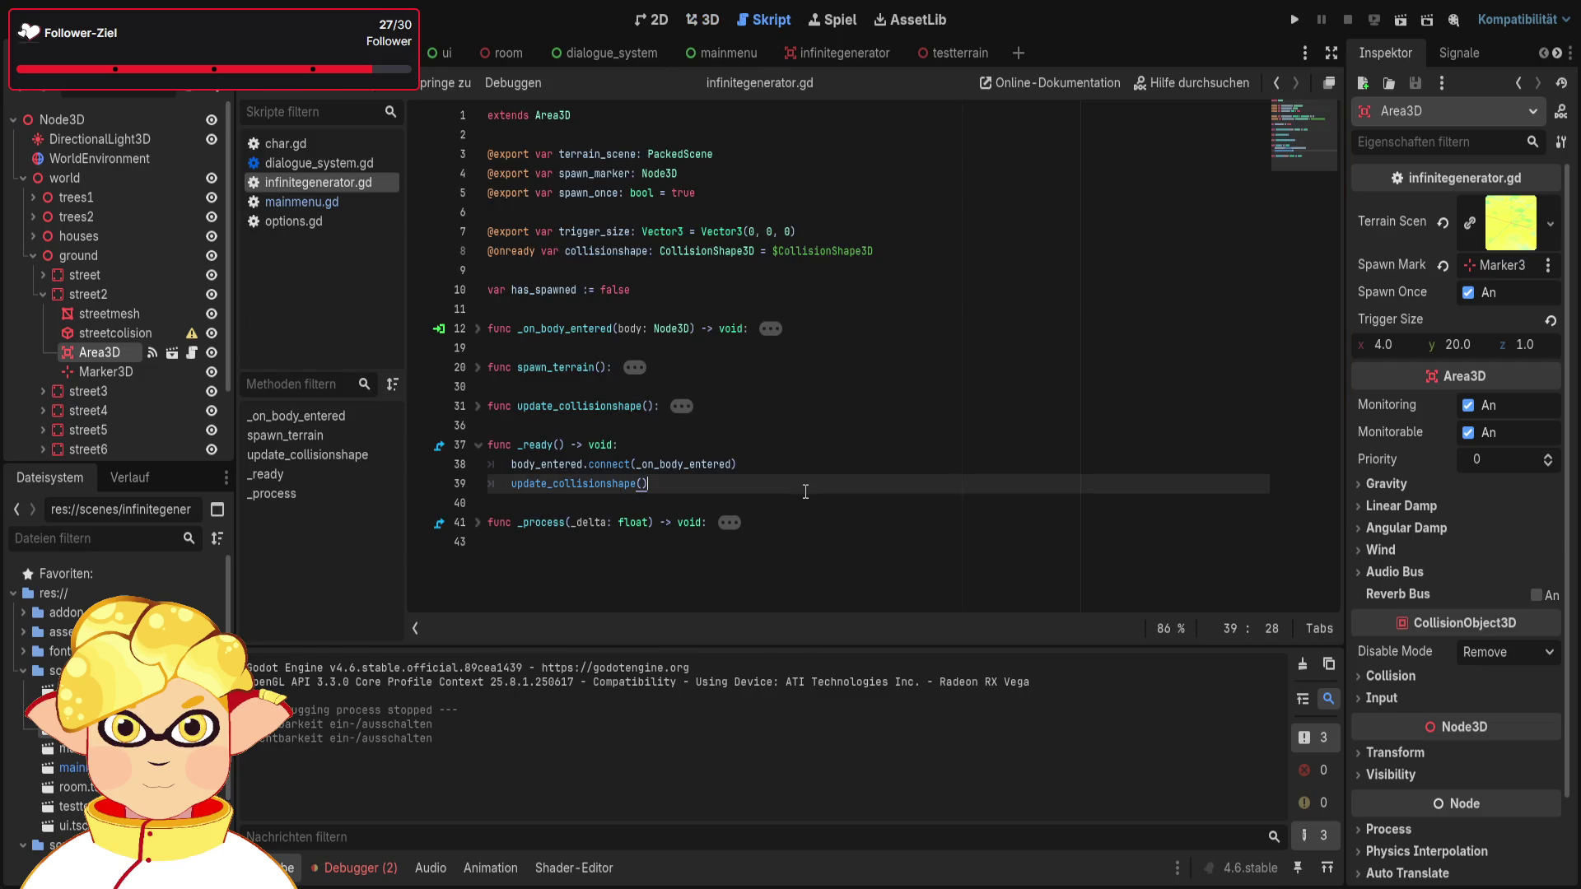
pyautogui.click(474, 330)
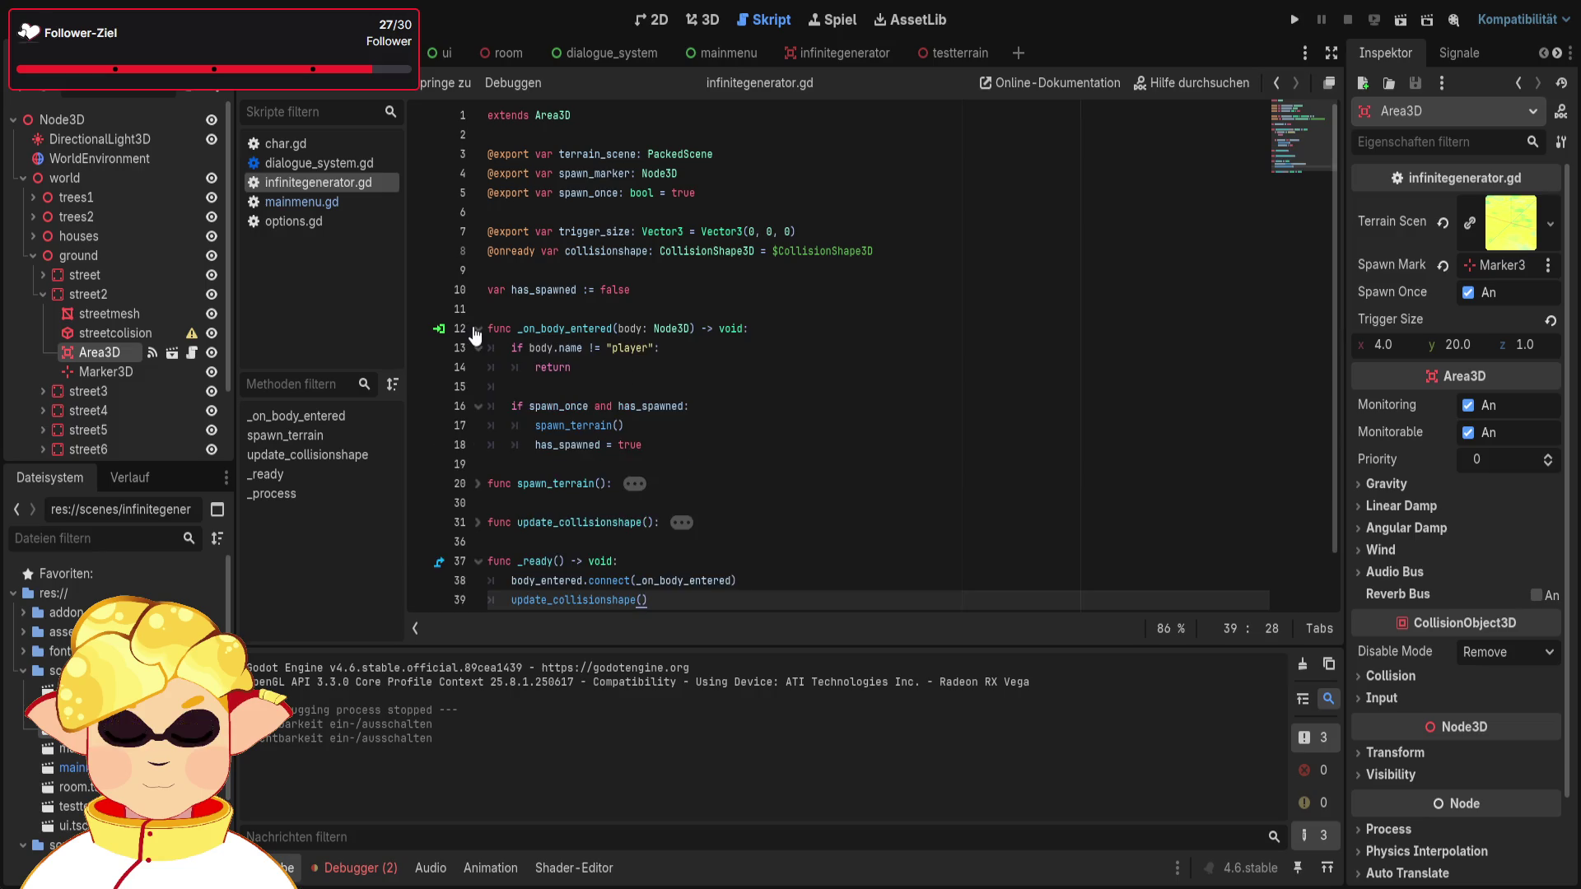
pyautogui.click(475, 329)
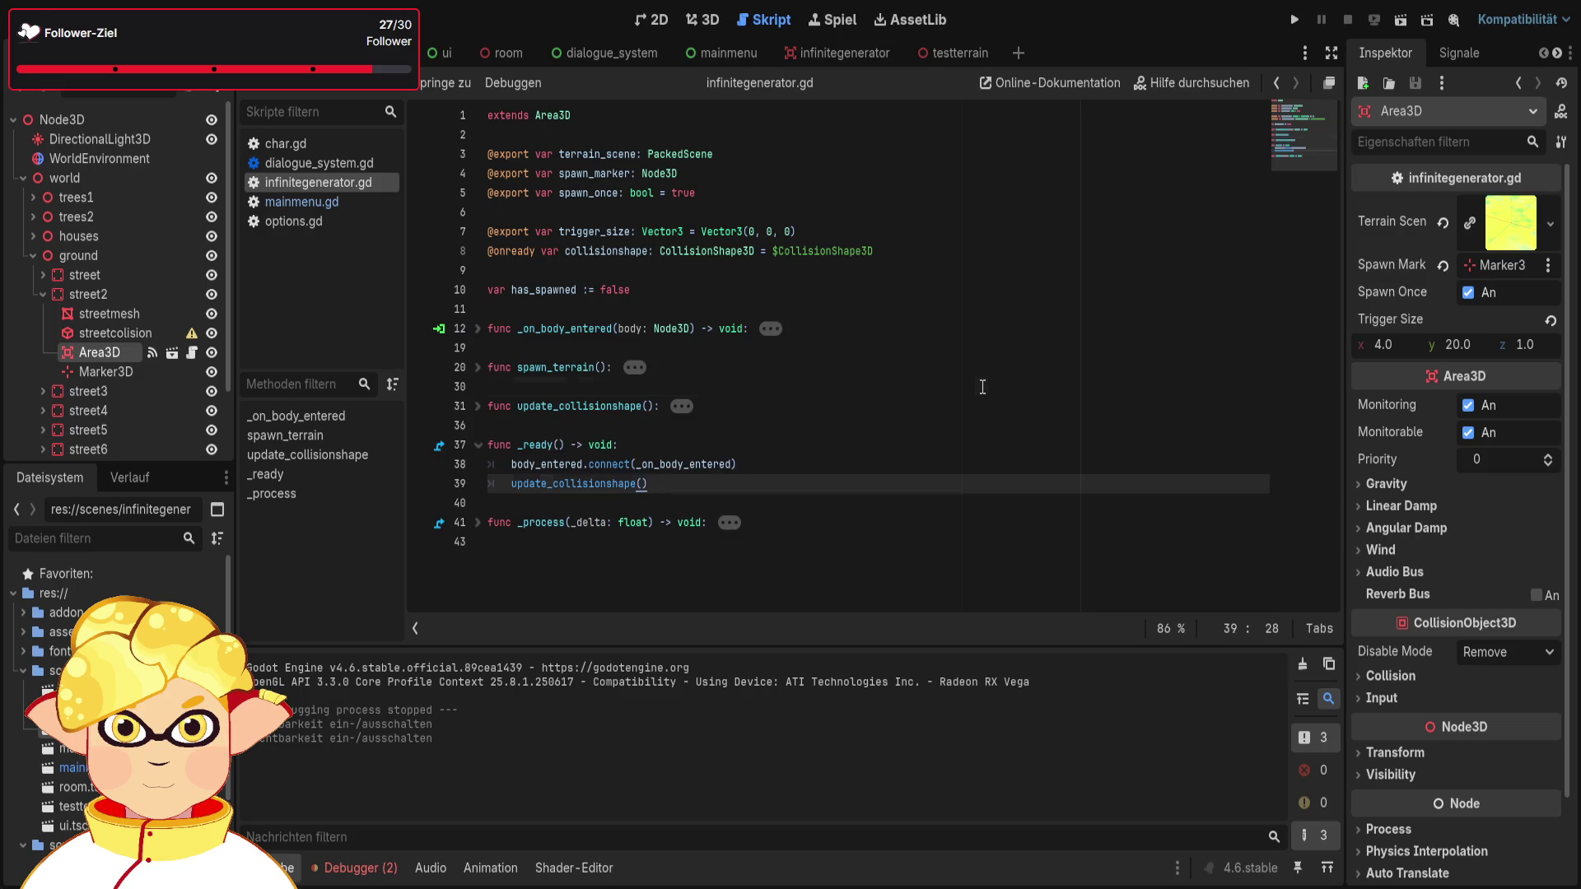
pyautogui.hotkey('ctrl', 'a')
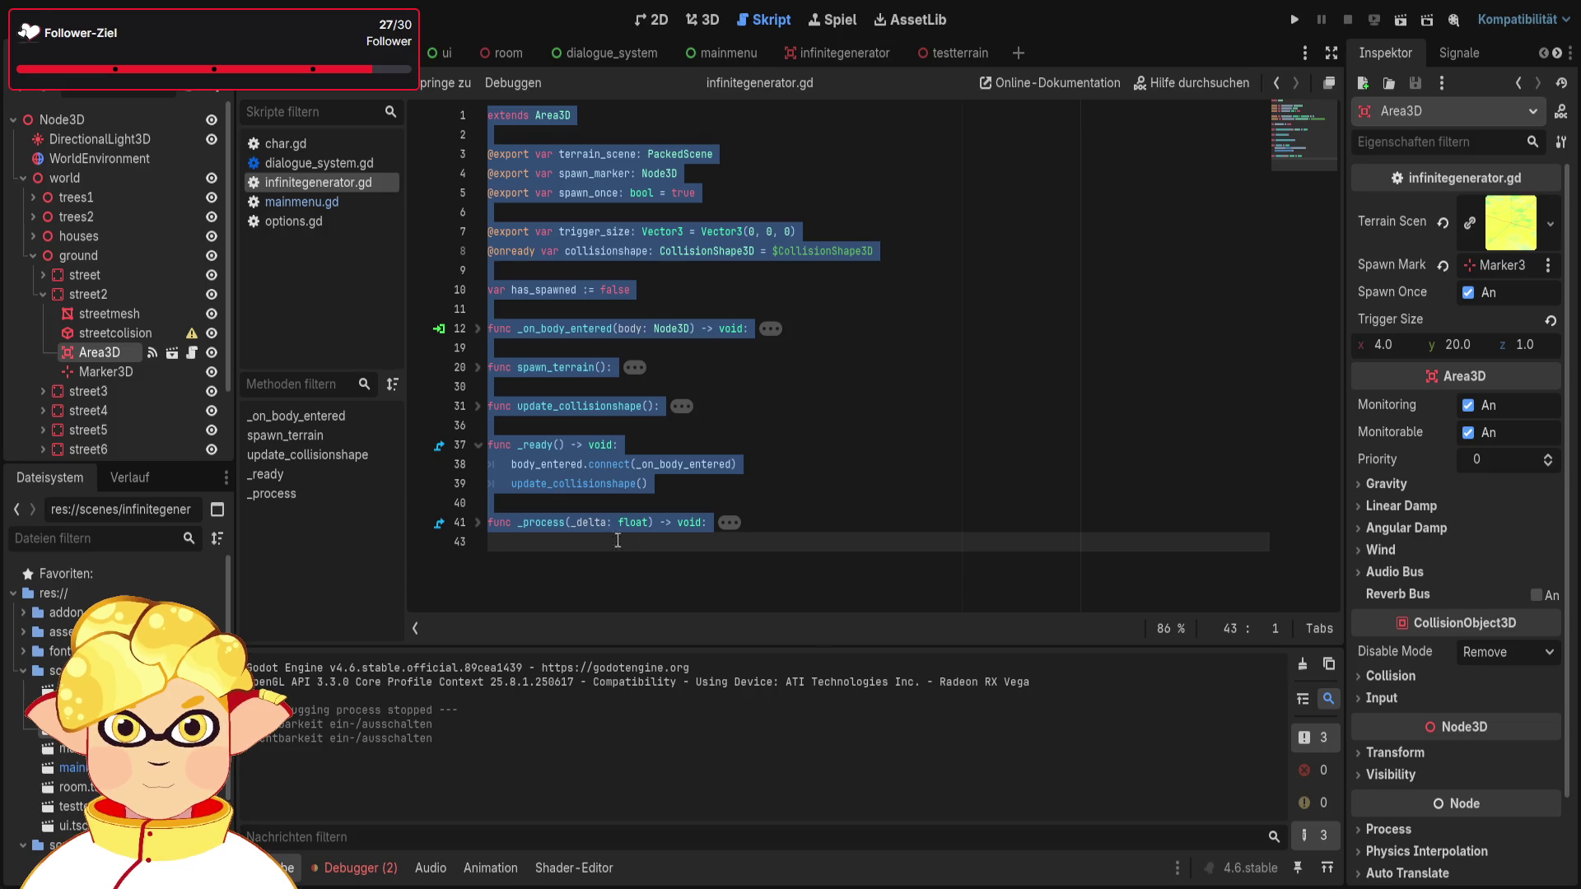
pyautogui.click(650, 558)
pyautogui.click(478, 330)
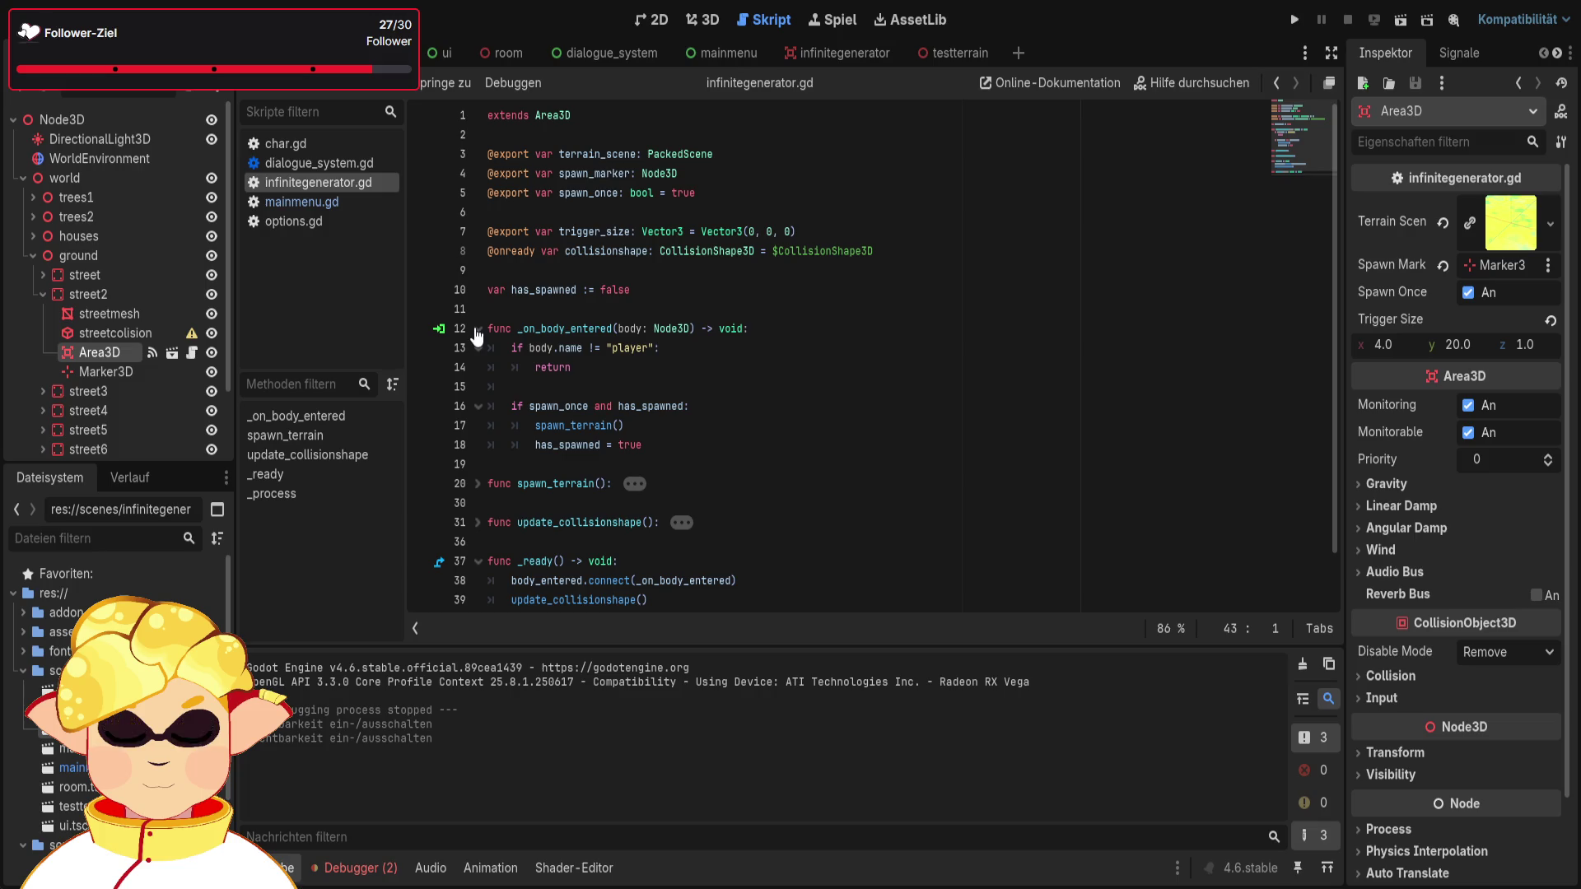
pyautogui.scroll(-1, 476, 346)
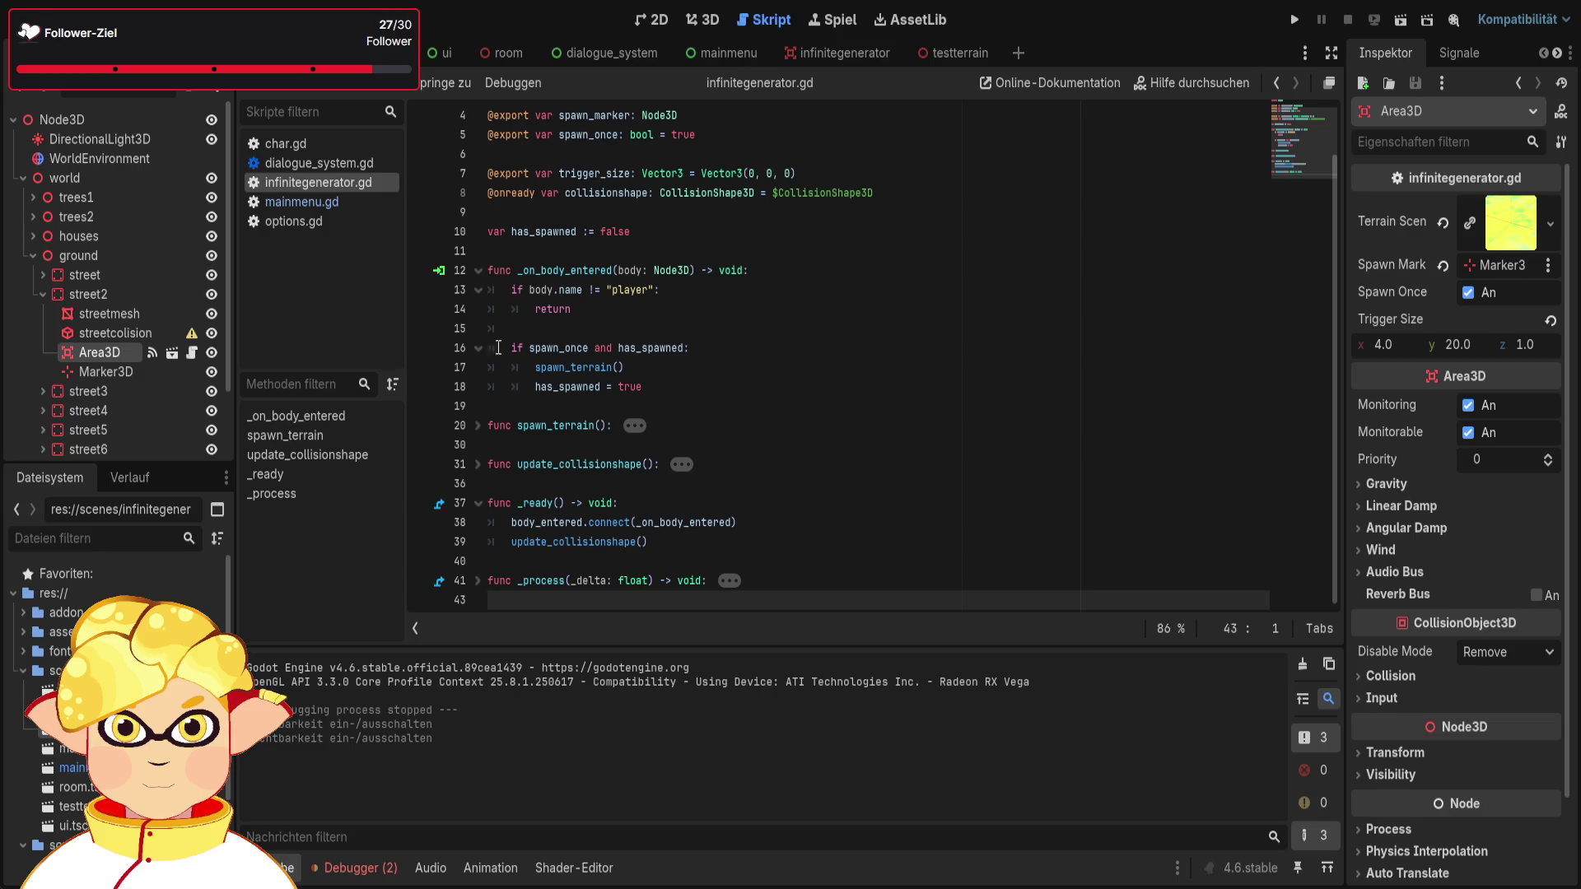
# Move the has_spawned = true line above the spawn_terrain() call and run the scene.
pyautogui.moveTo(662, 391); pyautogui.dragTo(500, 381)
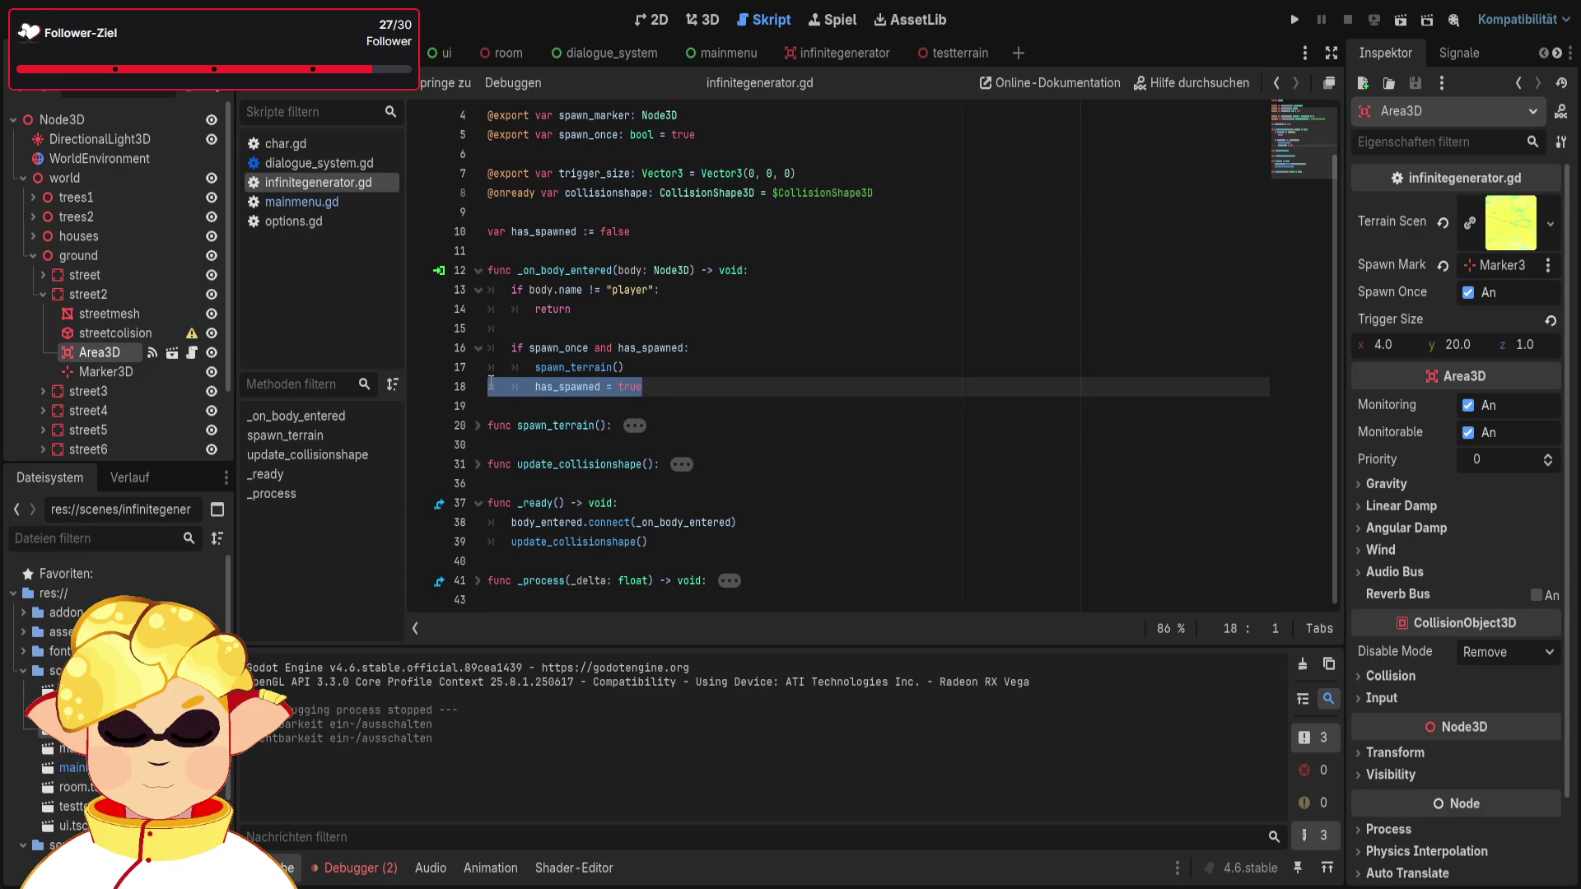
pyautogui.press('BackSpace')
pyautogui.press('BackSpace')
pyautogui.press('Up')
pyautogui.press('End')
pyautogui.press('Return')
pyautogui.write('has_spawned = true')
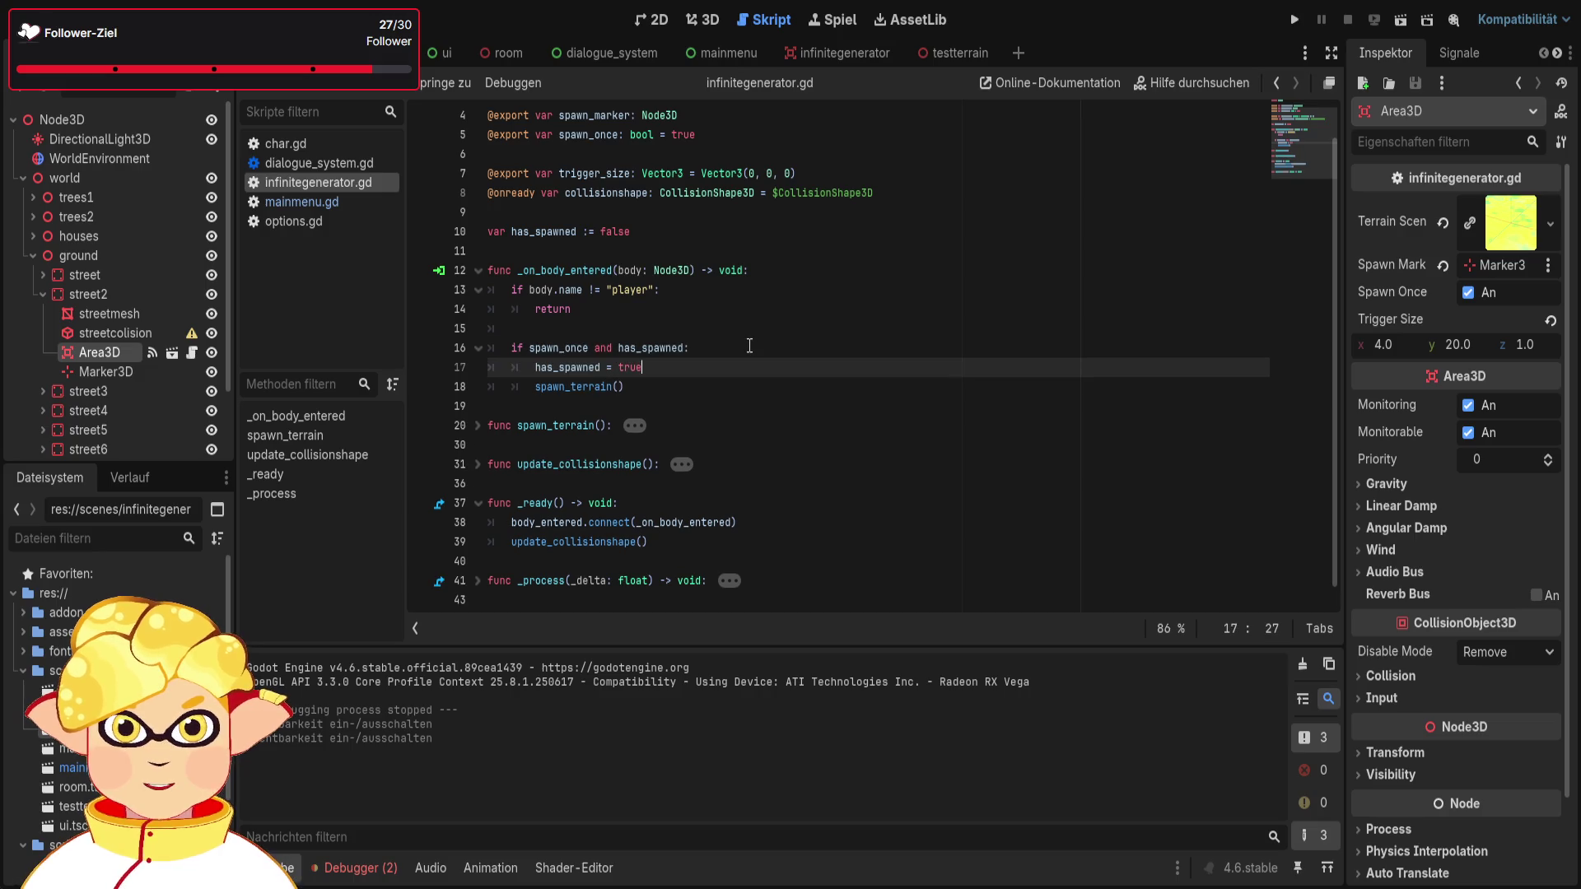
pyautogui.click(749, 346)
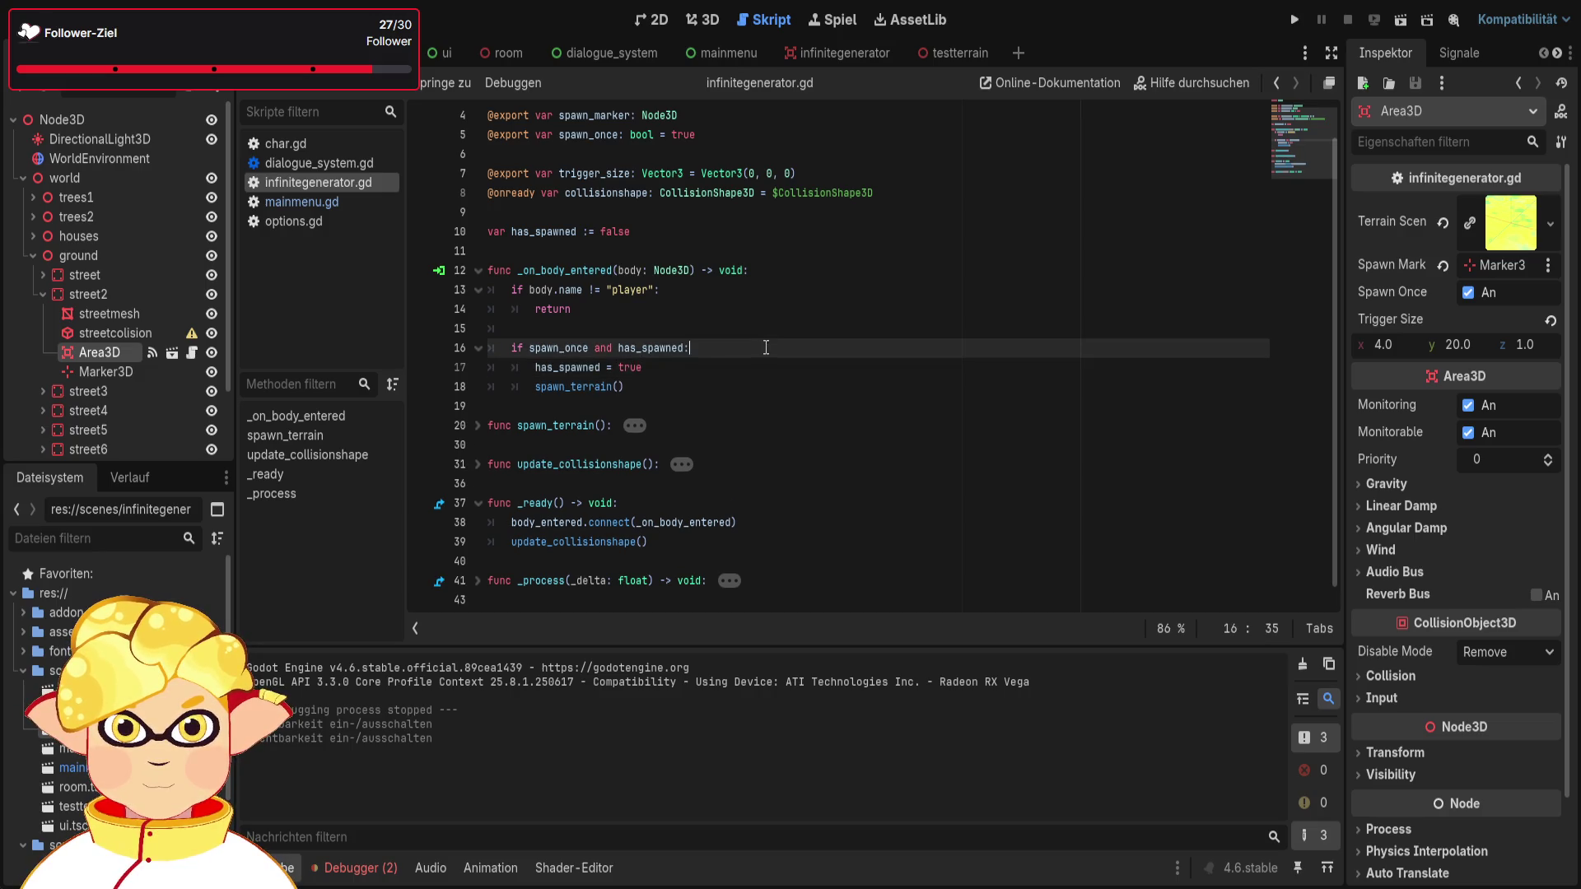
pyautogui.click(1411, 16)
# Drive down the street through the trigger in the running game, then stop it.
pyautogui.press('w')
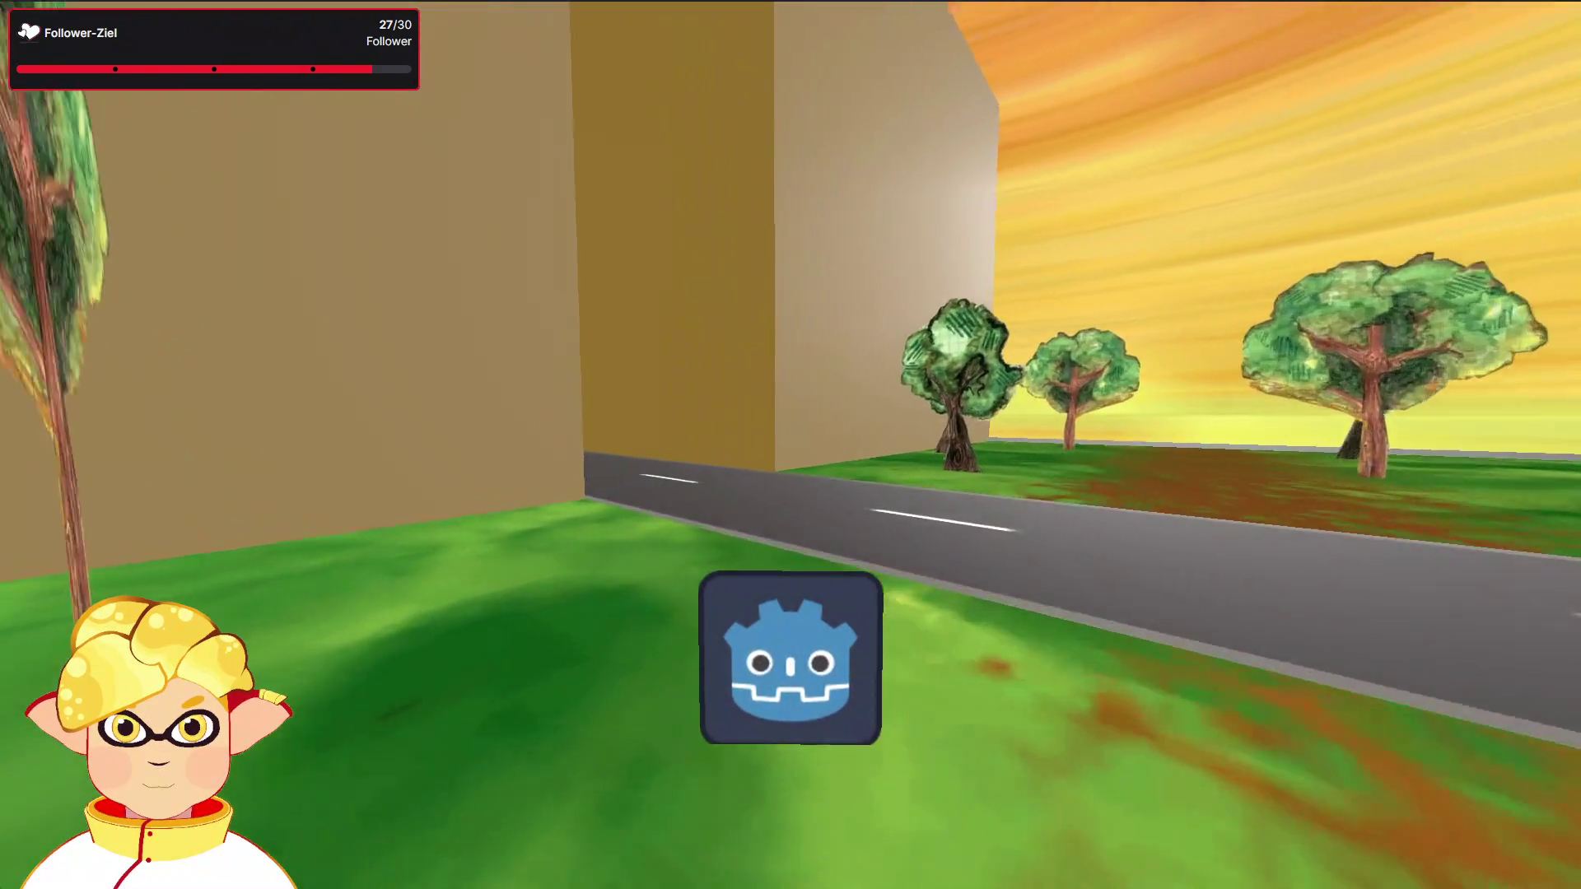
pyautogui.press('w')
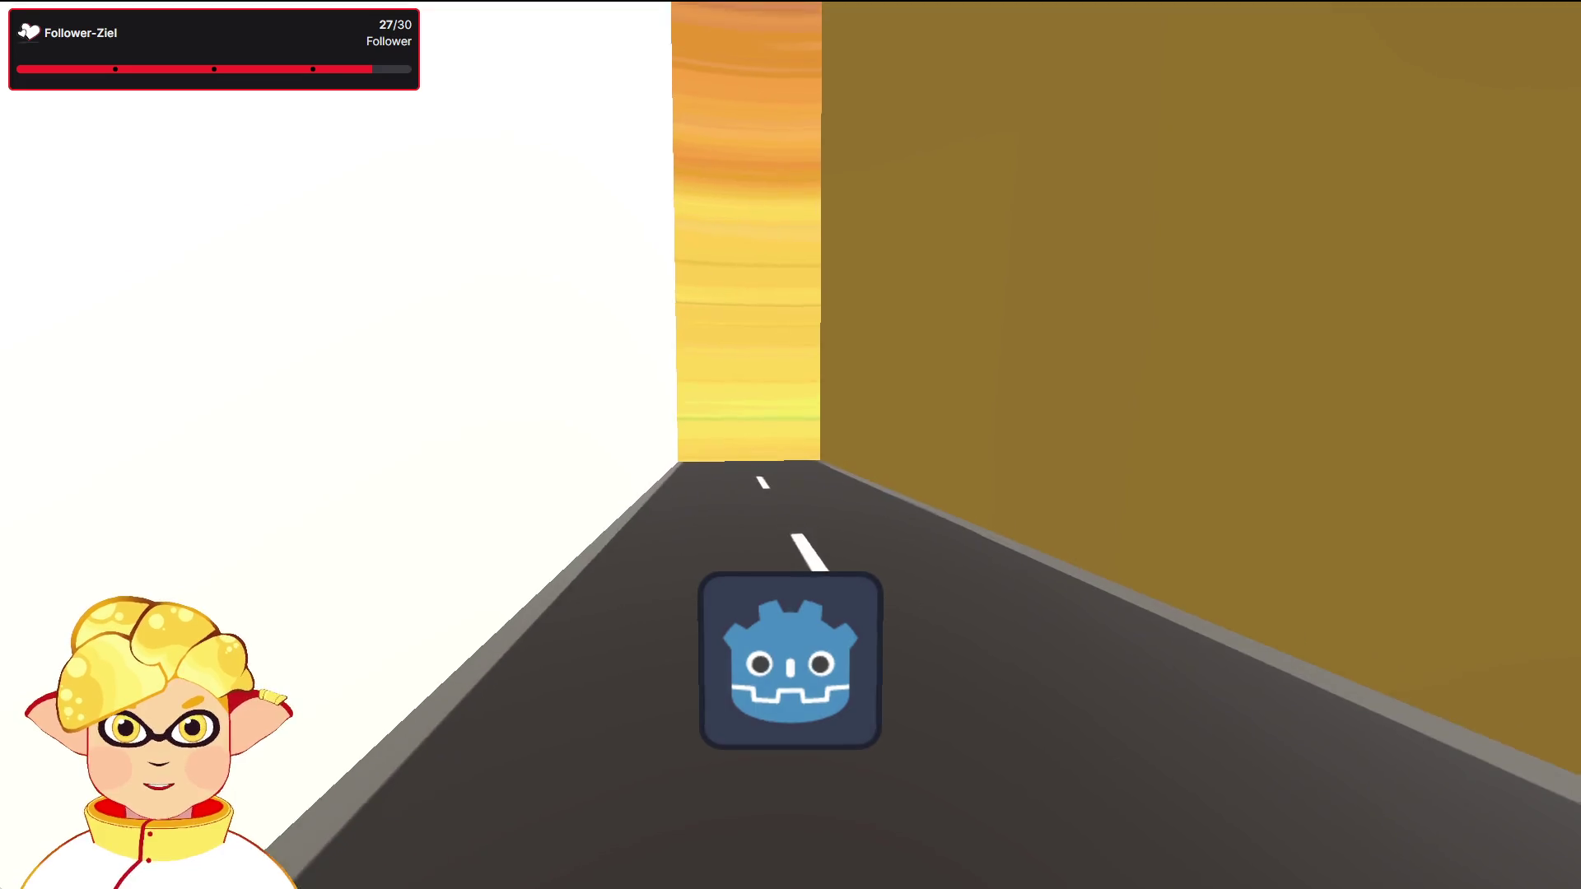
pyautogui.press('w')
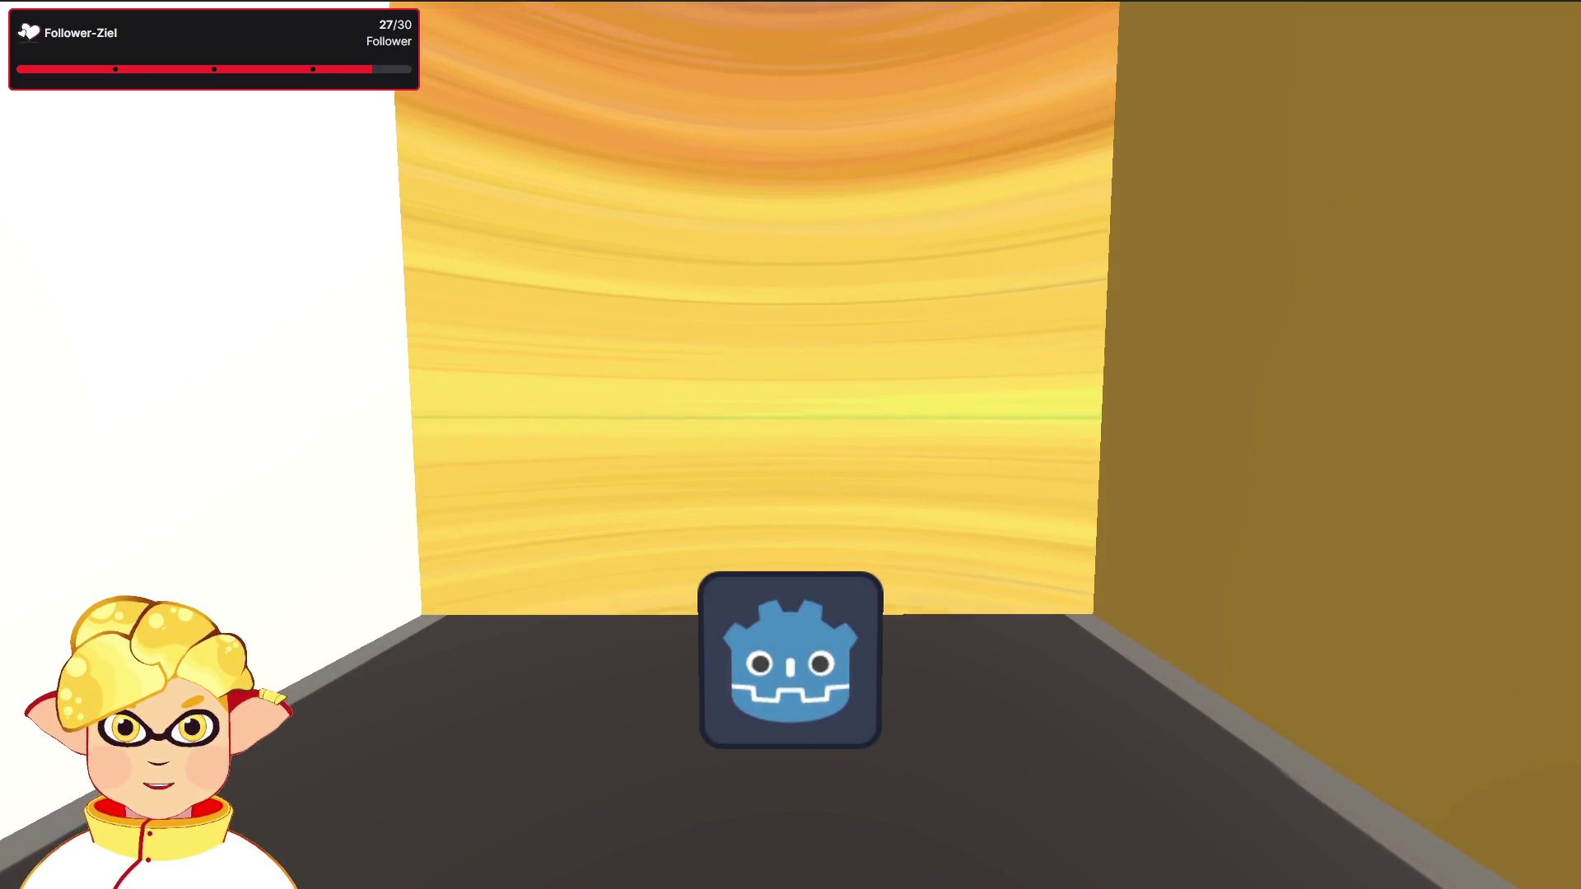
pyautogui.press('F8')
# Switch to the 3D view and bring up the infinitegenerator scene.
pyautogui.click(792, 466)
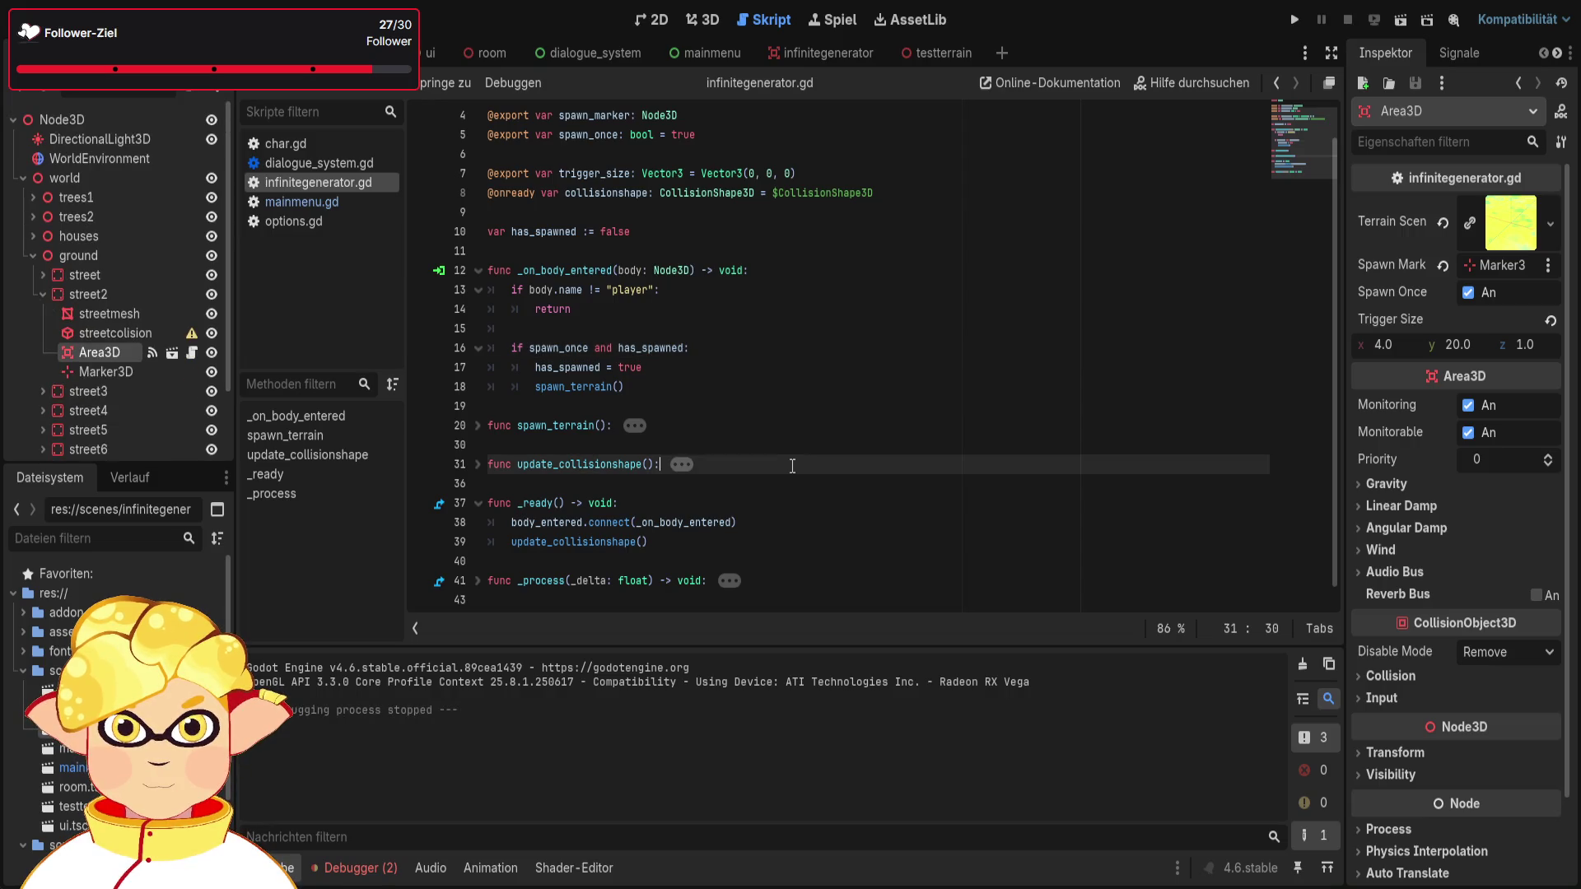
pyautogui.click(702, 19)
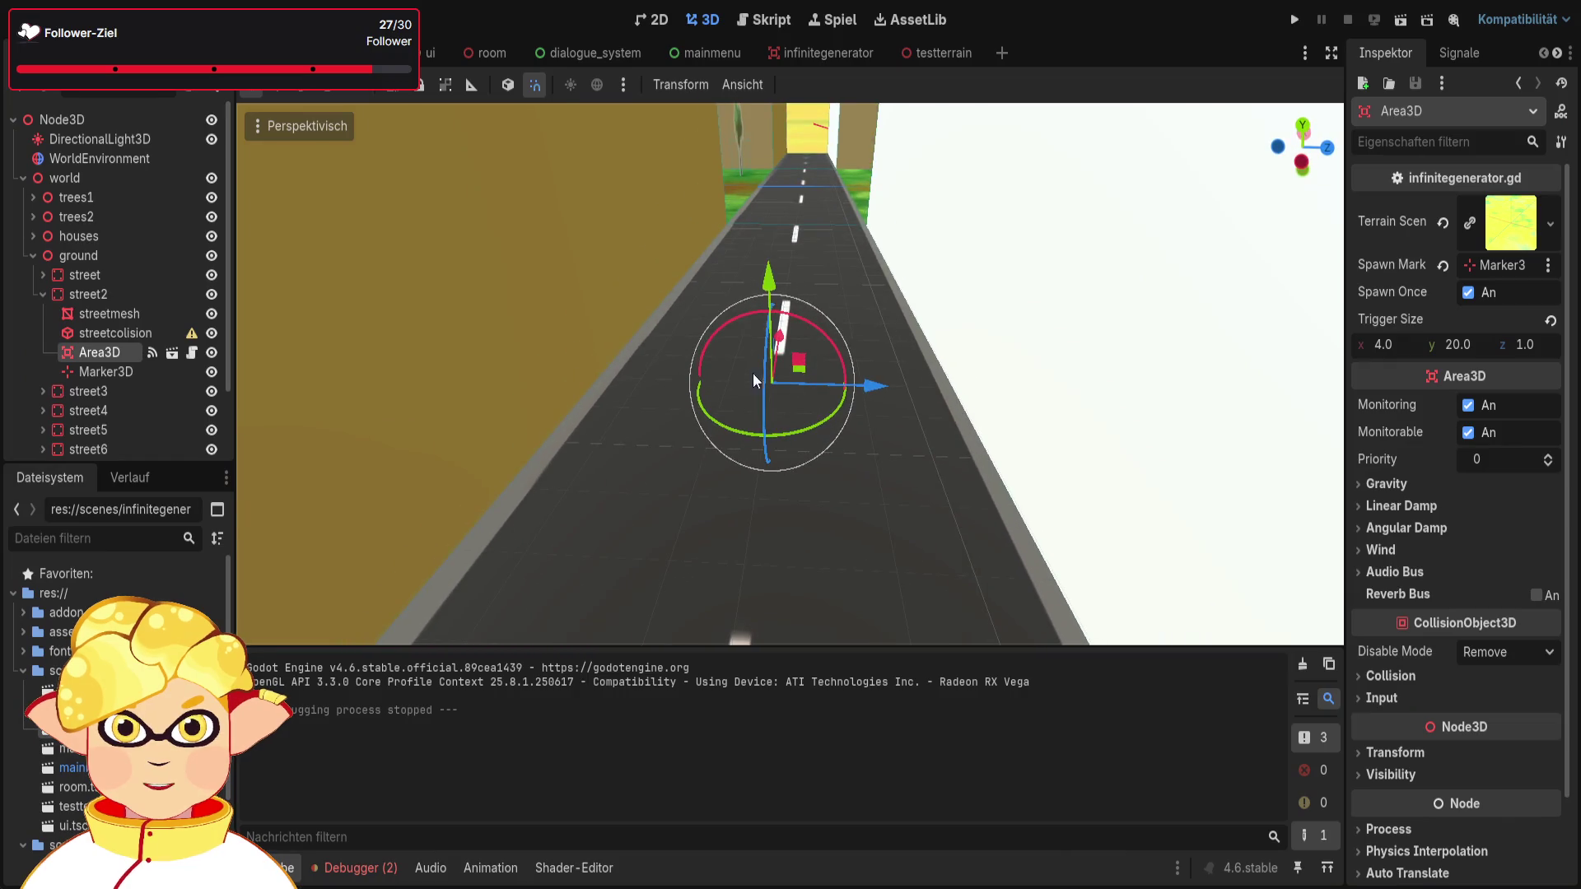
pyautogui.click(817, 54)
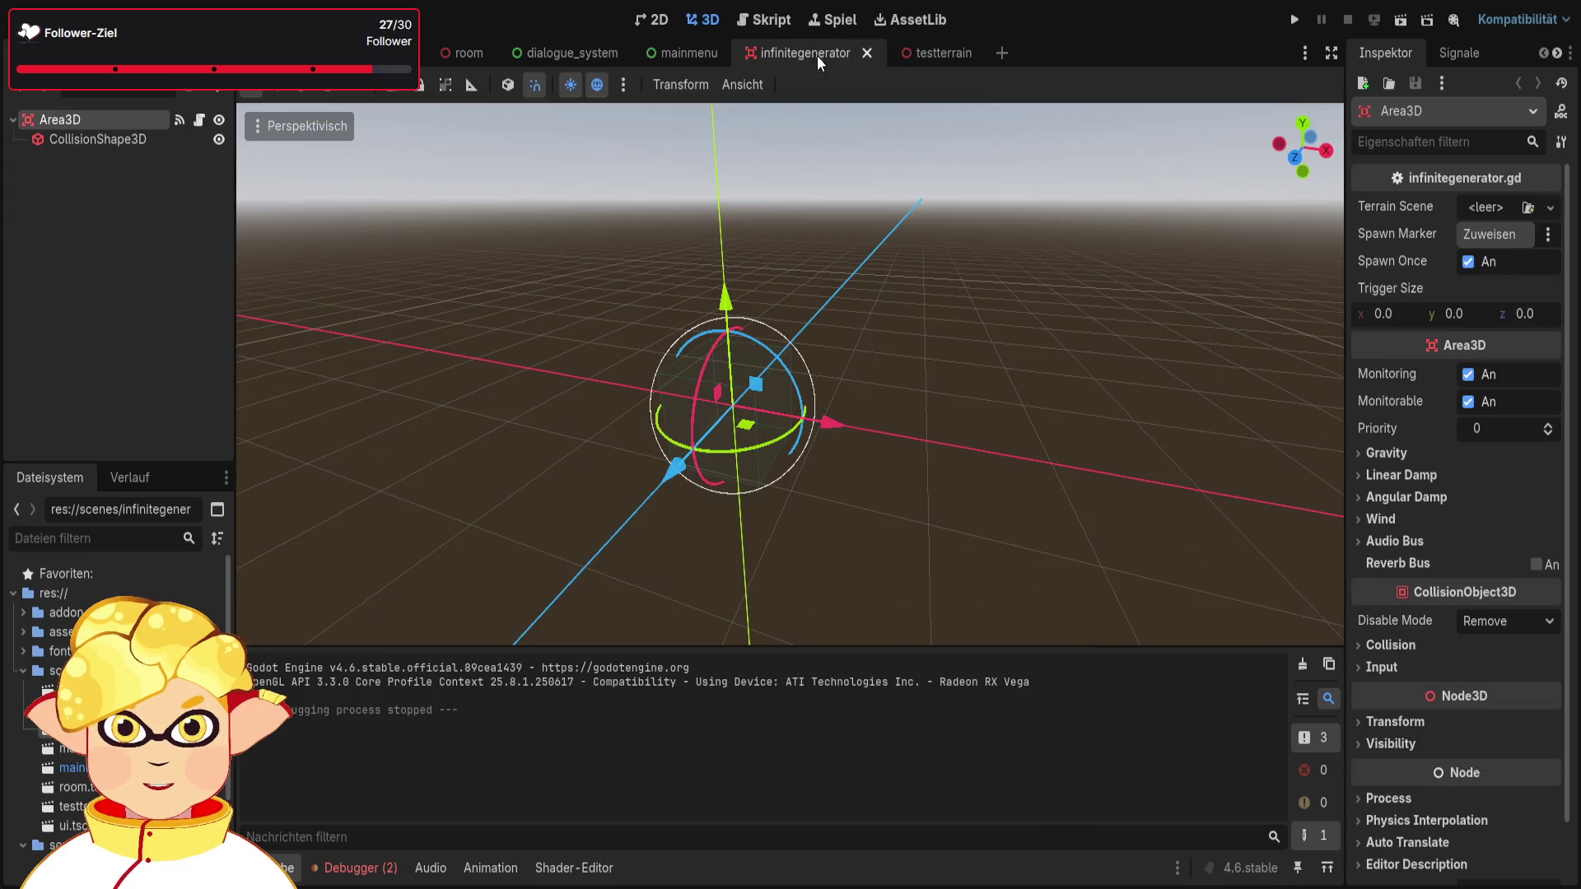
# Select CollisionShape3D, expand its Transform properties, then open the Area3D's attached script.
pyautogui.click(833, 359)
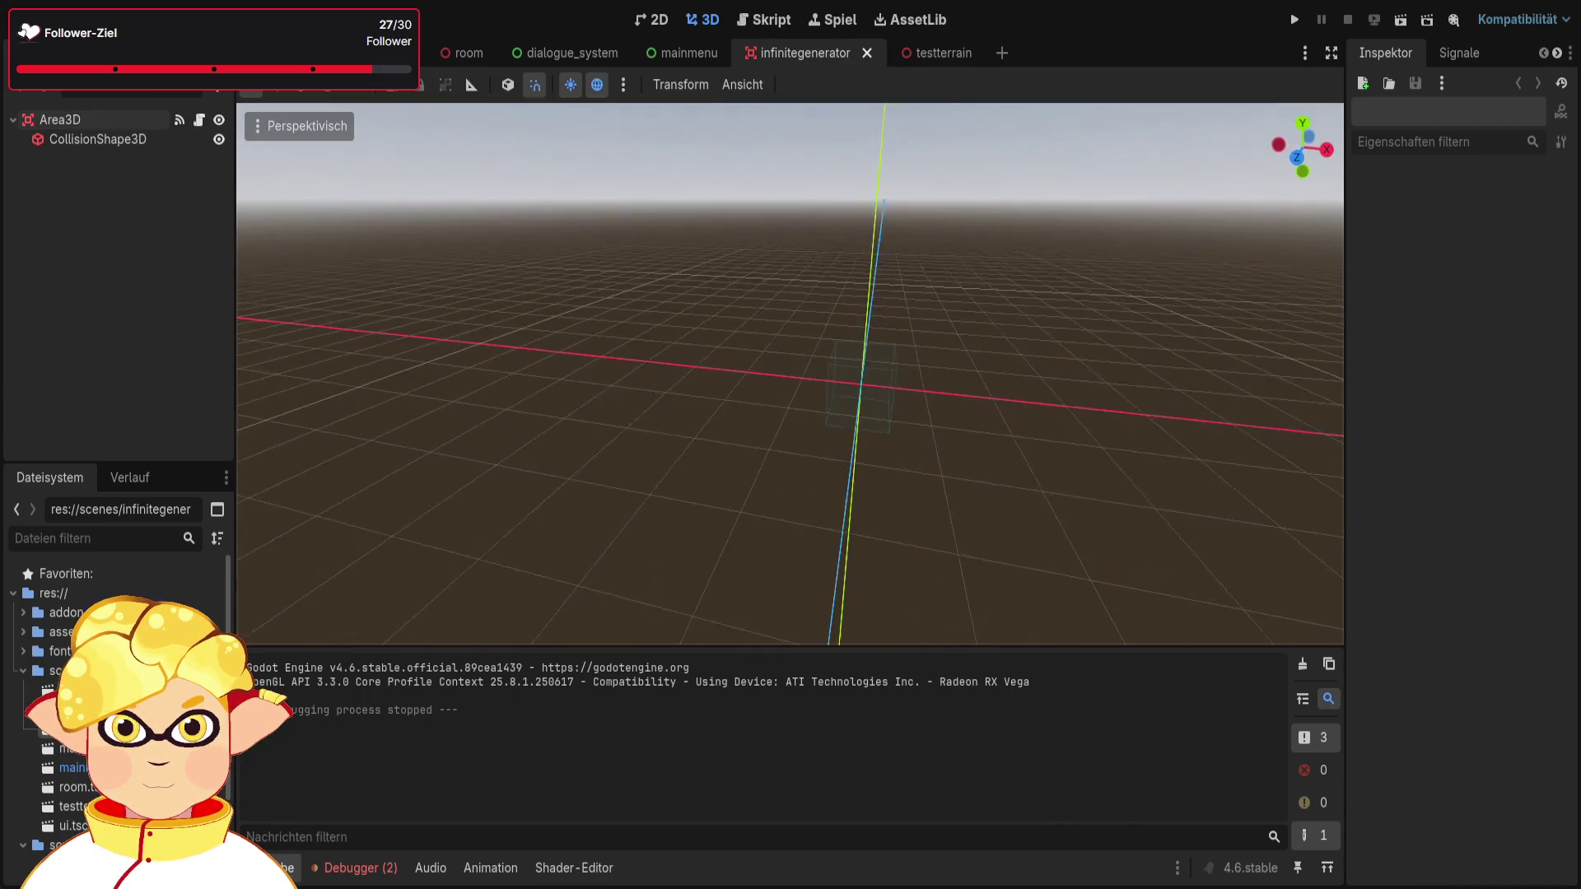
pyautogui.click(869, 374)
pyautogui.scroll(4, 988, 395)
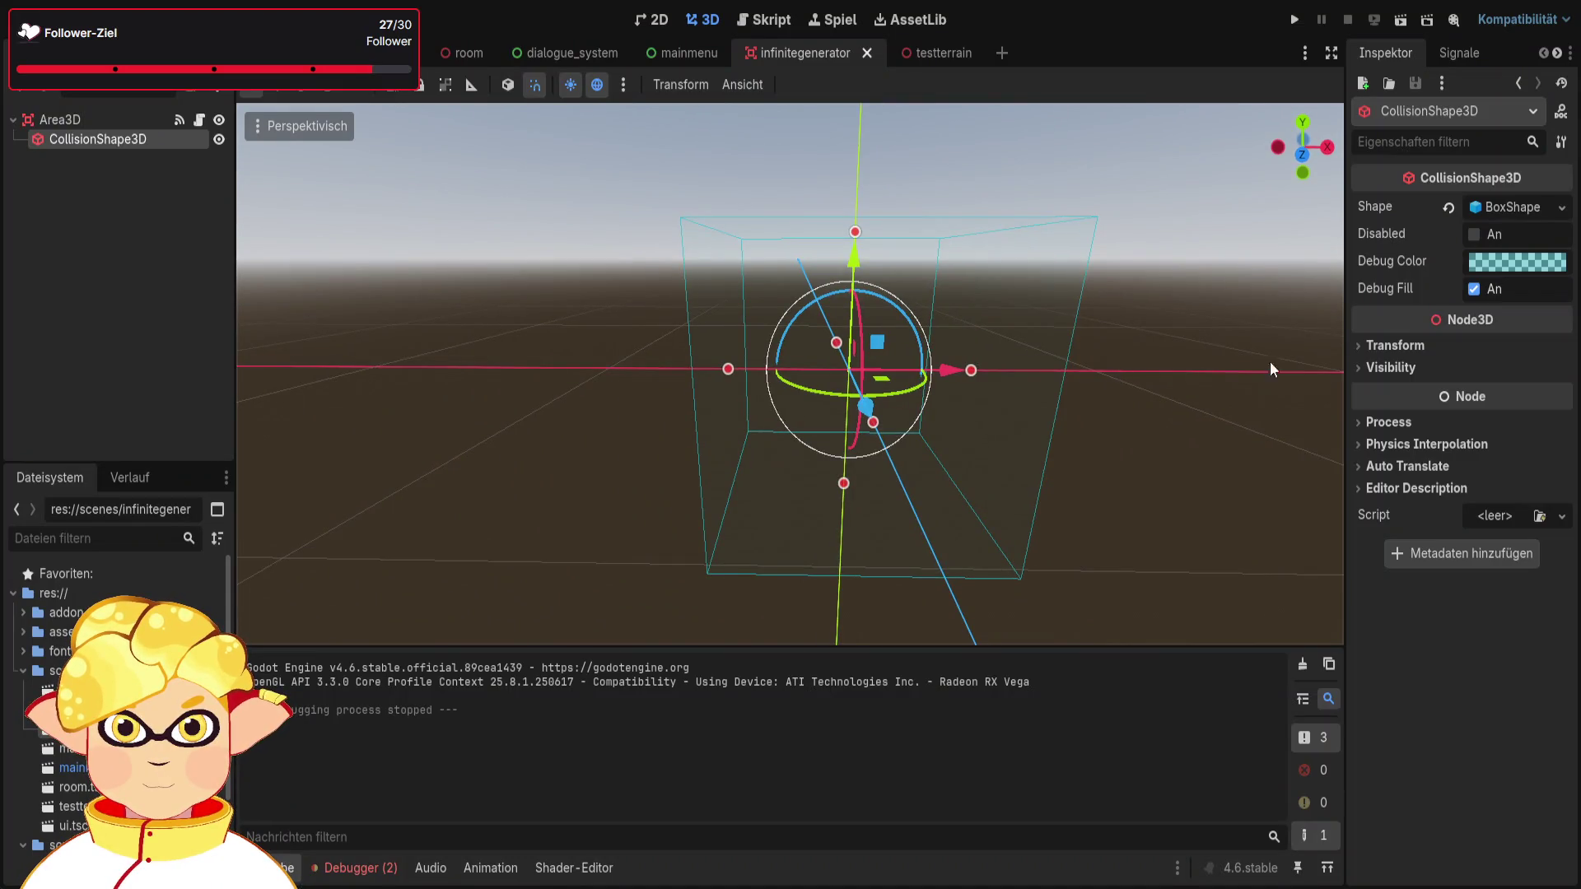
pyautogui.click(1391, 347)
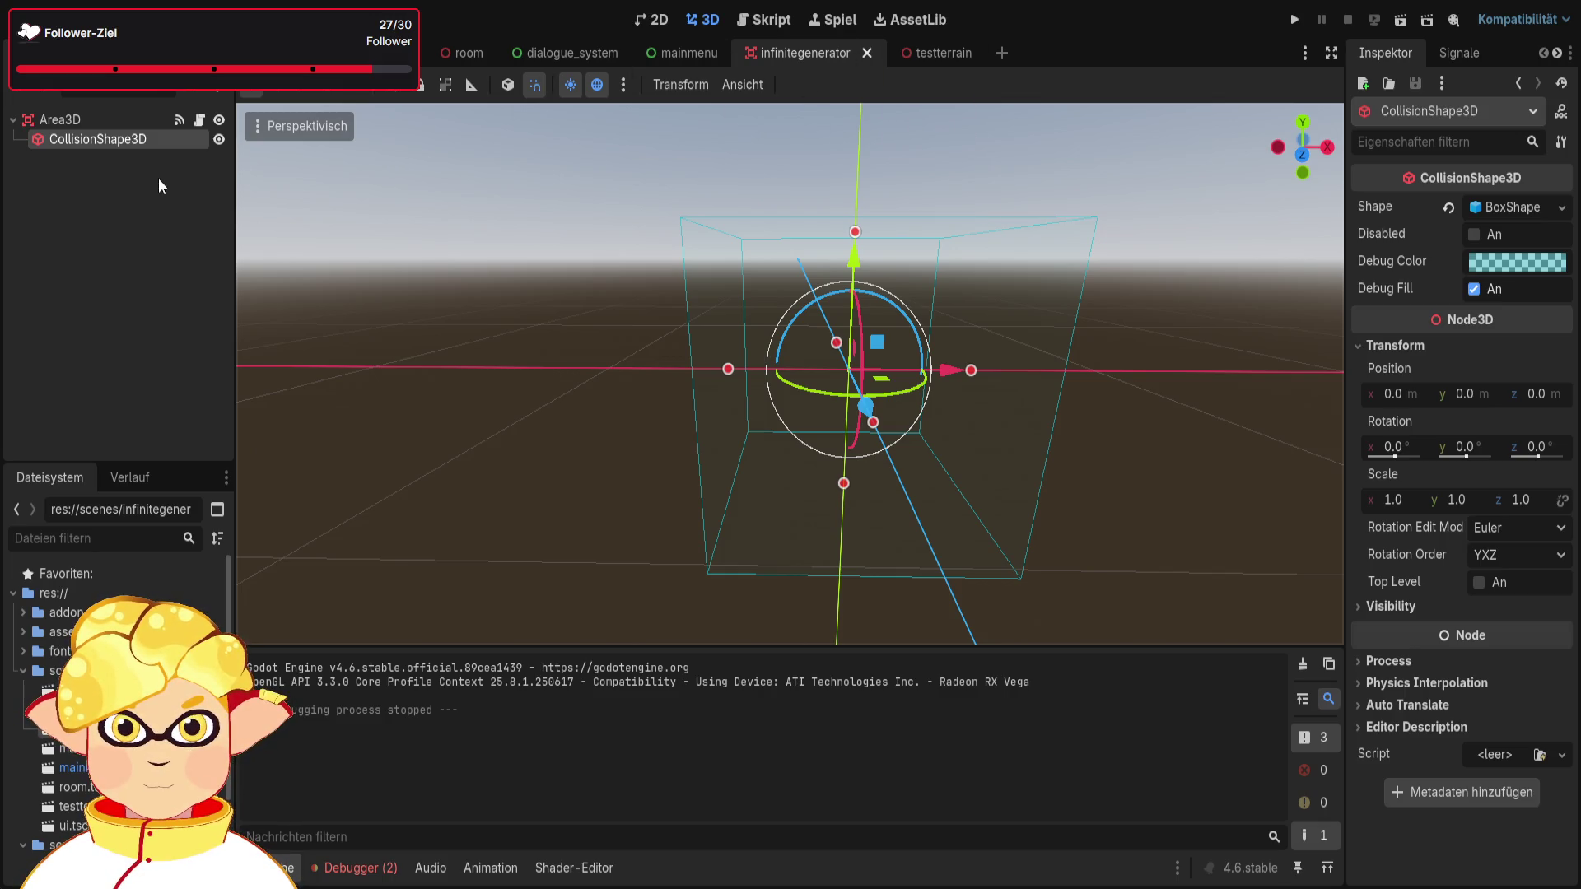
pyautogui.click(196, 123)
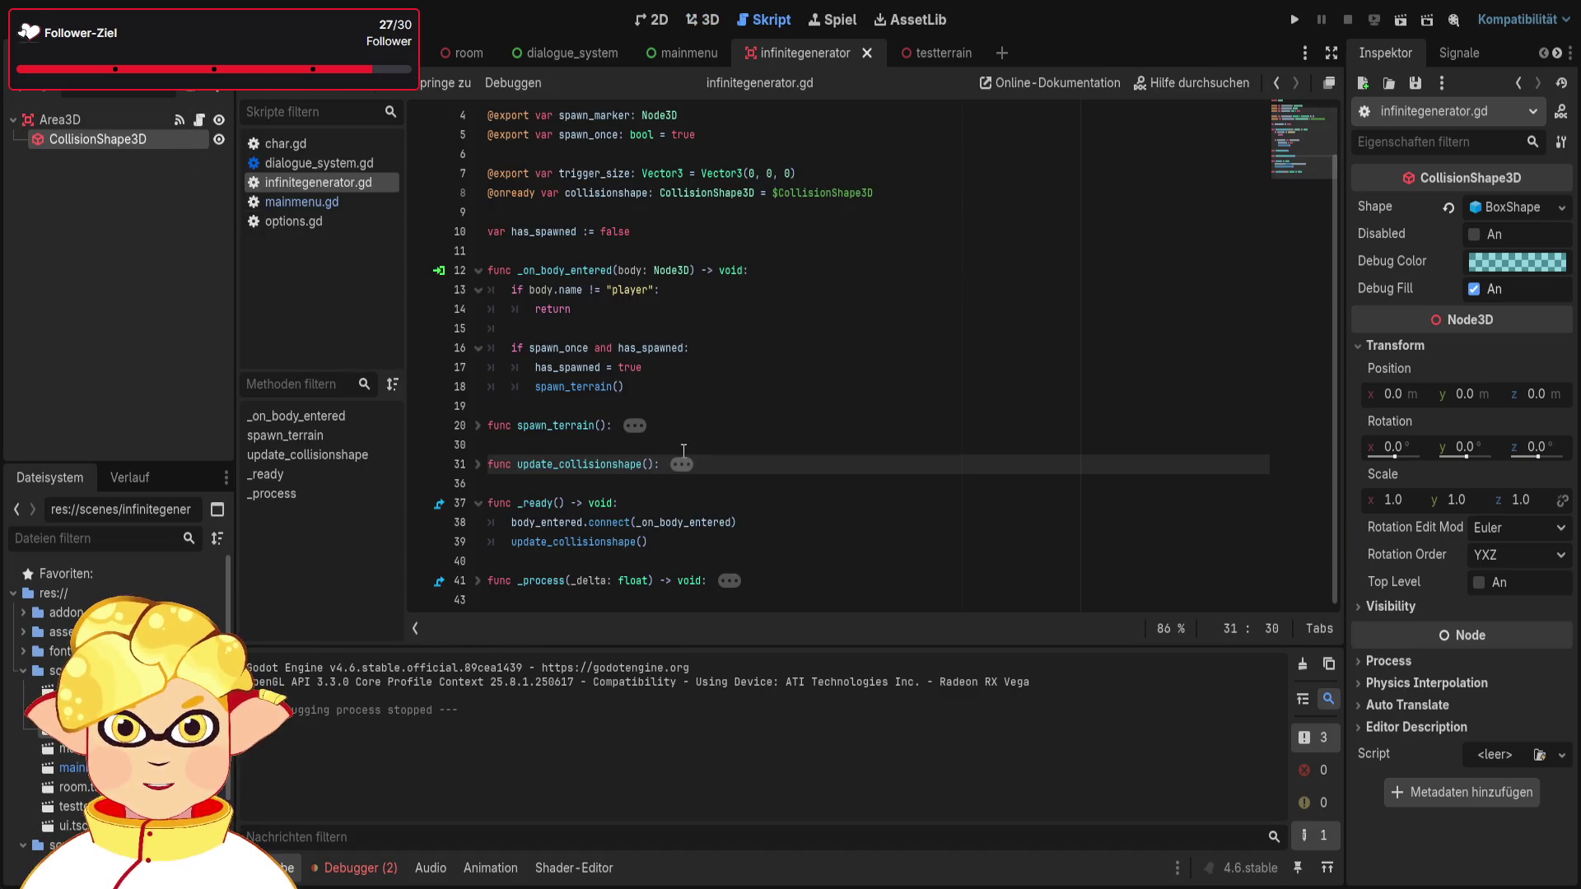
# Change line 33 of update_collisionshape from size to scale, then run the scene.
pyautogui.click(478, 464)
pyautogui.scroll(-1, 661, 453)
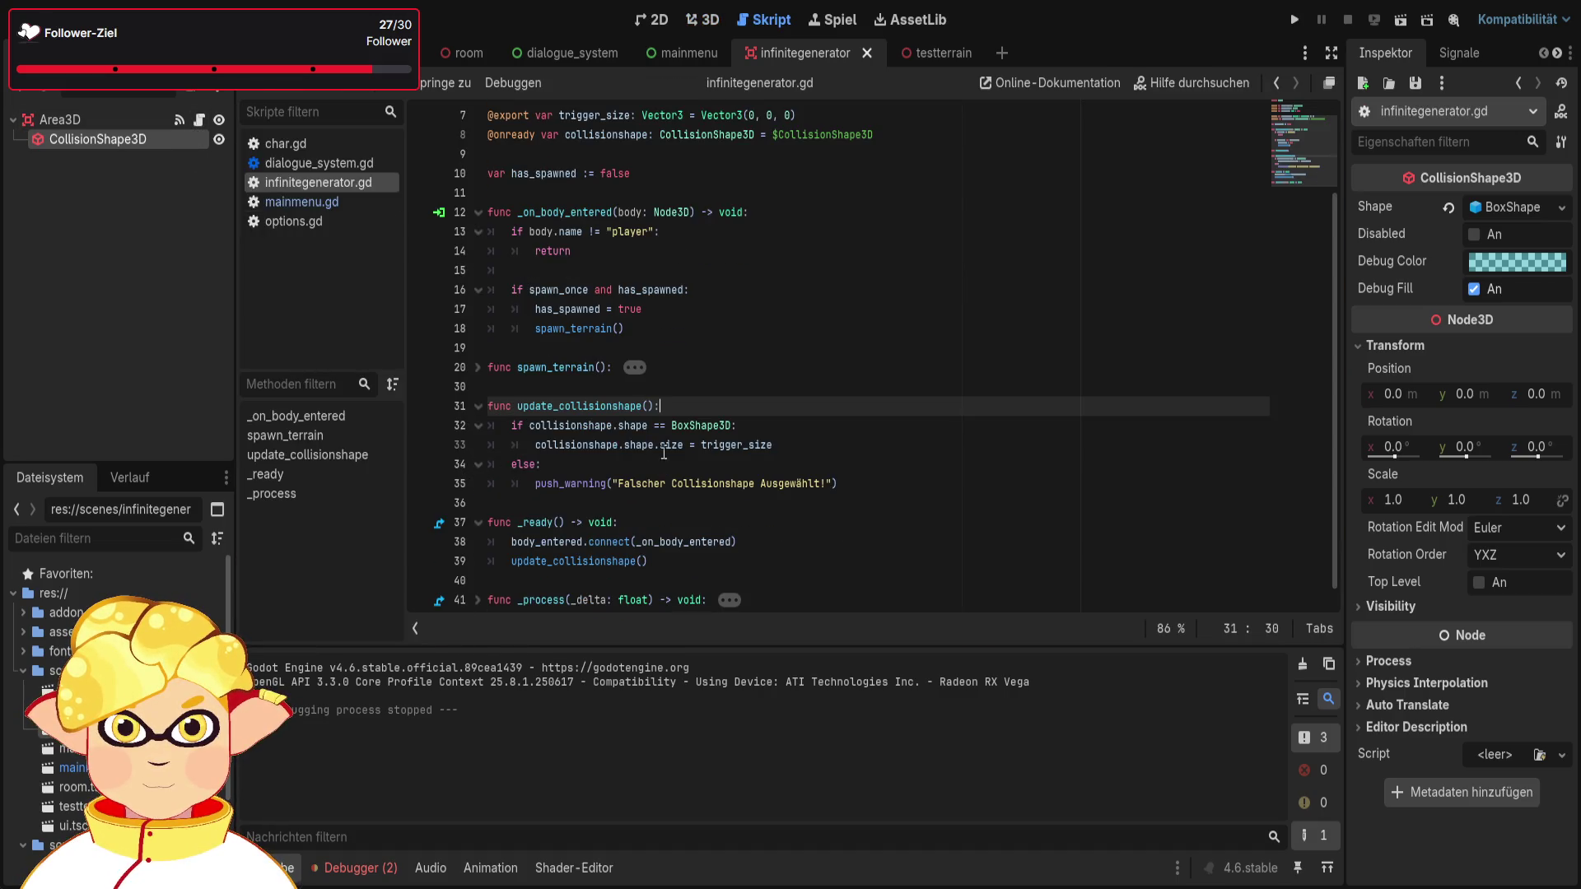
pyautogui.moveTo(683, 448); pyautogui.dragTo(666, 447)
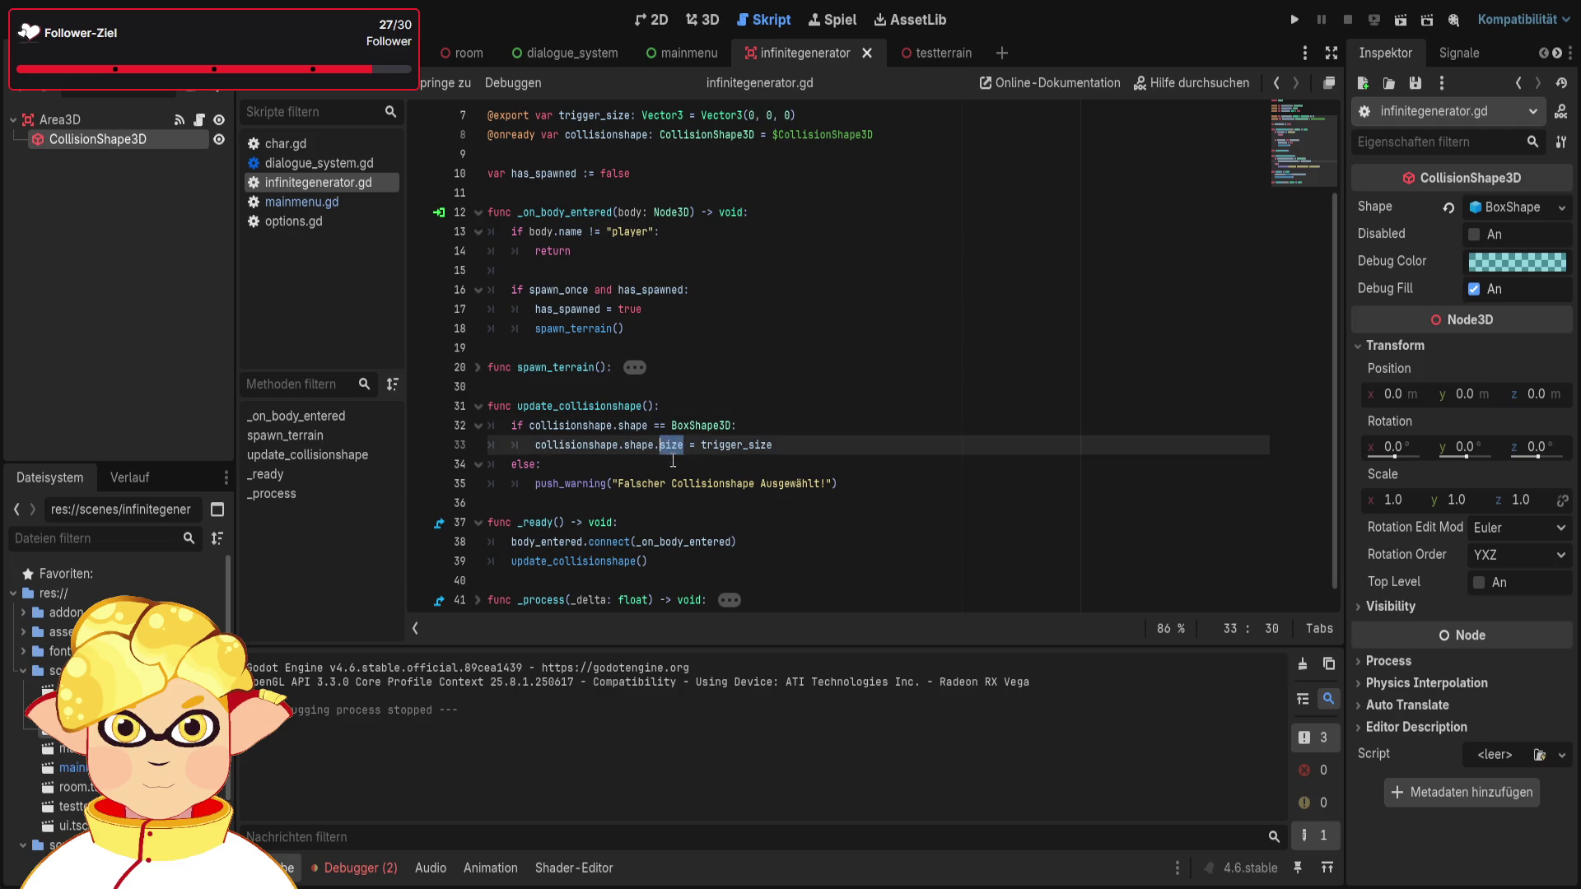
pyautogui.write('scale')
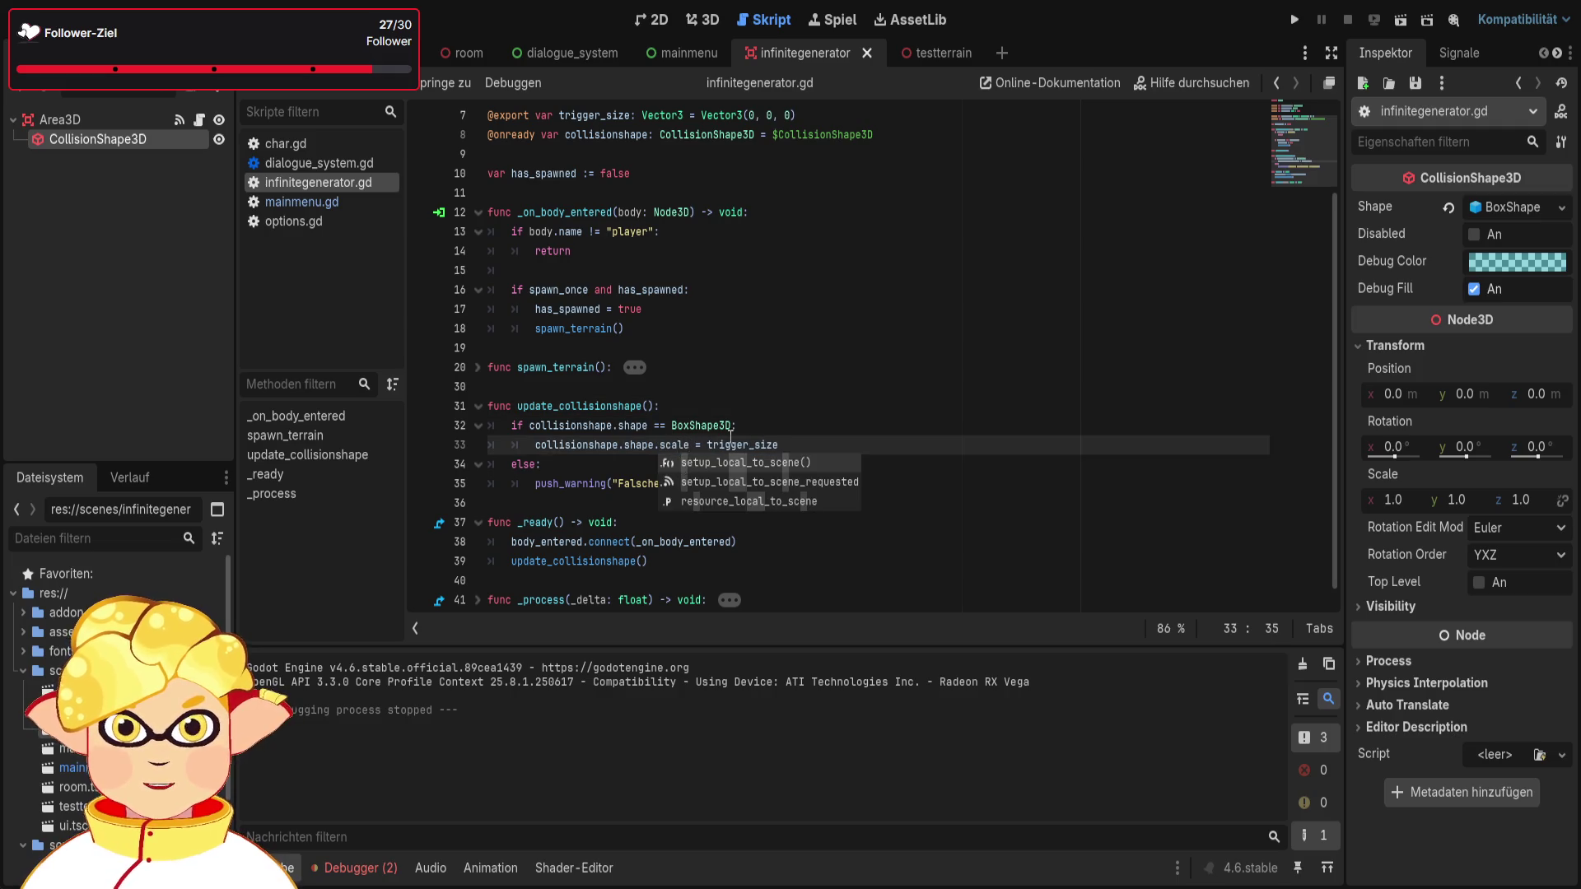
pyautogui.click(766, 417)
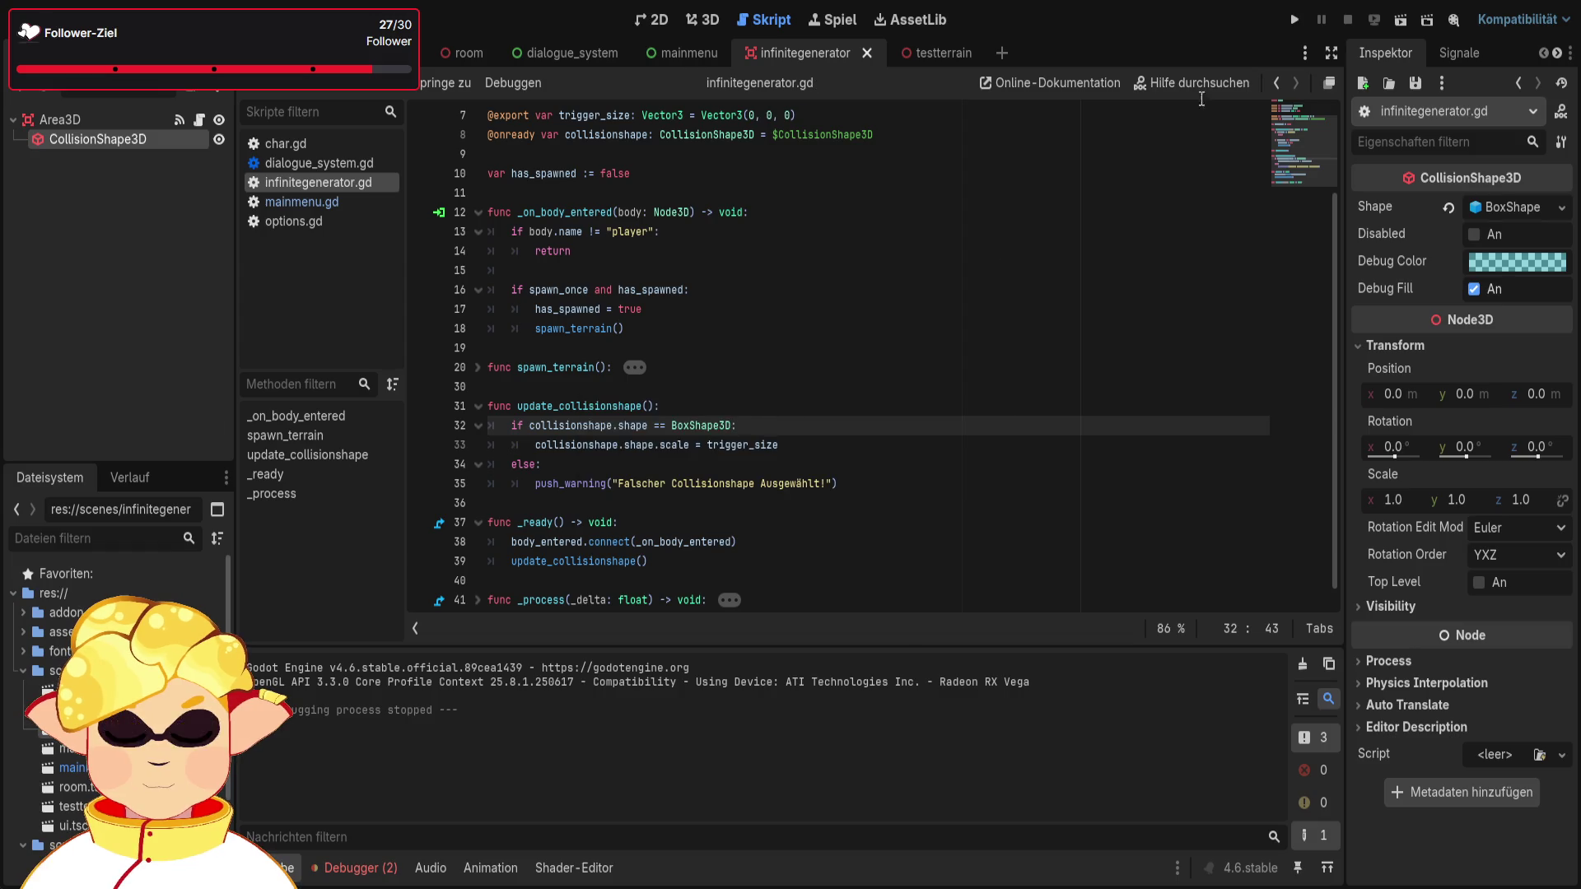
pyautogui.click(1392, 23)
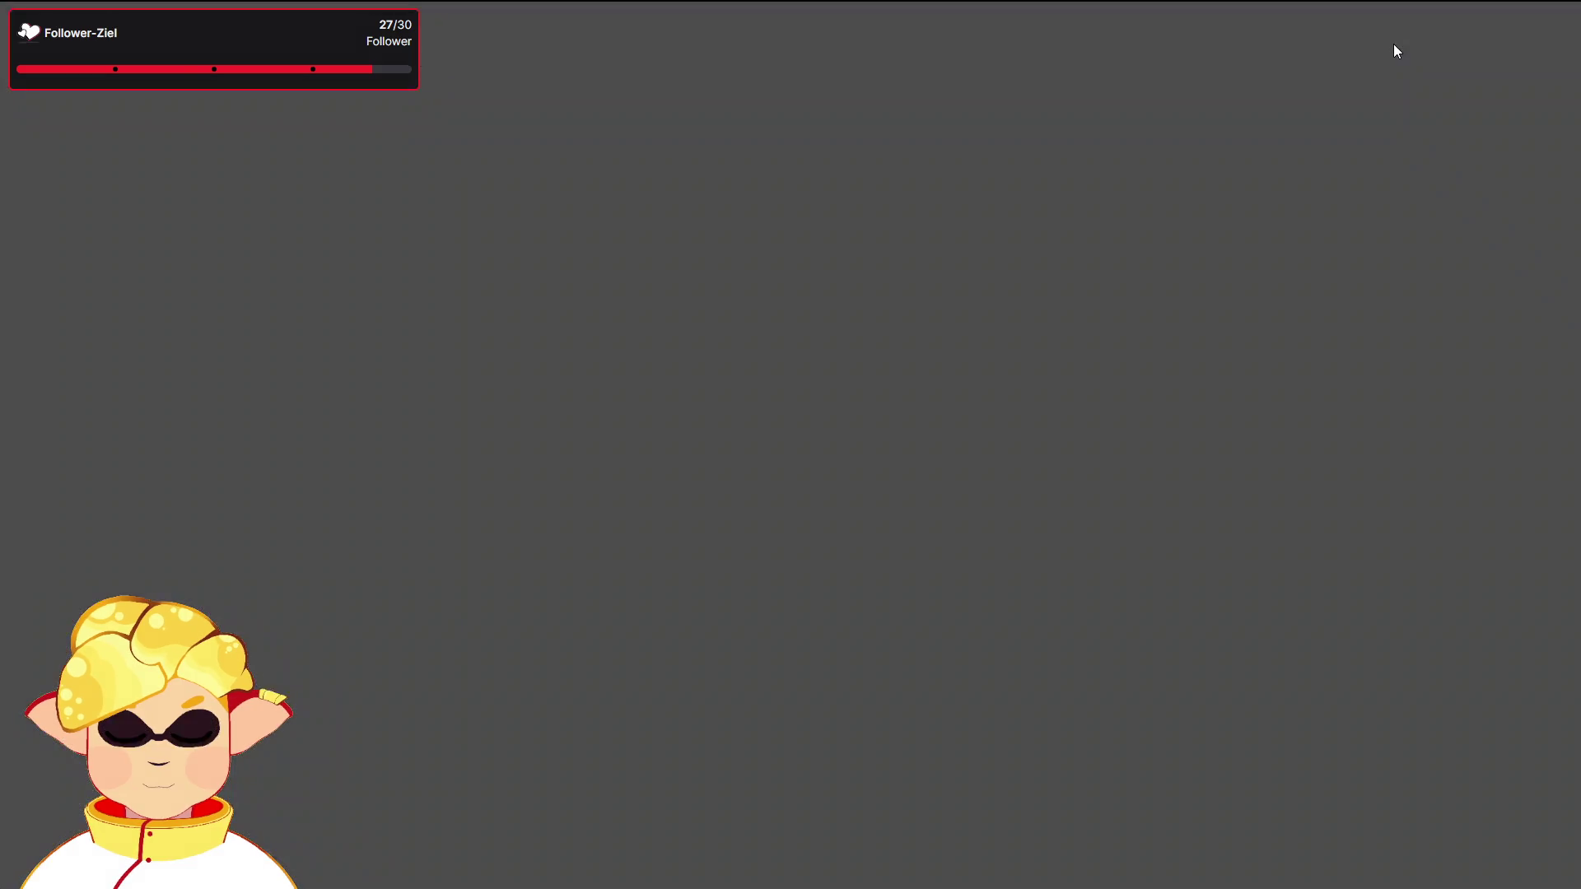
# Restart the project and drive down the road with W, A and D, then stop the game.
pyautogui.hotkey('alt', 'F4')
pyautogui.click(1293, 23)
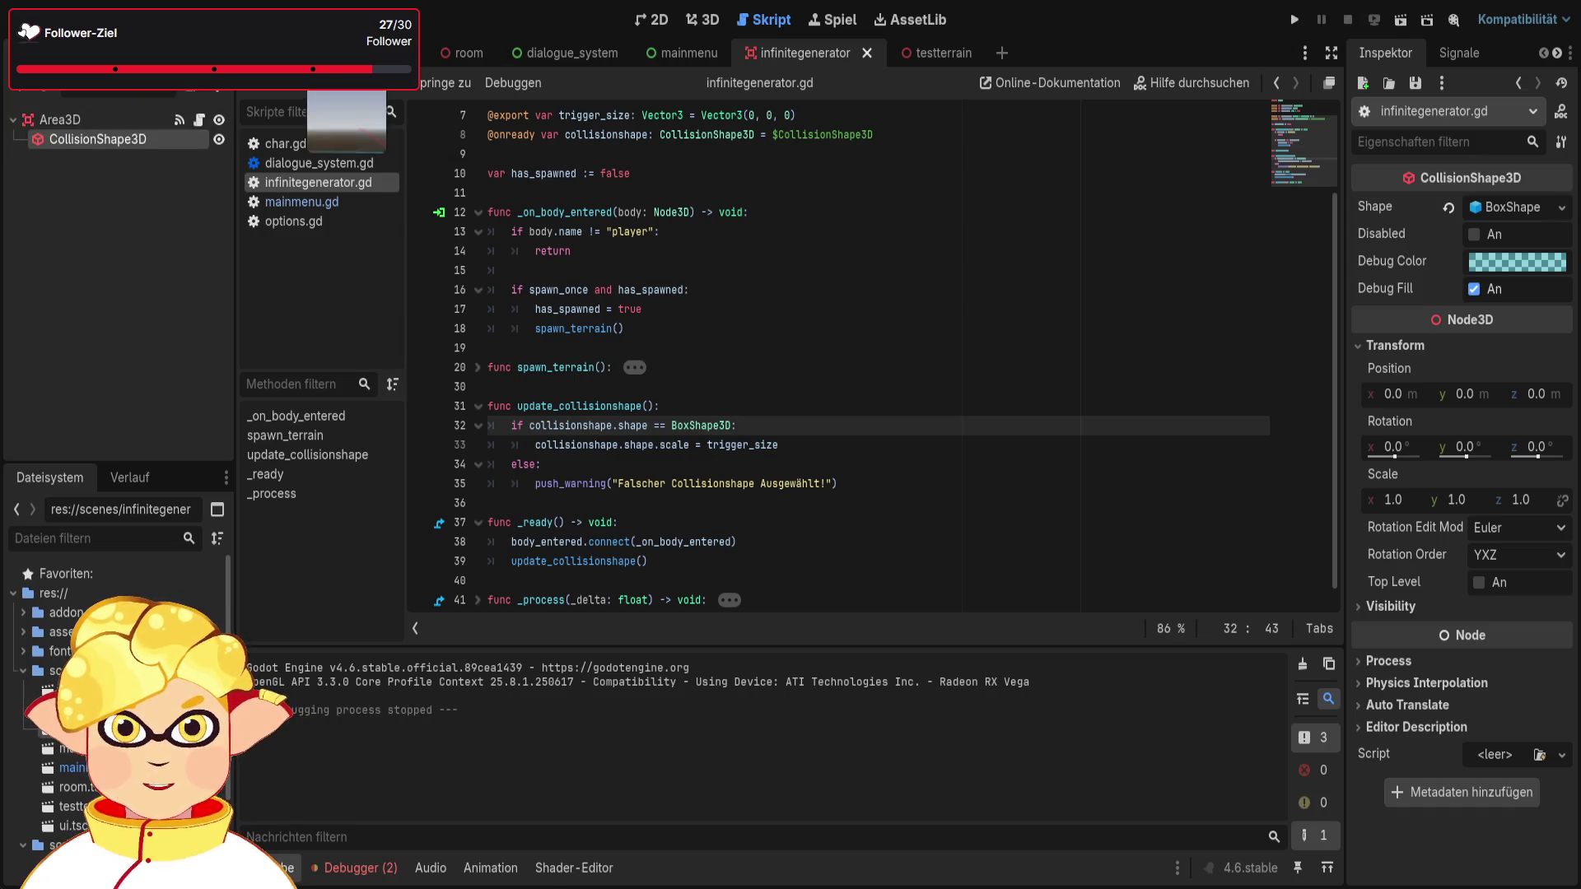
pyautogui.press('w')
pyautogui.press('a')
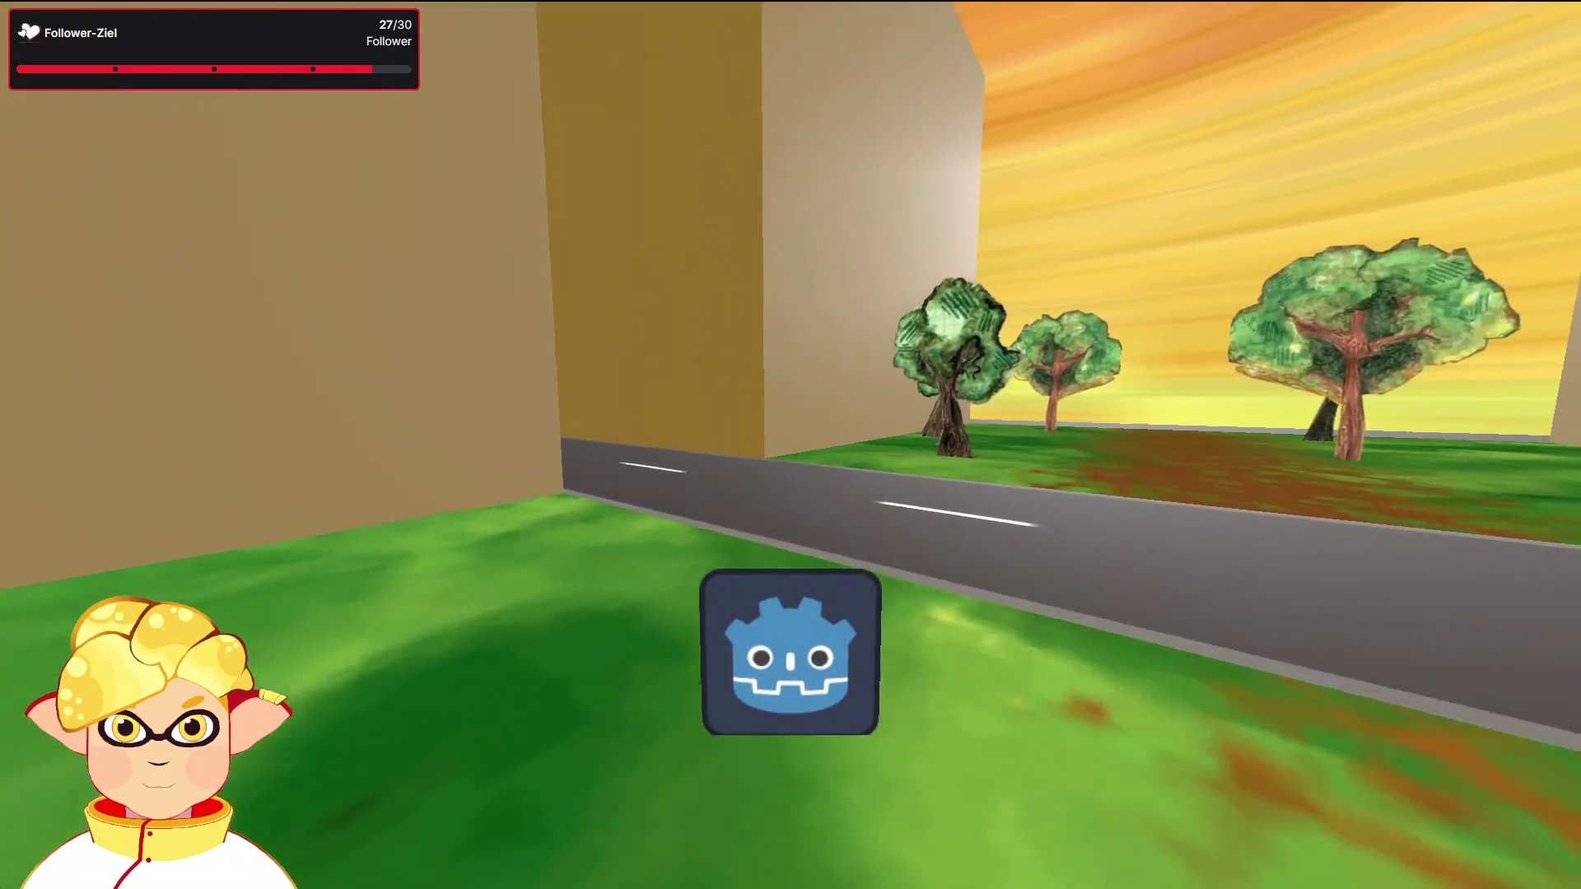
pyautogui.press('d')
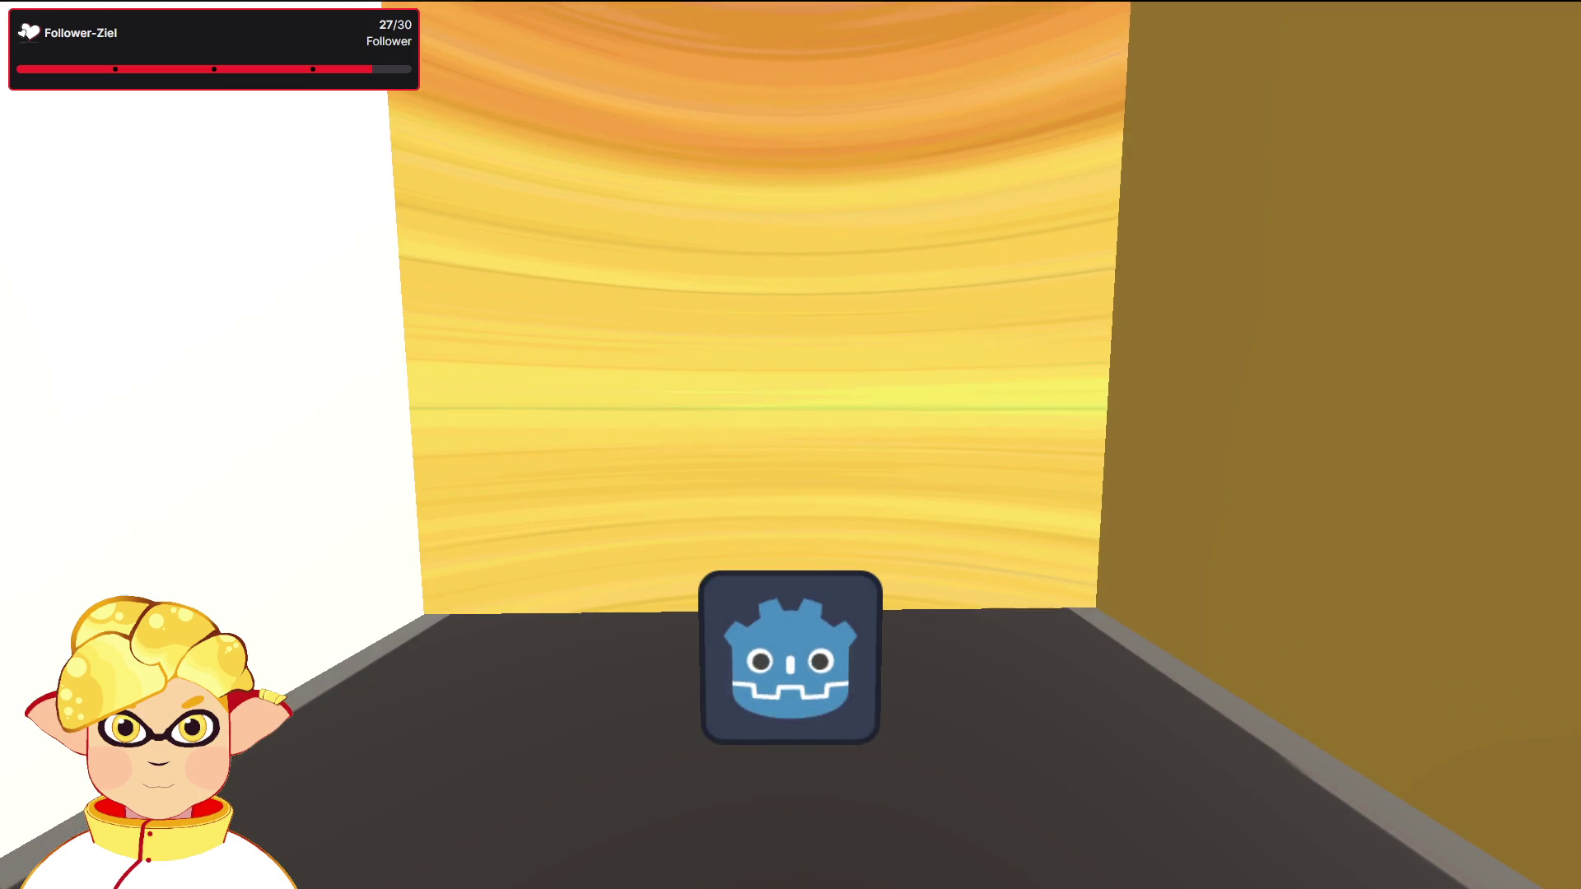
pyautogui.press('F8')
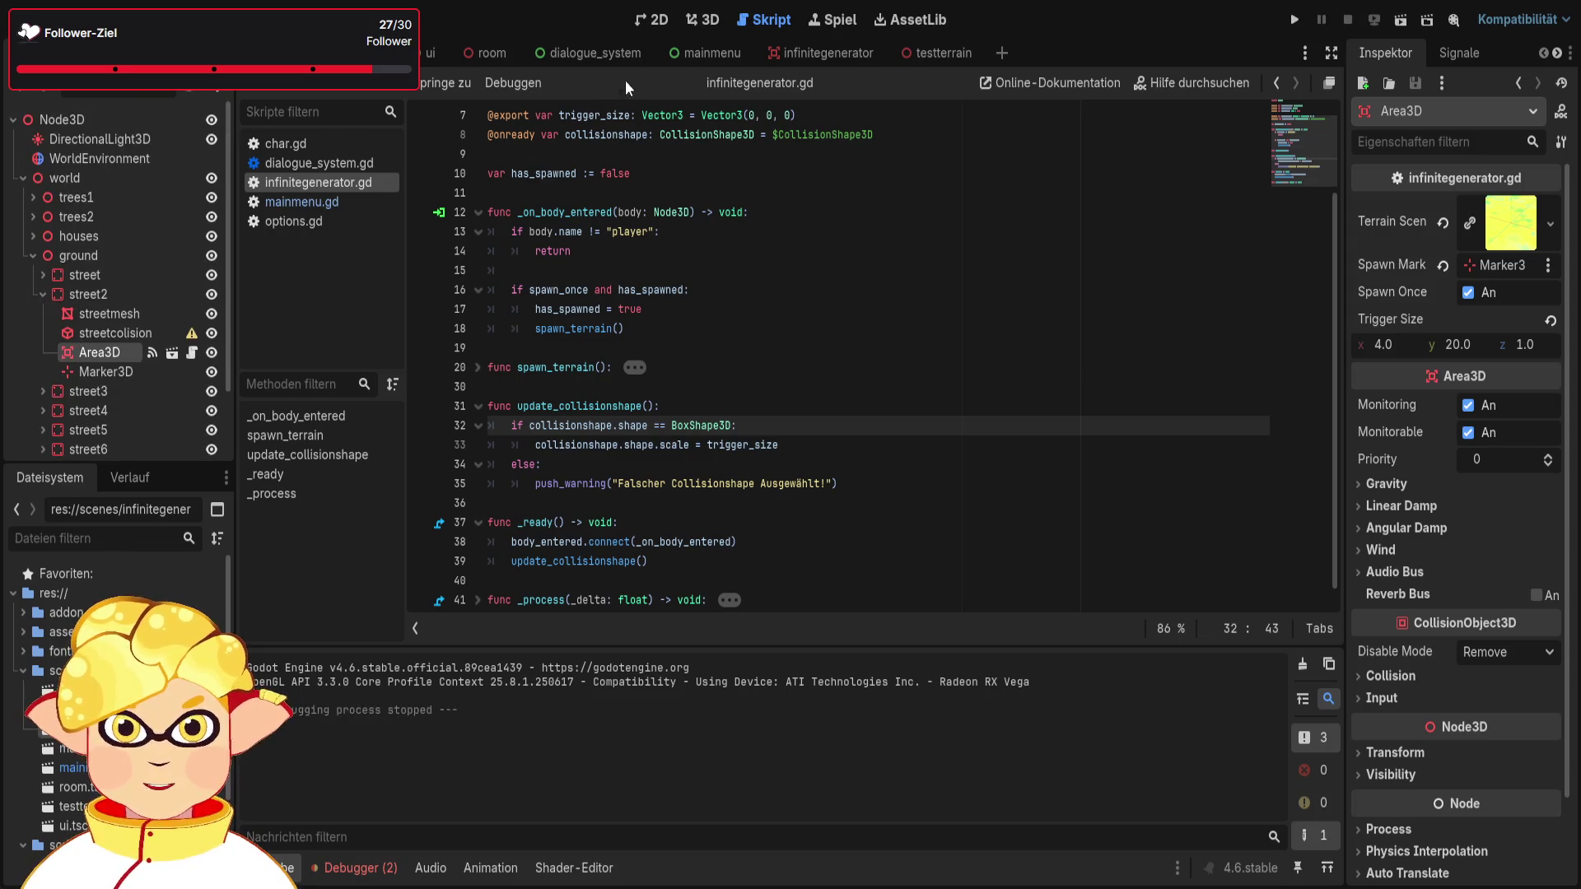
# Show the world scene in 3D, check Marker3D, and fly the view toward the Area3D trigger.
pyautogui.click(277, 53)
pyautogui.click(506, 49)
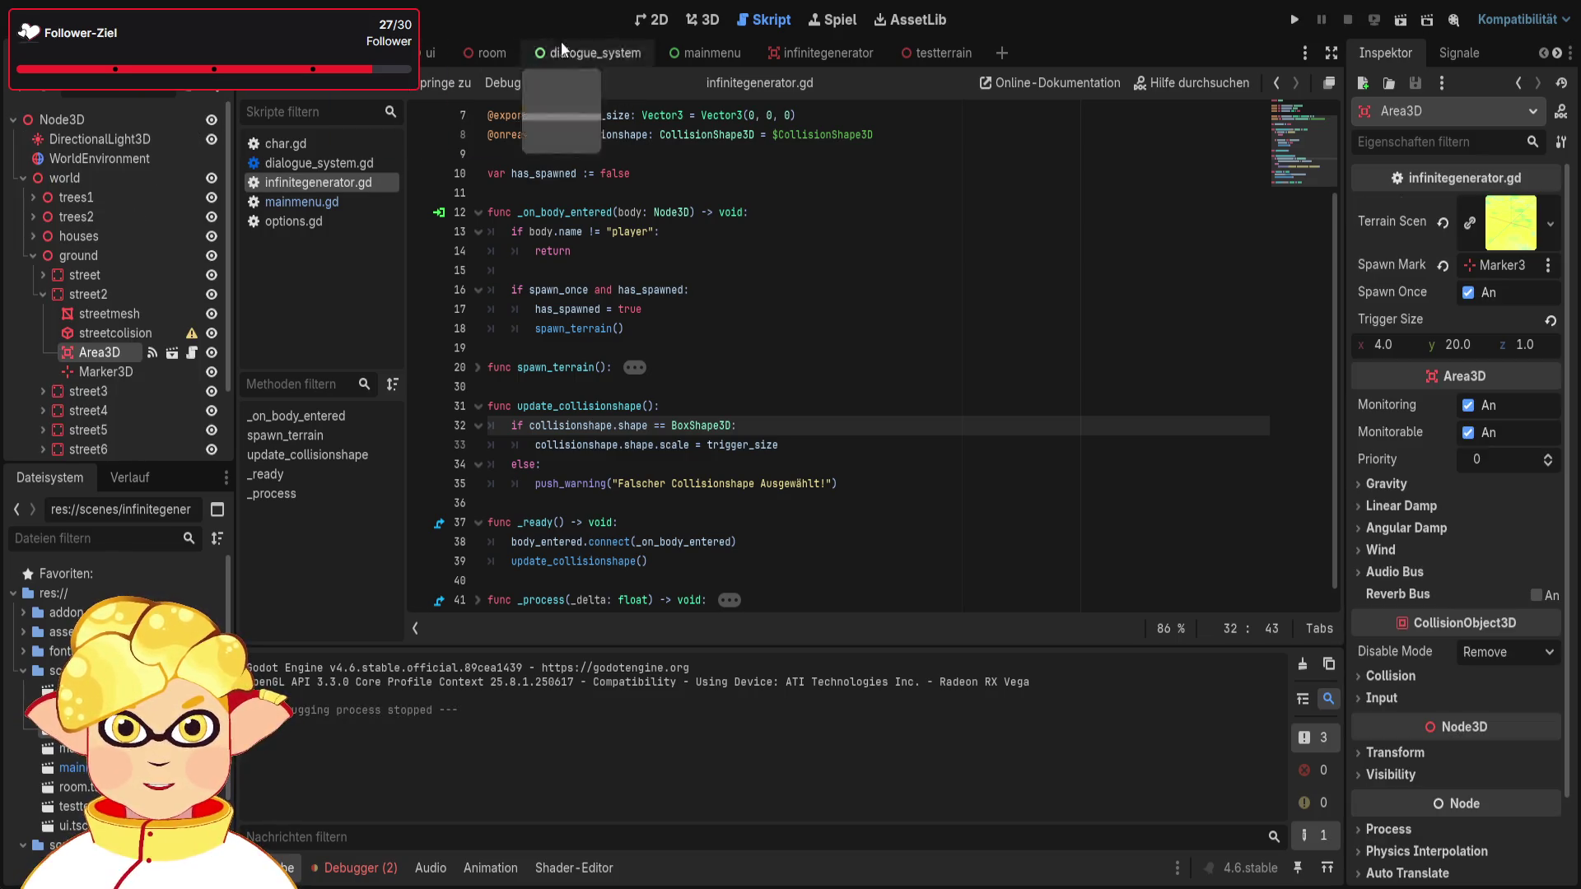
pyautogui.click(703, 19)
pyautogui.click(120, 371)
pyautogui.click(107, 359)
pyautogui.press('w')
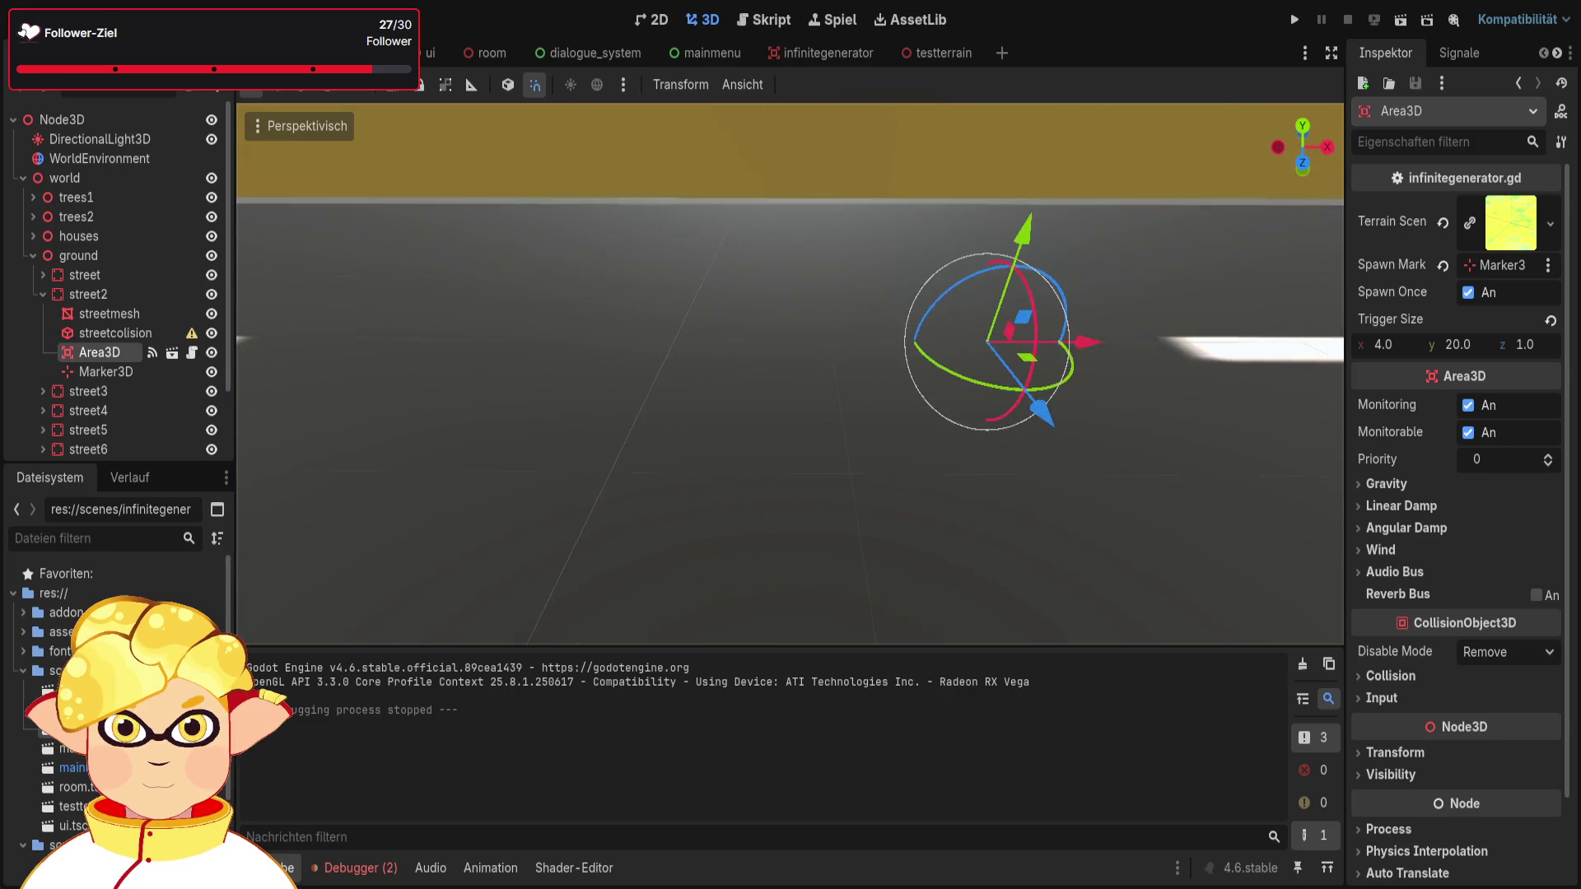
# Raise the Area3D trigger along Y, then open the infinitegenerator scene and select its CollisionShape3D.
pyautogui.moveTo(1023, 231)
pyautogui.mouseDown()
pyautogui.moveTo(1094, 118)
pyautogui.moveTo(1057, 213)
pyautogui.moveTo(1069, 135)
pyautogui.moveTo(1071, 157)
pyautogui.mouseUp()
pyautogui.click(176, 347)
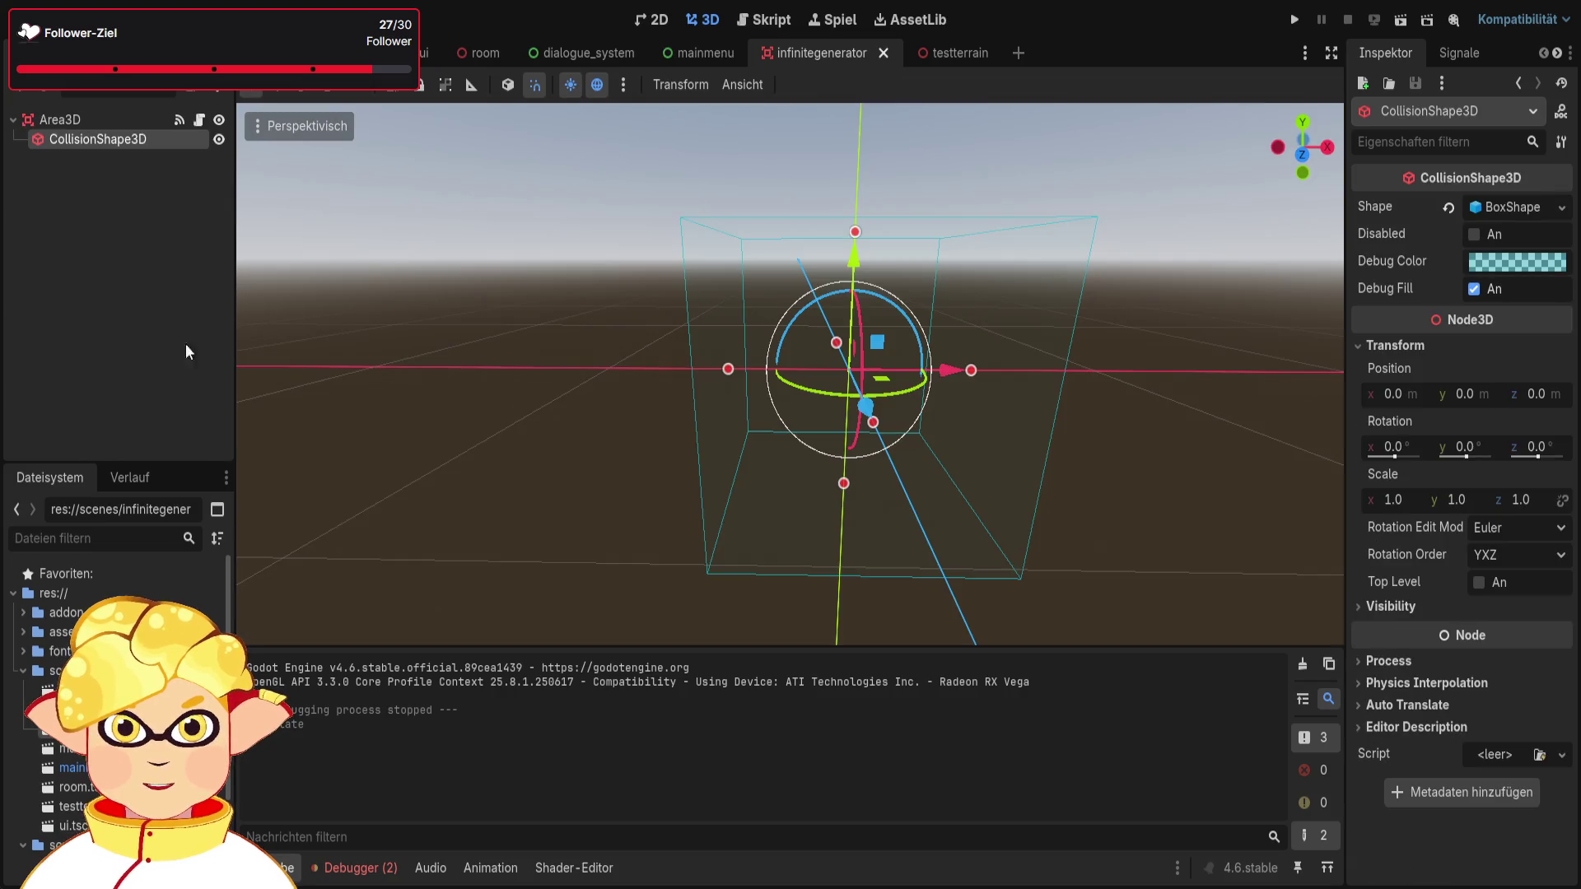
pyautogui.click(127, 205)
pyautogui.click(145, 139)
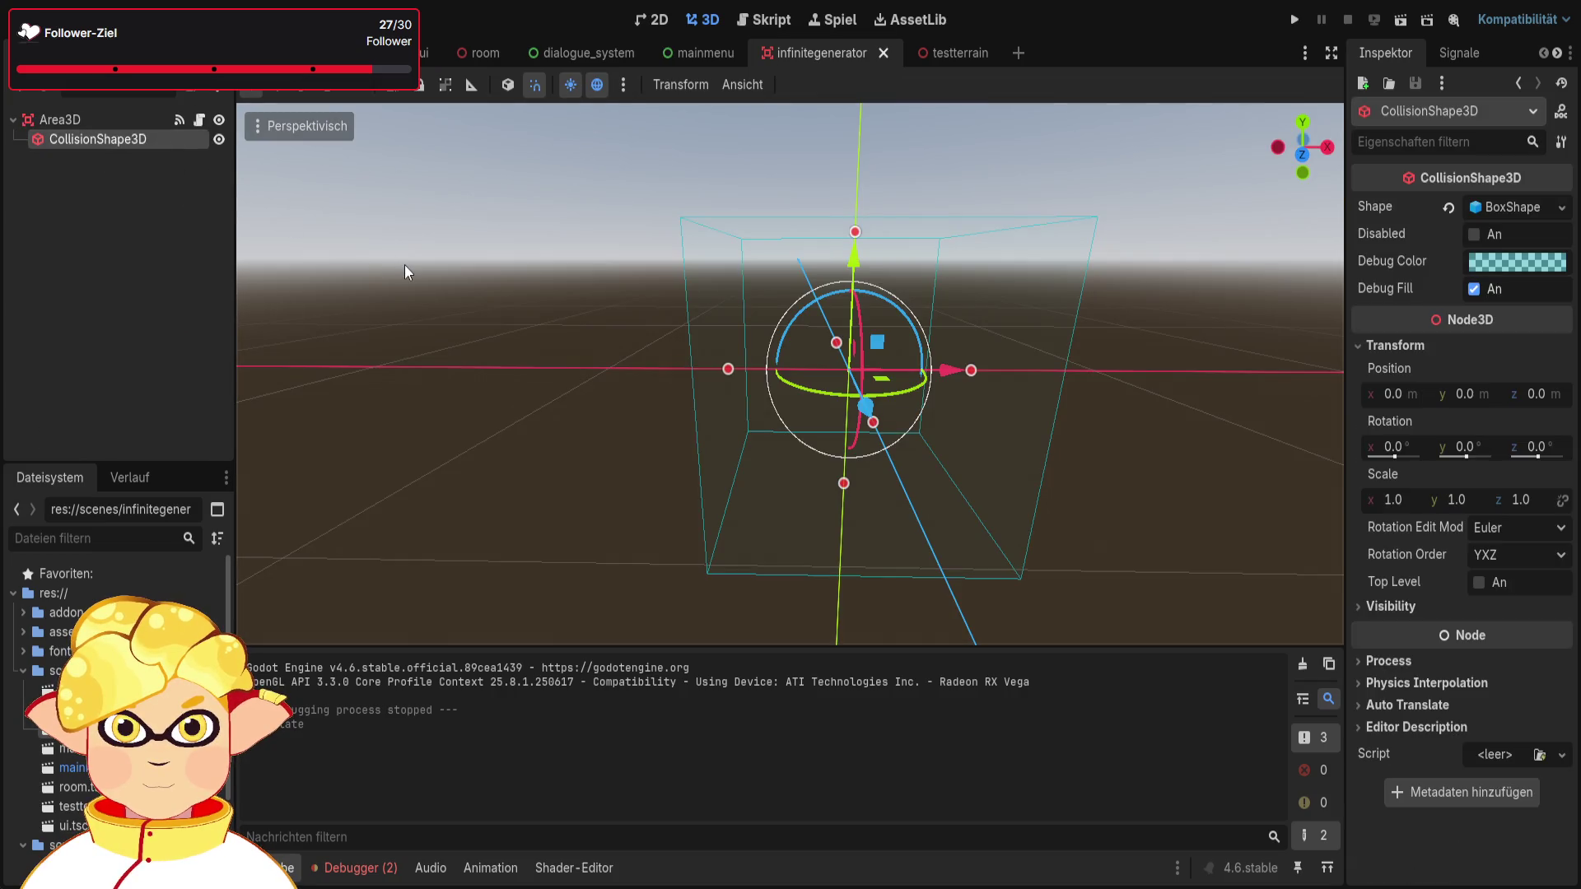
pyautogui.click(403, 264)
pyautogui.click(133, 140)
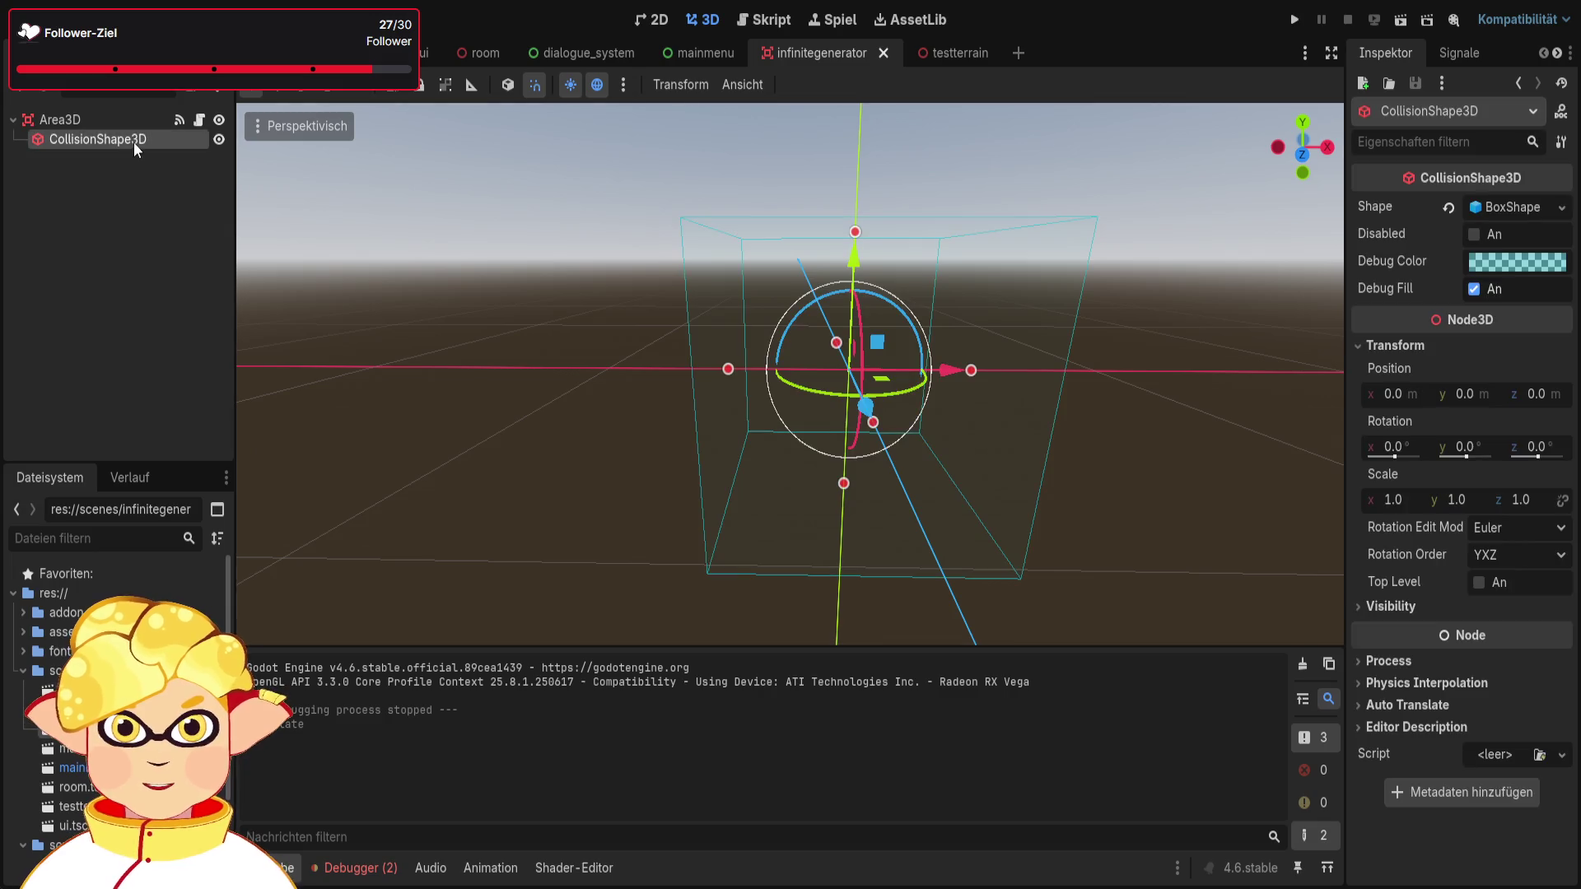
# Recheck the CollisionShape3D box under Area3D, then open Area3D's infinitegenerator.gd script.
pyautogui.click(134, 122)
pyautogui.click(13, 120)
pyautogui.click(121, 191)
pyautogui.click(165, 119)
pyautogui.click(149, 165)
pyautogui.click(12, 119)
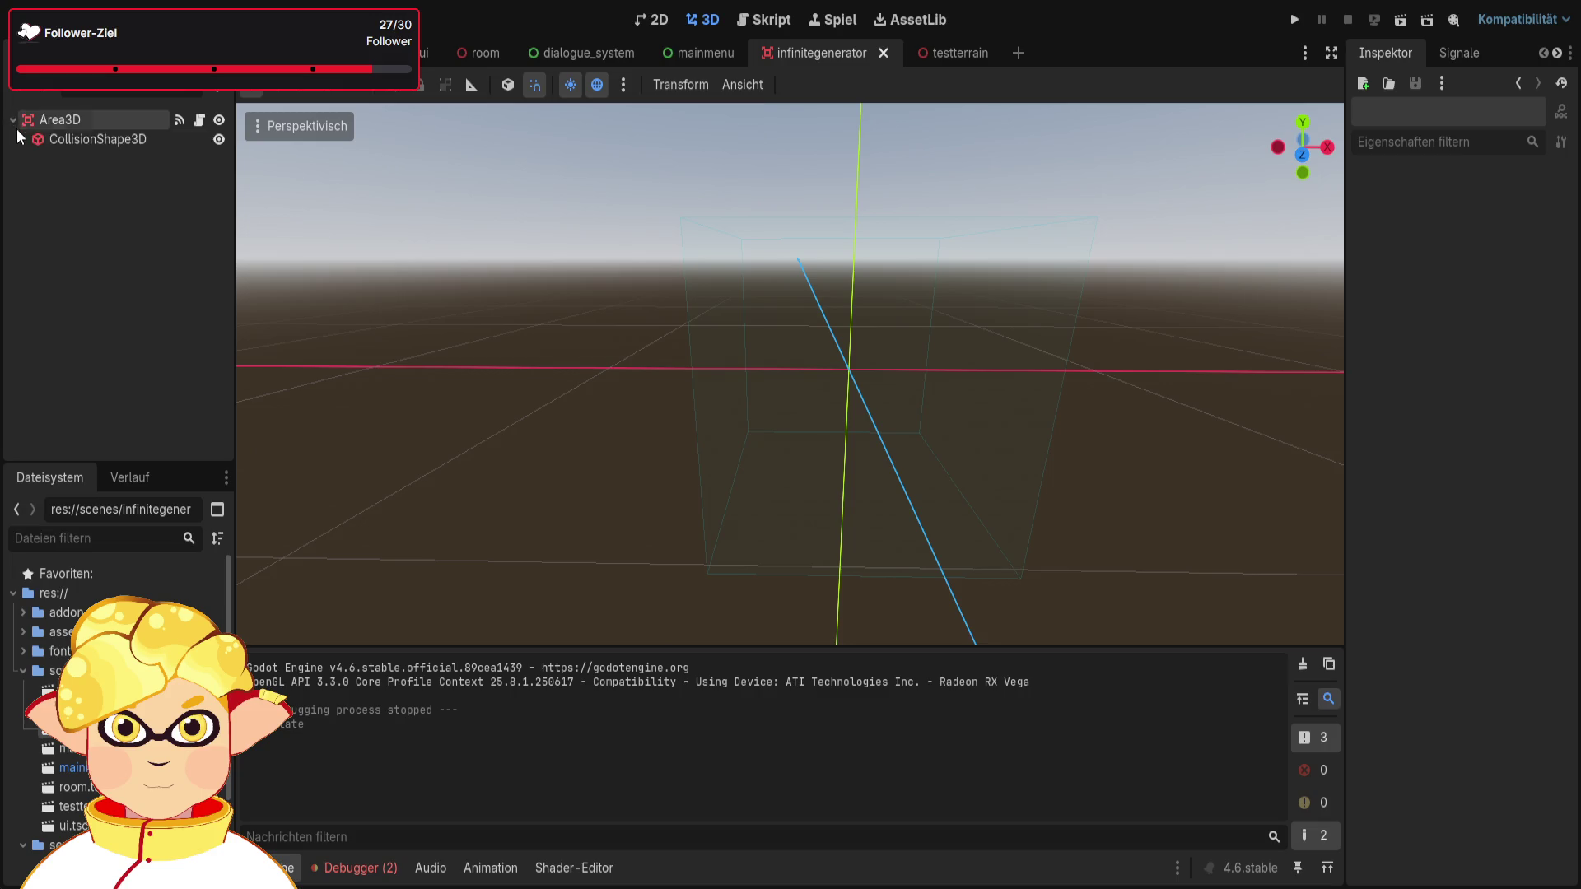
pyautogui.click(63, 142)
pyautogui.click(190, 269)
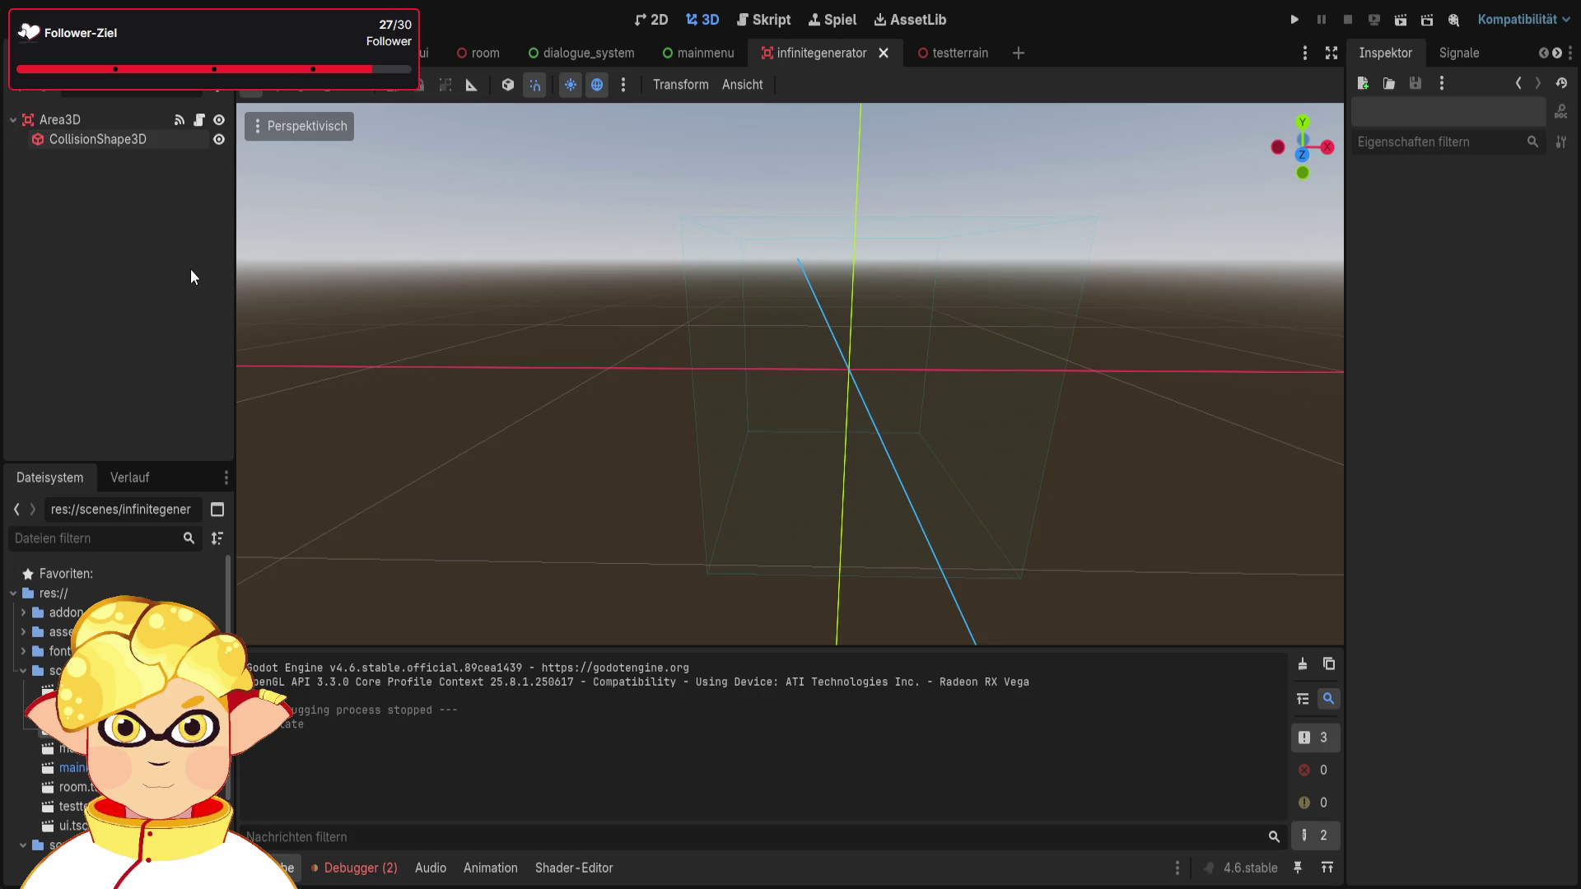
pyautogui.click(199, 121)
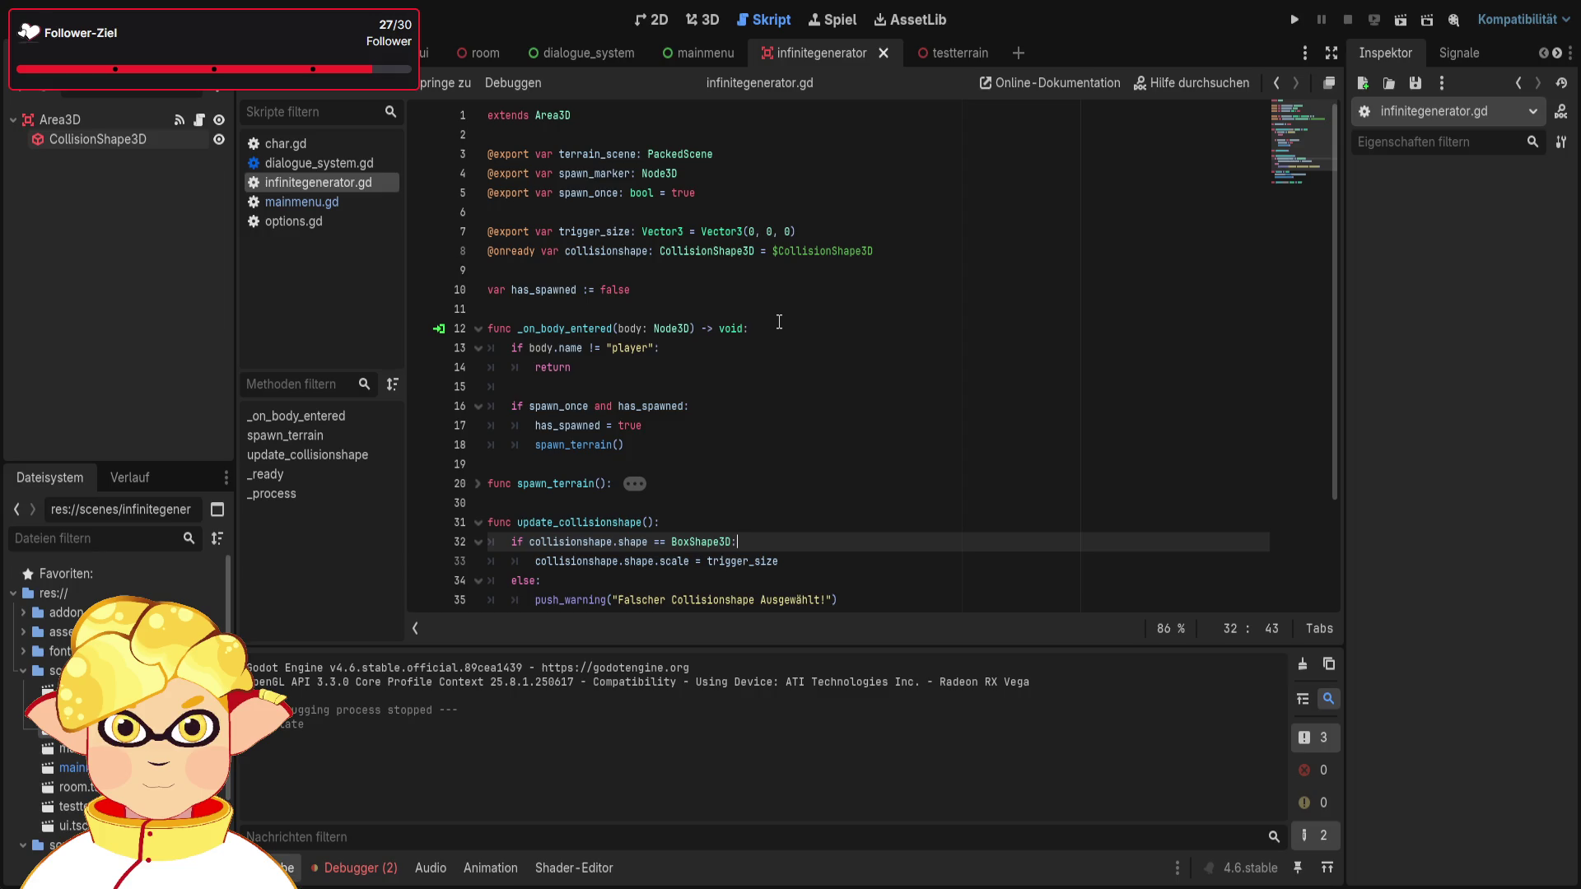
# Change line 7's trigger_size default to Vector3(4, 20, 1), save the script and run the scene.
pyautogui.click(759, 234)
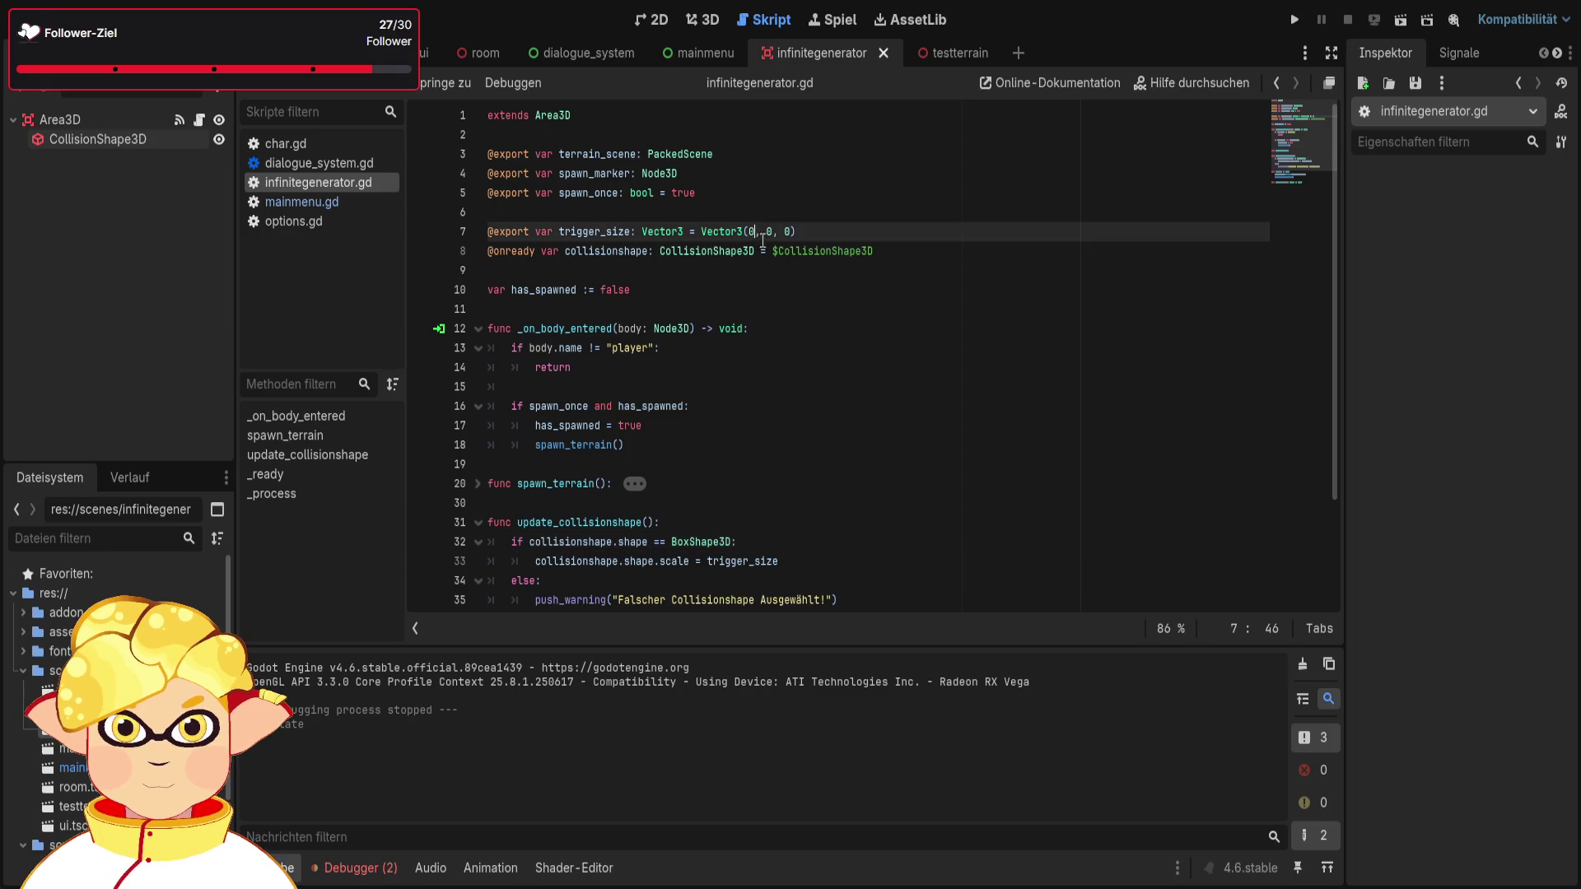
pyautogui.click(683, 48)
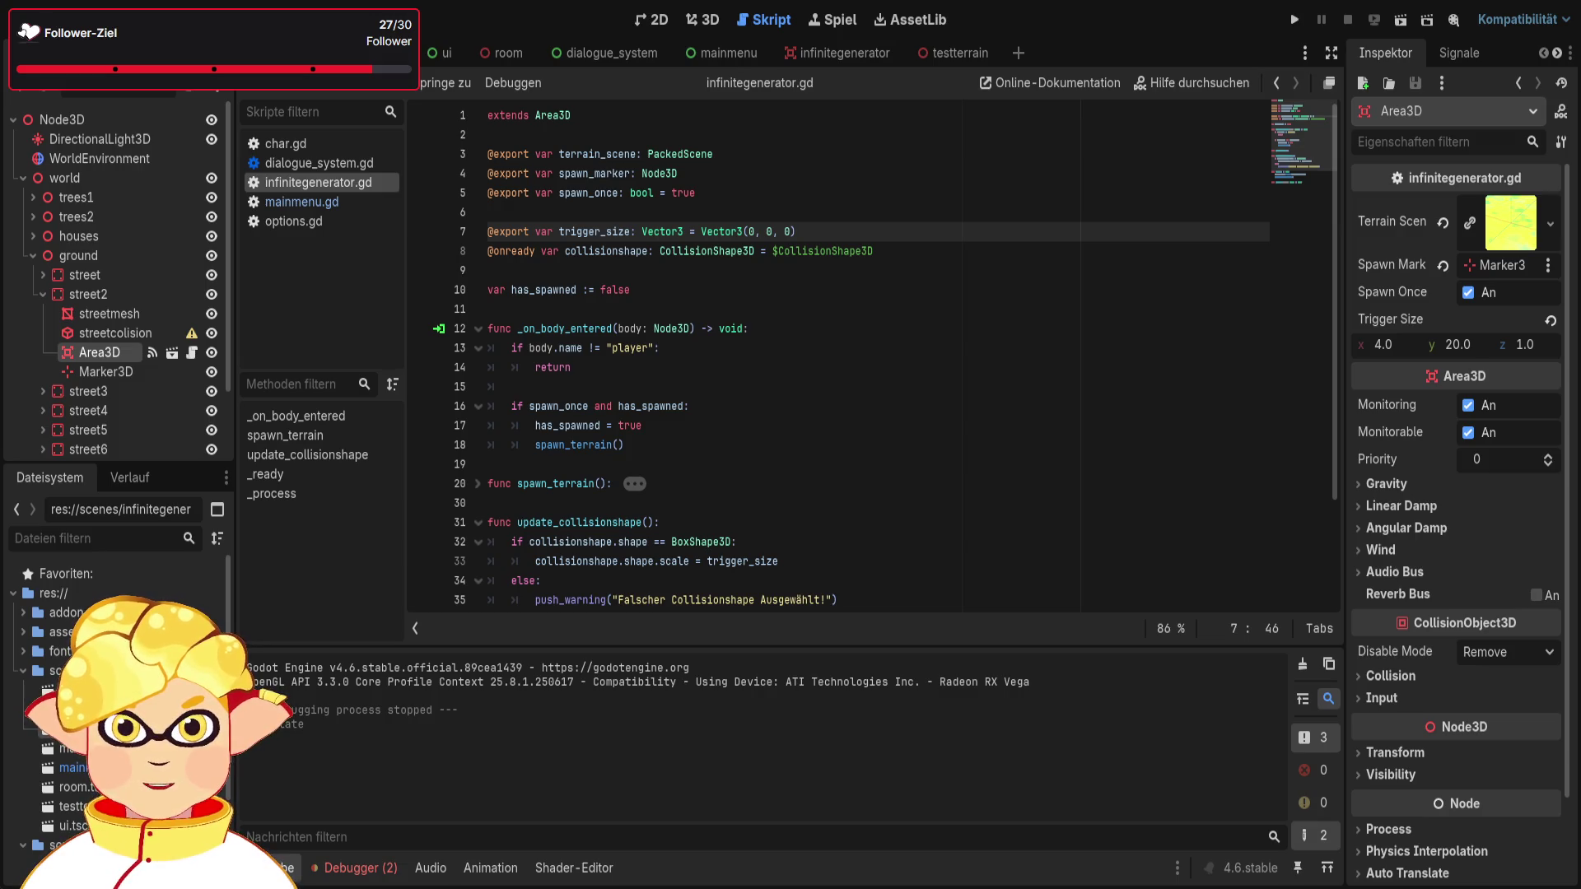
pyautogui.click(787, 52)
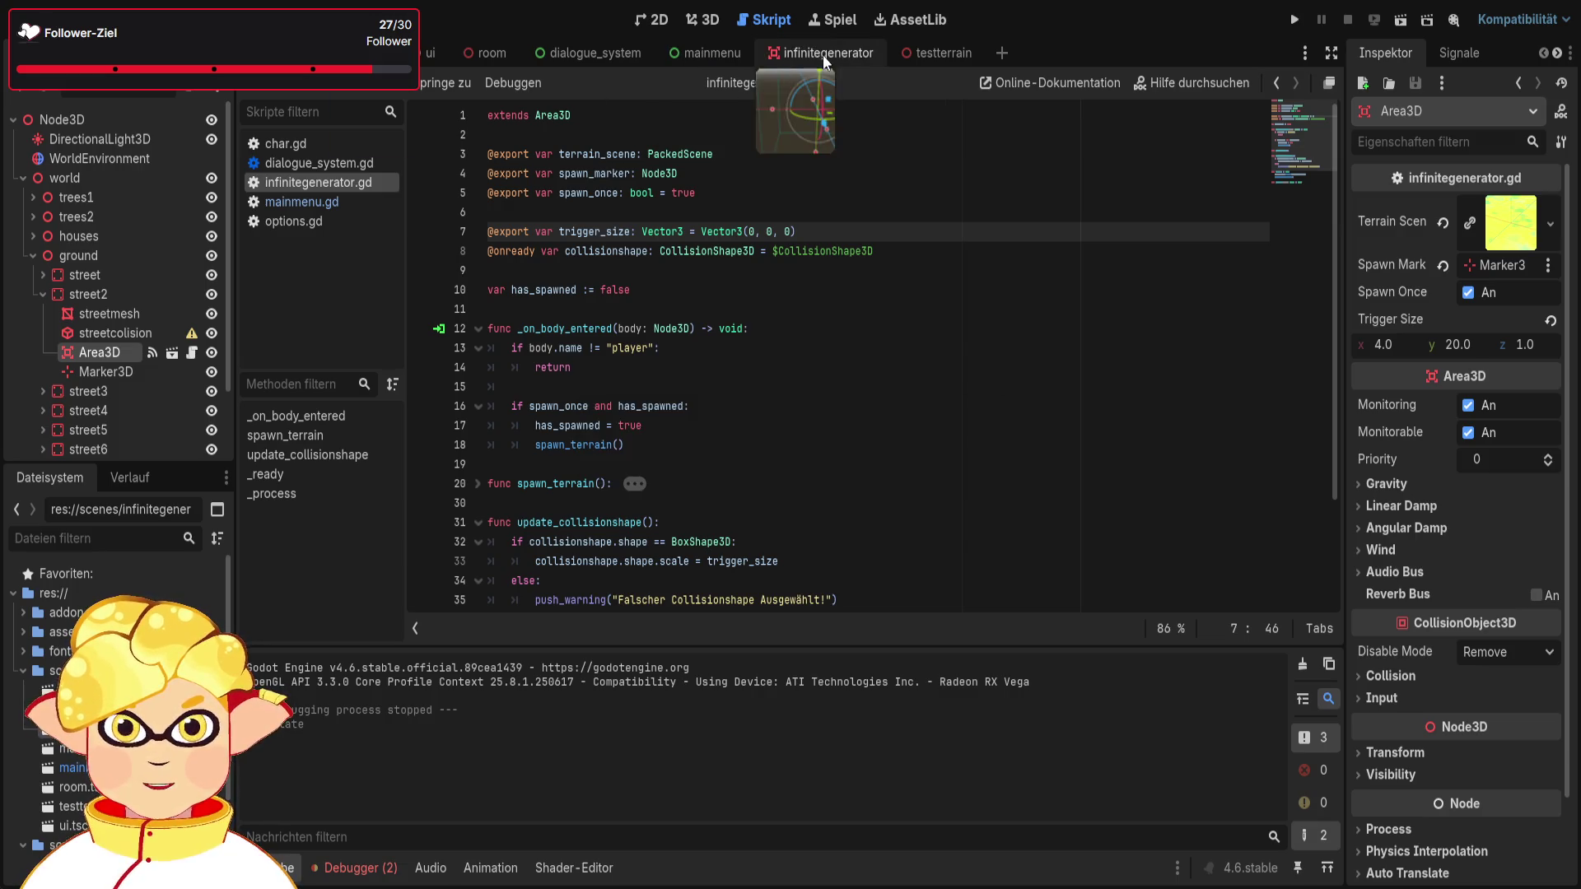
pyautogui.click(557, 57)
pyautogui.click(795, 52)
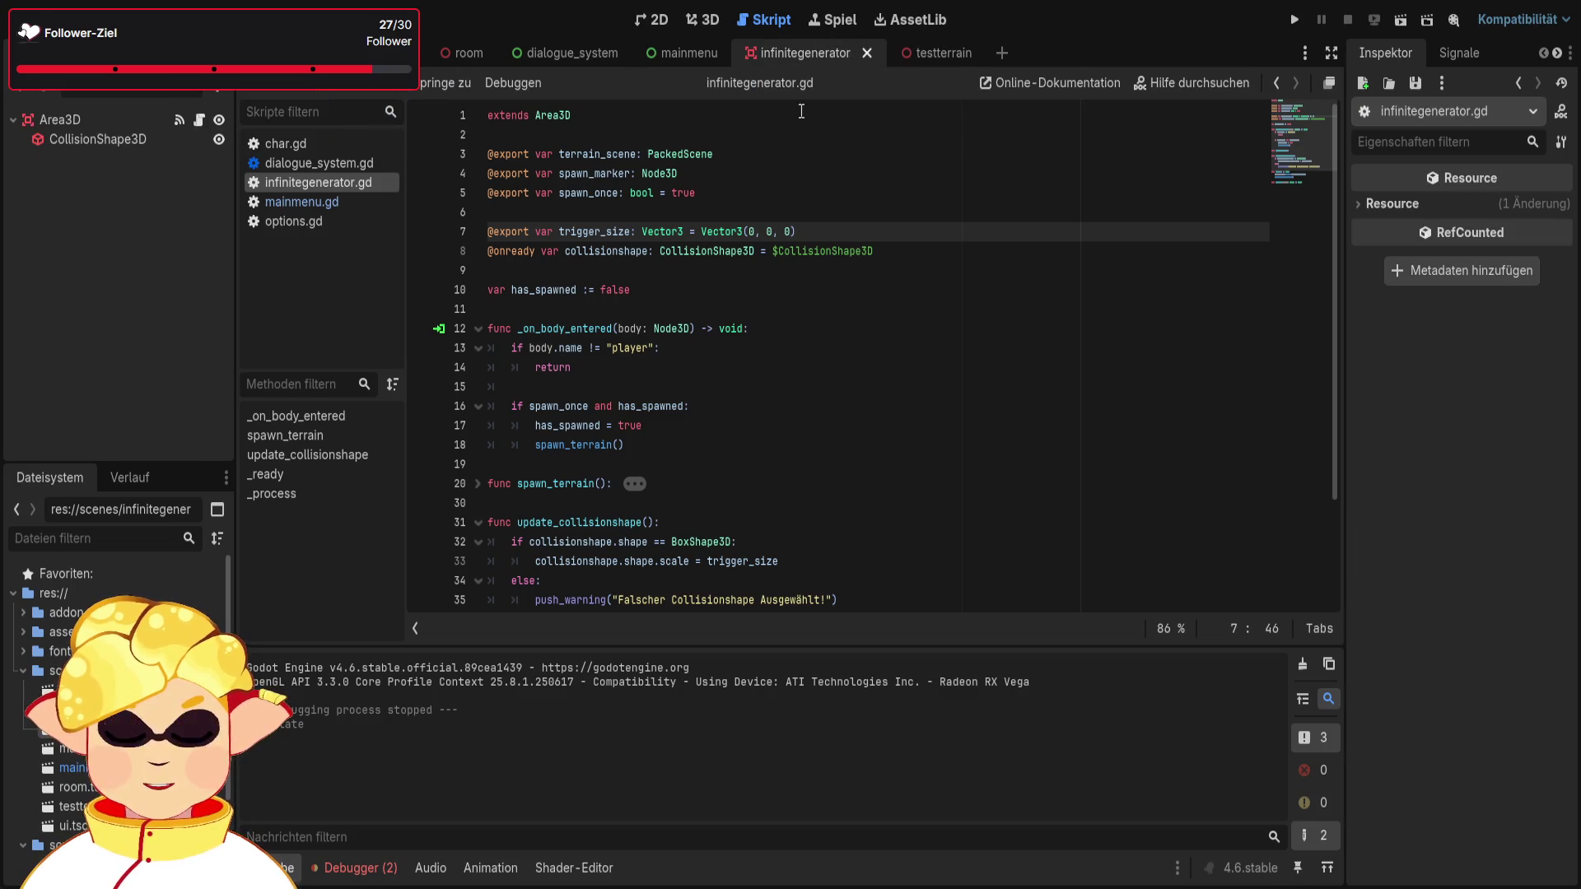
pyautogui.write(', 0')
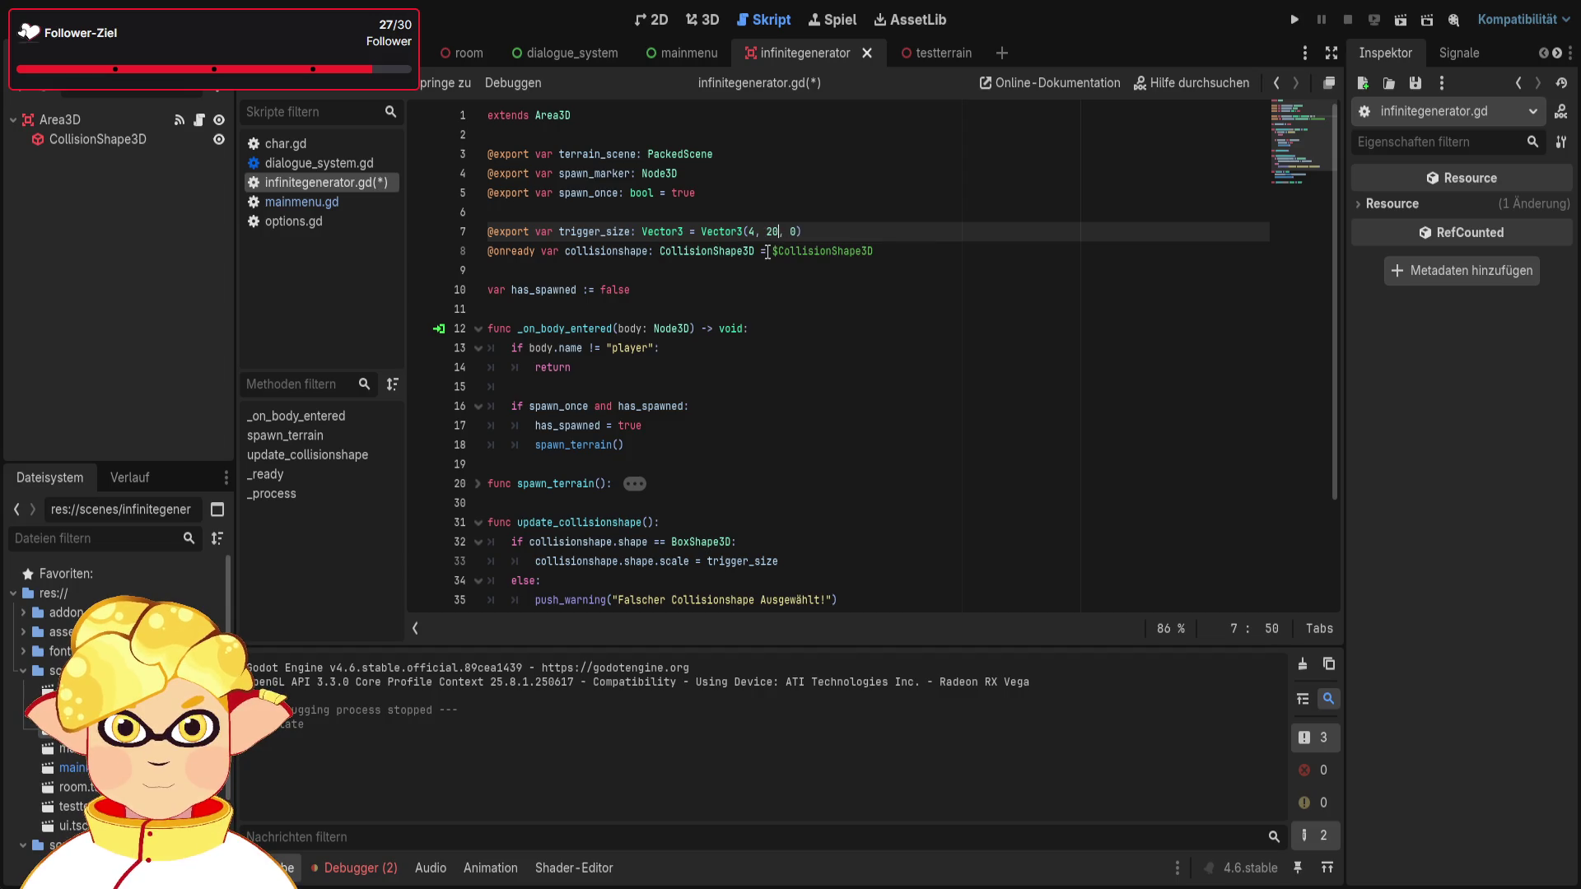
pyautogui.click(800, 235)
pyautogui.press('Up')
pyautogui.press('Up')
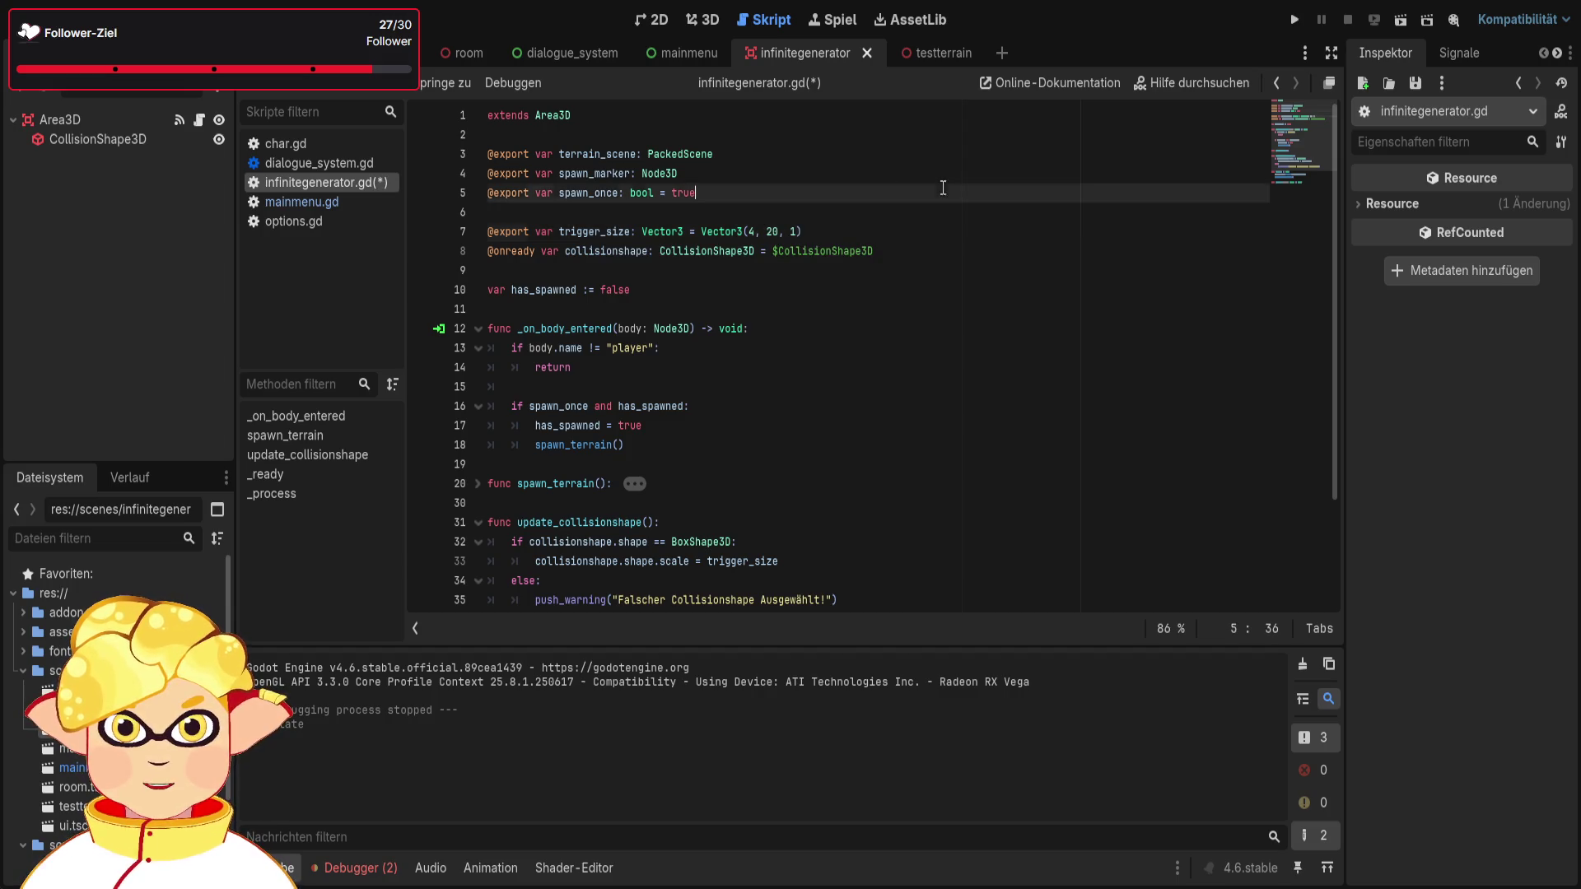
pyautogui.click(1399, 23)
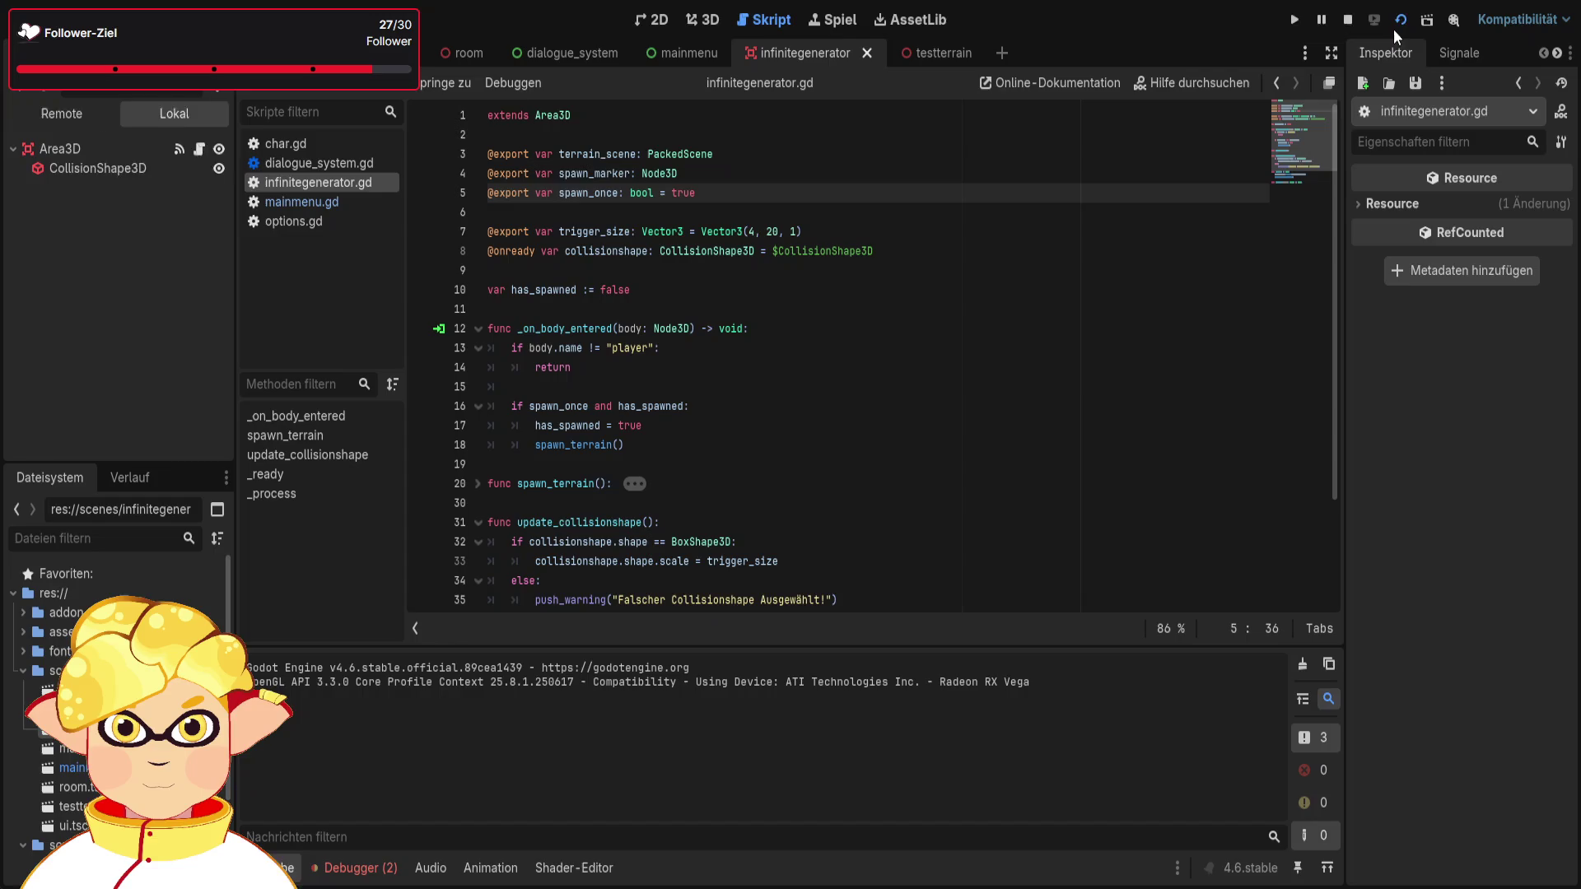
# Run the scene again, drive the car forward down the road with W, then stop the game.
pyautogui.click(1401, 21)
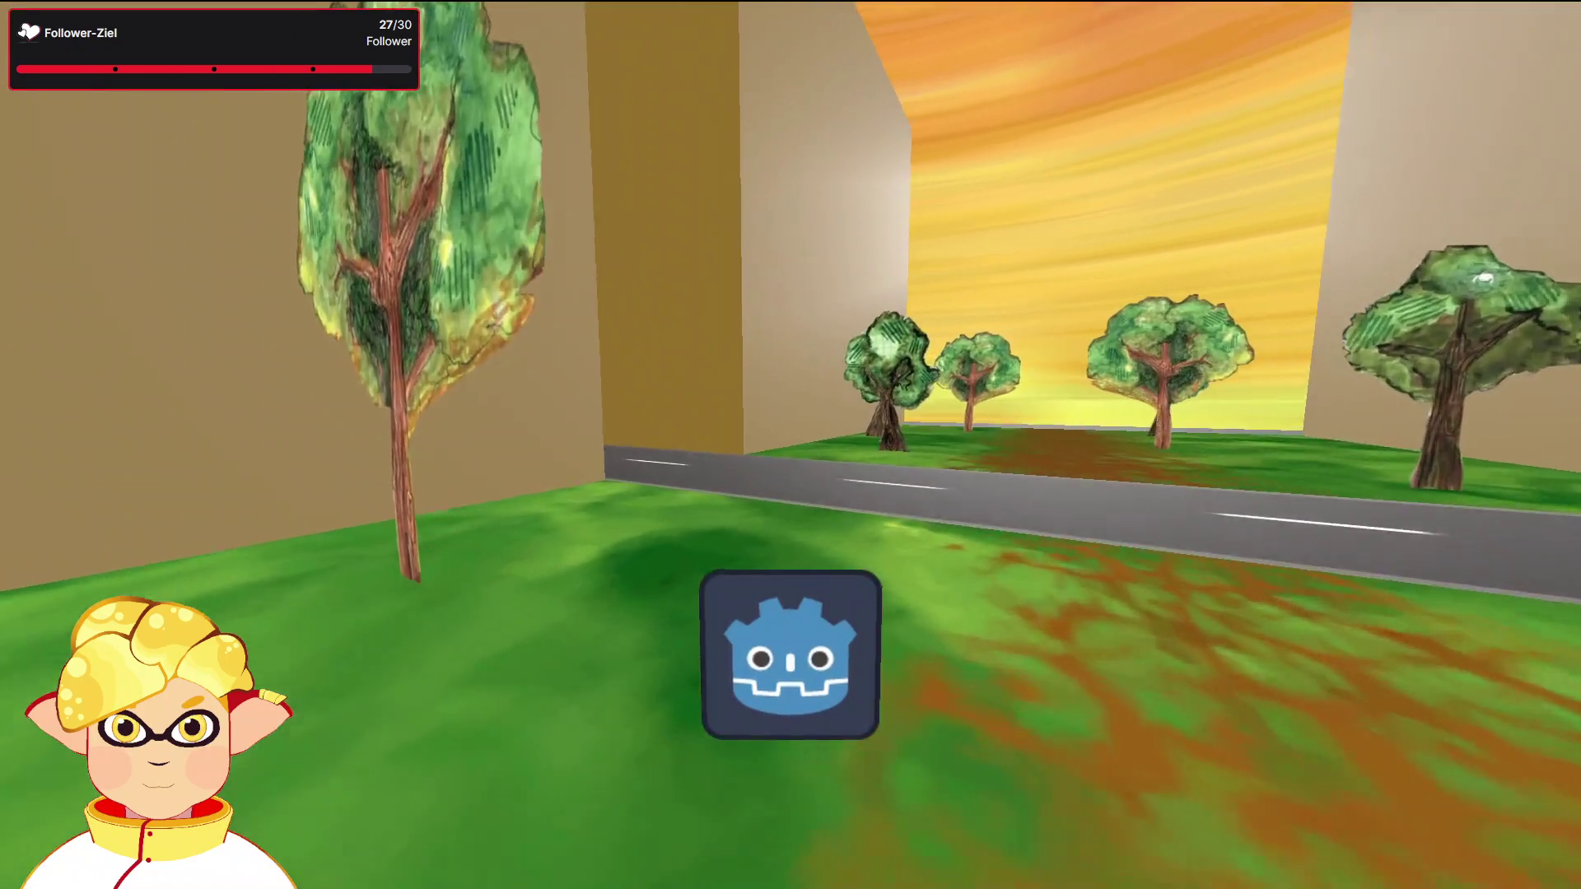
pyautogui.press('w')
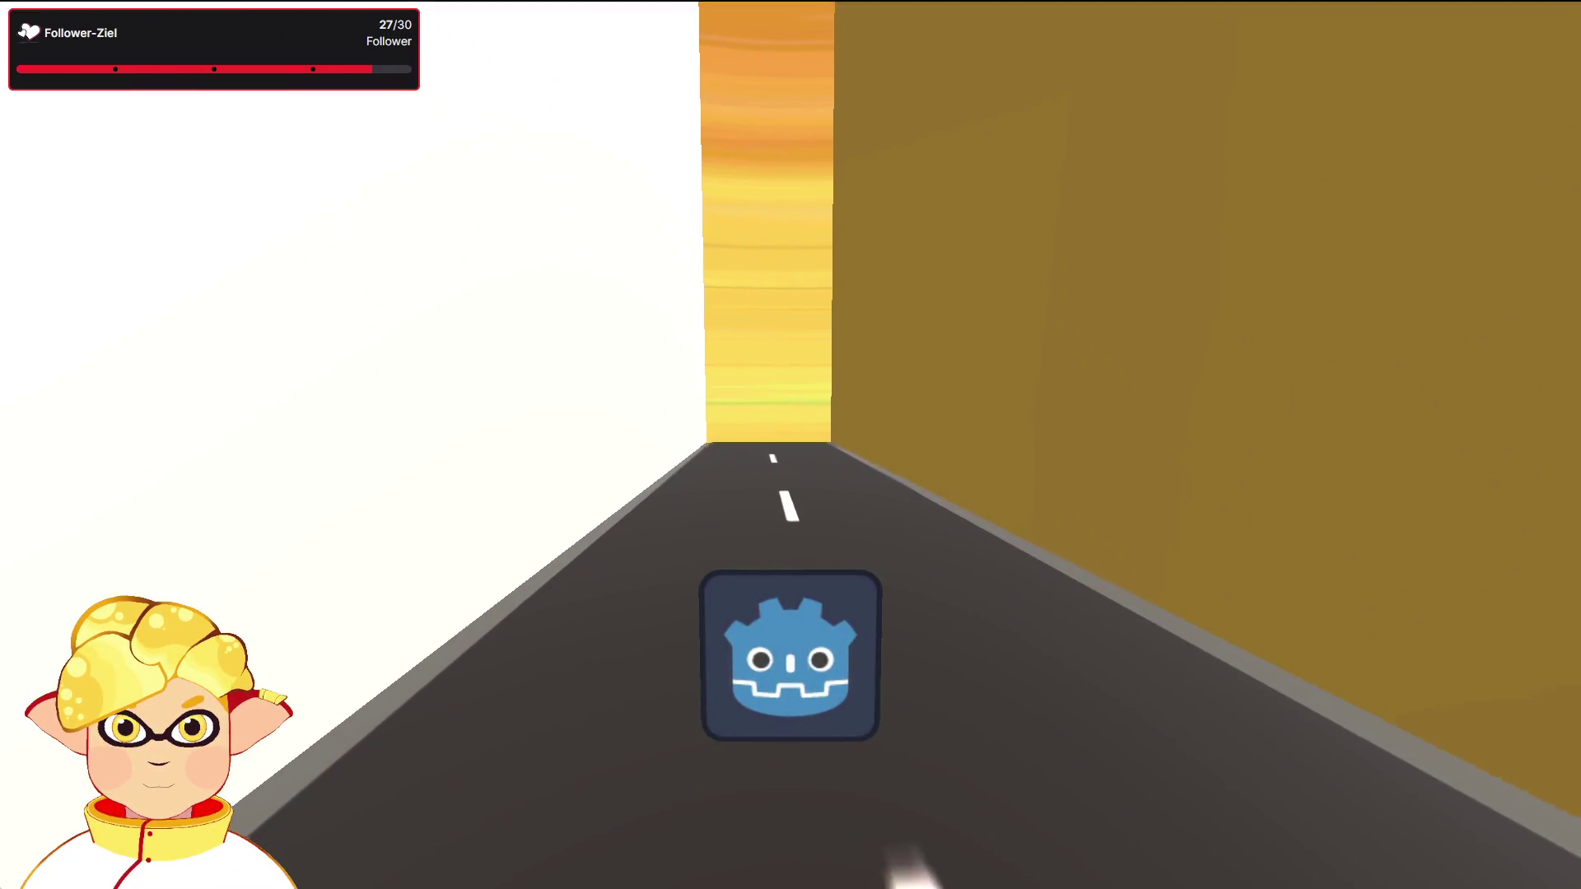
pyautogui.press('w')
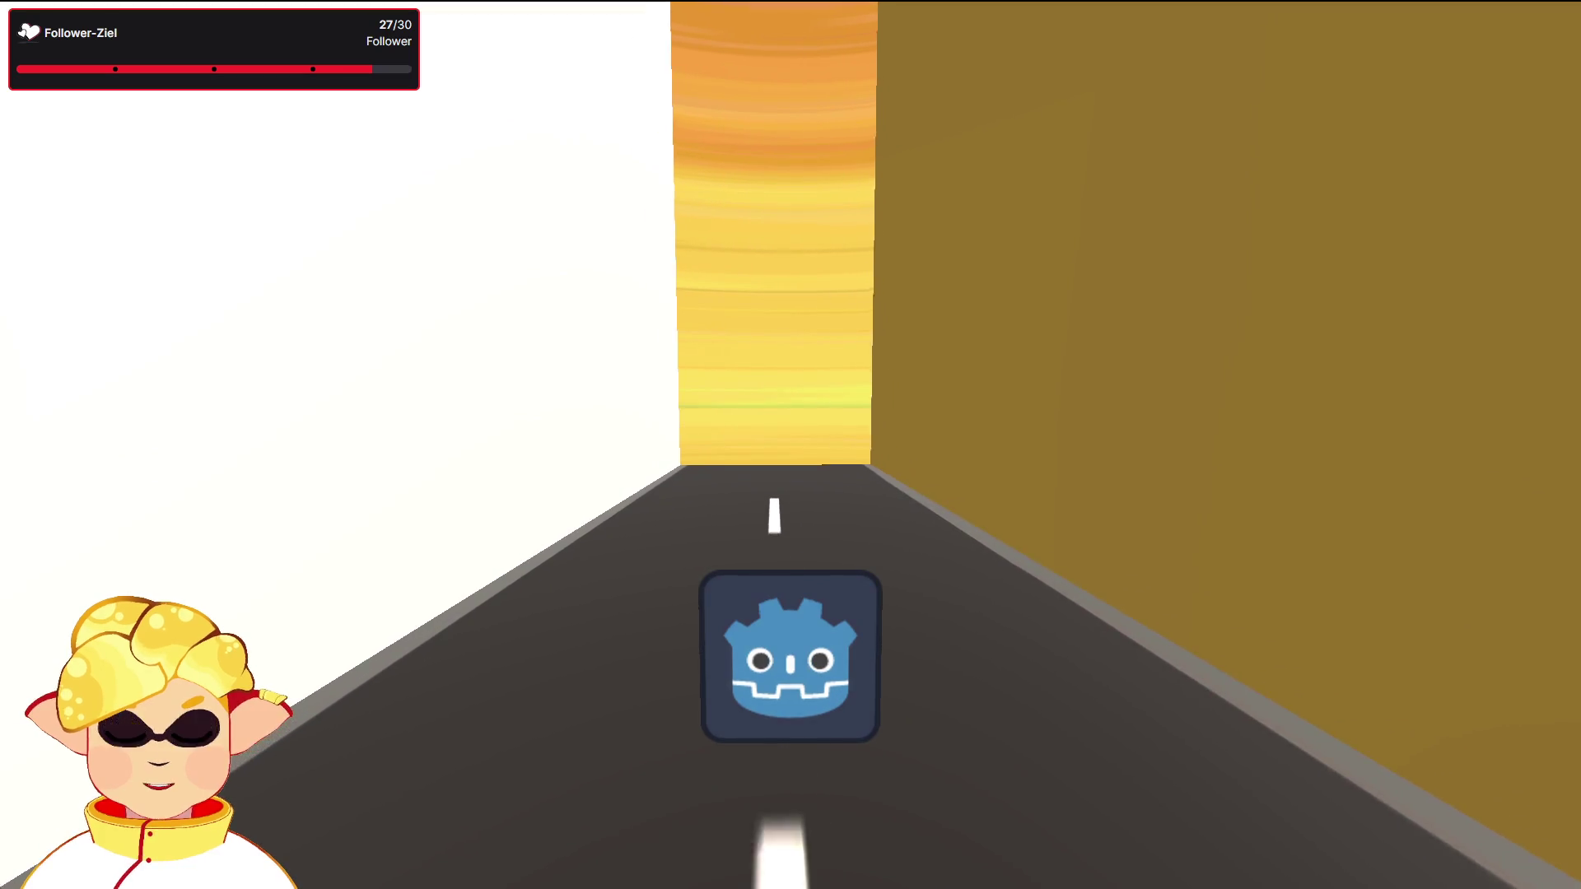
pyautogui.press('Escape')
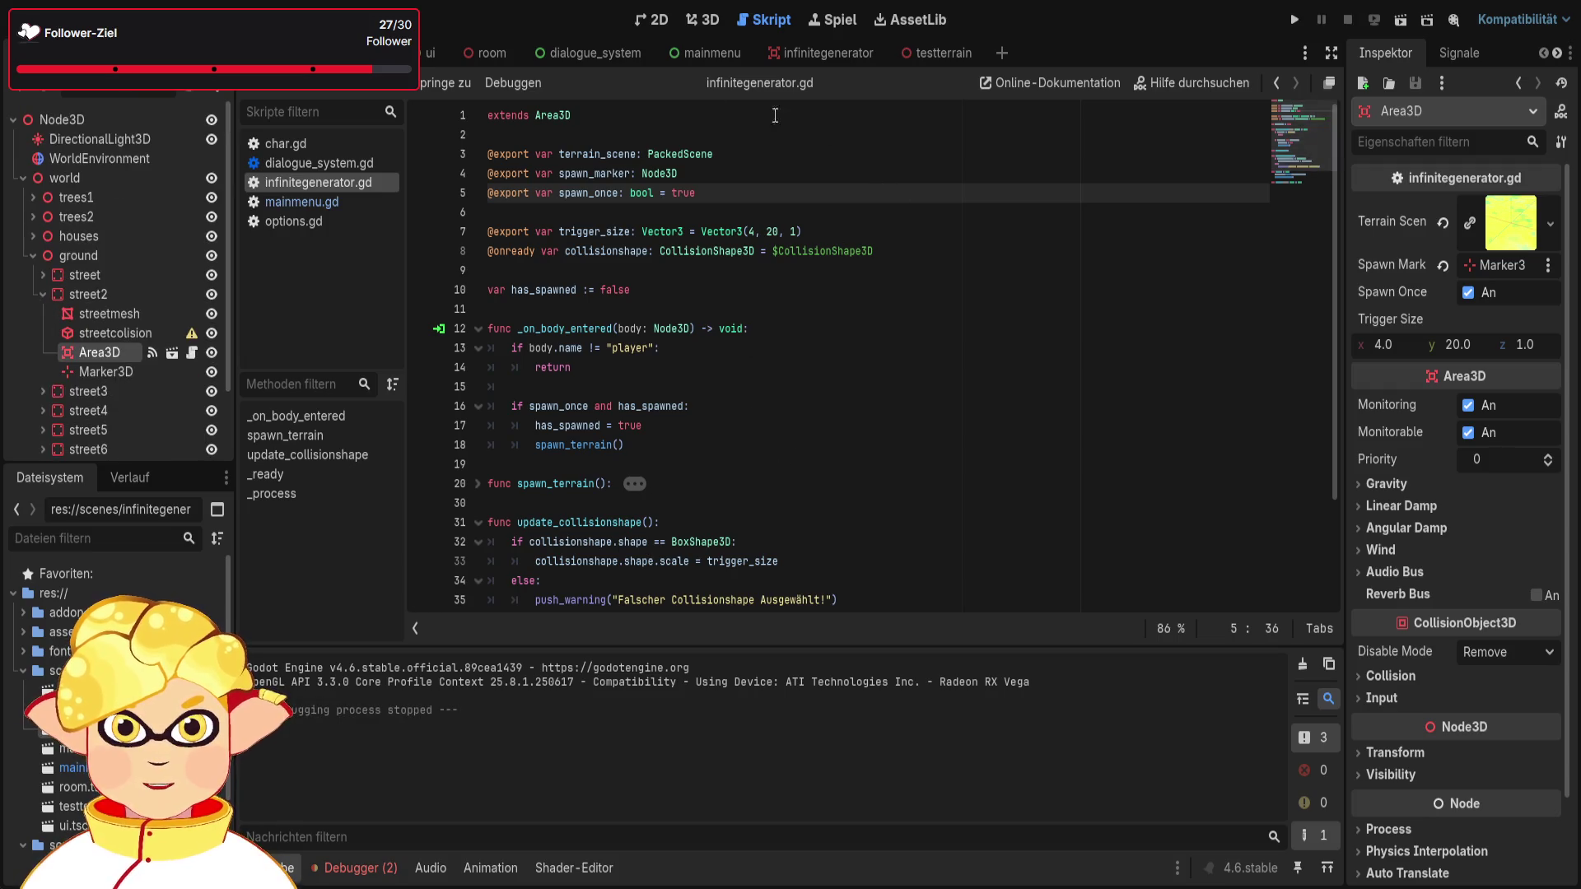
# In the world scene's 3D view, select the Area3D trigger and toggle Spawn Once off and back on.
pyautogui.click(719, 20)
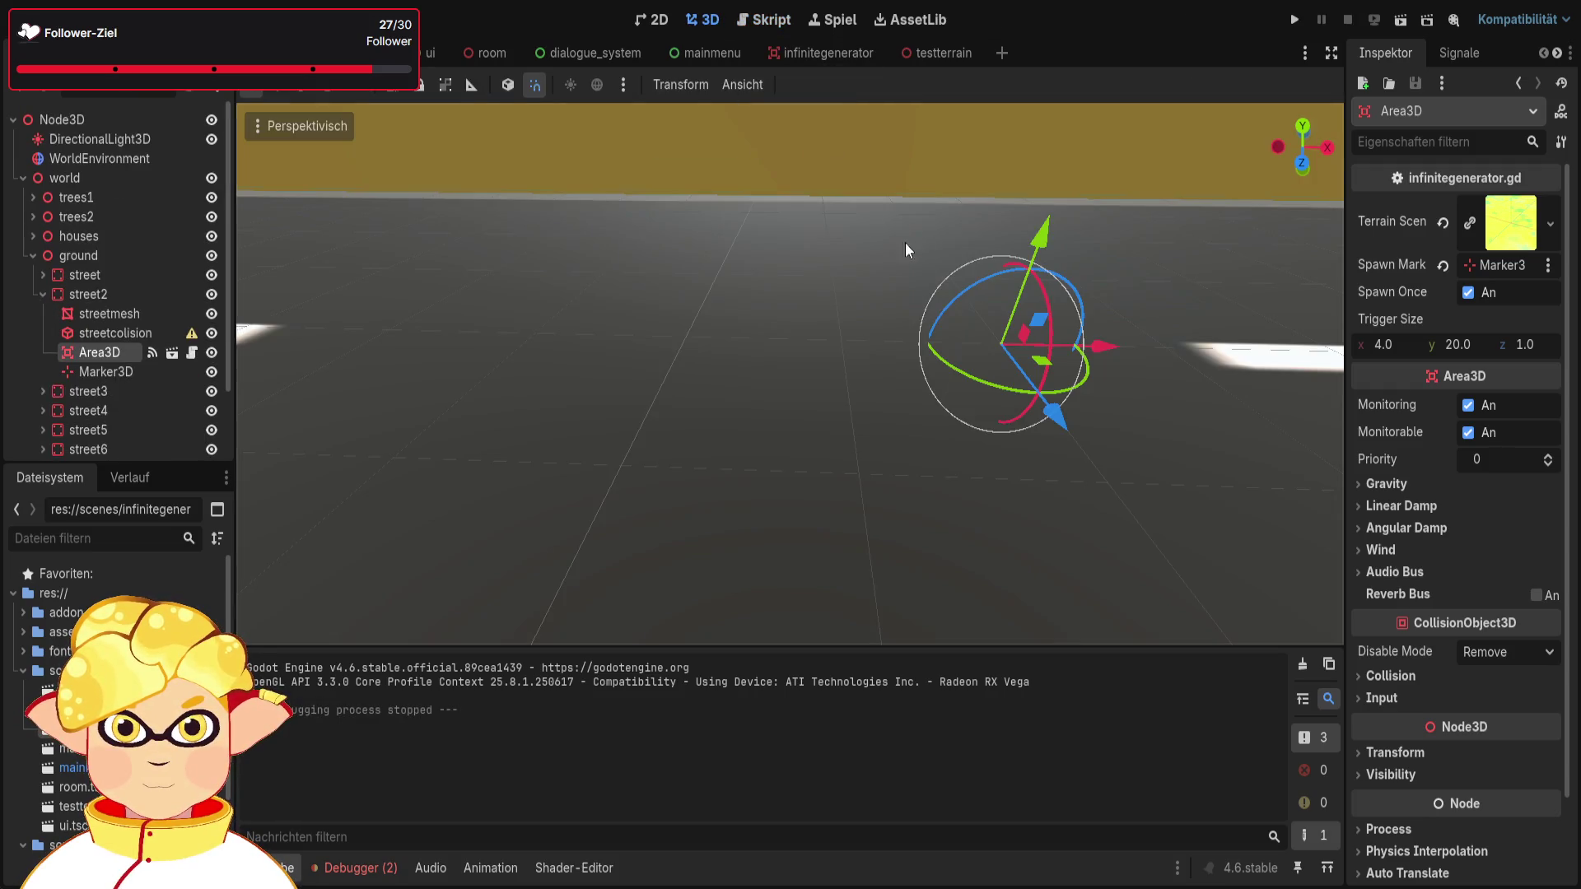
pyautogui.rightClick(907, 239)
pyautogui.press('w')
pyautogui.moveTo(926, 250)
pyautogui.mouseDown()
pyautogui.moveTo(948, 150)
pyautogui.moveTo(916, 268)
pyautogui.moveTo(942, 146)
pyautogui.moveTo(908, 270)
pyautogui.mouseUp()
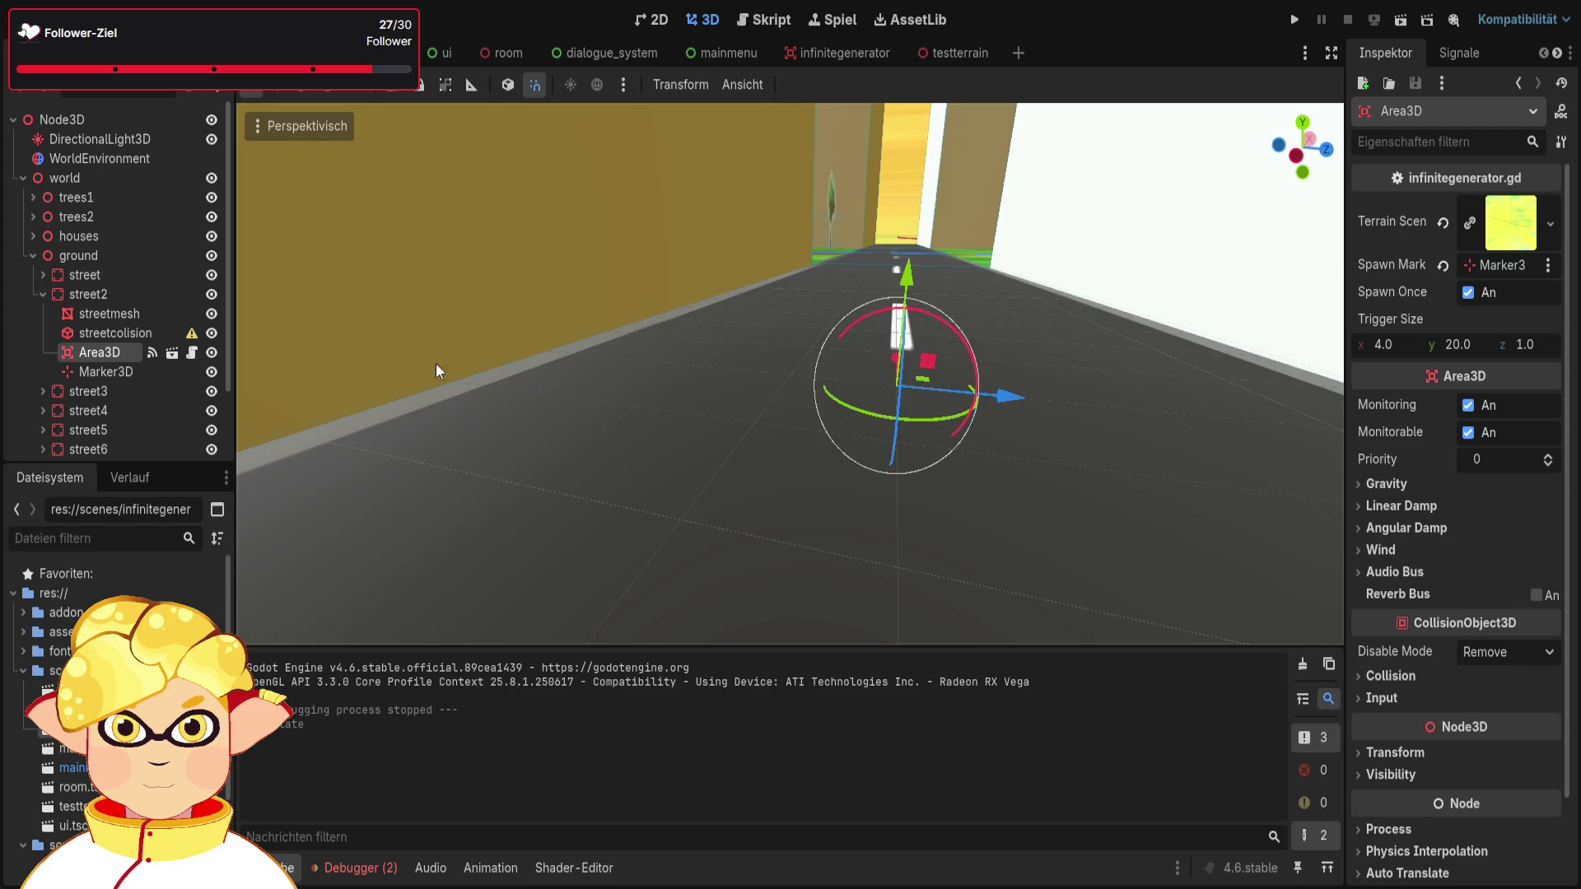
pyautogui.click(122, 369)
pyautogui.click(115, 359)
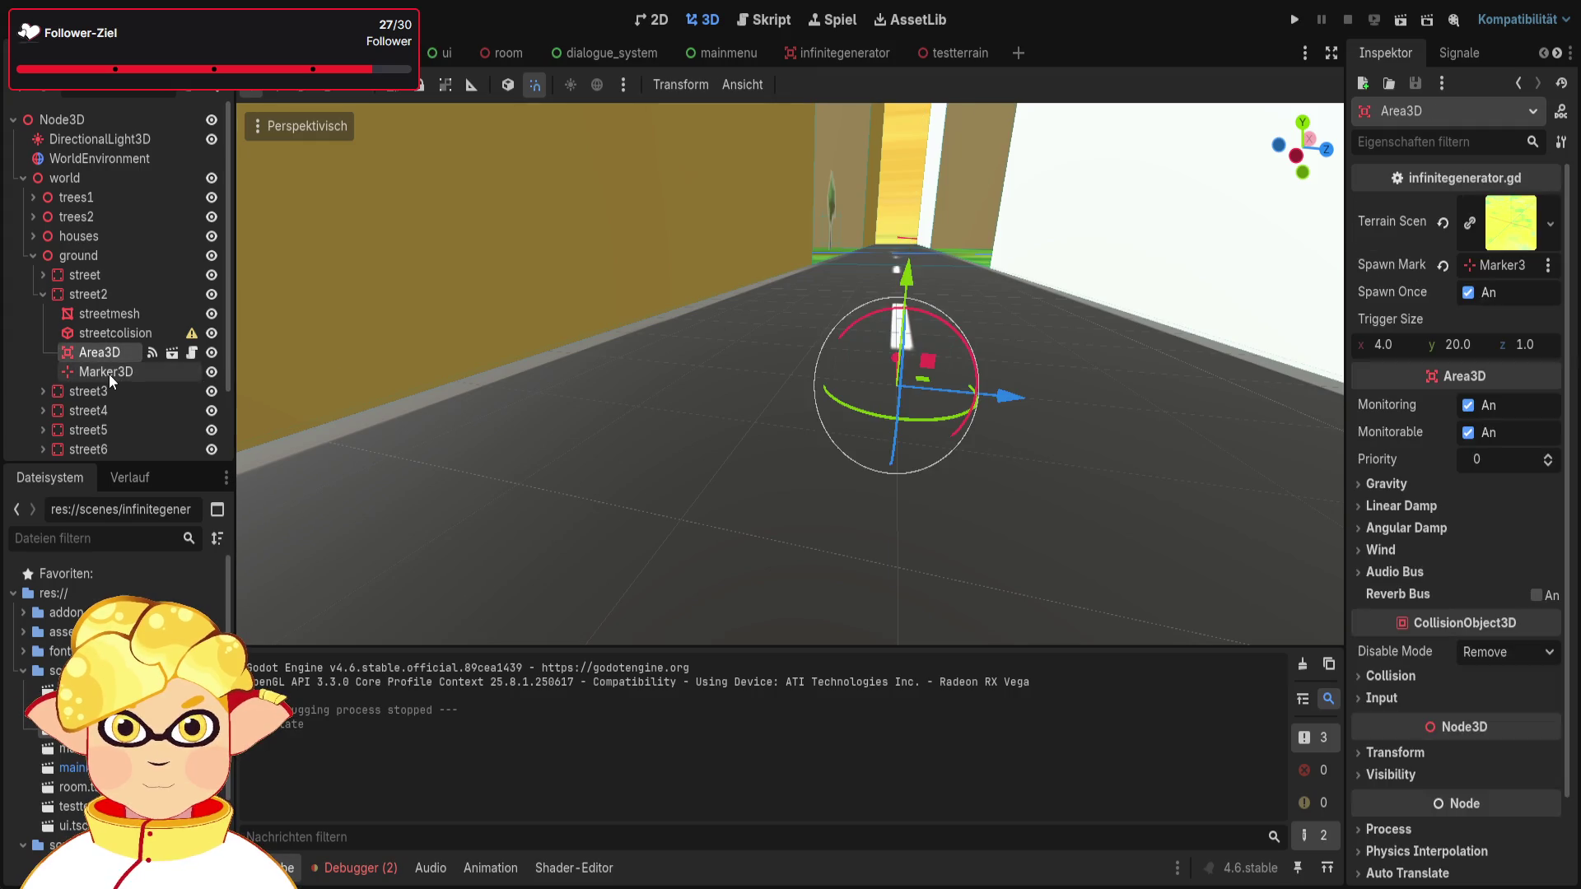
pyautogui.click(108, 374)
pyautogui.click(103, 354)
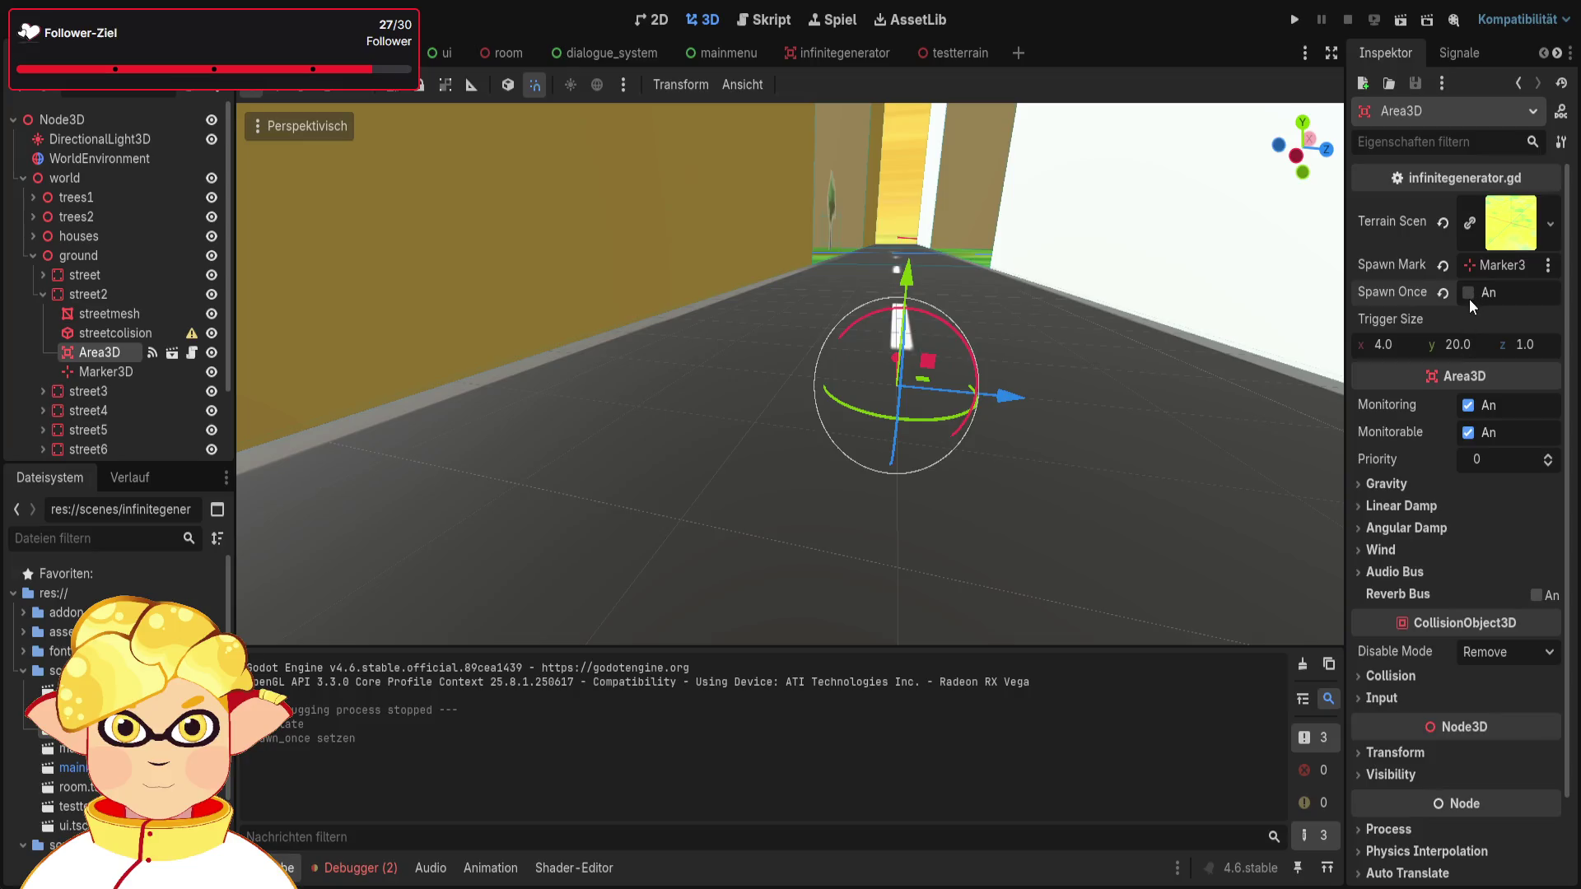
# Cut the Area3D trigger out of street2 and select streetcolision as the new parent.
pyautogui.moveTo(1224, 363); pyautogui.dragTo(1260, 378)
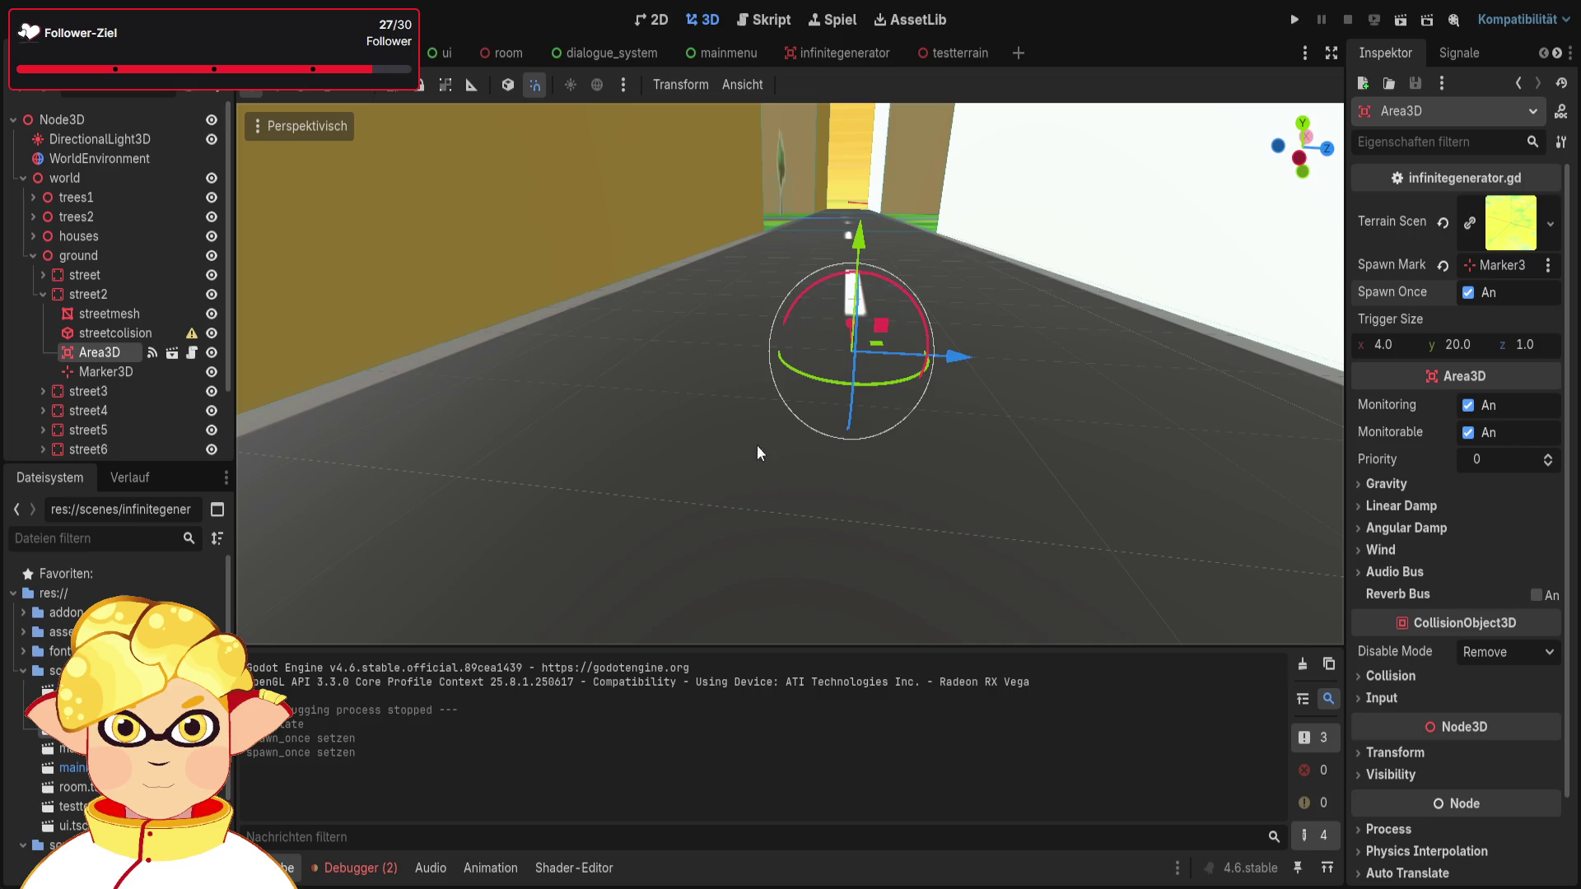
pyautogui.click(846, 55)
pyautogui.click(86, 119)
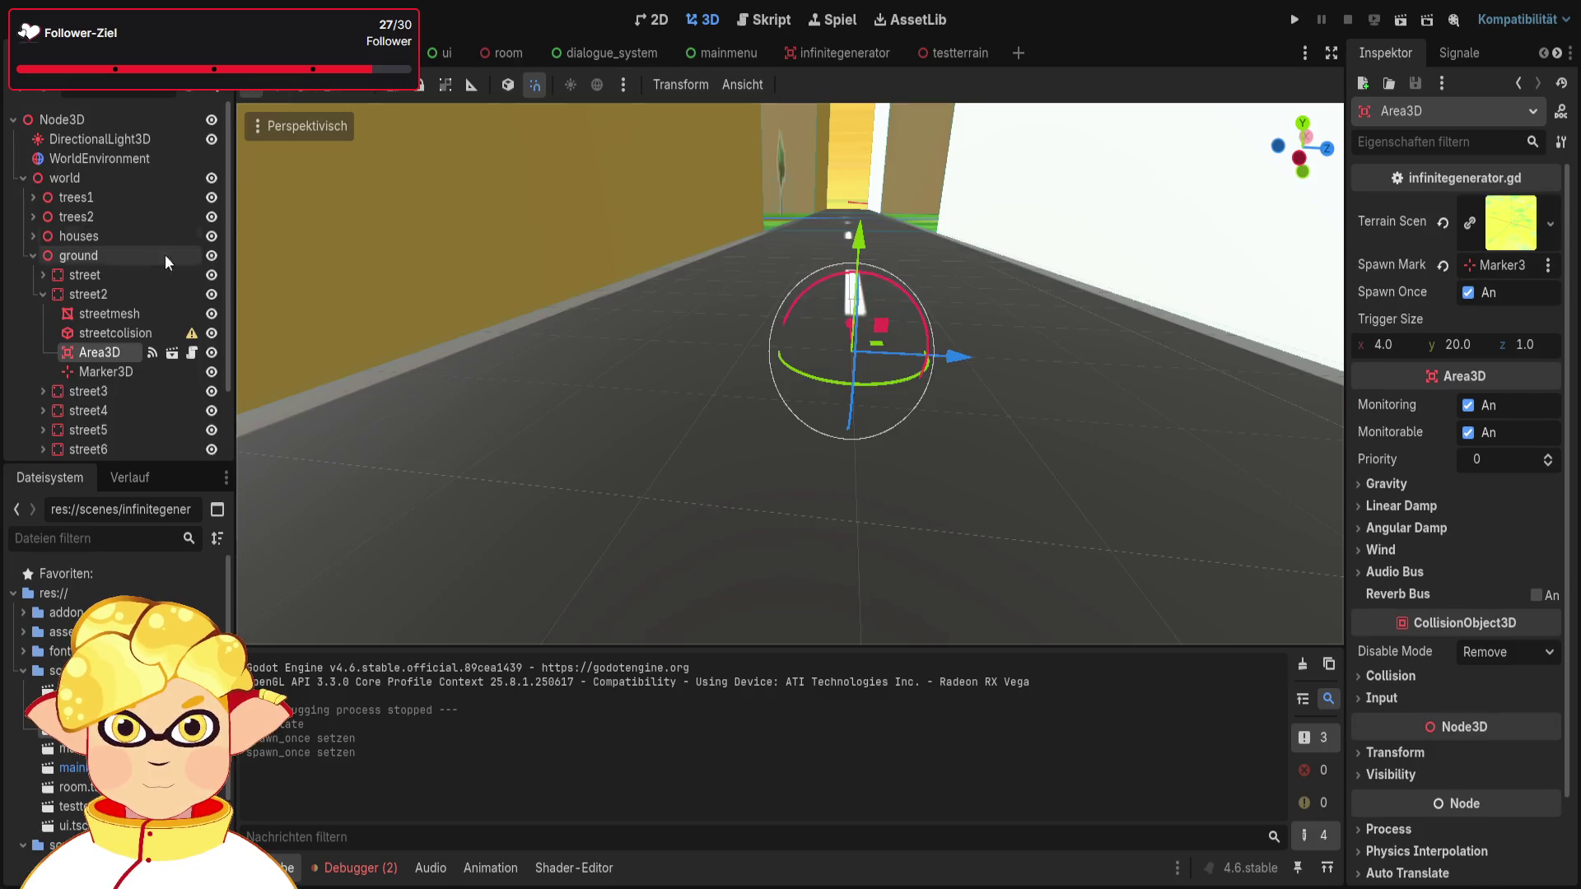
pyautogui.hotkey('ctrl', 'x')
pyautogui.click(107, 334)
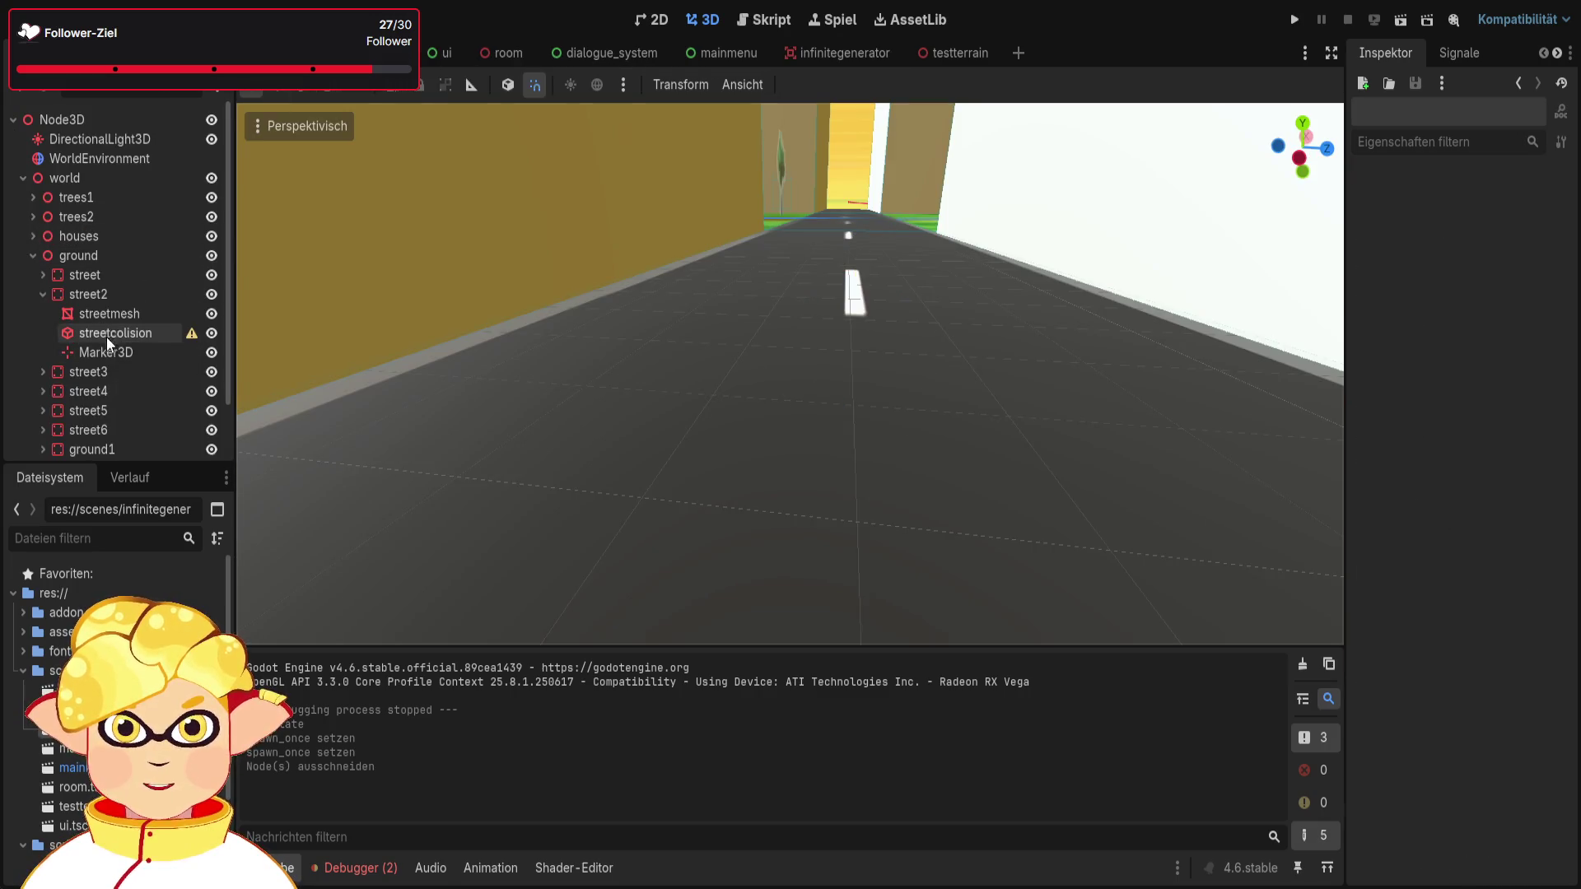
# Paste Area3D under streetcolision, drag it under street2, then undo both changes.
pyautogui.hotkey('ctrl', 'v')
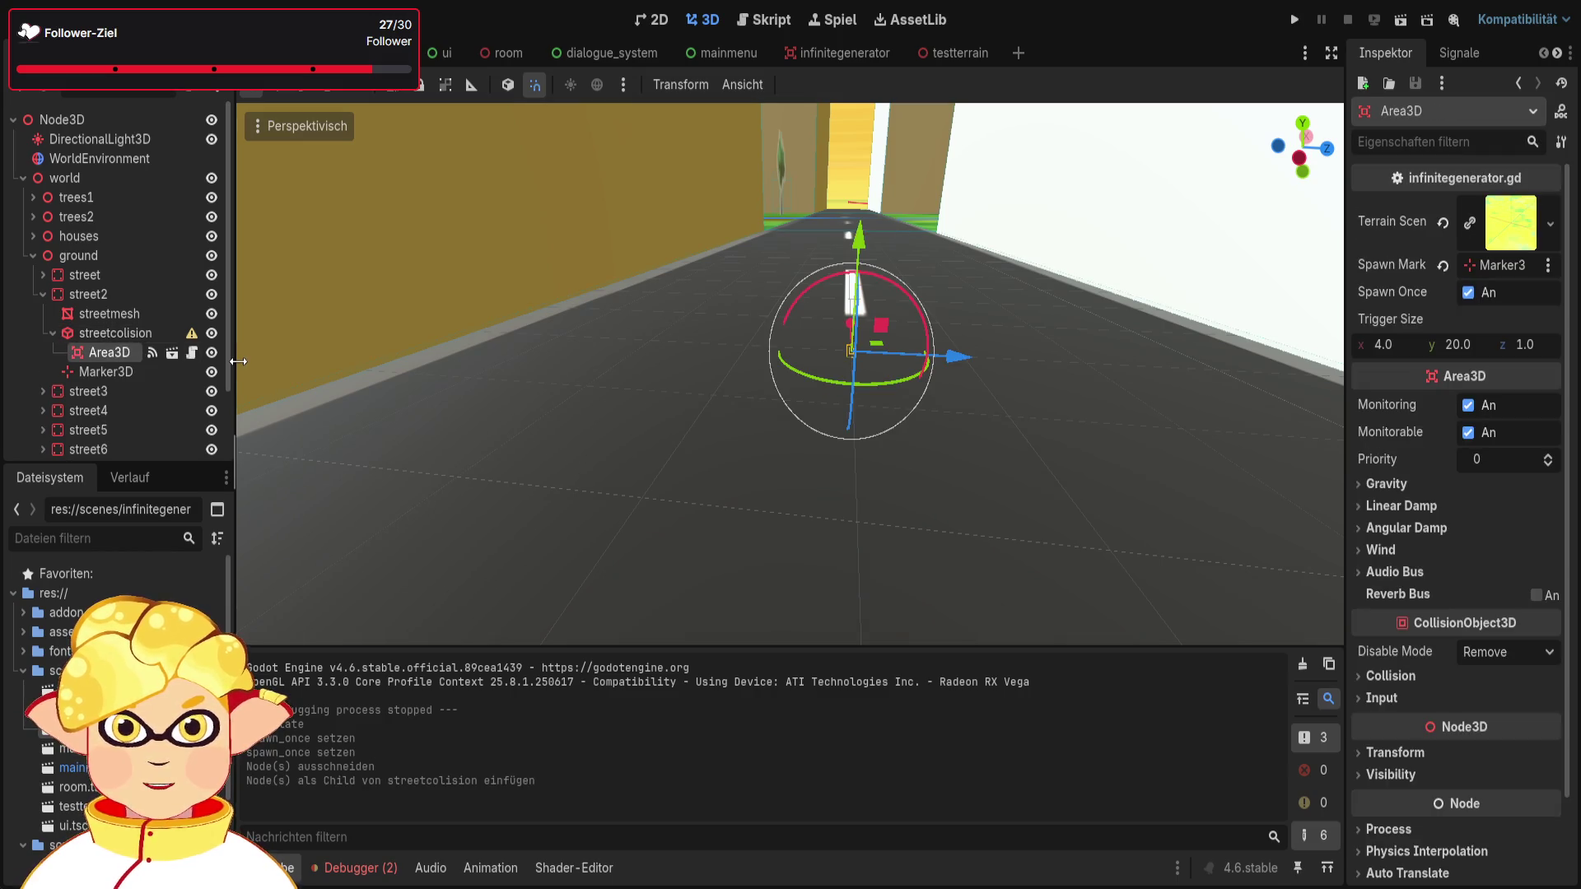
pyautogui.moveTo(119, 355)
pyautogui.mouseDown()
pyautogui.moveTo(97, 323)
pyautogui.moveTo(150, 306)
pyautogui.moveTo(141, 371)
pyautogui.mouseUp()
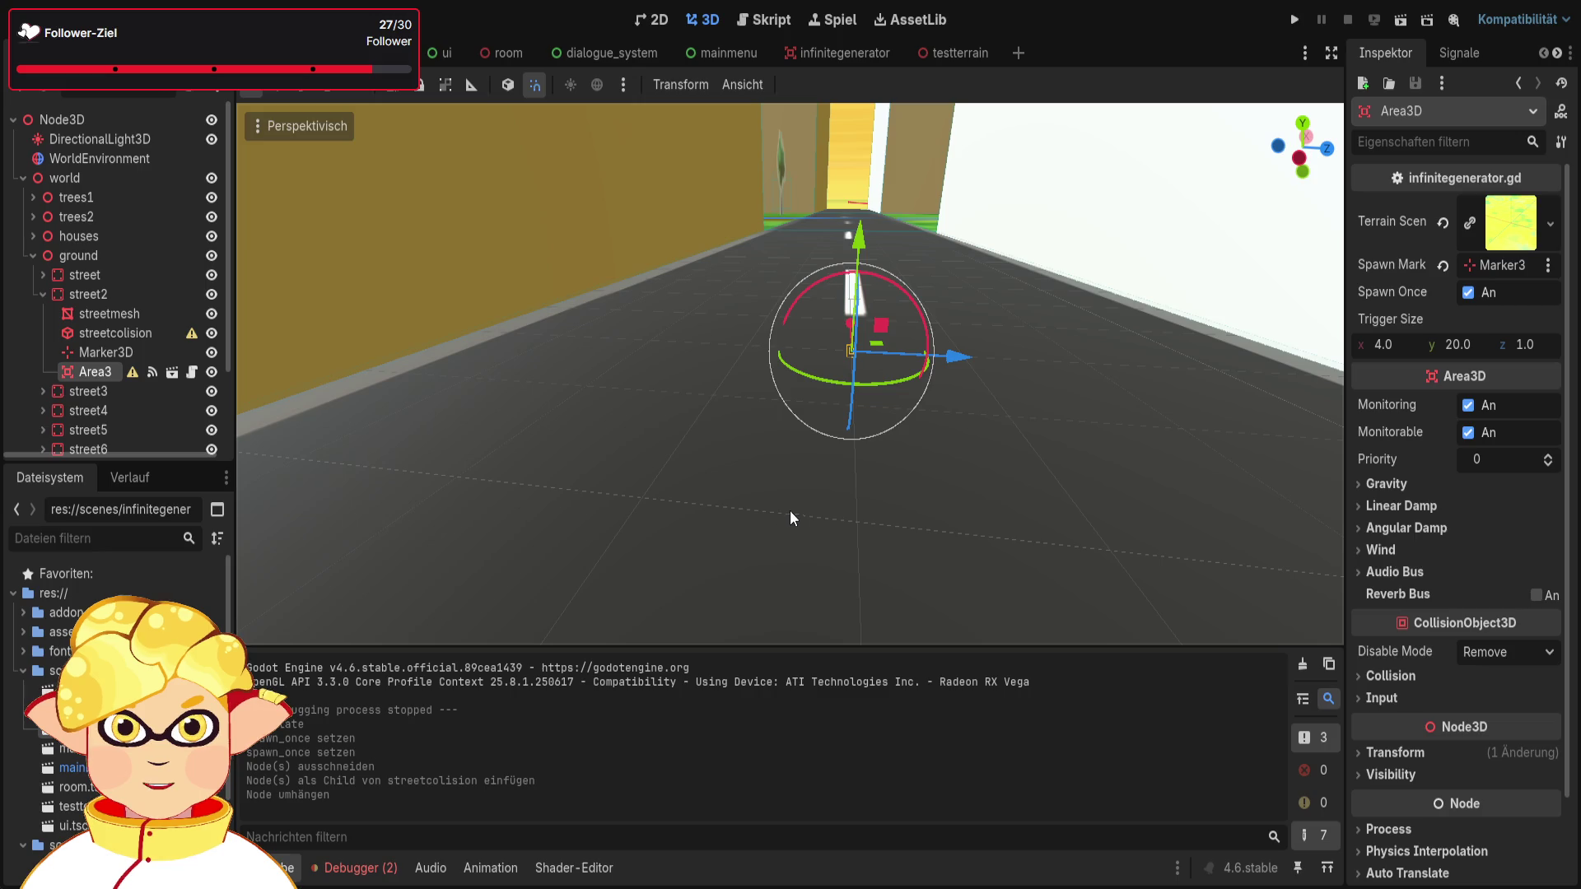
pyautogui.scroll(-3, 1383, 568)
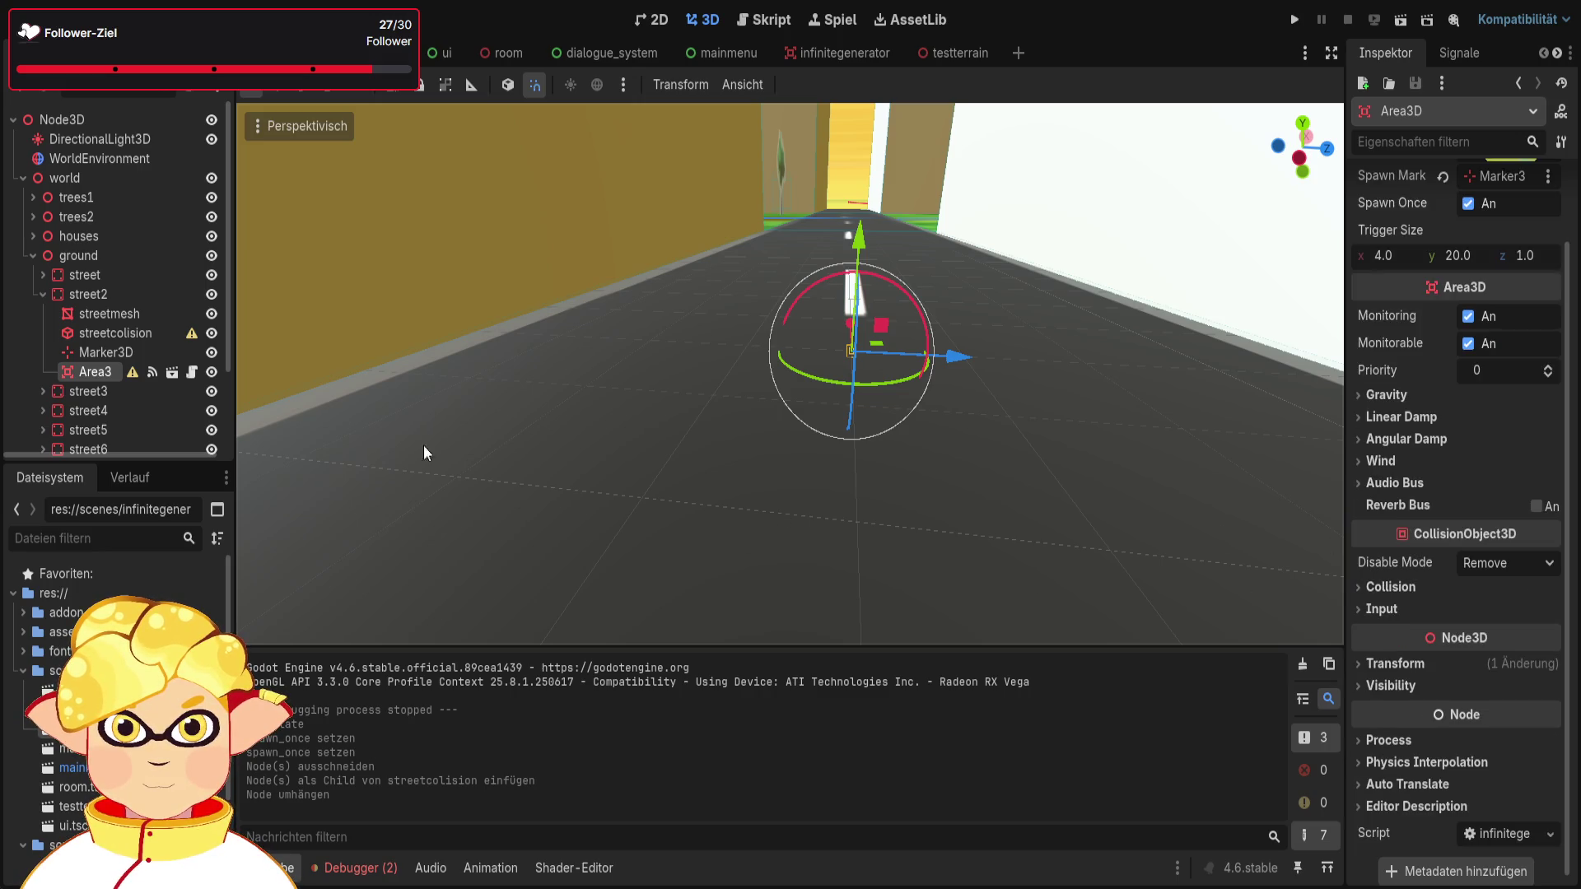
pyautogui.hotkey('ctrl', 'z')
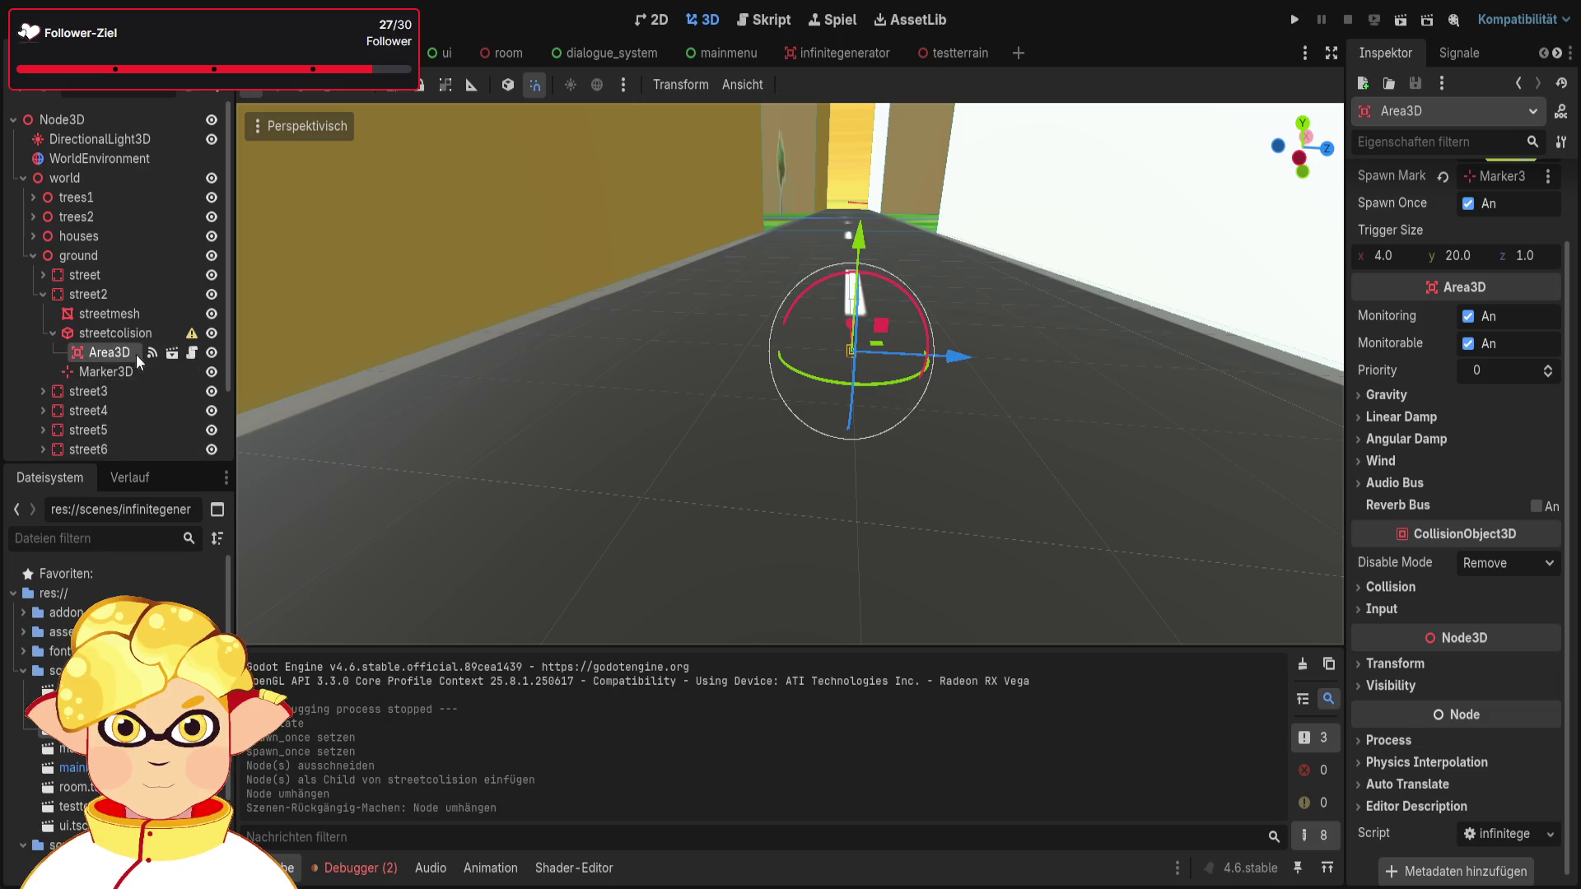
pyautogui.hotkey('ctrl', 'z')
# Paste Area3D under street2, cut it again, then paste it back after checking the infinitegenerator scene.
pyautogui.click(110, 296)
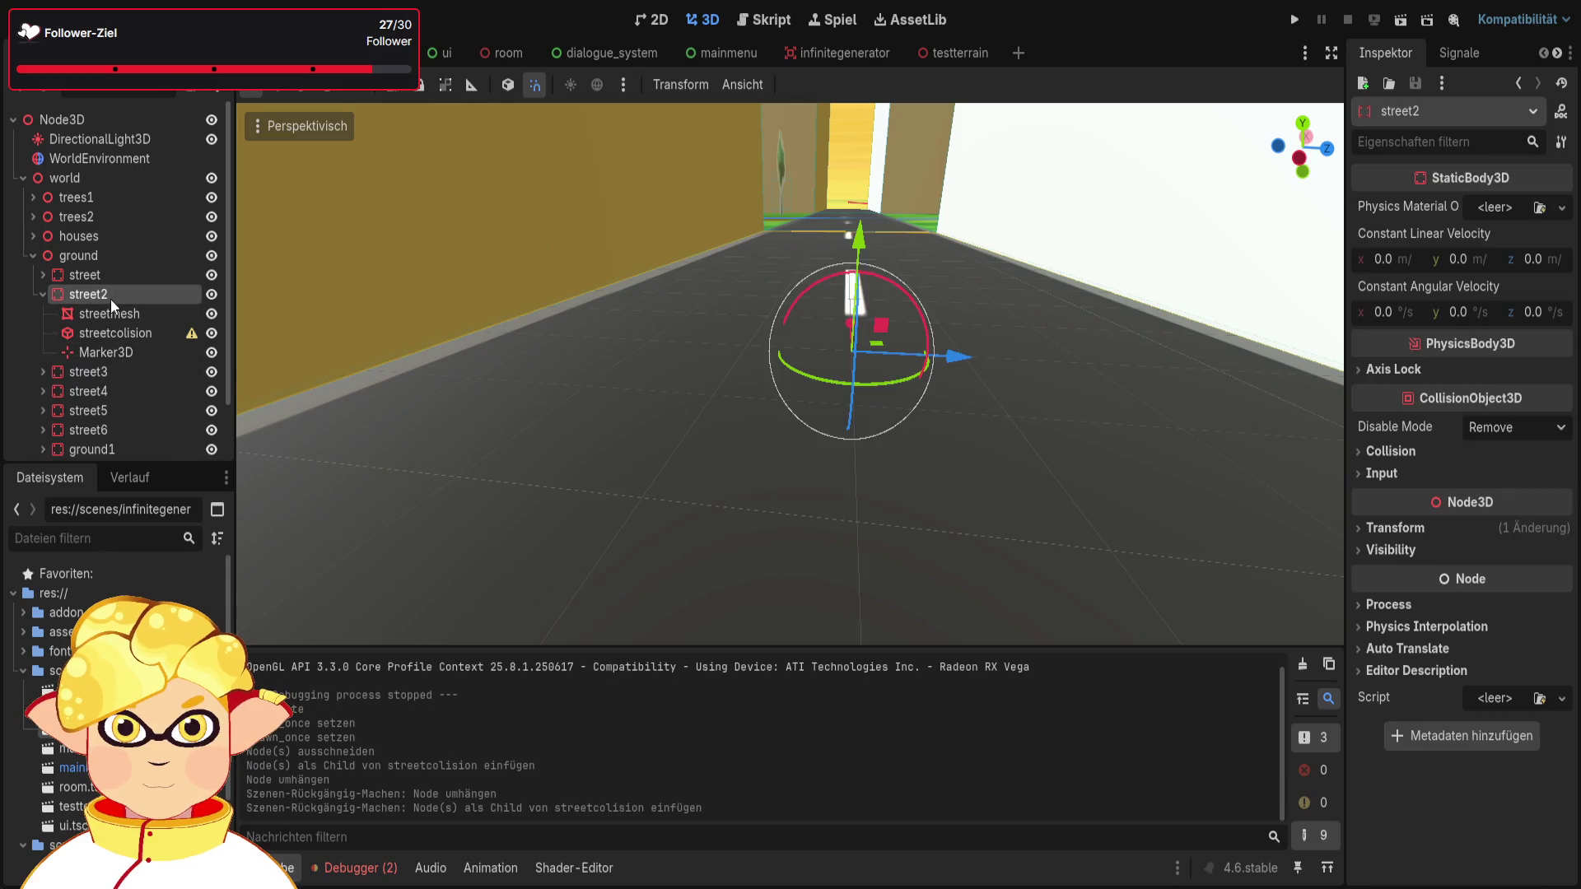
pyautogui.hotkey('ctrl', 'v')
pyautogui.hotkey('ctrl', 'x')
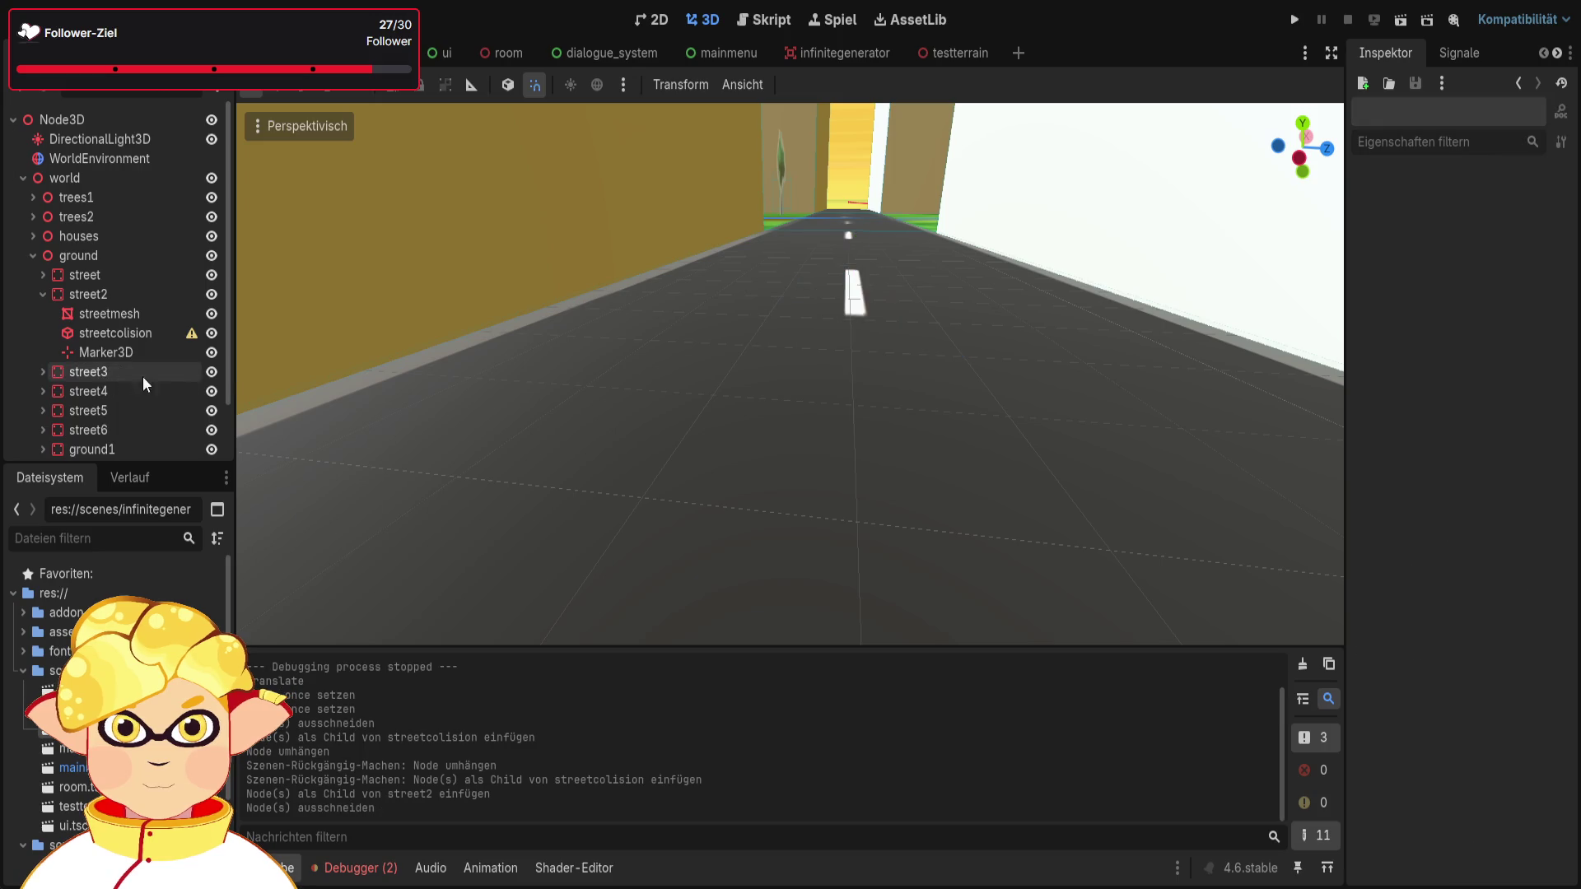
pyautogui.click(811, 51)
pyautogui.keyDown('ctrl'); pyautogui.click(47, 143); pyautogui.keyUp('ctrl')
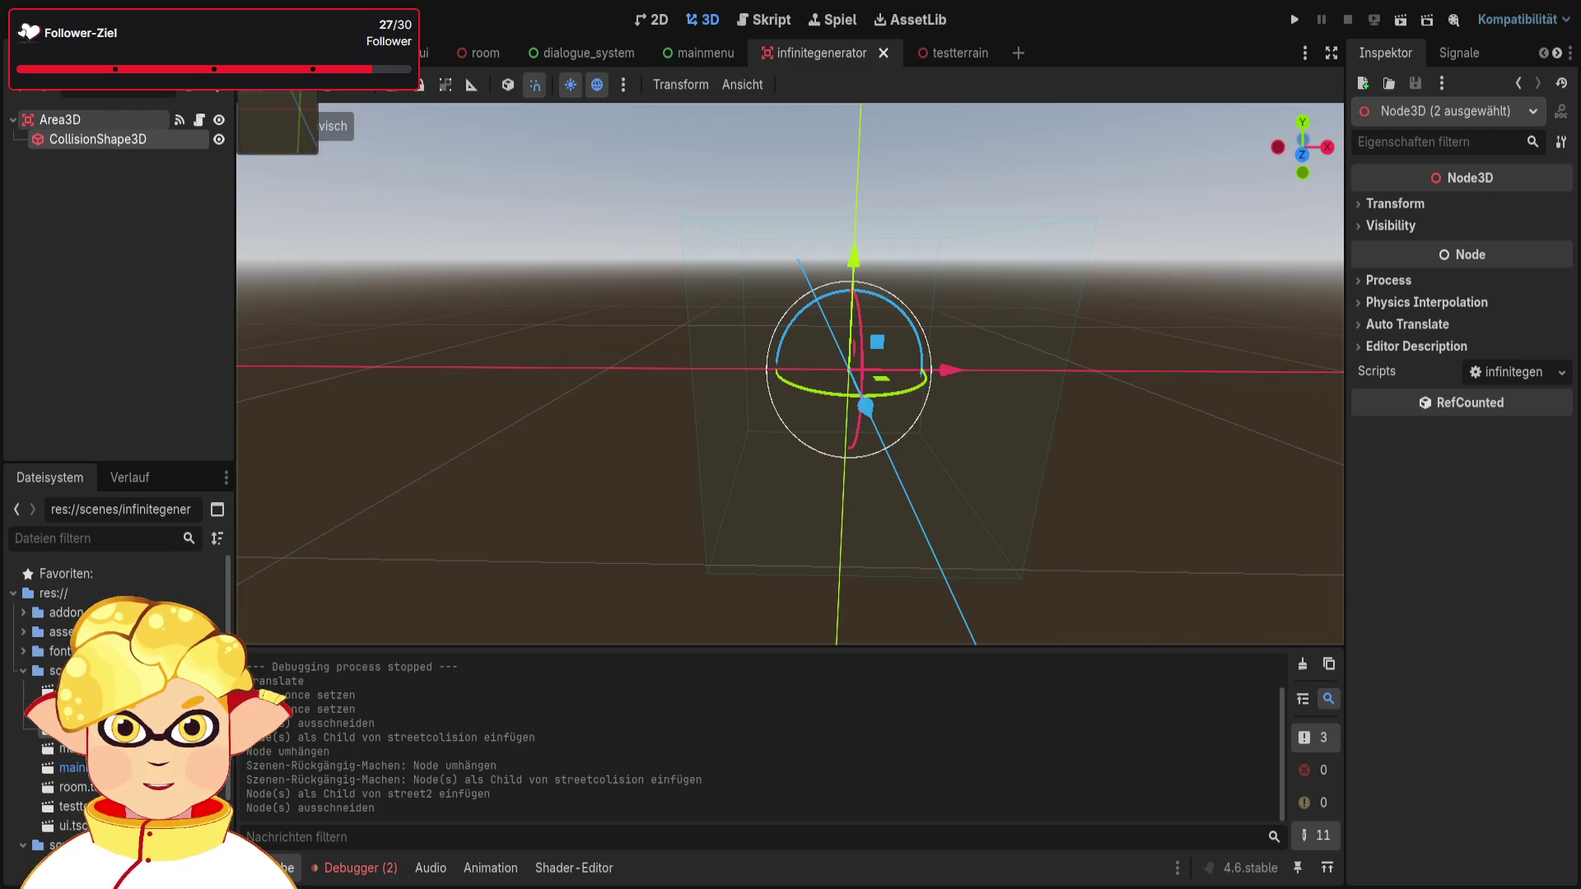
pyautogui.hotkey('ctrl', 'shift', 'Tab')
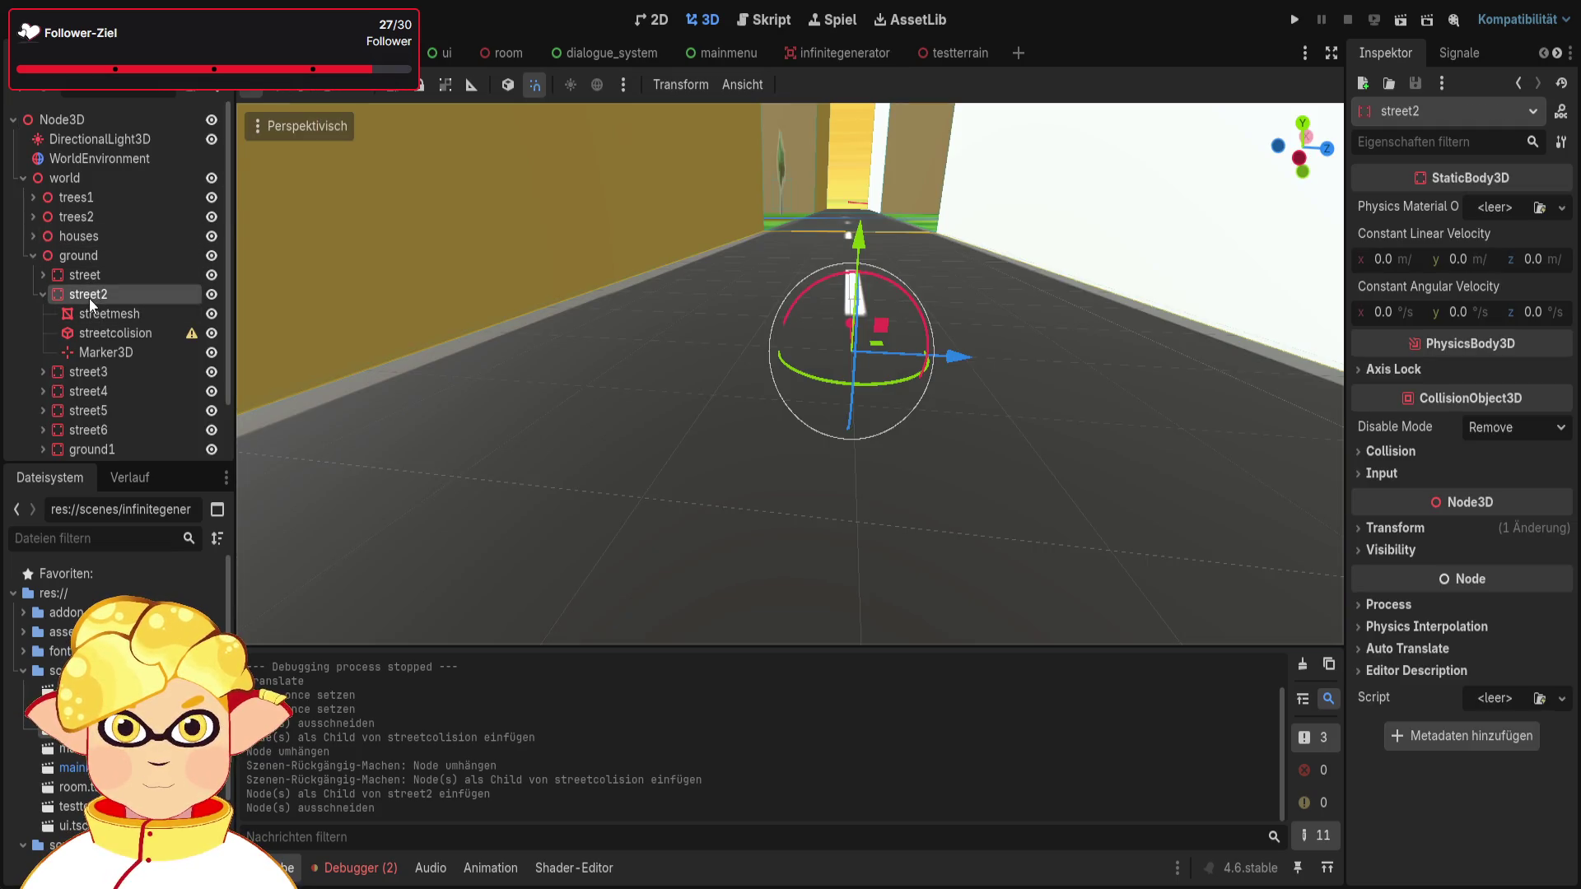
pyautogui.hotkey('ctrl', 'v')
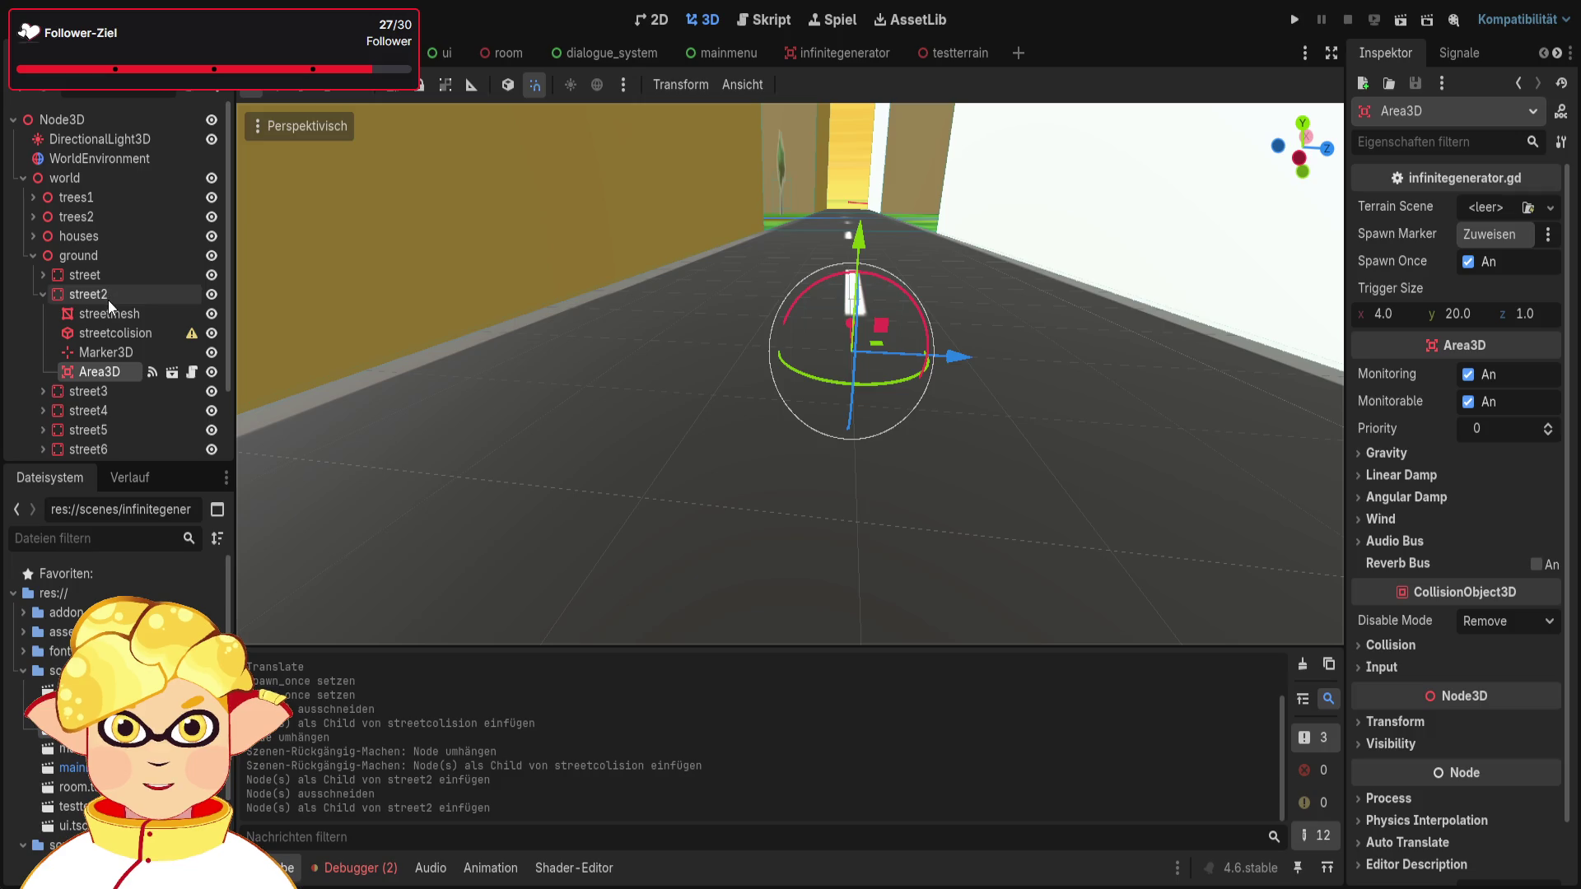
# Cut Area3D from street2 again and select Area3D with its CollisionShape3D in the infinitegenerator scene.
pyautogui.hotkey('ctrl', 'x')
pyautogui.click(114, 297)
pyautogui.click(911, 57)
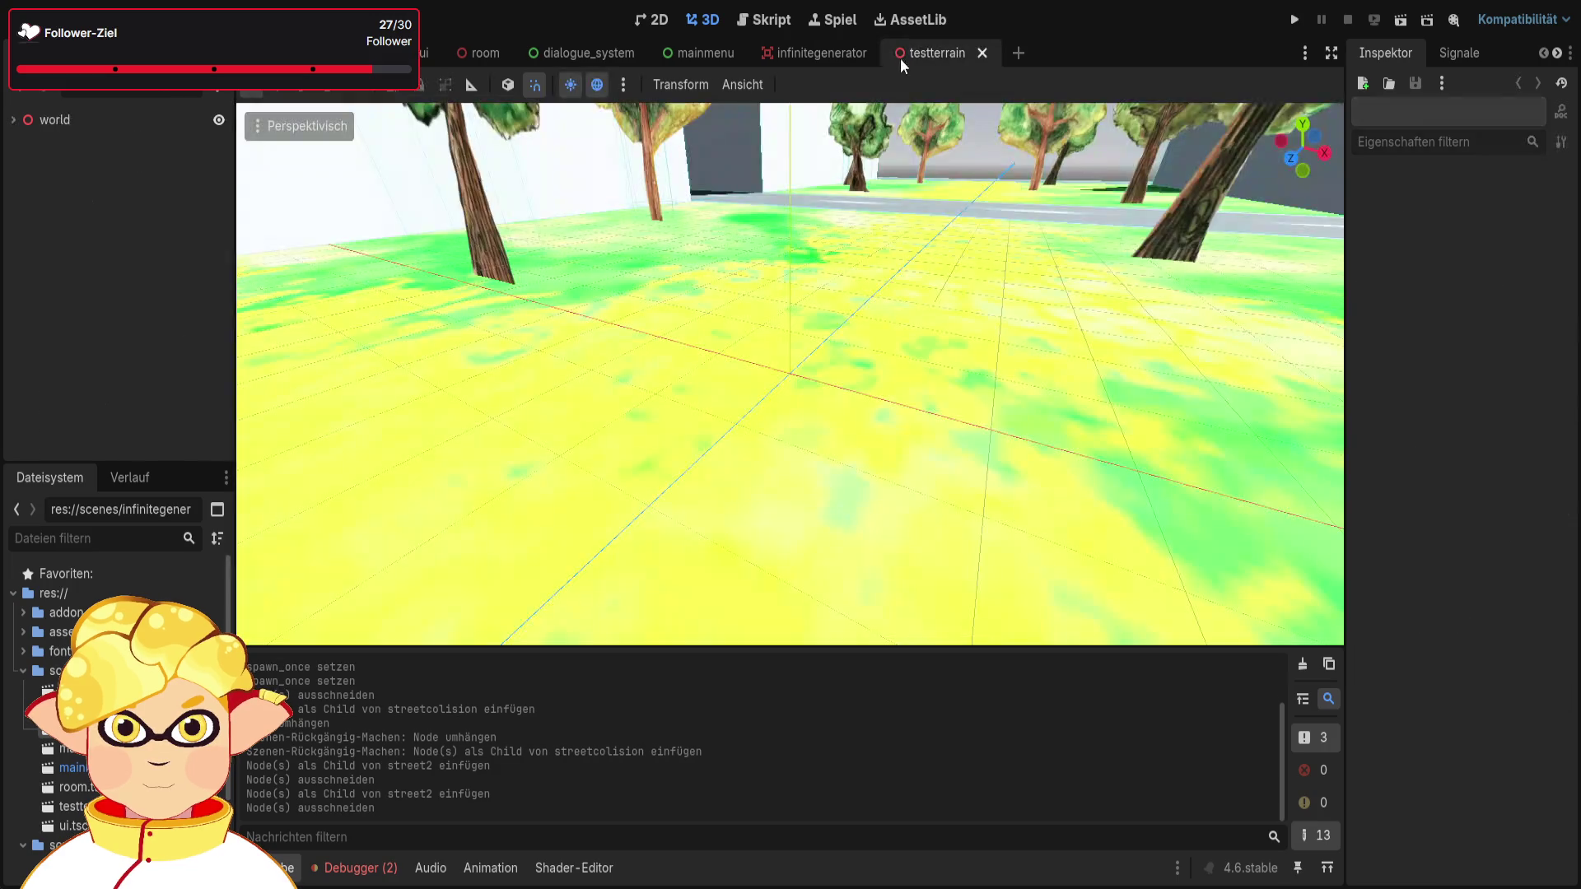
pyautogui.click(832, 49)
pyautogui.click(77, 176)
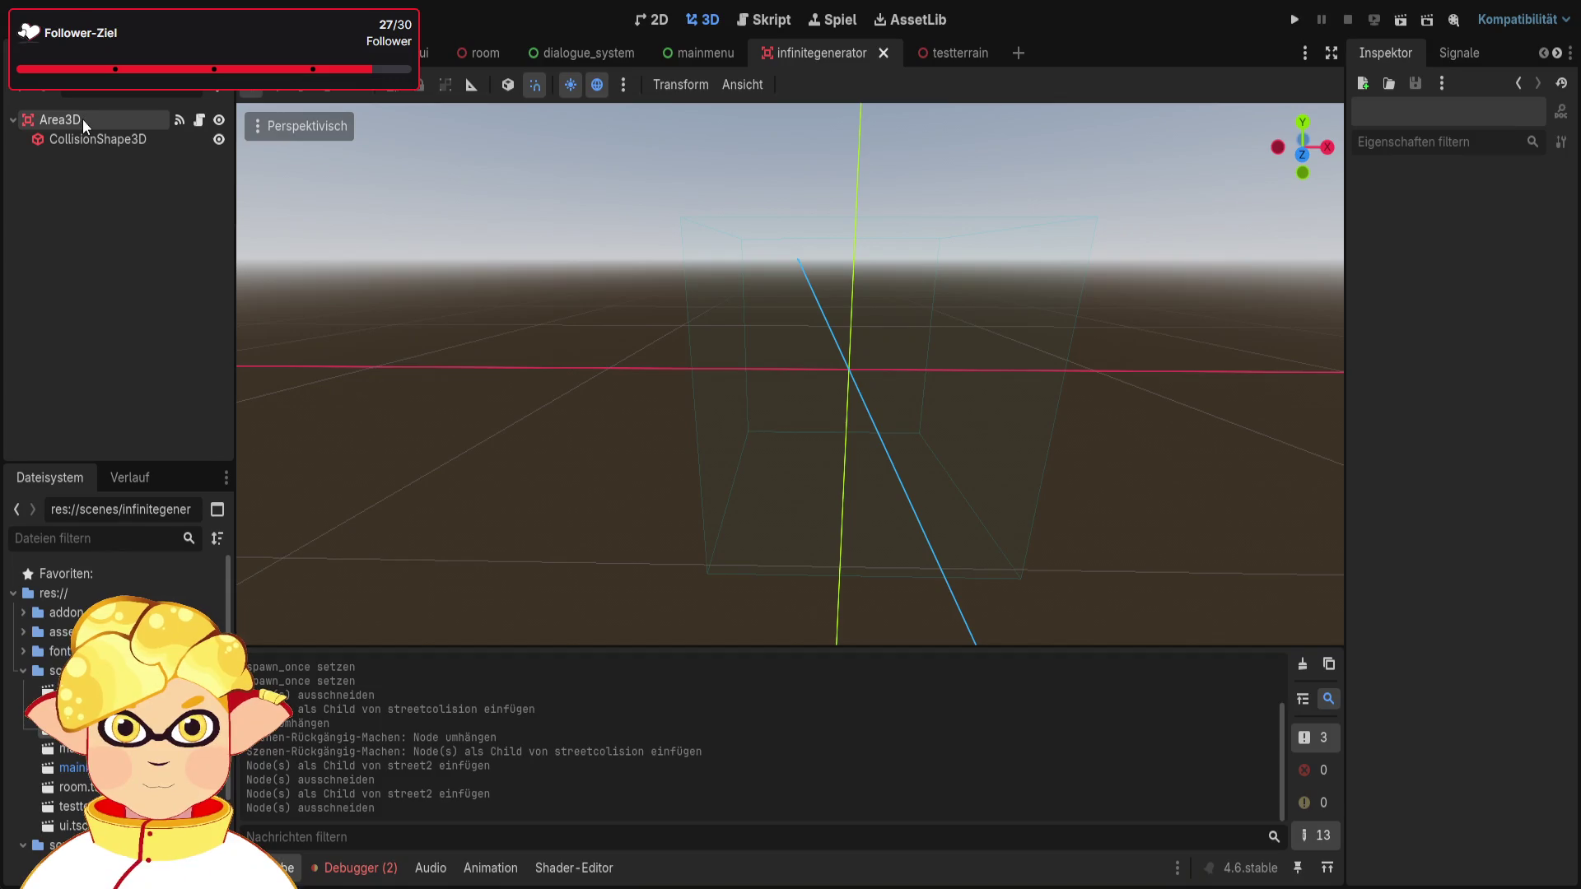
pyautogui.click(82, 119)
pyautogui.keyDown('ctrl'); pyautogui.click(96, 141); pyautogui.keyUp('ctrl')
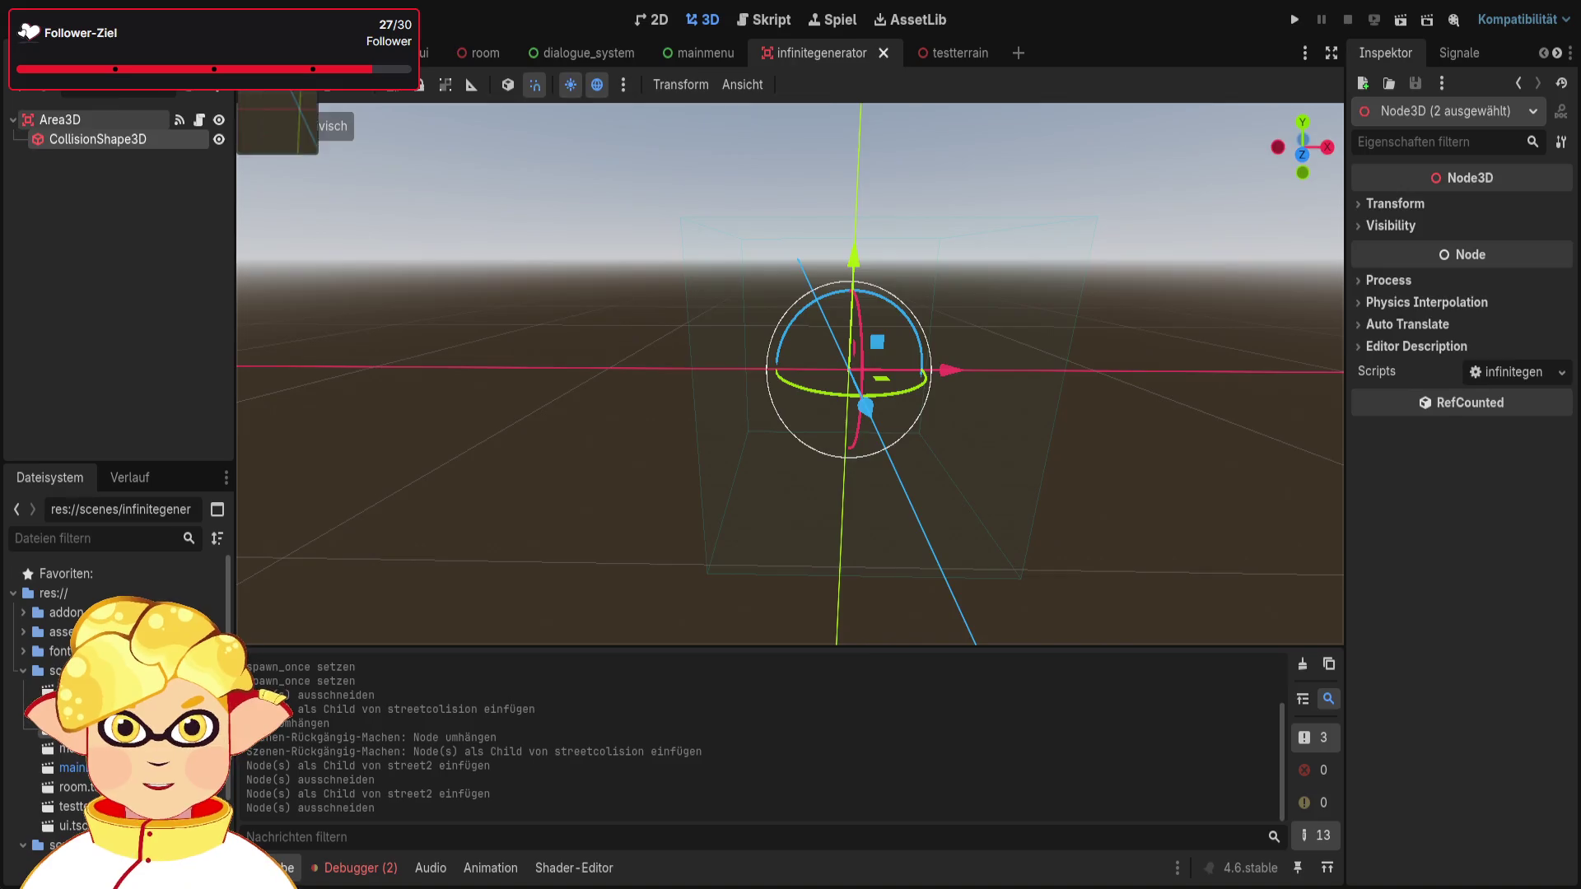
# Paste the Area3D trigger (Trigger Size 4 × 20 × 1) back under street2 and glance at infinitegenerator.
pyautogui.click(387, 52)
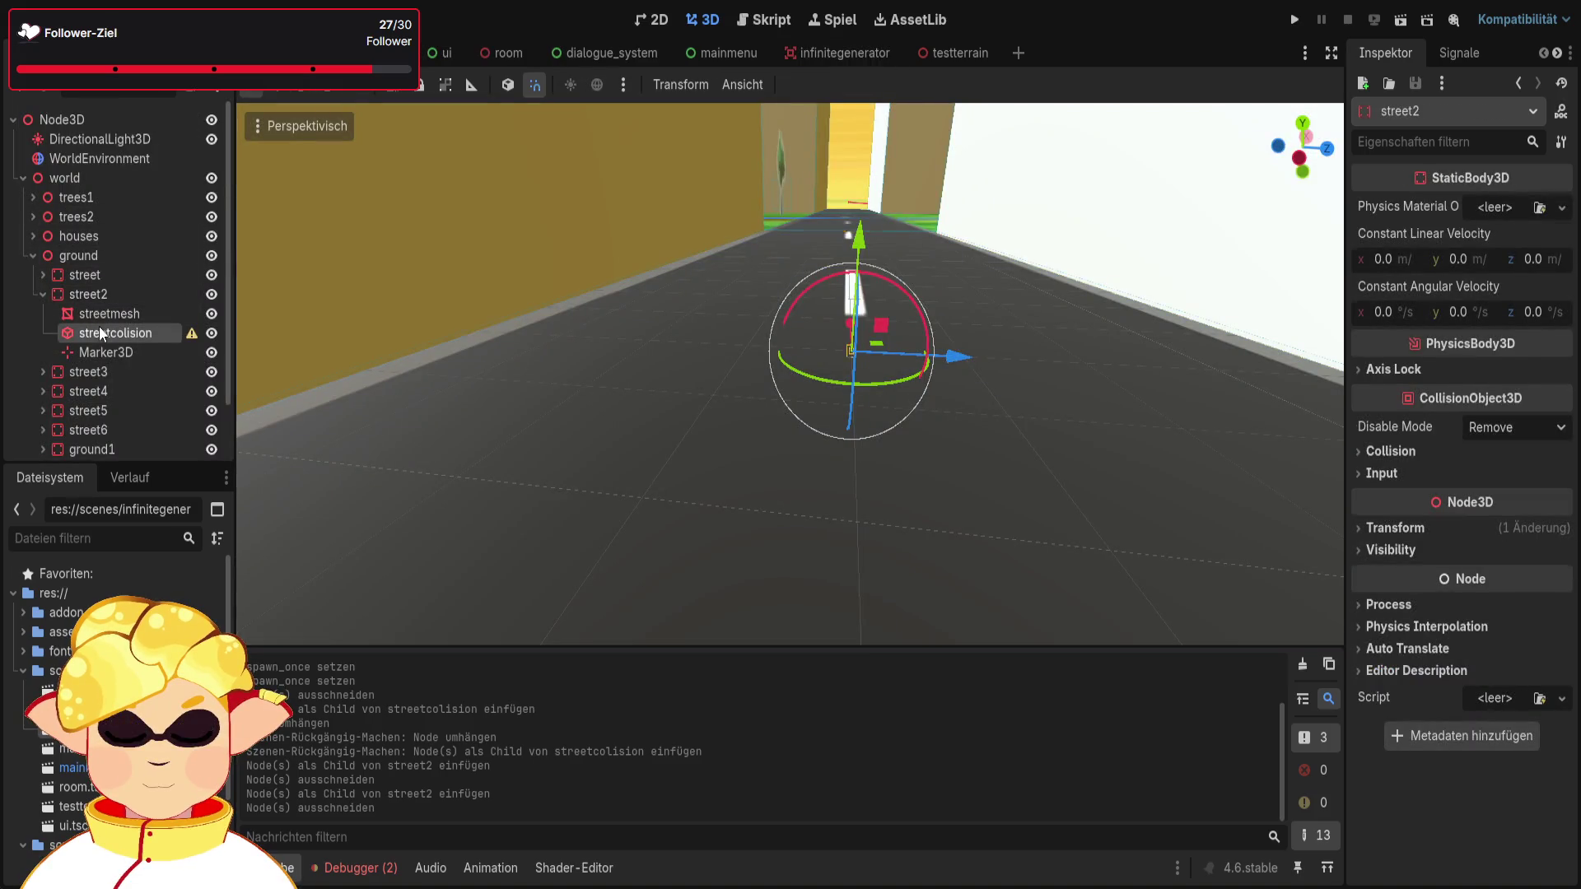
pyautogui.hotkey('ctrl', 'v')
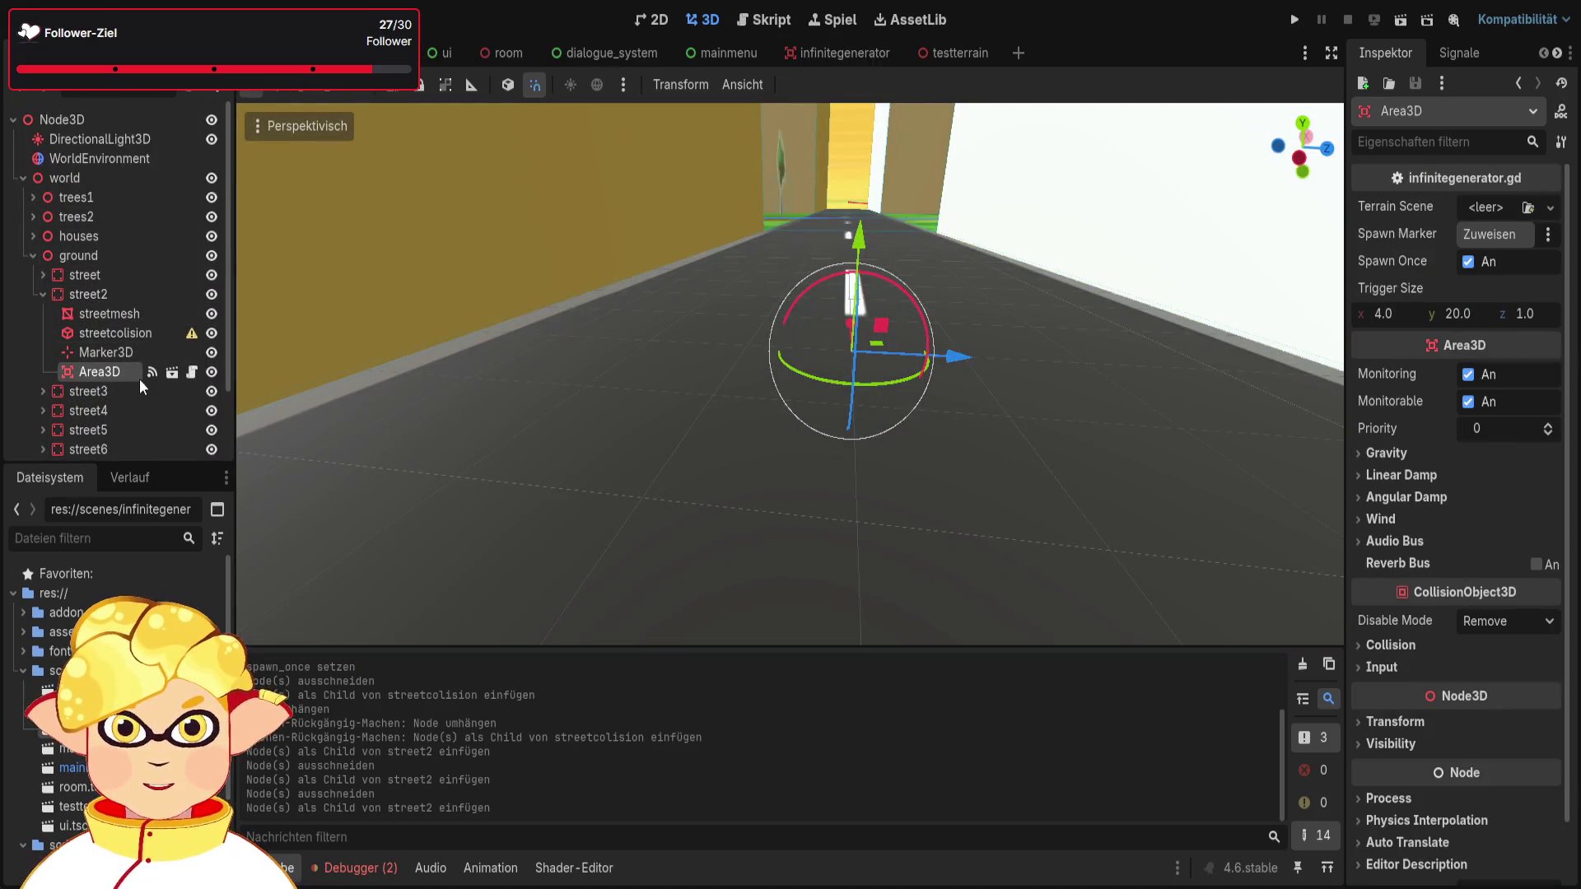
pyautogui.click(169, 373)
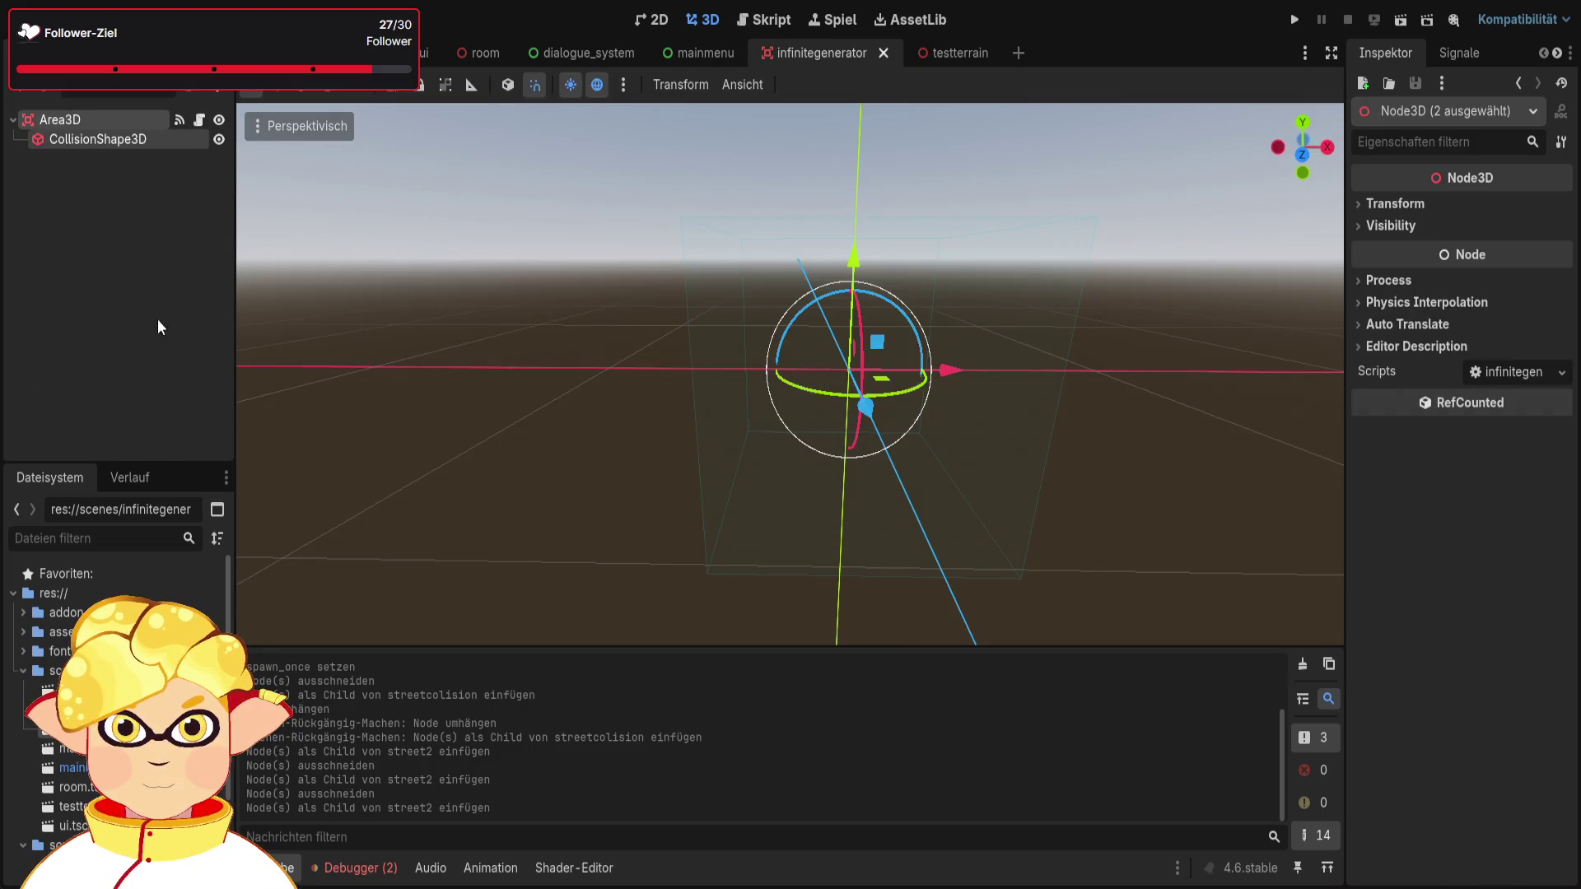
pyautogui.click(148, 268)
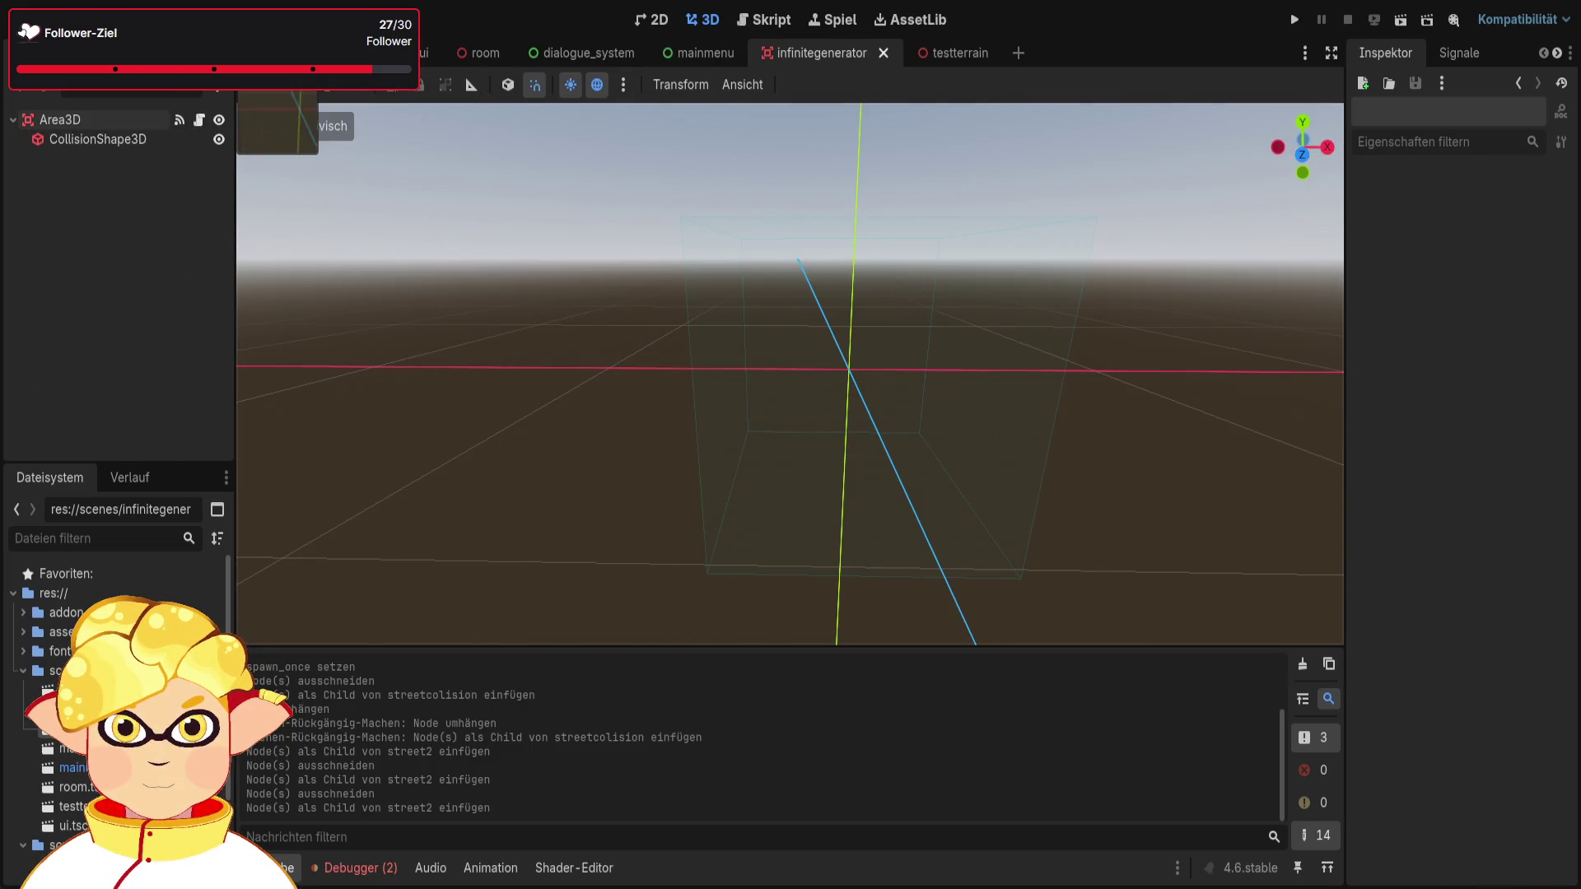
pyautogui.click(272, 52)
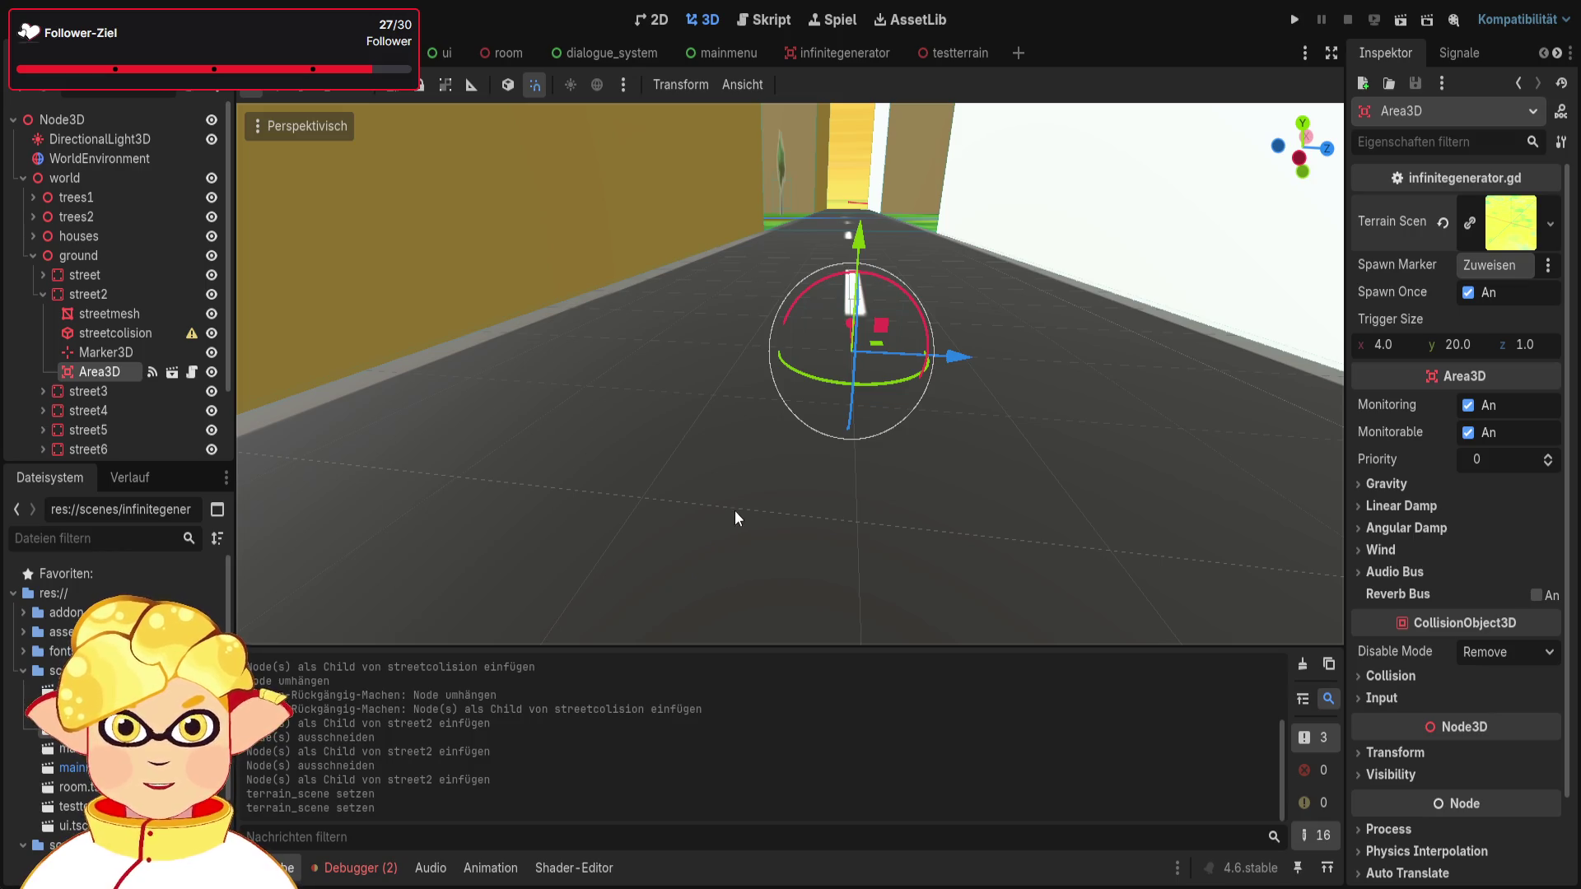
# Set Terrain Scene to testterrain.tscn and Spawn Marker to Marker3D, then raise the trigger 1 unit on Y.
pyautogui.hotkey('ctrl', 'shift', 'z')
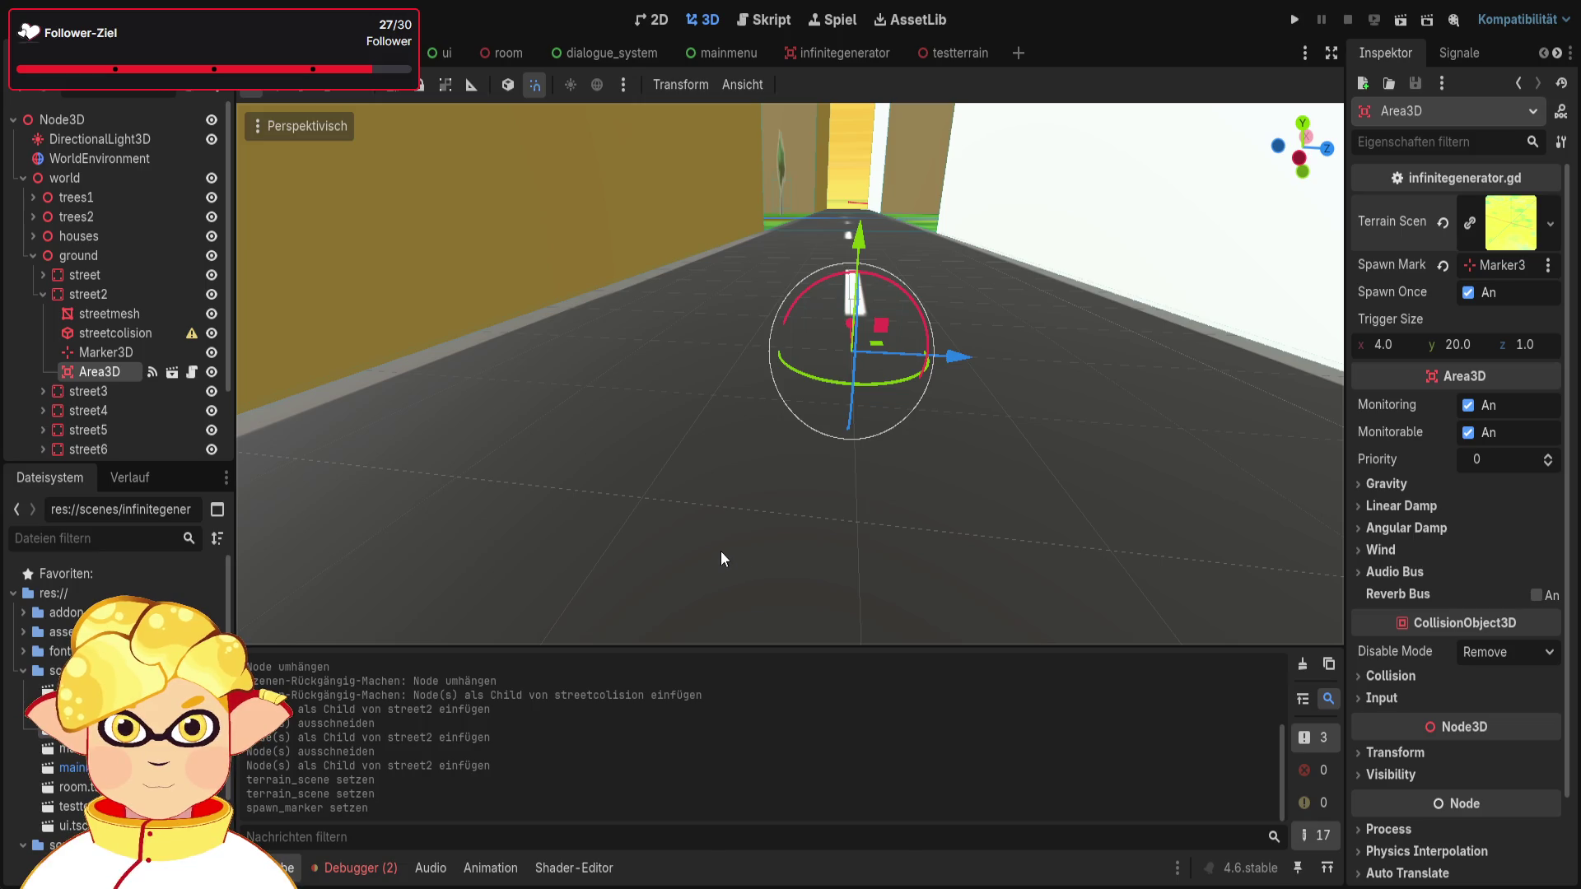
pyautogui.moveTo(859, 241)
pyautogui.mouseDown()
pyautogui.moveTo(874, 141)
pyautogui.moveTo(883, 155)
pyautogui.mouseUp()
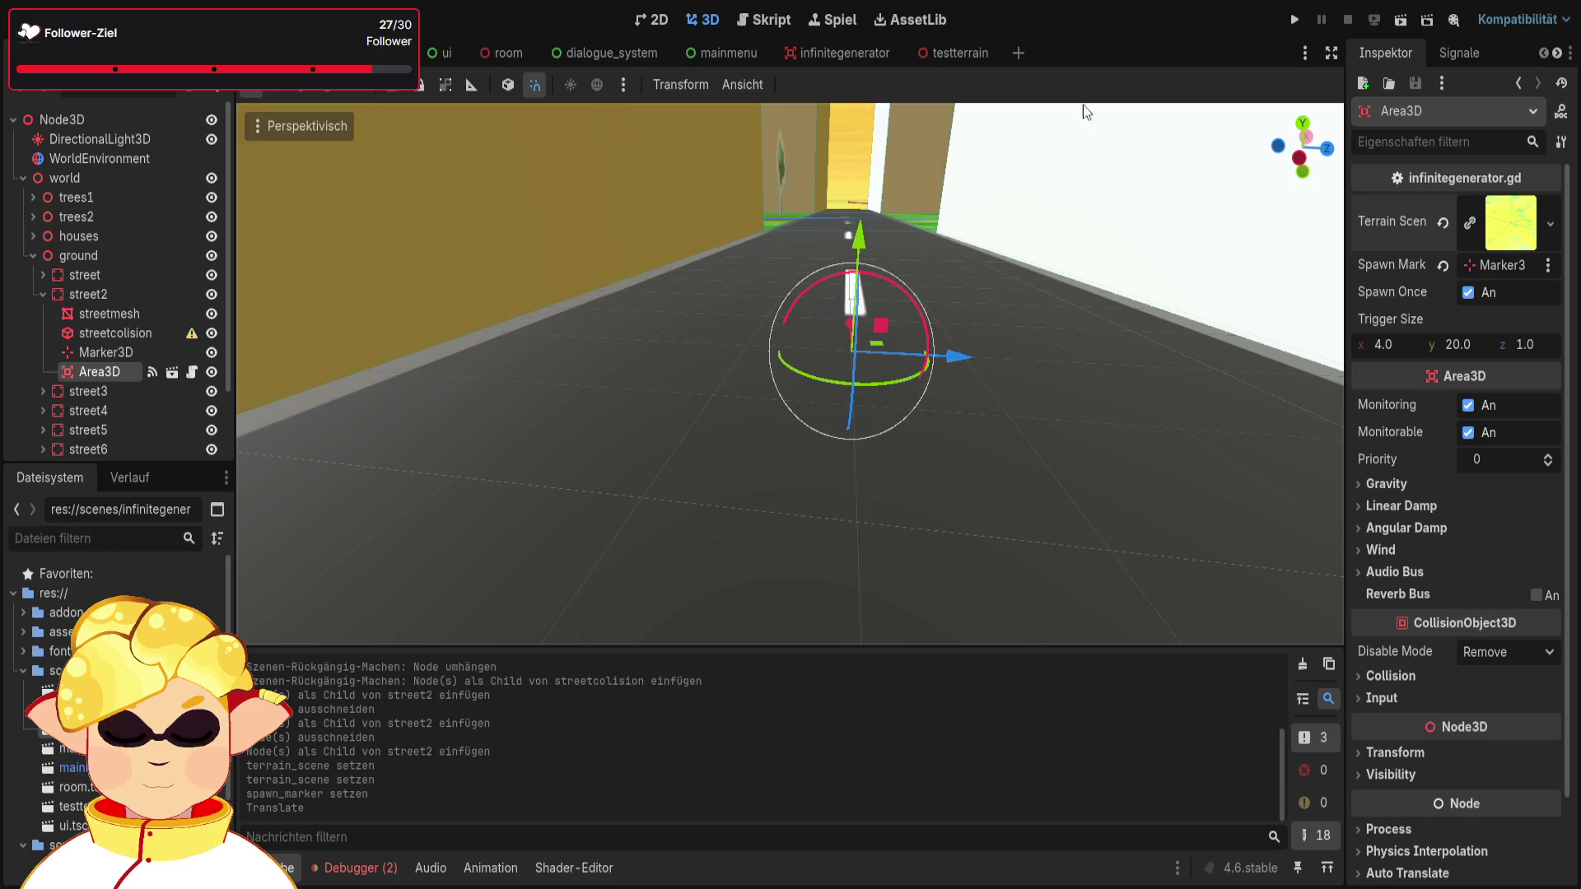
pyautogui.click(1406, 20)
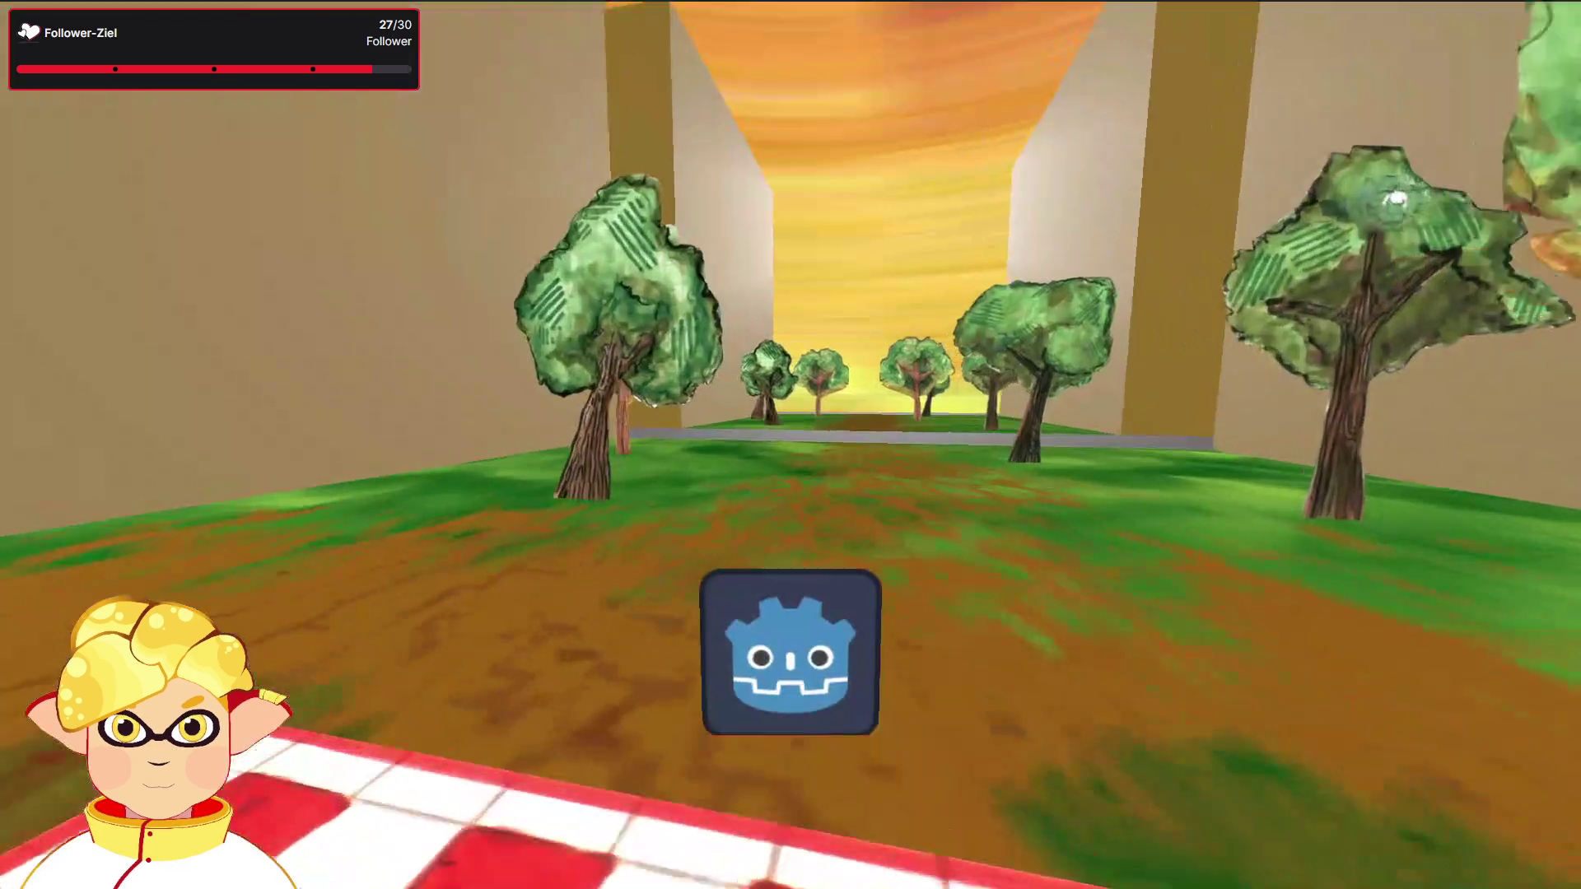
pyautogui.press('w')
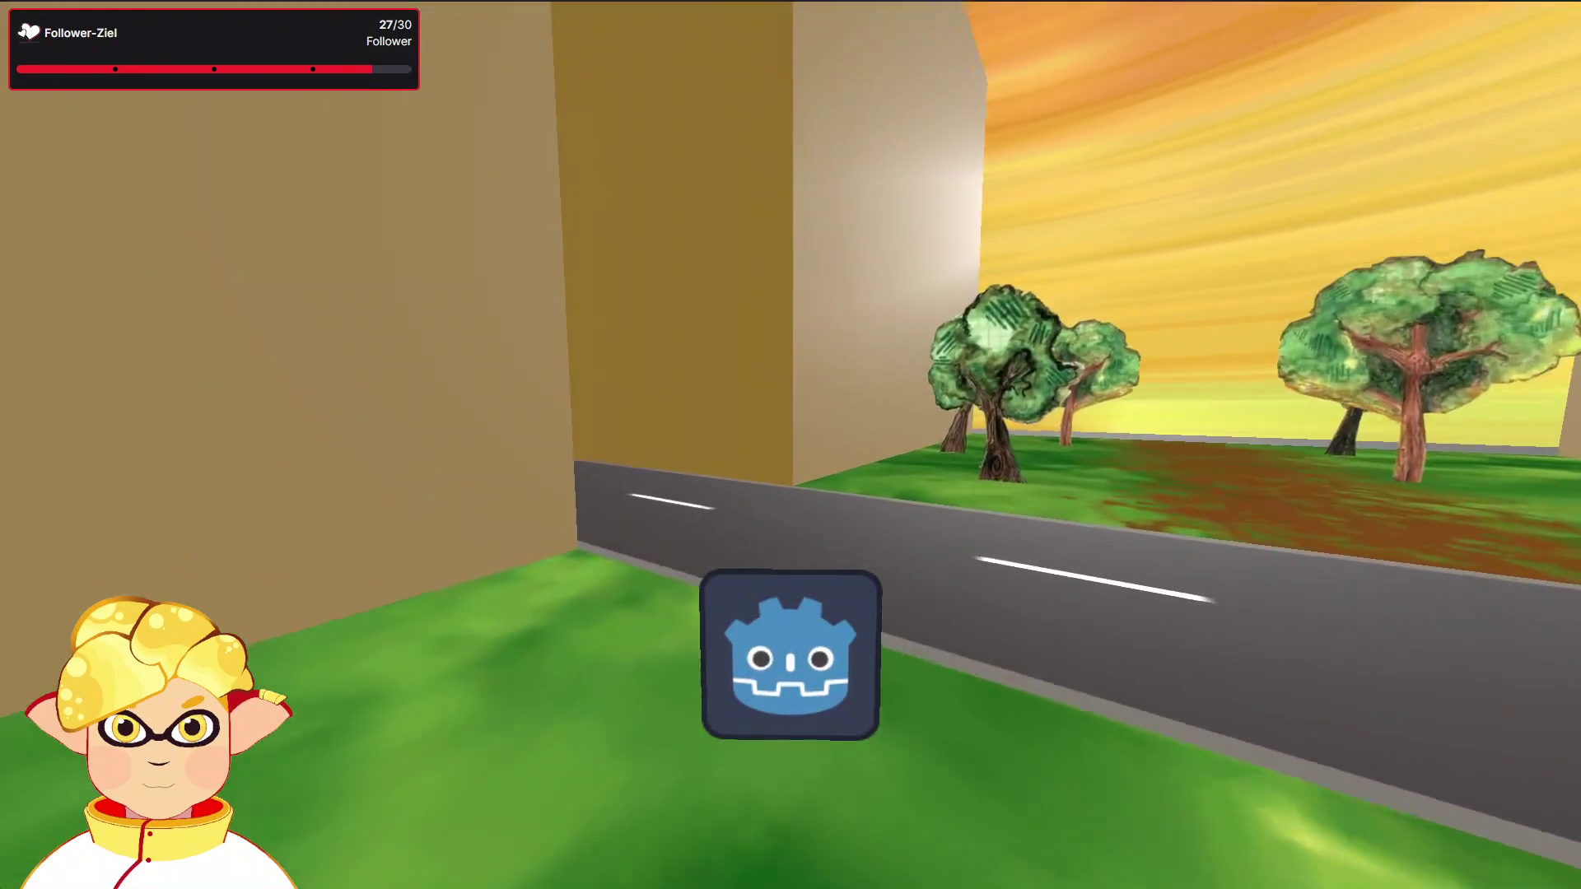
pyautogui.press('a')
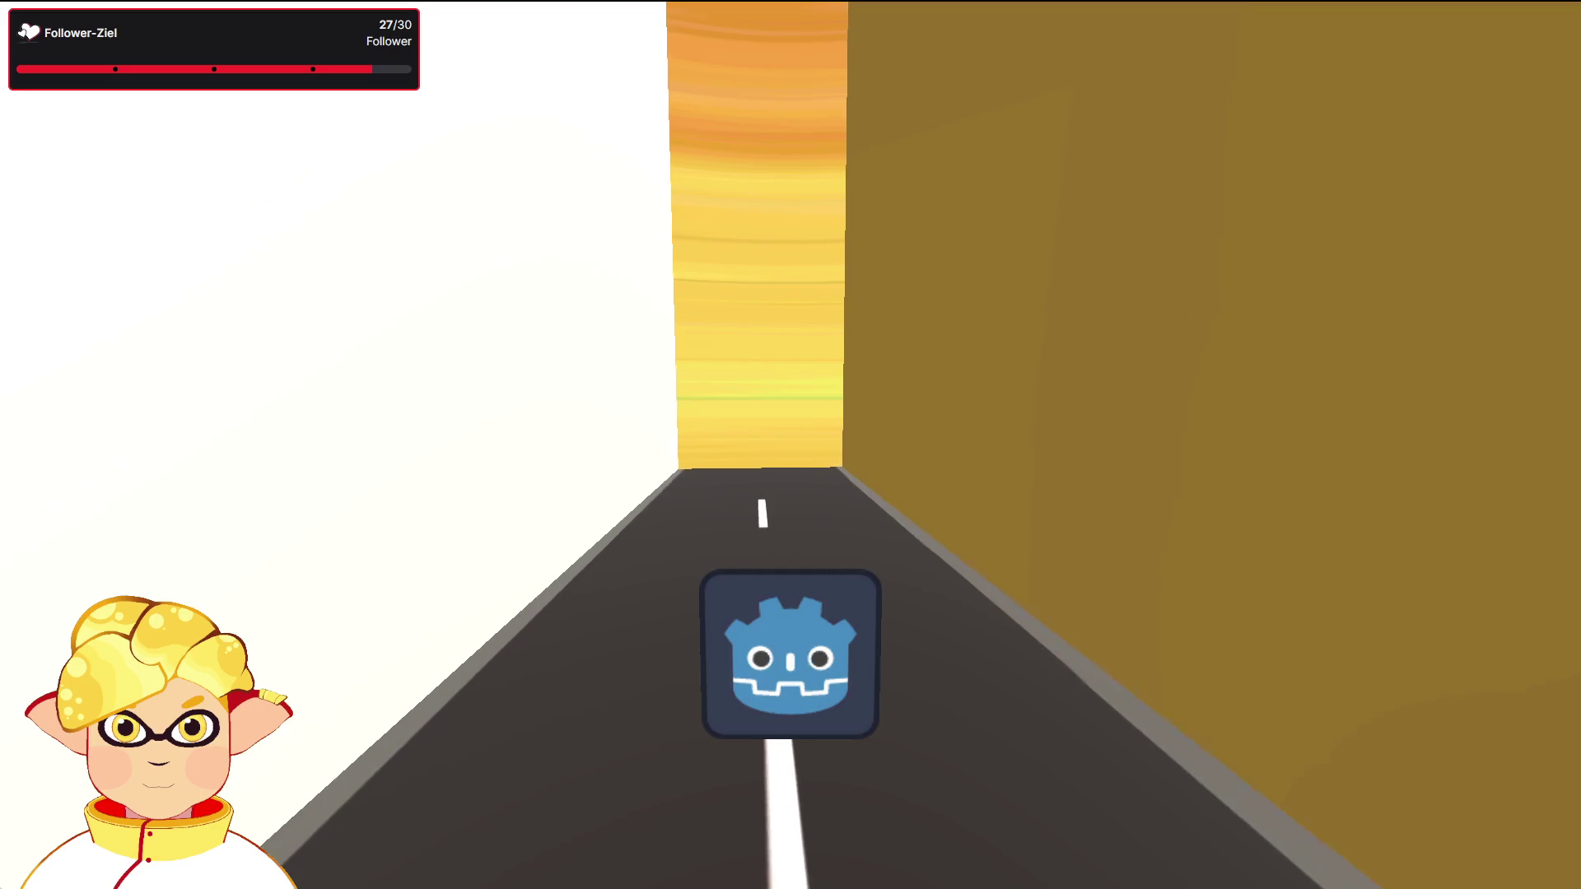
pyautogui.press('d')
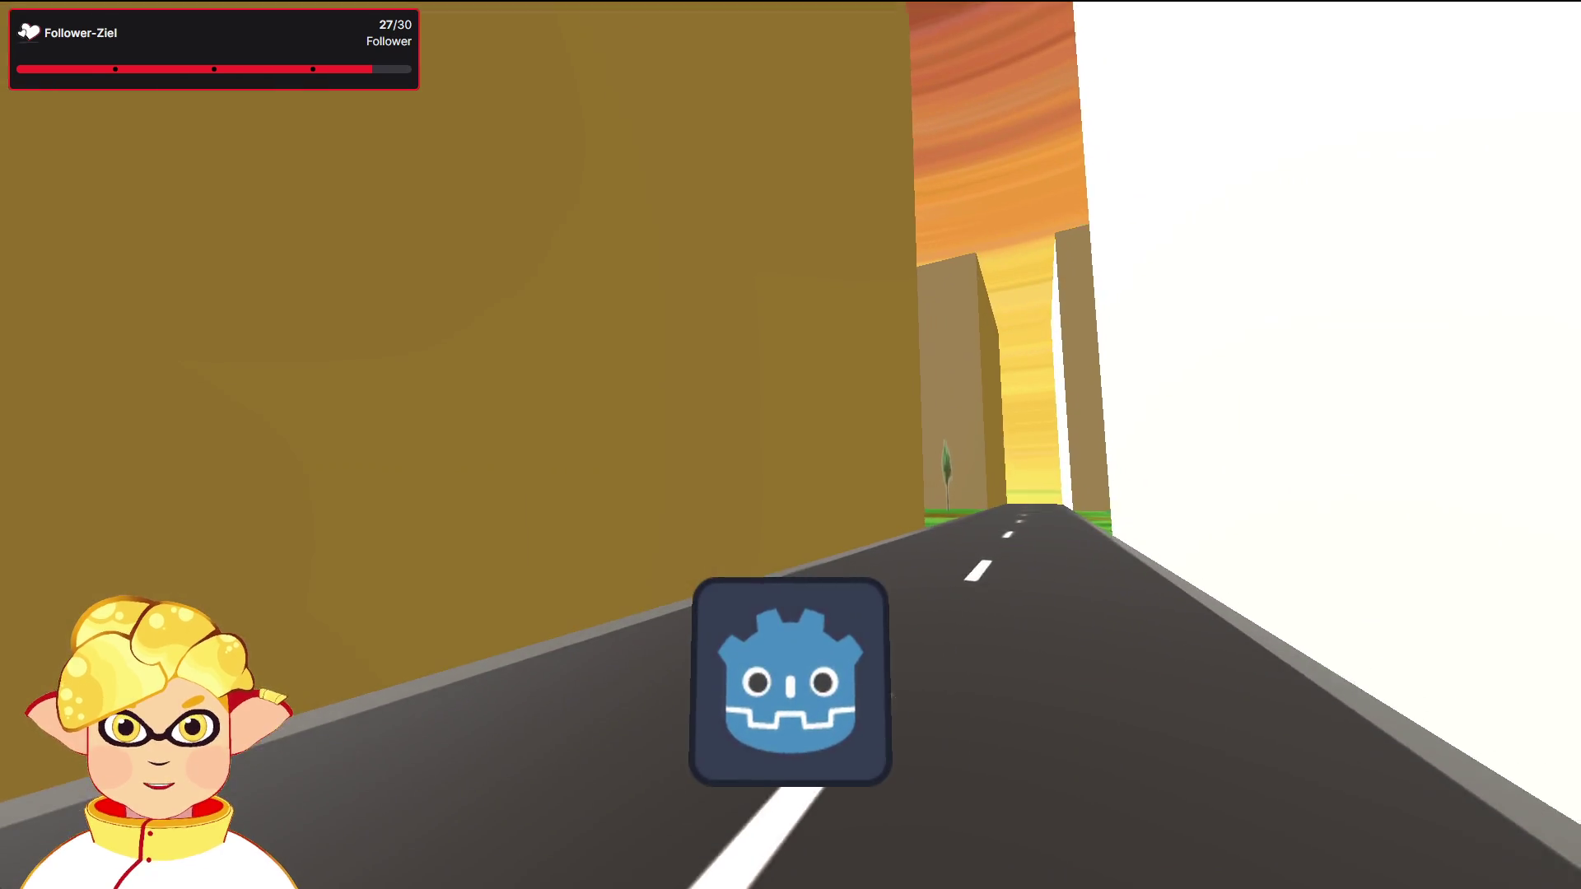
pyautogui.press('F8')
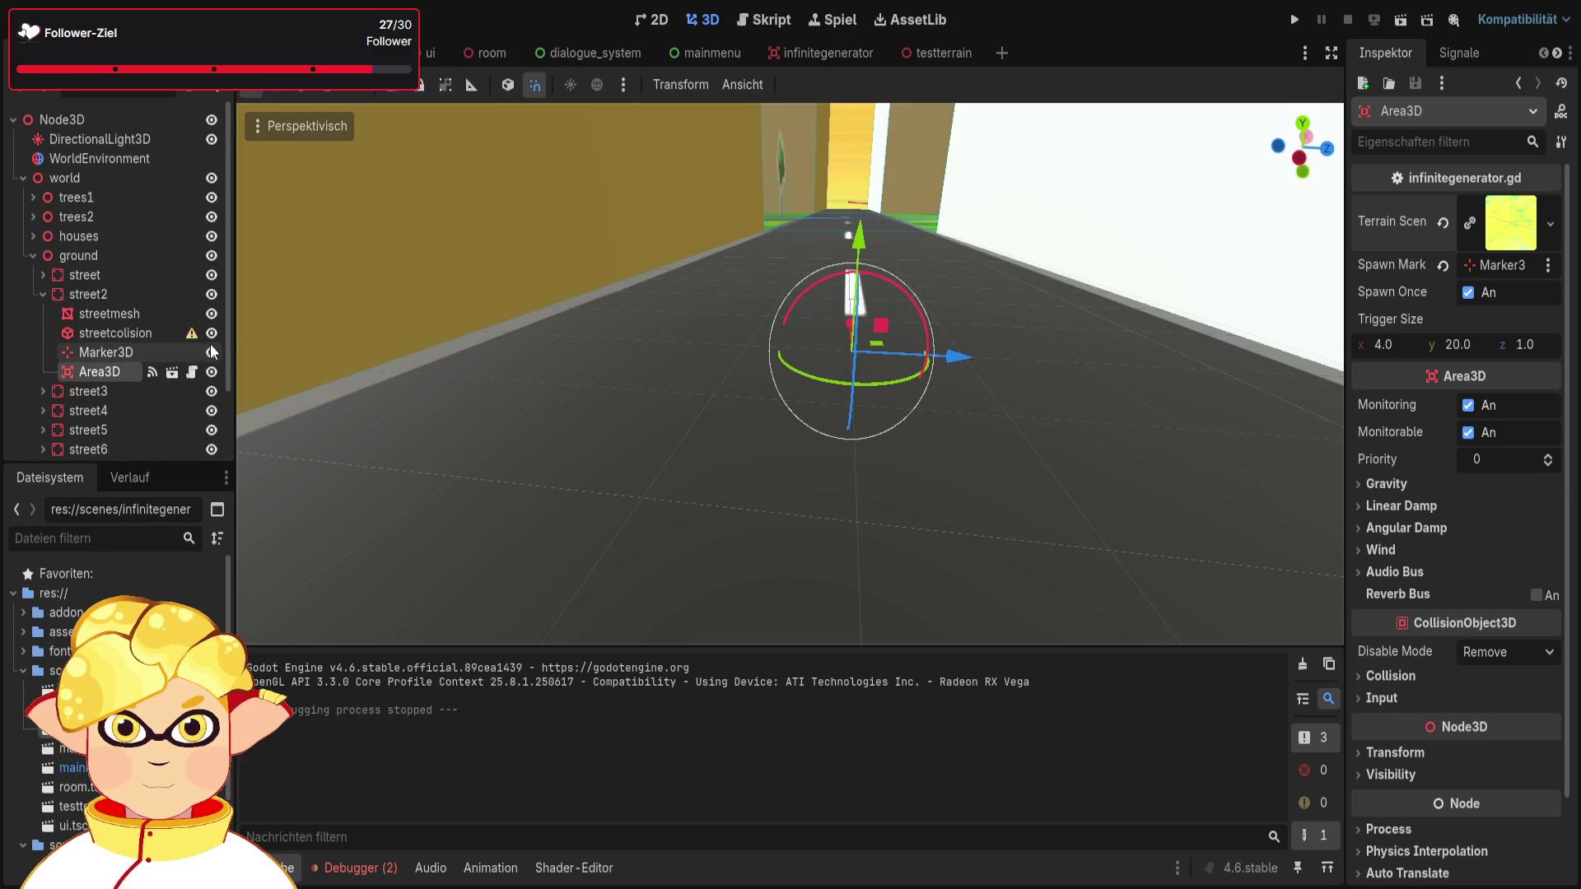
# In the infinitegenerator scene, select CollisionShape3D and check that its x scale stays 1.0.
pyautogui.click(137, 349)
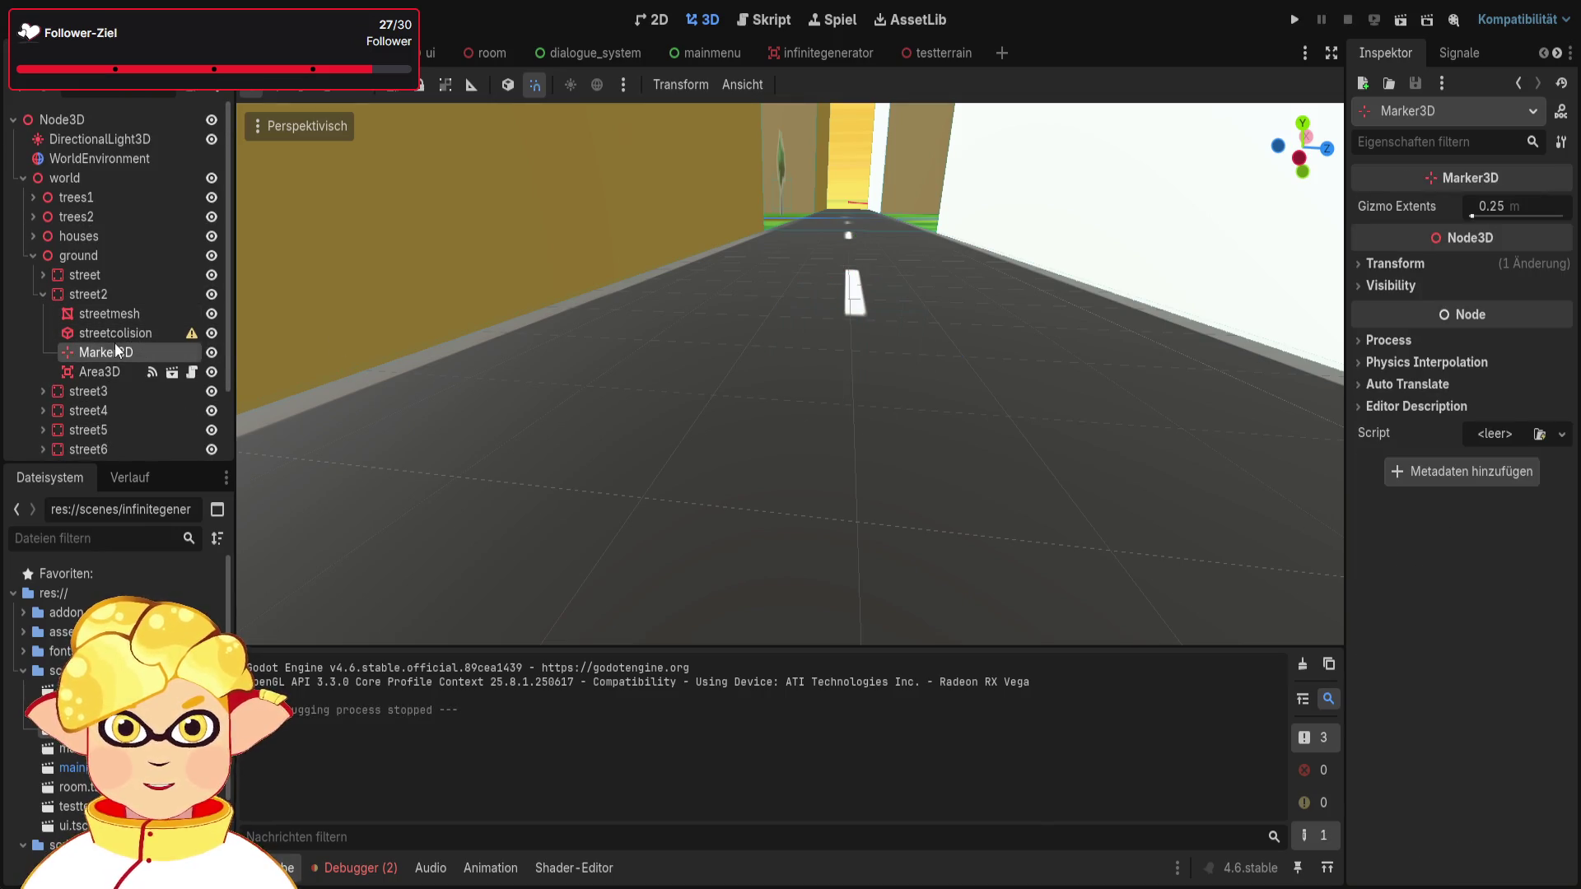
pyautogui.click(85, 373)
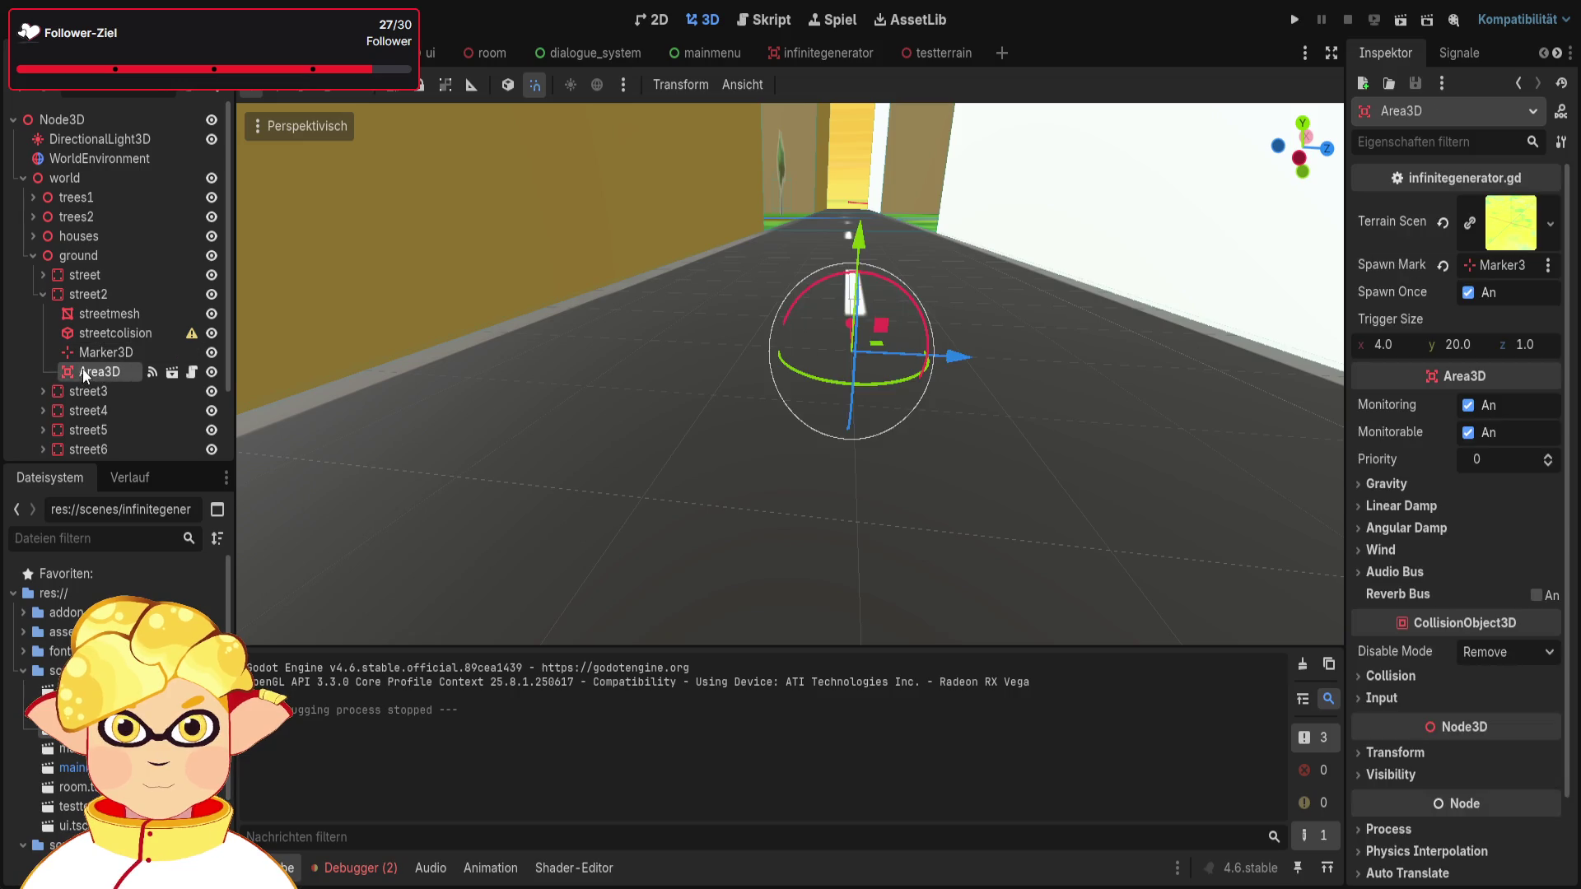
pyautogui.scroll(-1, 99, 354)
pyautogui.click(171, 327)
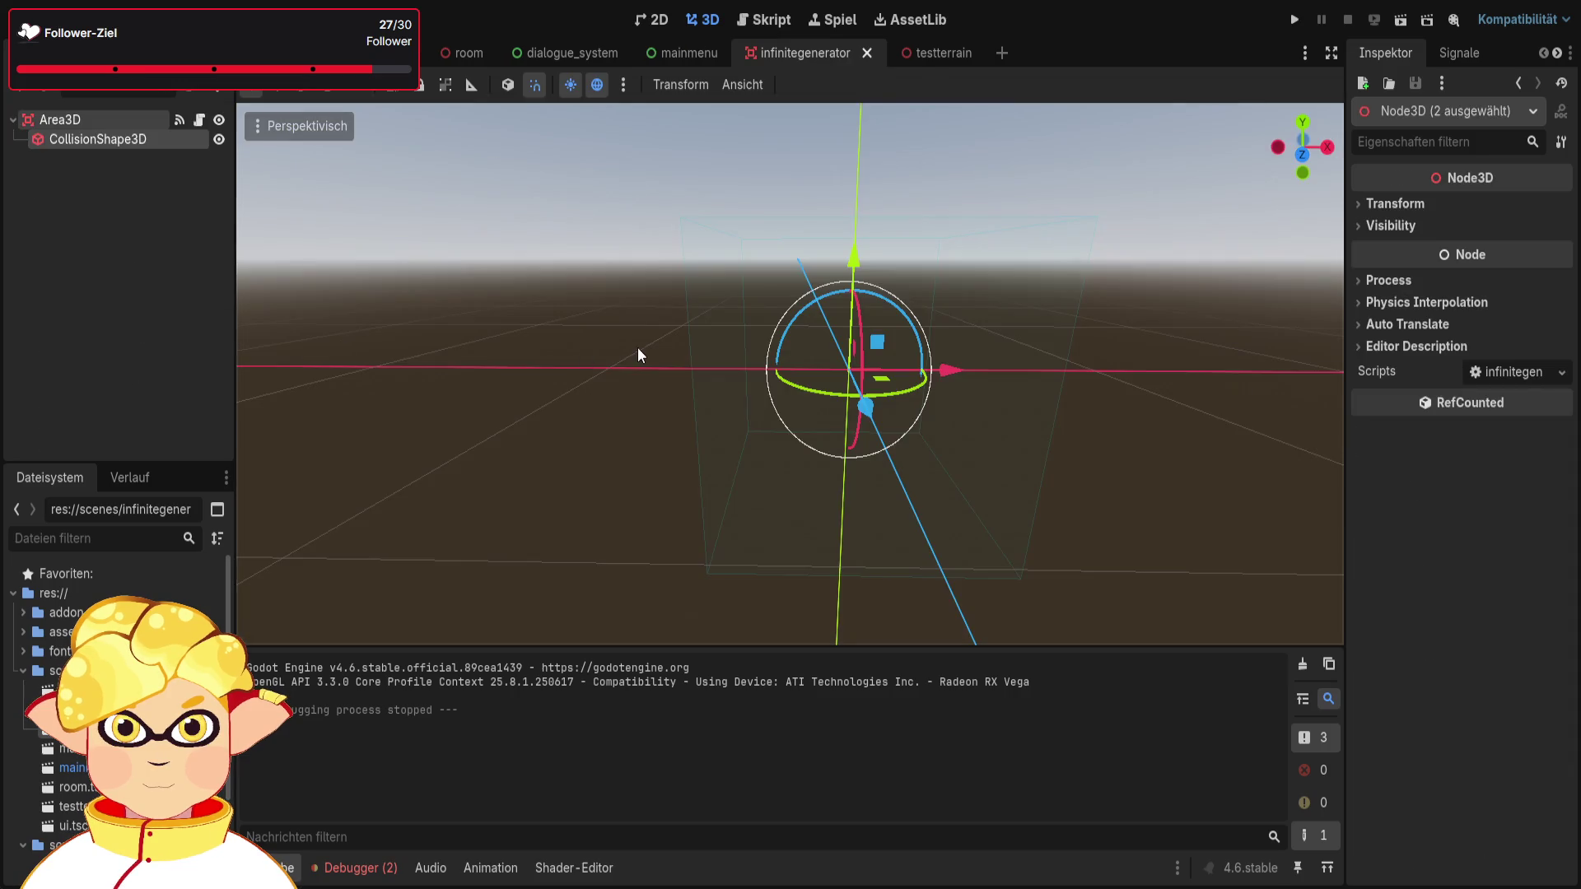
pyautogui.click(690, 350)
pyautogui.click(124, 139)
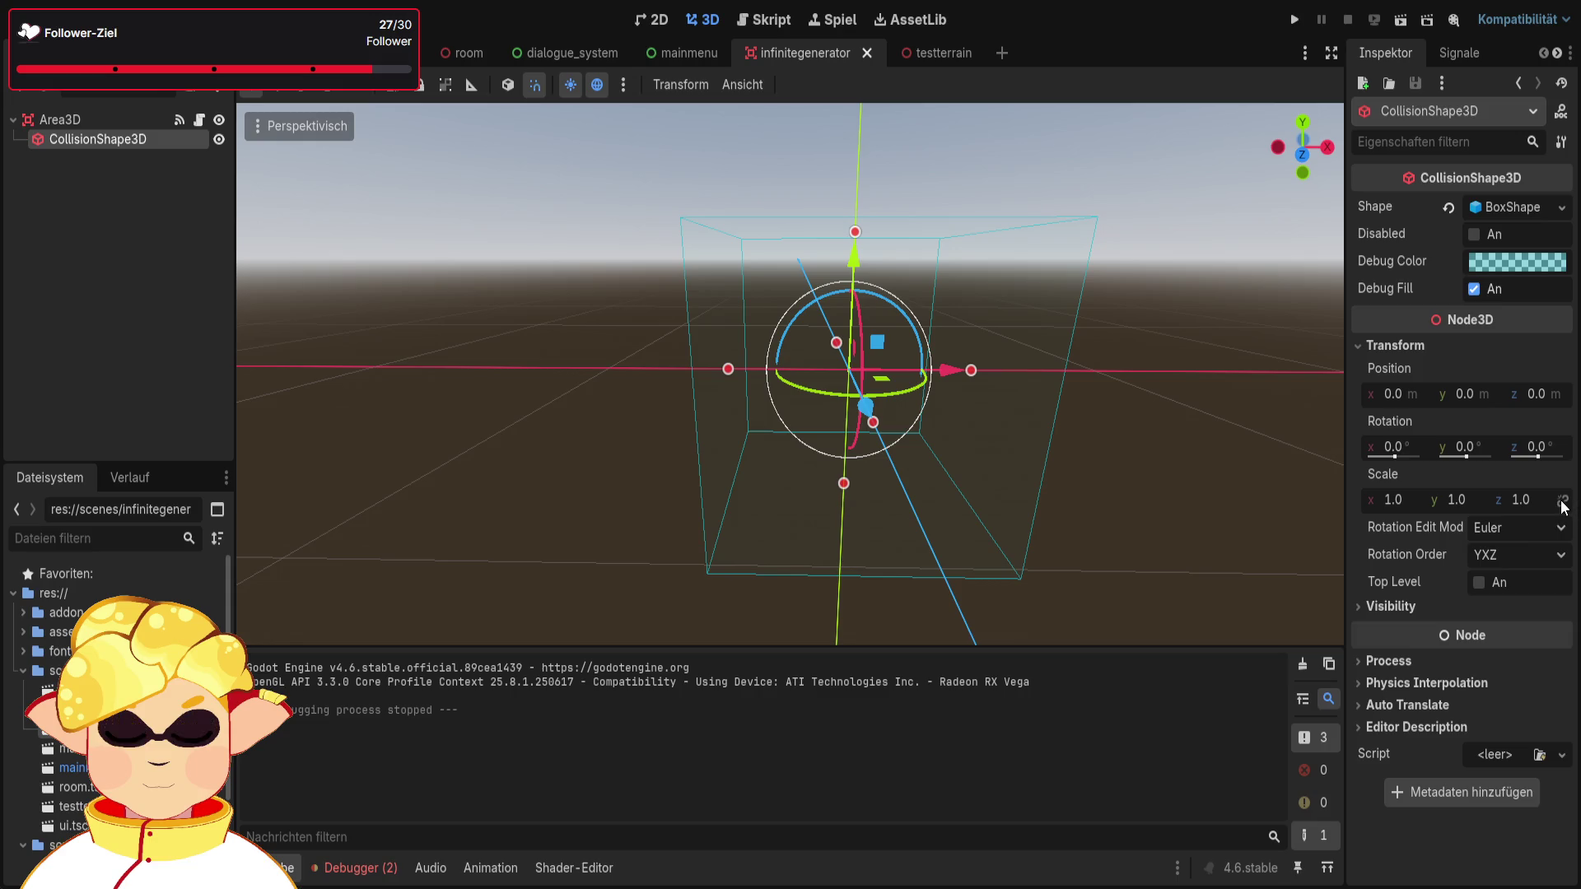
pyautogui.click(1392, 500)
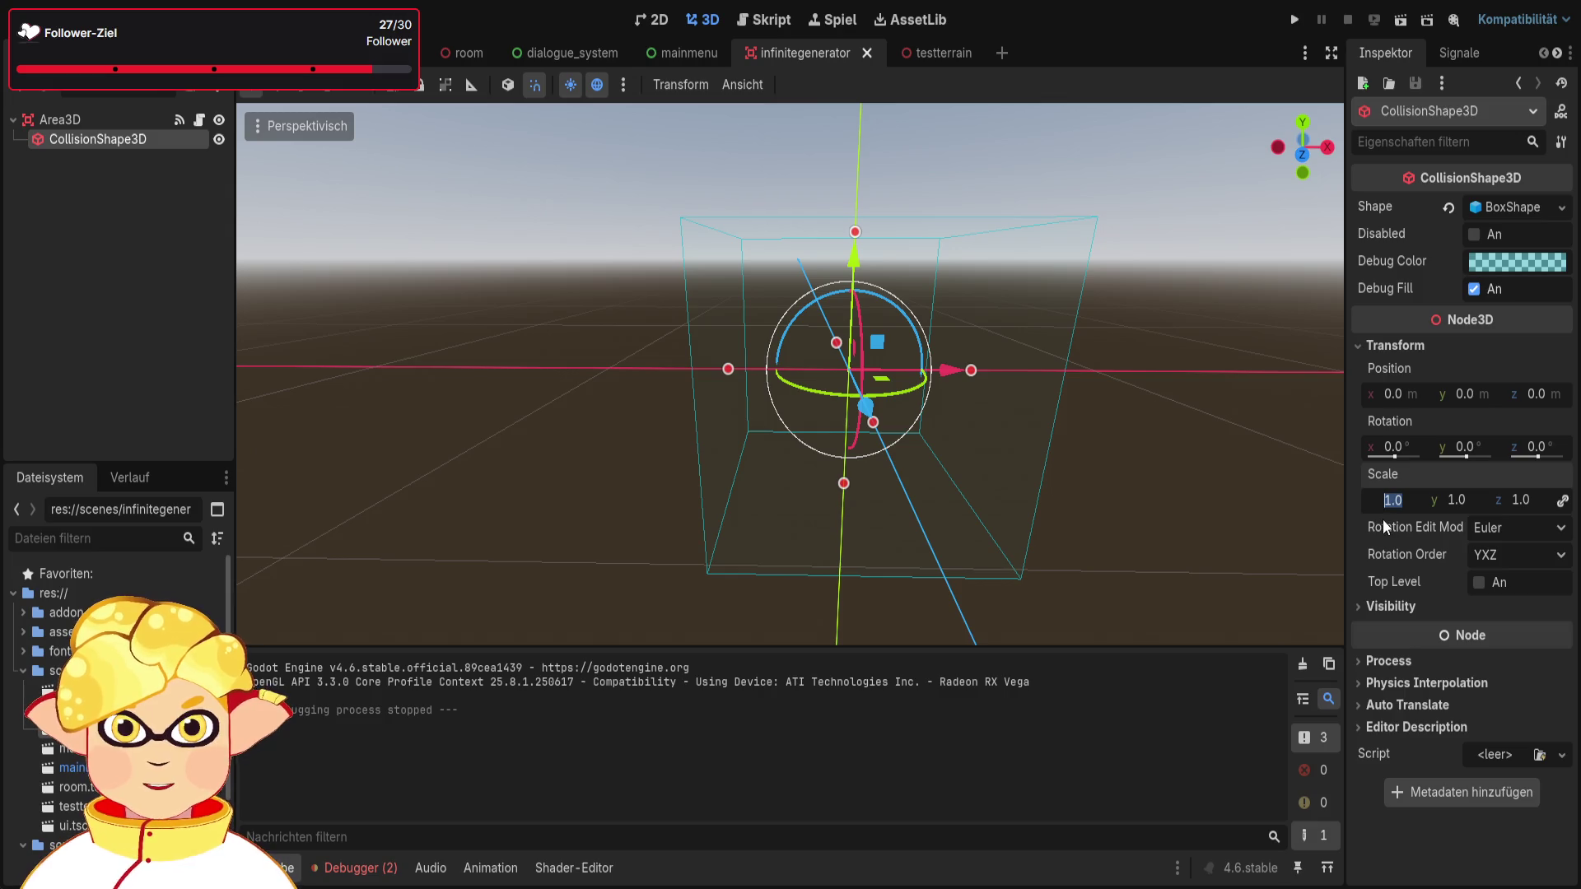
pyautogui.click(1246, 478)
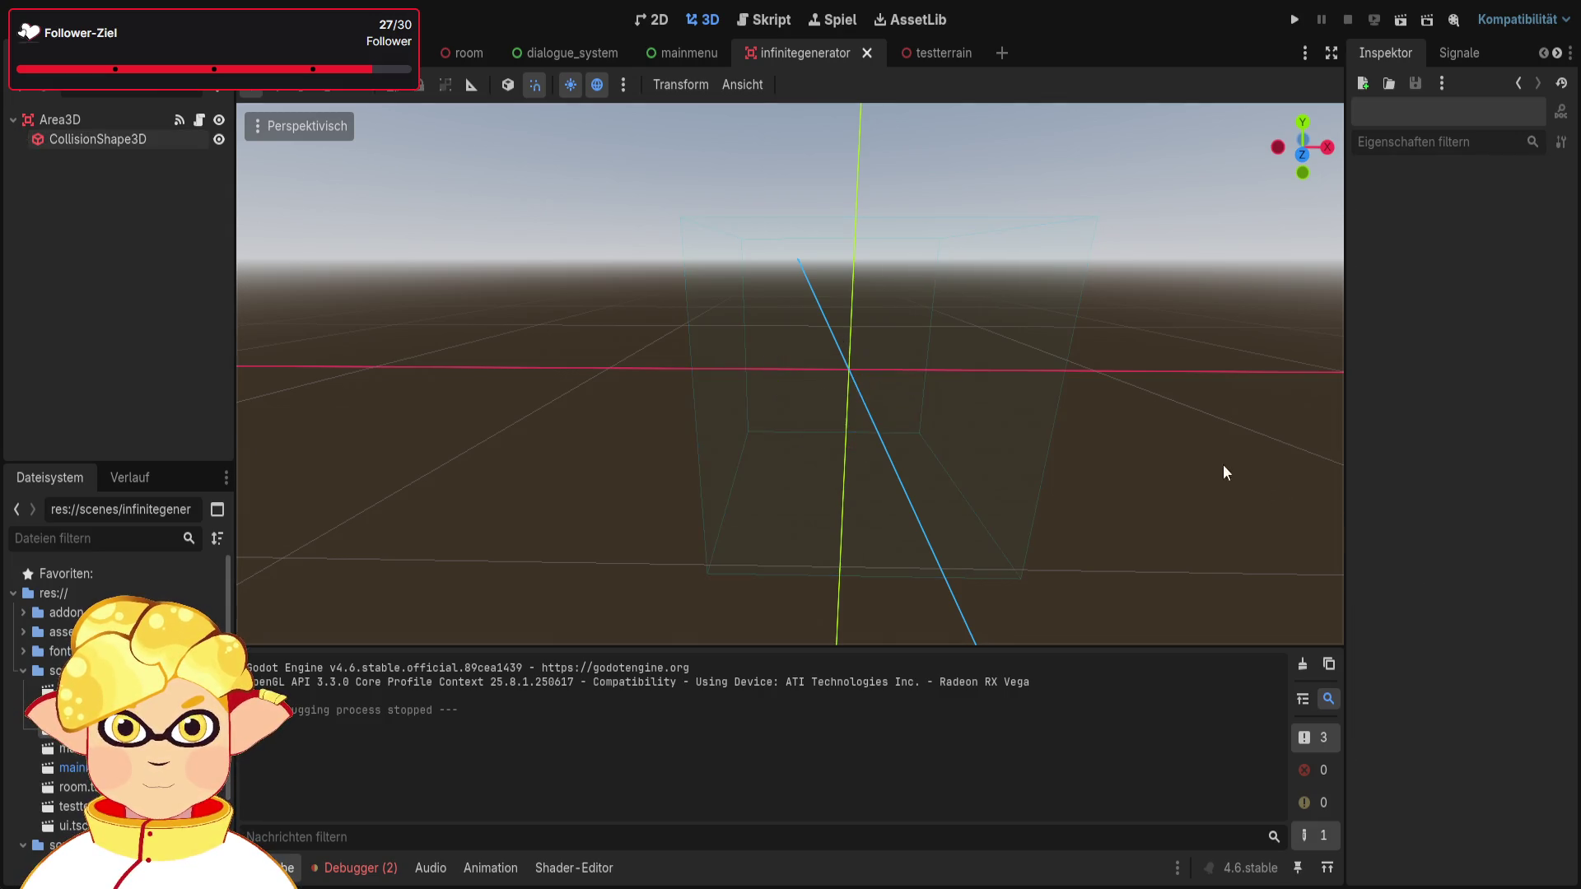
pyautogui.click(97, 139)
# Open infinitegenerator.gd, review the collisionshape variable and scale assignment, then select all the code.
pyautogui.click(199, 119)
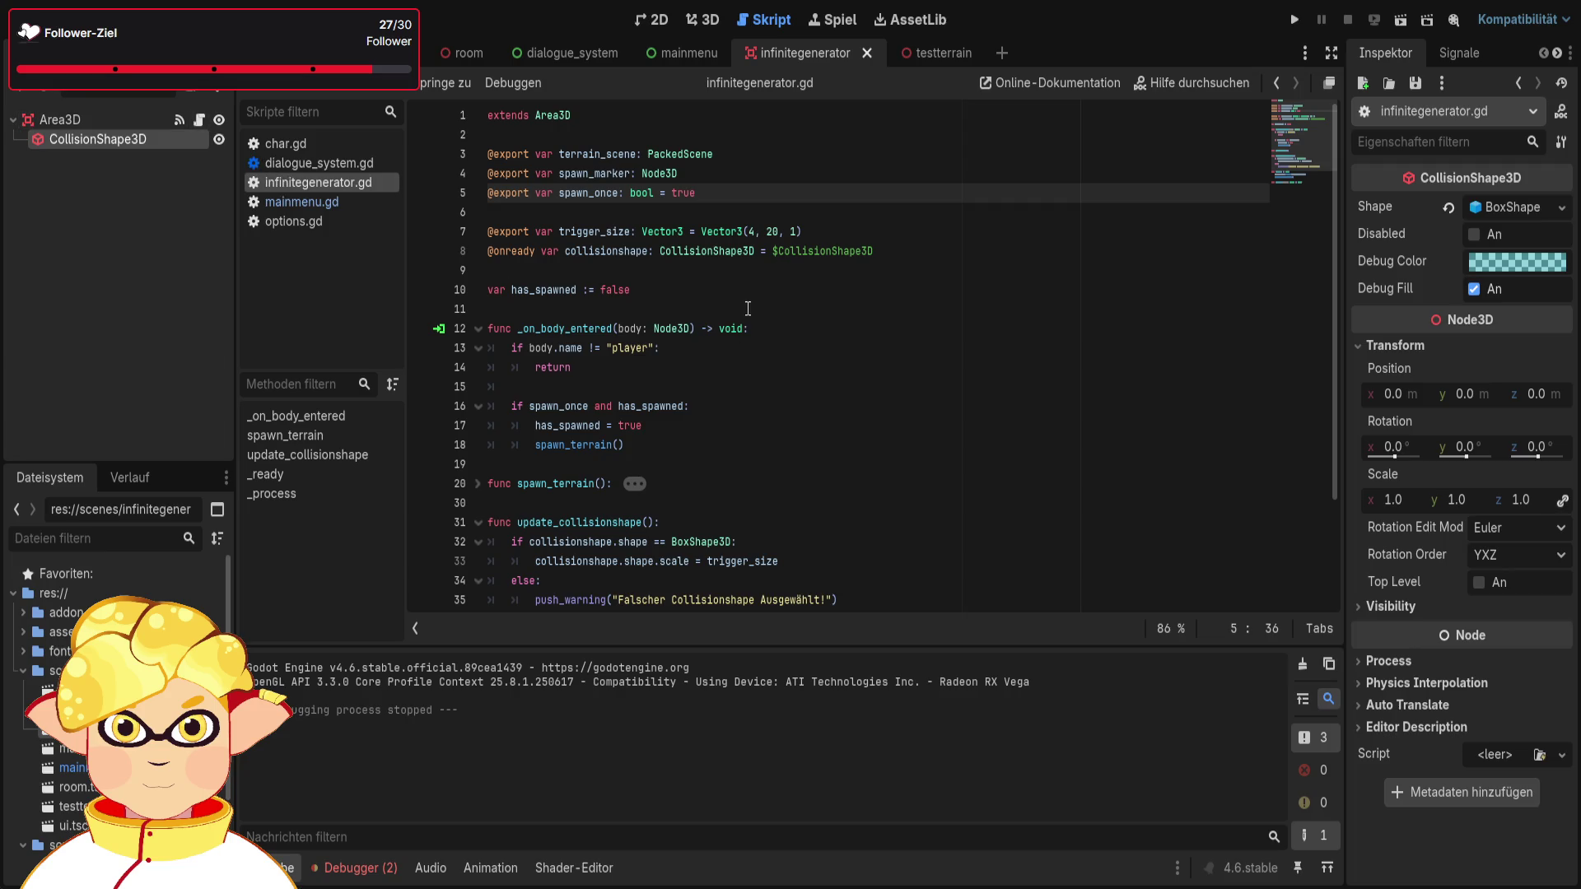
pyautogui.click(915, 256)
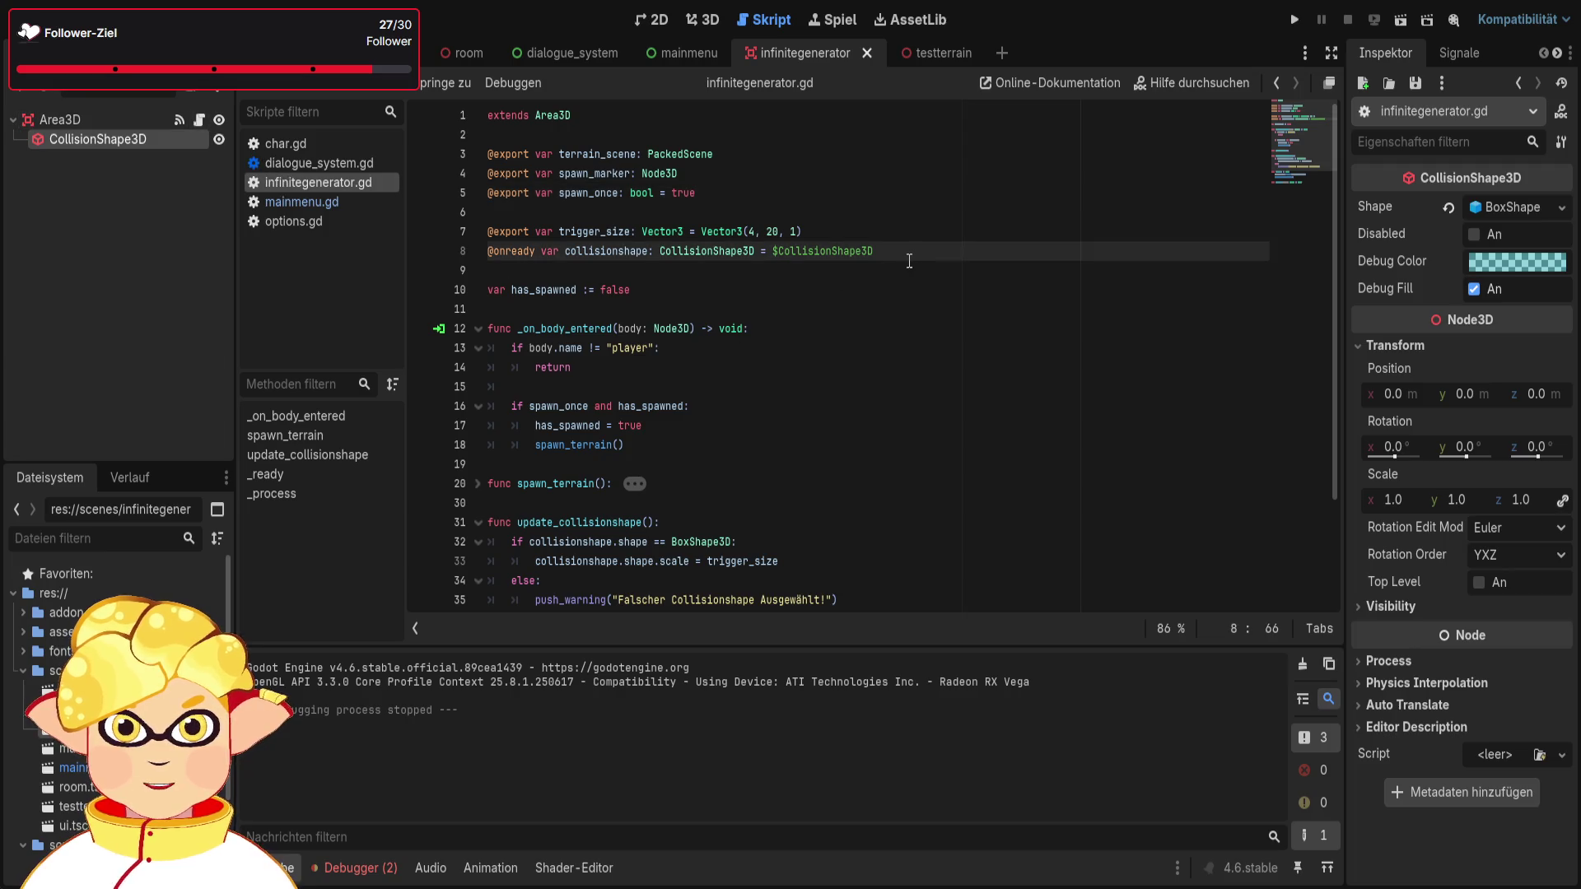
pyautogui.moveTo(851, 563); pyautogui.dragTo(856, 549)
pyautogui.hotkey('ctrl', 'a')
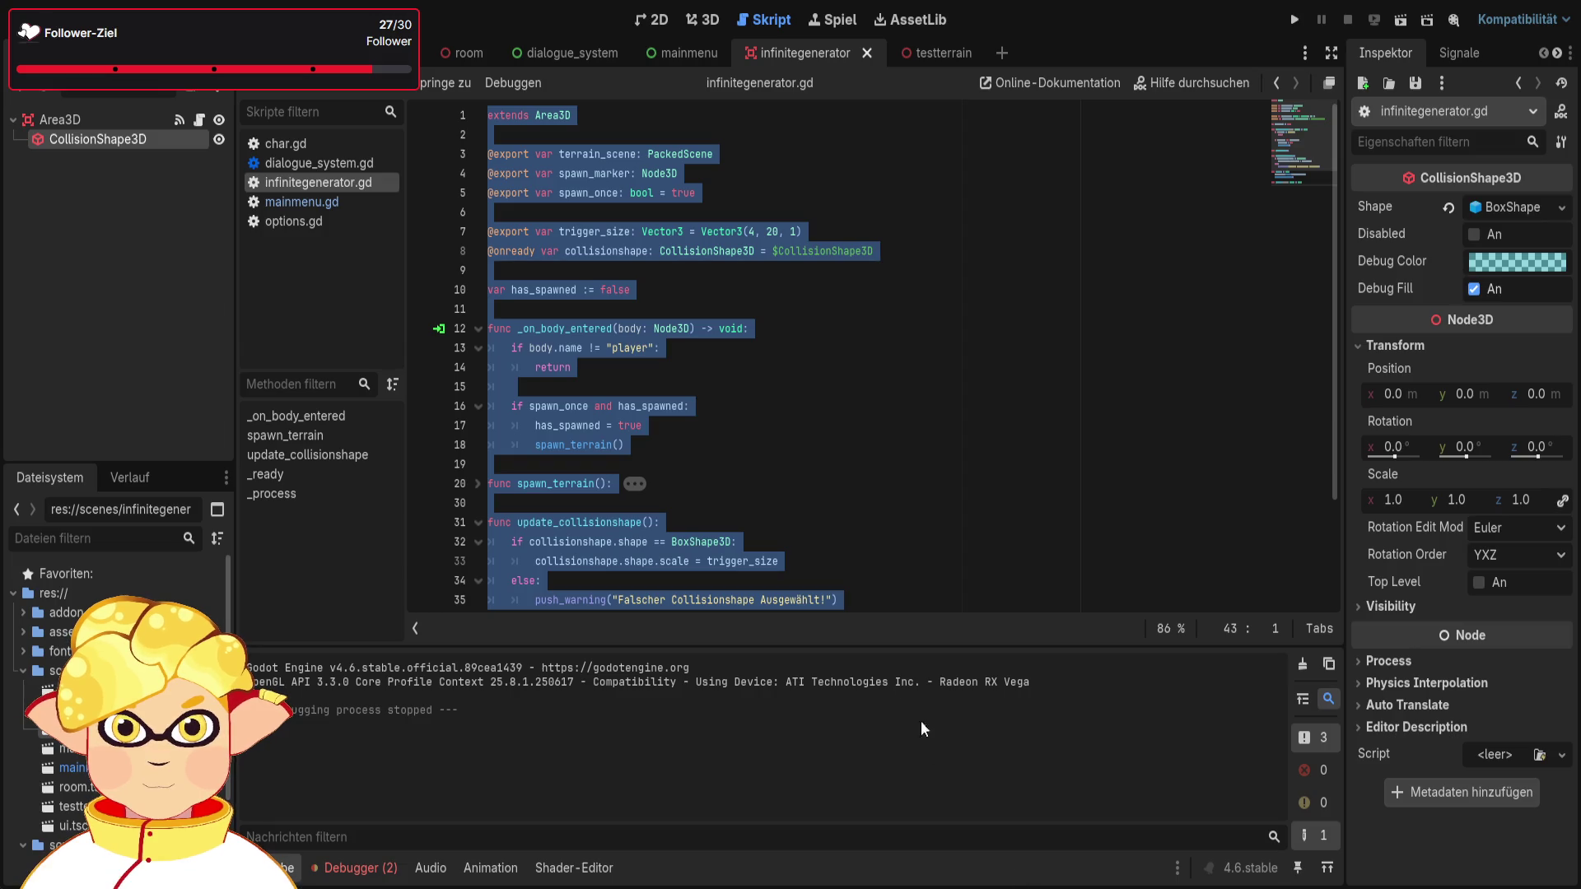
# Replace the entire infinitegenerator.gd script with the new generator code.
pyautogui.click(882, 562)
pyautogui.hotkey('ctrl', 'a')
pyautogui.write('extends Area3D  @export var terrain_scene: PackedScene @export var spawn_marker: Node3D @export var spawn_once: bool = true  @export var trigger_size: Vector3 = Vector3(10, 5, 10)  @onready var collisionshape: CollisionShape3D = $CollisionShape3D  var has_spawned := false  func _ready() -> void: \tbody_entered.connect(_on_body_entered) \tupdate_collisionshape()   func _on_body_entered(body: Node3D) -> void: \tif not body.is_in_group("player"): \t\treturn  \tif spawn_once and has_spawned: \t\treturn  \tspawn_terrain() \thas_spawned = true   func spawn_terrain(): \tif terrain_scene == null: \t\tpush_warning("Keine Terrain Szene festgelegt!") \t\treturn  \tif spawn_marker == null: \t\tpush_warning("Kein Spawn Marker festgelegt!") \t\treturn  \tvar new_chunk = terrain_scene.instantiate() \tnew_chunk.global_position = spawn_marker.global_position \tget_parent().add_child(new_chunk)   func update_collisionshape(): \tvar box := collisionshape.shape as BoxShape3D \tif box: \t\tbox.size = trigger_size \telse: \t\tpush_warning("Collisionshape ist kein BoxShape3D!")')
# Review the pasted _ready connection and trigger_size BoxShape3D code, then move to the player scene.
pyautogui.scroll(8, 869, 565)
pyautogui.click(865, 568)
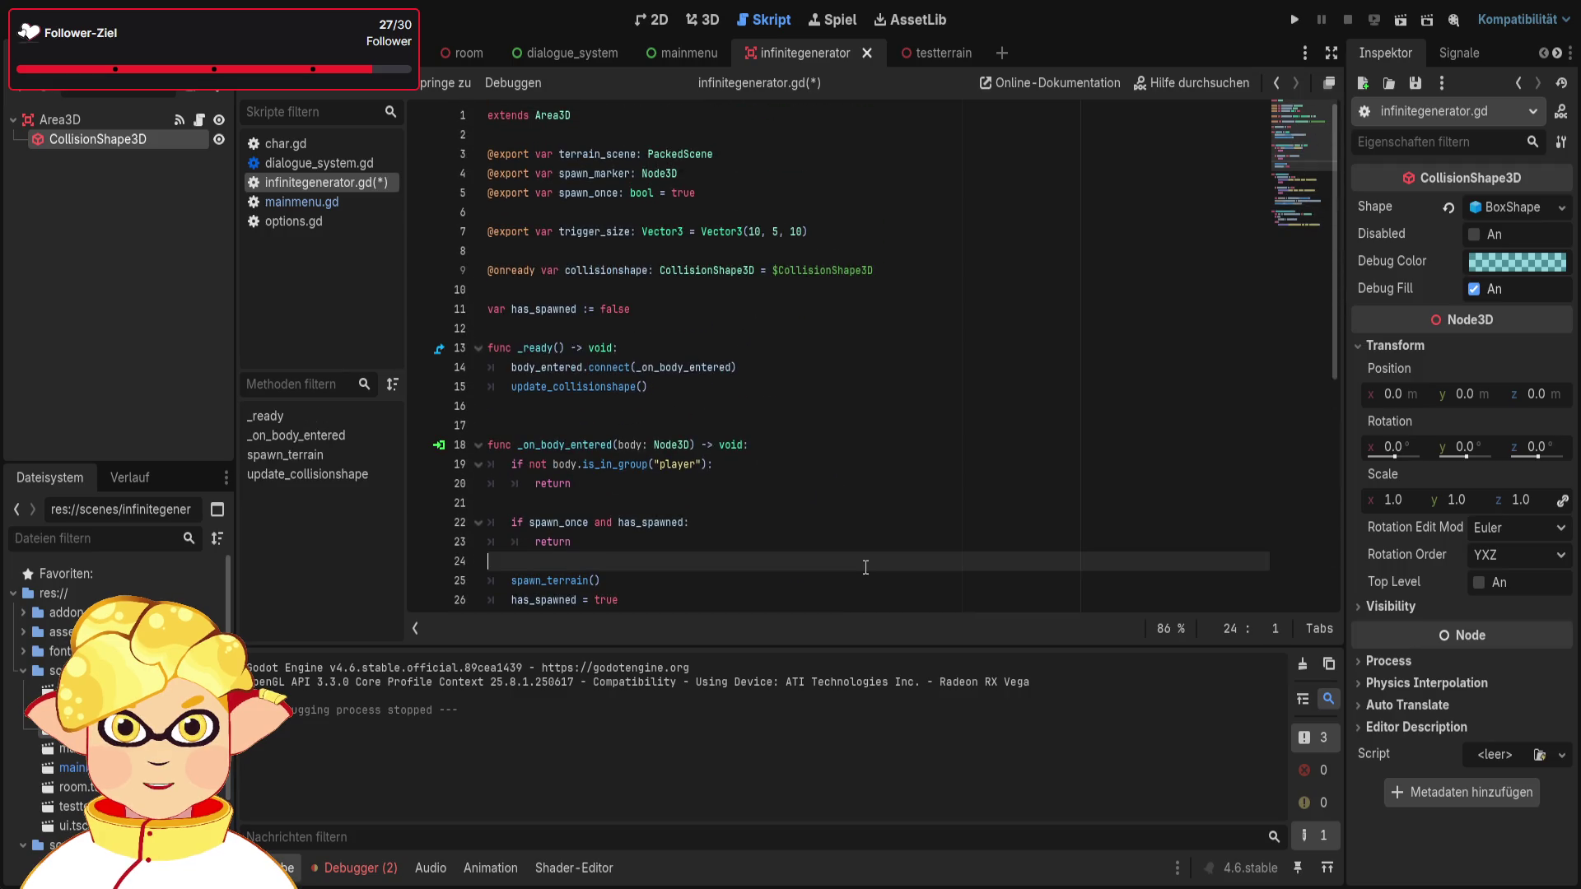
pyautogui.scroll(-7, 864, 568)
pyautogui.click(883, 581)
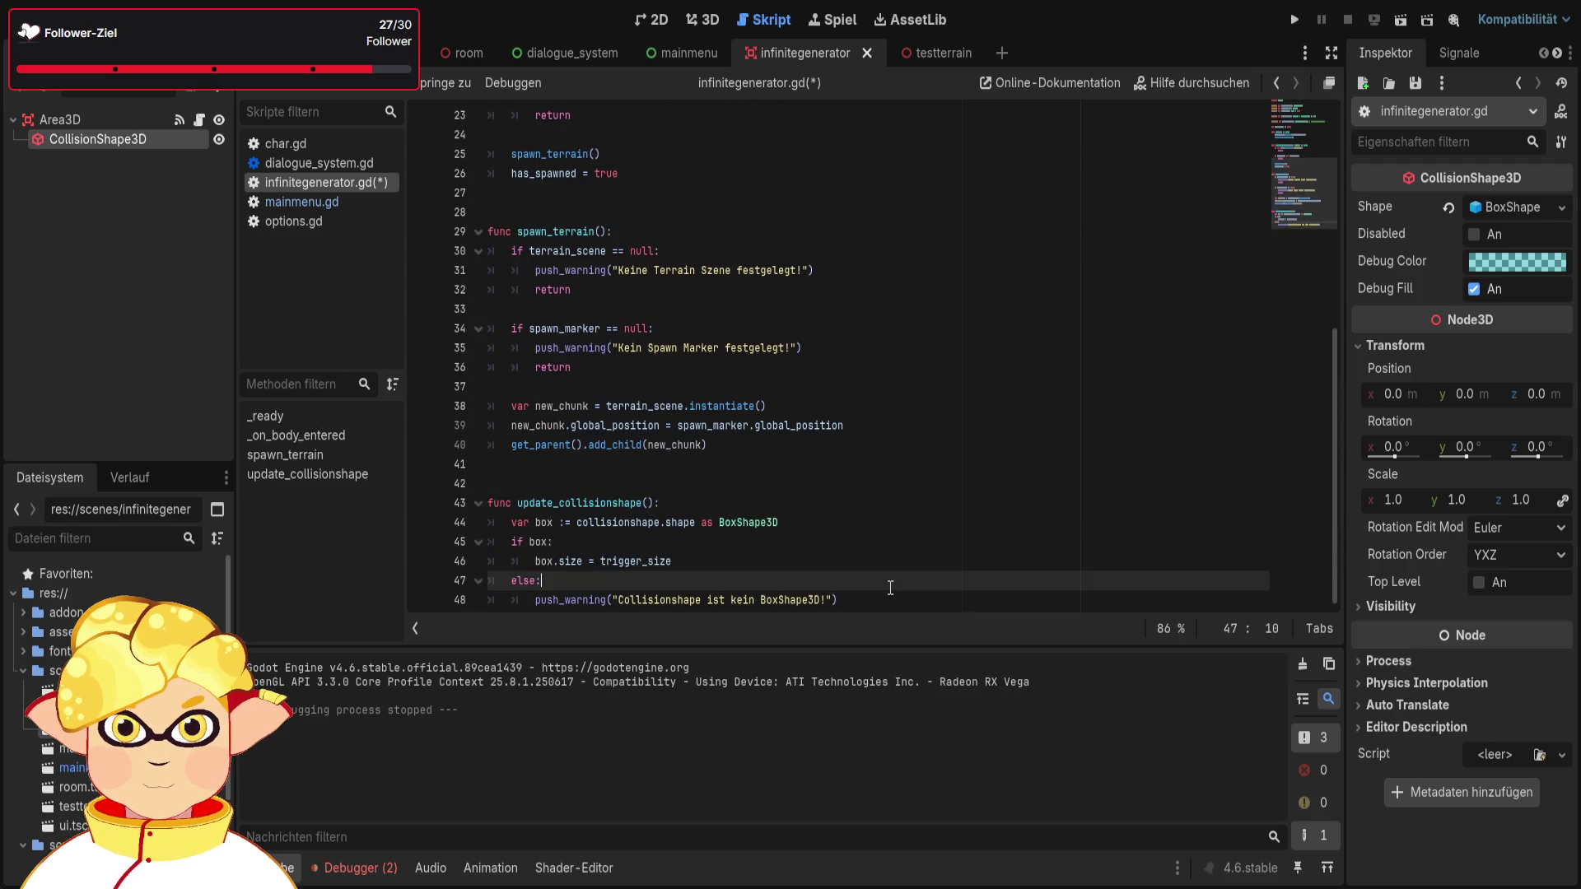
pyautogui.scroll(1, 890, 587)
pyautogui.scroll(6, 888, 587)
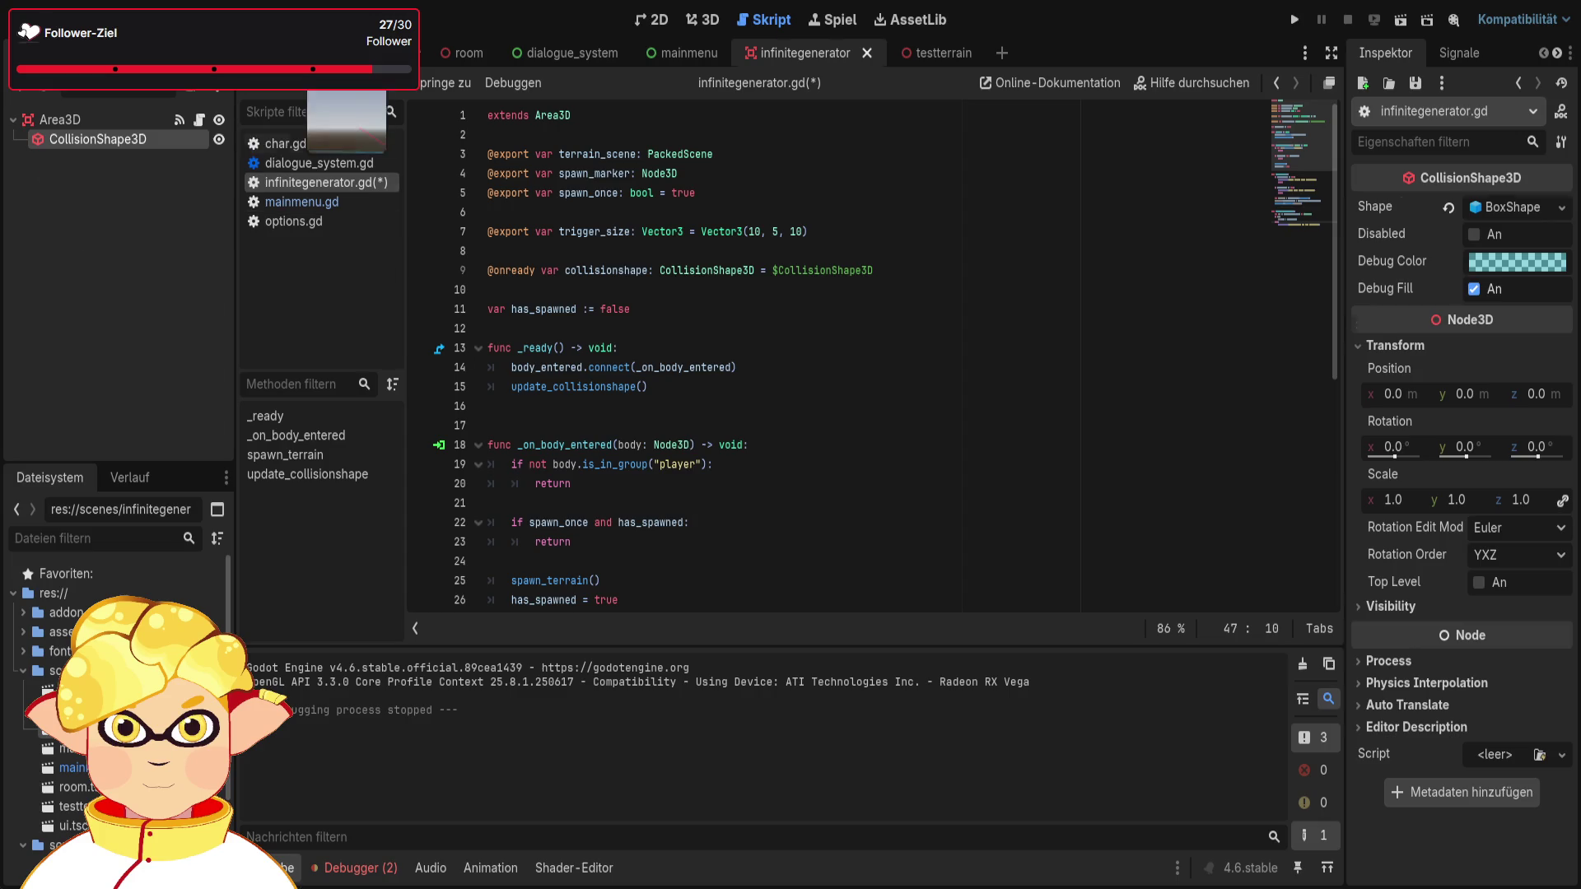
pyautogui.hotkey('ctrl', 'shift', 'Tab')
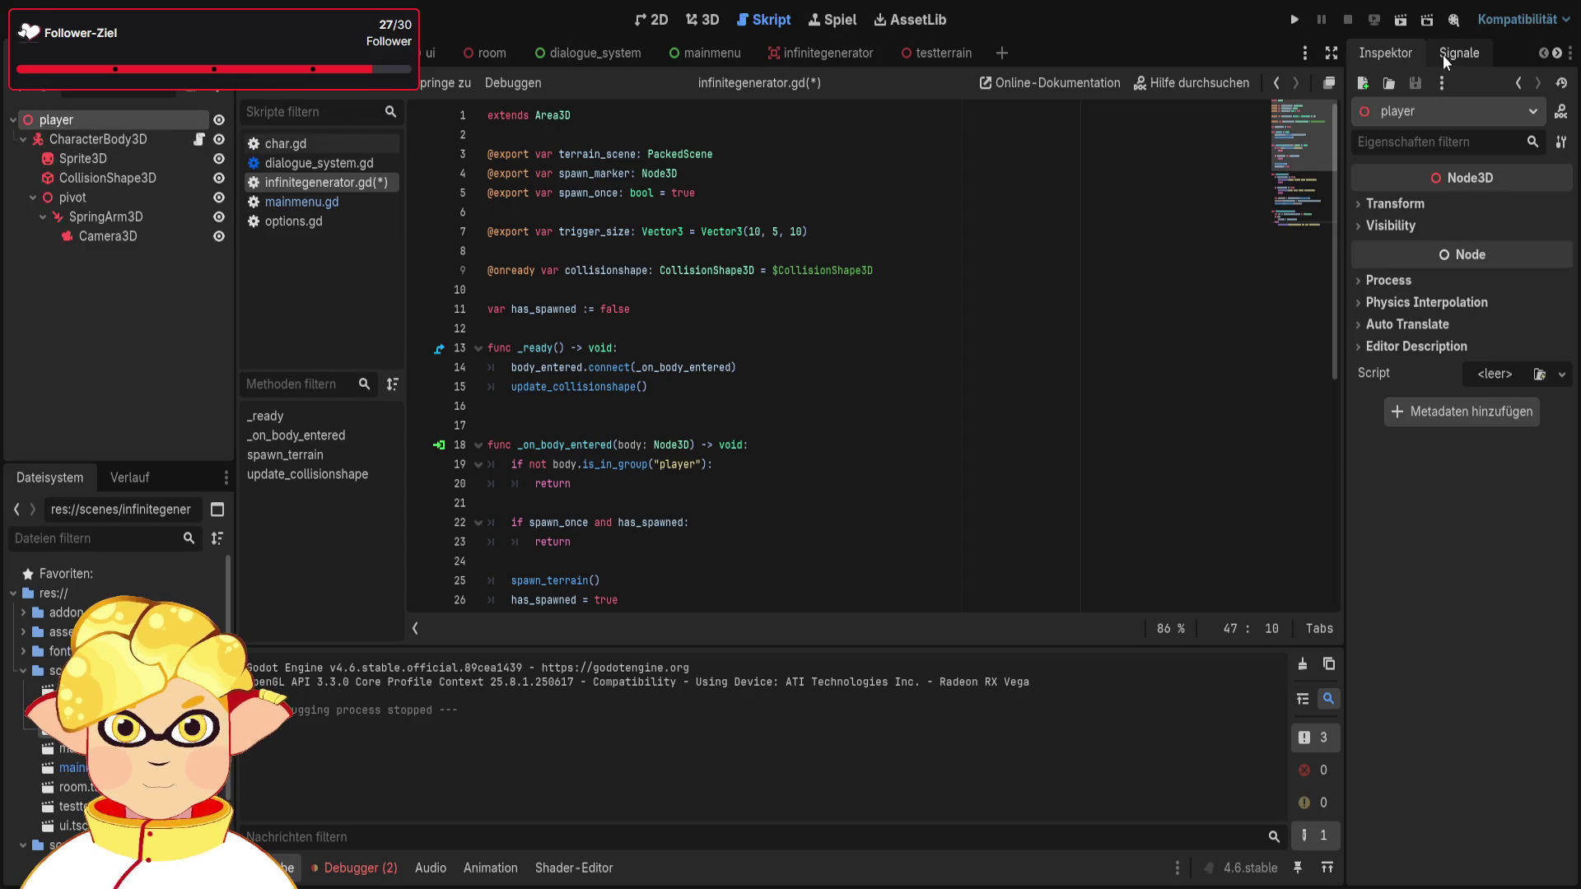
pyautogui.click(1444, 54)
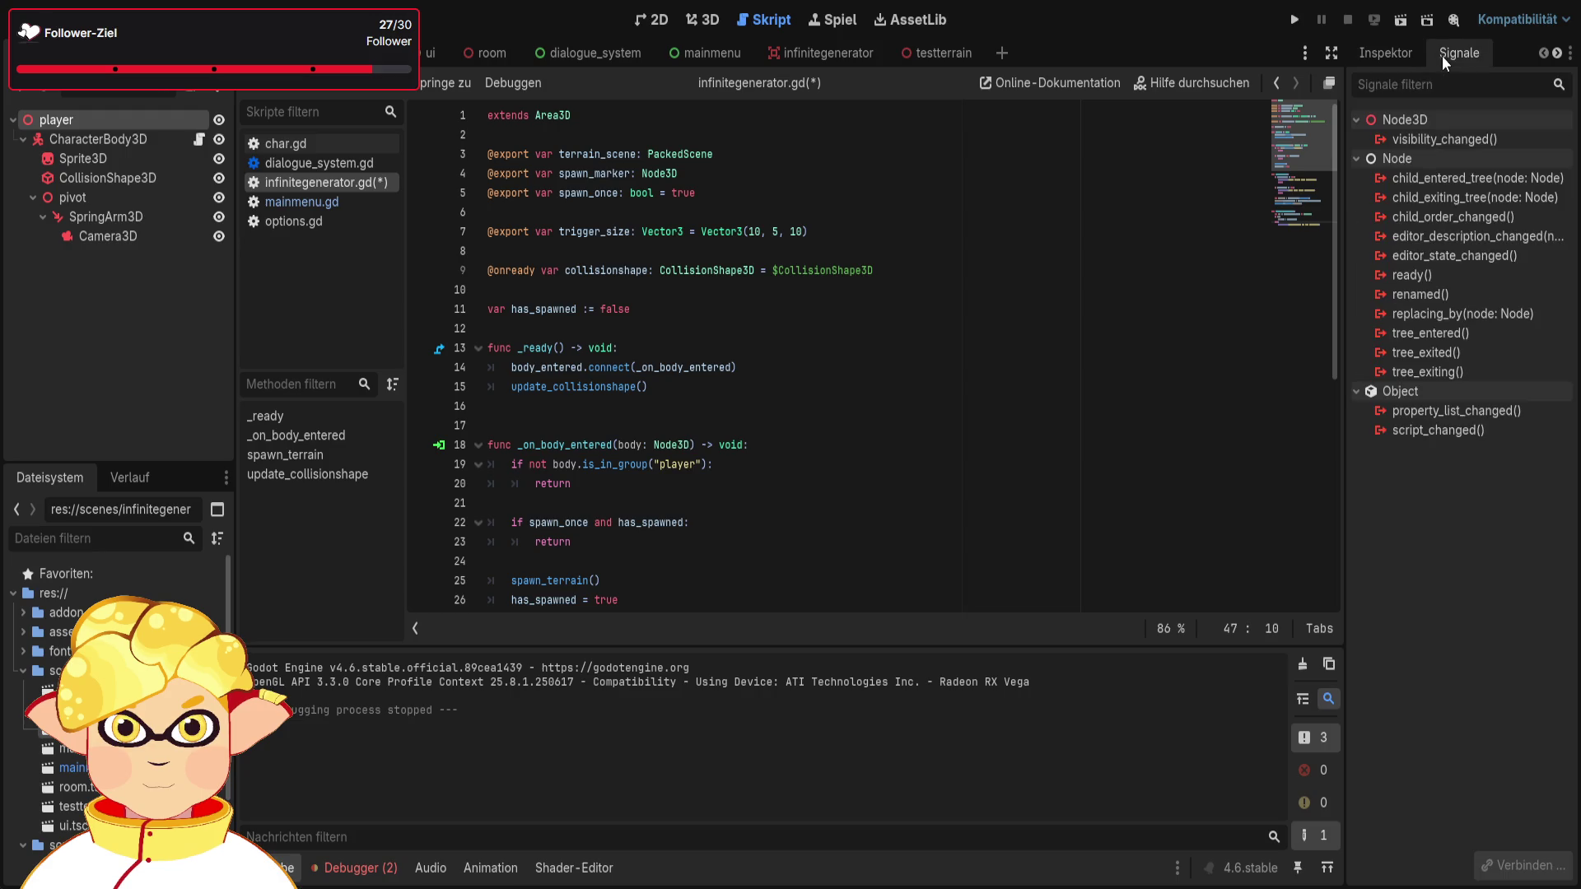
pyautogui.click(1387, 56)
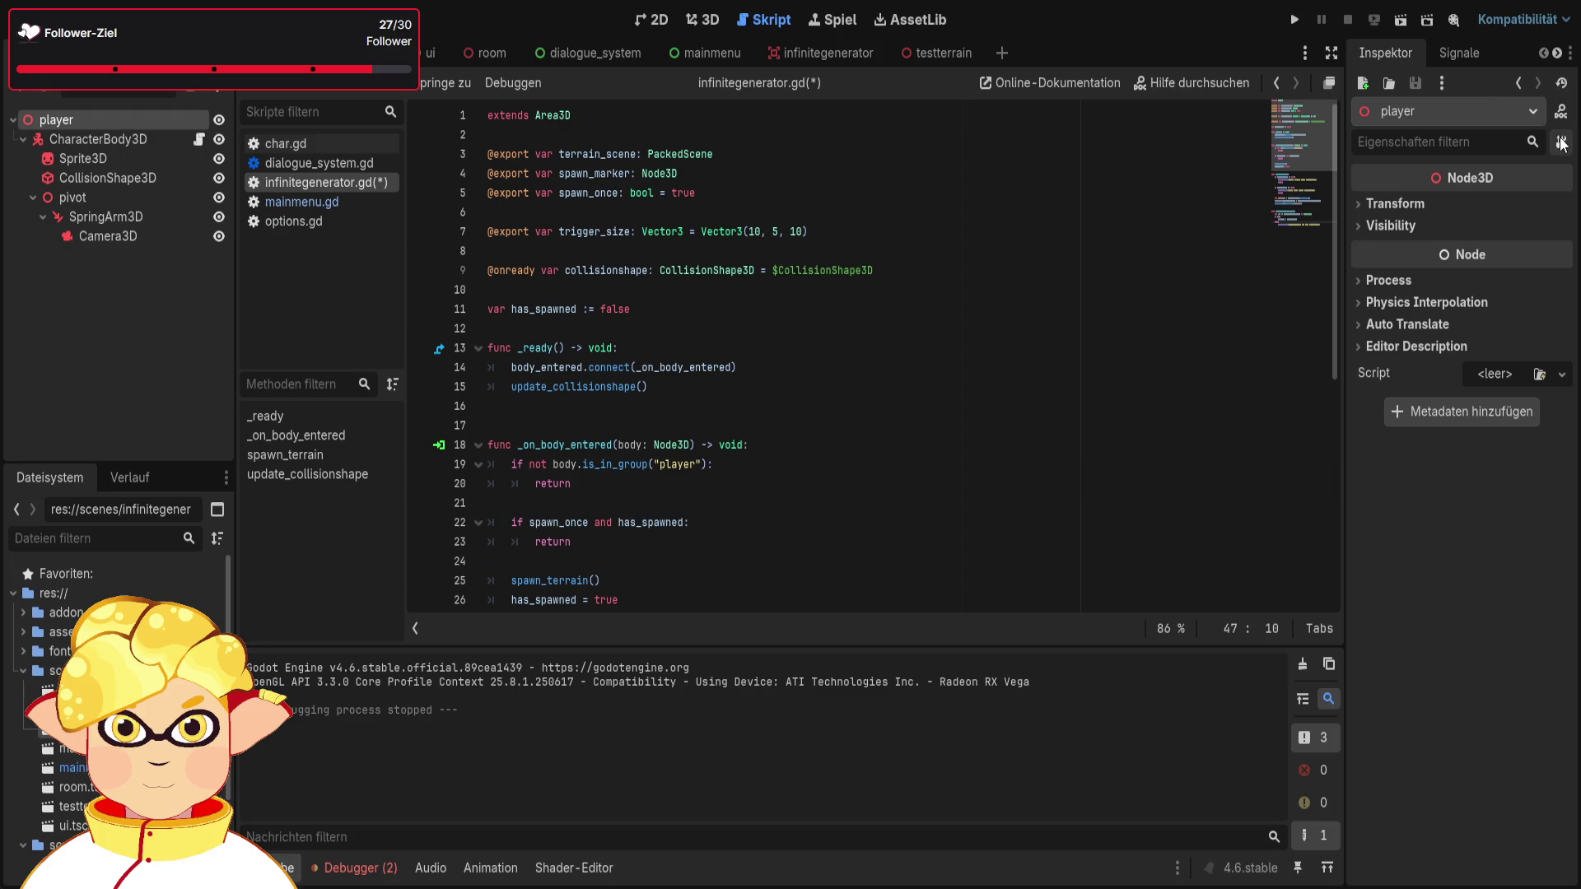
pyautogui.click(1459, 53)
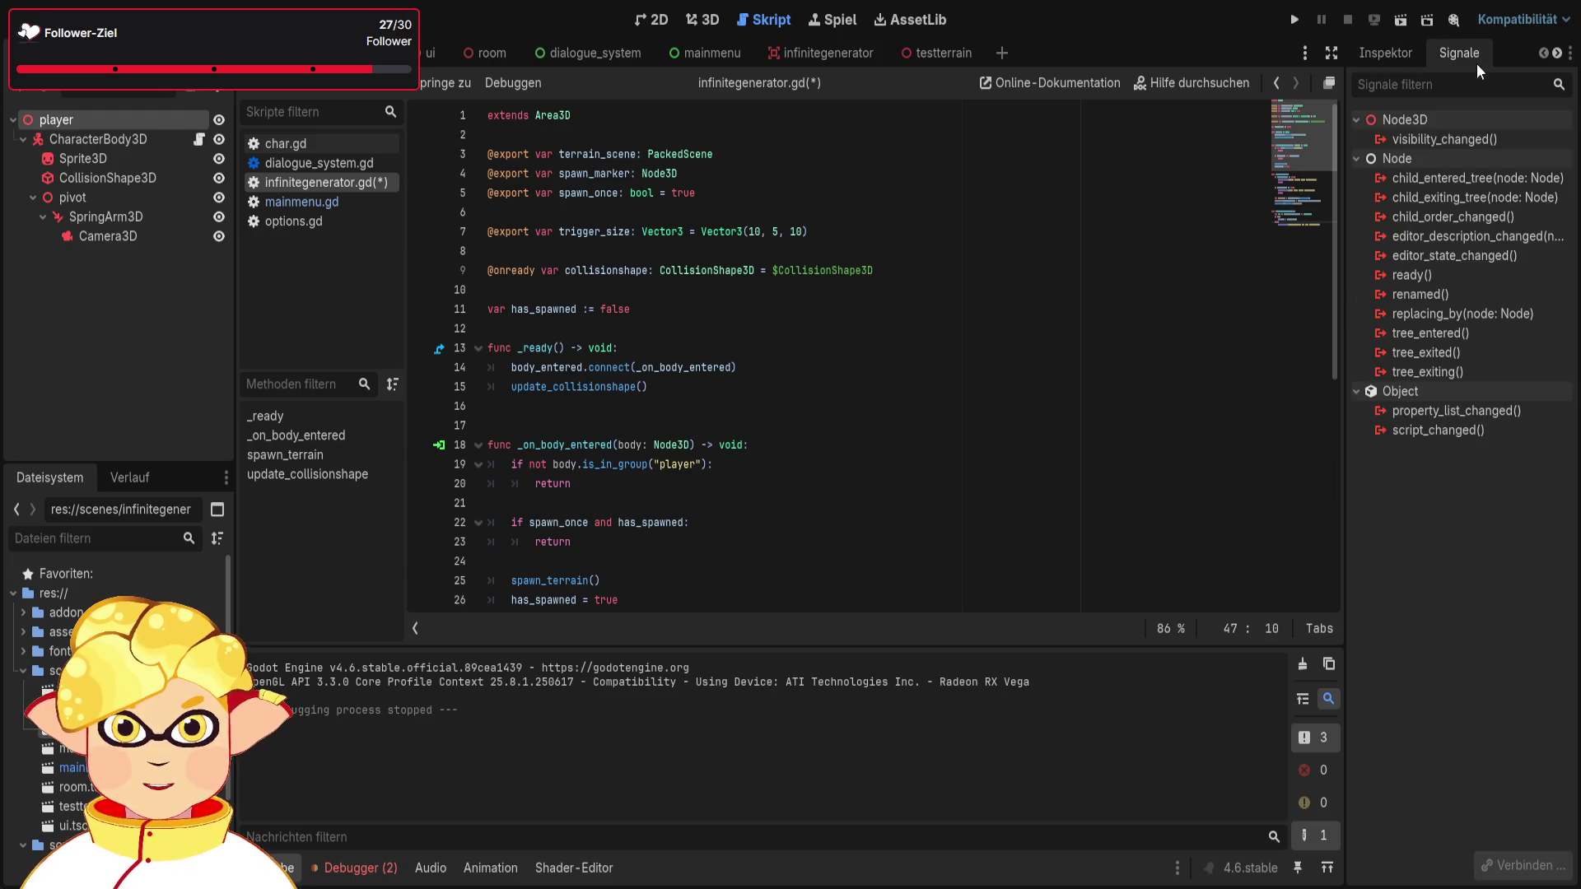
pyautogui.click(1388, 55)
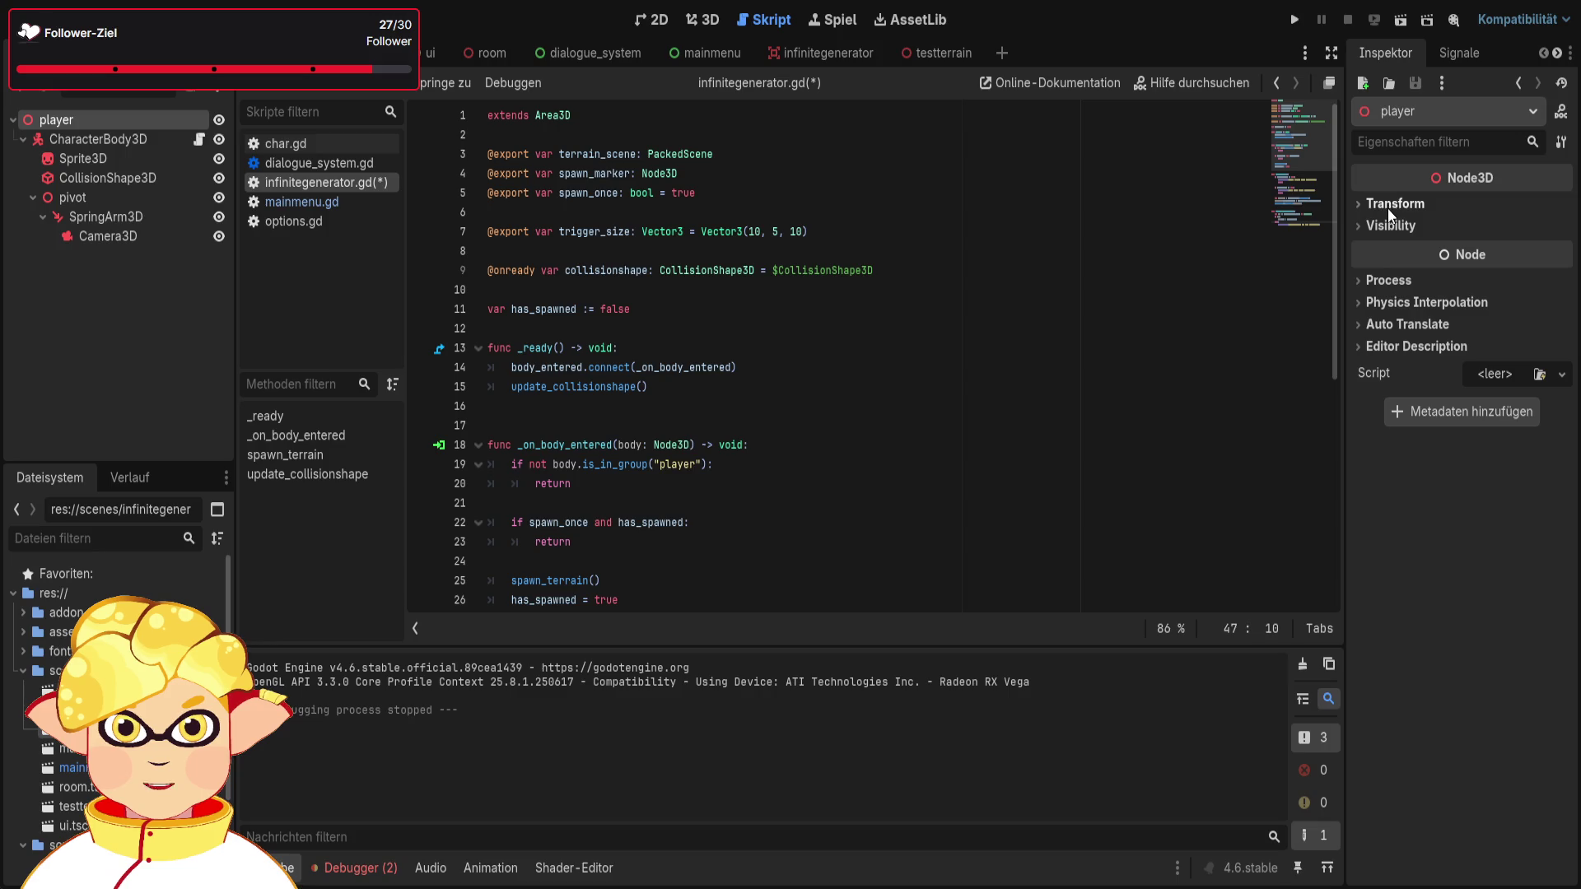
pyautogui.click(1387, 209)
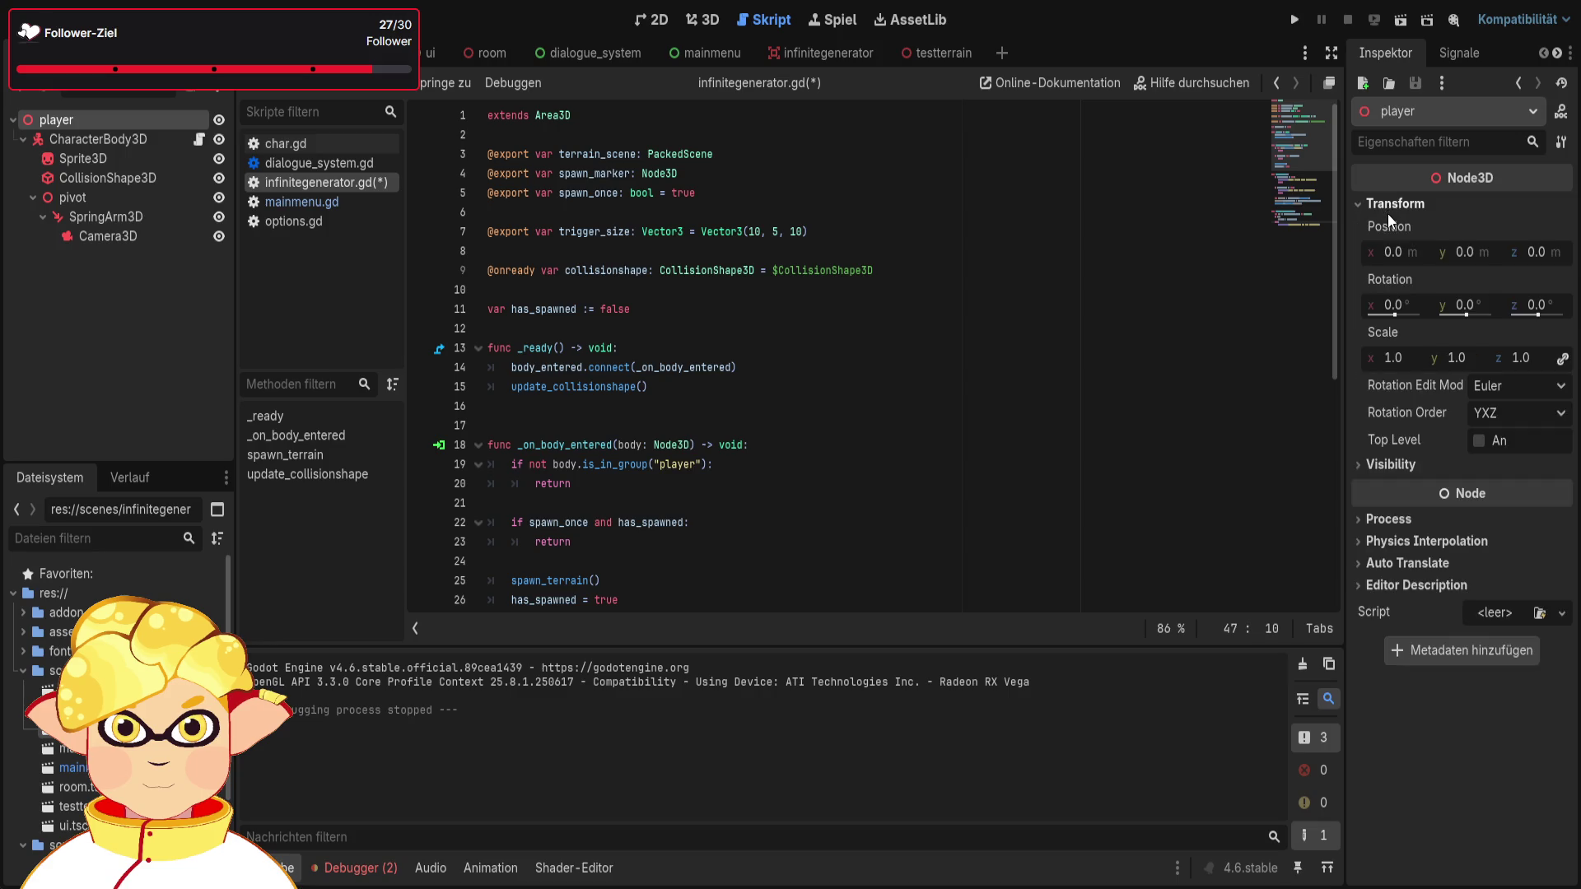
pyautogui.click(1389, 203)
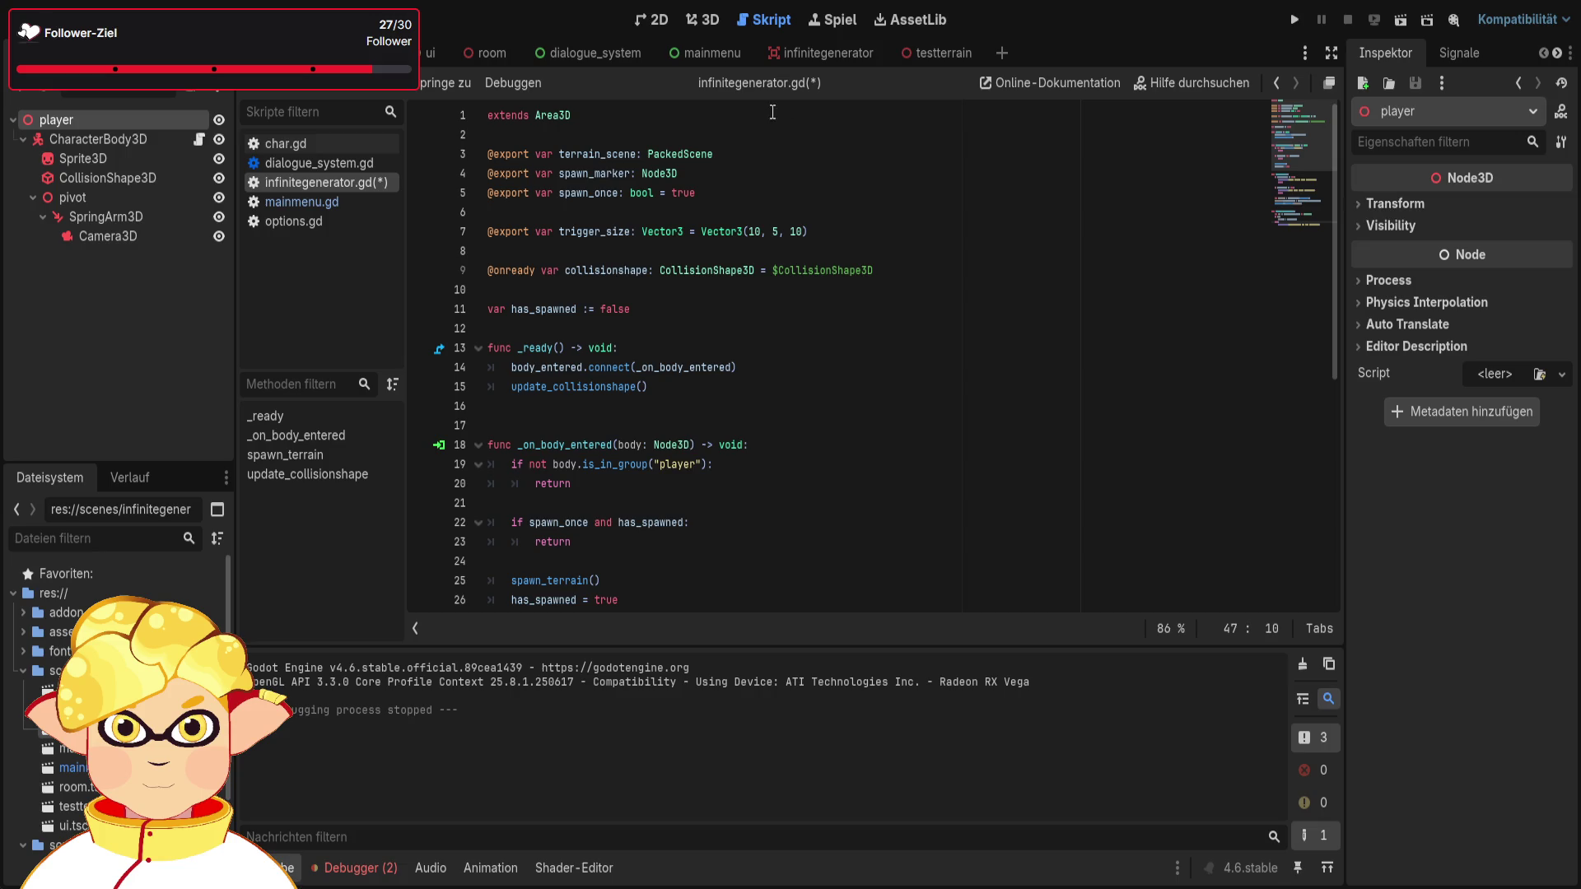
pyautogui.click(96, 140)
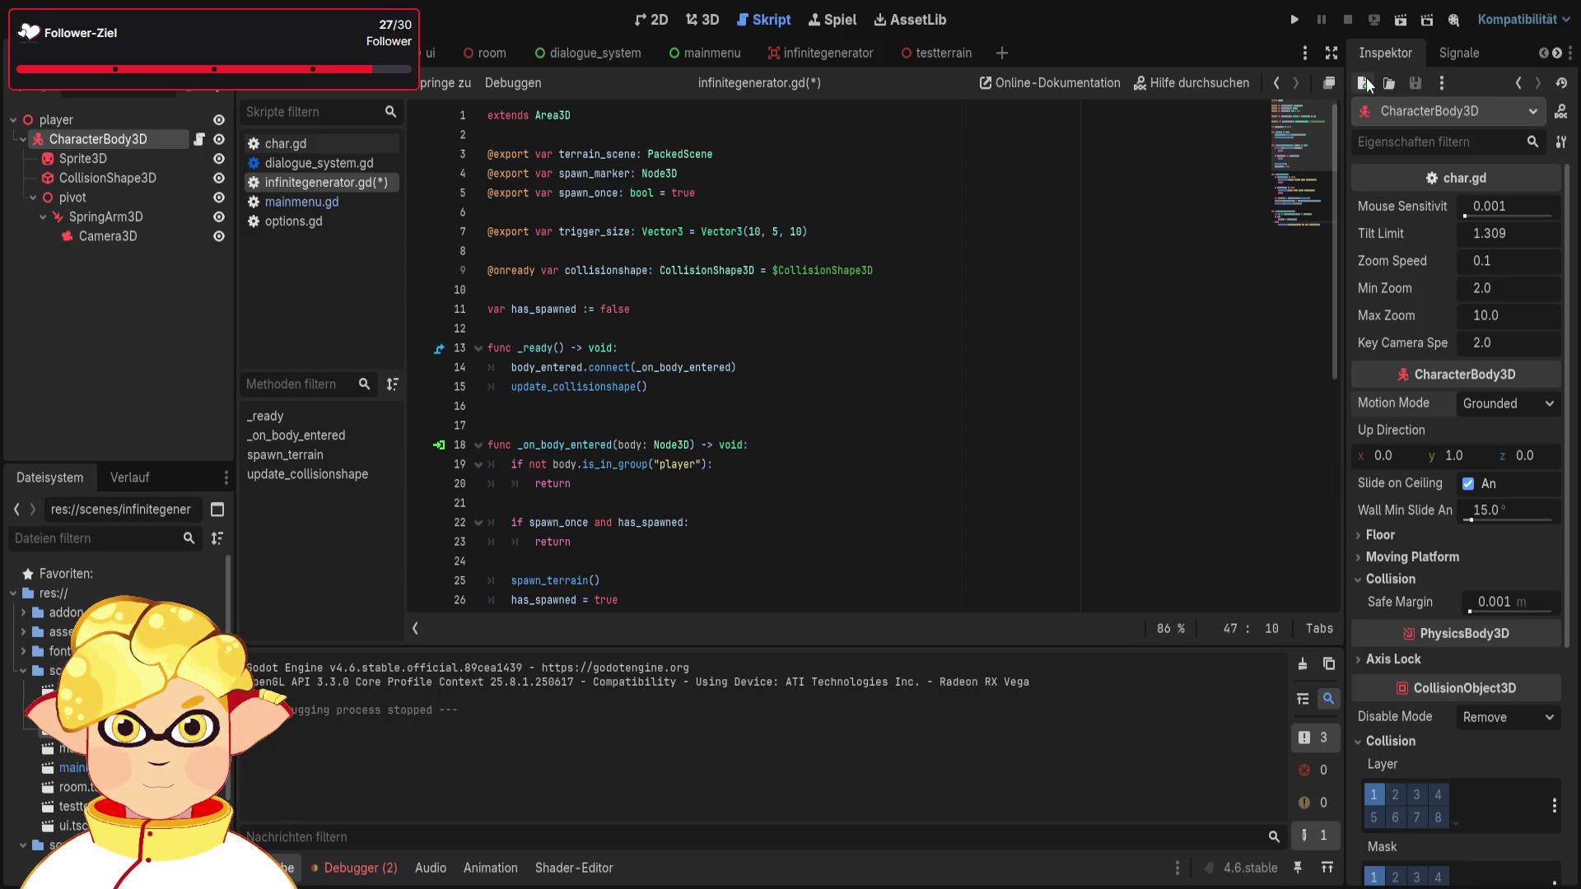
pyautogui.click(1459, 55)
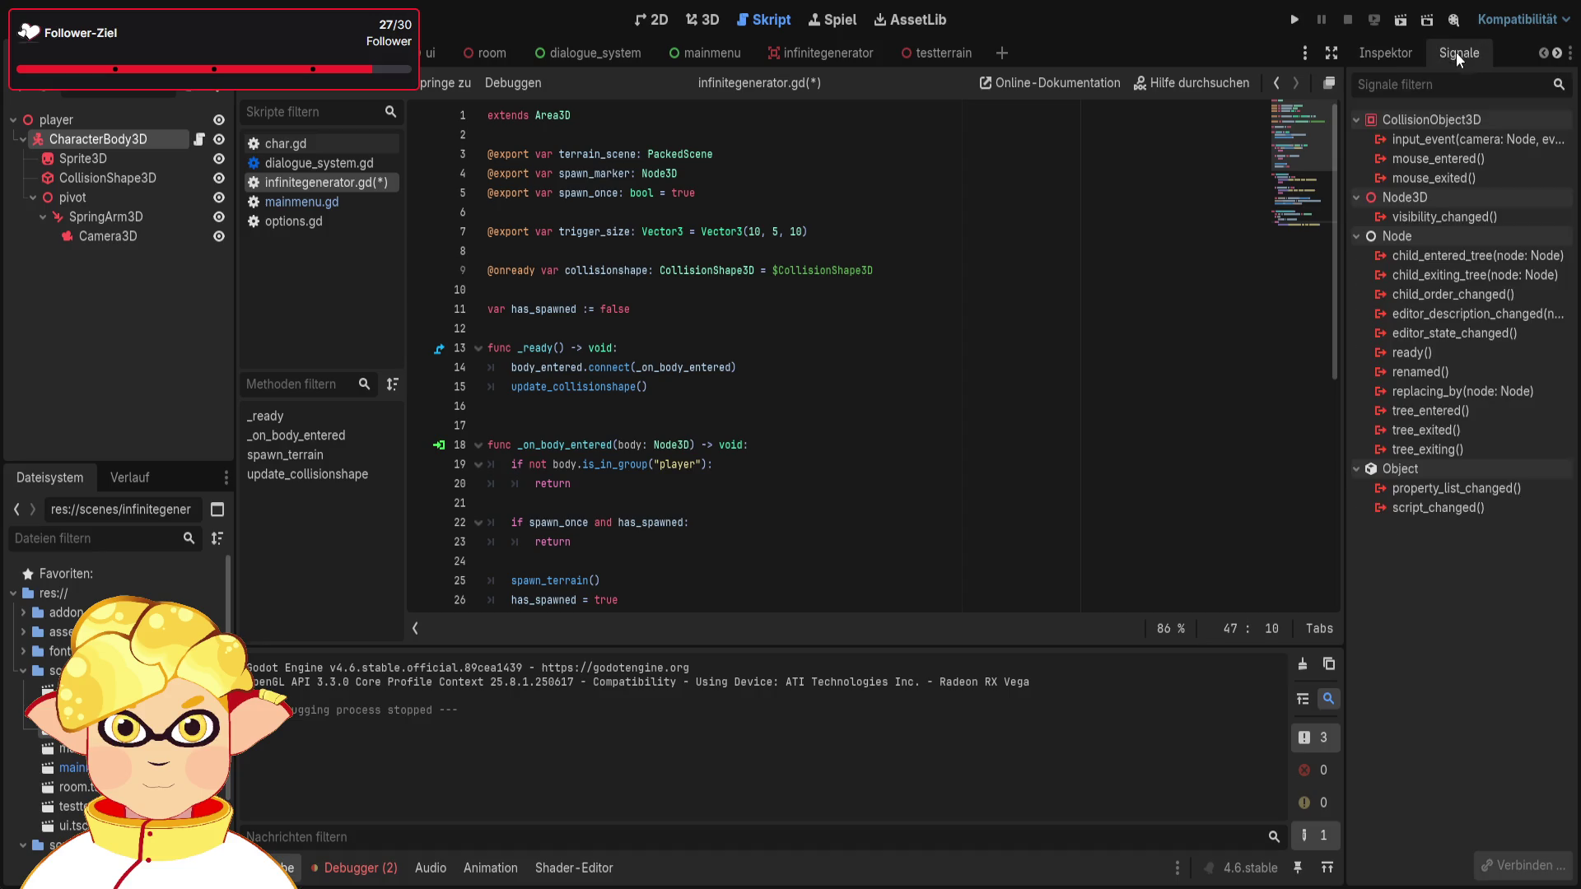
pyautogui.click(1408, 56)
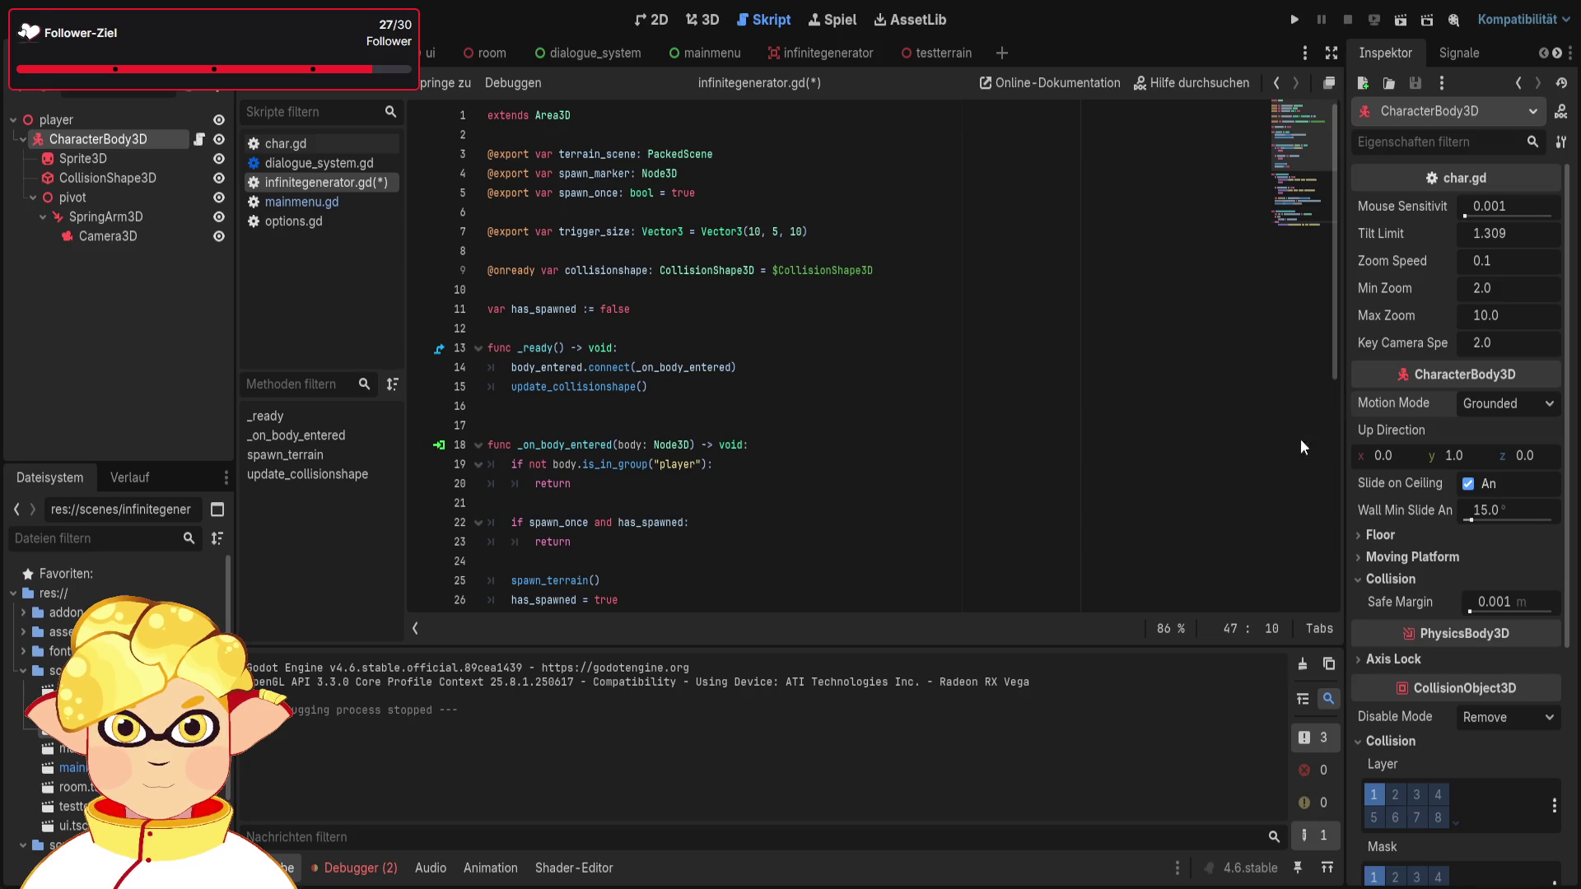
pyautogui.click(1459, 53)
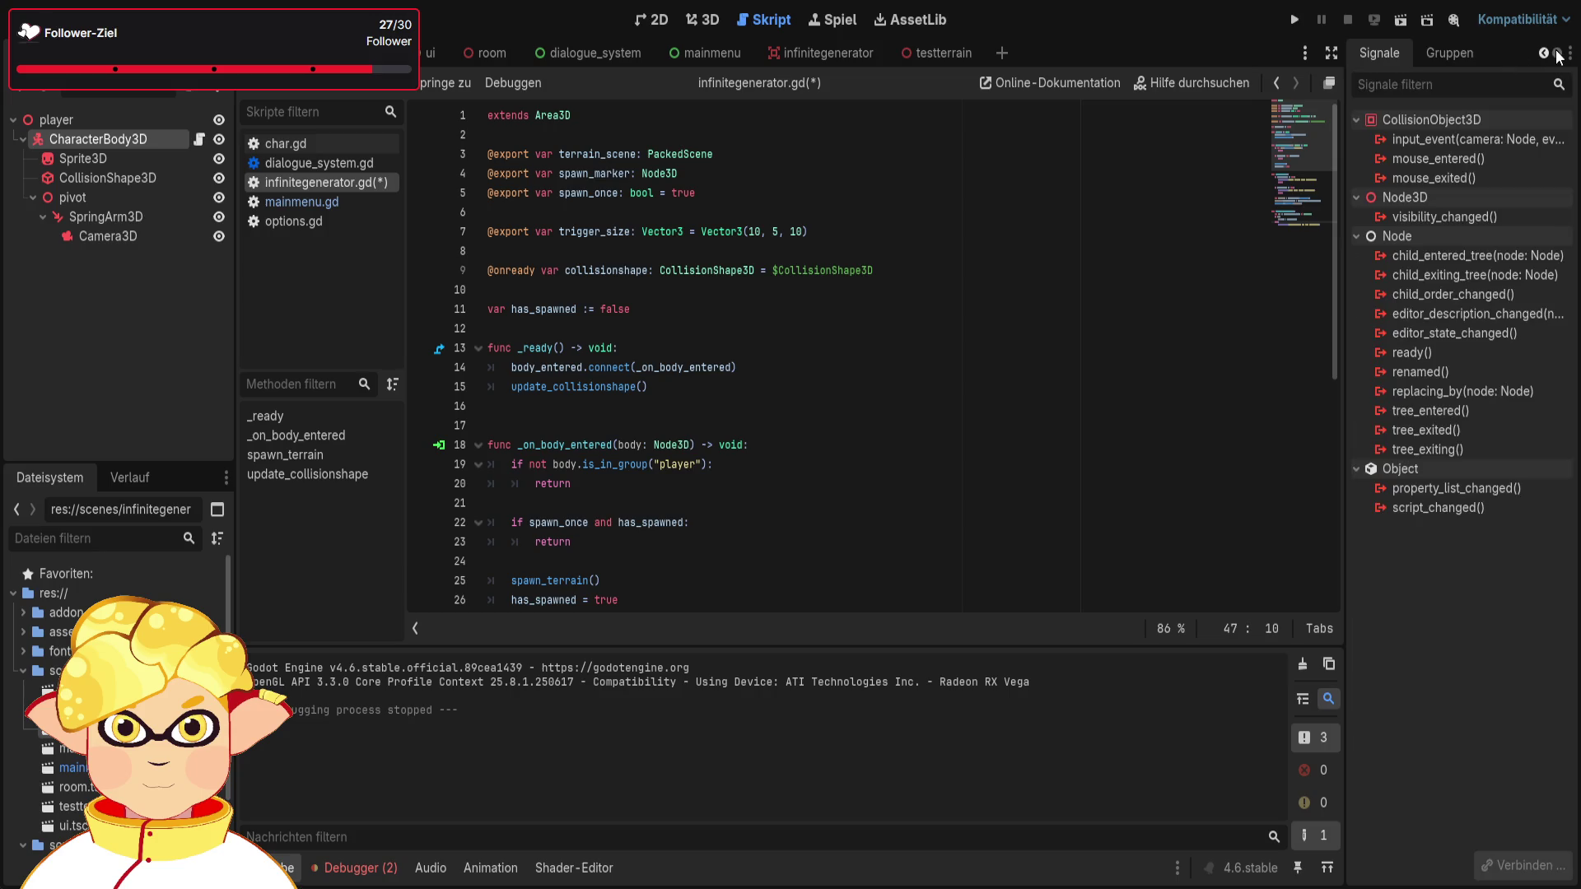
pyautogui.click(1545, 54)
pyautogui.click(1414, 55)
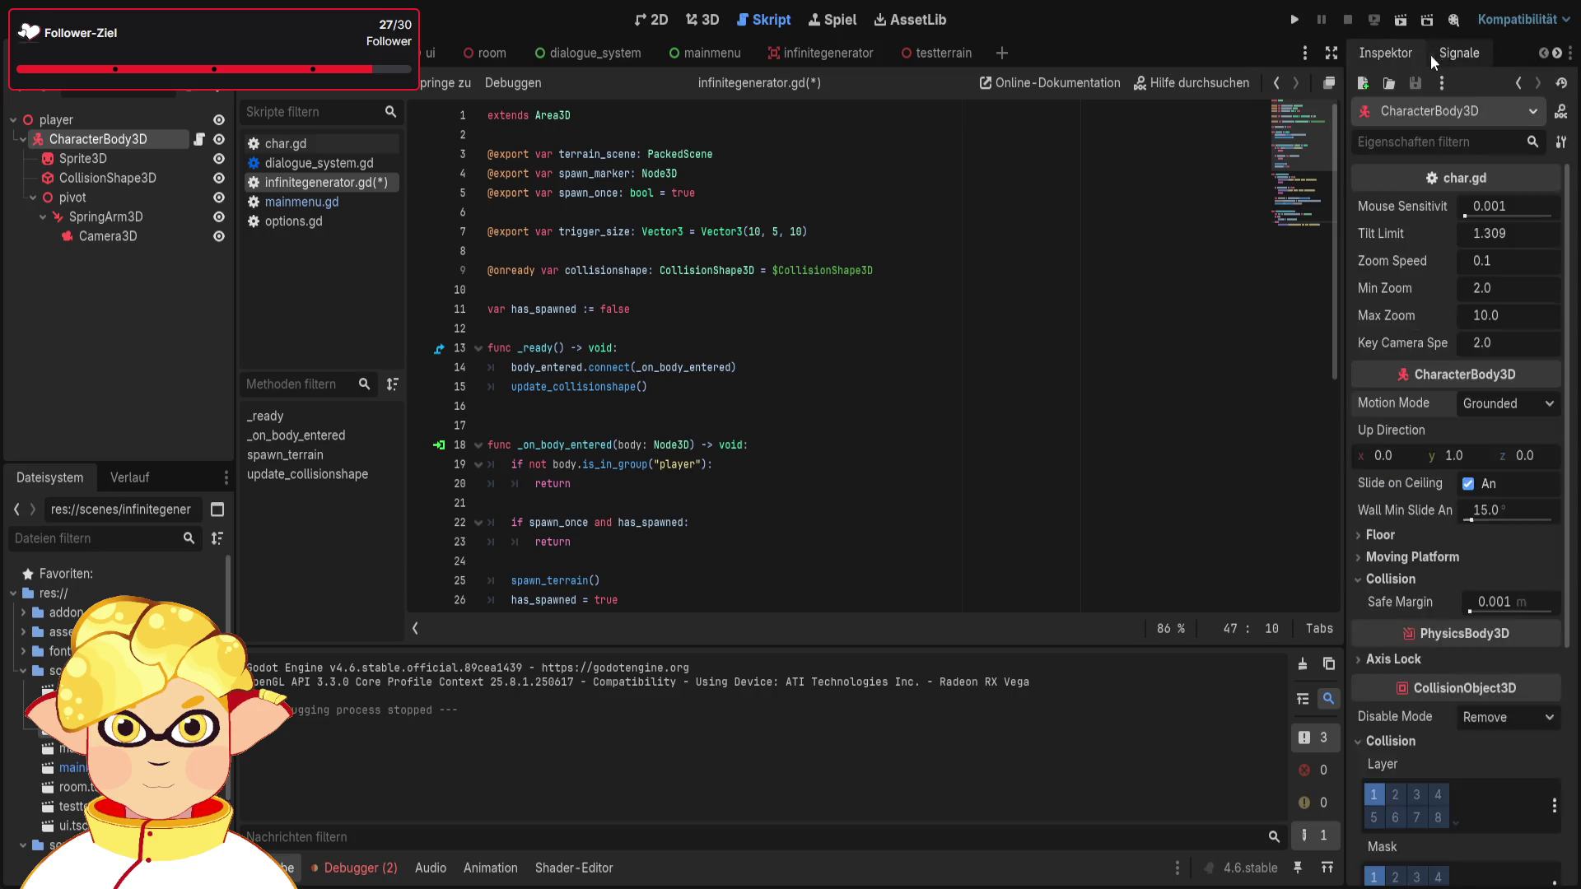
pyautogui.click(1460, 53)
pyautogui.click(1414, 55)
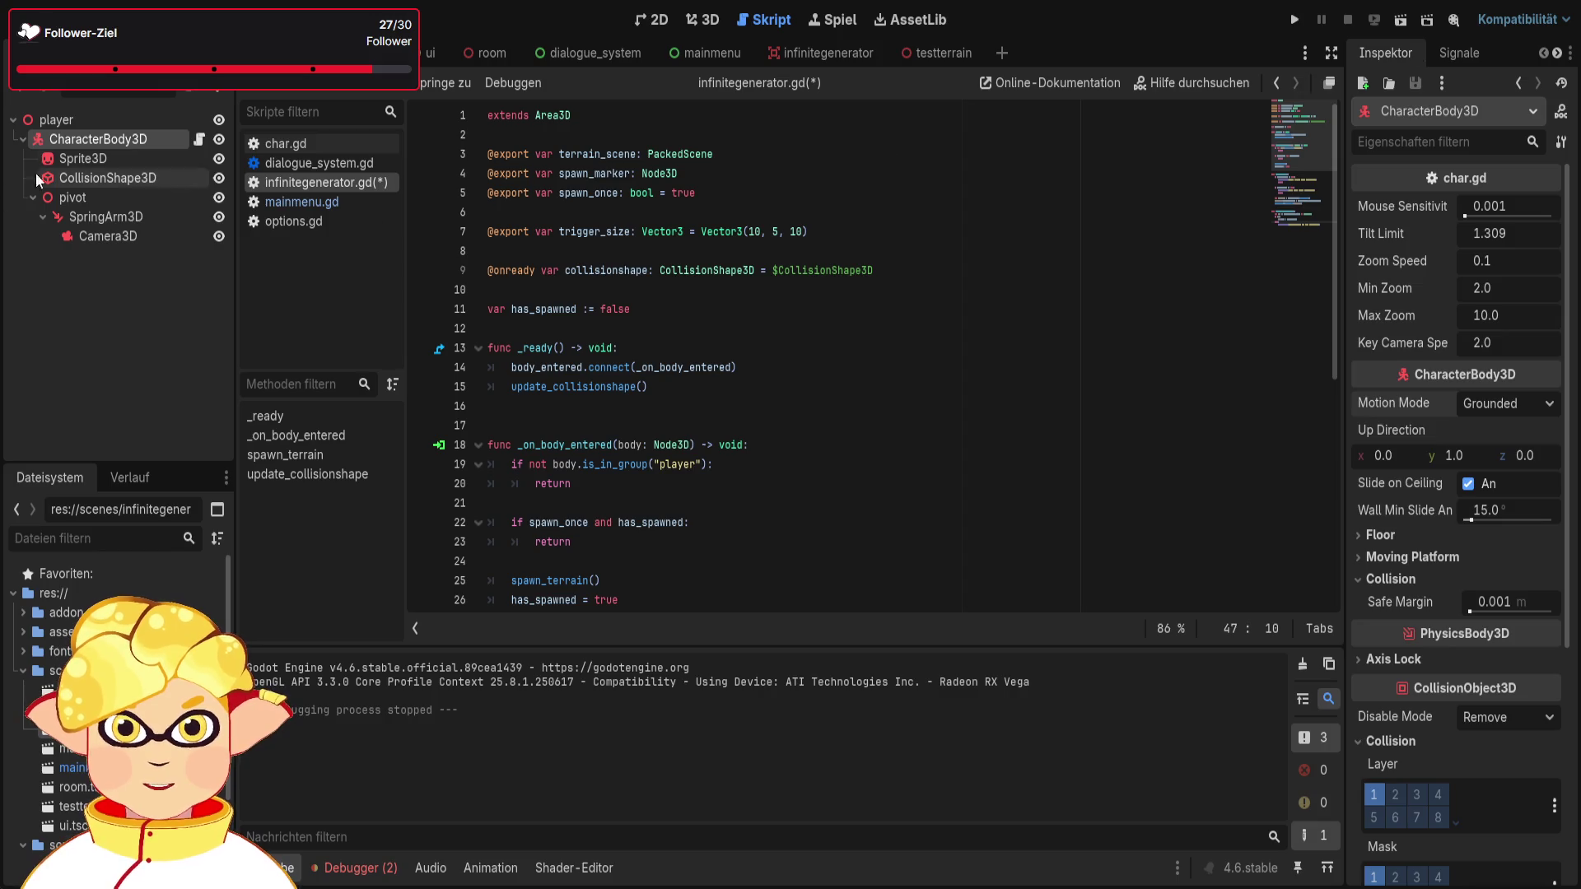
pyautogui.click(126, 156)
pyautogui.click(131, 137)
pyautogui.click(122, 120)
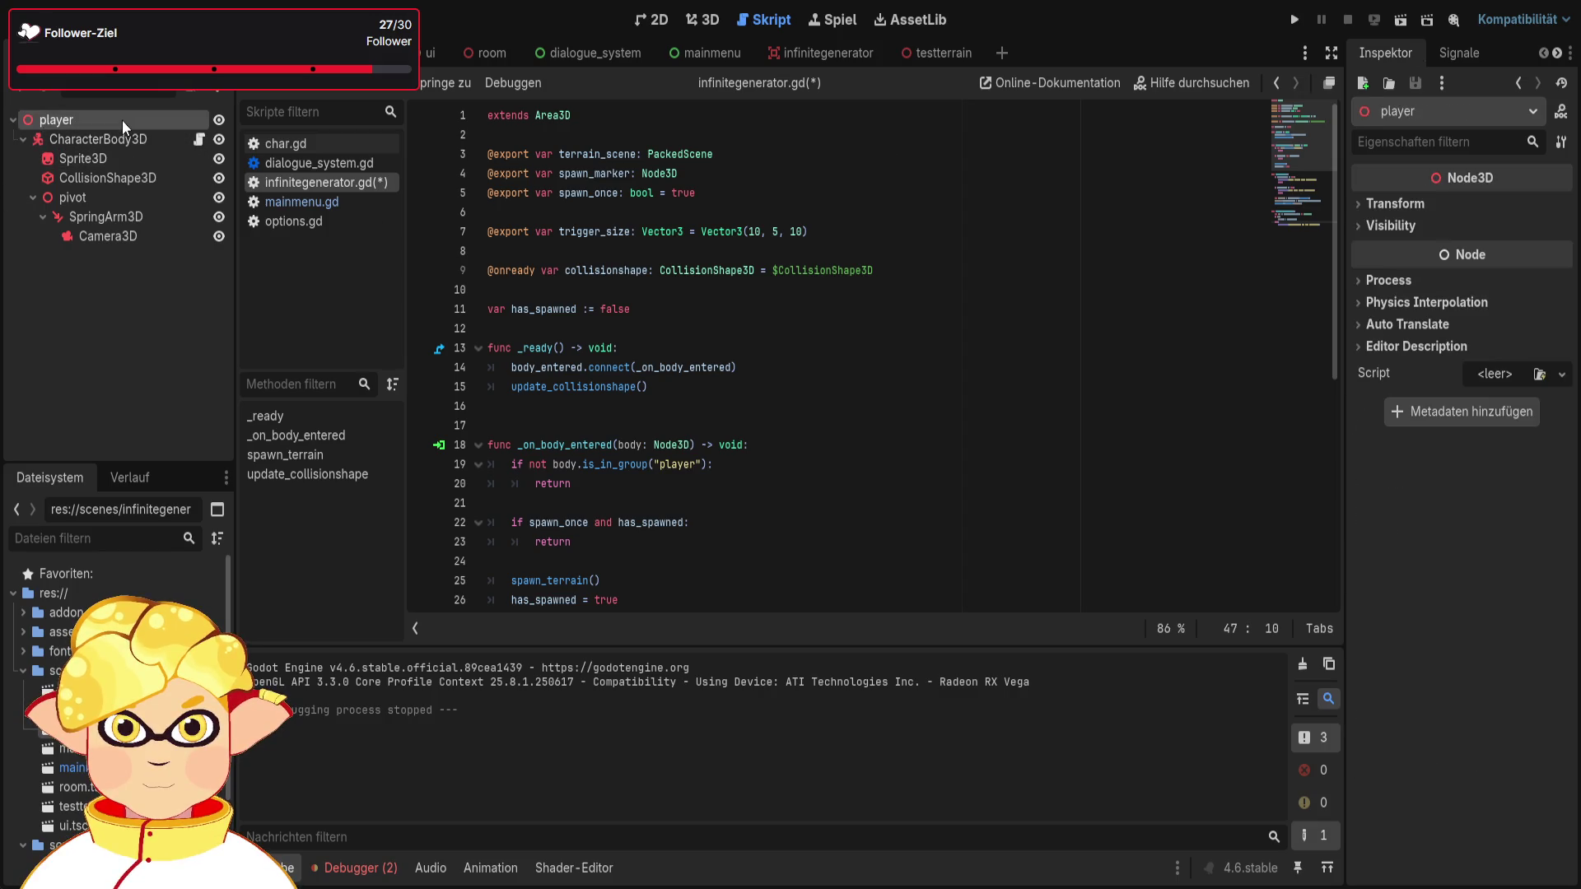
pyautogui.click(46, 290)
pyautogui.click(115, 138)
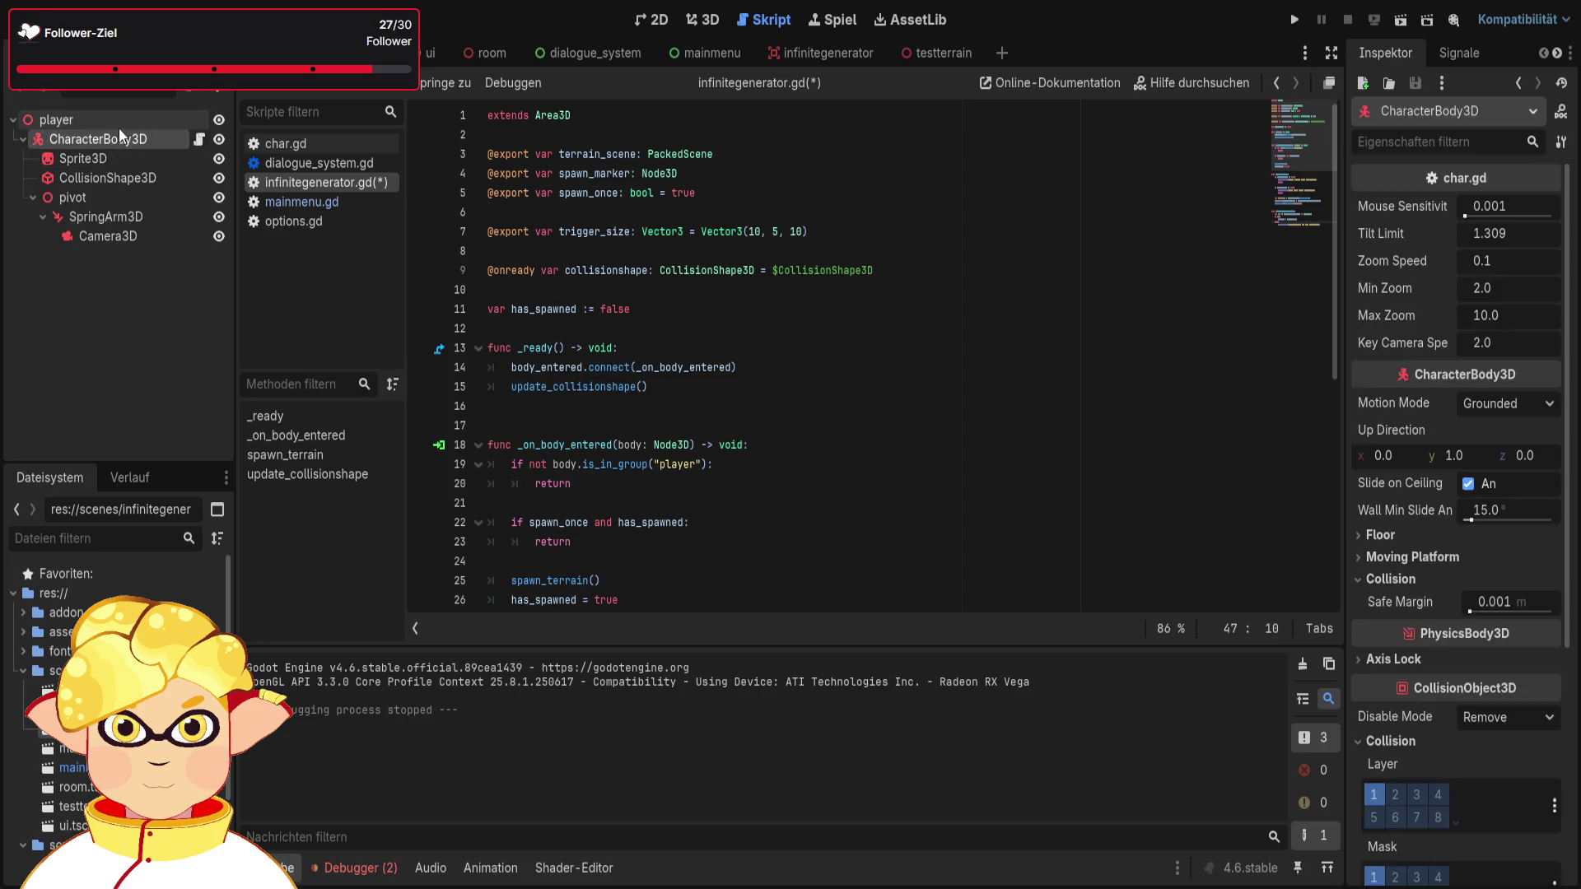
pyautogui.click(120, 120)
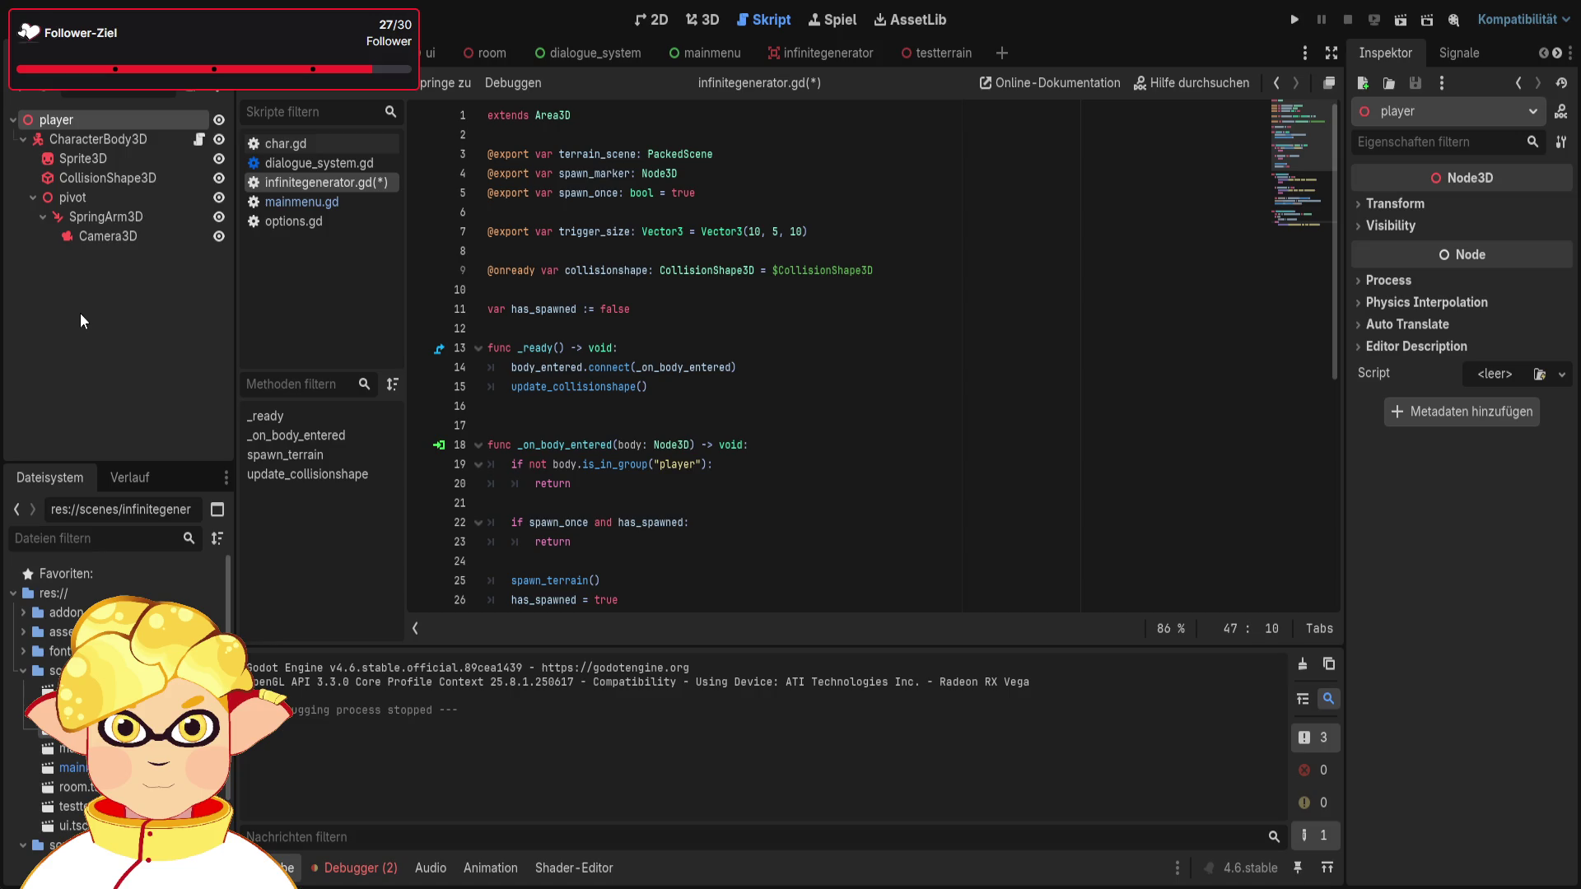
pyautogui.moveTo(620, 482)
pyautogui.mouseDown()
pyautogui.moveTo(488, 484)
pyautogui.moveTo(486, 464)
pyautogui.mouseUp()
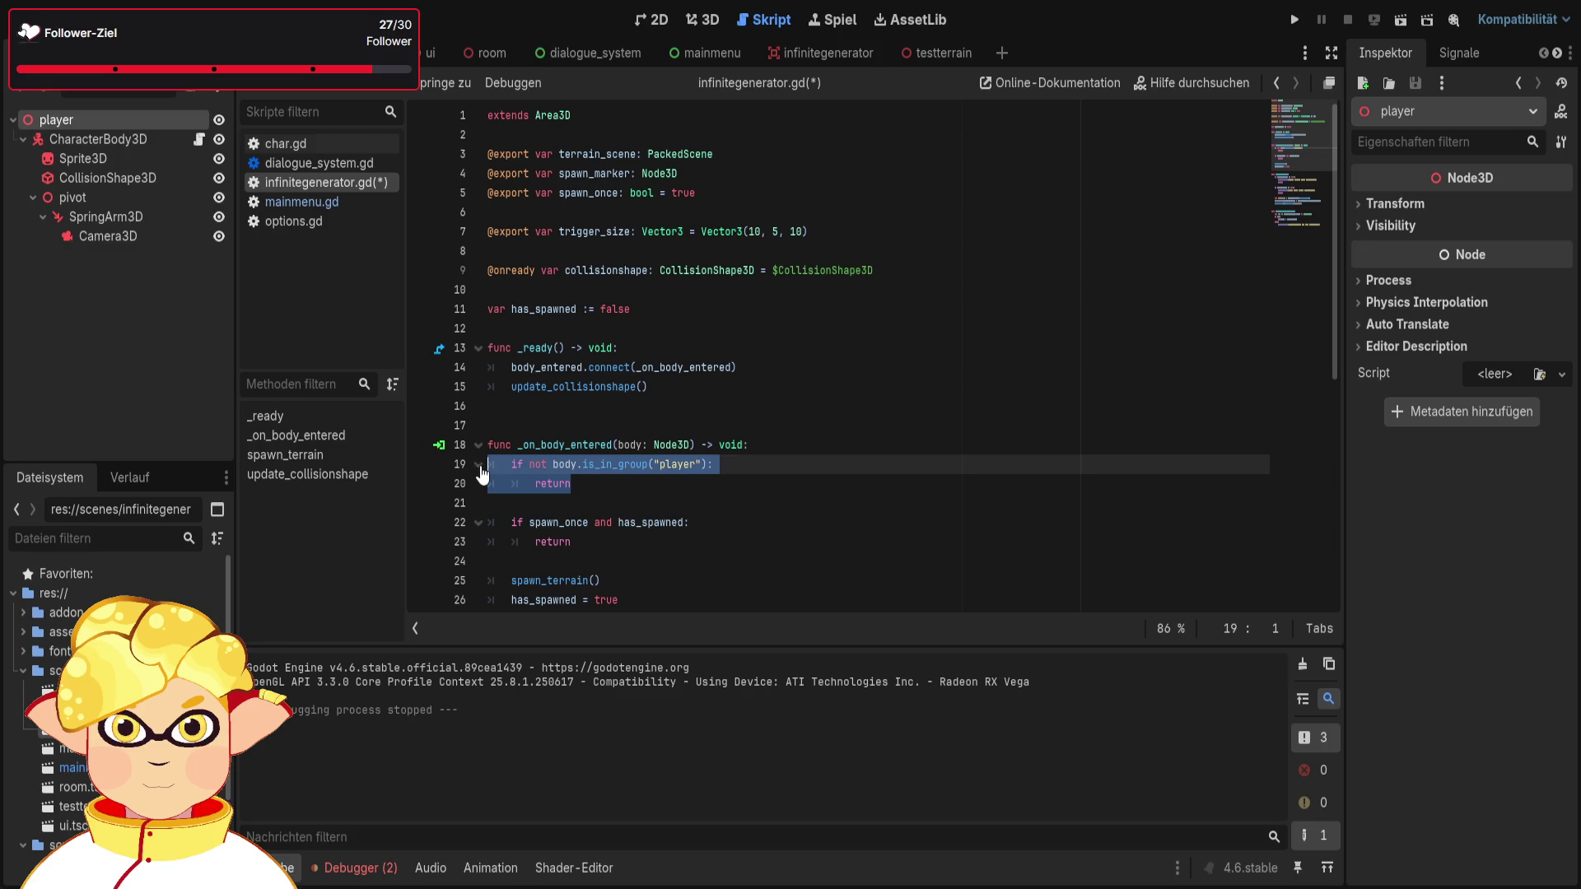
# Delete lines 19–20 with the player-group check, save with F5, and close the launched game.
pyautogui.press('Delete')
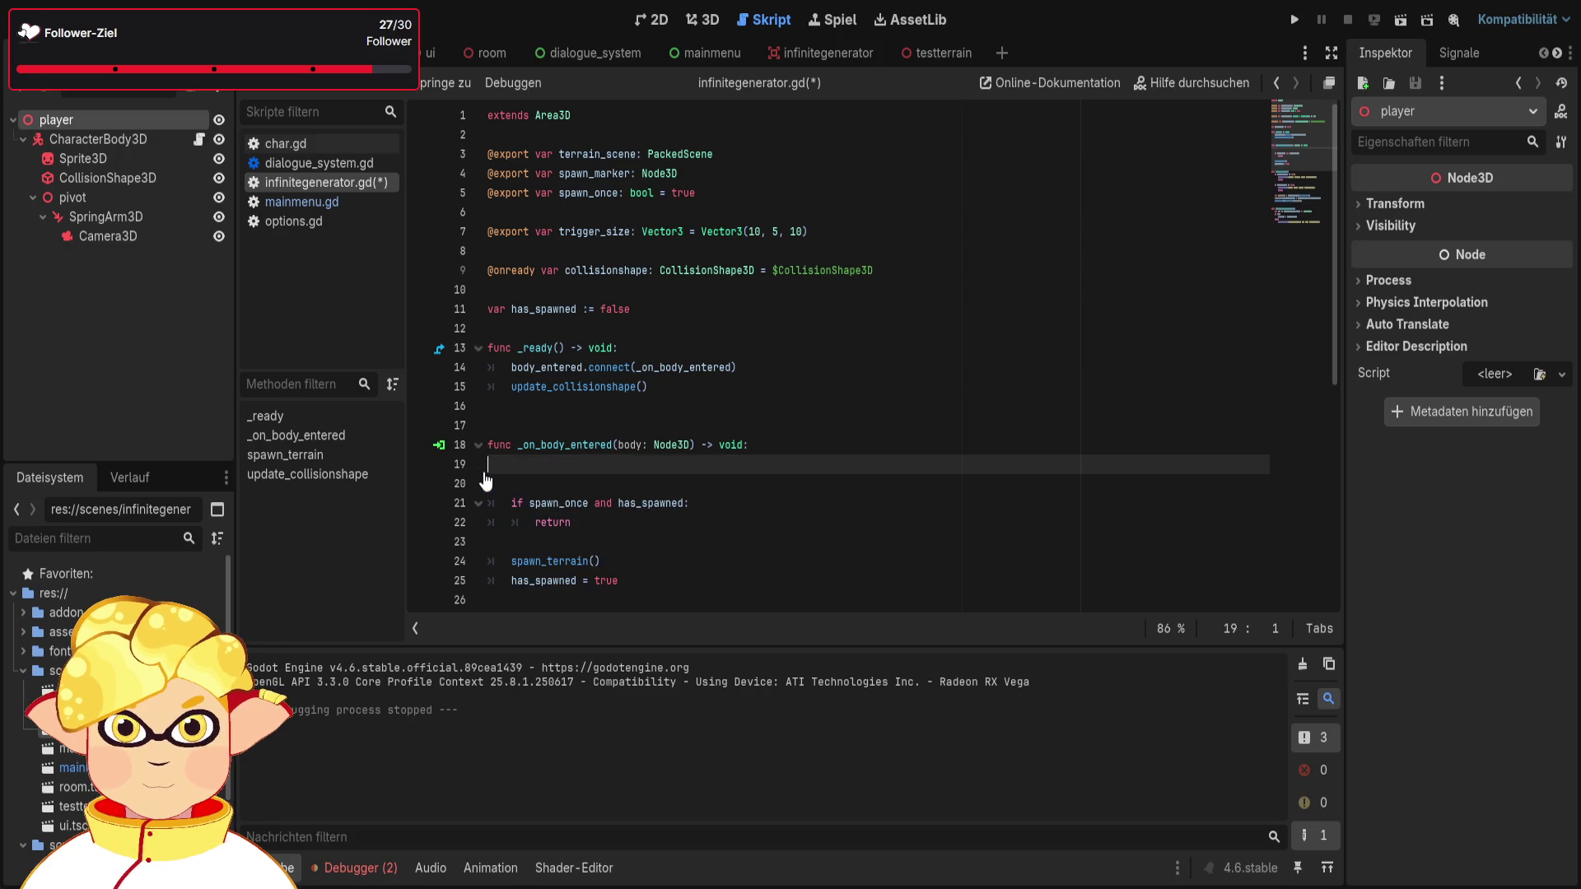
pyautogui.click(982, 406)
pyautogui.press('F5')
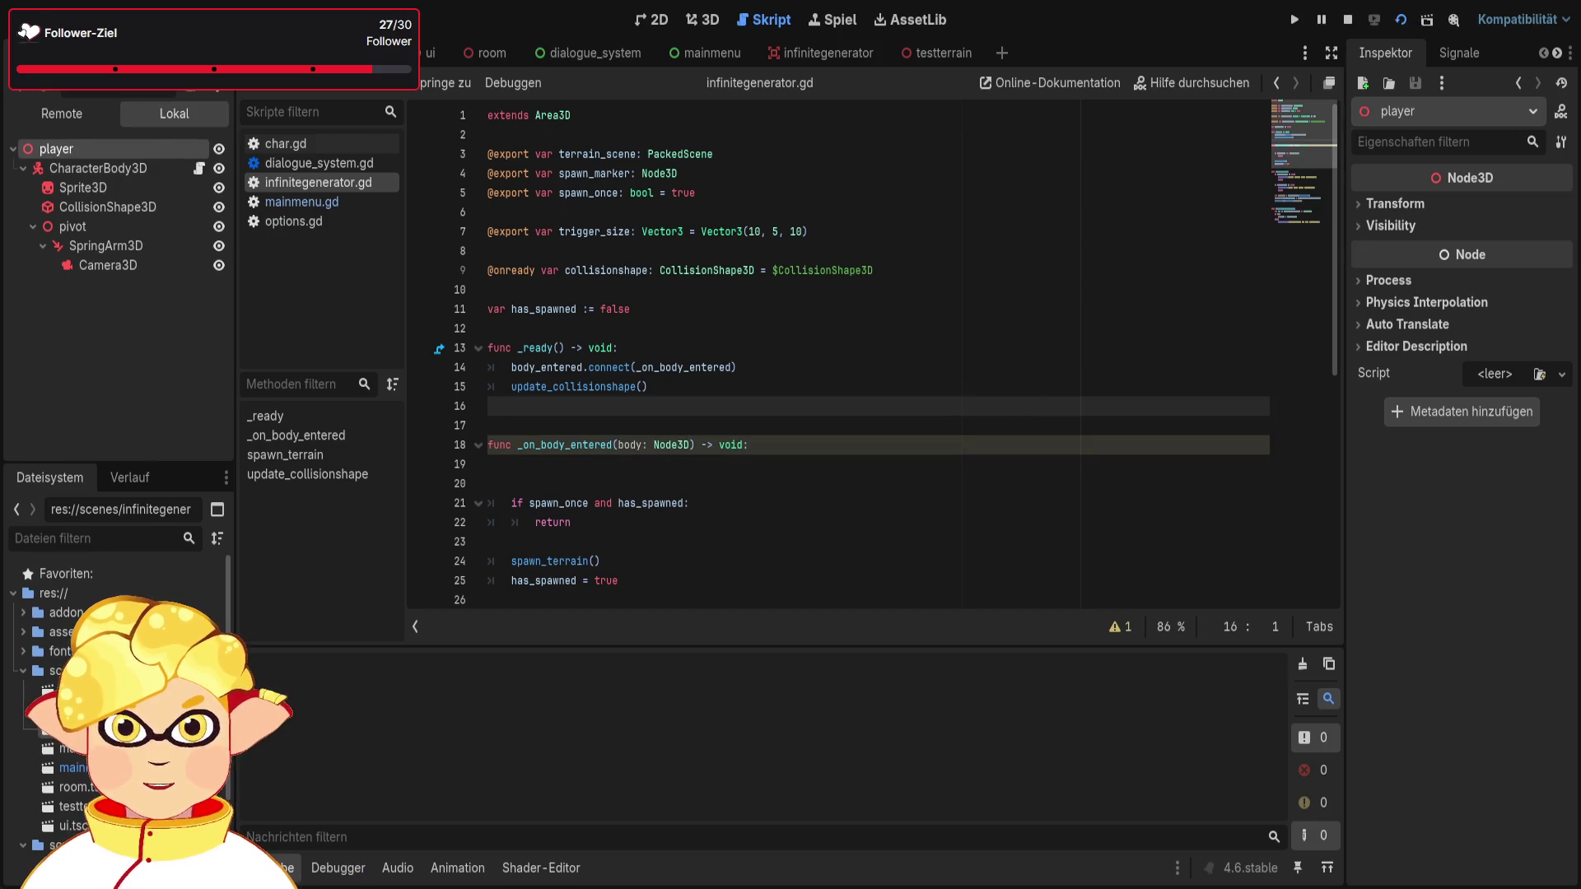
pyautogui.hotkey('alt', 'F4')
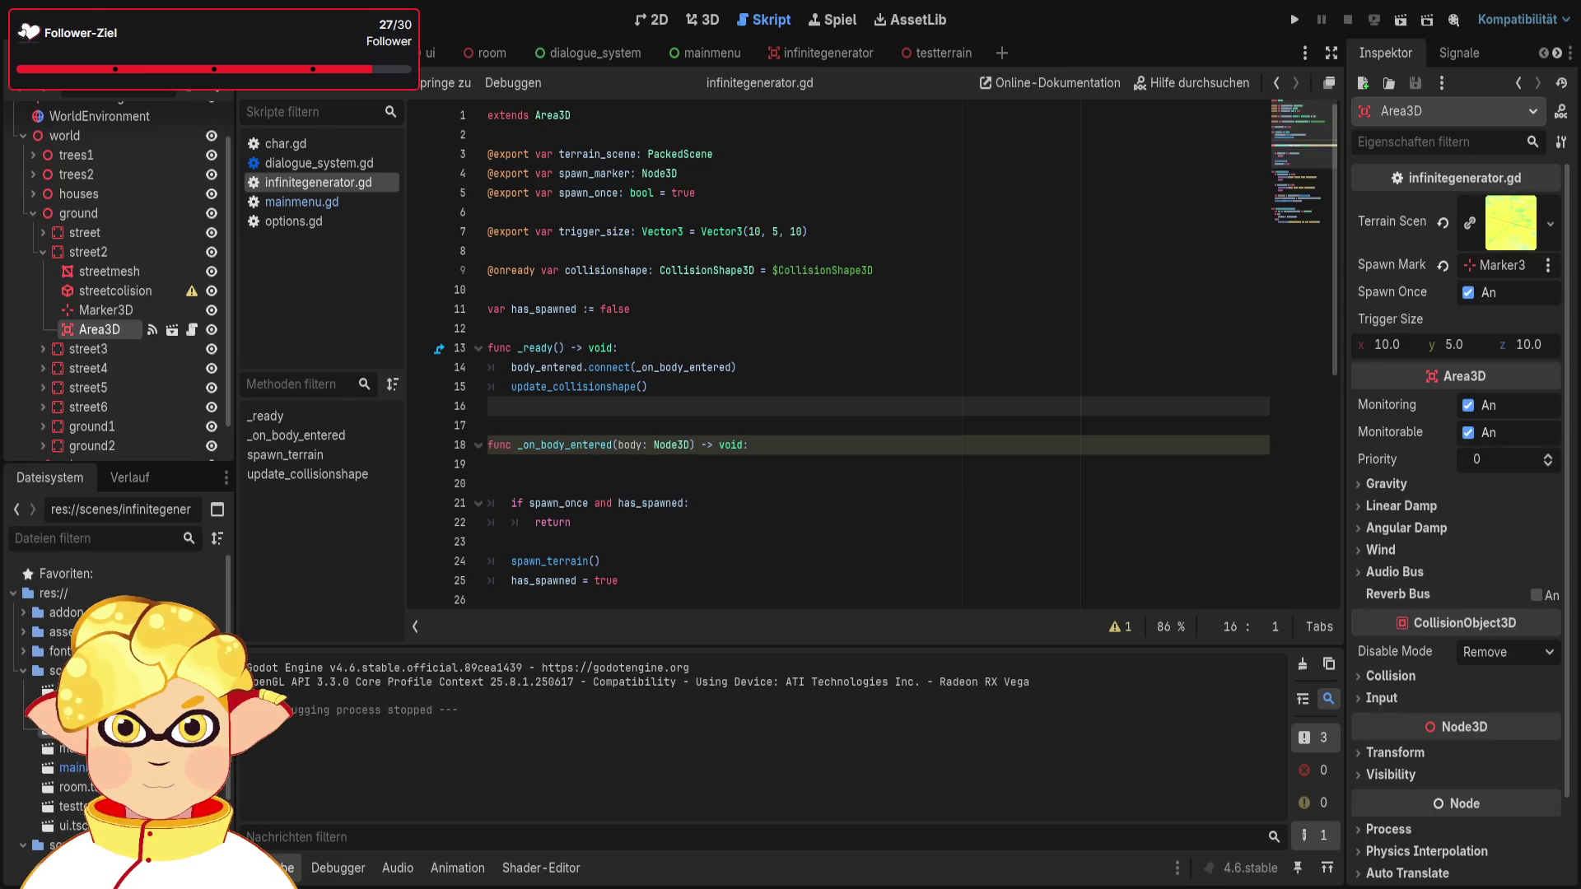
pyautogui.press('F5')
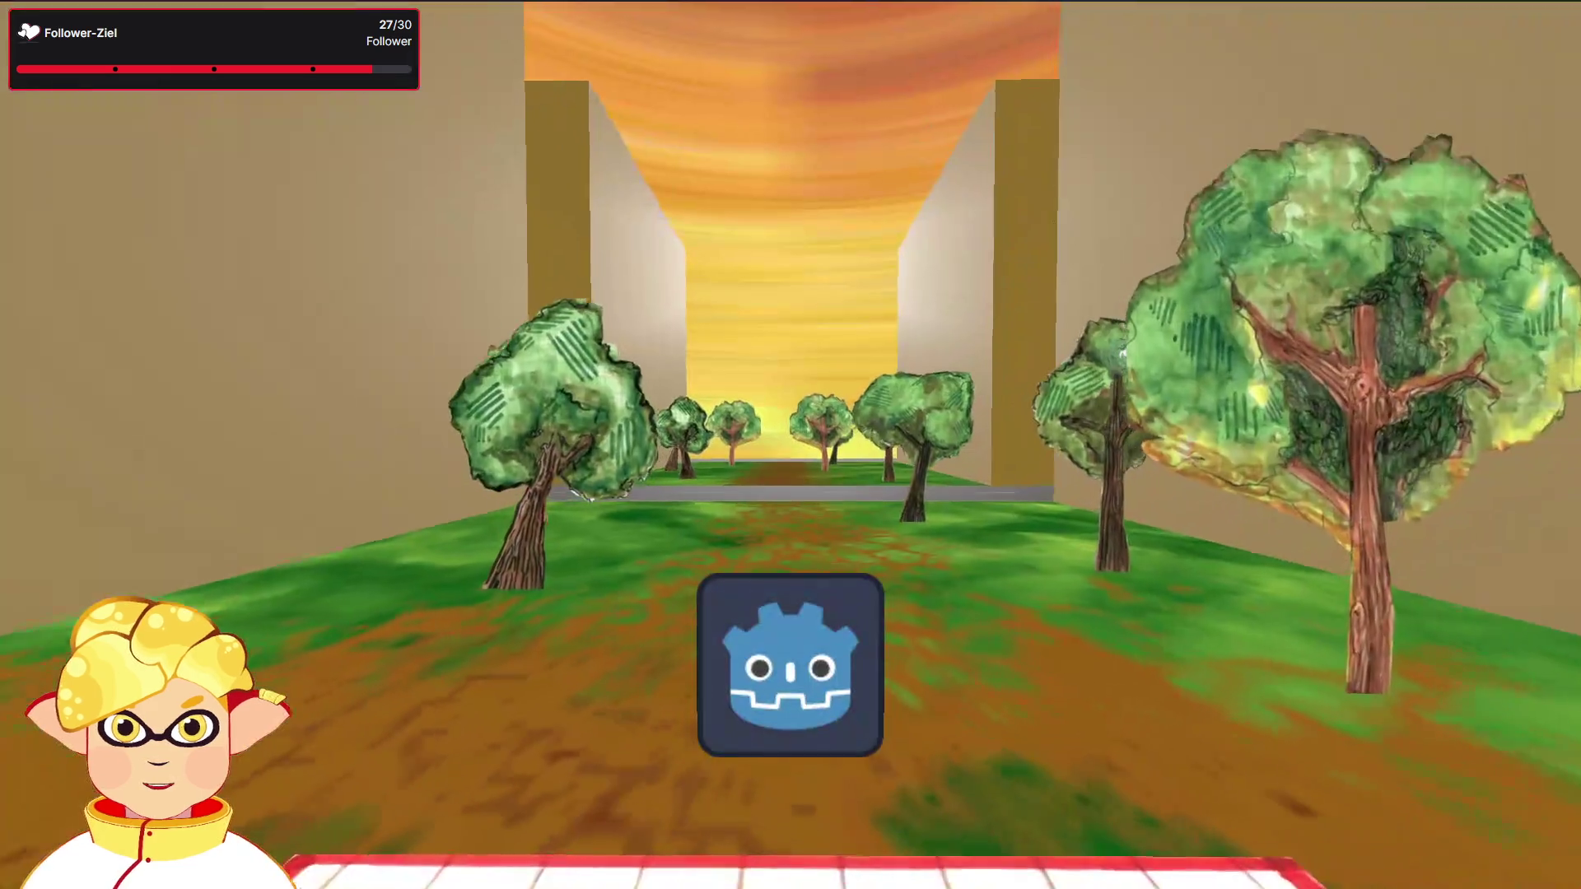
pyautogui.press('w')
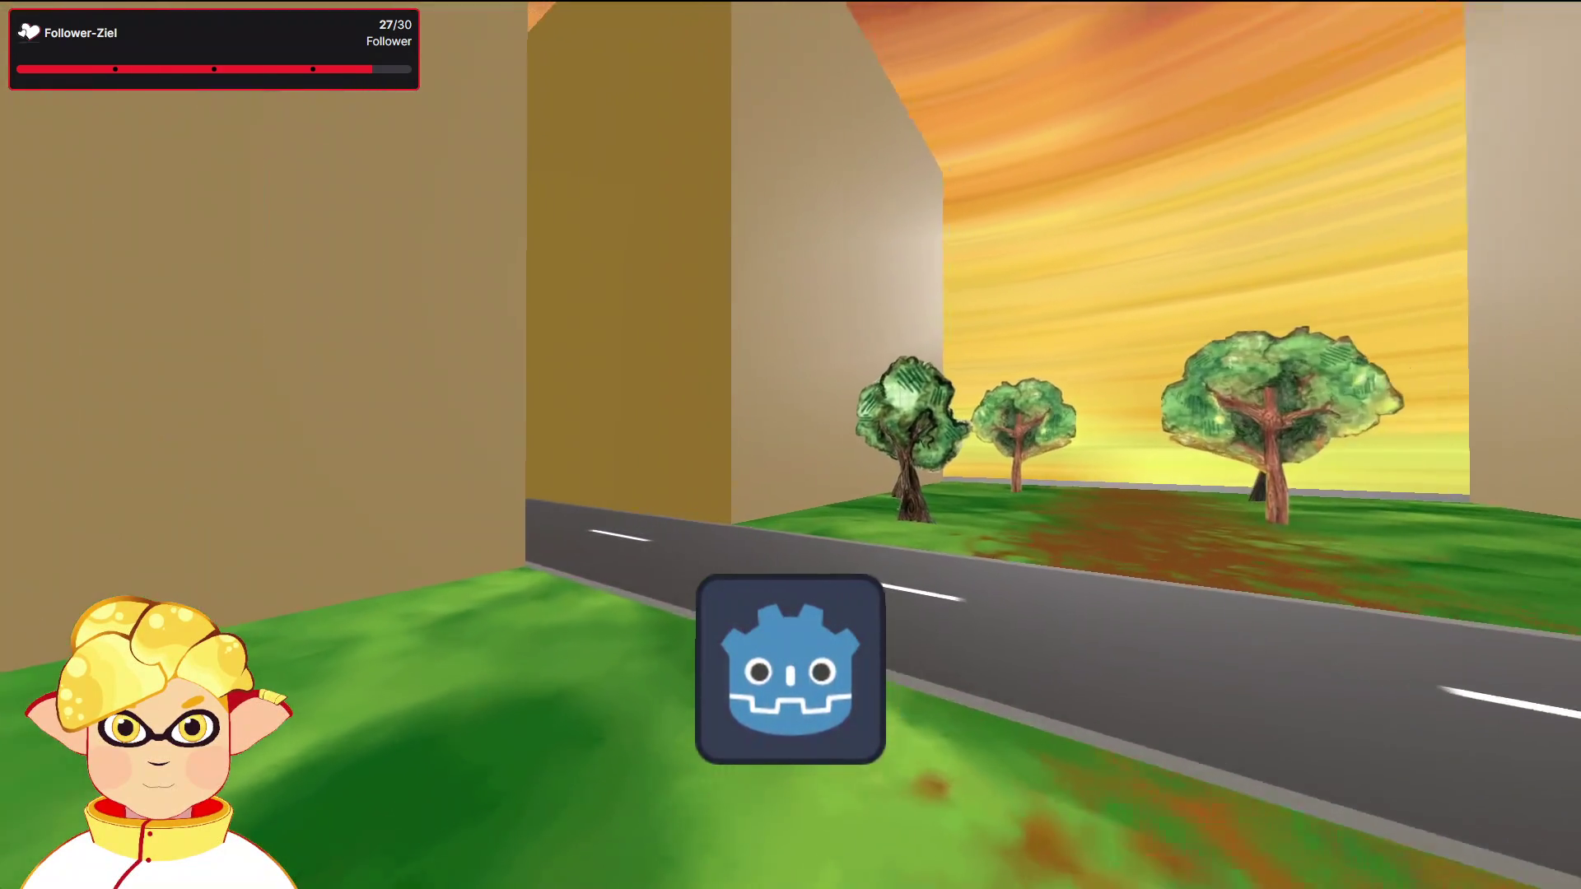
pyautogui.press('w')
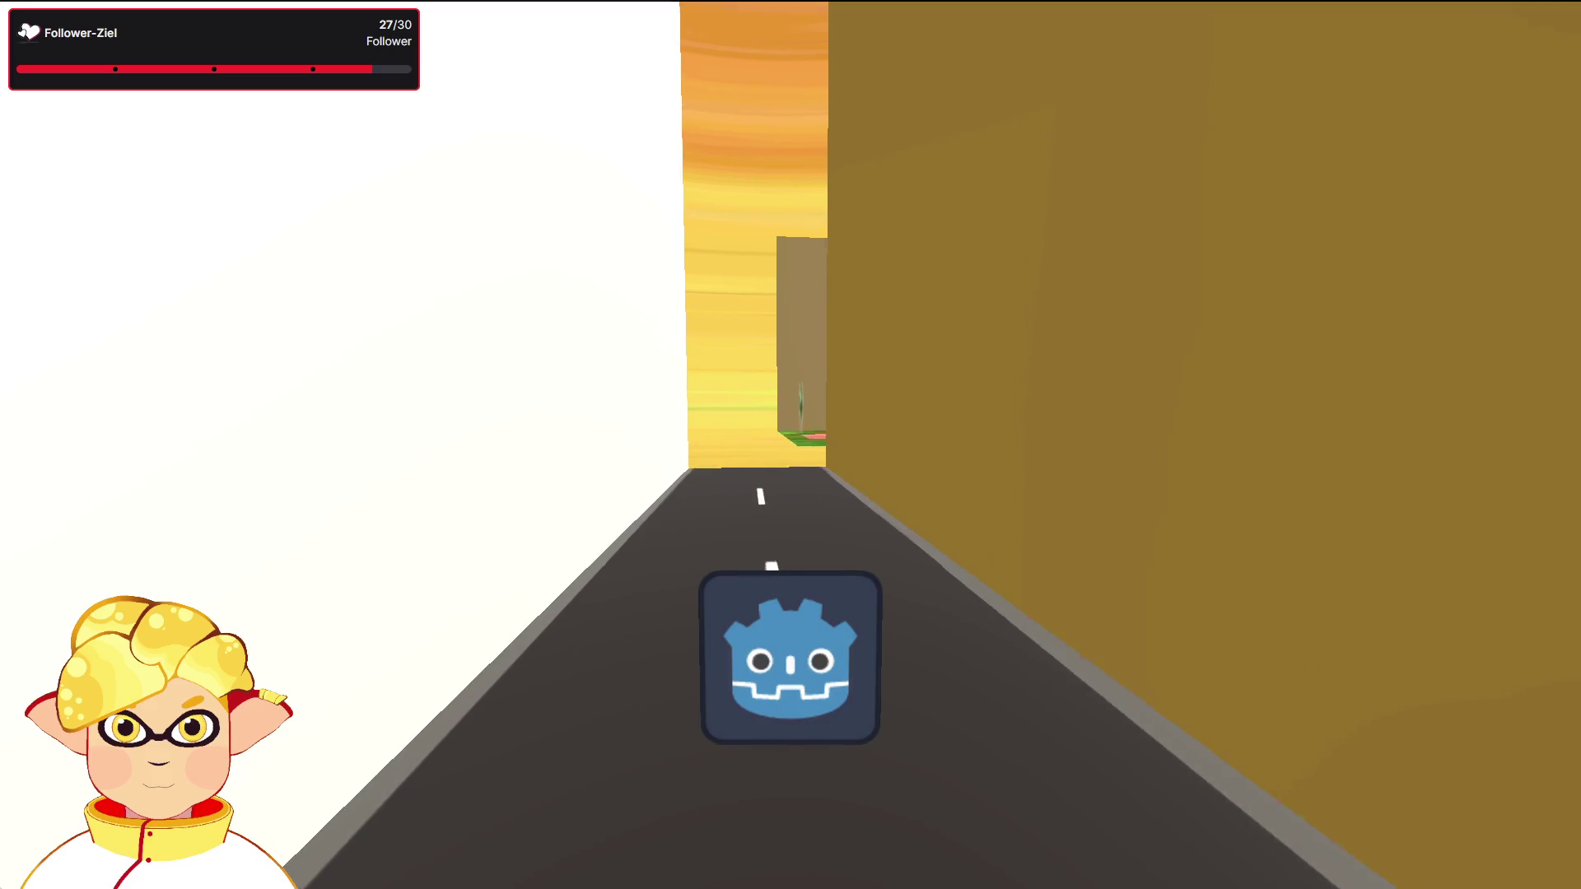
pyautogui.press('w')
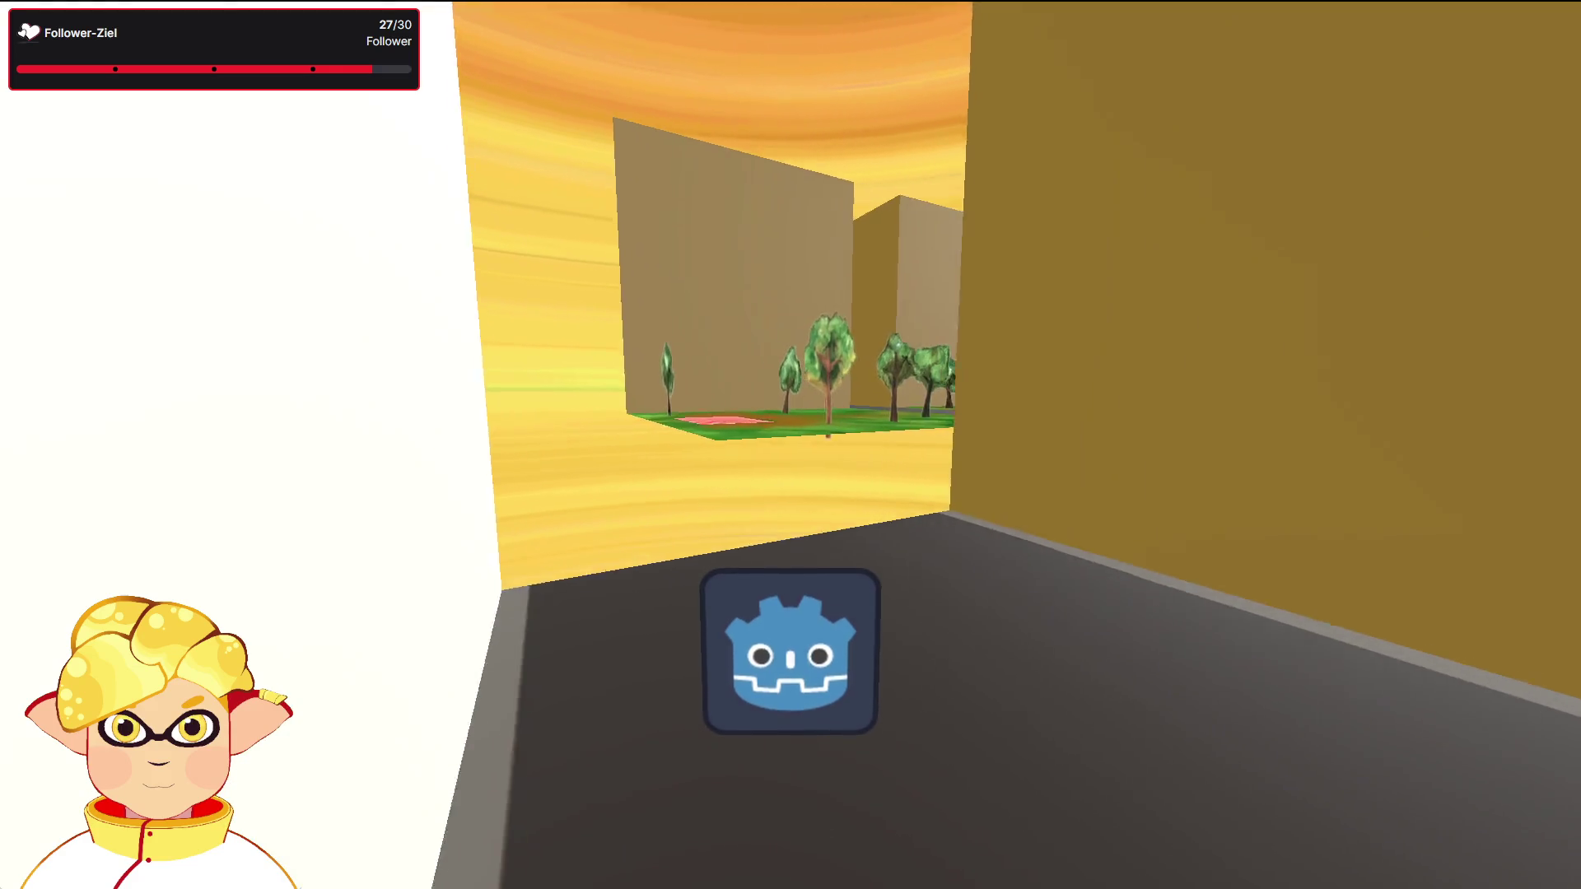
pyautogui.press('w')
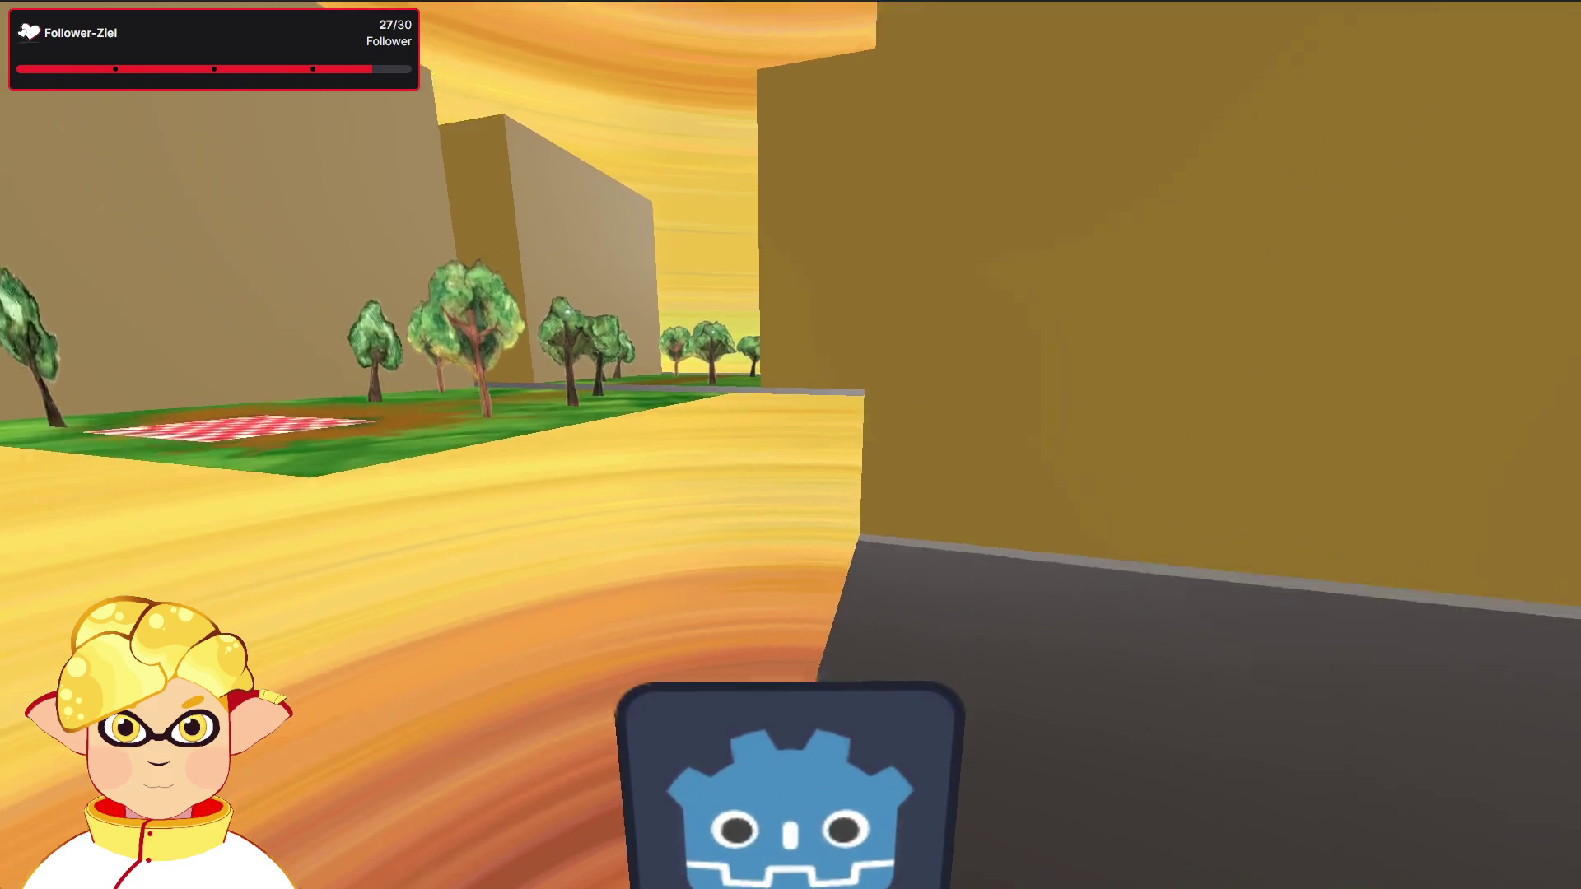
pyautogui.press('w')
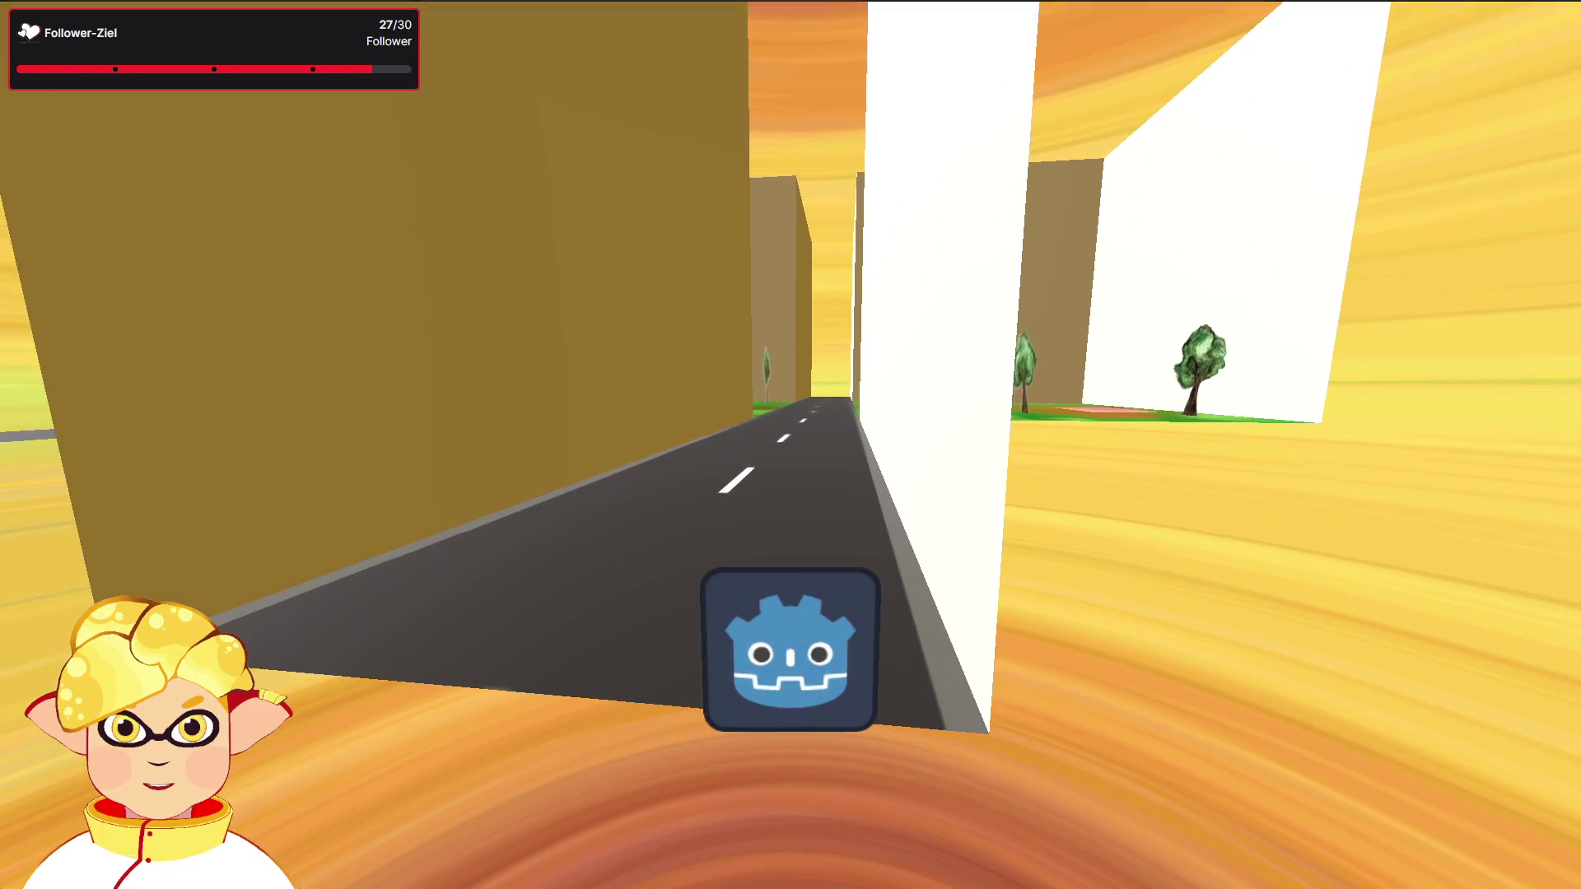
pyautogui.press('F8')
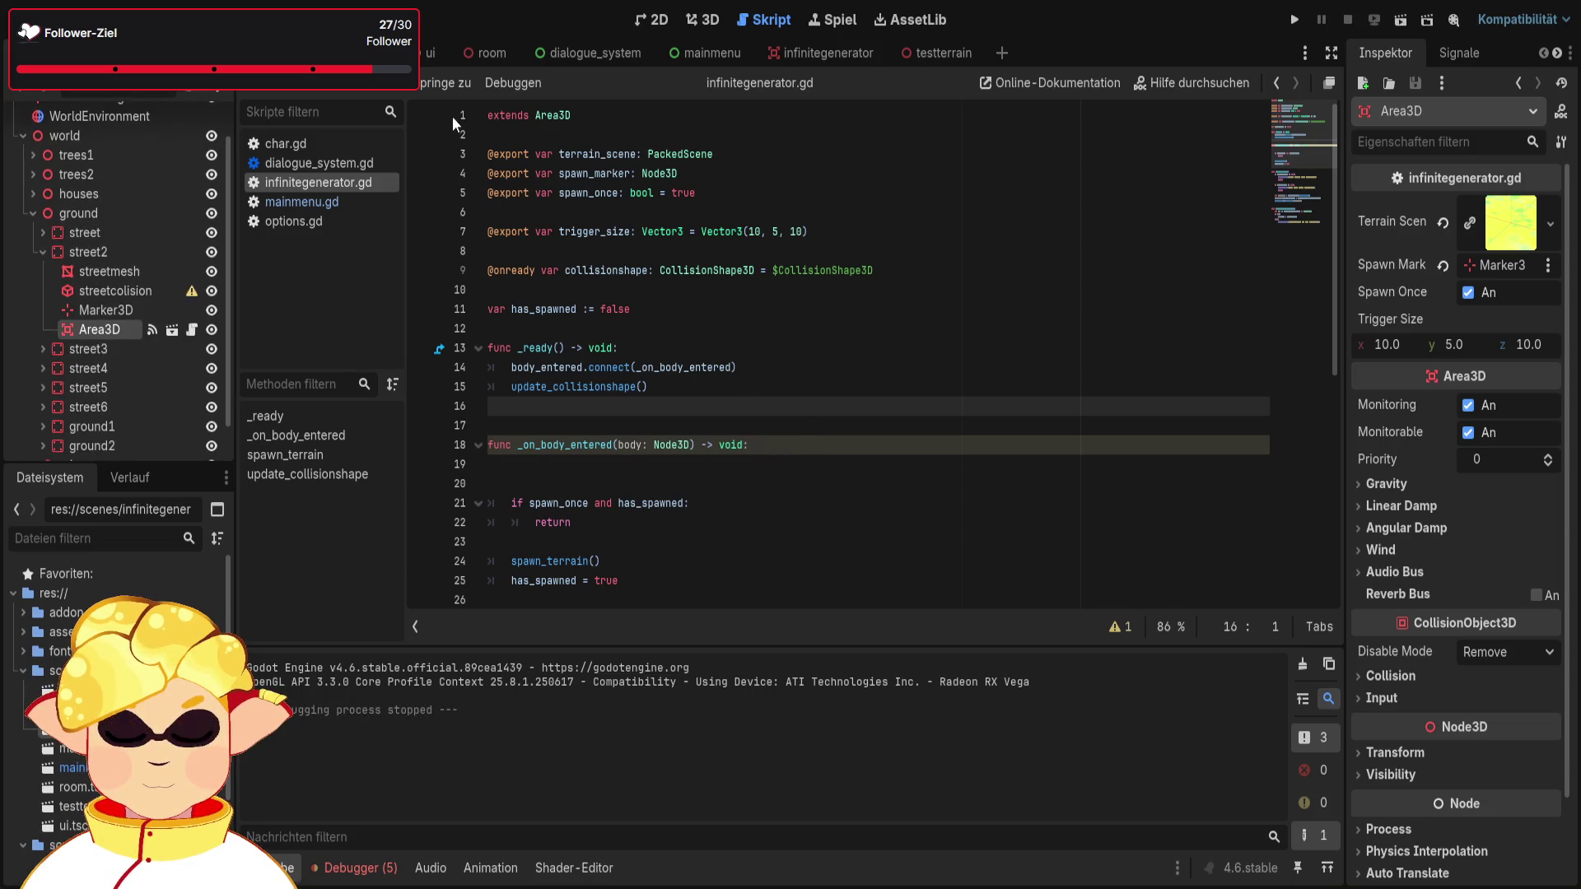
pyautogui.click(689, 20)
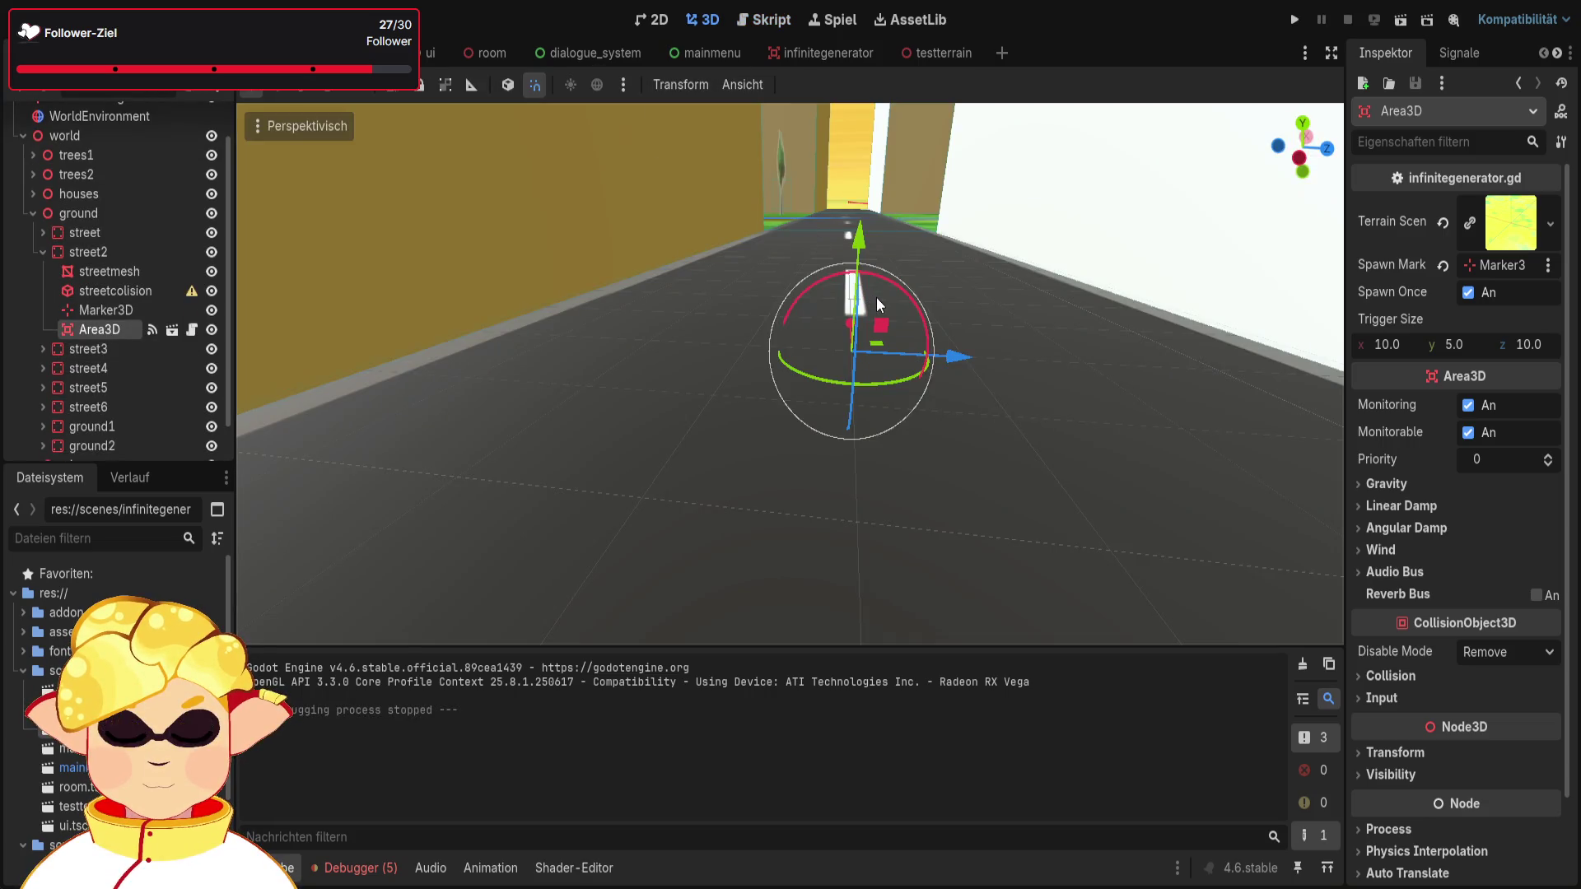
# Locate street2's street mesh and Area3D trigger in the scene tree and viewport.
pyautogui.scroll(-2, 844, 349)
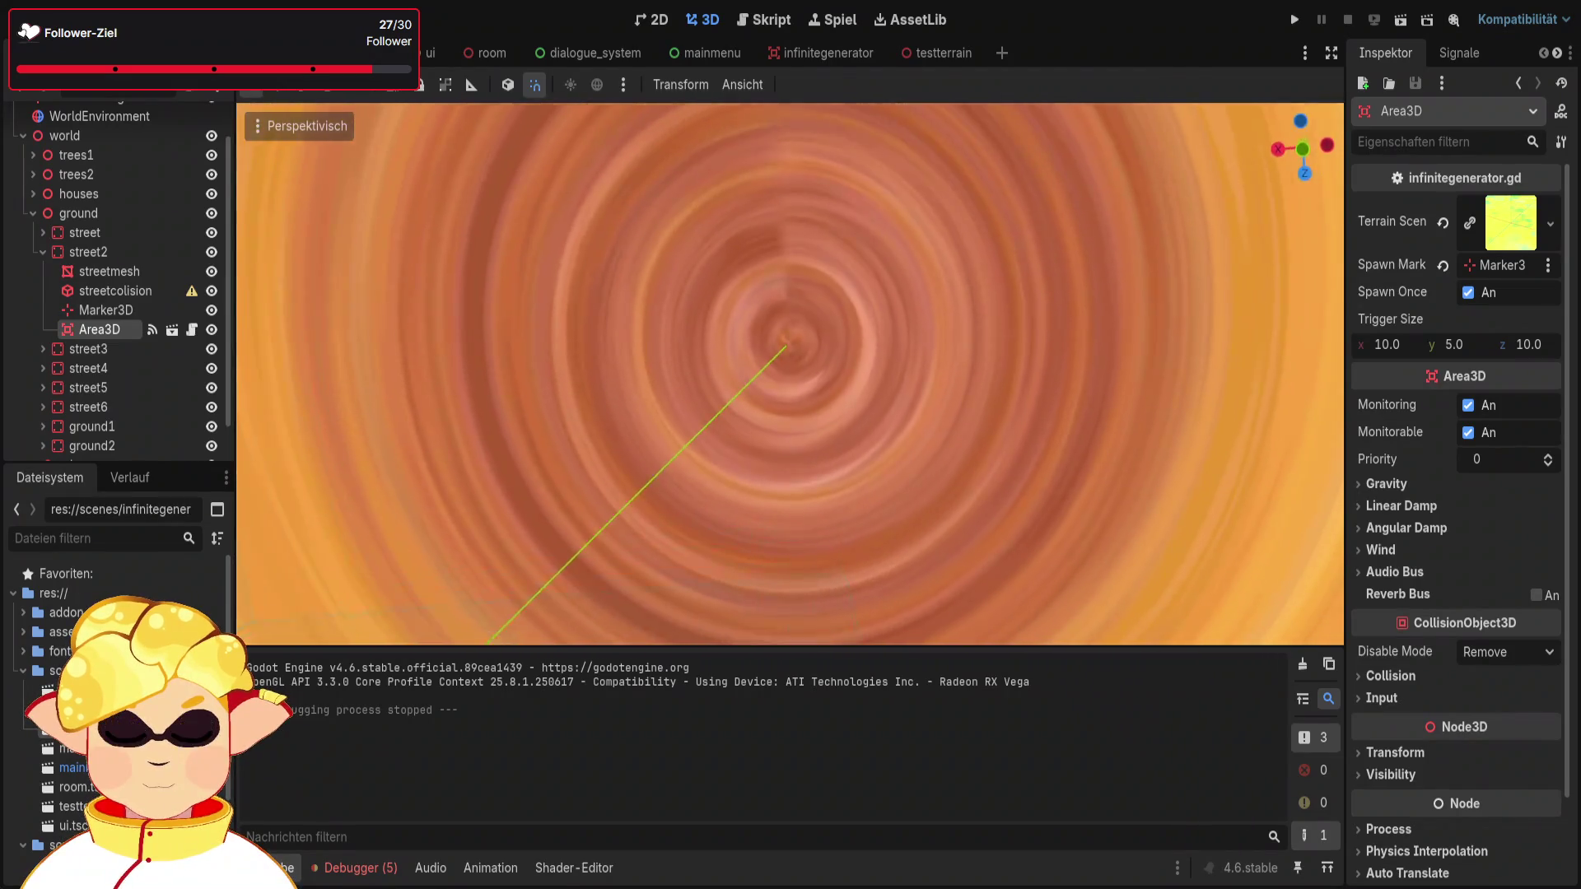
pyautogui.click(955, 370)
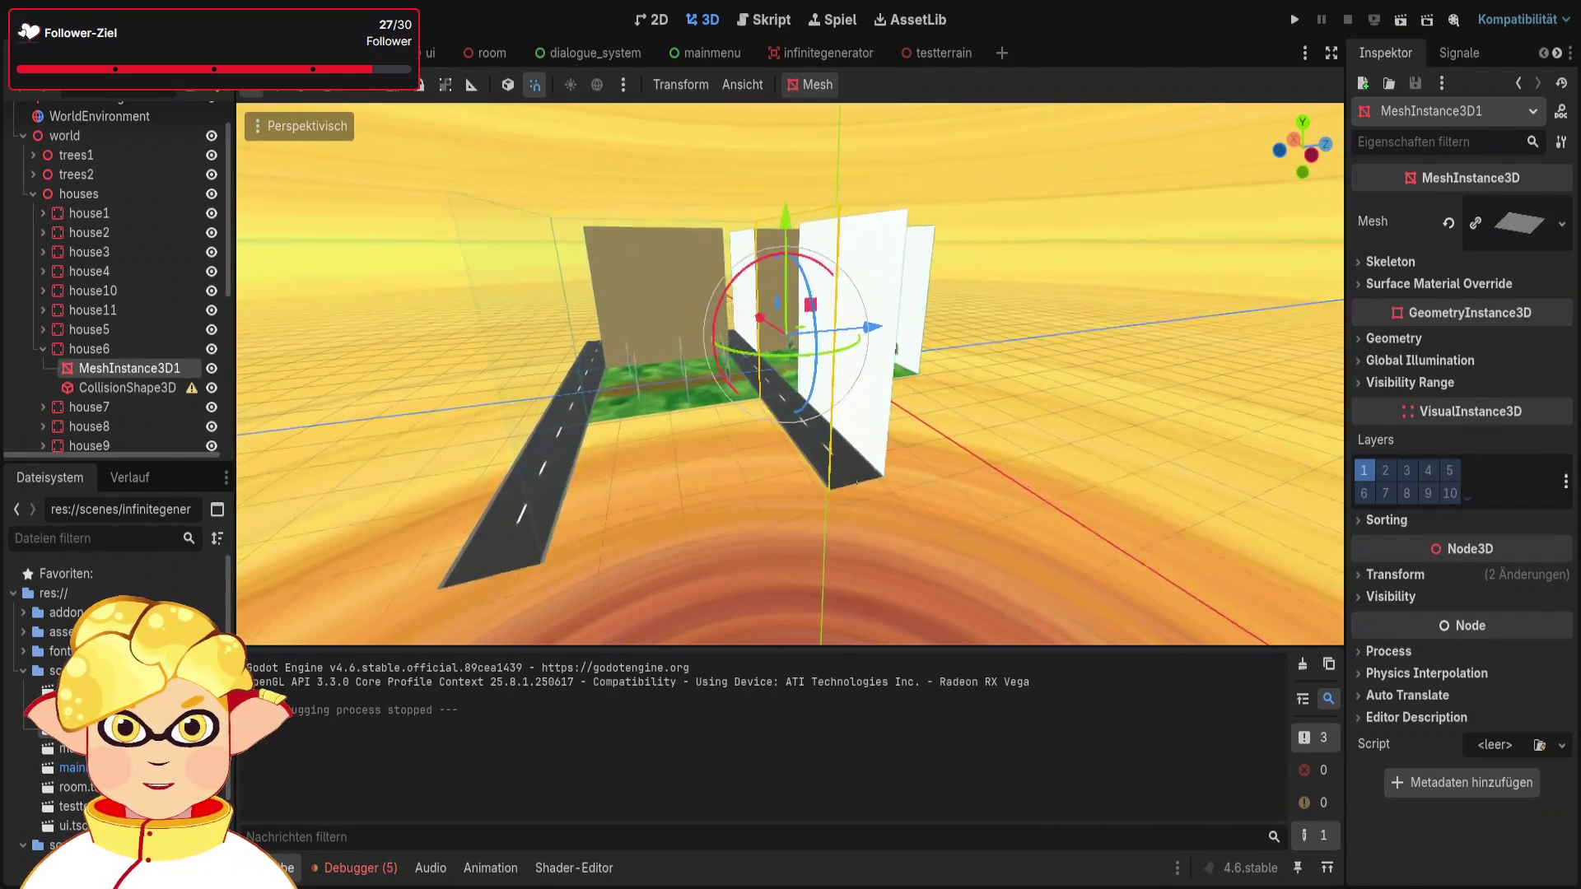
pyautogui.click(861, 331)
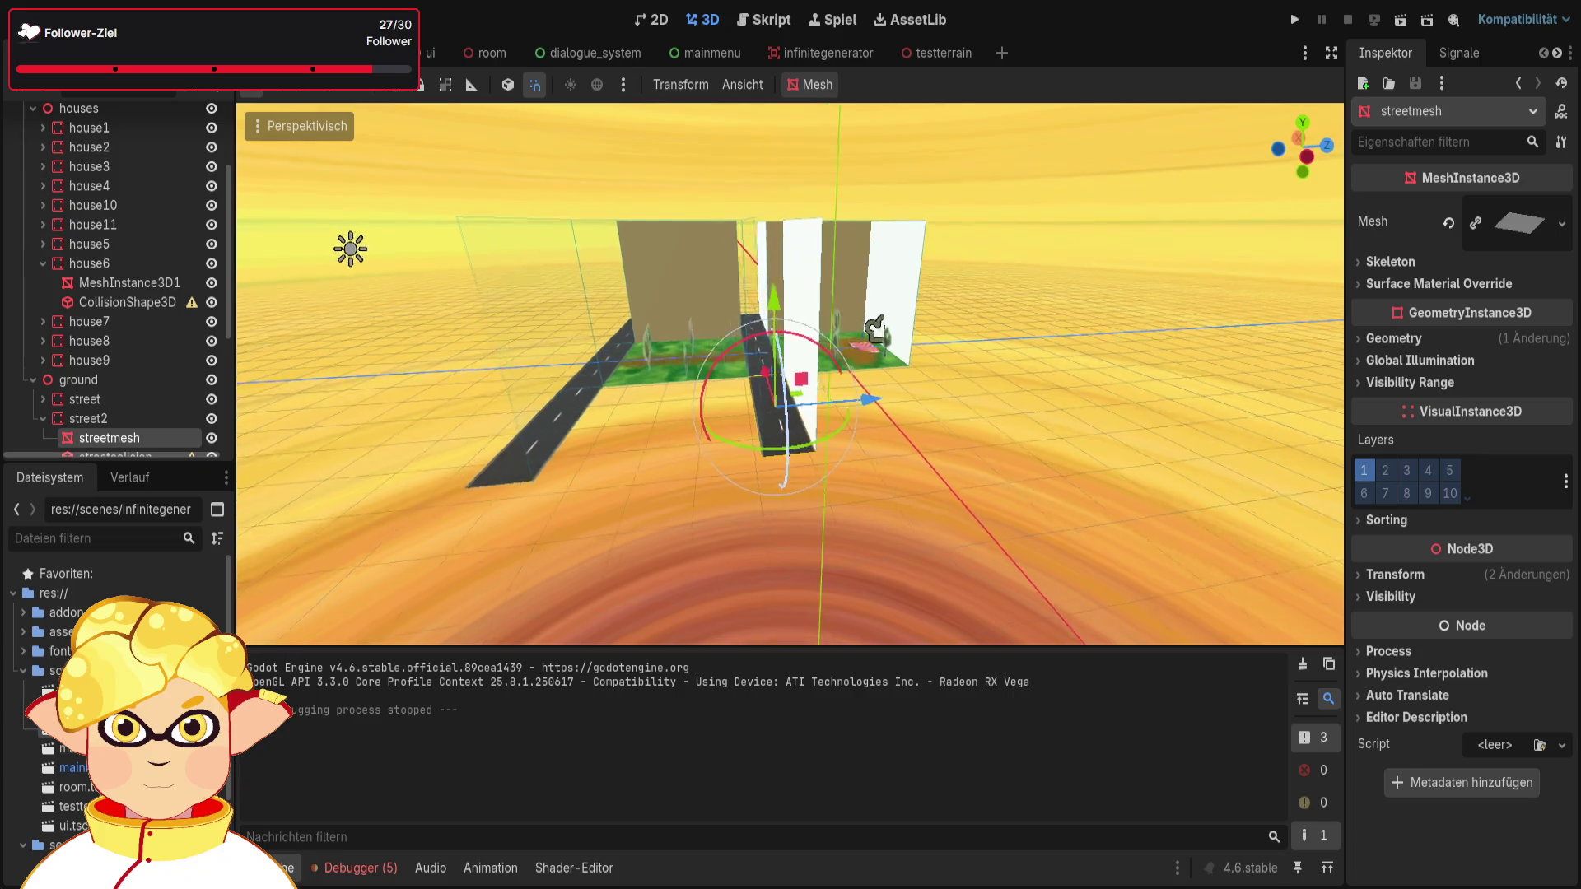
pyautogui.scroll(-3, 91, 372)
pyautogui.click(104, 395)
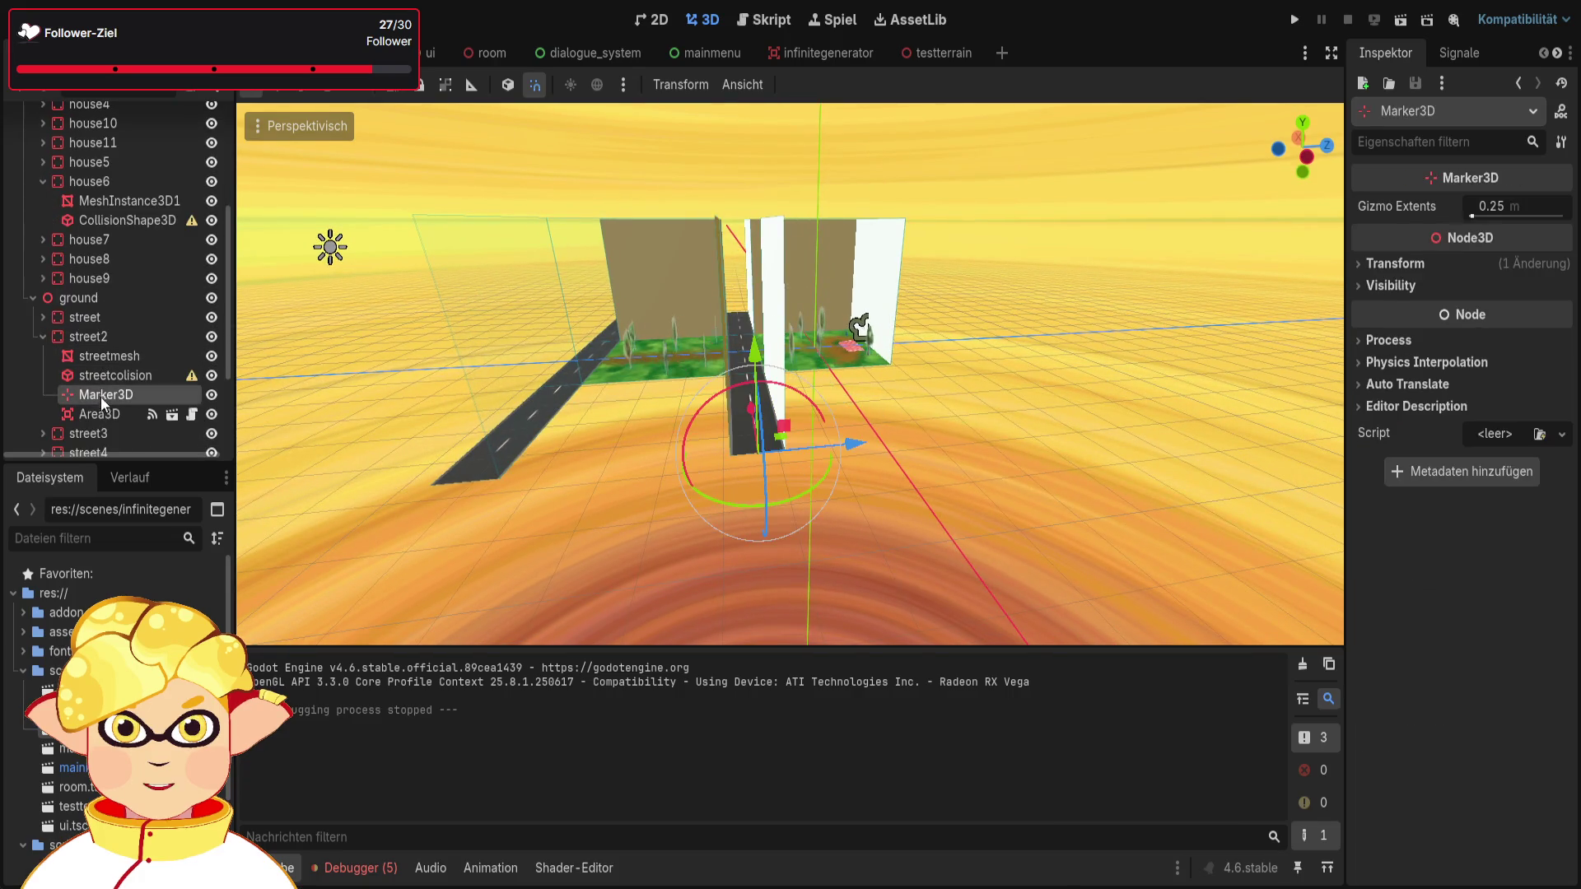
pyautogui.doubleClick(98, 415)
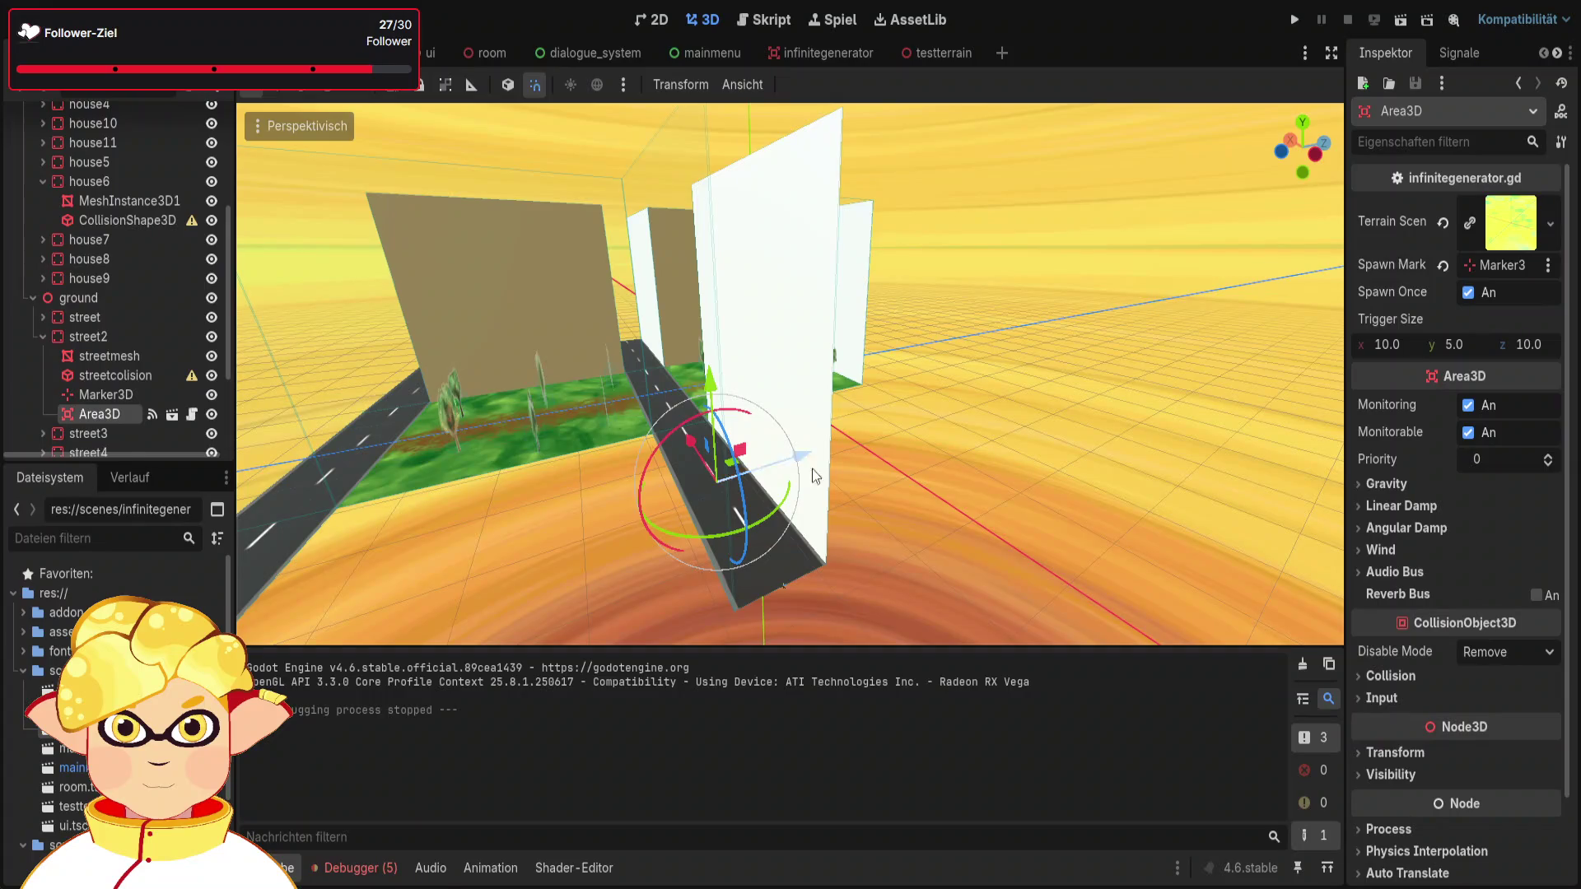
pyautogui.scroll(-3, 795, 475)
pyautogui.click(99, 434)
pyautogui.click(99, 413)
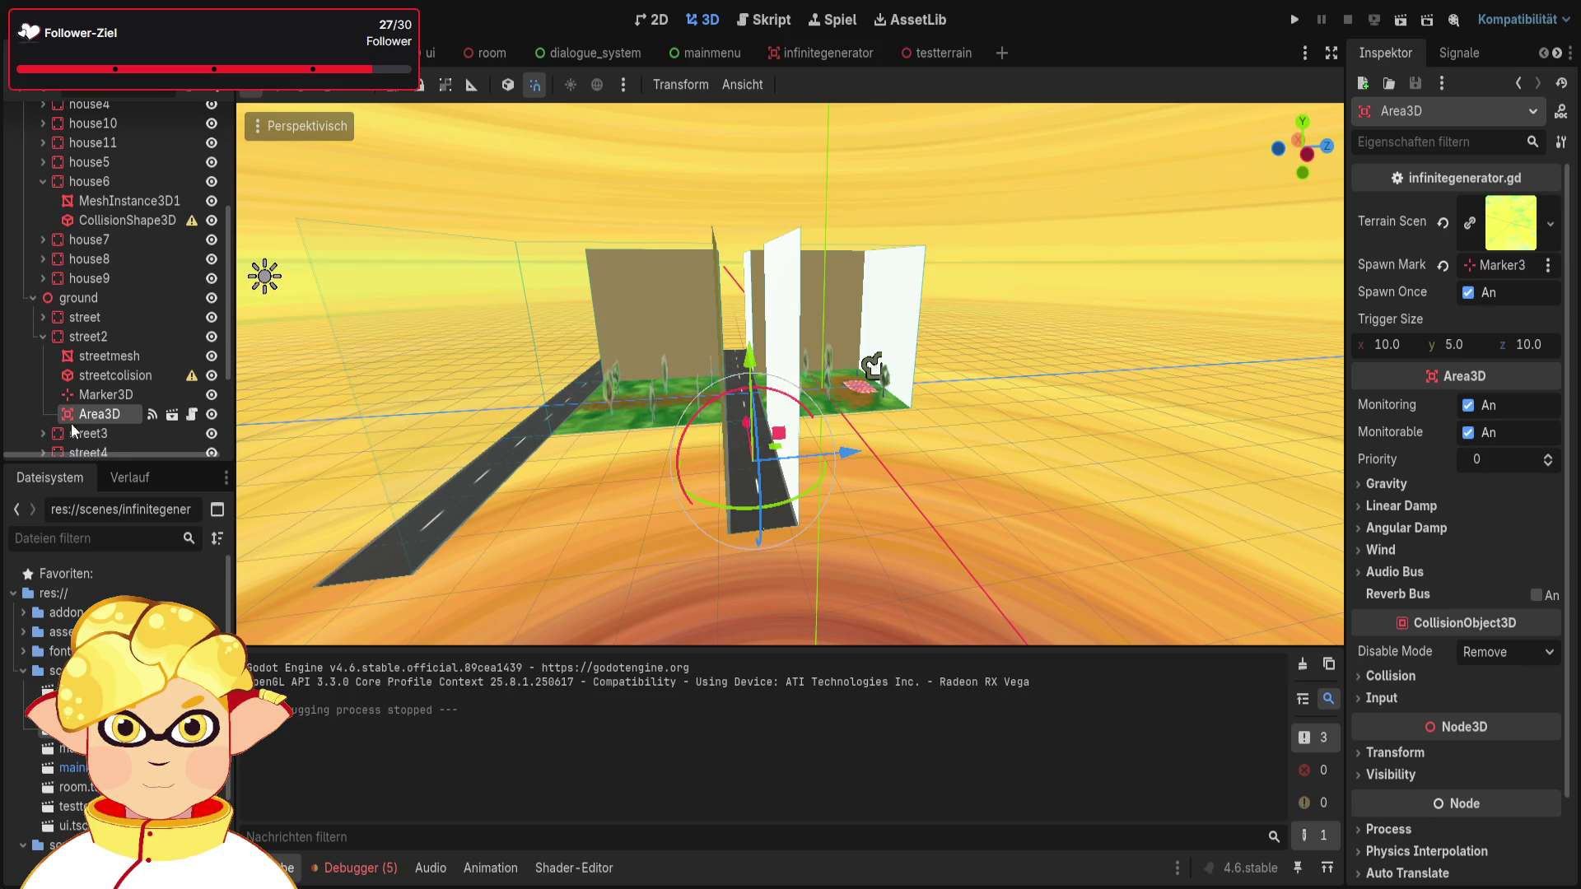
# Rotate street2's Marker3D to face along the street, then save and run the game.
pyautogui.doubleClick(104, 395)
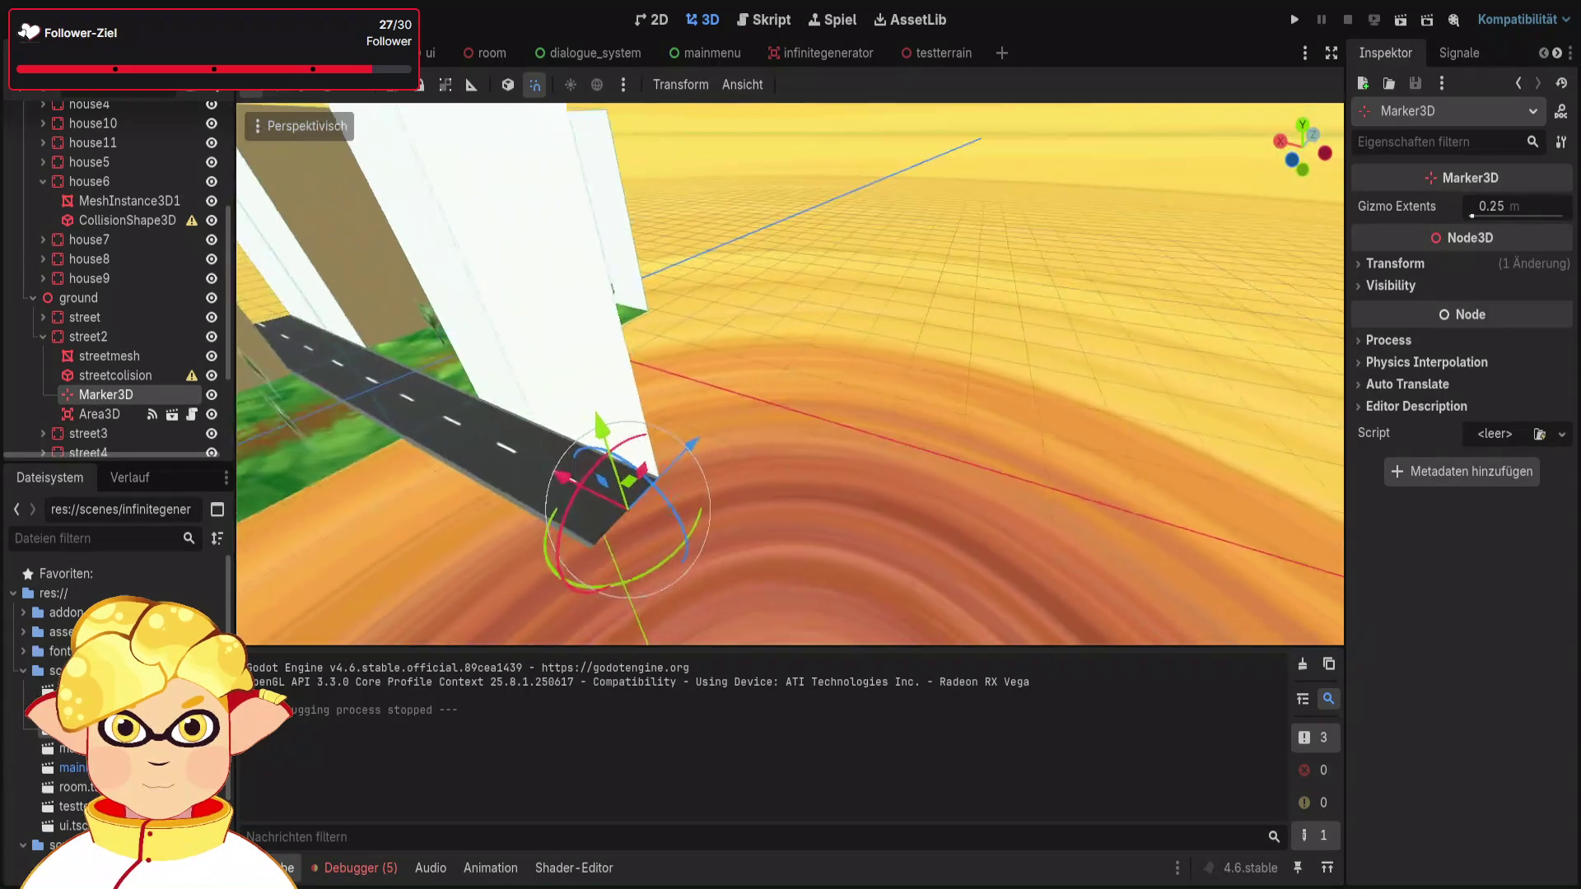
pyautogui.moveTo(461, 461); pyautogui.dragTo(484, 492)
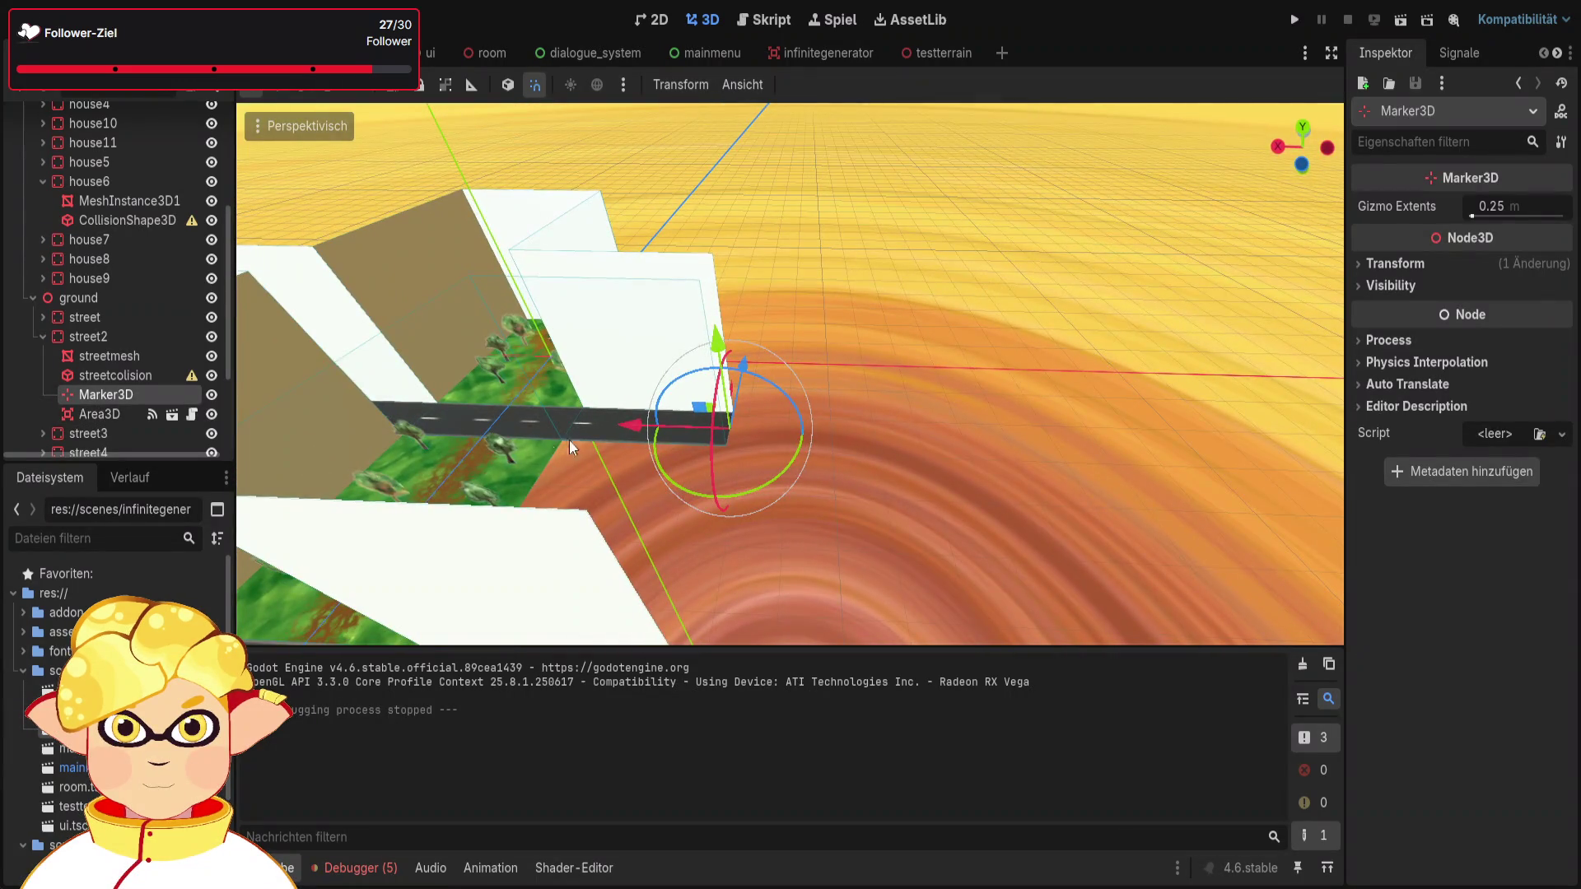
pyautogui.moveTo(637, 436)
pyautogui.mouseDown()
pyautogui.moveTo(622, 417)
pyautogui.moveTo(675, 379)
pyautogui.mouseUp()
pyautogui.hotkey('ctrl', 'z')
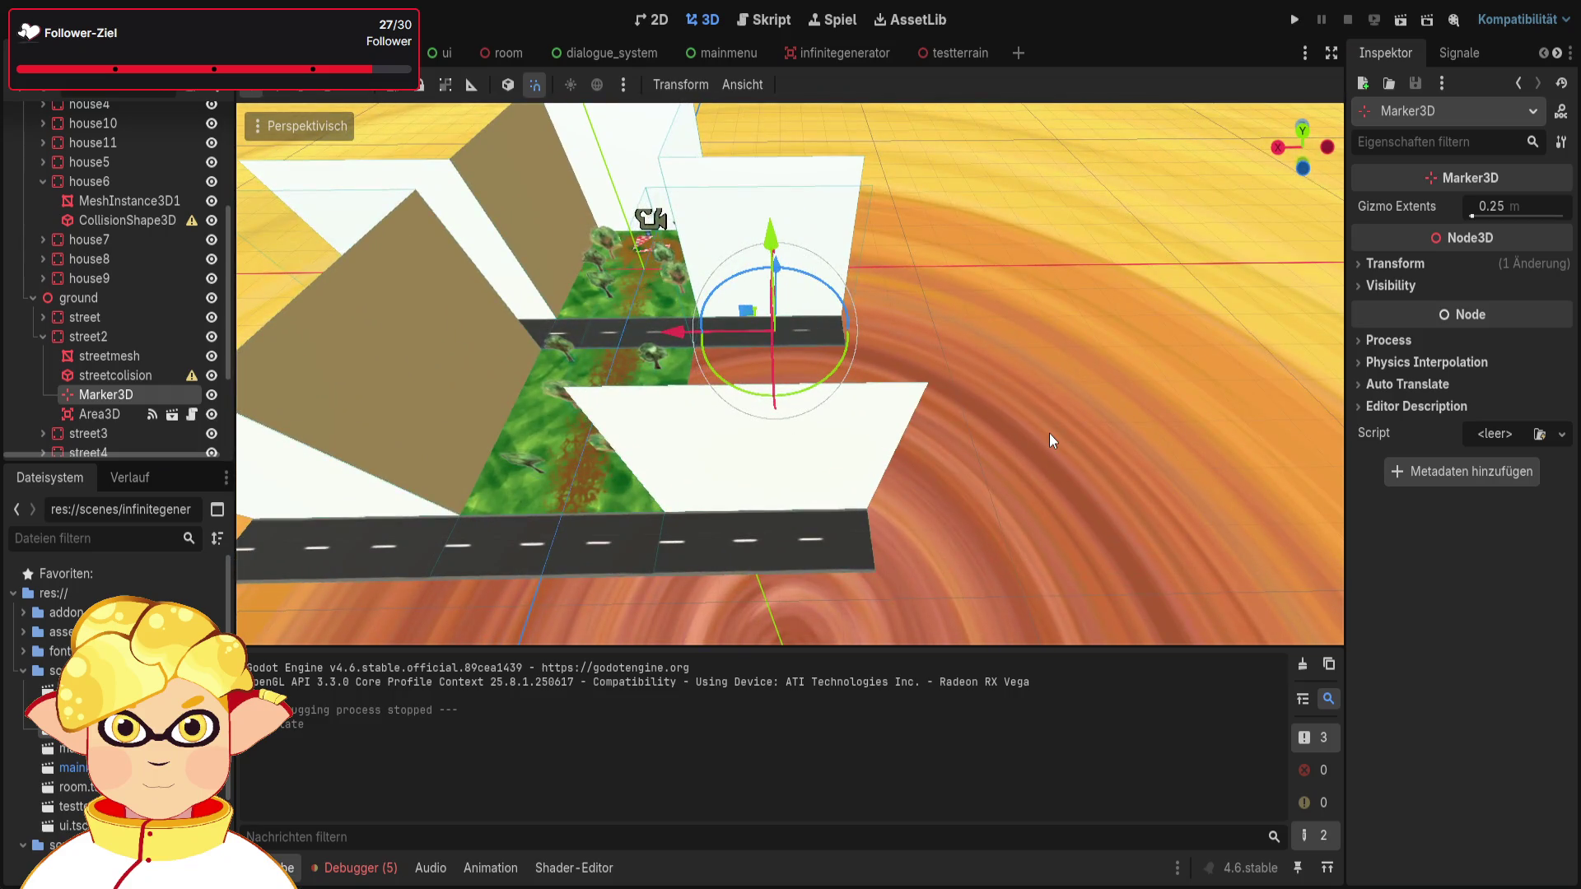
pyautogui.click(1051, 440)
pyautogui.scroll(3, 1052, 441)
pyautogui.click(1400, 20)
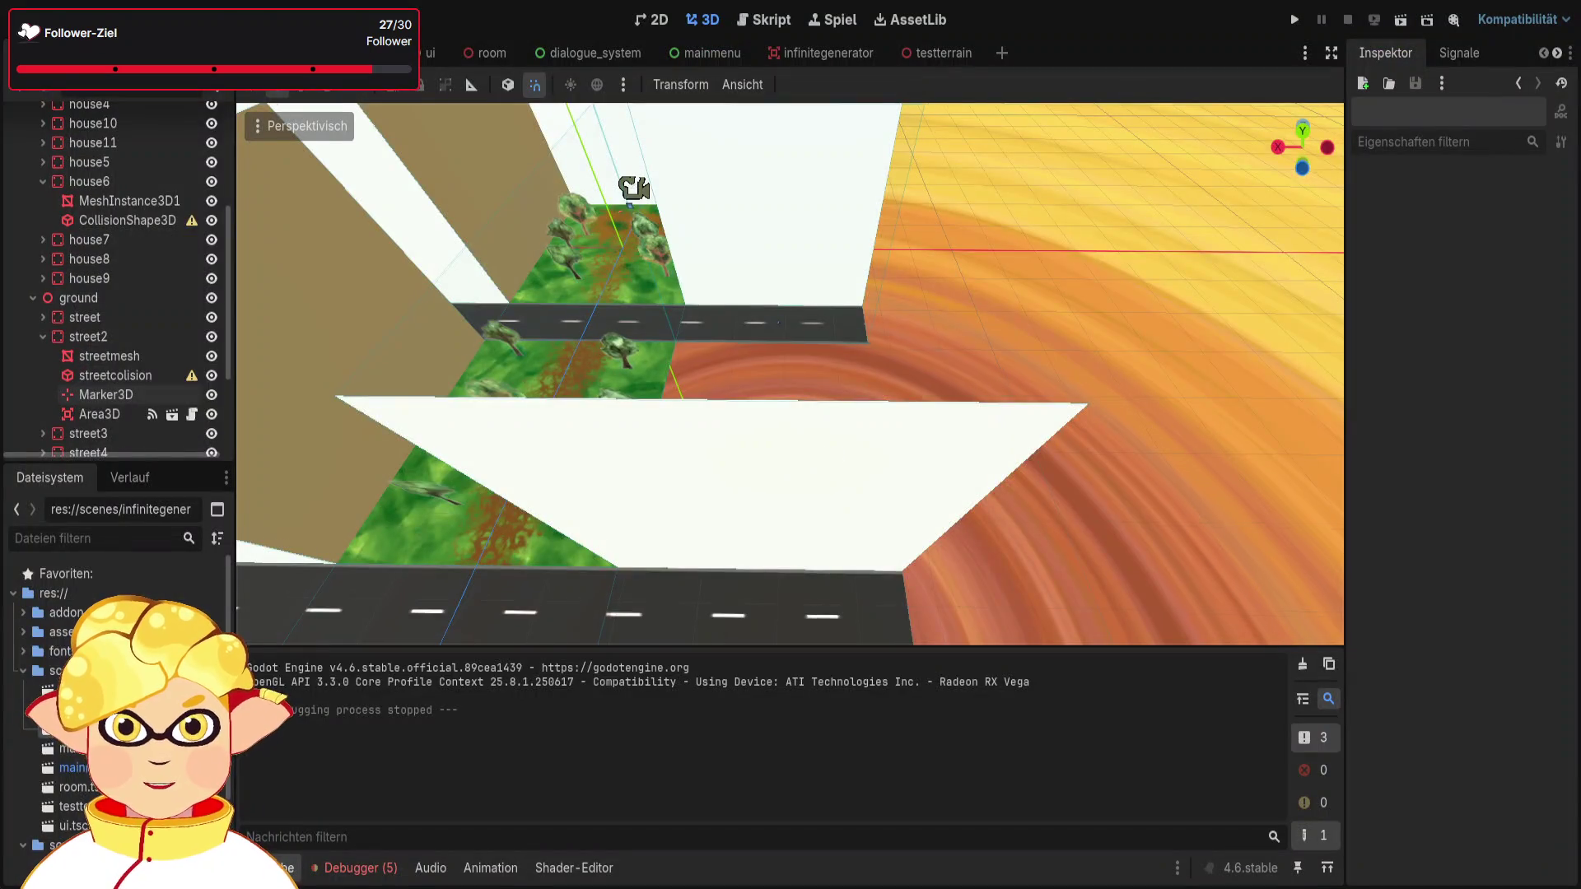
# Drag street2's Marker3D 32 units past the street's end and run the scene again.
pyautogui.moveTo(793, 463); pyautogui.dragTo(329, 387)
pyautogui.doubleClick(105, 394)
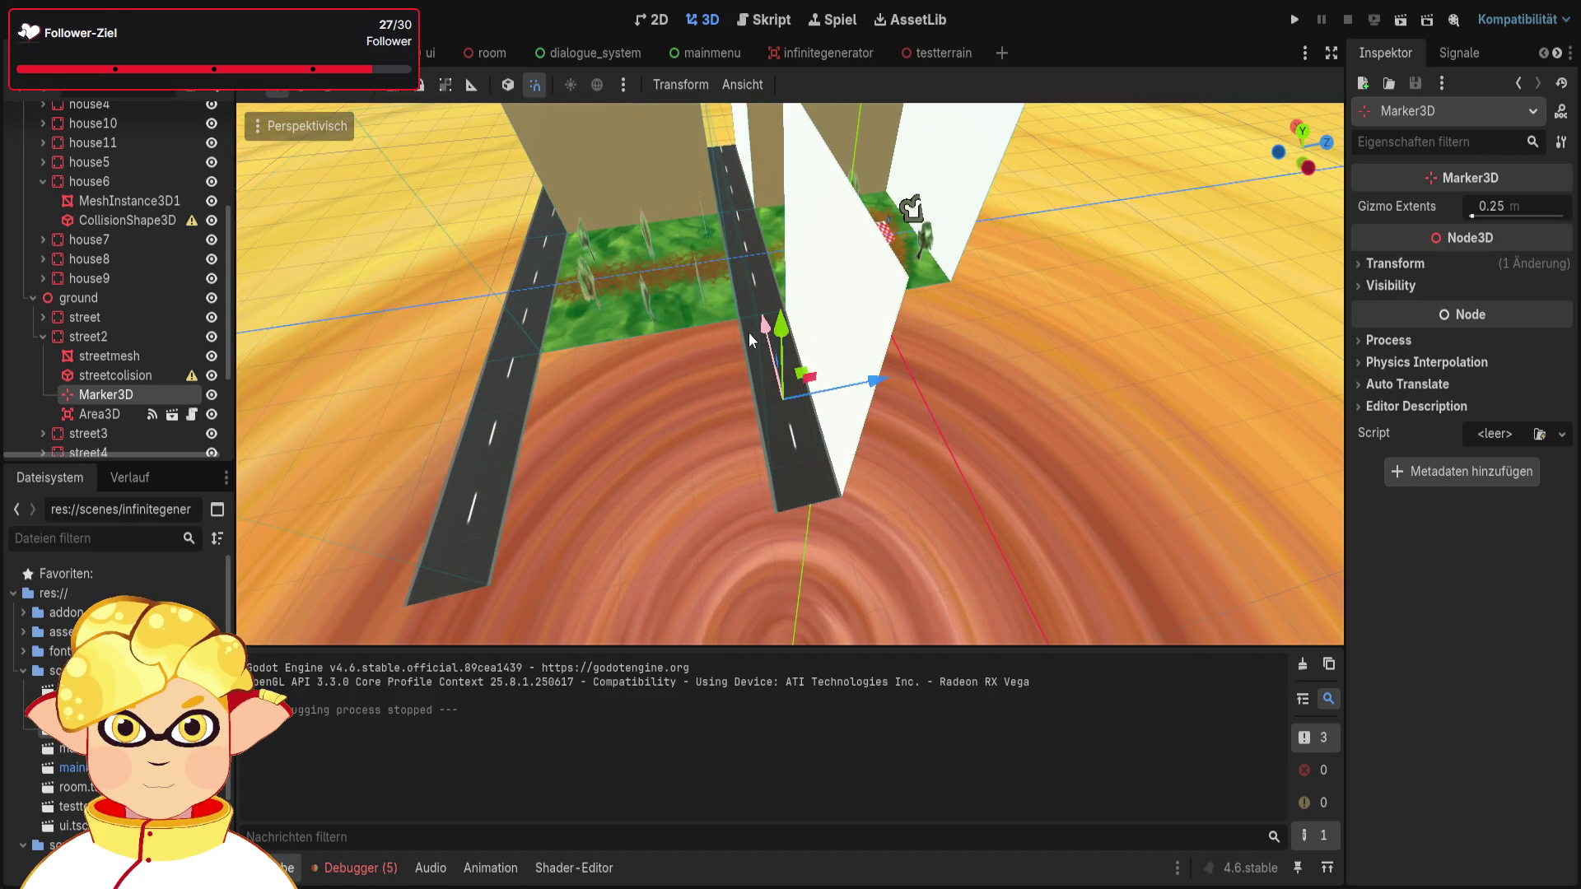
pyautogui.moveTo(758, 354)
pyautogui.mouseDown()
pyautogui.moveTo(799, 442)
pyautogui.moveTo(921, 457)
pyautogui.moveTo(1048, 440)
pyautogui.mouseUp()
pyautogui.moveTo(1140, 421); pyautogui.dragTo(1141, 419)
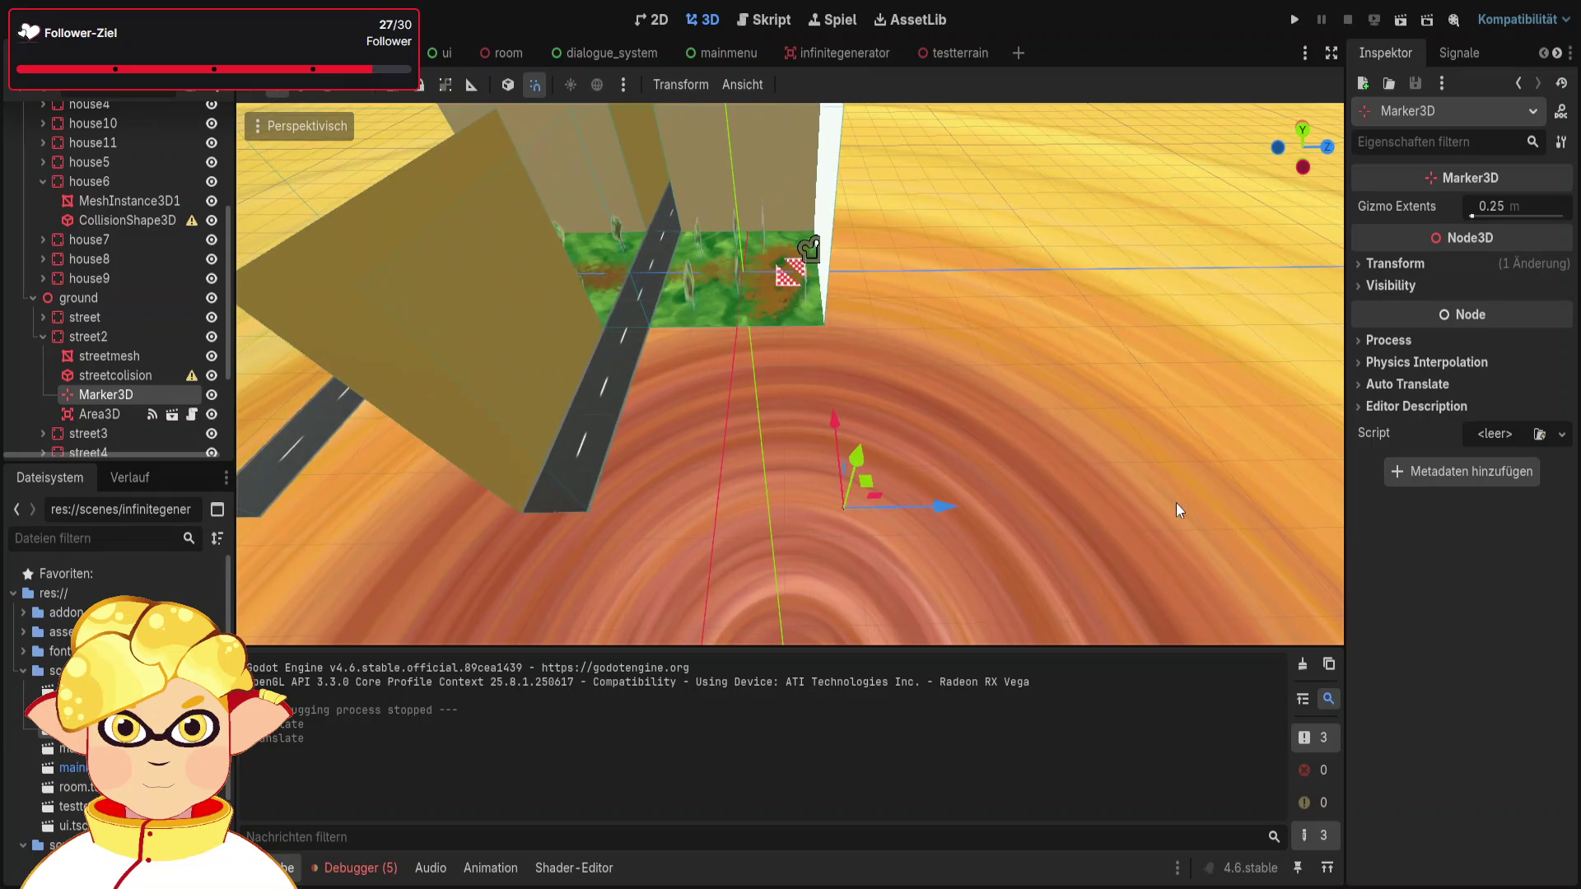
pyautogui.click(1083, 516)
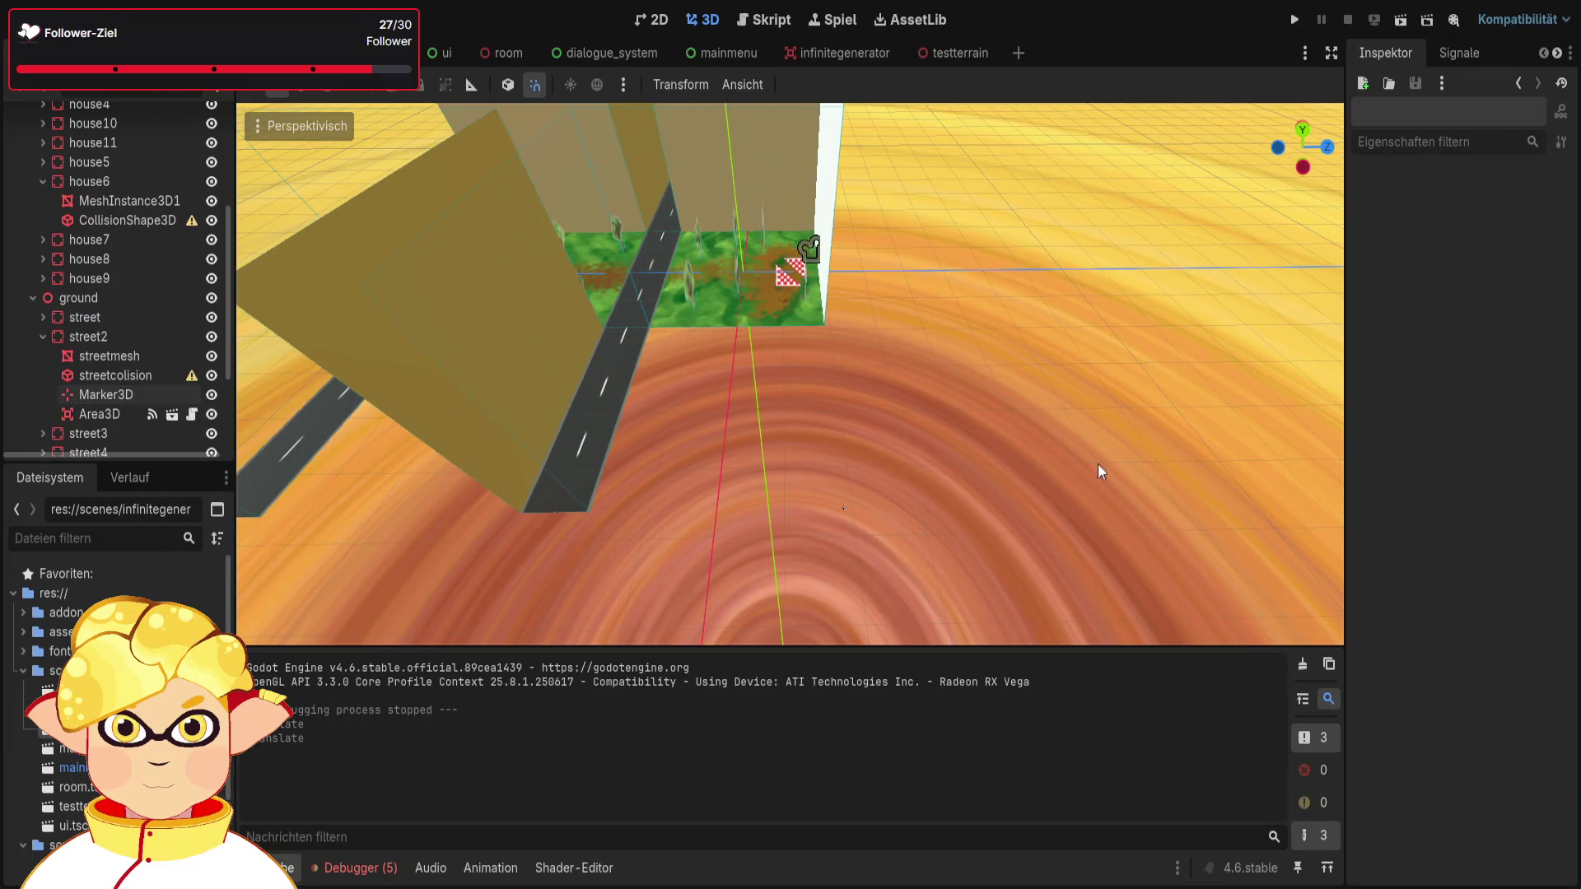
pyautogui.click(1401, 25)
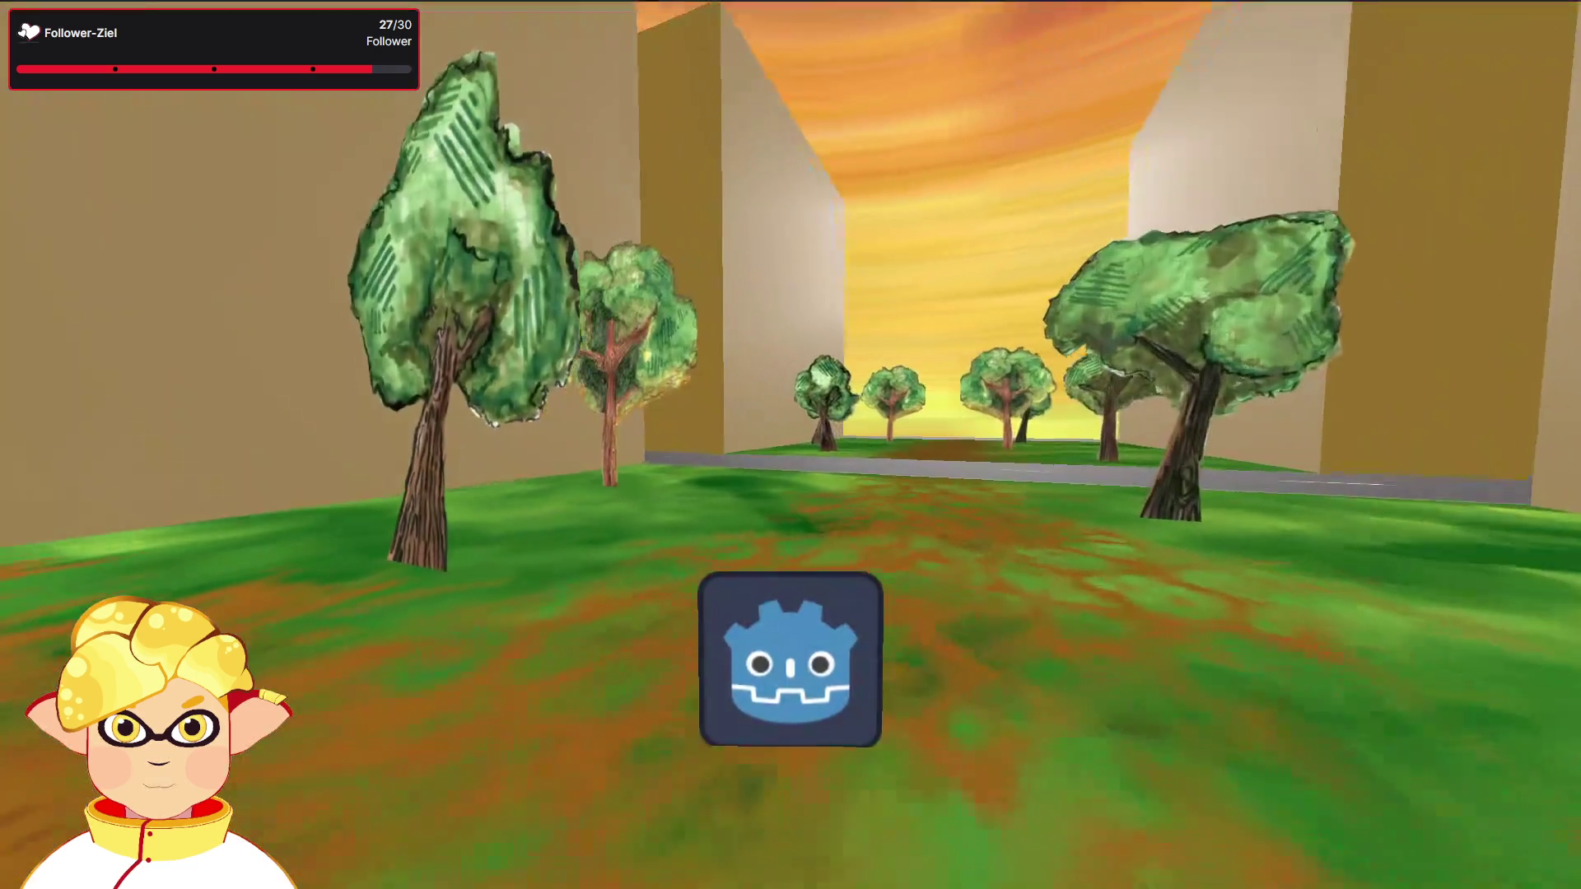
pyautogui.press('w')
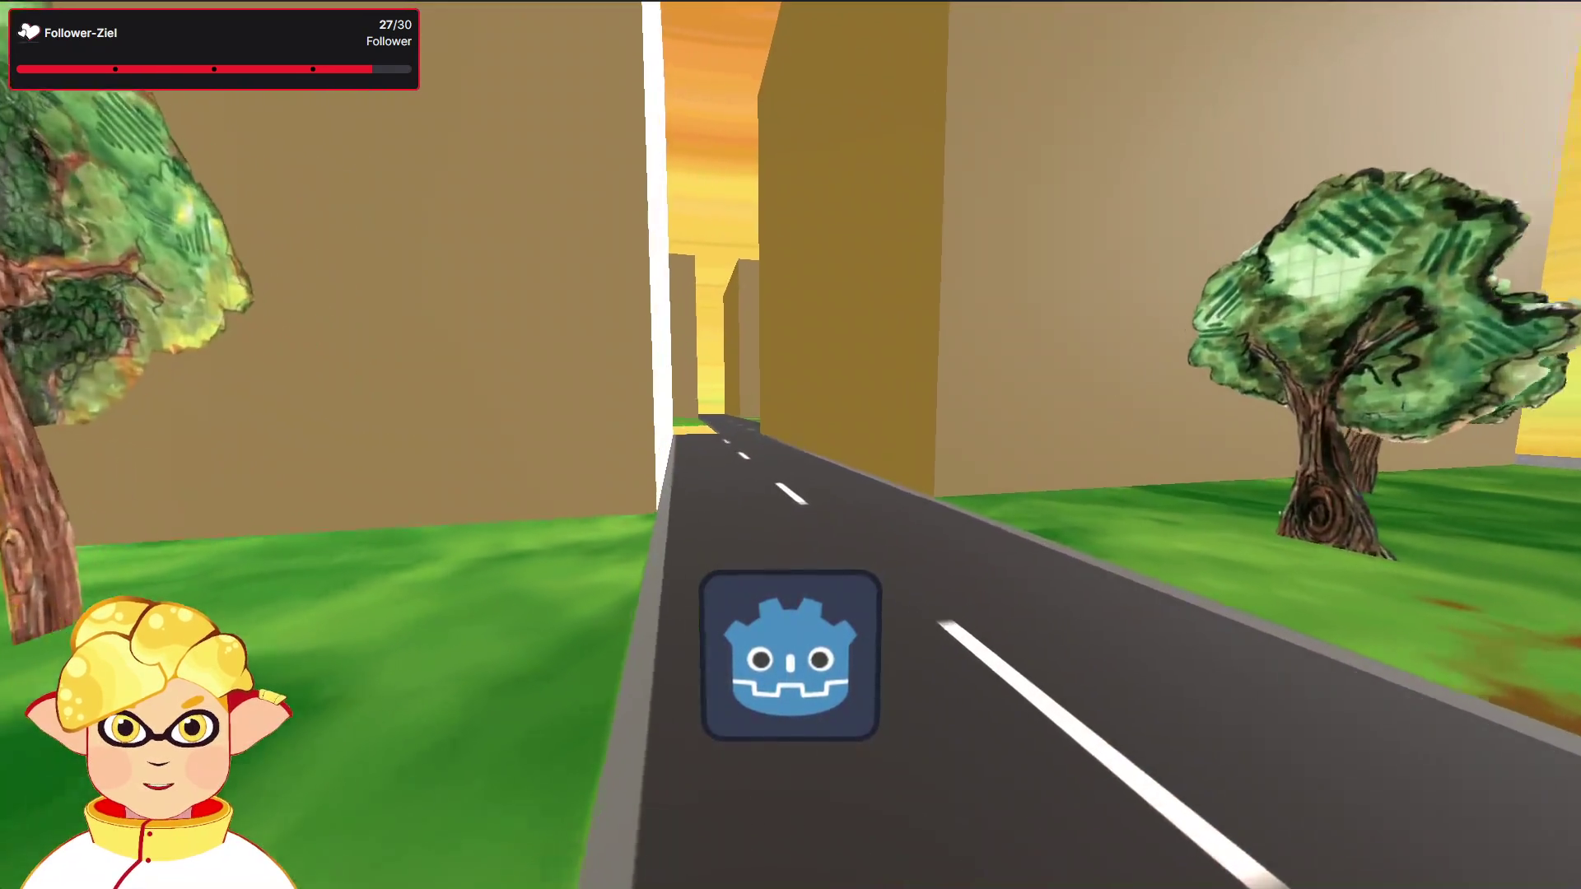
pyautogui.press('w')
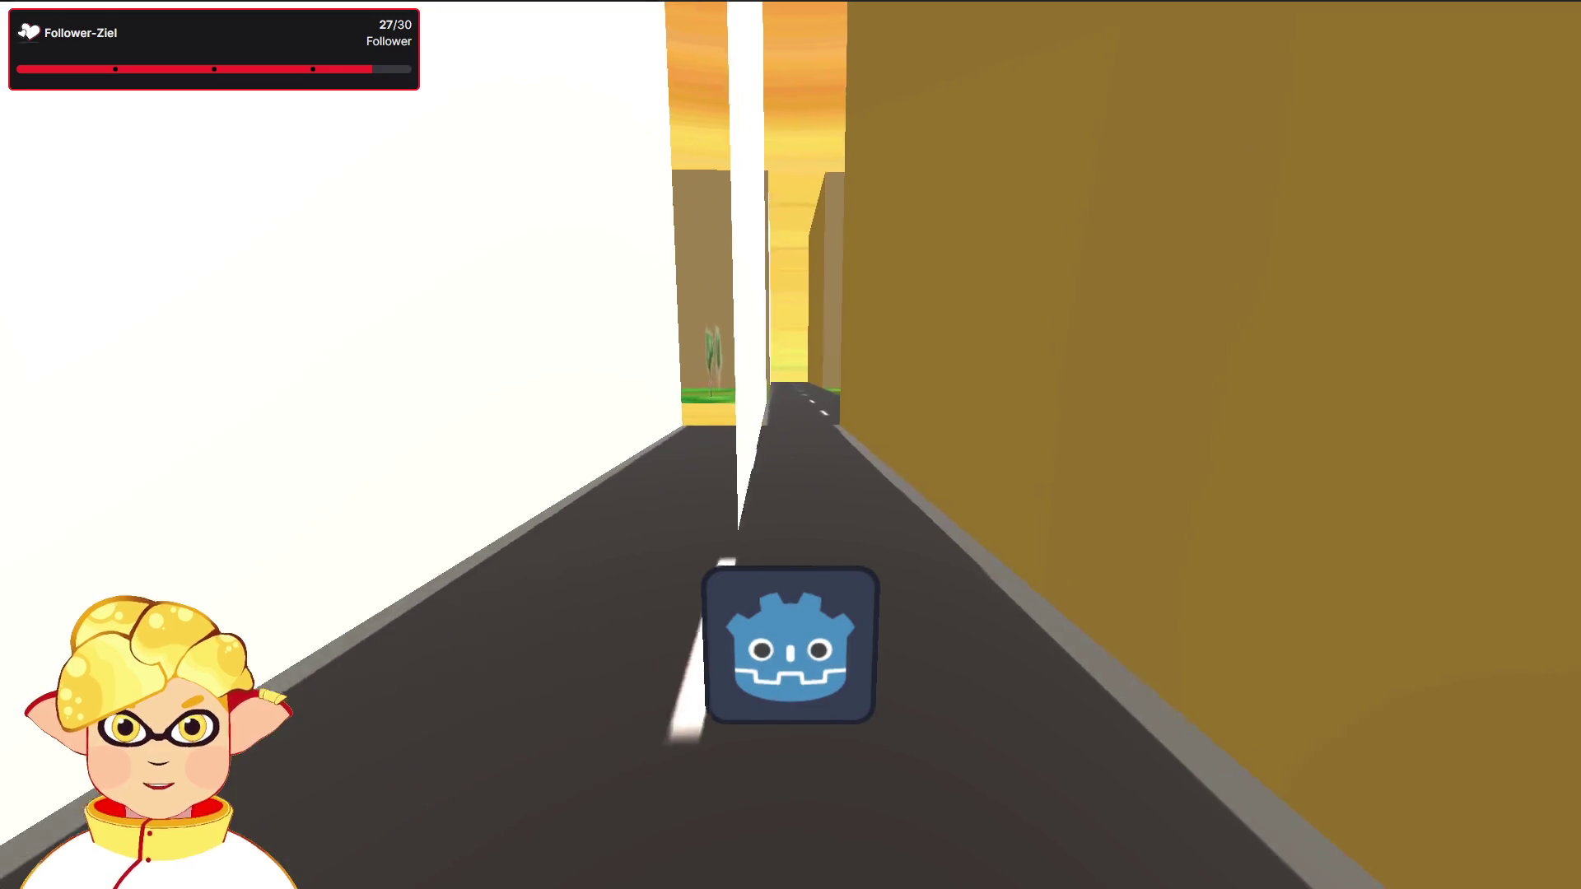
pyautogui.press('w')
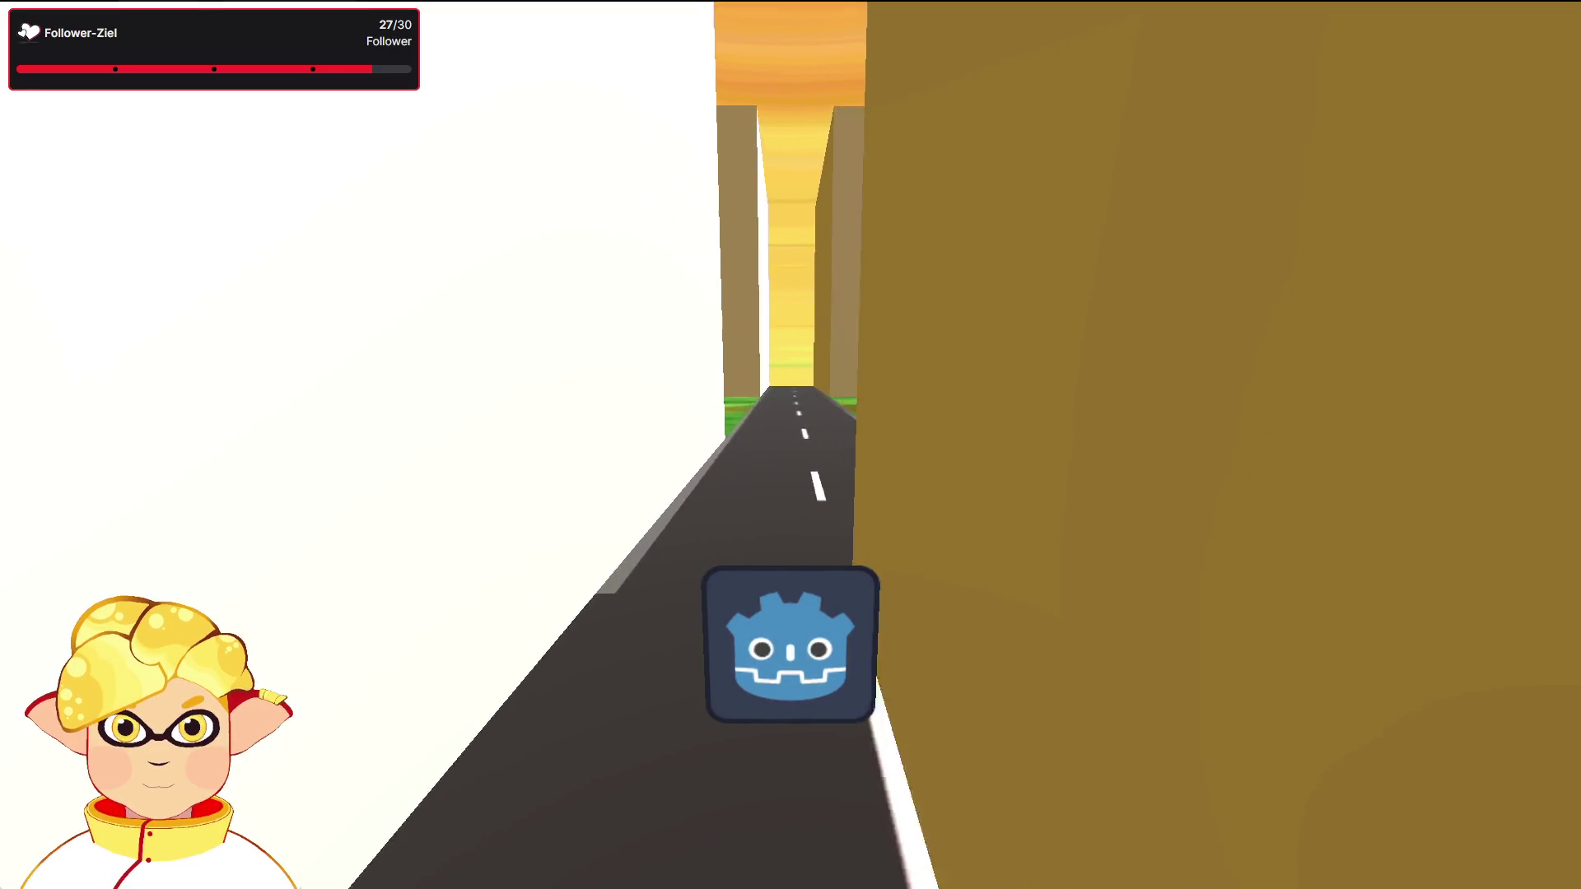
pyautogui.press('w')
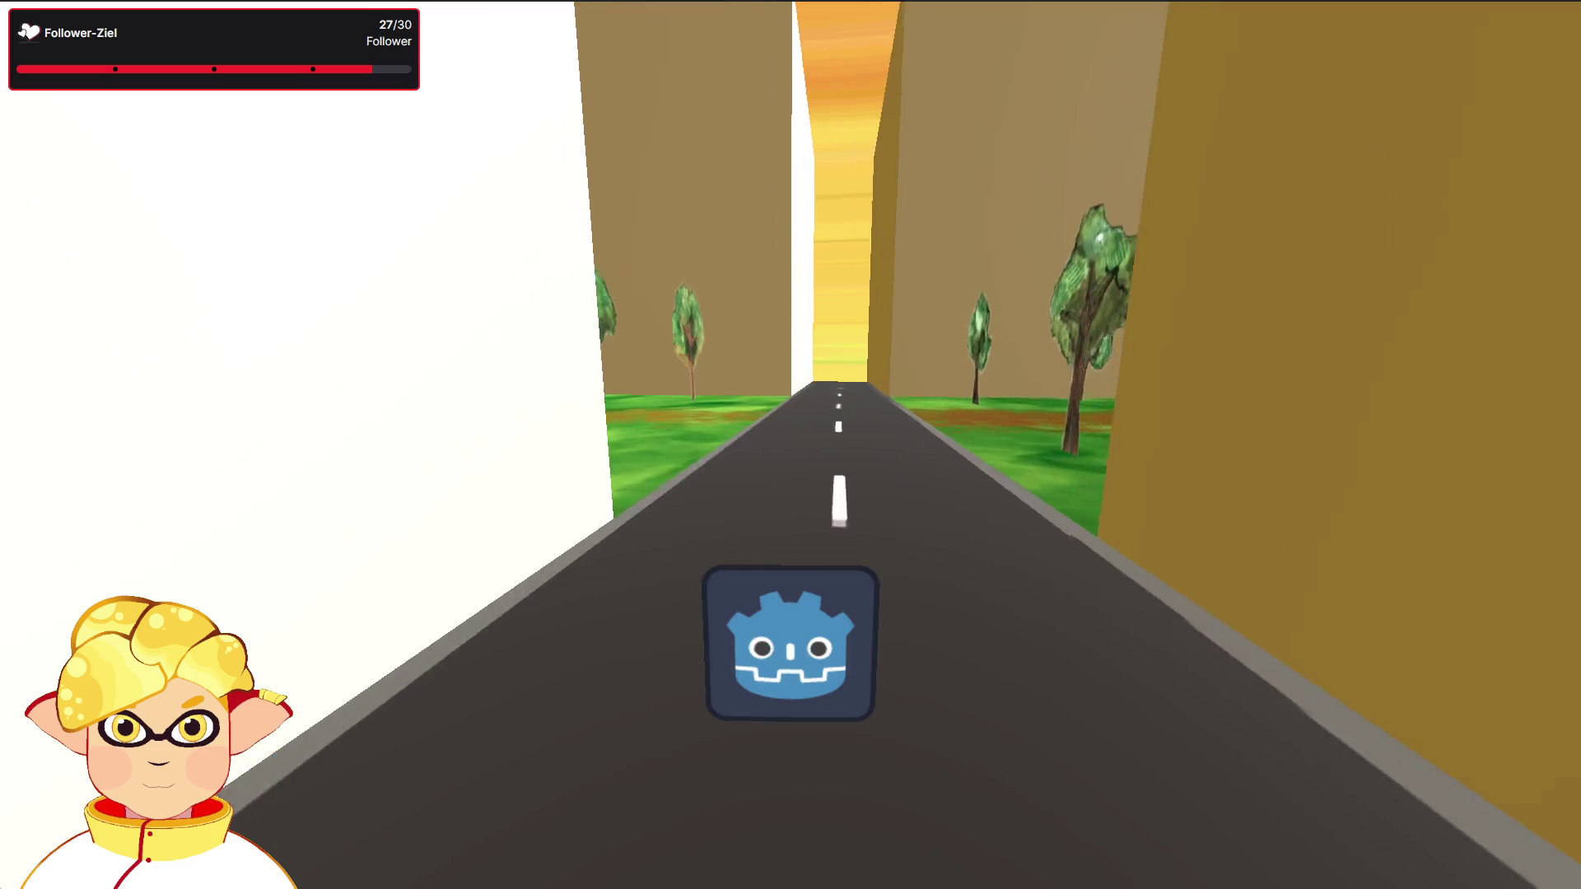
pyautogui.press('w')
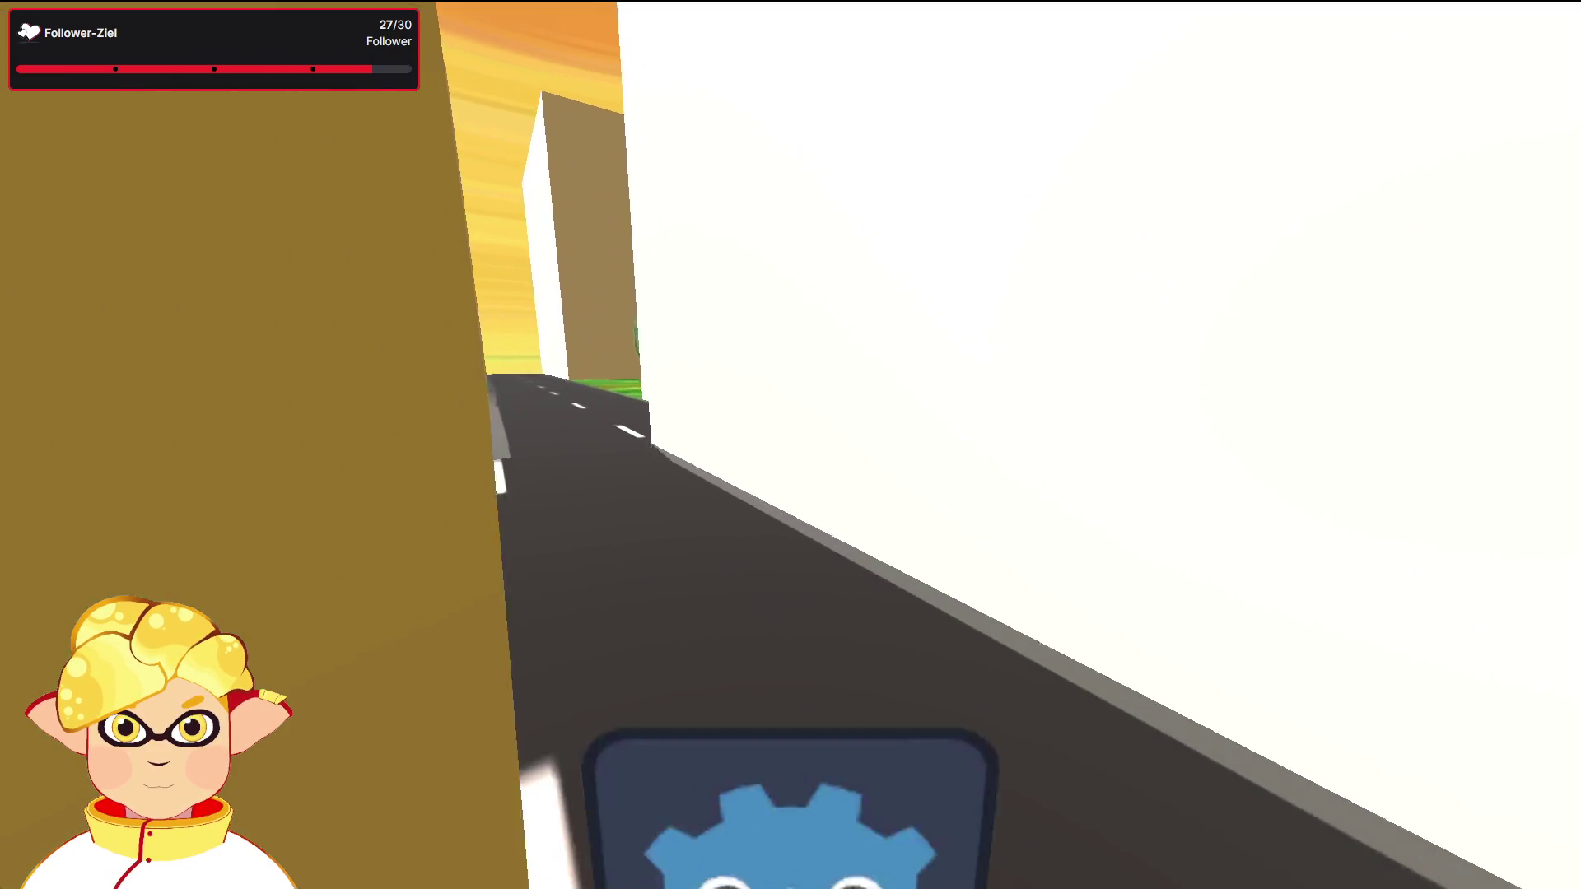
pyautogui.press('w')
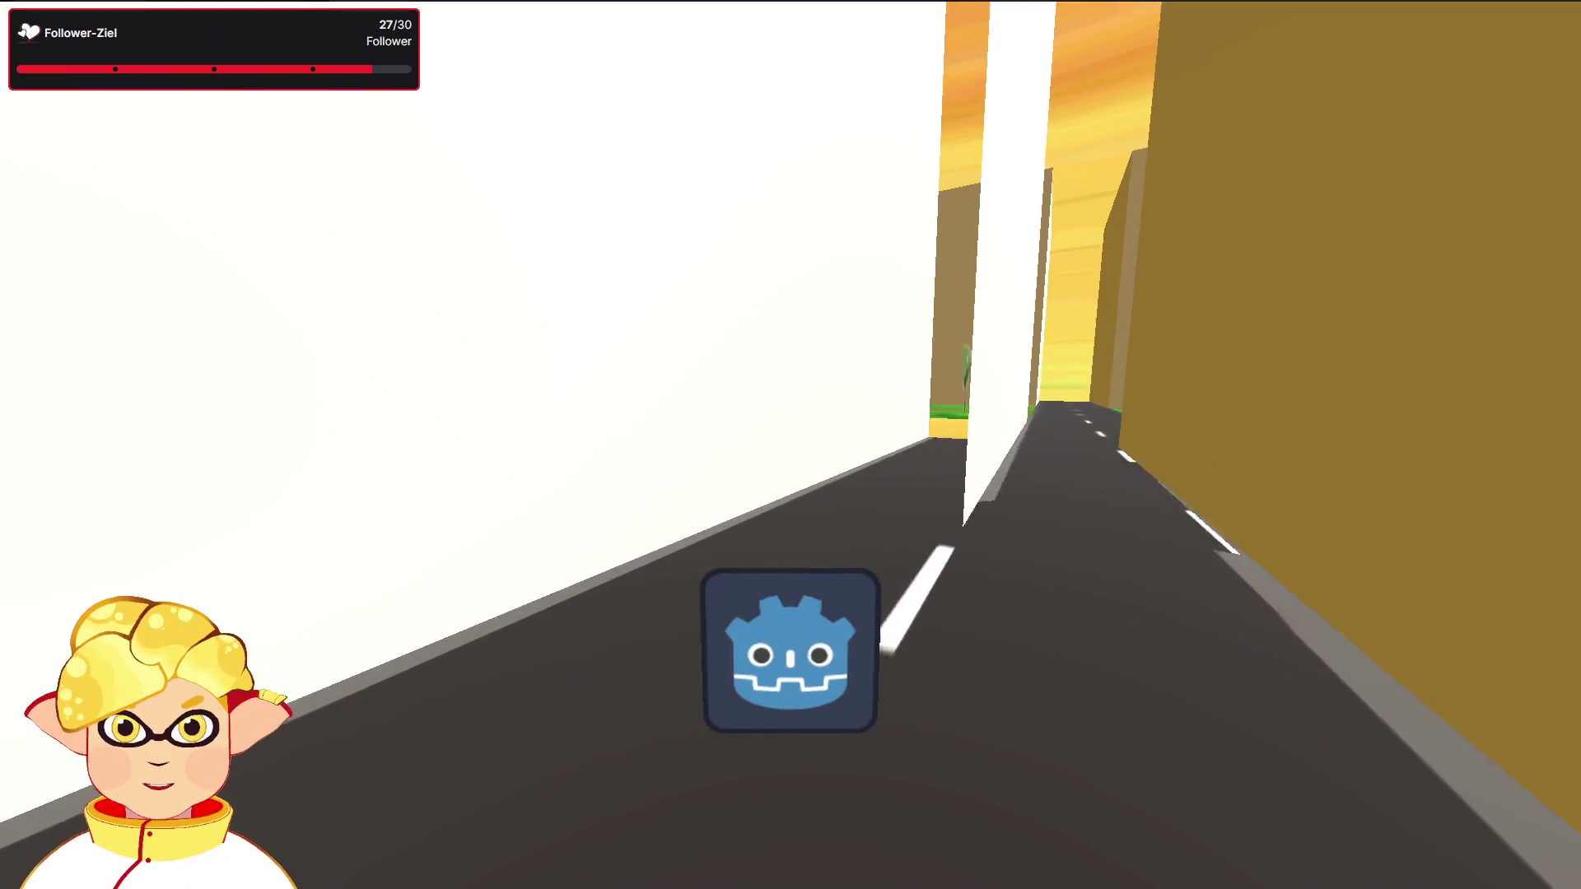
pyautogui.press('w')
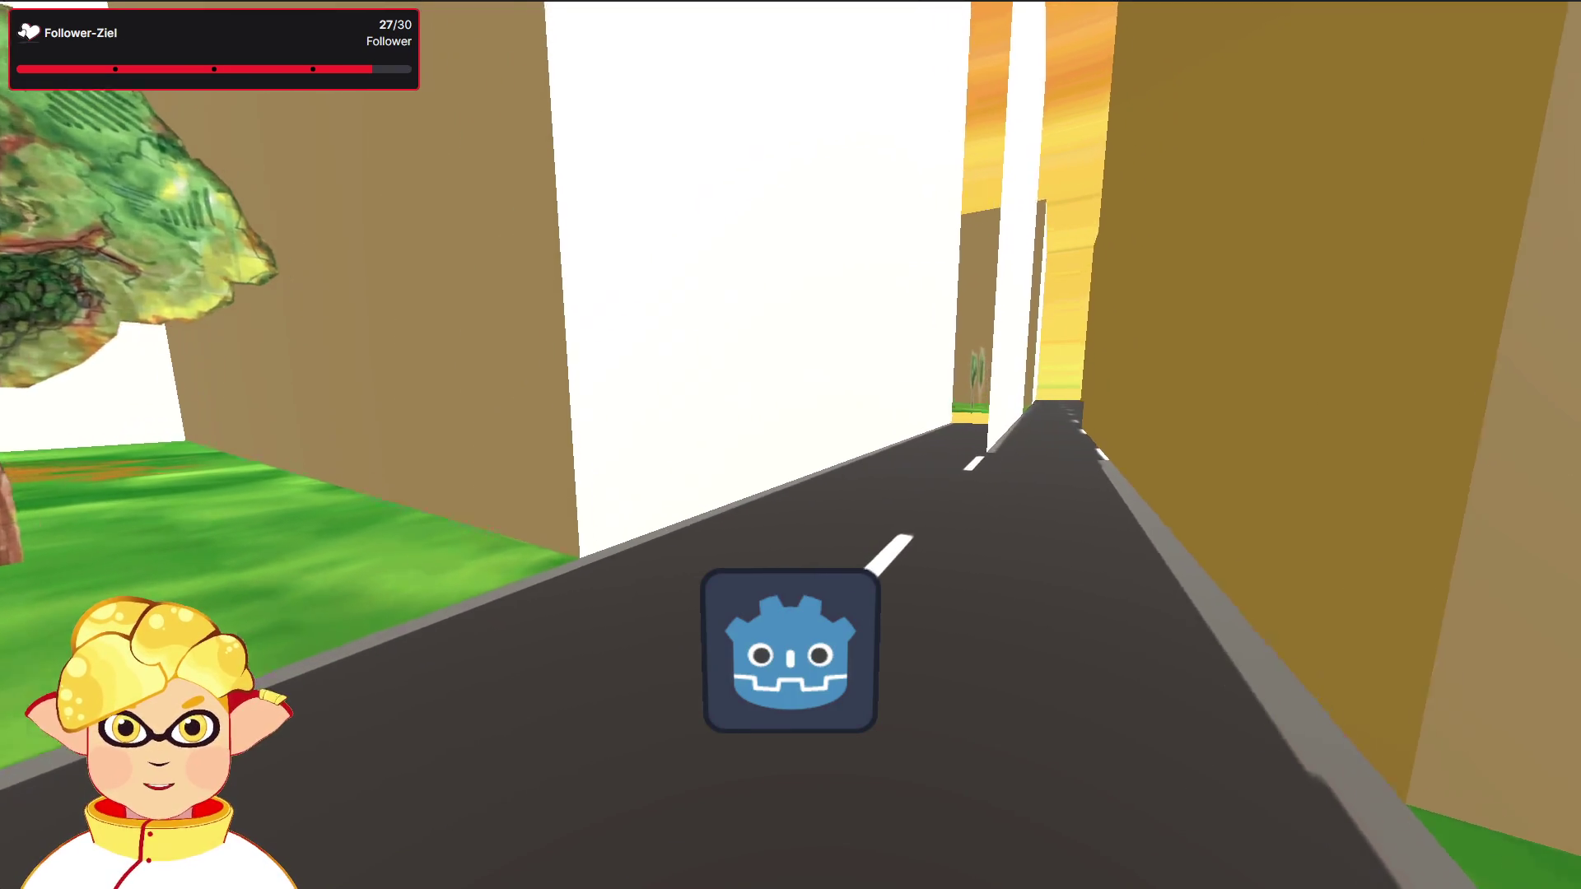
pyautogui.press('w')
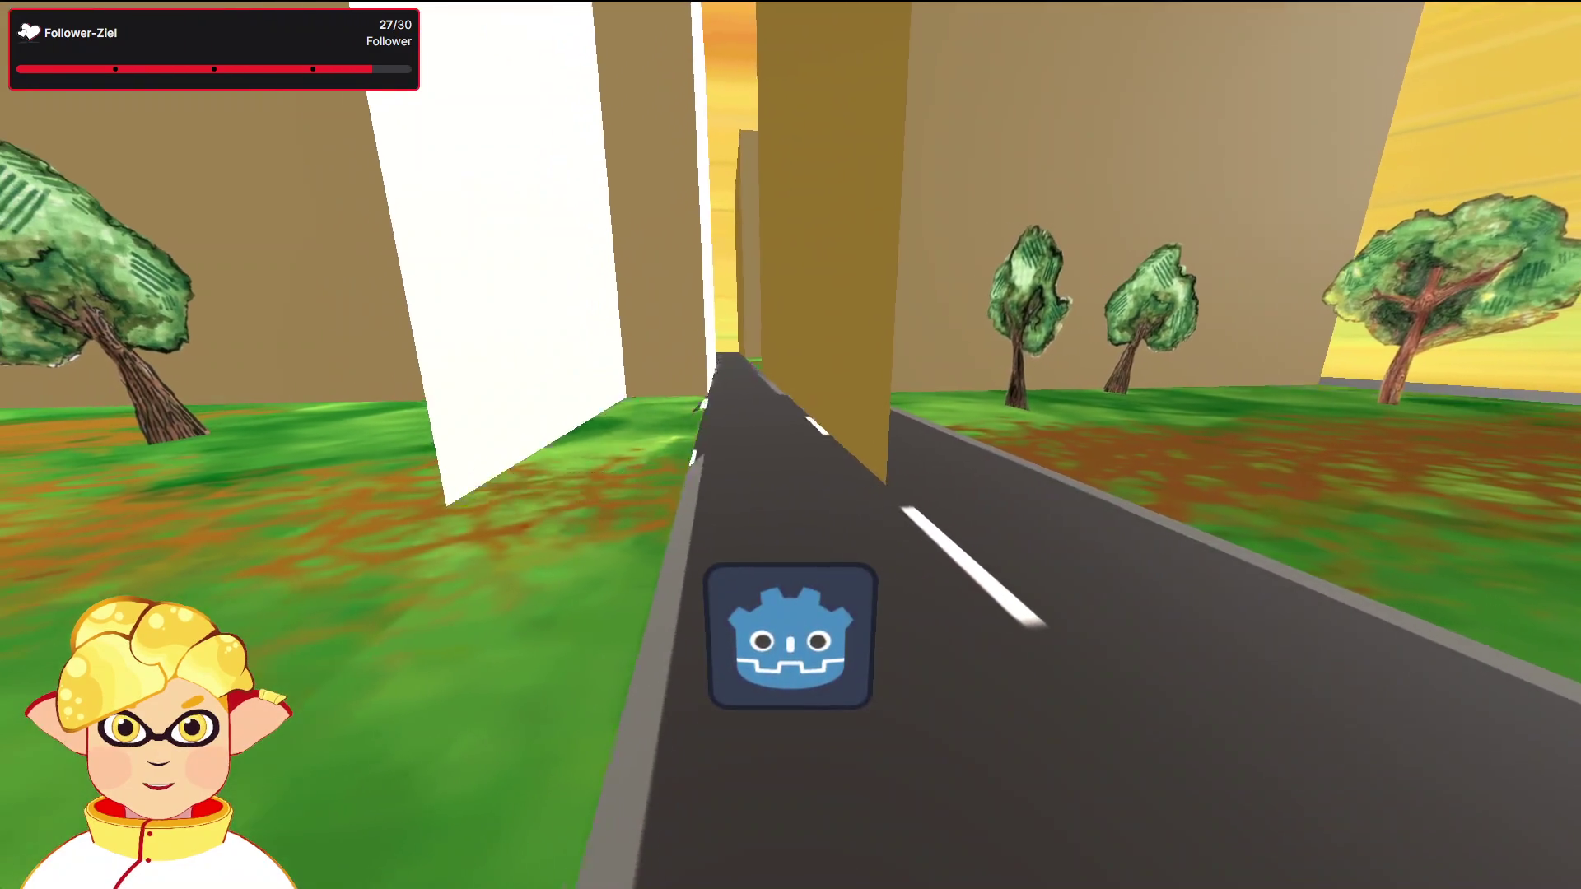
pyautogui.press('F8')
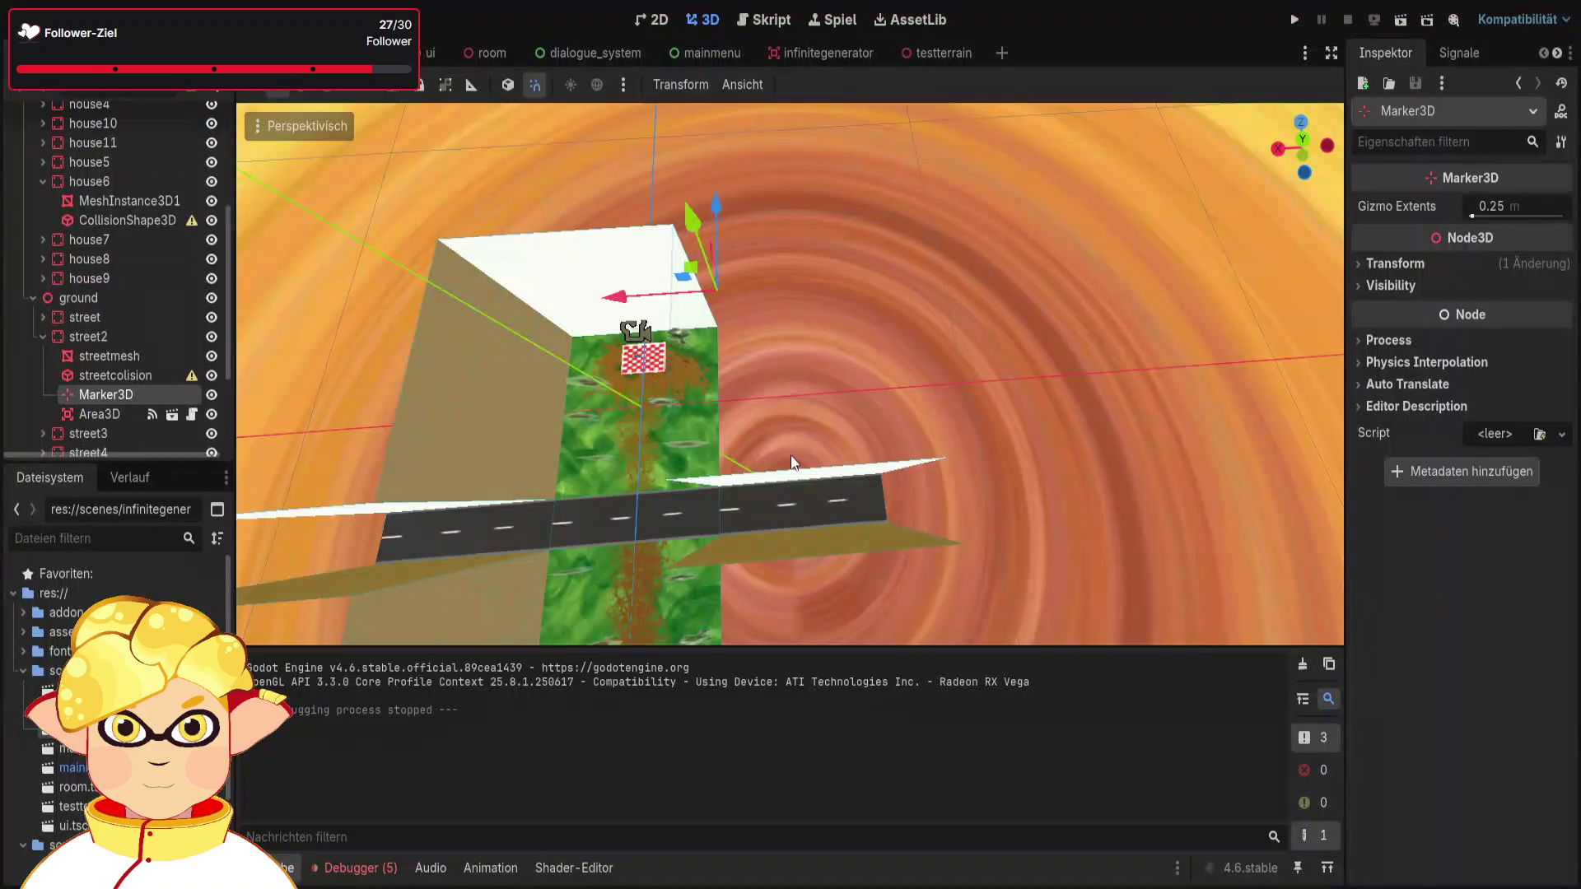
# Shift the Marker3D 5 units along negative Z and test-run the scene.
pyautogui.moveTo(720, 210); pyautogui.dragTo(736, 227)
pyautogui.hotkey('ctrl', 'z')
pyautogui.click(735, 235)
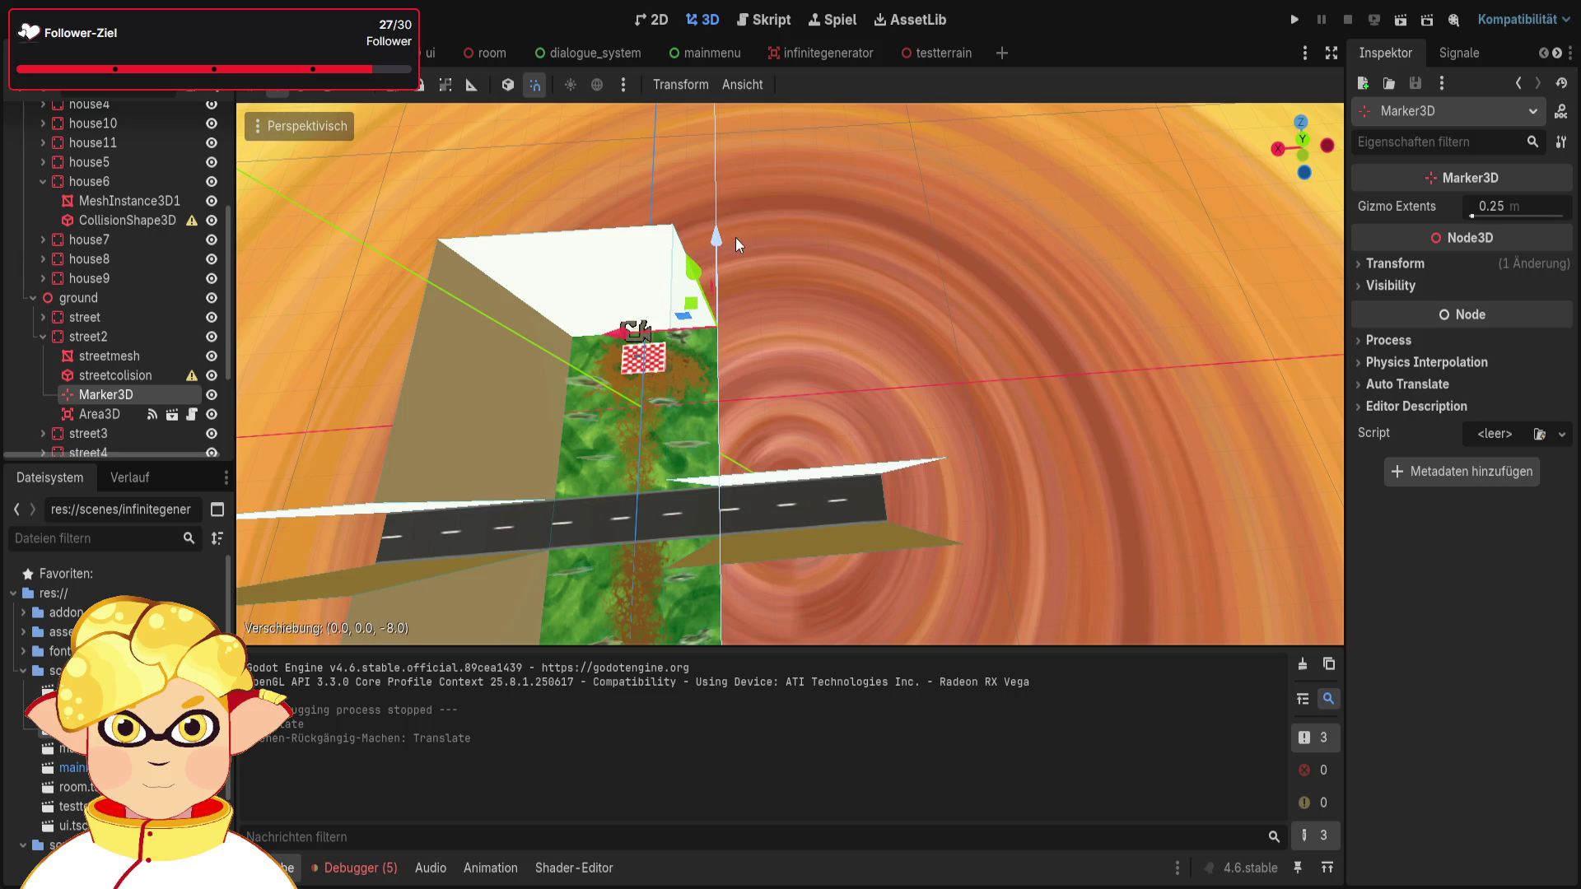
pyautogui.click(980, 260)
pyautogui.click(1417, 22)
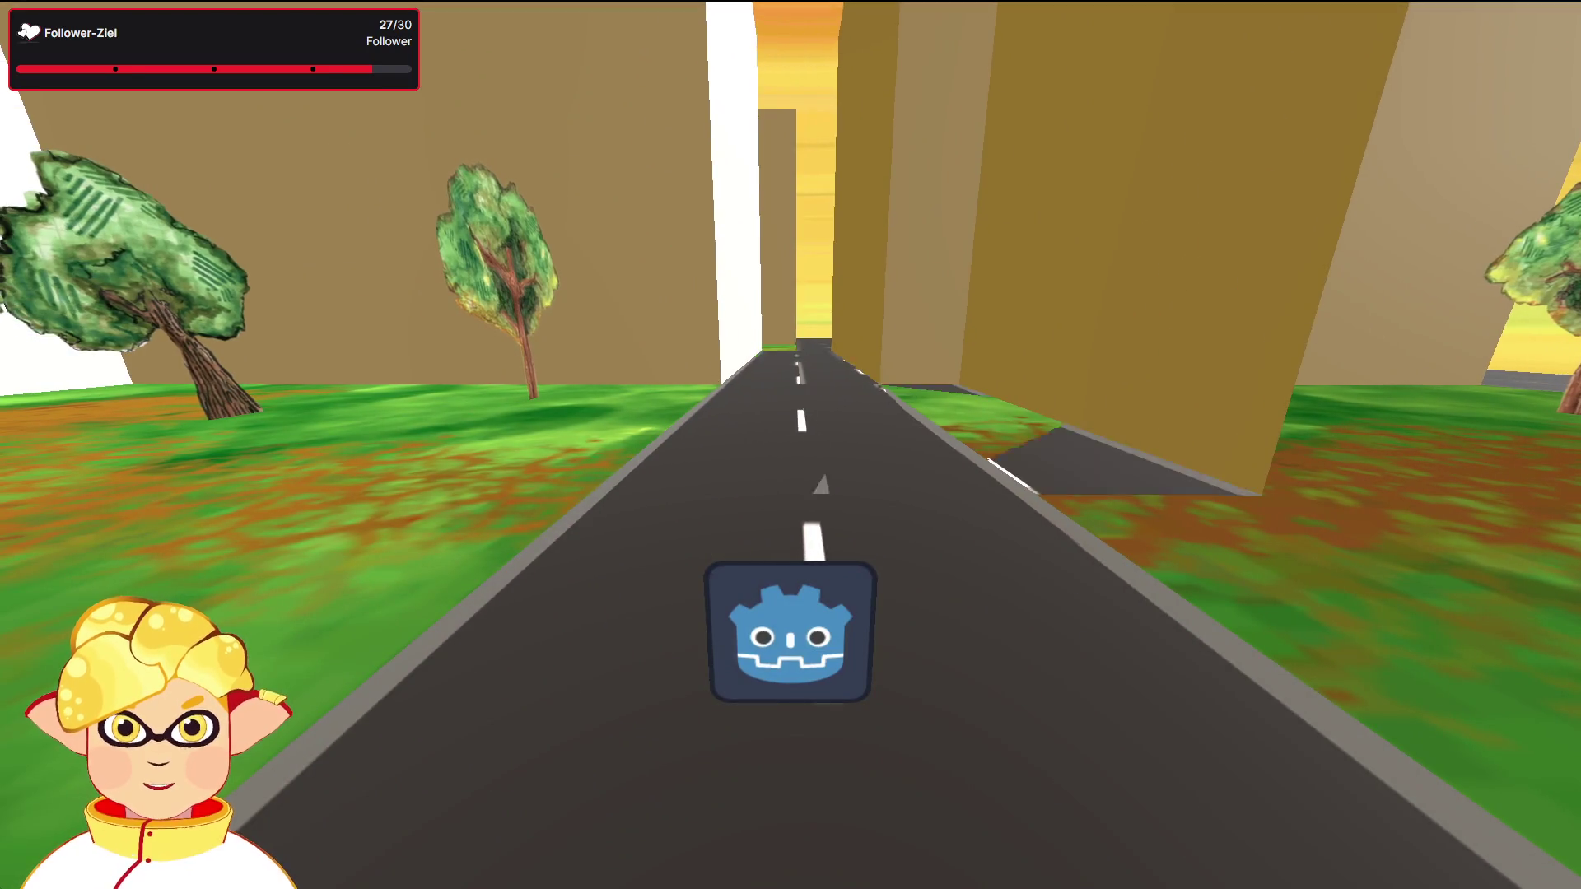
pyautogui.press('Escape')
# Move the Marker3D 5 units along negative X and 2 along Z, then test again.
pyautogui.click(121, 402)
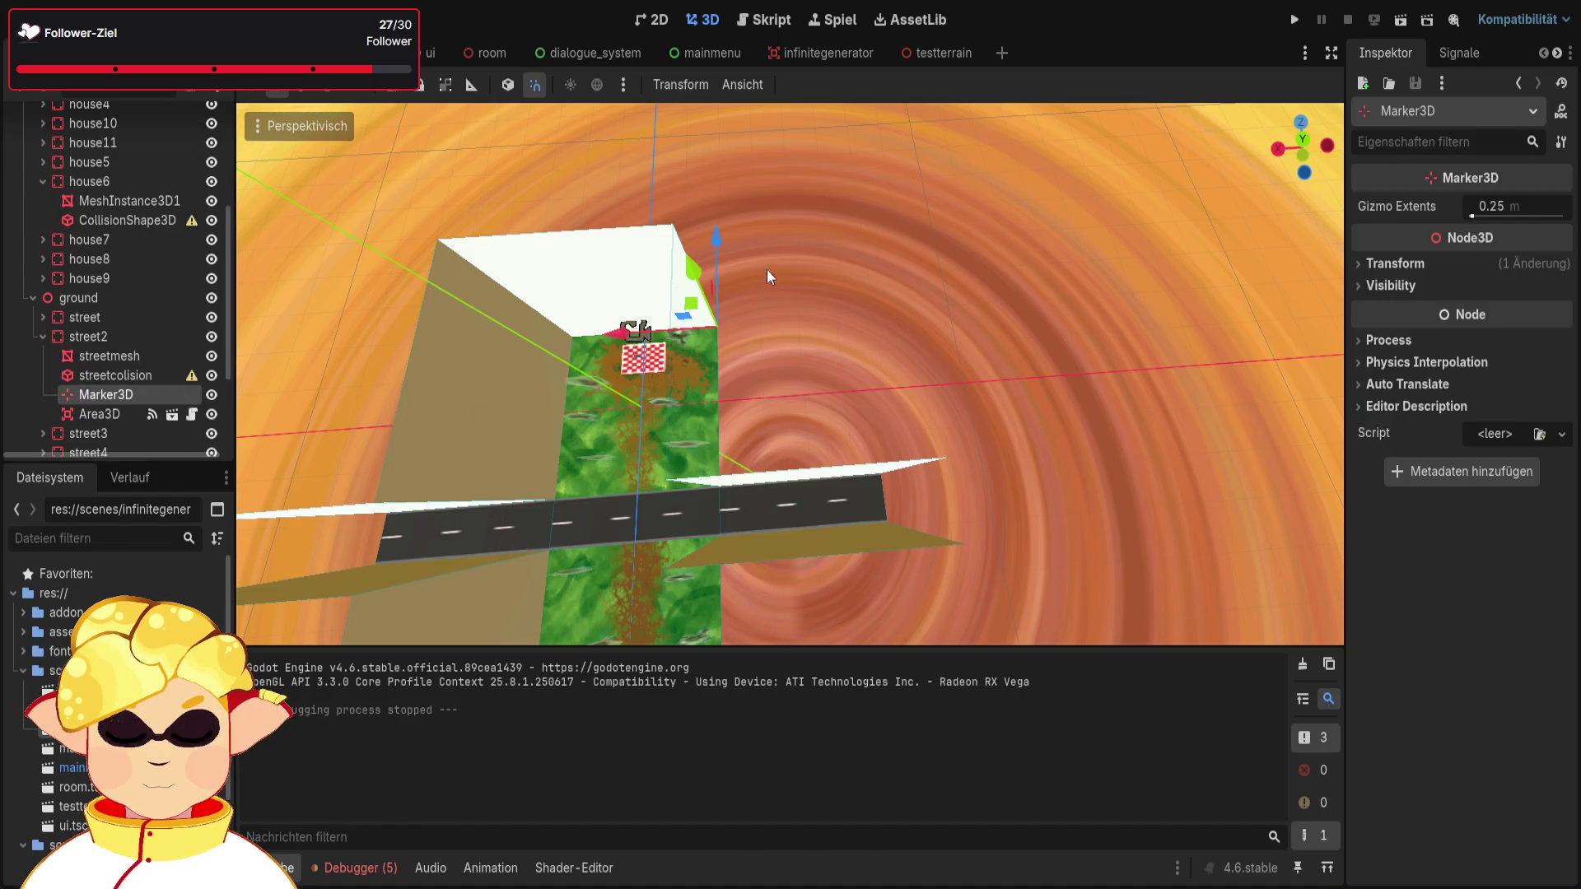
pyautogui.moveTo(626, 330); pyautogui.dragTo(644, 330)
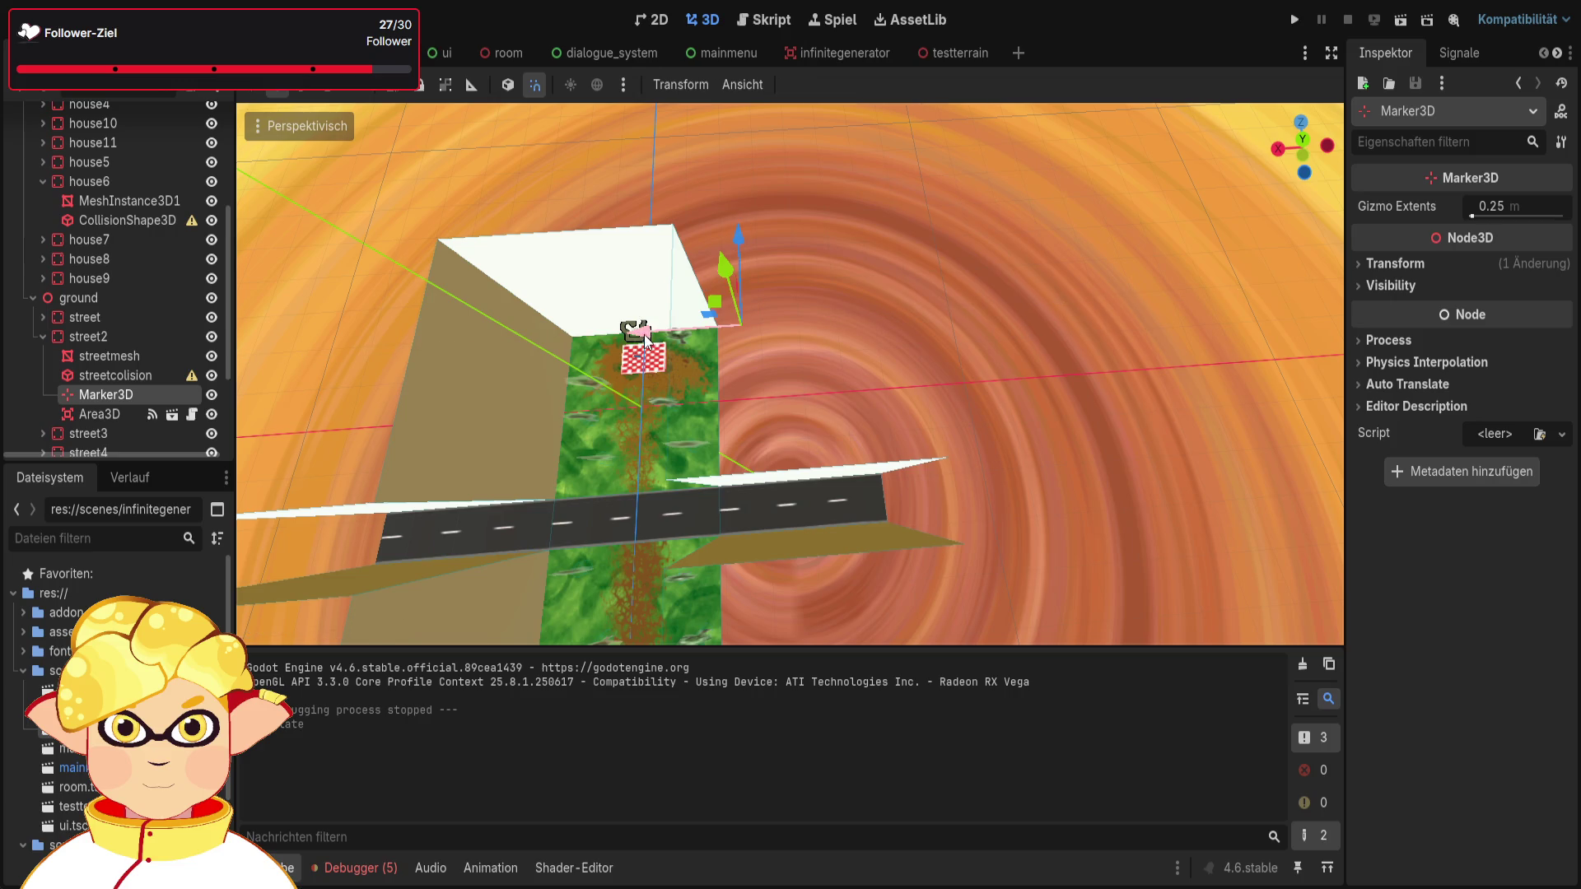
pyautogui.moveTo(741, 225); pyautogui.dragTo(744, 212)
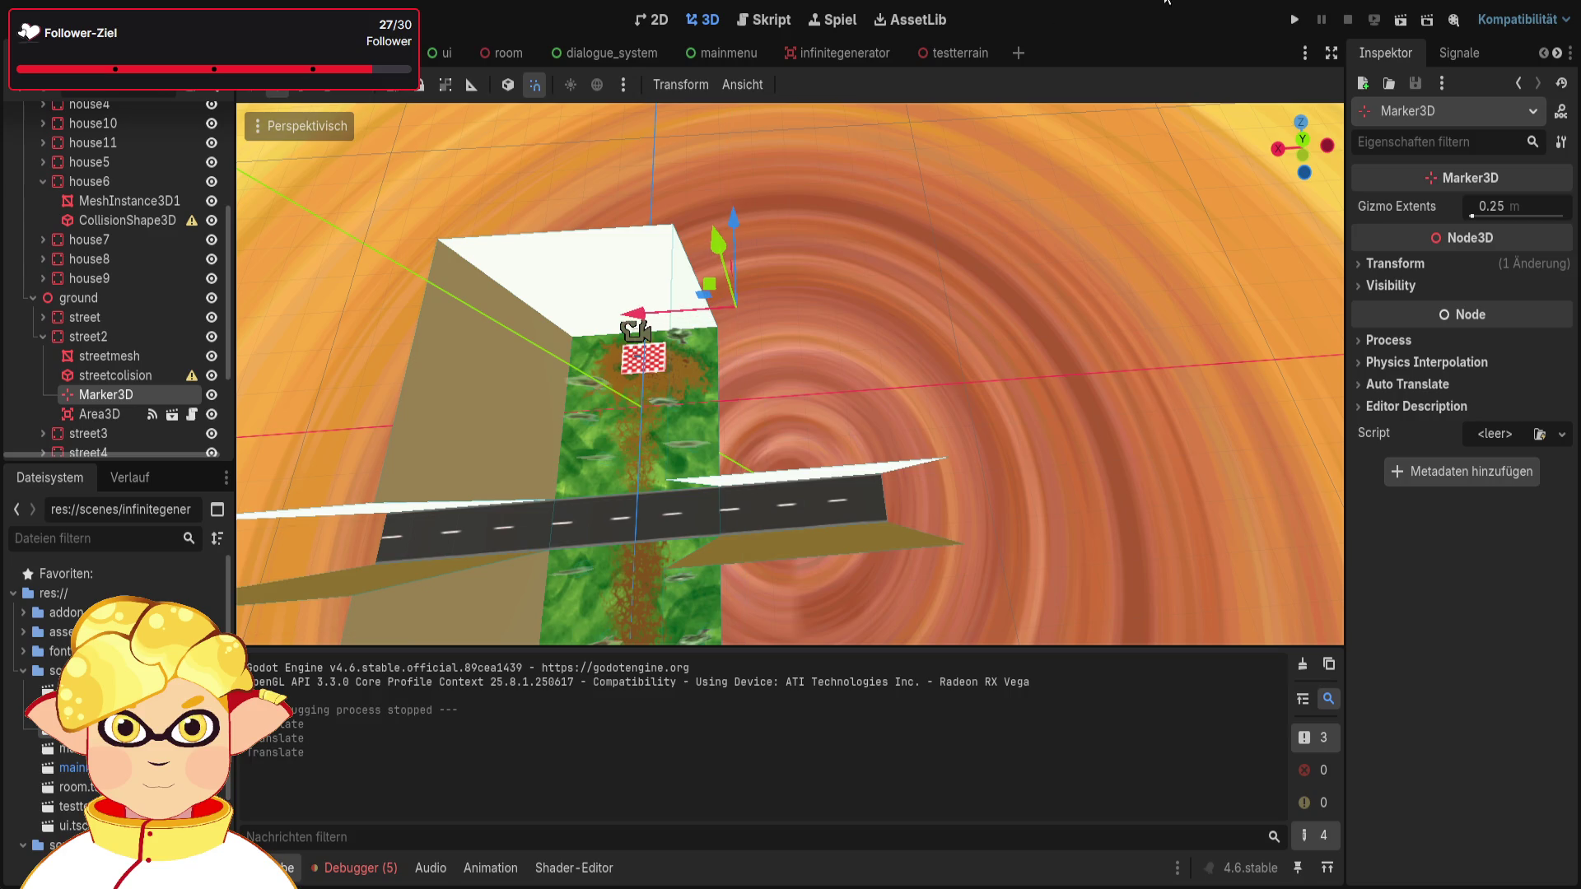
pyautogui.click(1400, 20)
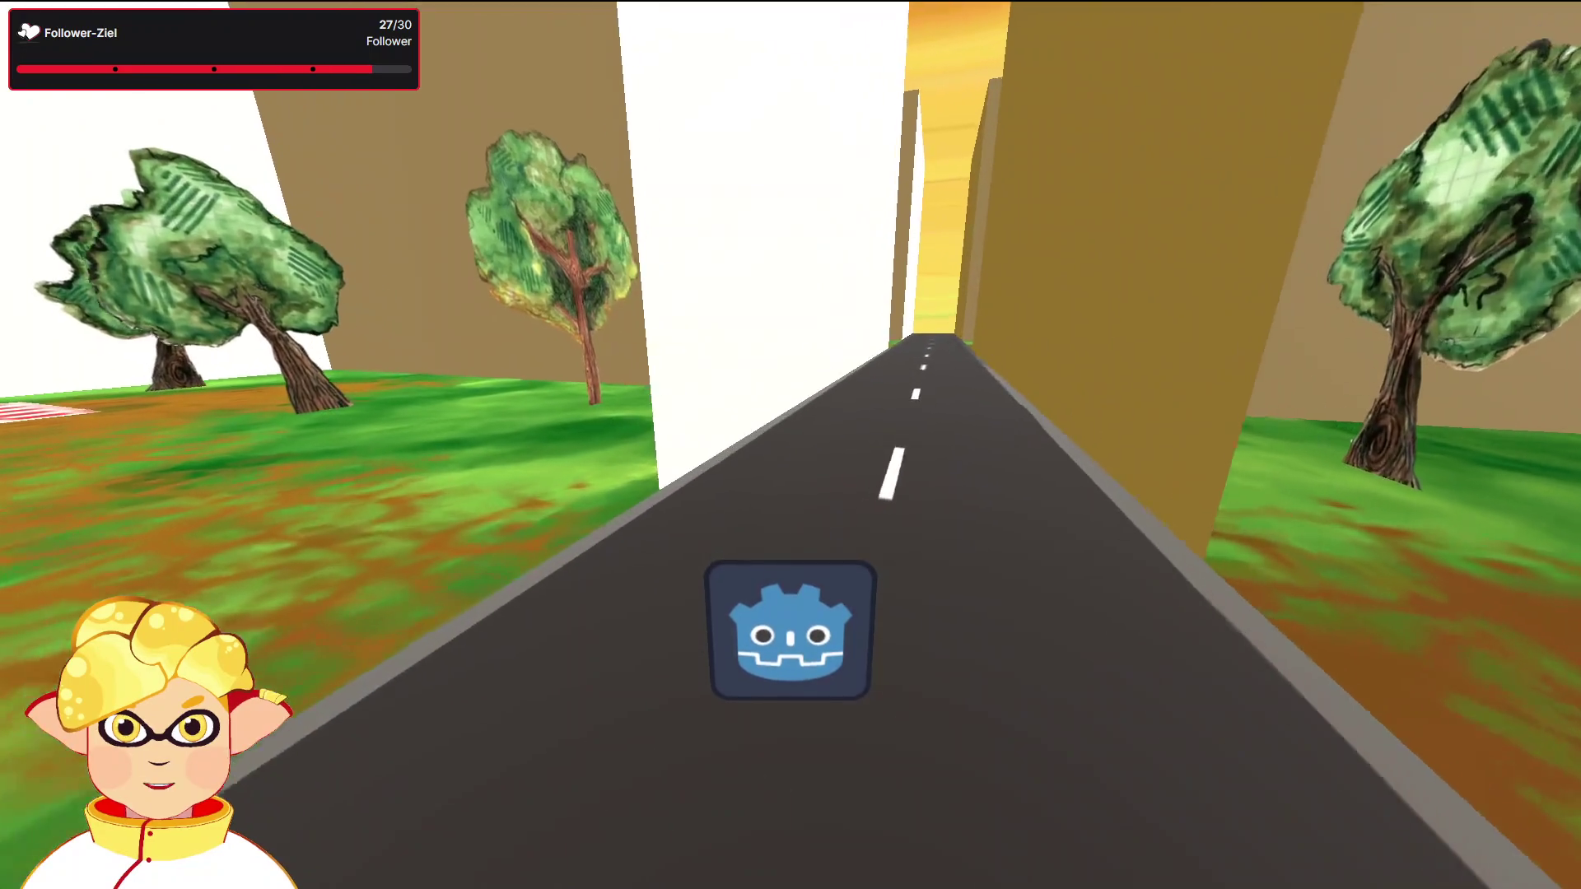
pyautogui.press('Escape')
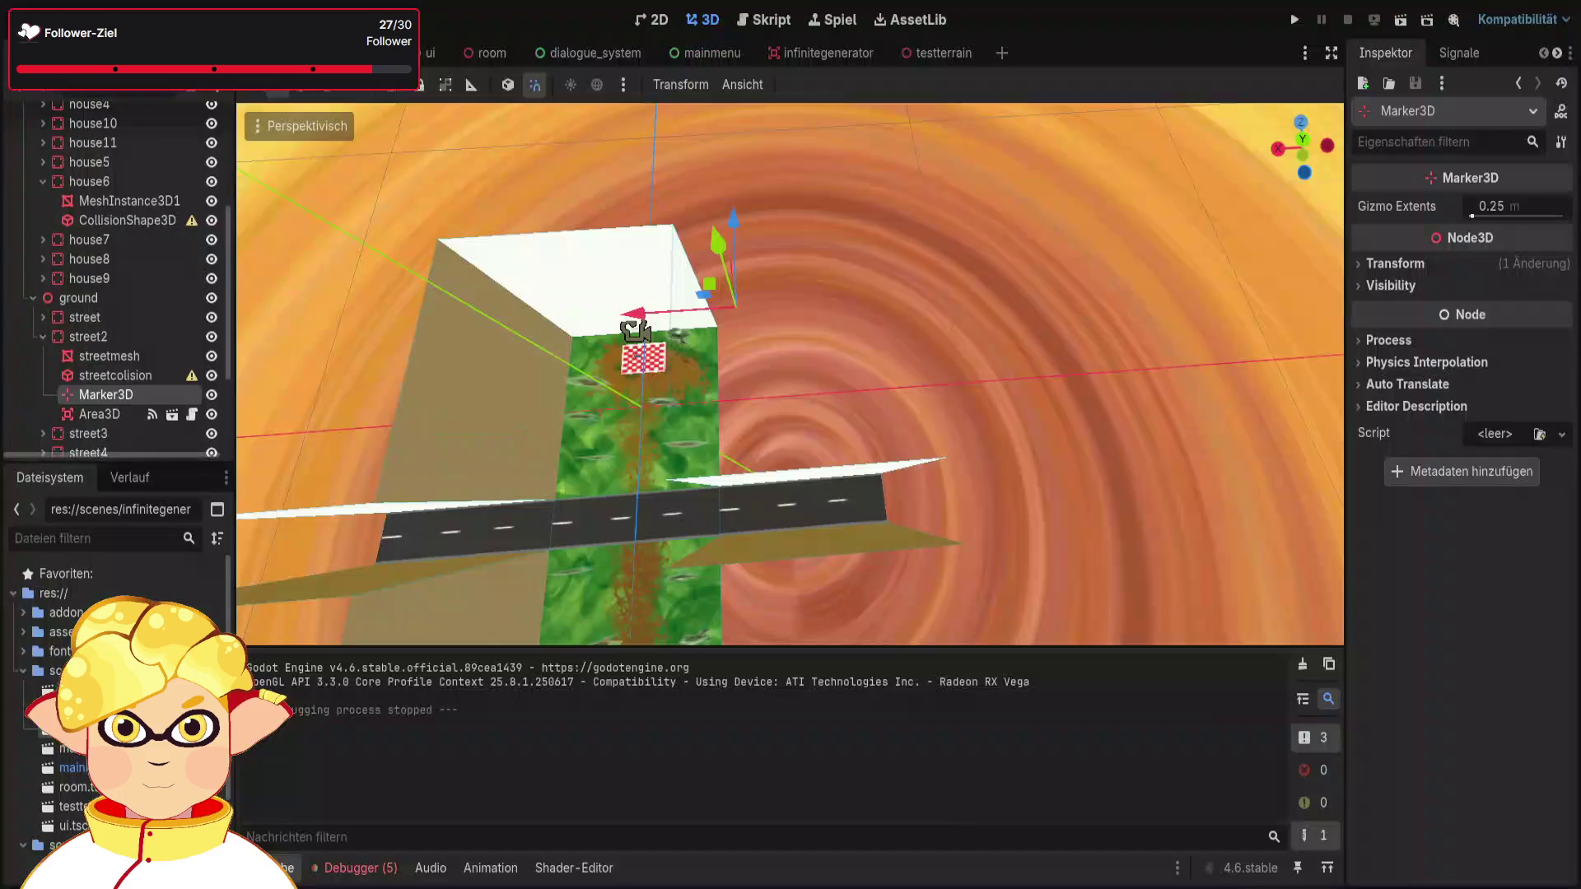
# Move the Marker3D 8 units along negative X, test-run, and stop the game.
pyautogui.moveTo(647, 303); pyautogui.dragTo(669, 294)
pyautogui.click(1408, 26)
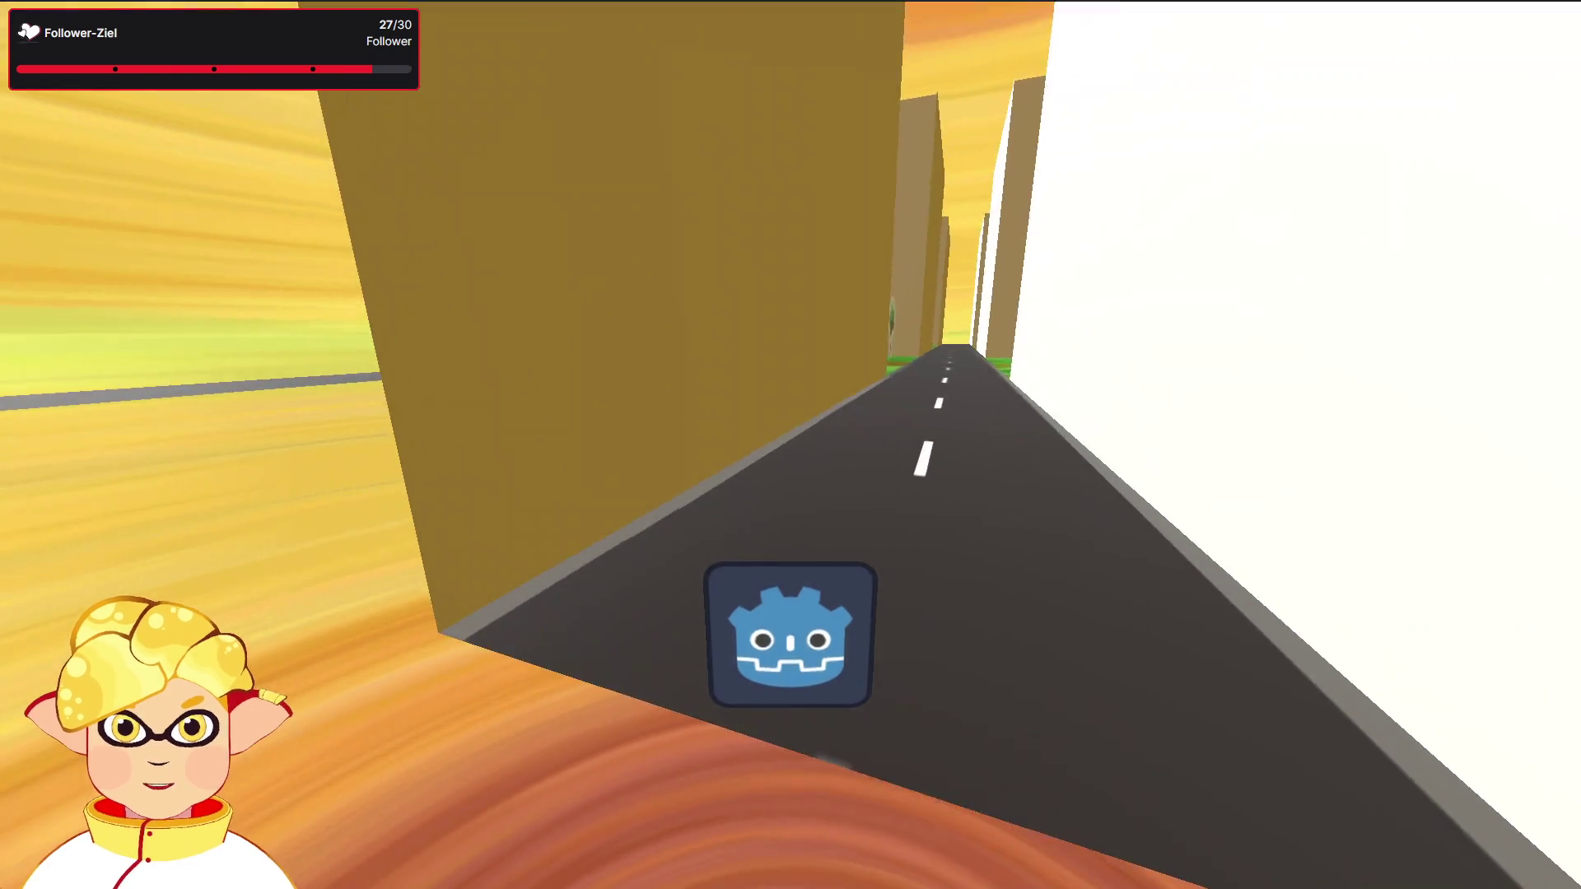
pyautogui.press('F8')
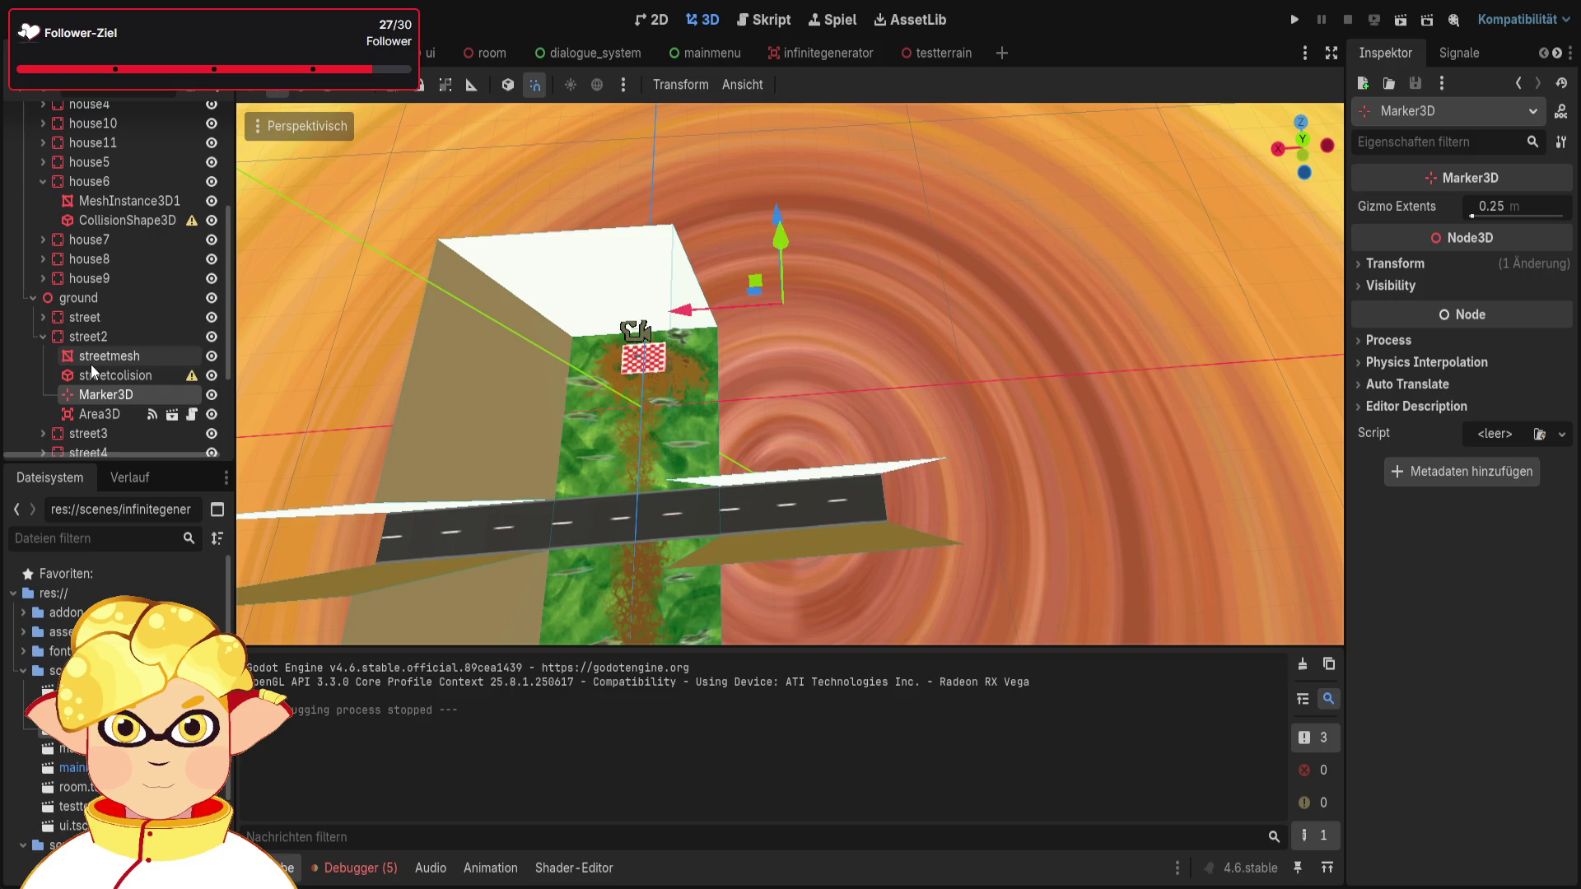
# Delete the world root node from the testterrain scene.
pyautogui.click(842, 413)
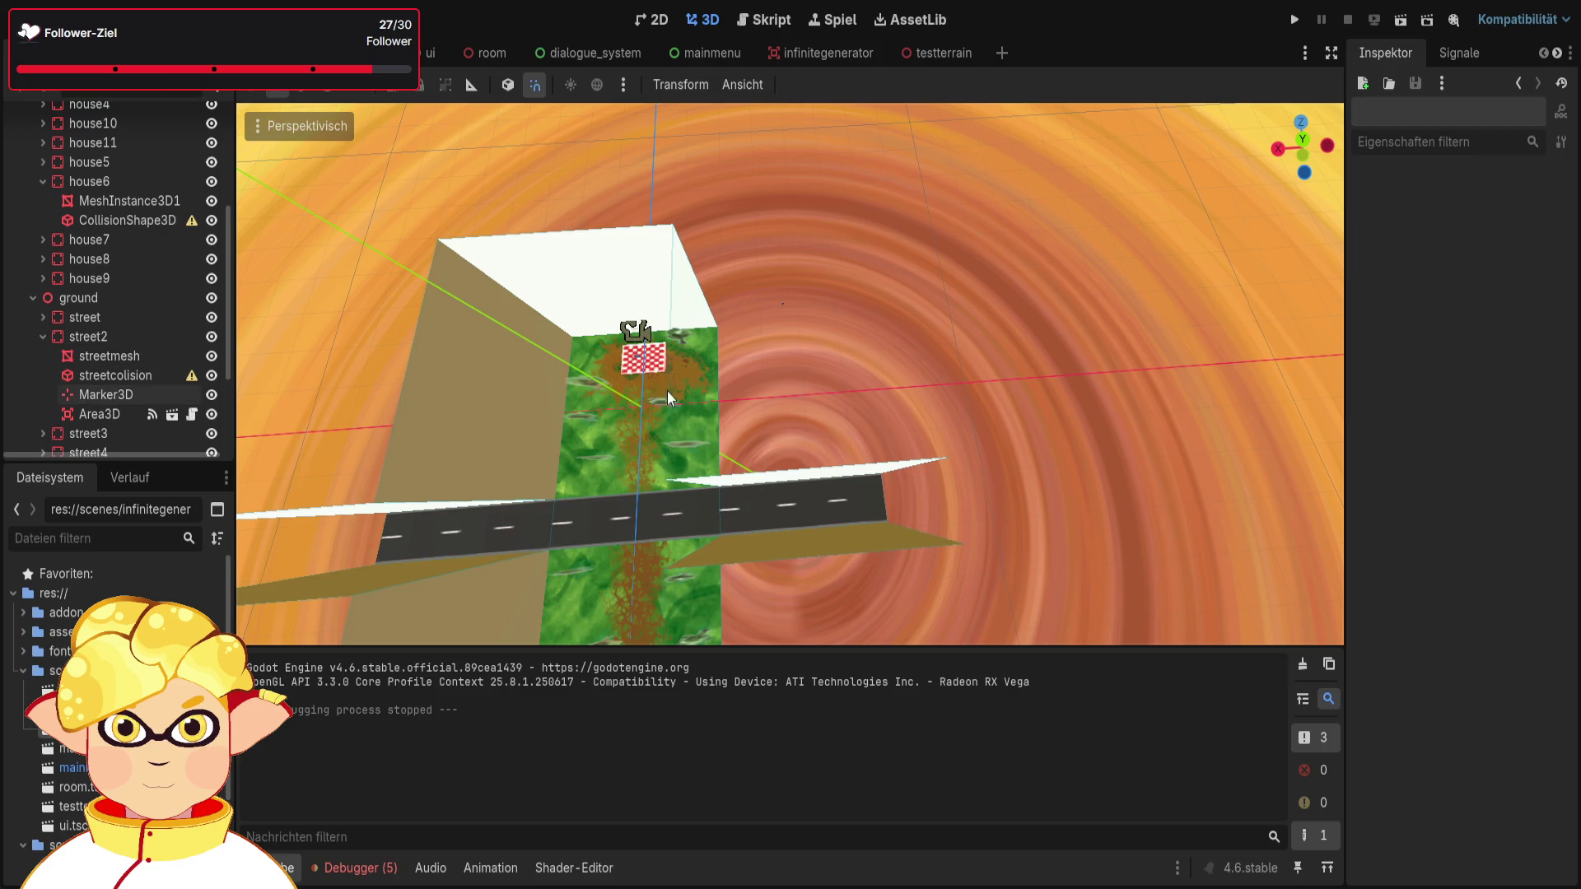
pyautogui.click(776, 305)
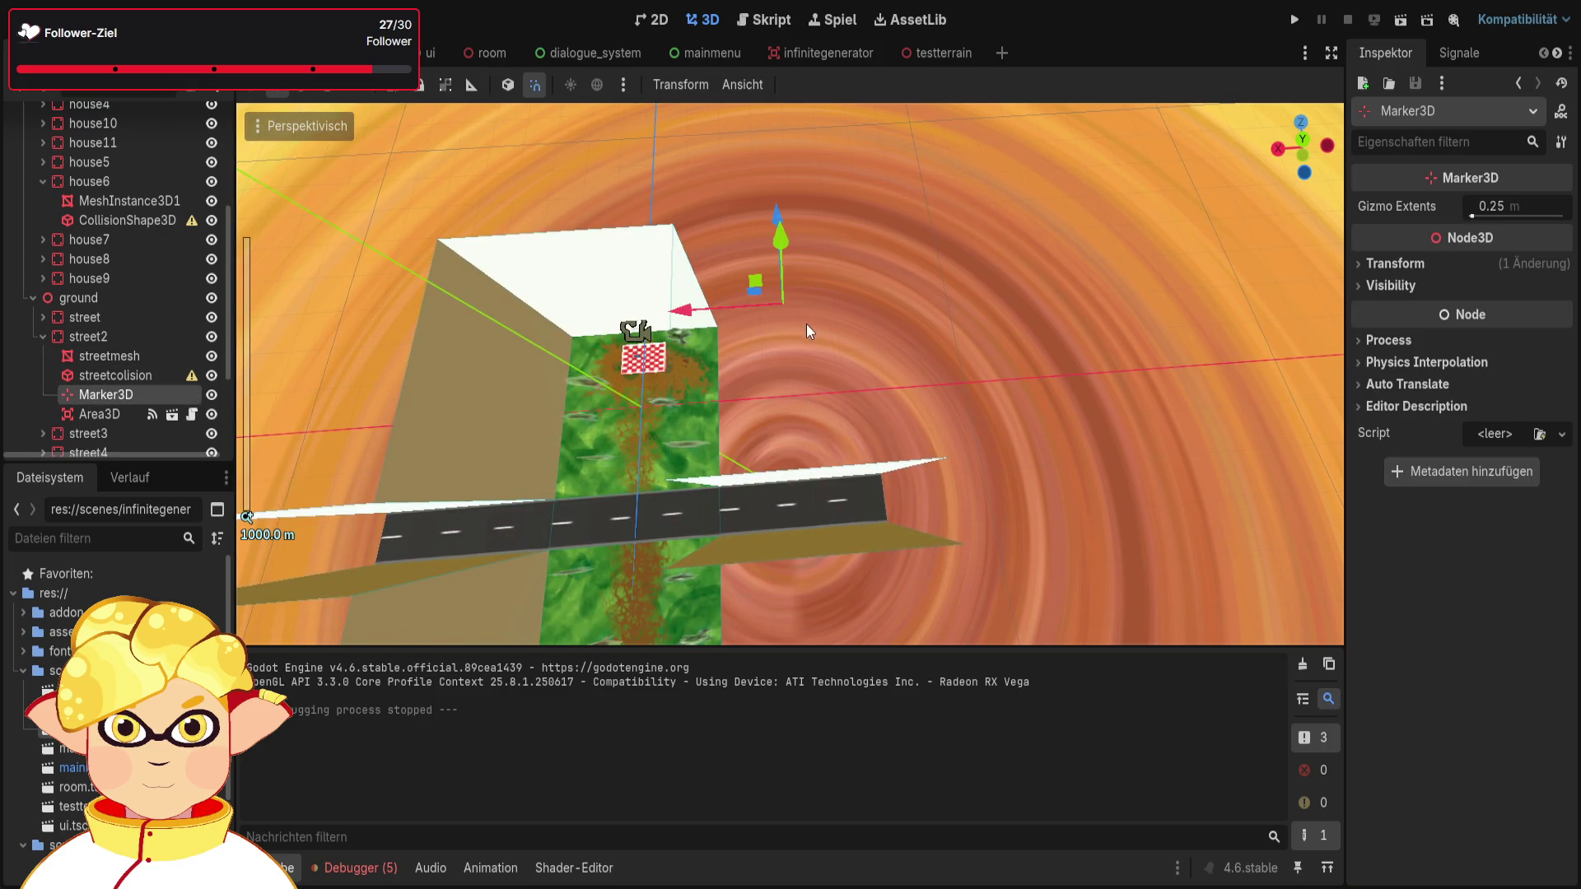
pyautogui.click(808, 364)
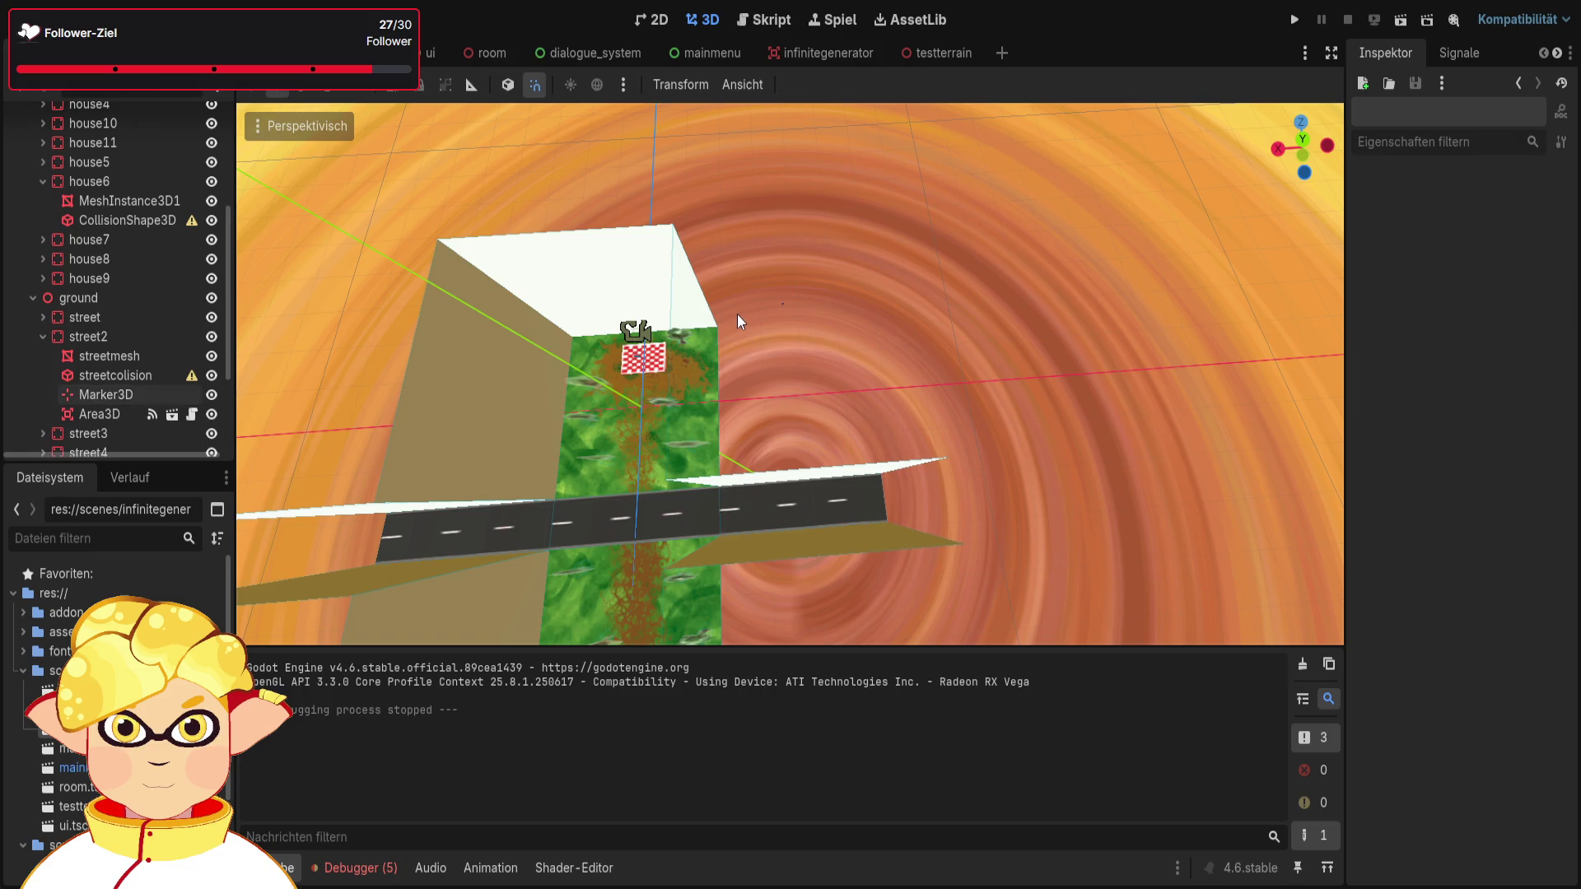
pyautogui.click(927, 50)
pyautogui.click(13, 121)
pyautogui.click(14, 120)
pyautogui.click(51, 116)
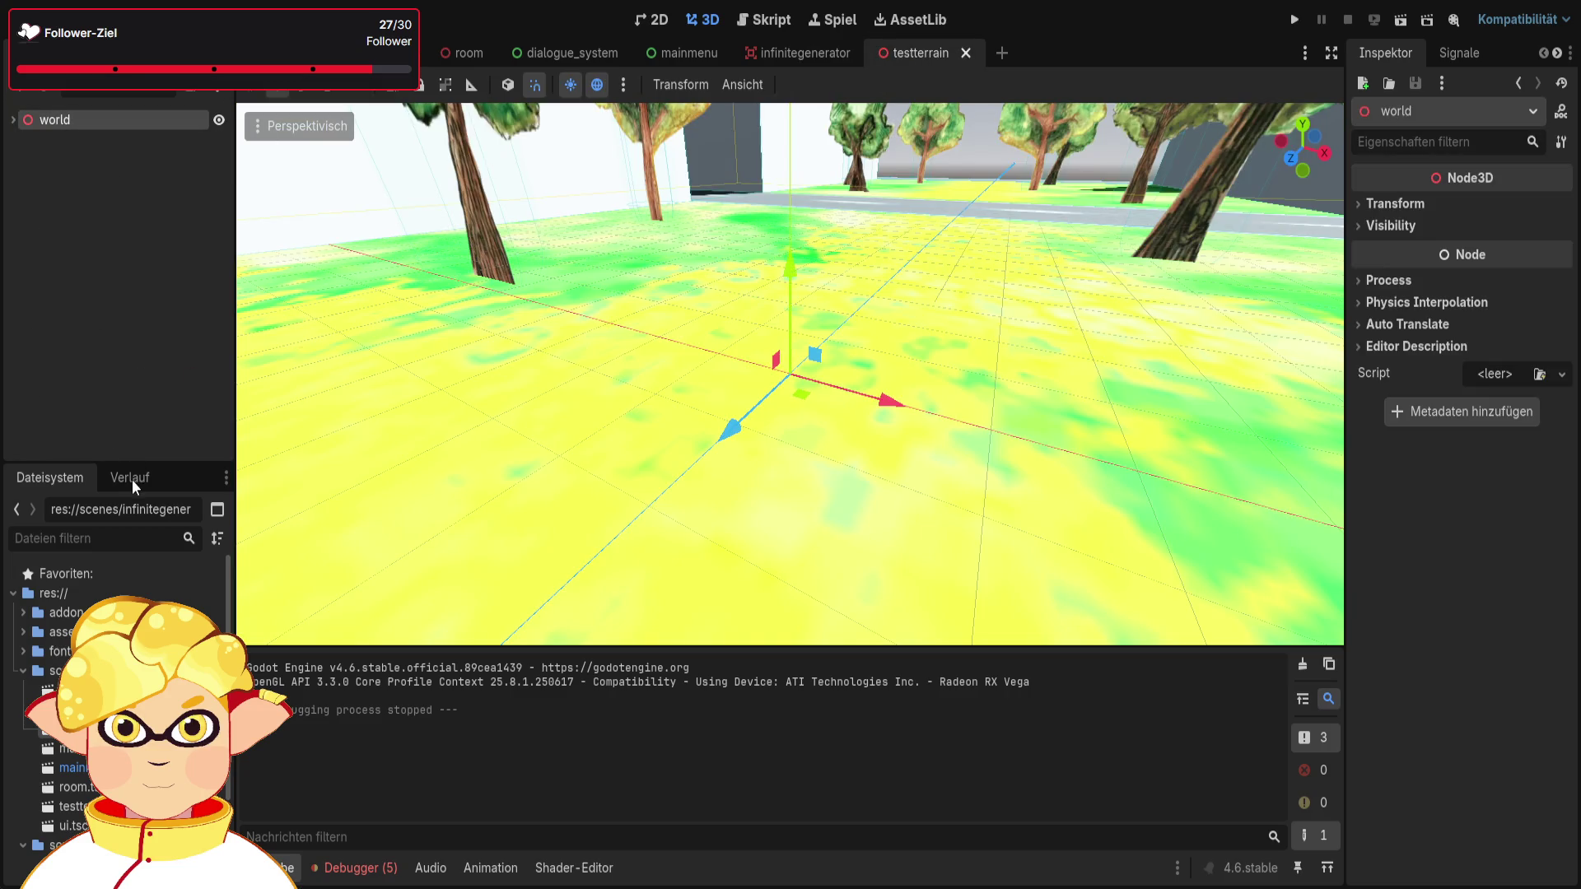
pyautogui.press('Delete')
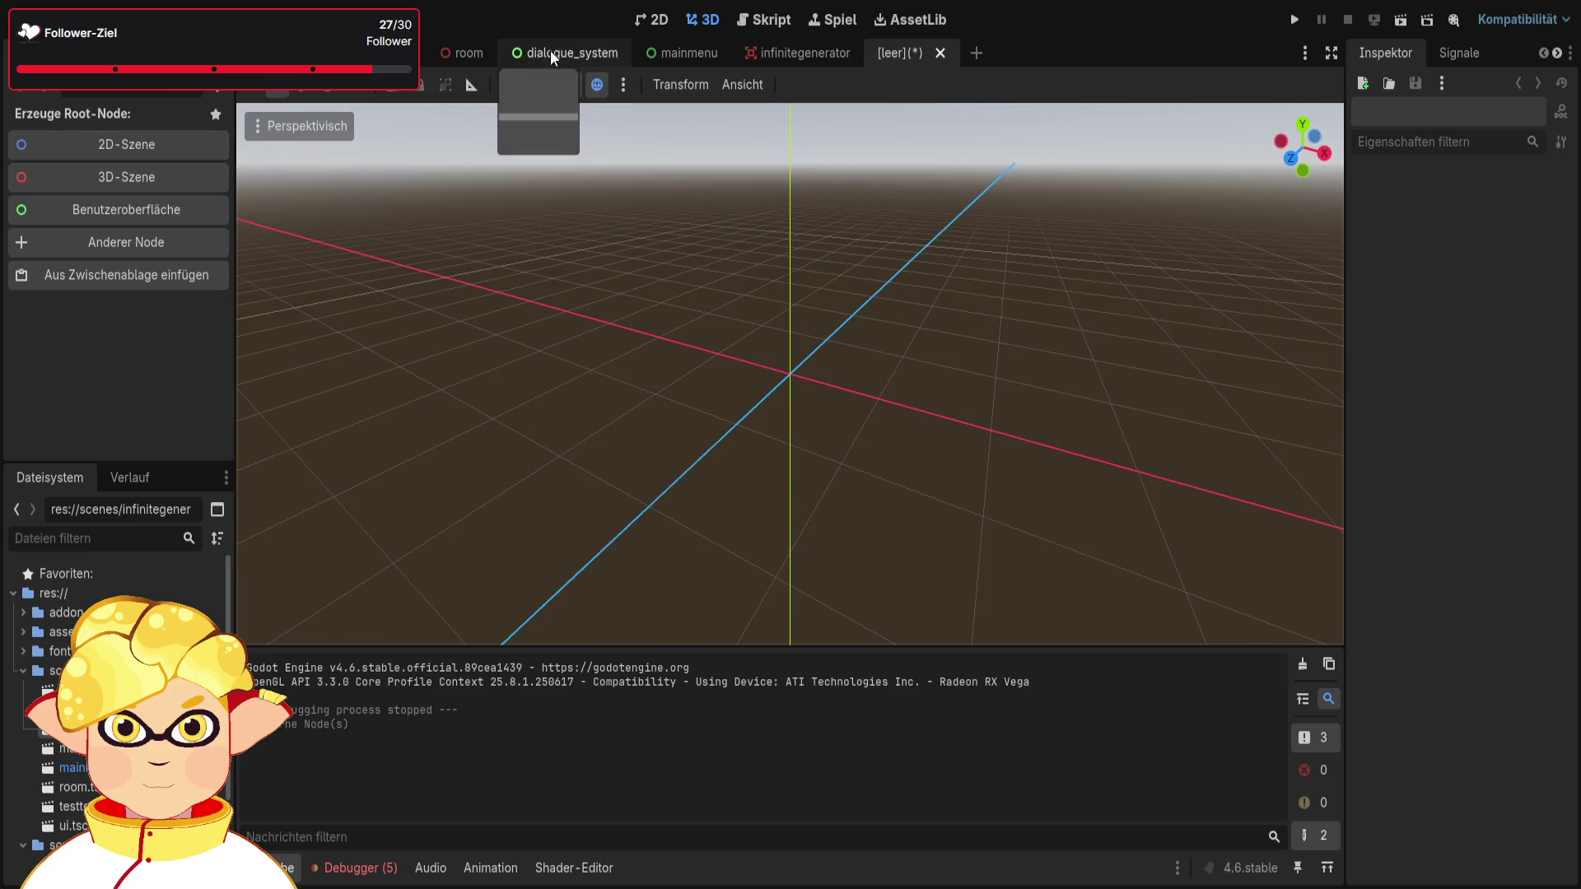
# Paste infinitegenerator's copied world node into testterrain as its root.
pyautogui.click(330, 53)
pyautogui.scroll(5, 109, 158)
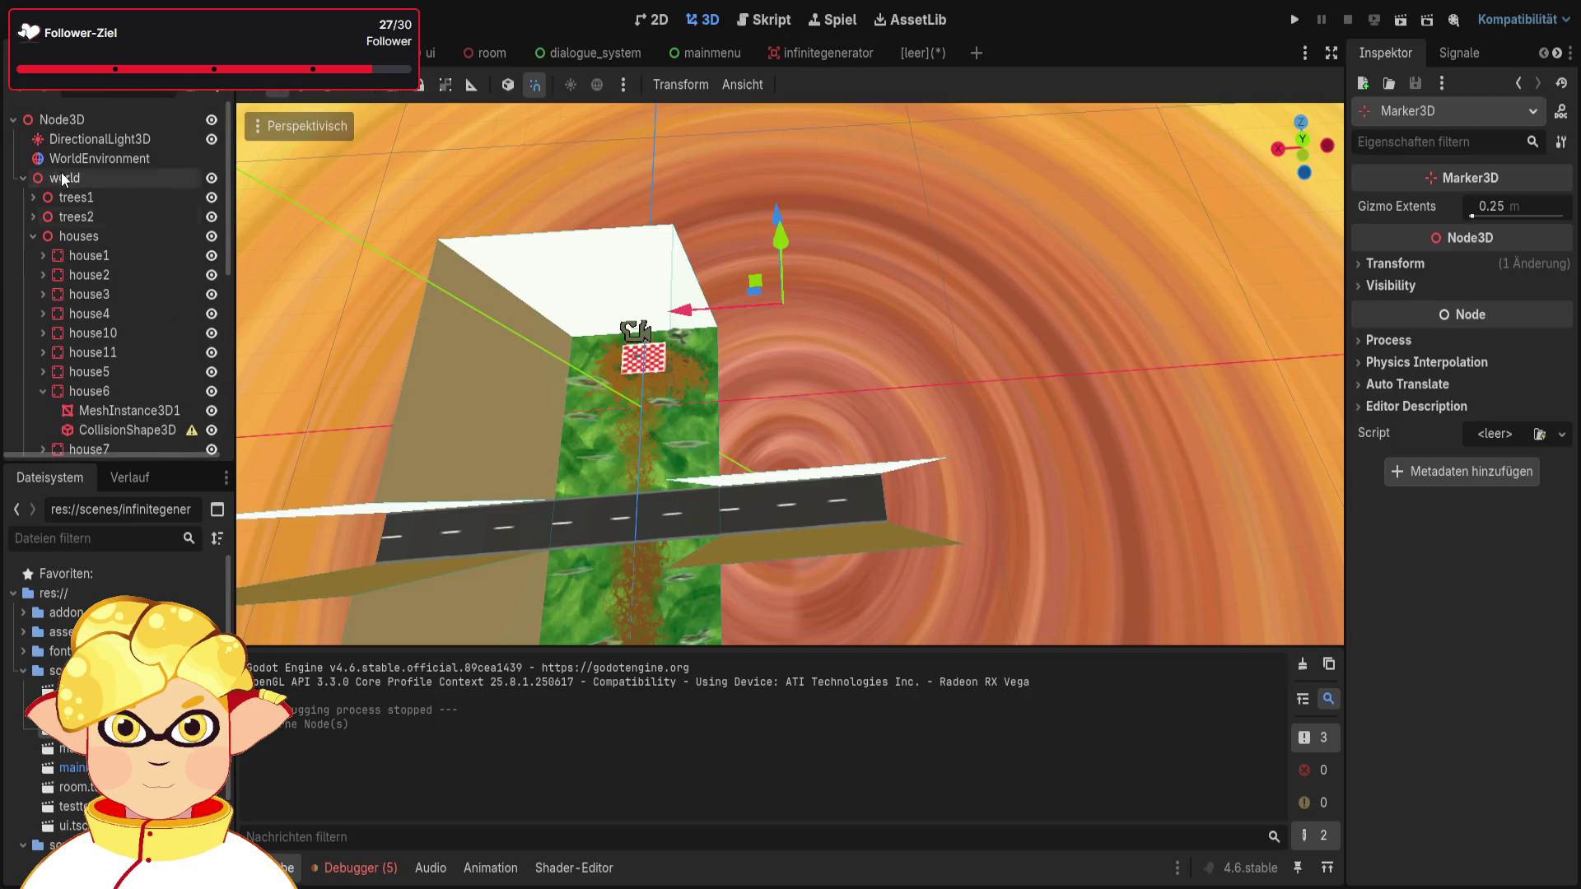
pyautogui.click(23, 178)
pyautogui.click(72, 182)
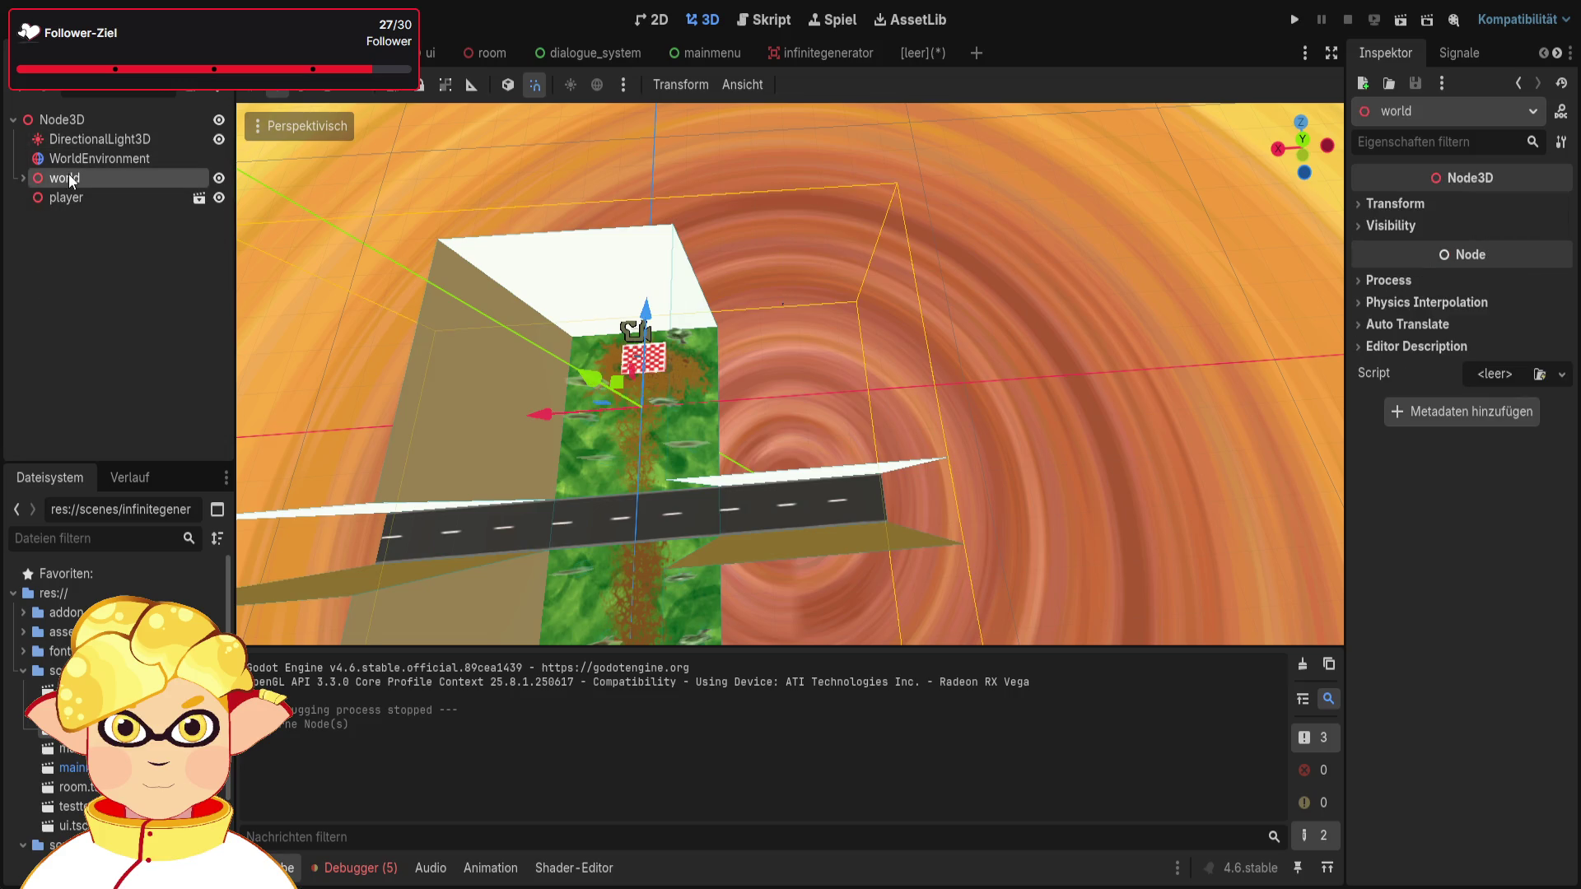
pyautogui.click(910, 52)
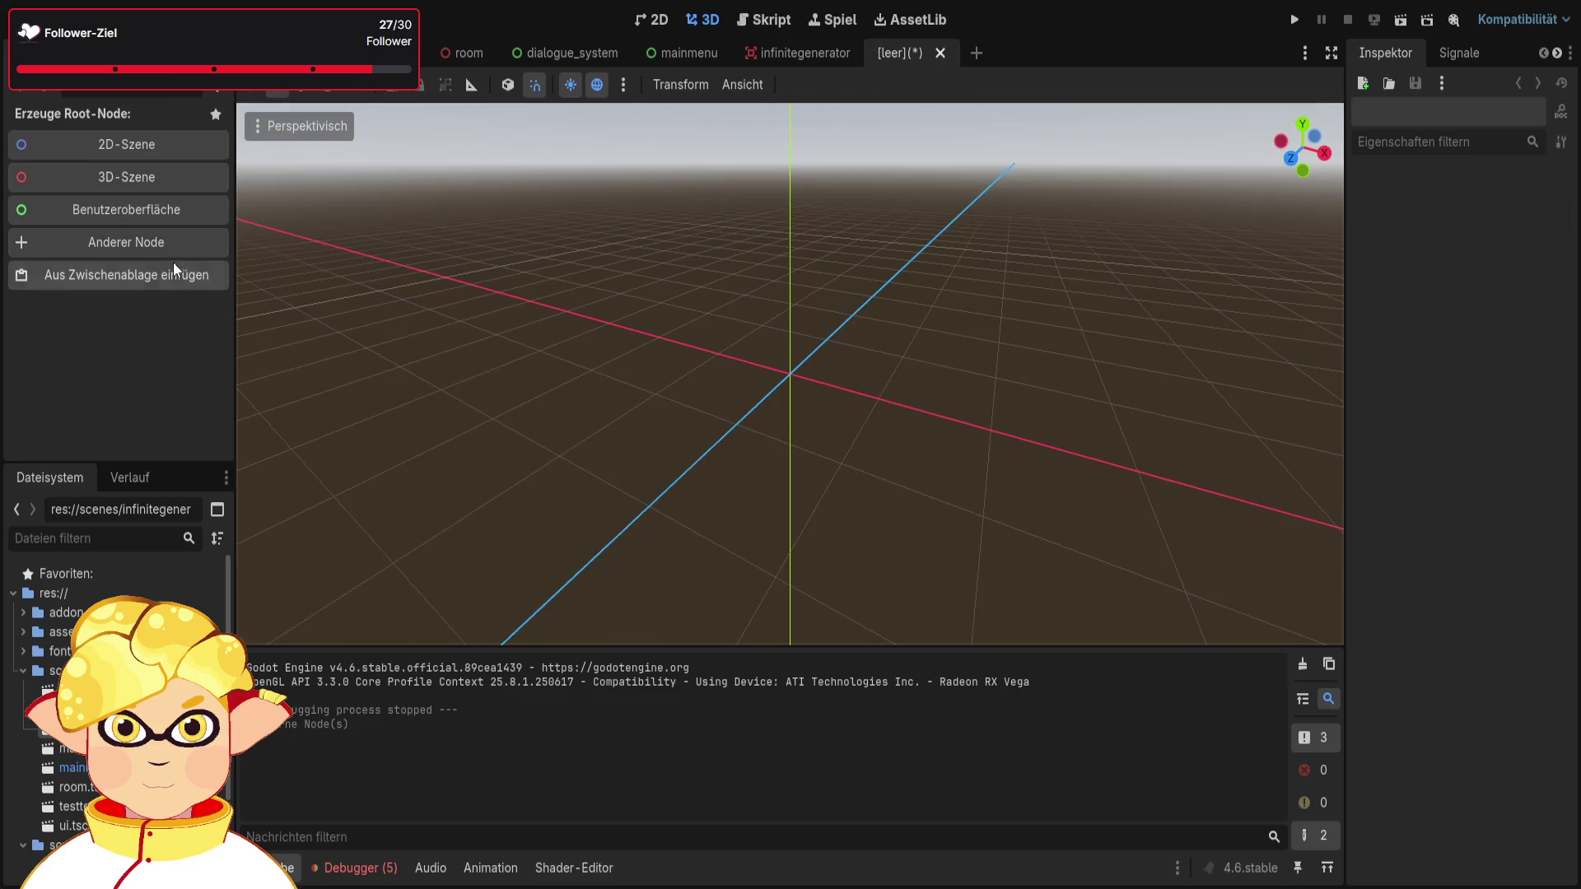
pyautogui.click(172, 275)
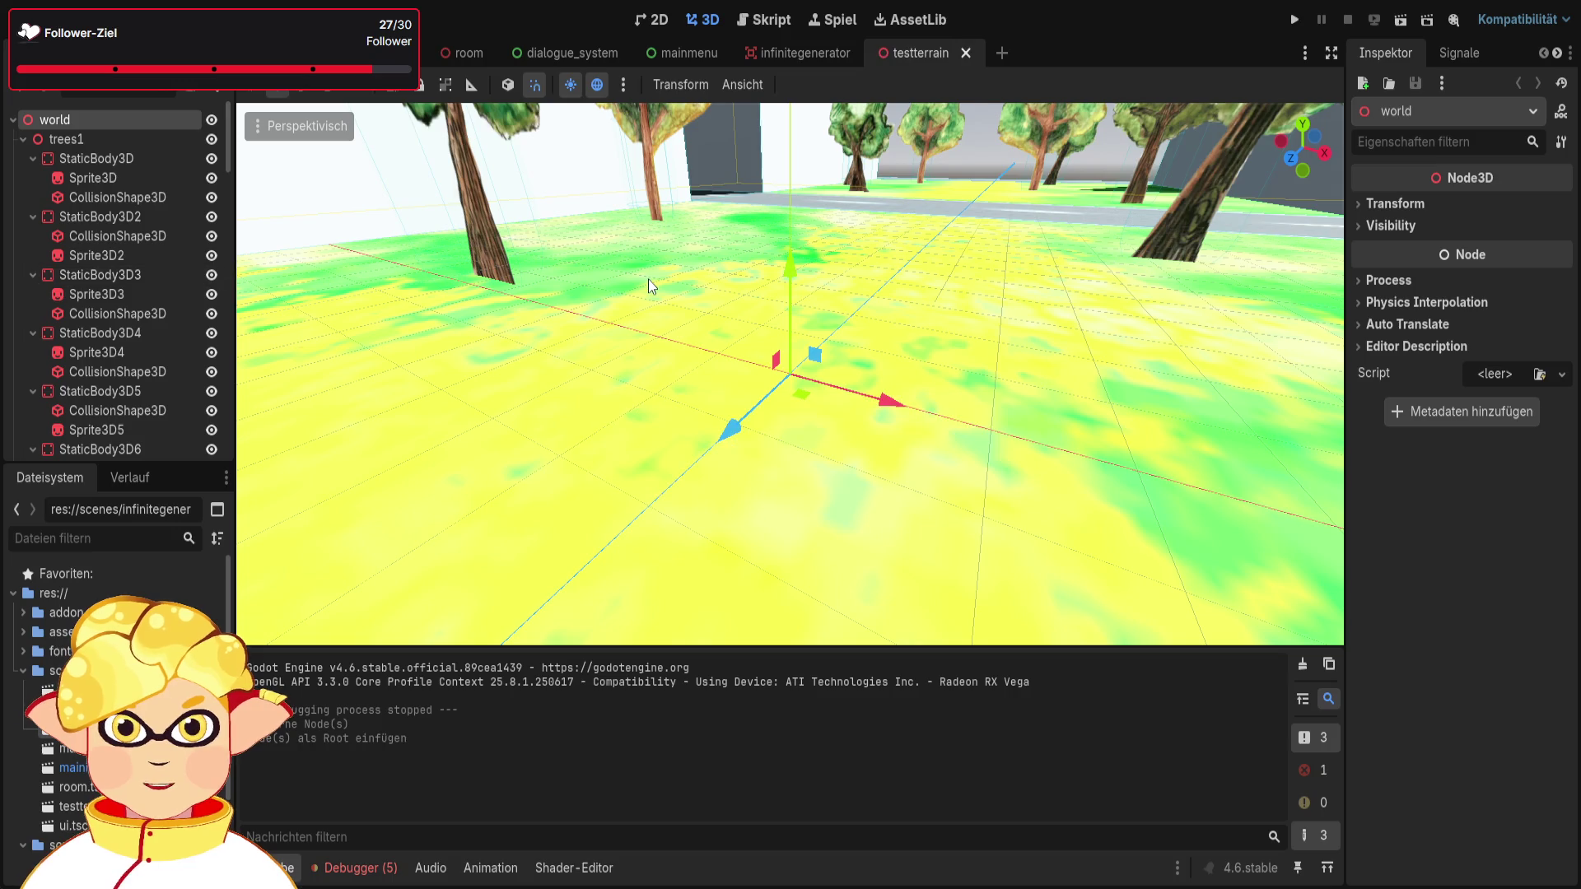
# Playtest the infinitegenerator scene by walking down the street with W, then stop.
pyautogui.click(379, 53)
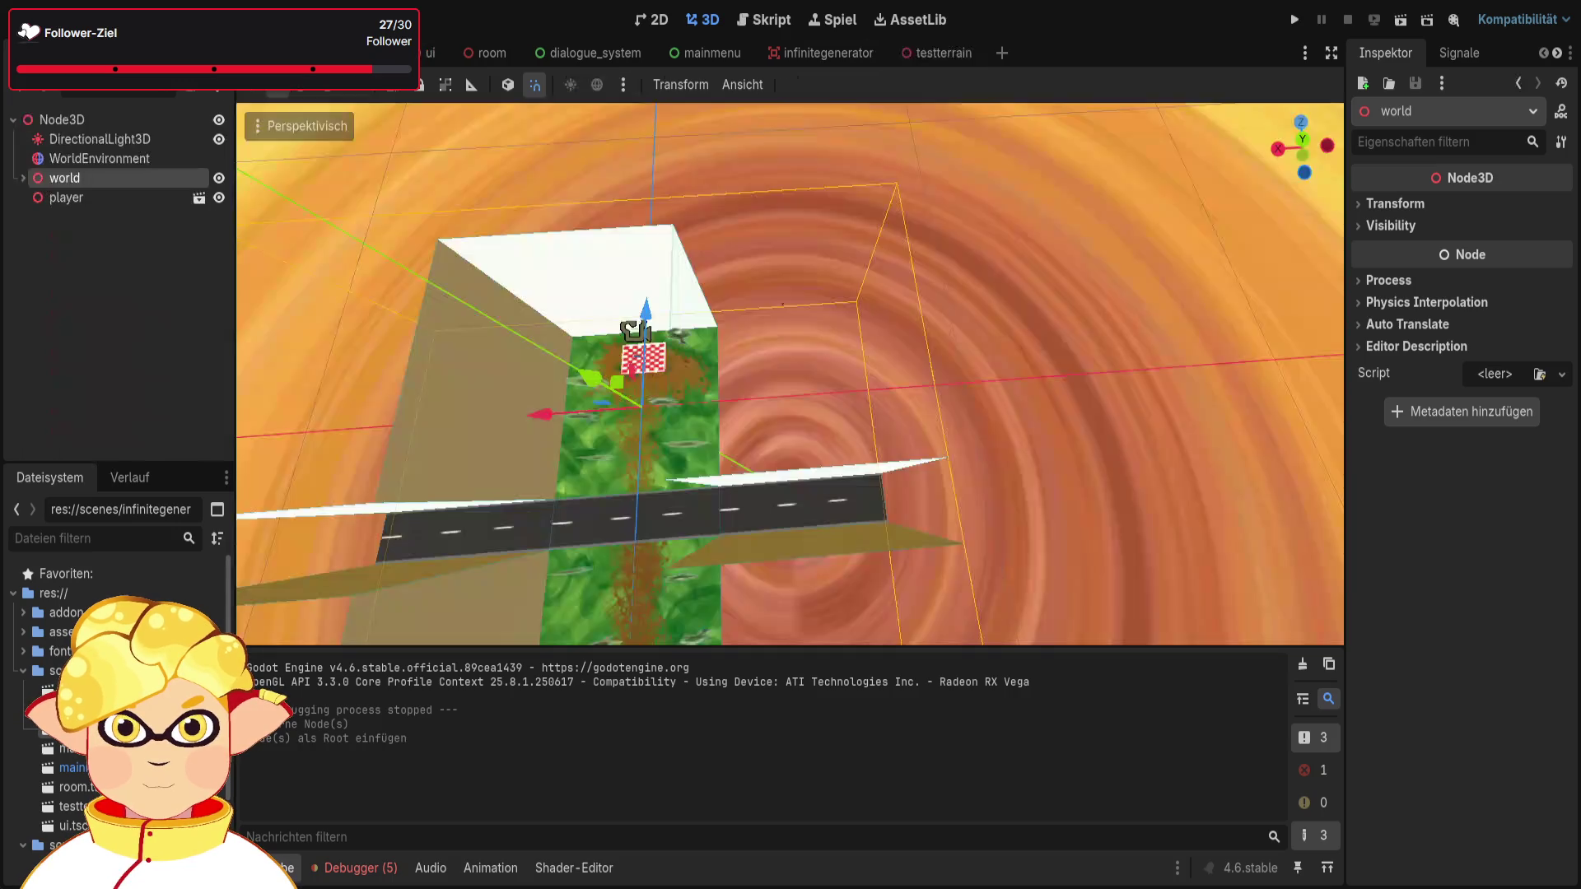
pyautogui.click(1417, 21)
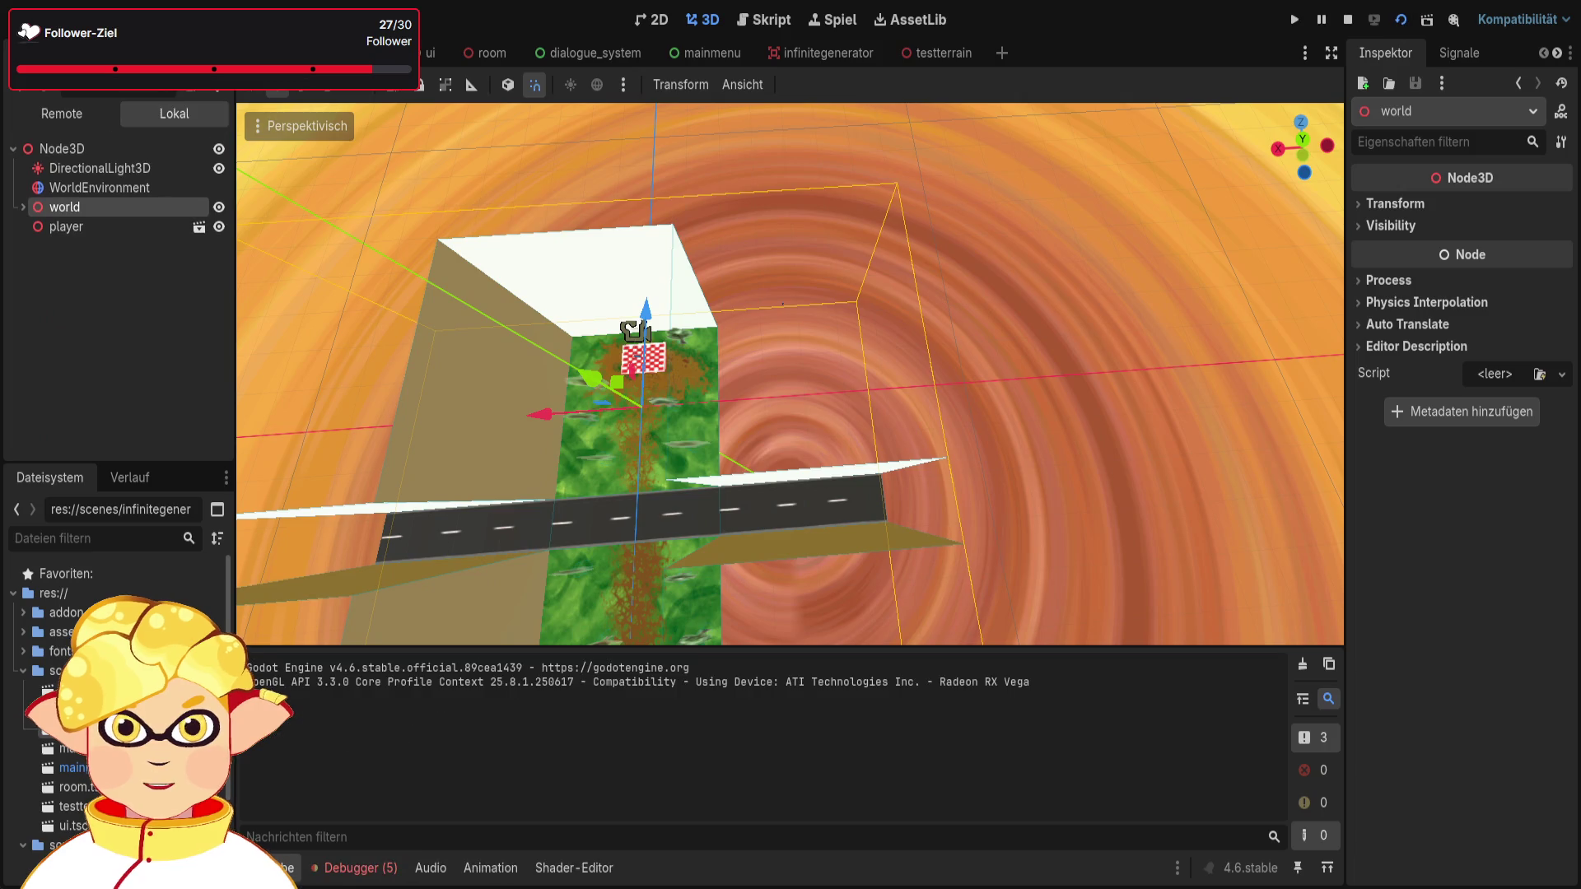
pyautogui.press('w')
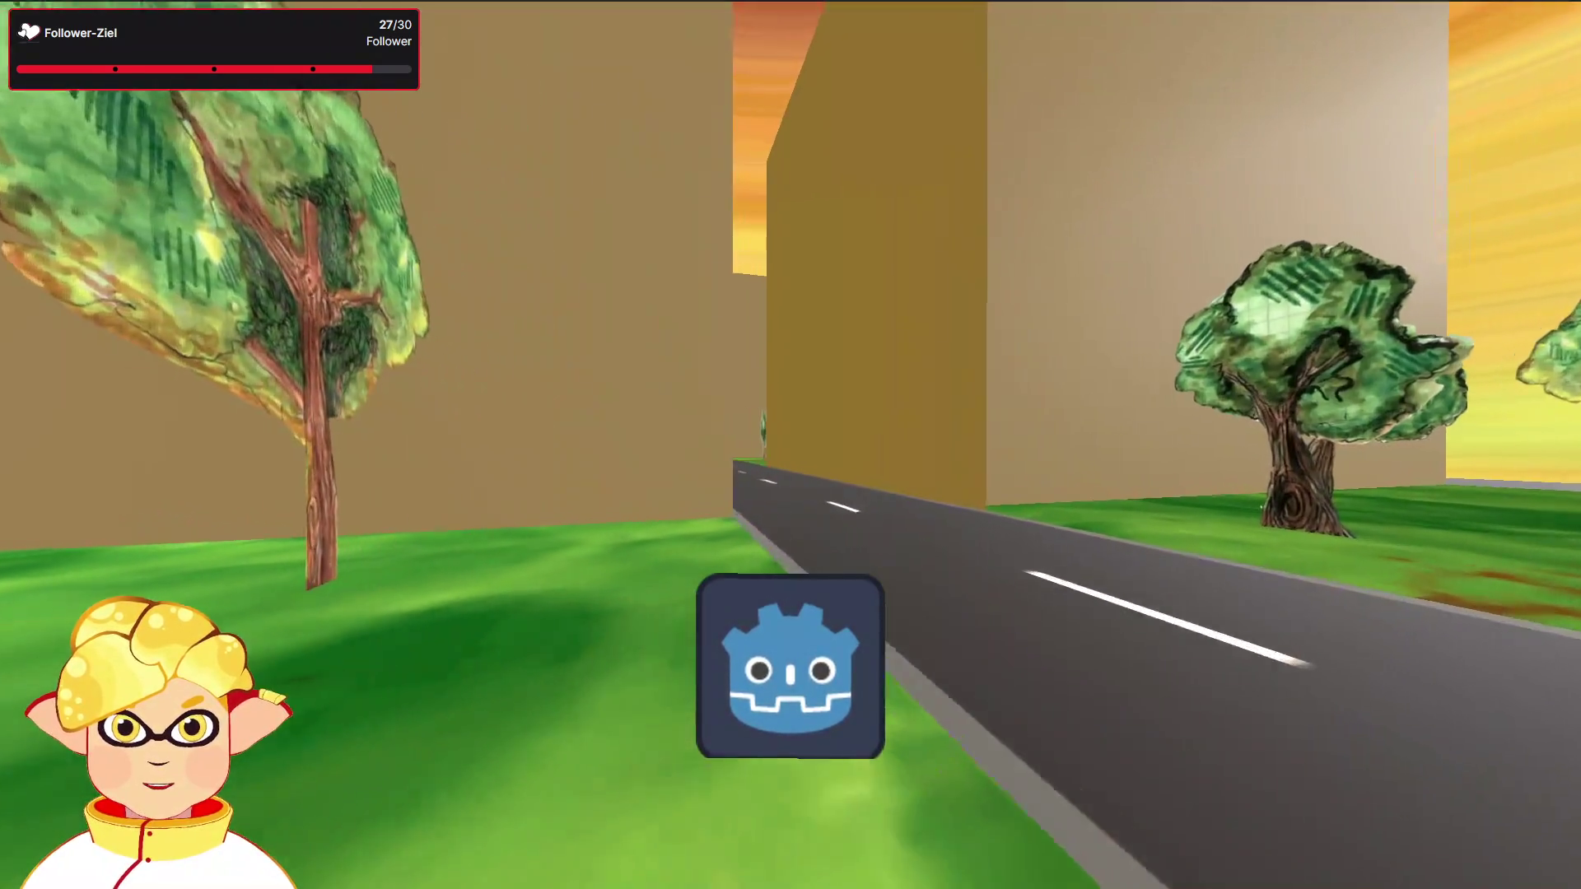
pyautogui.press('w')
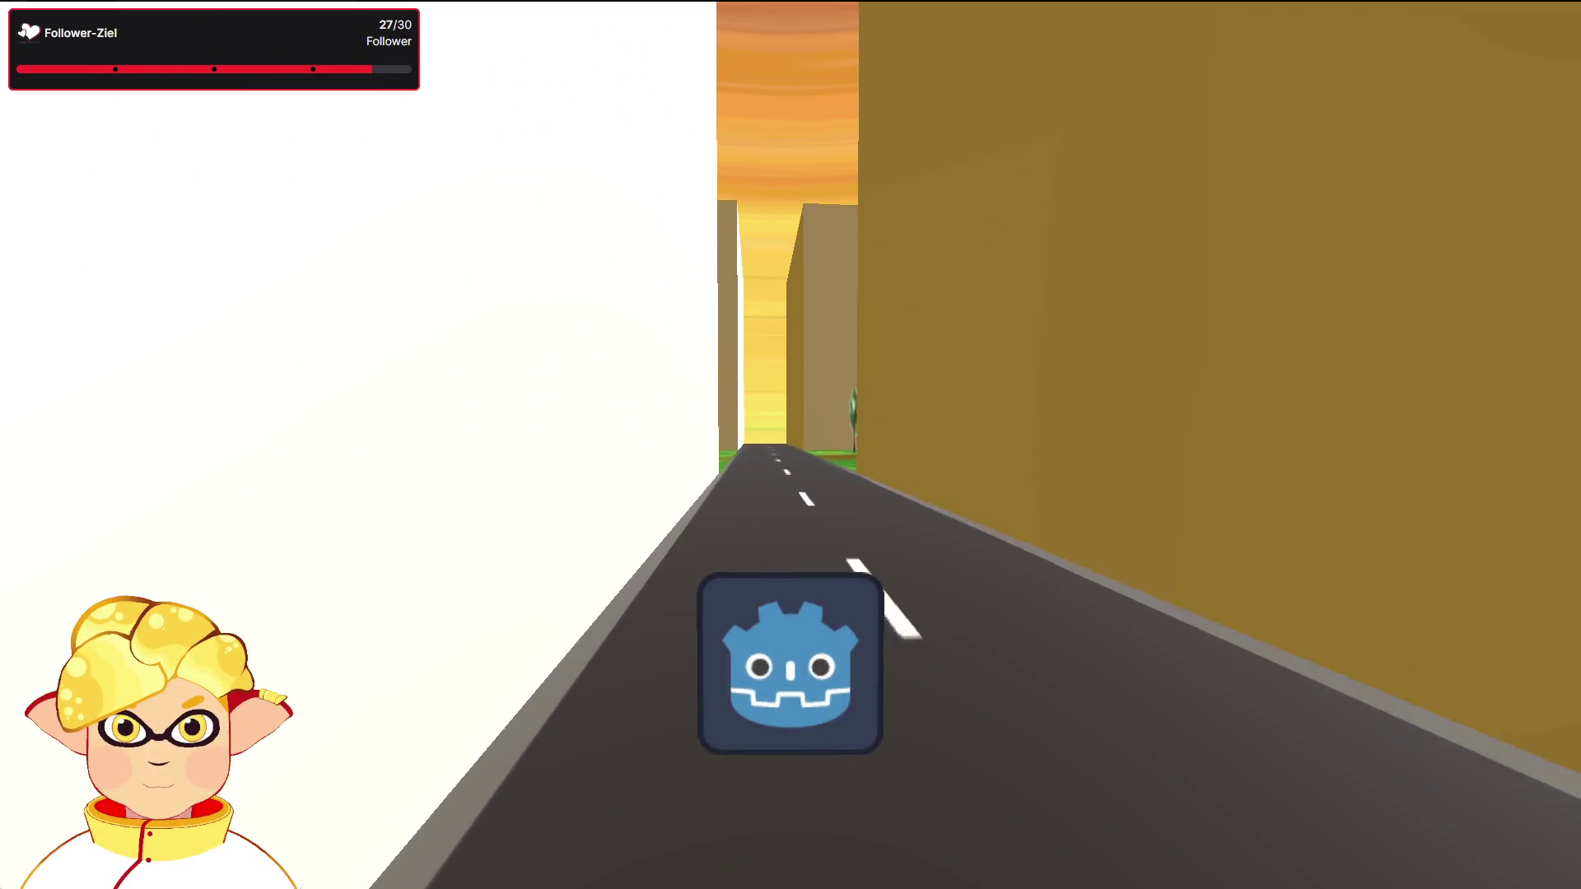
pyautogui.press('w')
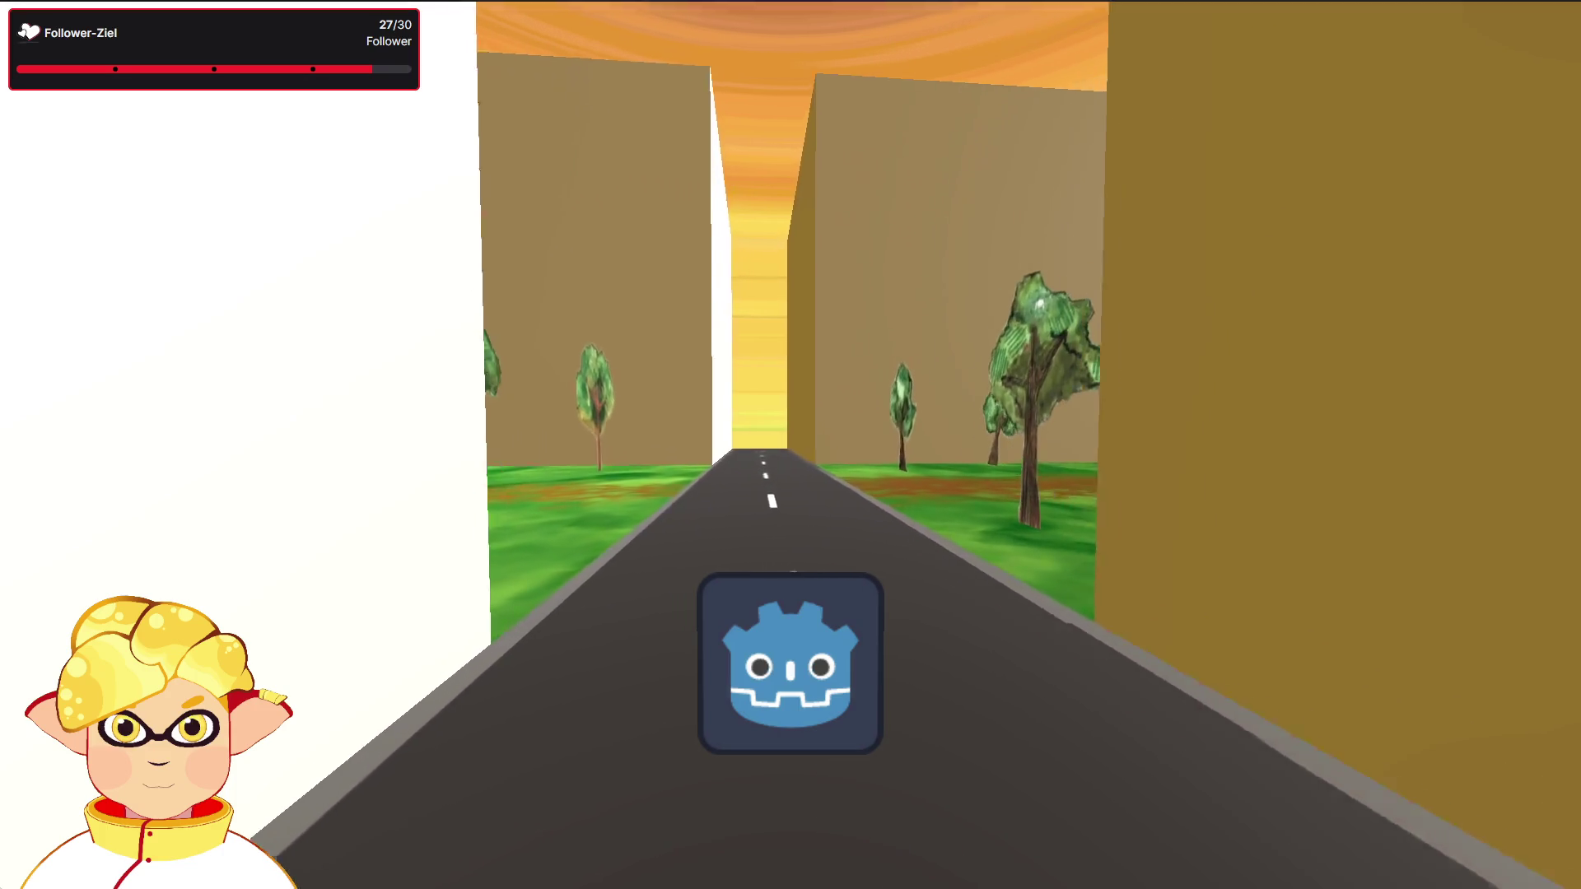
pyautogui.press('Escape')
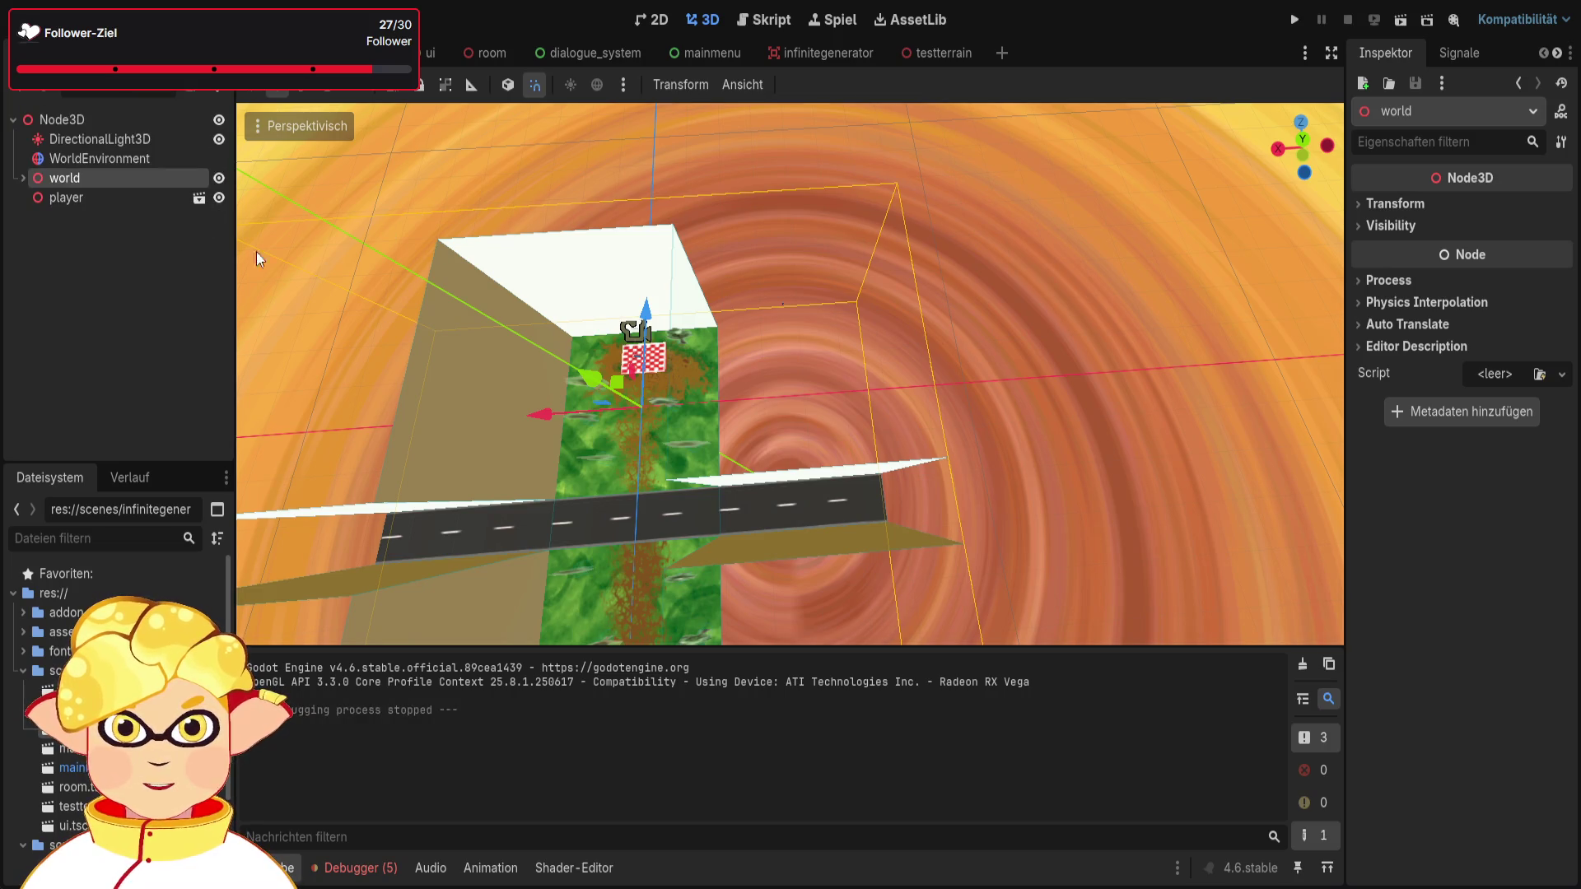
pyautogui.click(18, 177)
# Uncheck Spawn Once on street2's Area3D trigger and run the game to test it.
pyautogui.scroll(-5, 96, 339)
pyautogui.click(100, 379)
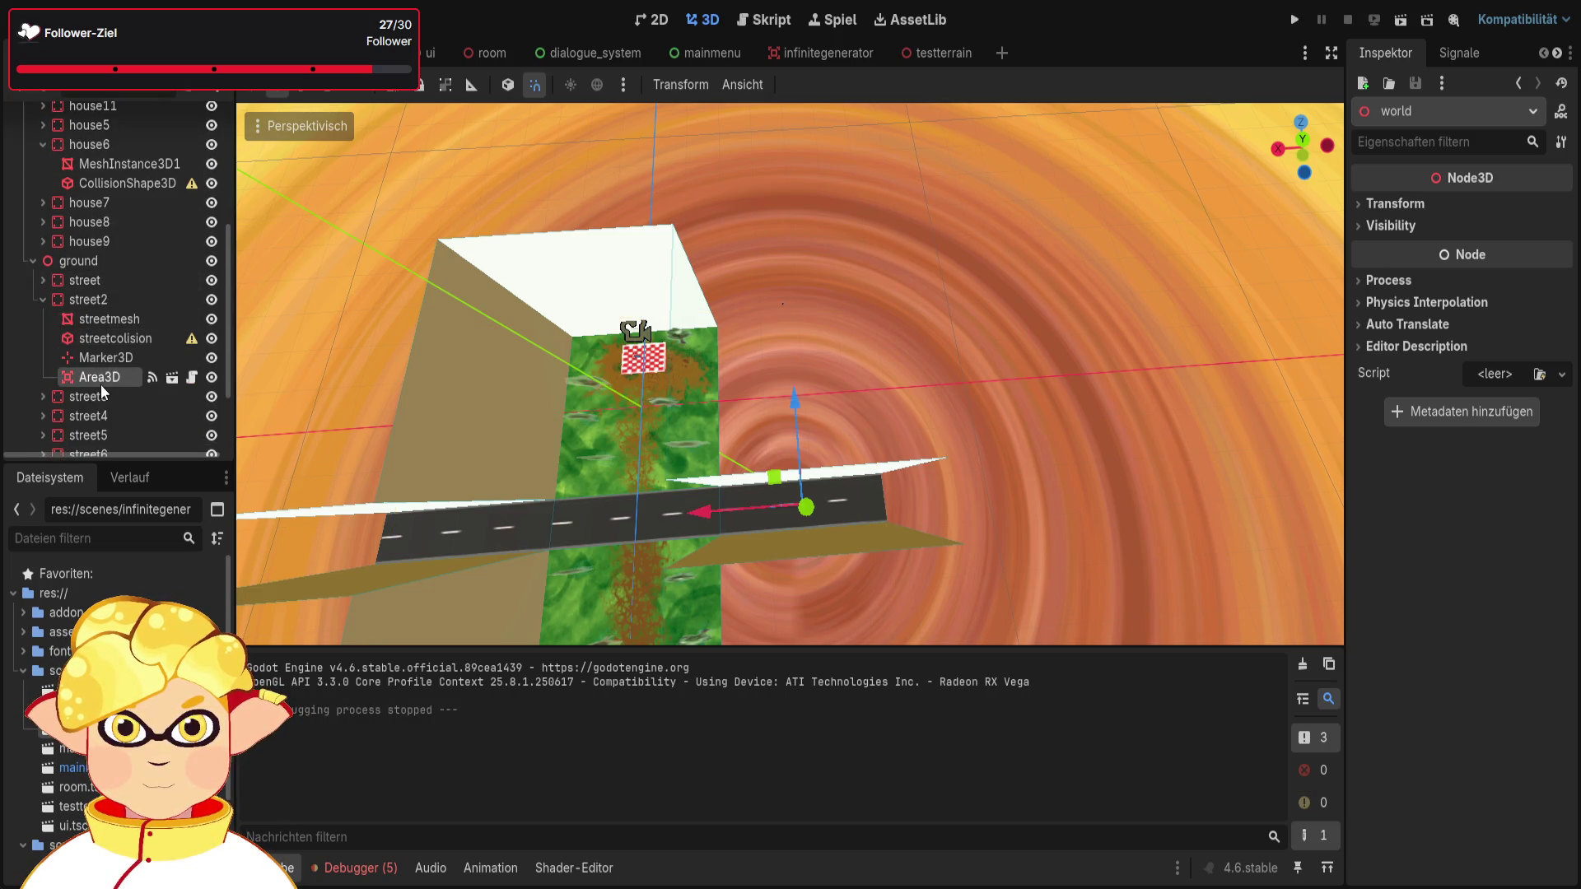
pyautogui.click(1468, 293)
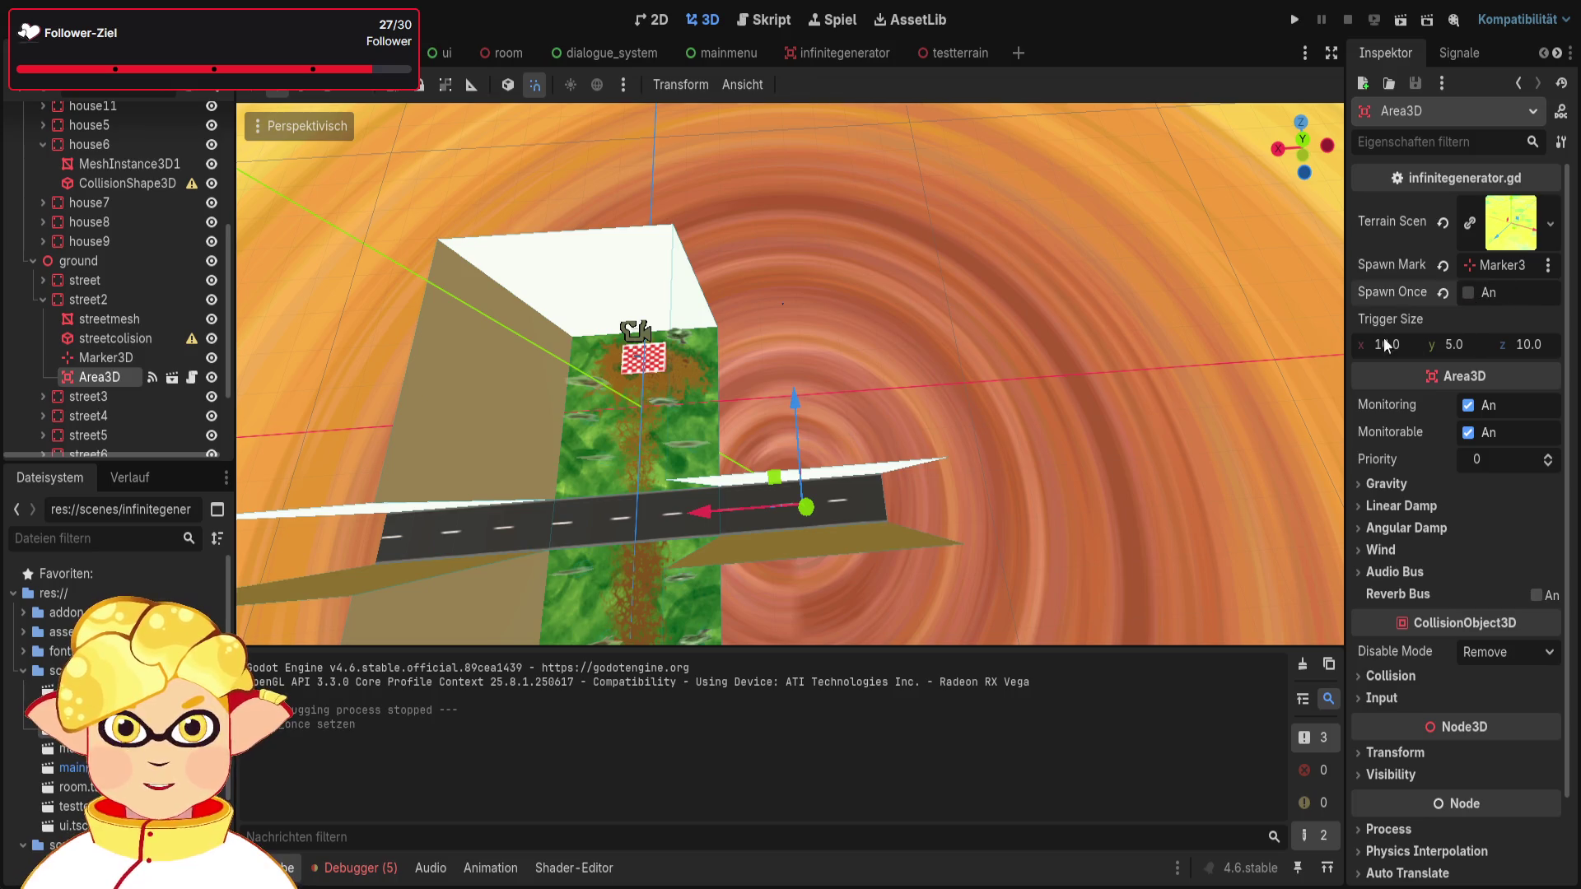
pyautogui.press('F5')
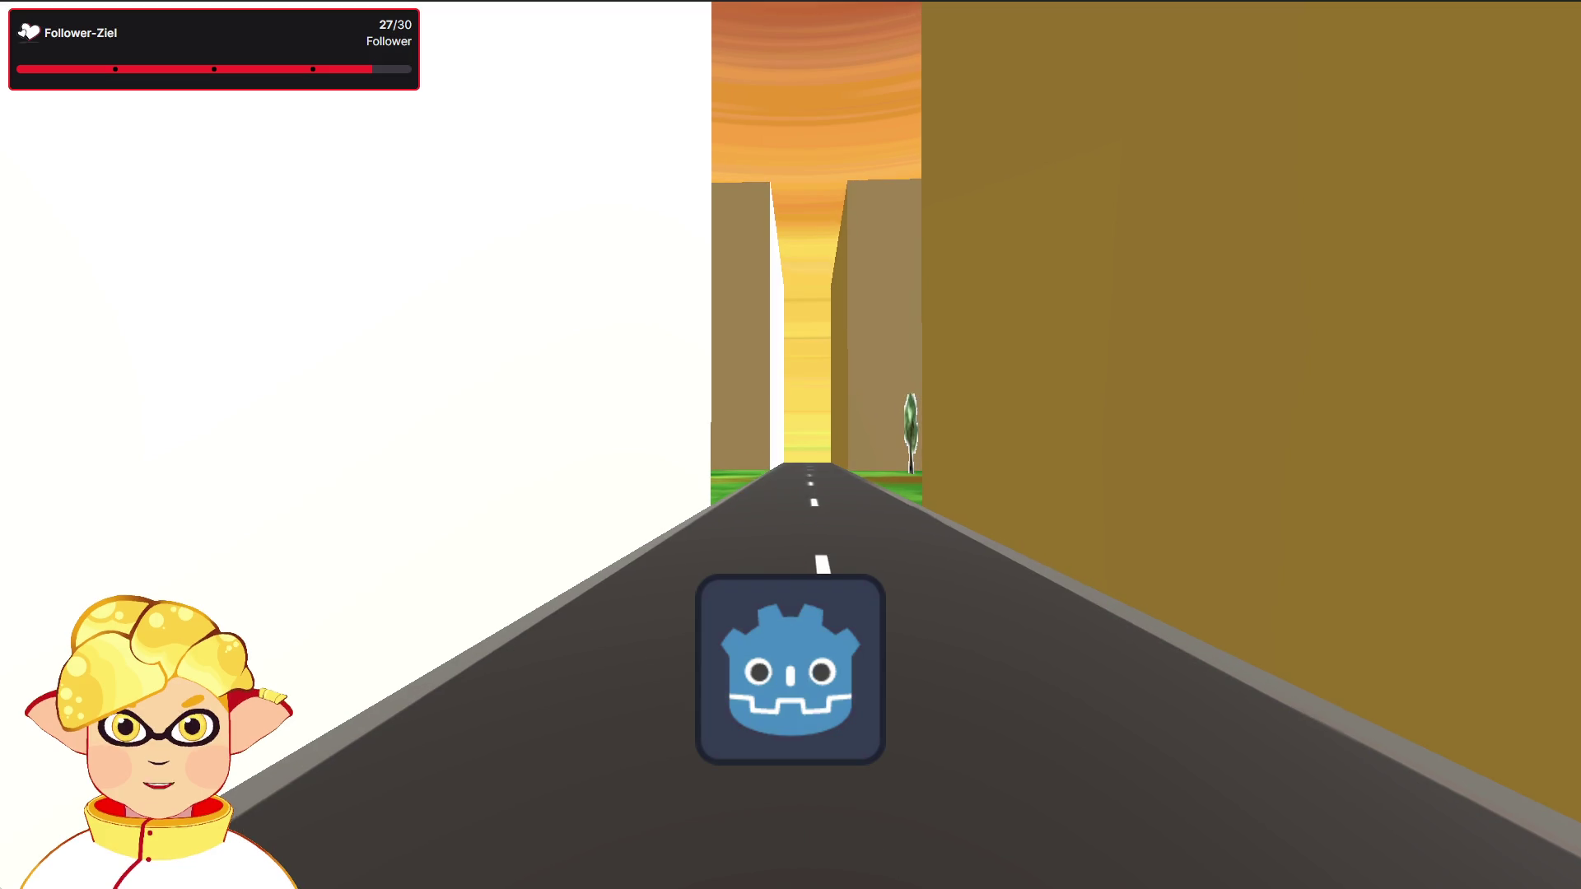
pyautogui.press('F8')
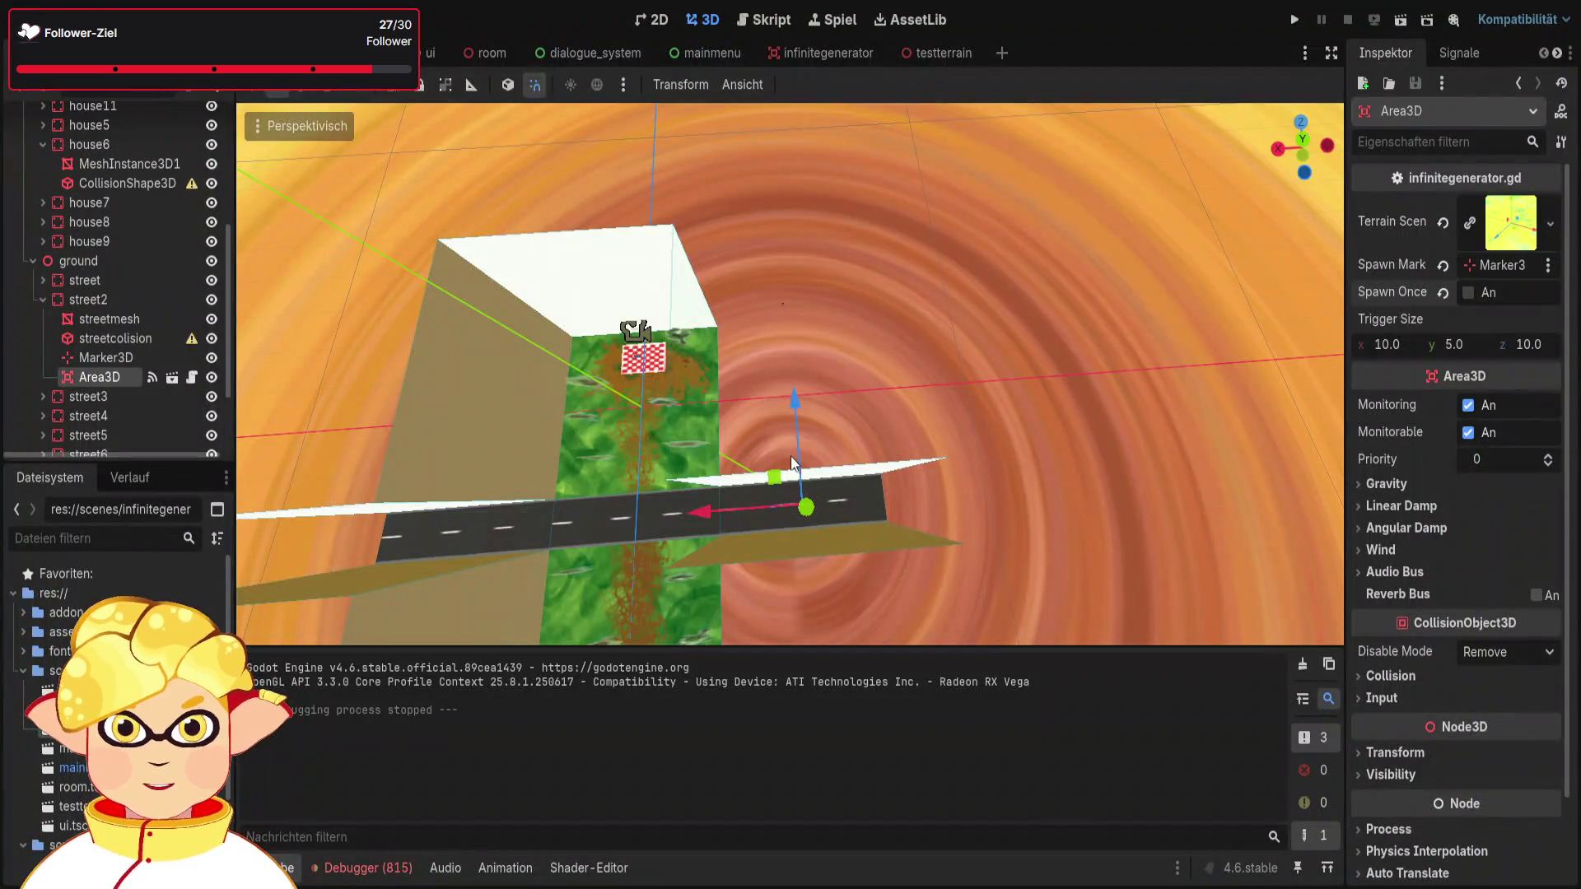
# Re-enable Spawn Once on the Area3D trigger.
pyautogui.click(1468, 292)
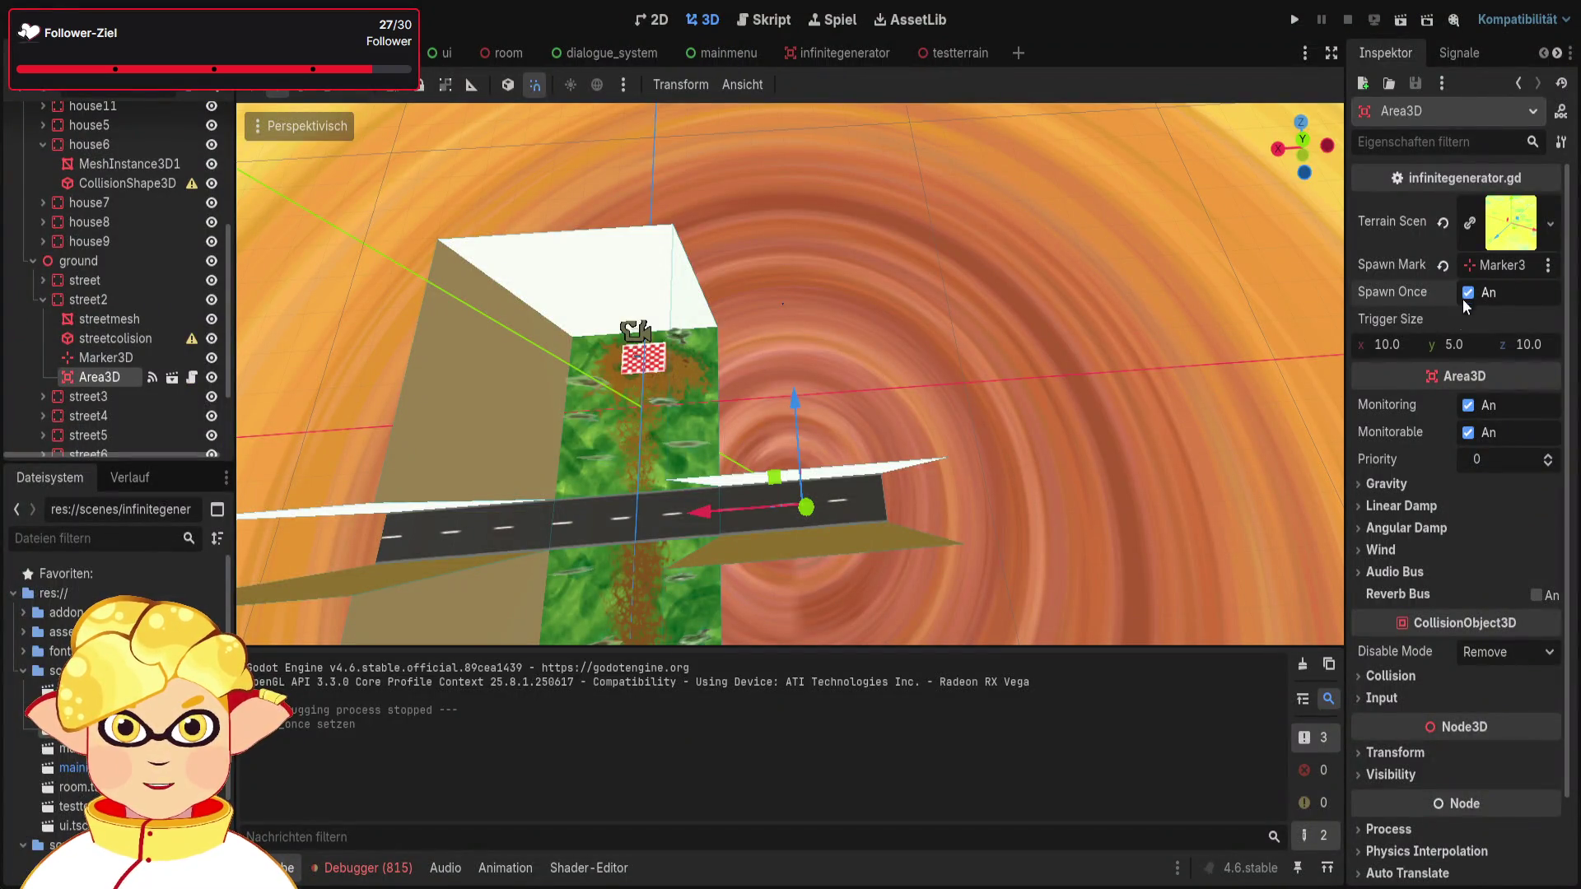
pyautogui.click(1231, 412)
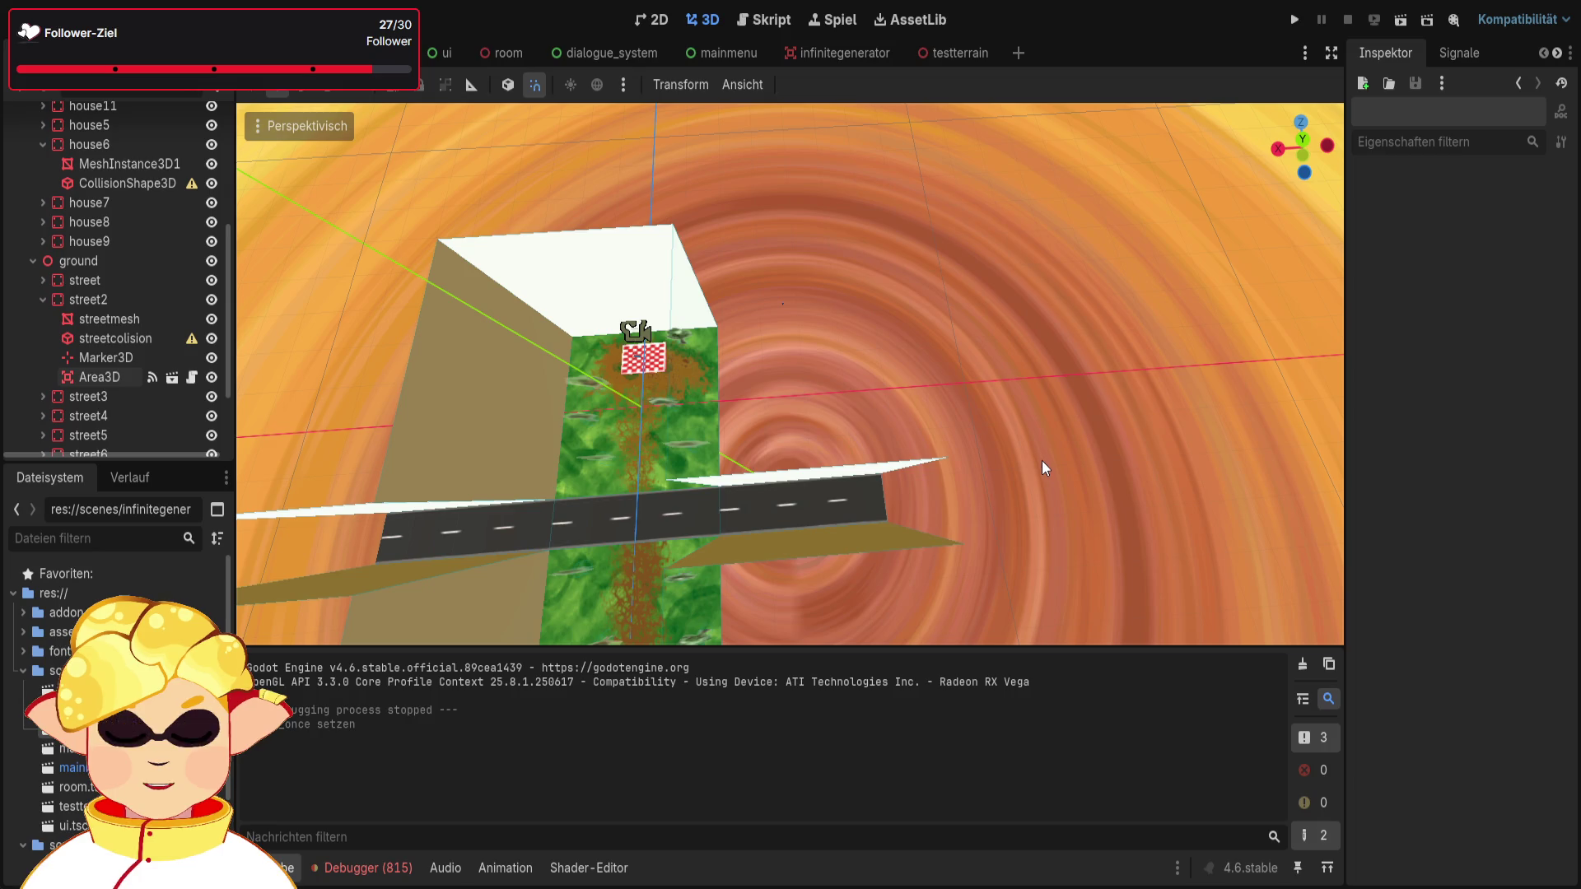
pyautogui.moveTo(1041, 461); pyautogui.dragTo(1041, 486)
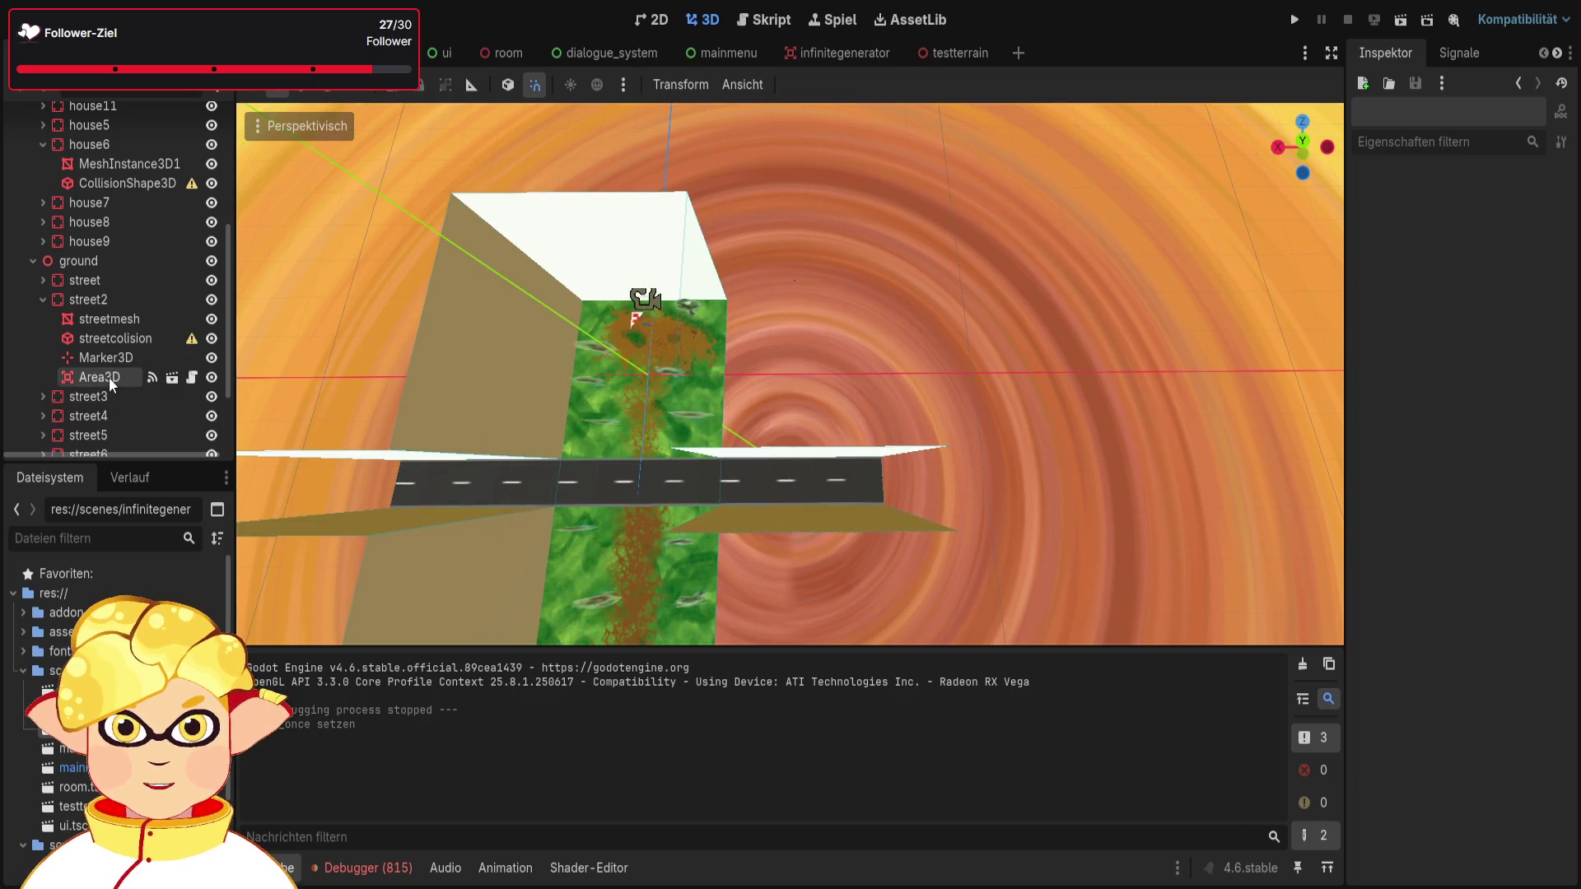
pyautogui.click(109, 377)
pyautogui.click(1024, 456)
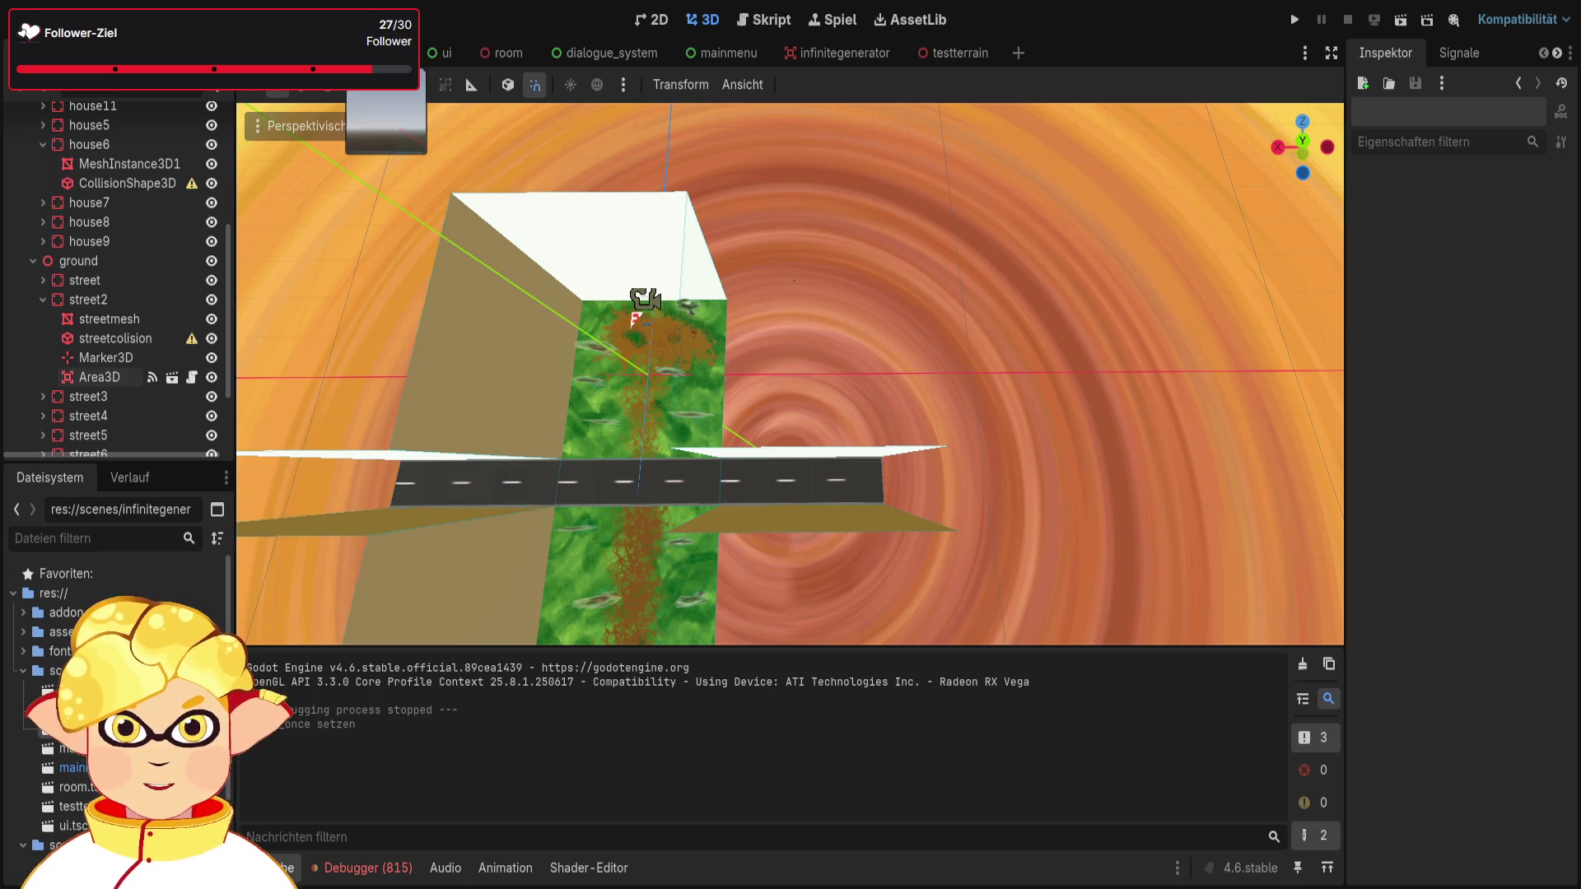
# Open the player scene's char.gd script and fold camera_keyboard_control.
pyautogui.click(383, 53)
pyautogui.click(197, 139)
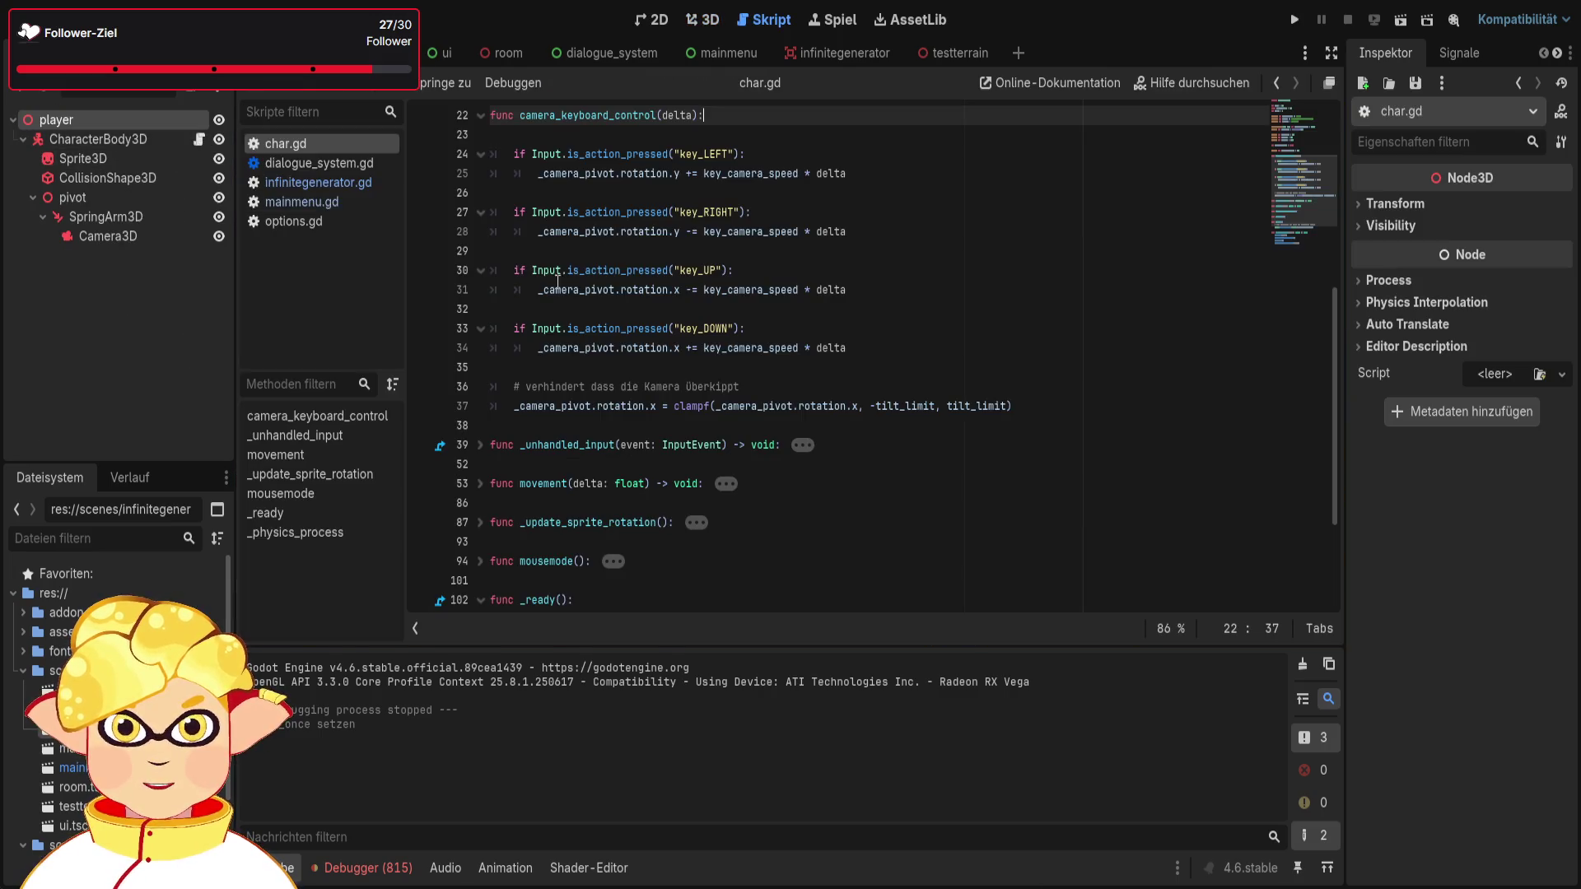
pyautogui.click(480, 290)
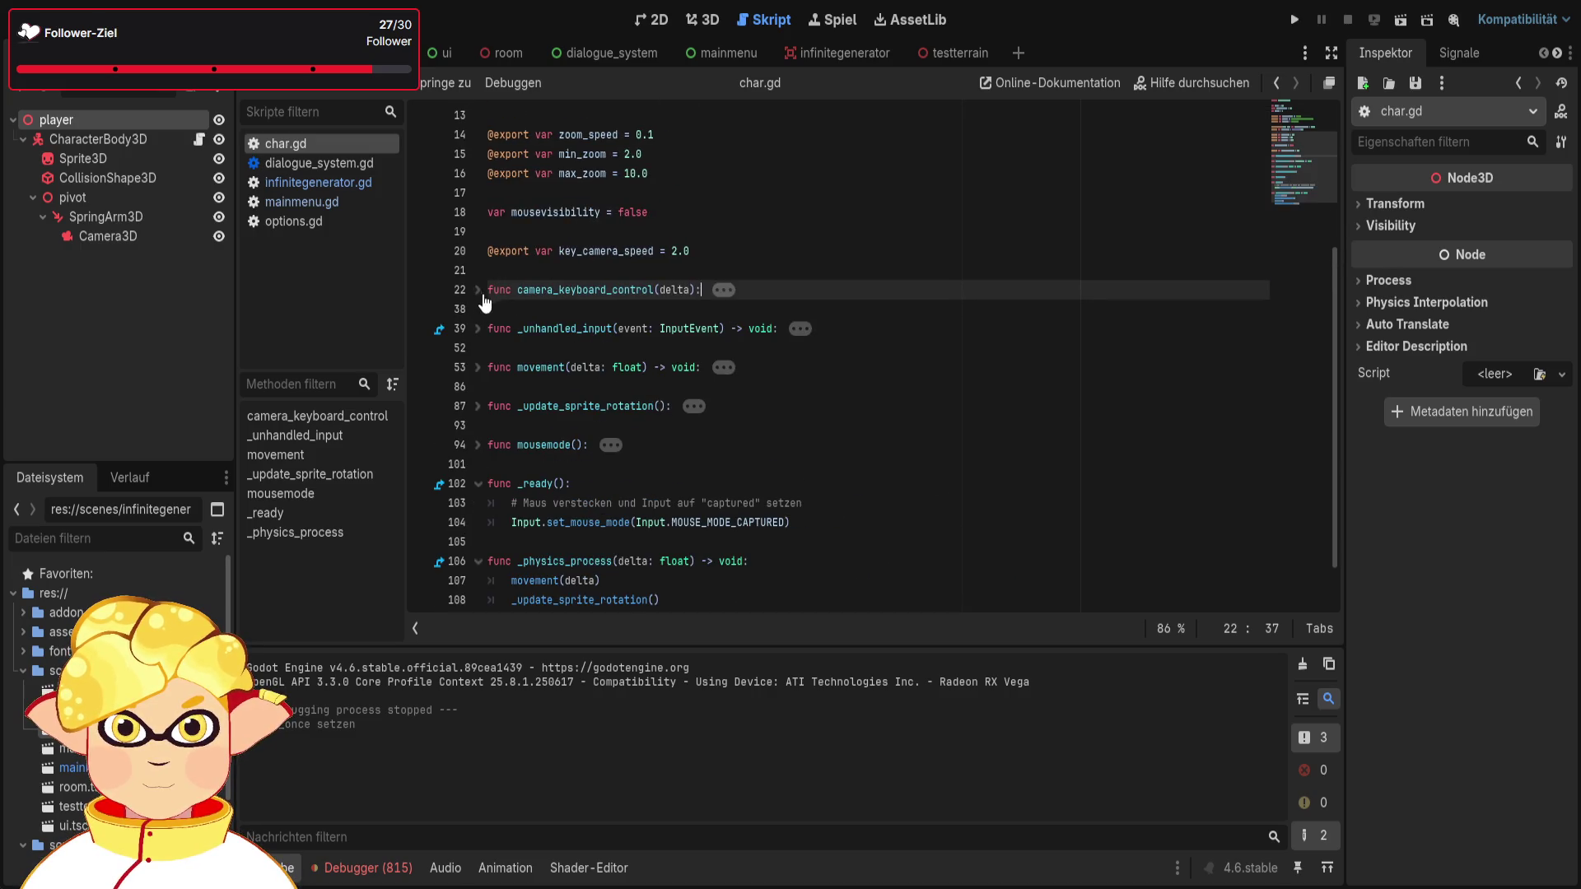
pyautogui.scroll(-1, 493, 331)
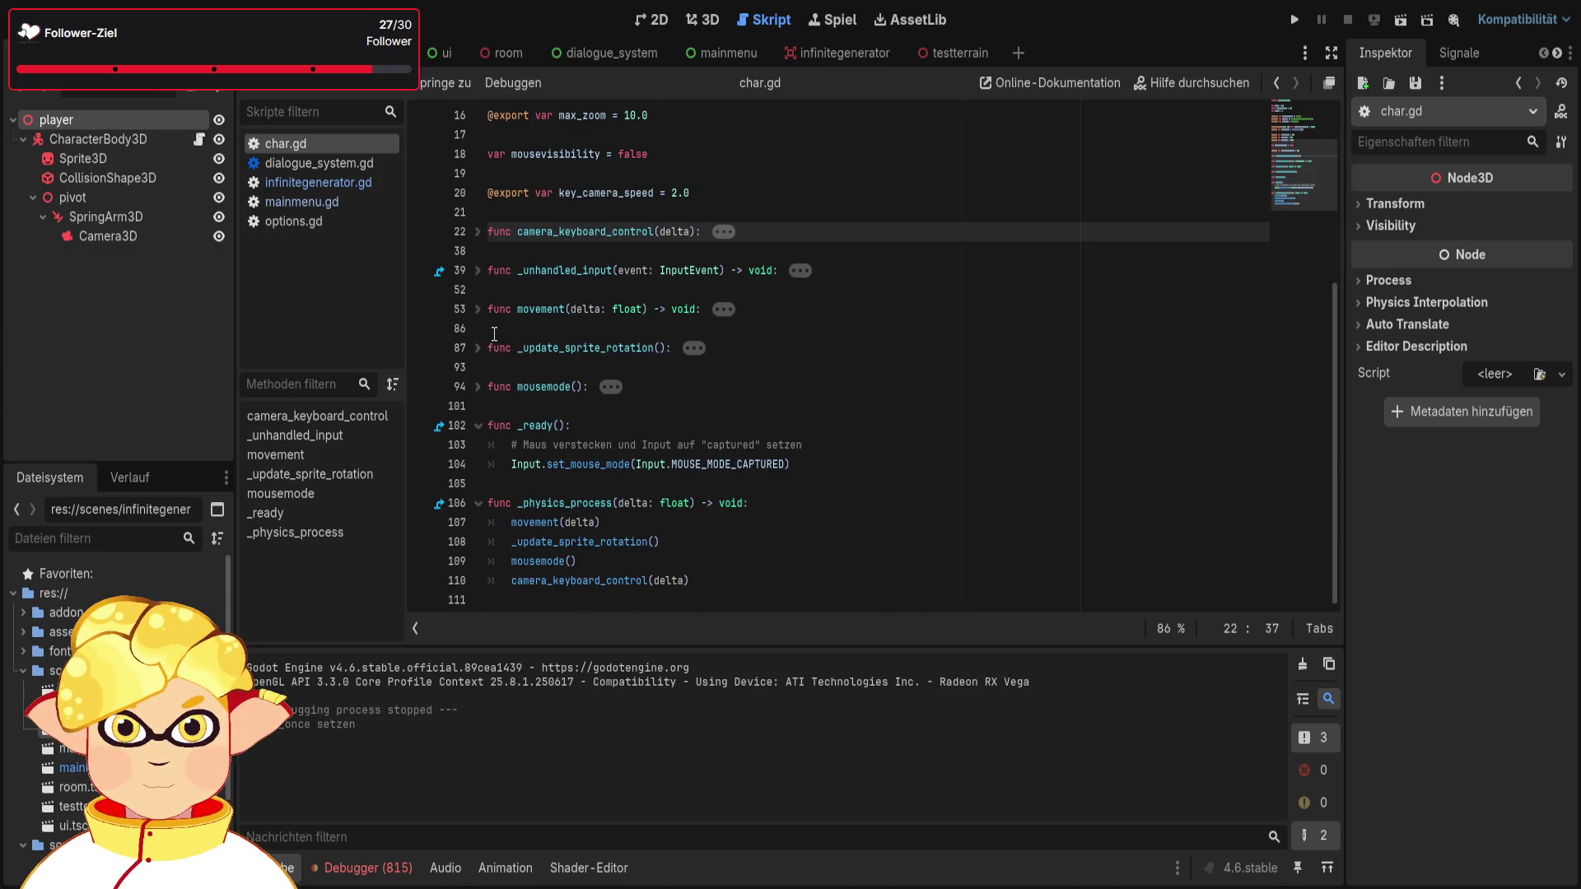
# Paste add_to_group("player") into _ready and delete the duplicate func _ready line.
pyautogui.click(813, 484)
pyautogui.hotkey('ctrl', 'v')
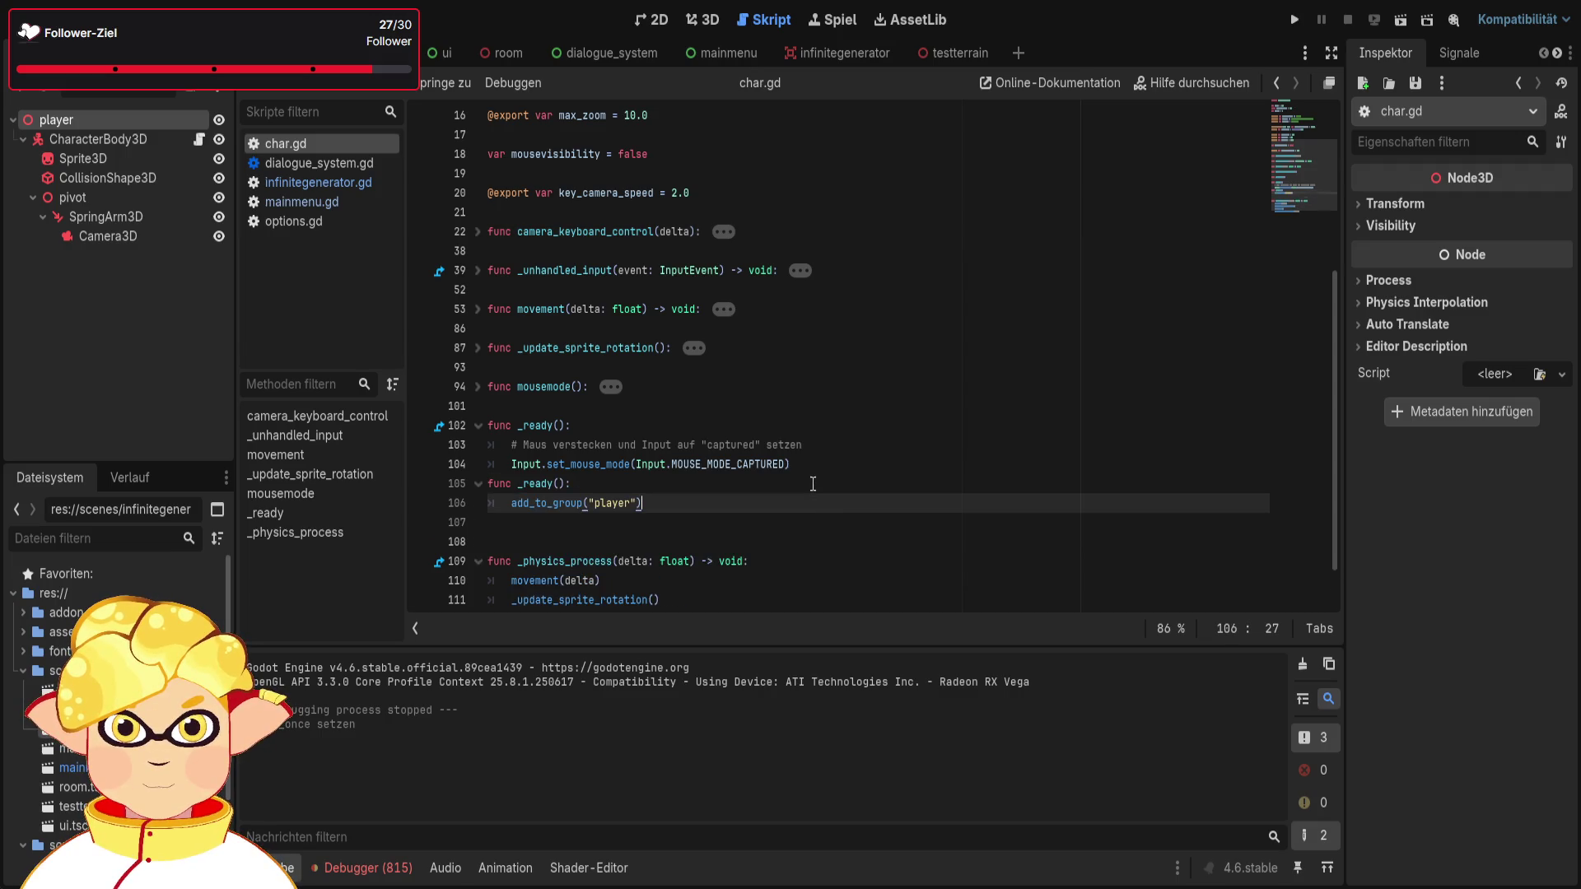
pyautogui.moveTo(571, 484); pyautogui.dragTo(447, 491)
pyautogui.press('BackSpace')
pyautogui.press('BackSpace')
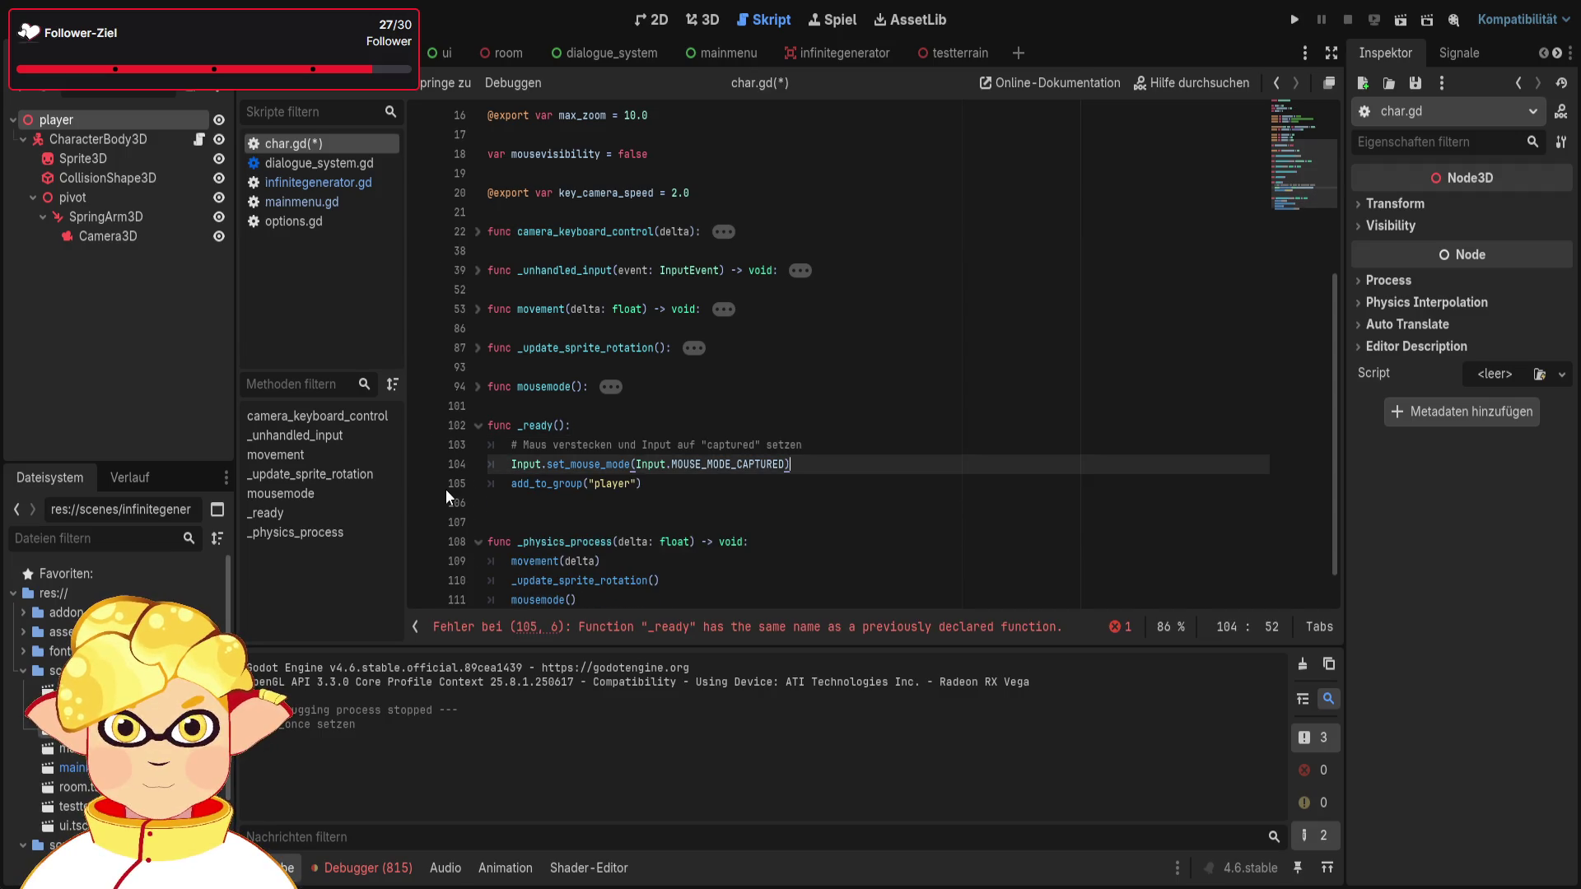
pyautogui.click(777, 505)
pyautogui.click(902, 468)
pyautogui.scroll(2, 897, 474)
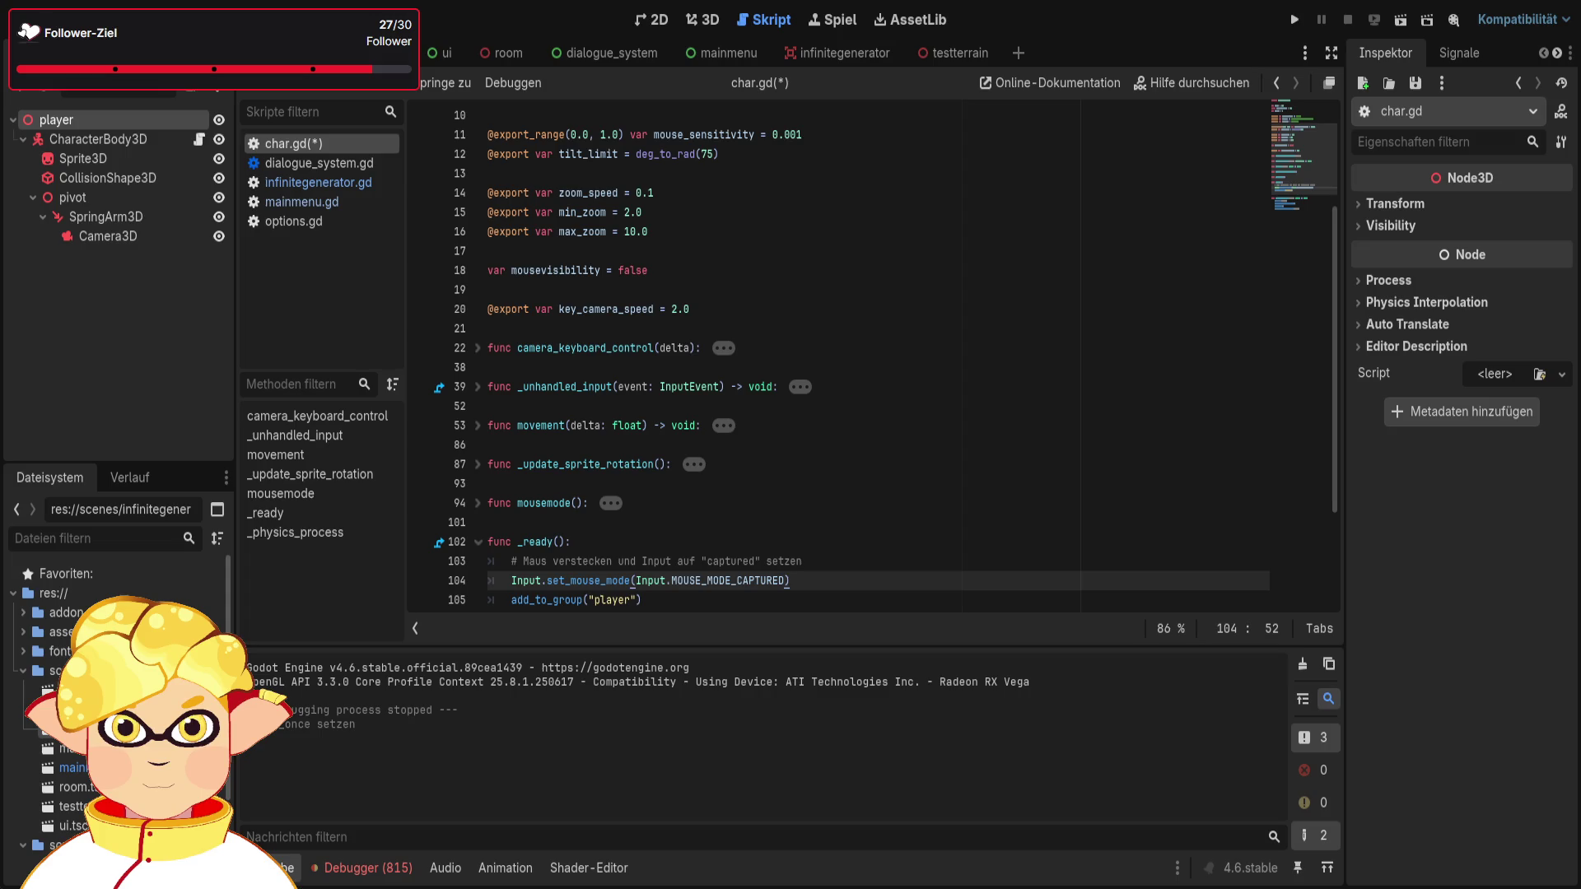
pyautogui.click(828, 52)
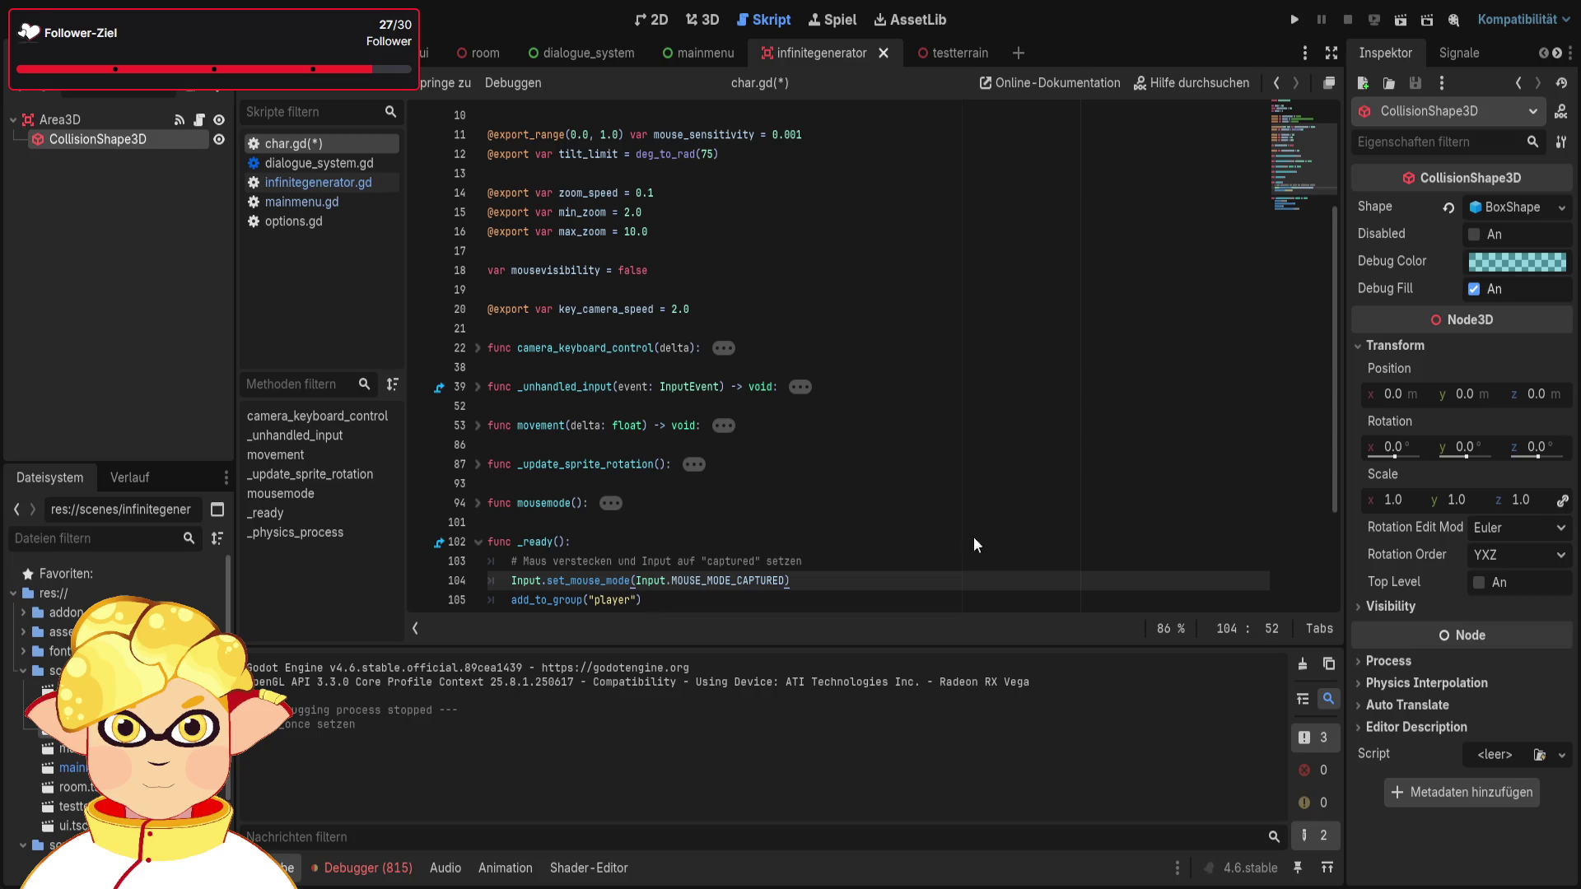
# Delete street2's Area3D and Marker3D nodes.
pyautogui.click(395, 53)
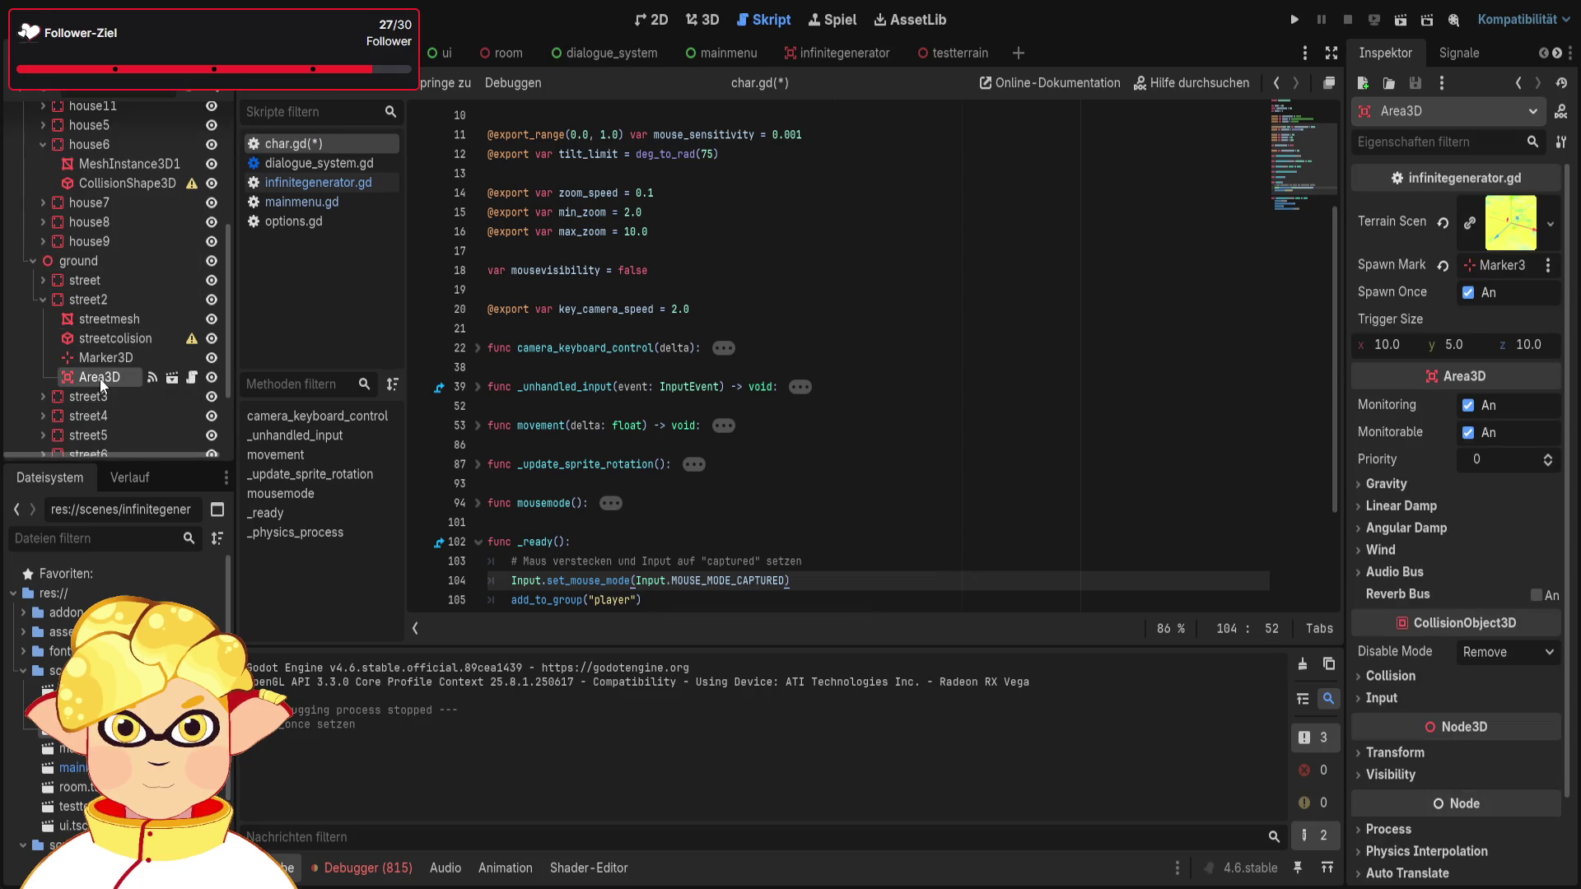
pyautogui.press('Delete')
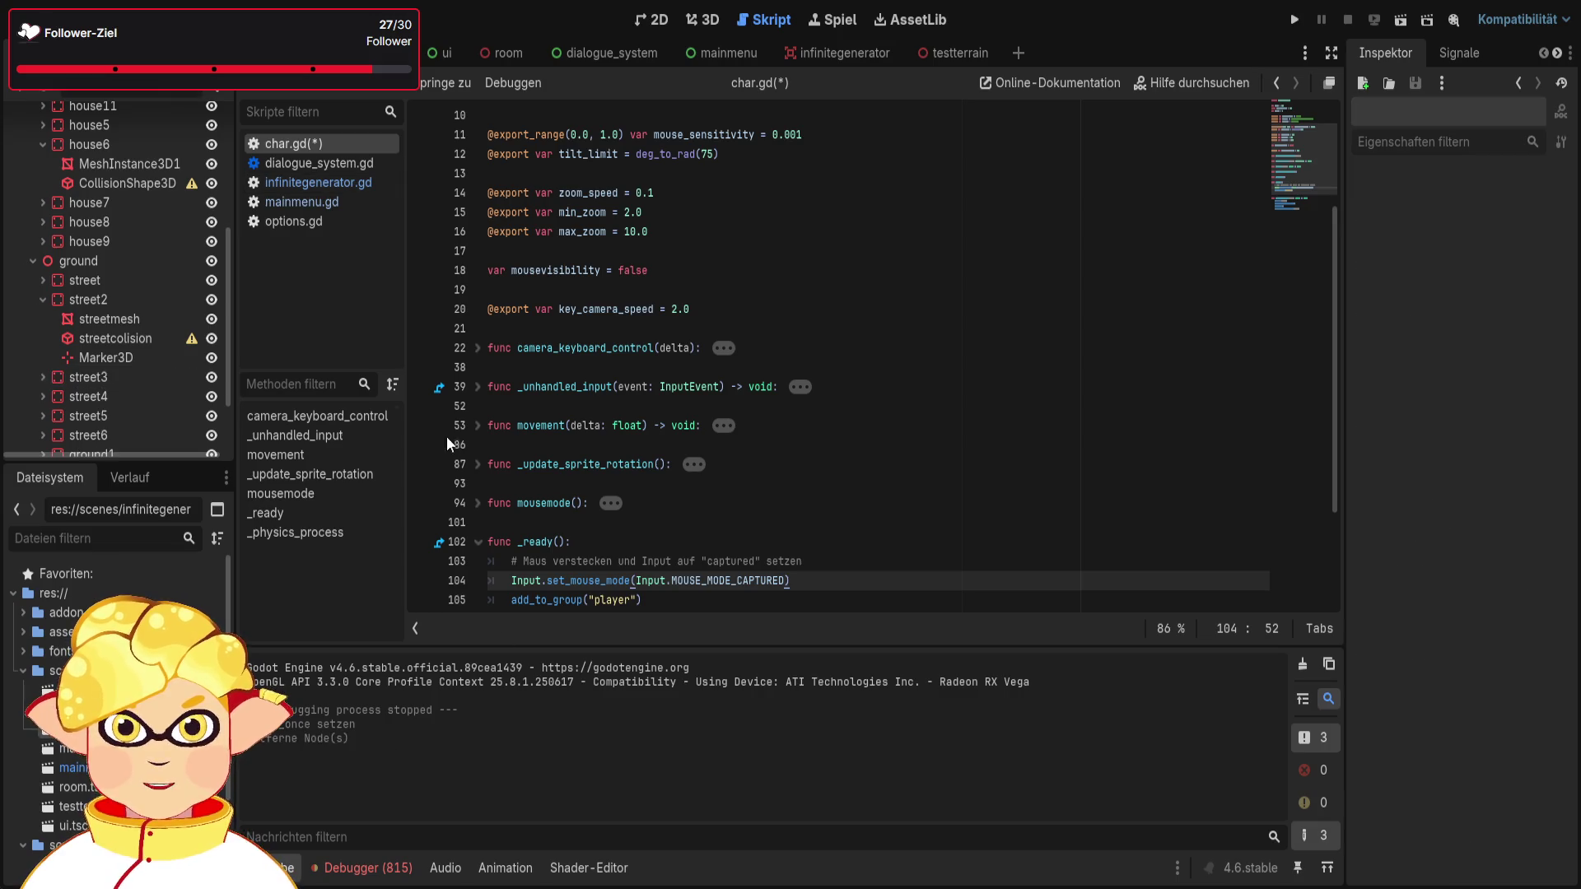
pyautogui.click(111, 338)
pyautogui.click(100, 358)
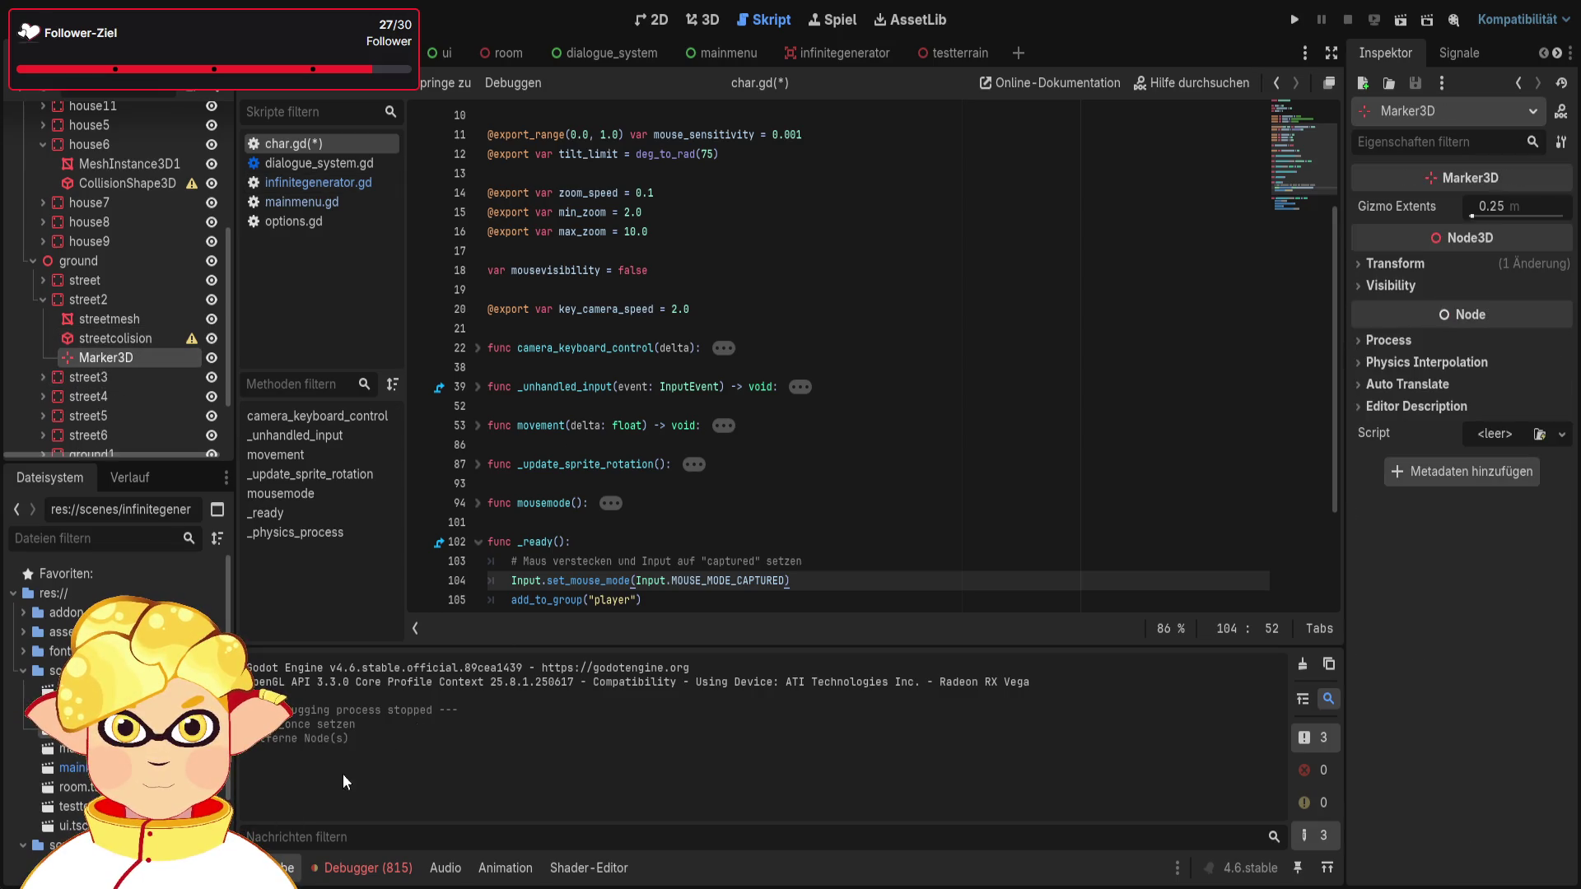
pyautogui.press('Delete')
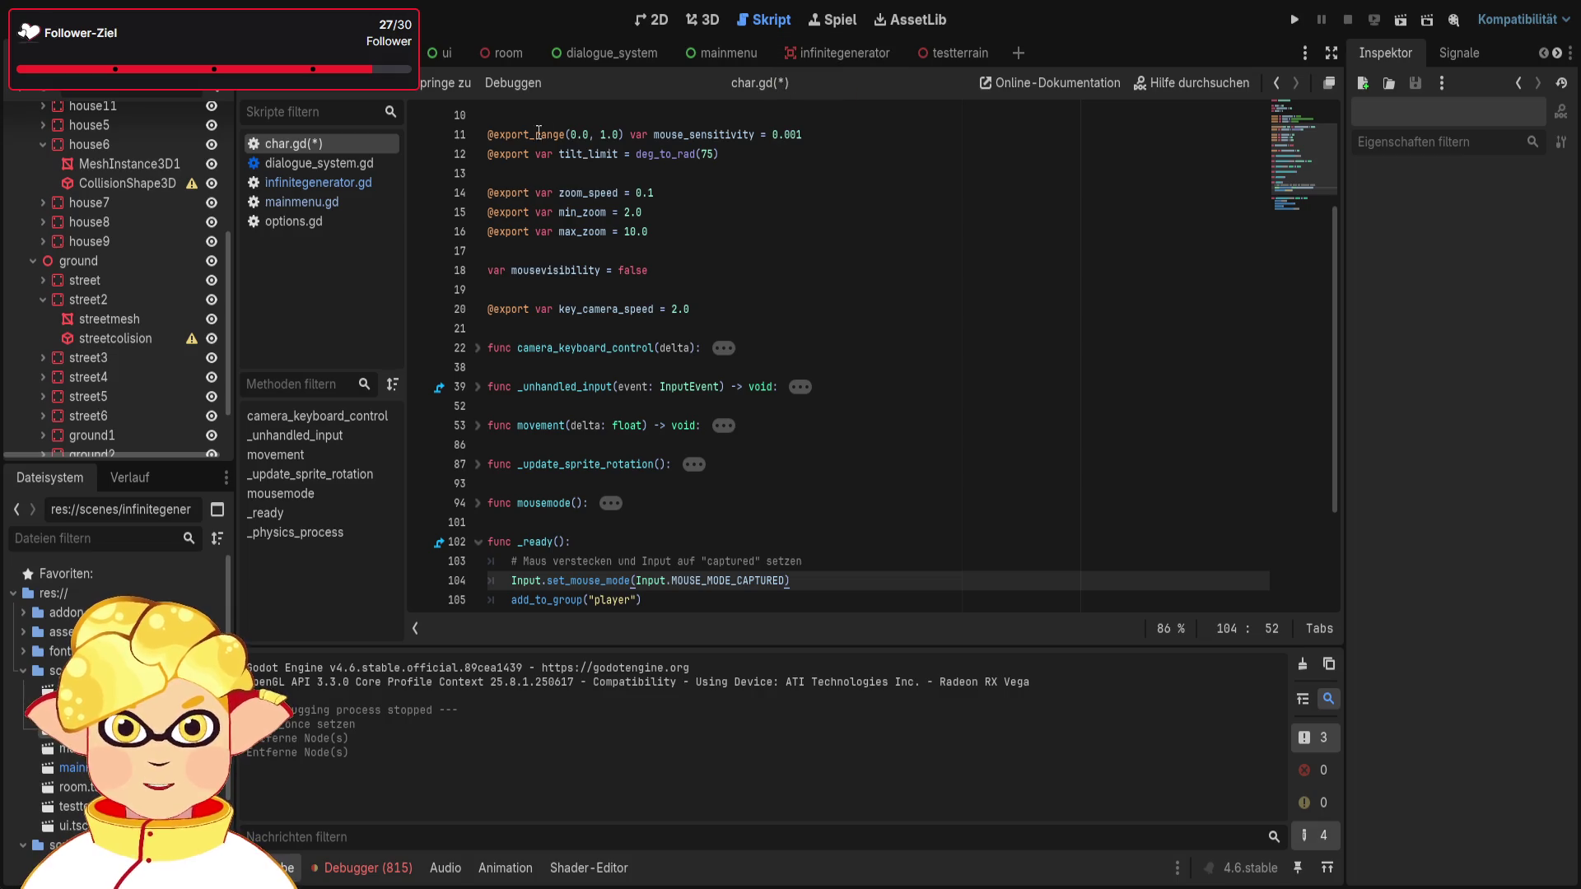
# Close the infinitegenerator.gd script and the infinitegenerator scene tab.
pyautogui.click(309, 183)
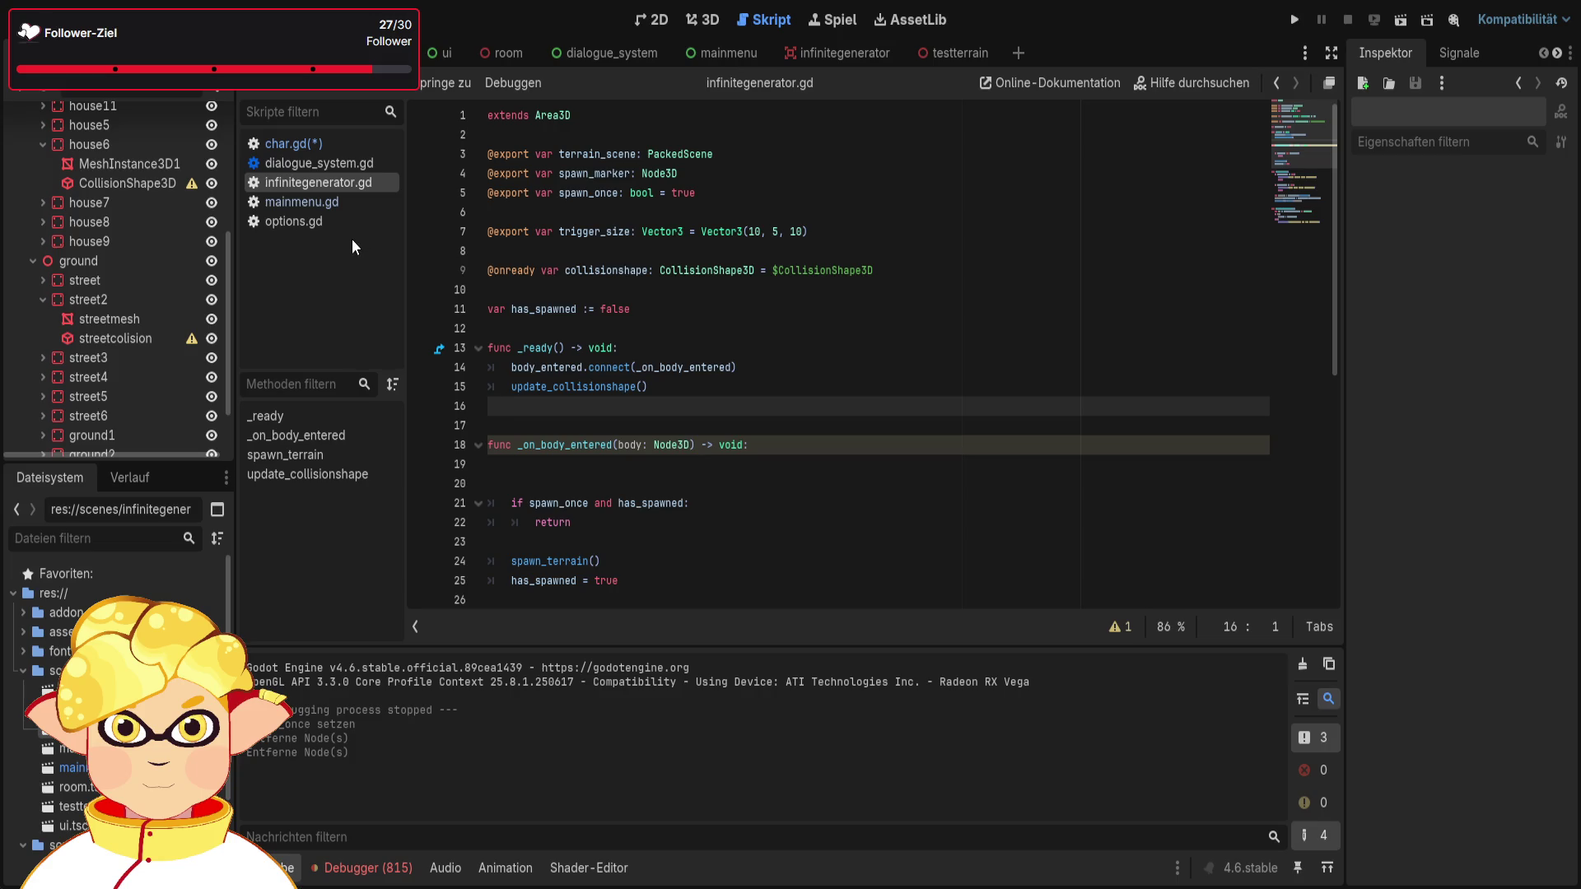
pyautogui.hotkey('ctrl', 'w')
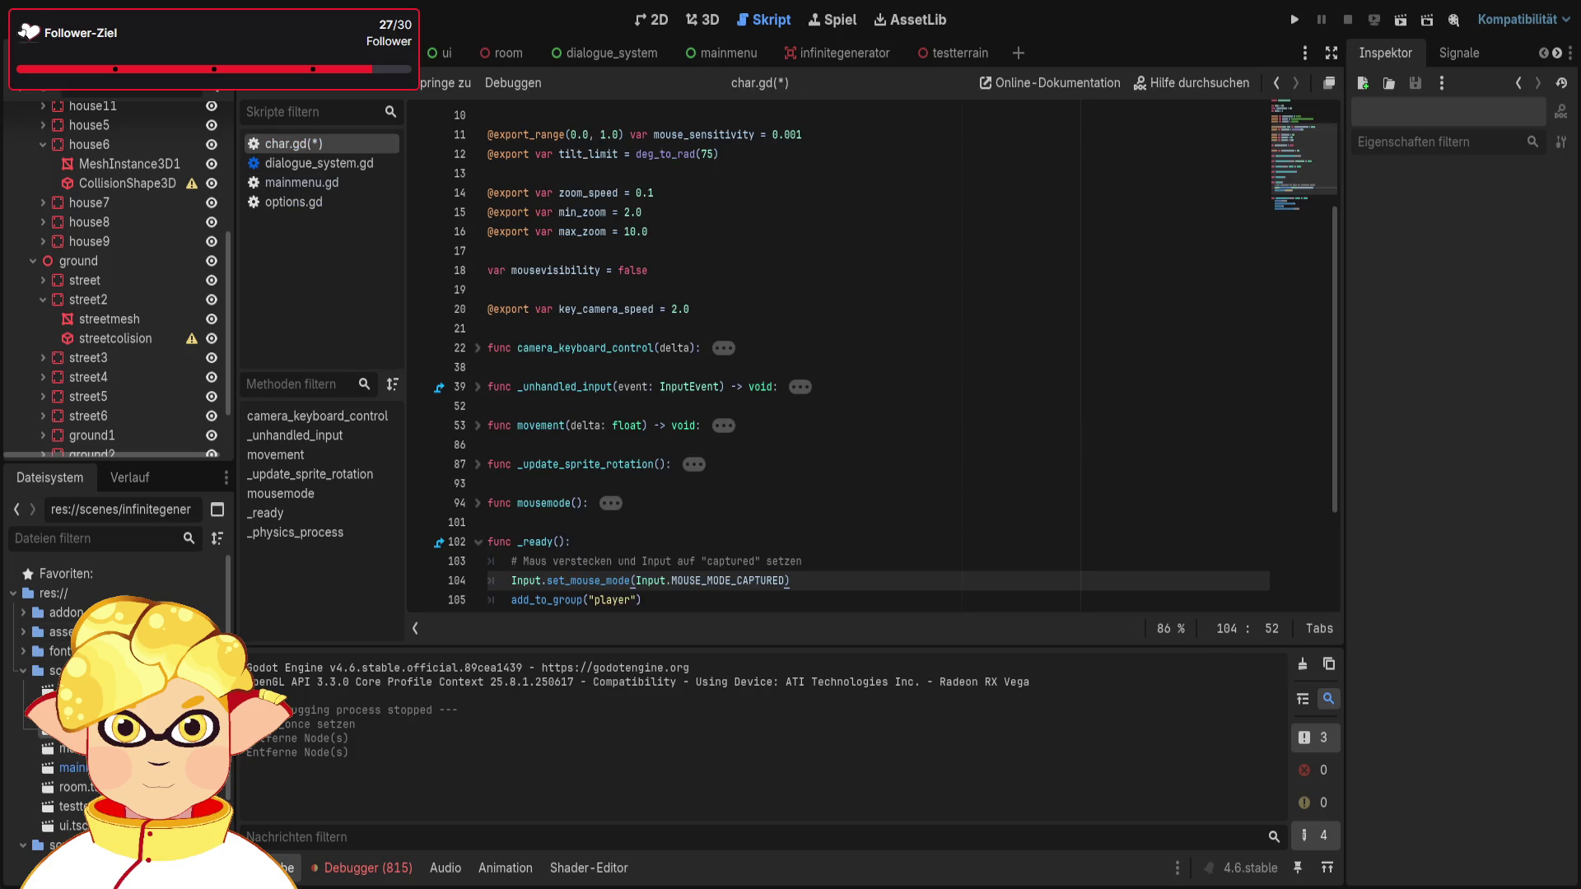
pyautogui.click(868, 48)
pyautogui.click(882, 47)
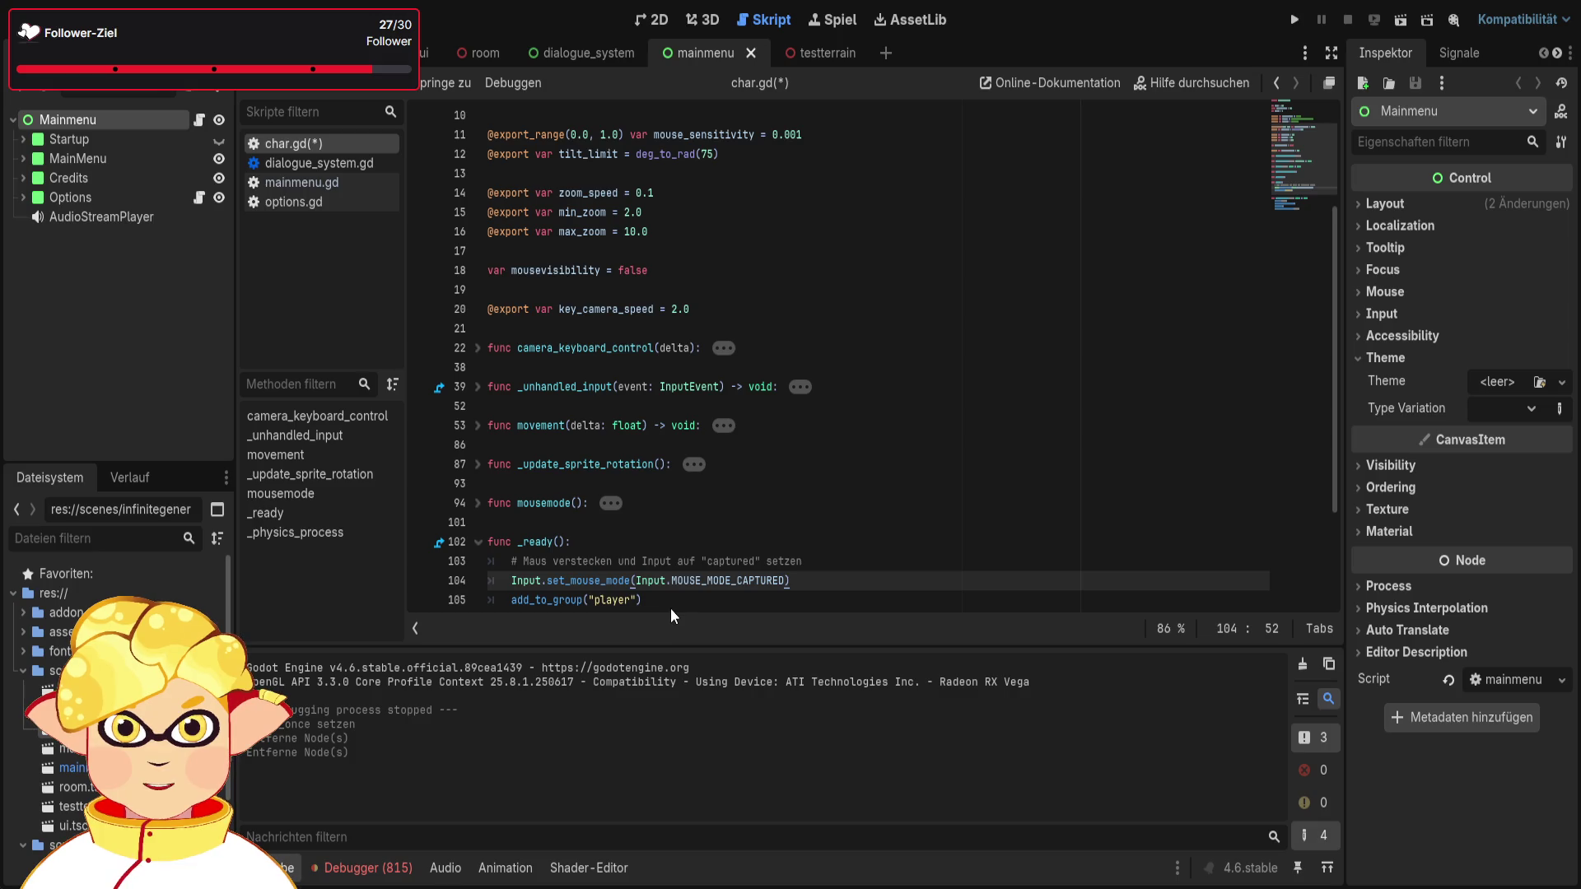
# Browse the scenes and scripts folders and clear the debugger's error list.
pyautogui.click(37, 671)
pyautogui.scroll(-3, 124, 700)
pyautogui.click(74, 808)
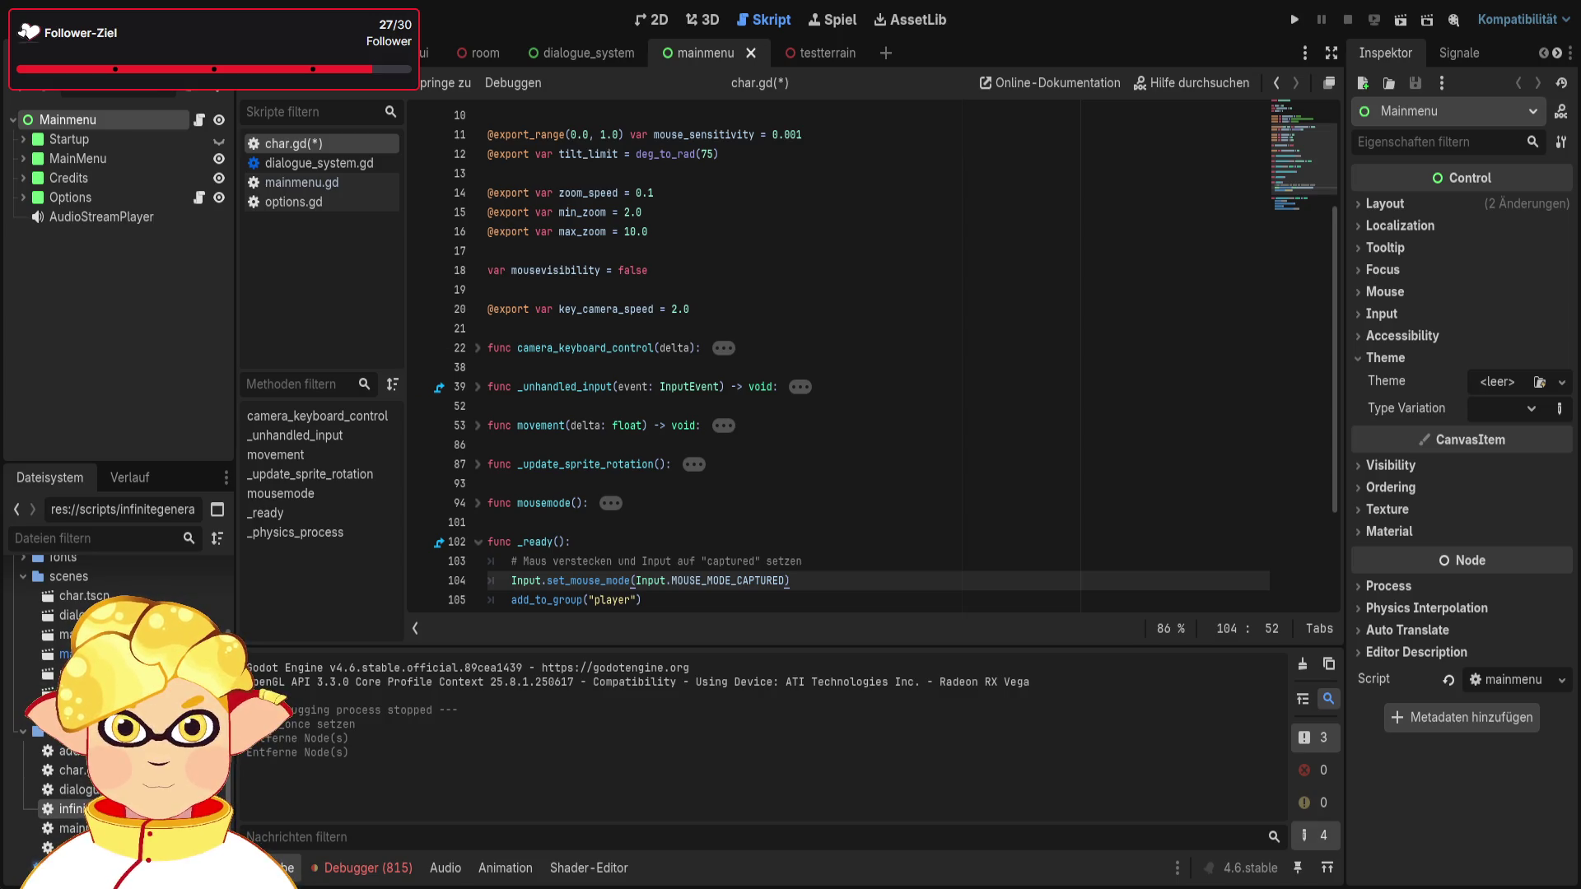
pyautogui.click(823, 347)
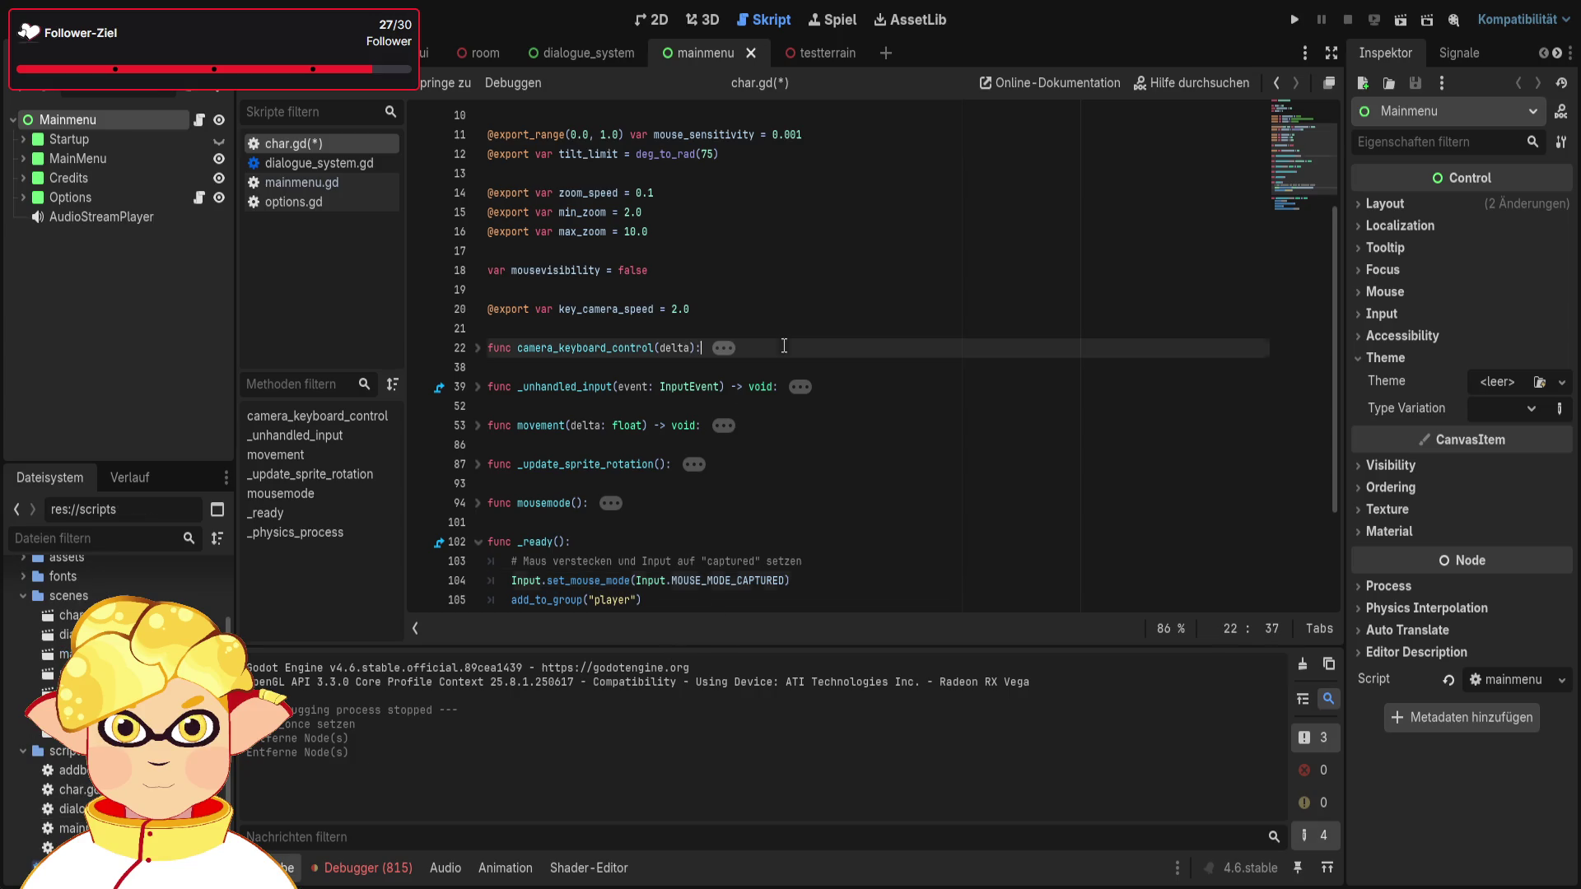
pyautogui.click(396, 869)
pyautogui.click(1309, 681)
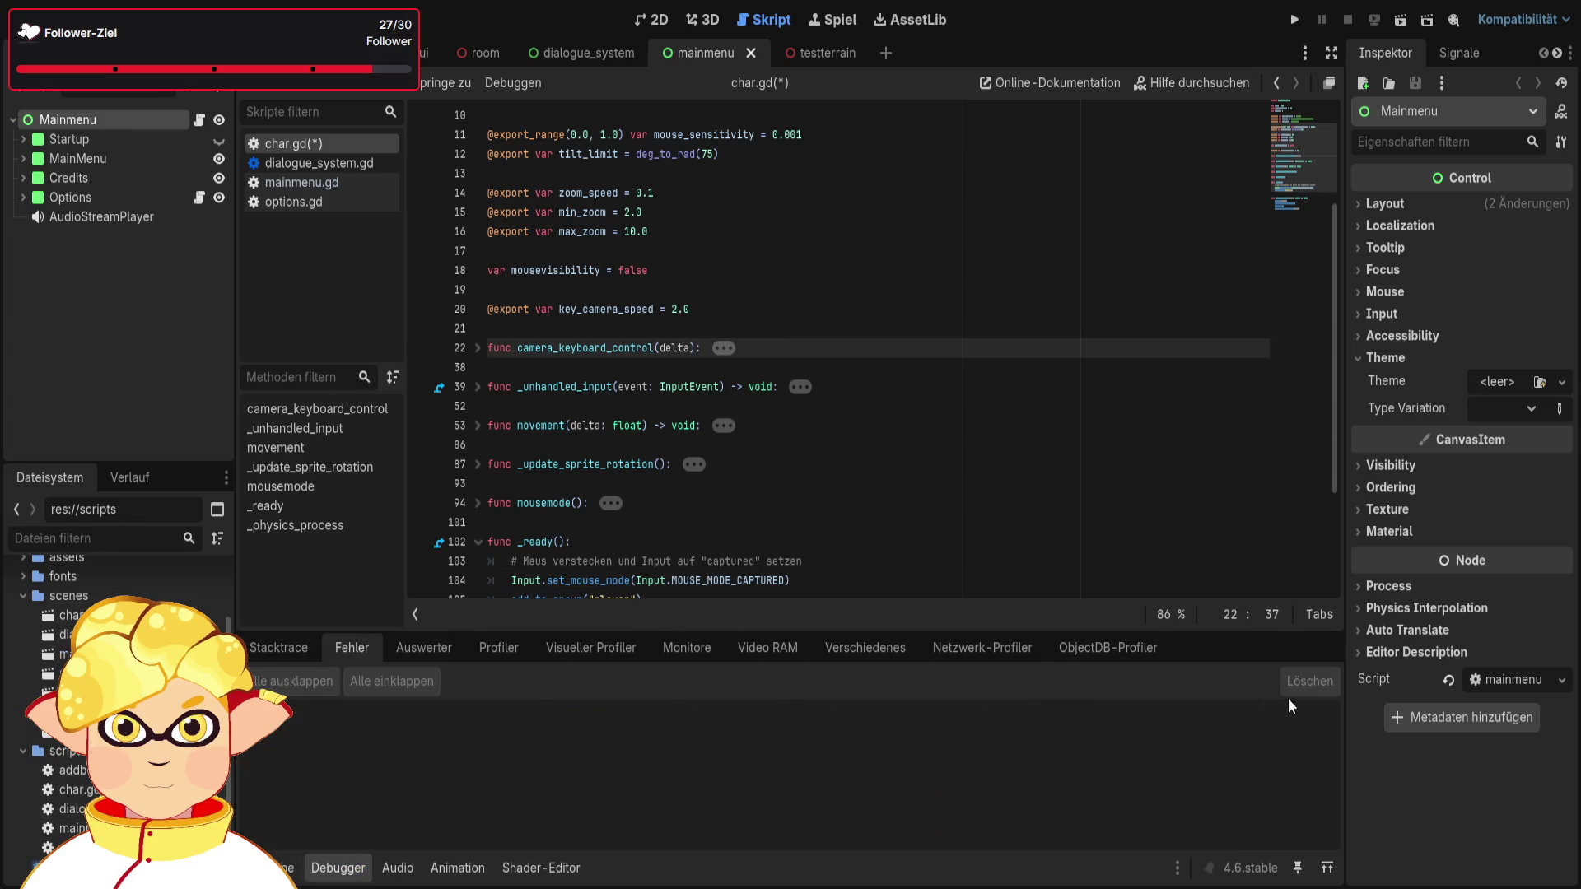
pyautogui.click(278, 868)
pyautogui.click(860, 192)
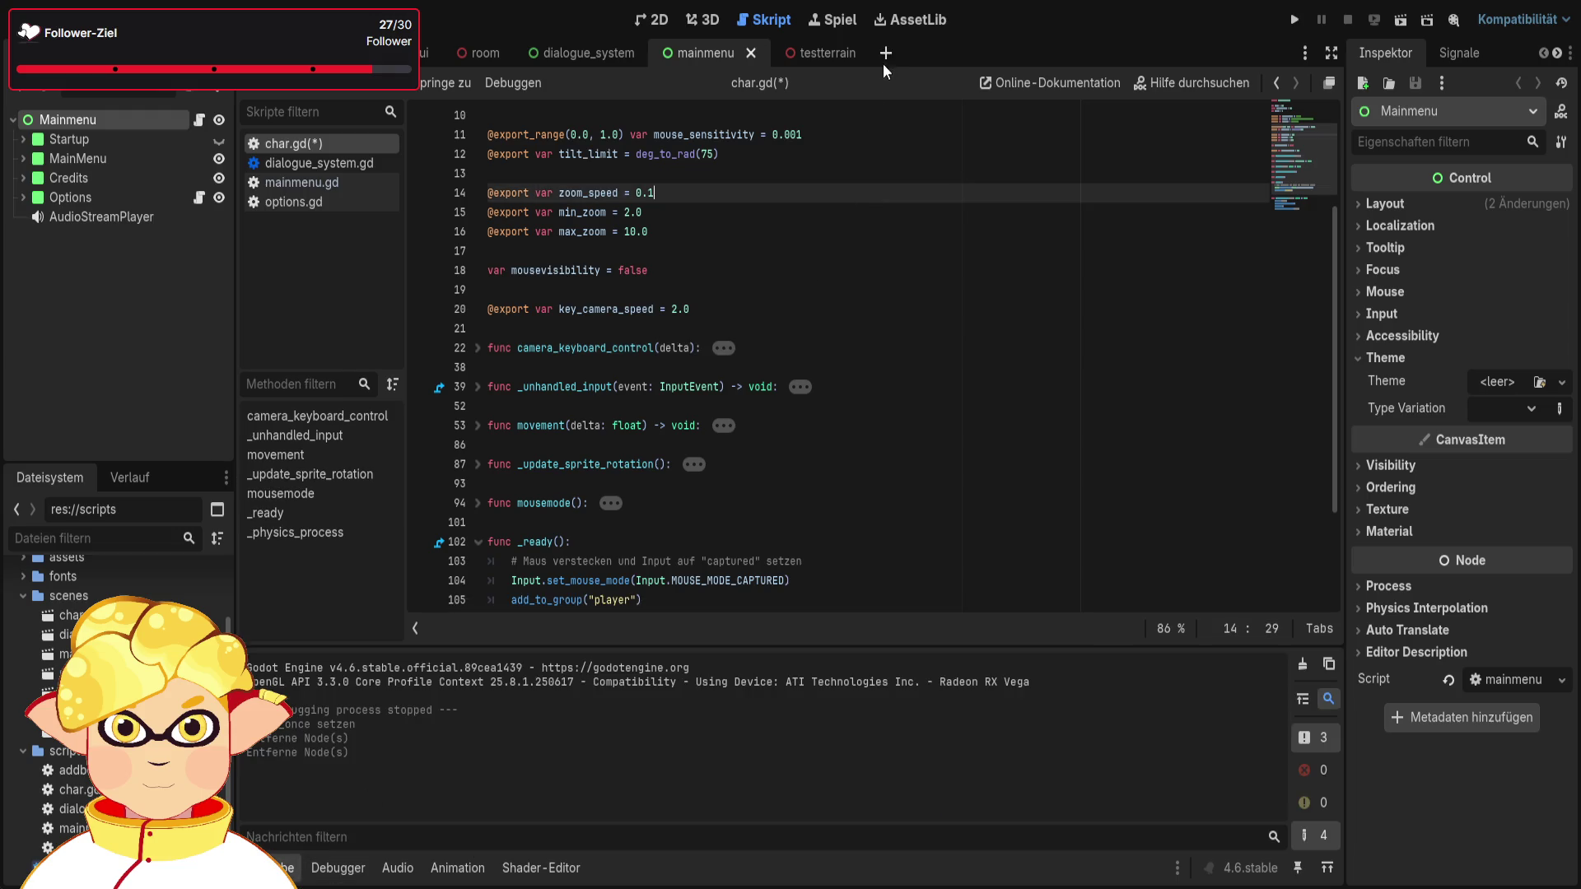
# Create a new 3D scene with its root renamed Chunk and a MeshInstance3D child.
pyautogui.click(886, 52)
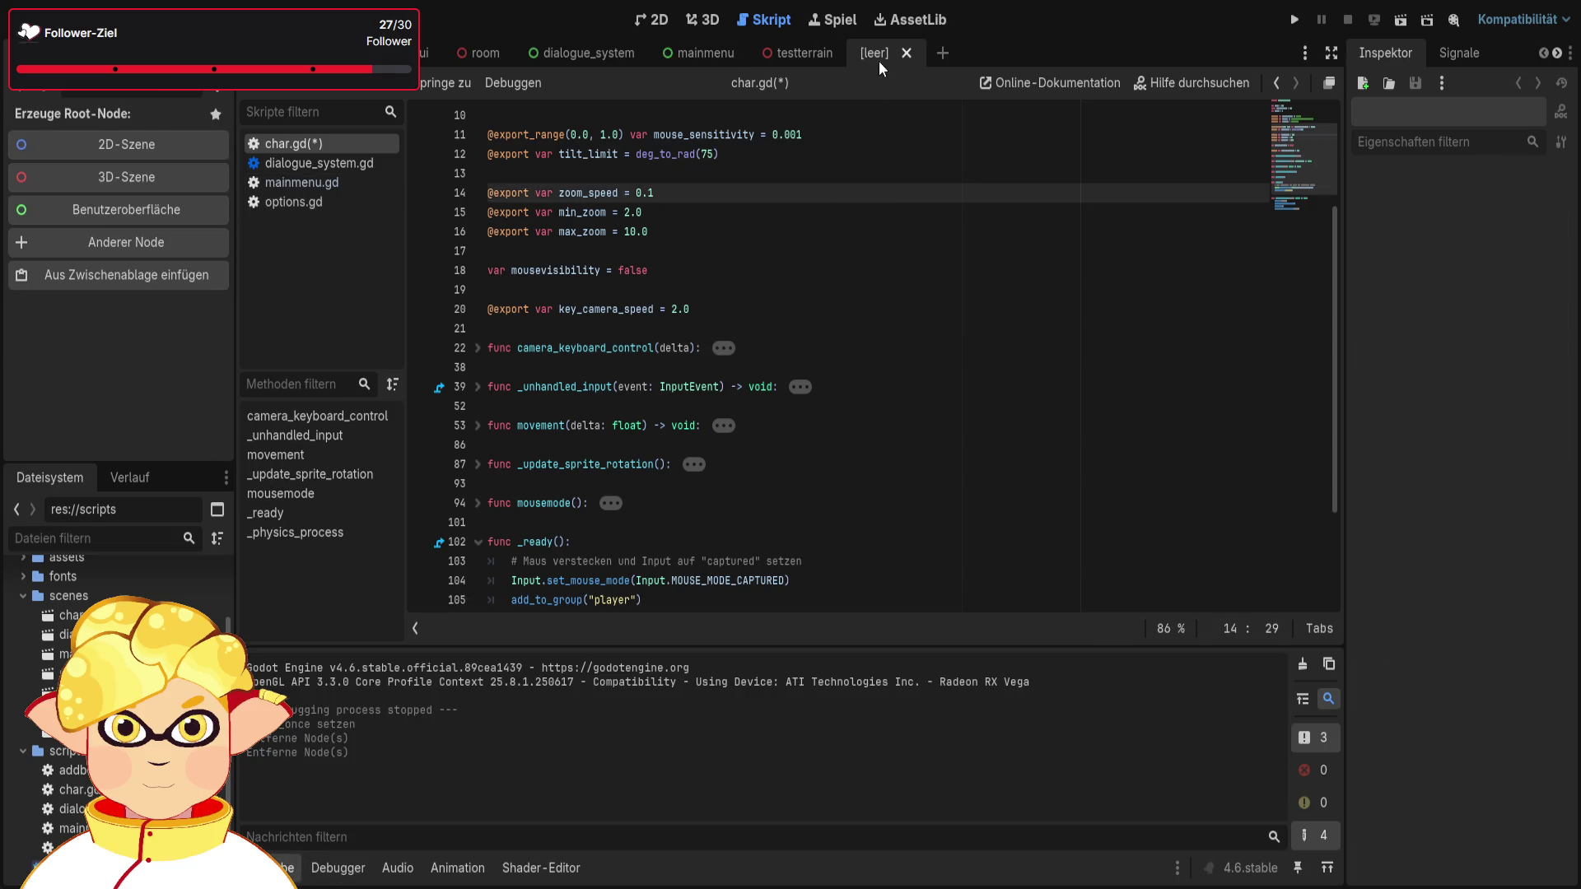
pyautogui.click(137, 174)
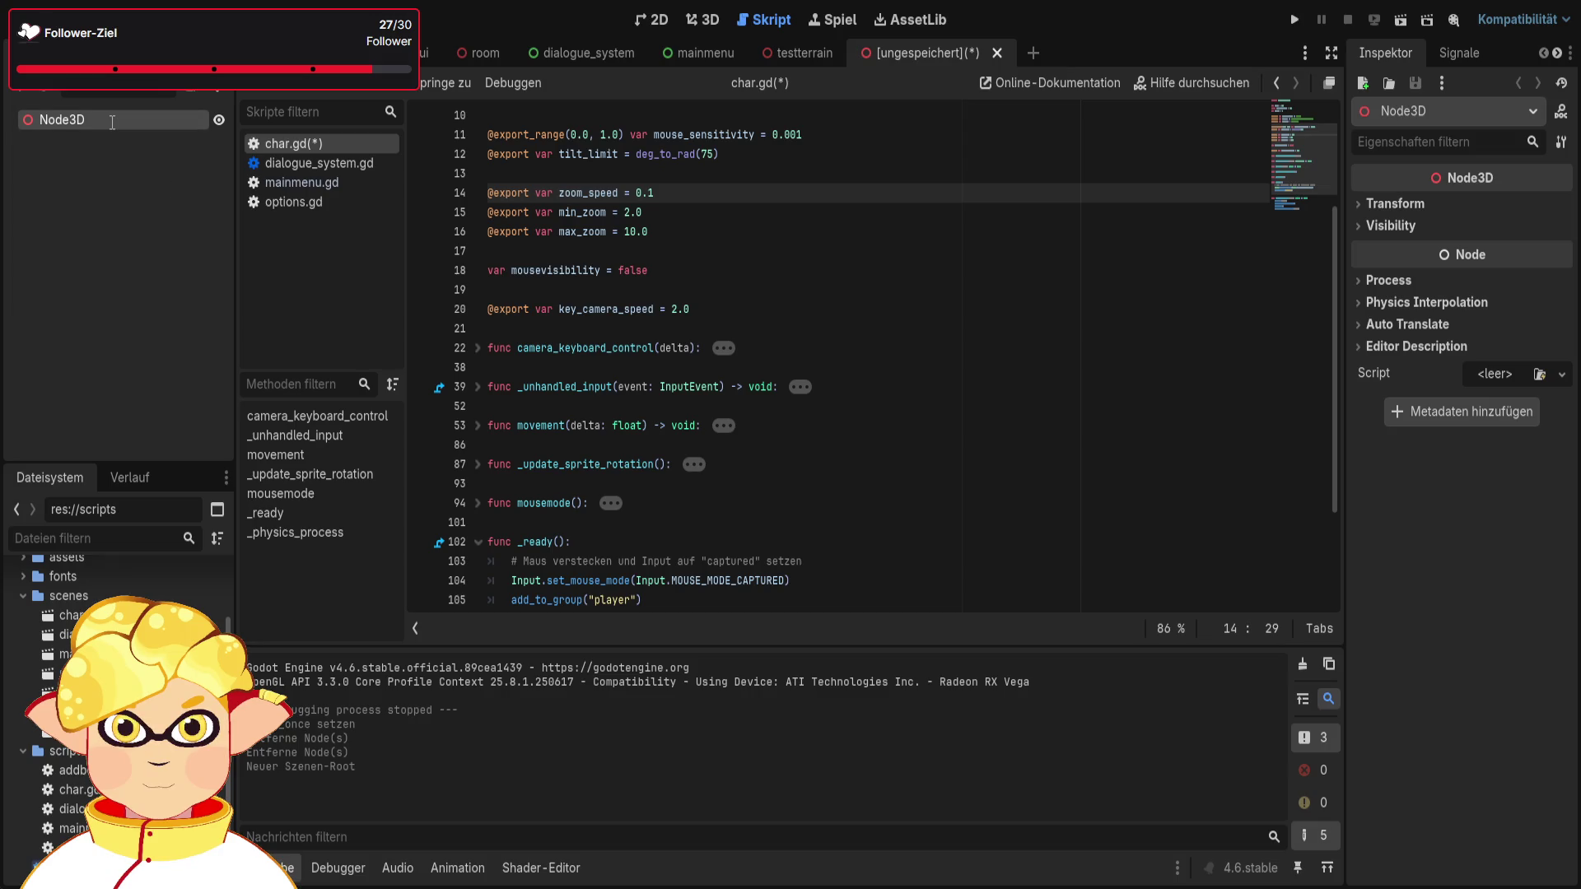
pyautogui.write('Chunk')
pyautogui.press('Return')
pyautogui.click(99, 214)
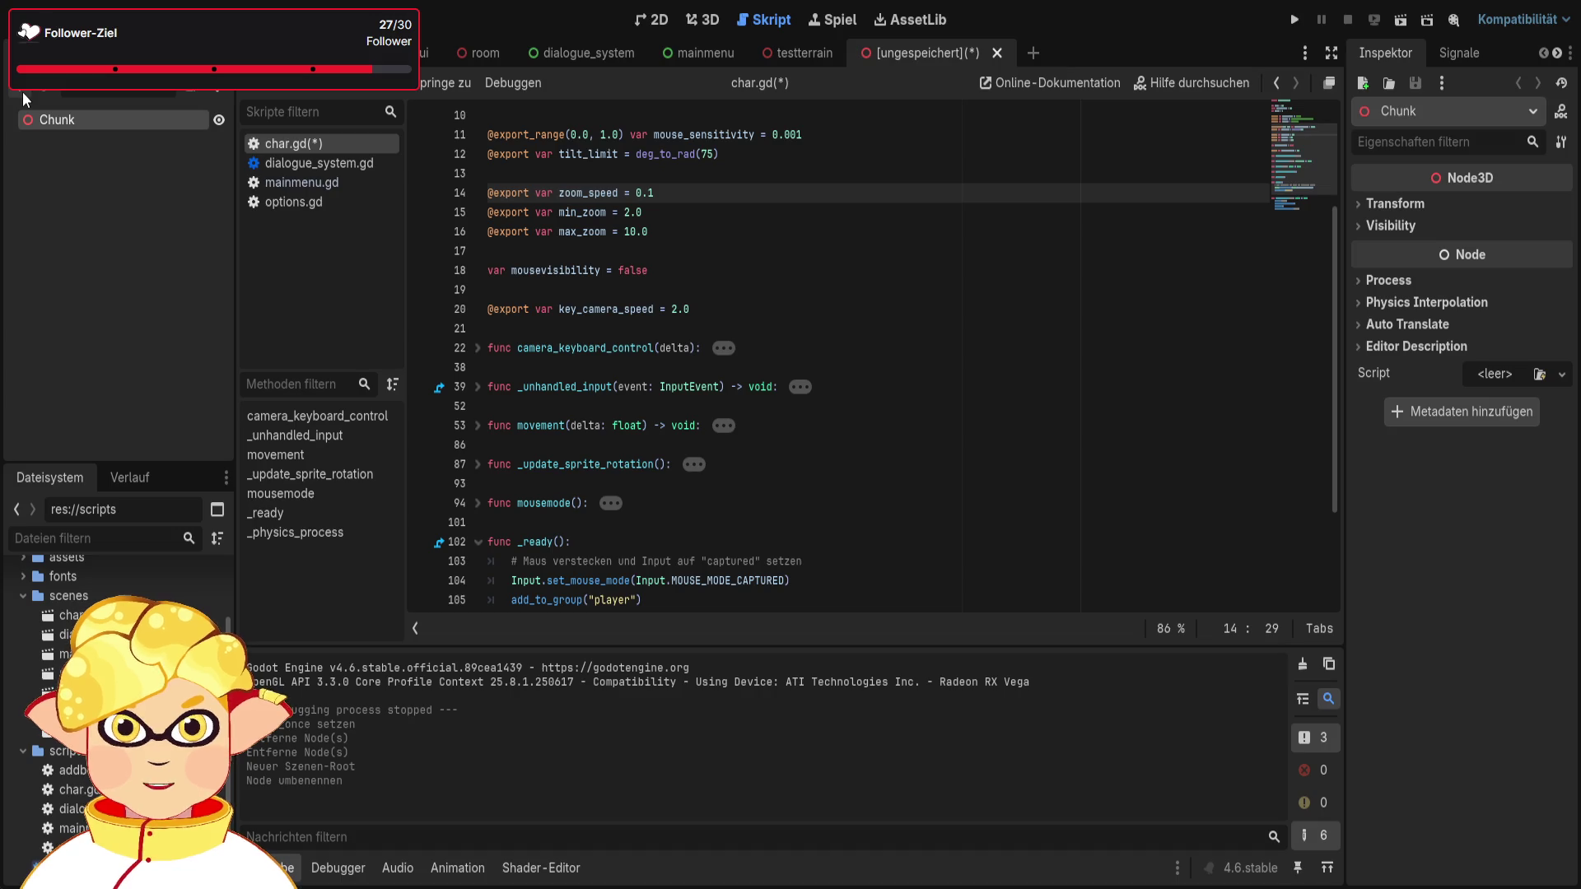
pyautogui.click(635, 740)
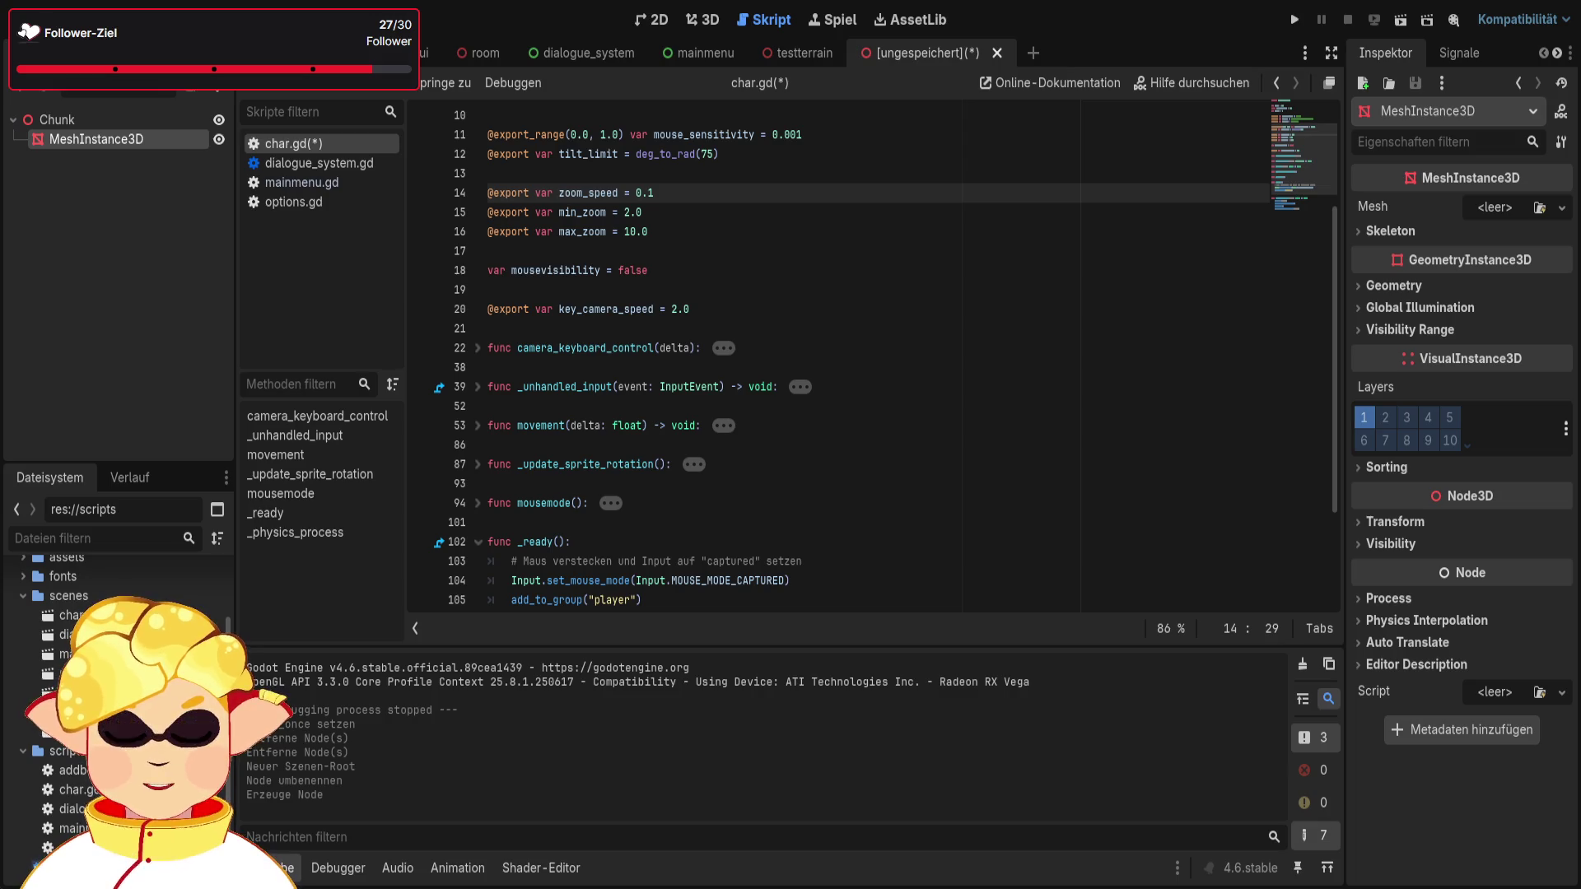
pyautogui.click(805, 52)
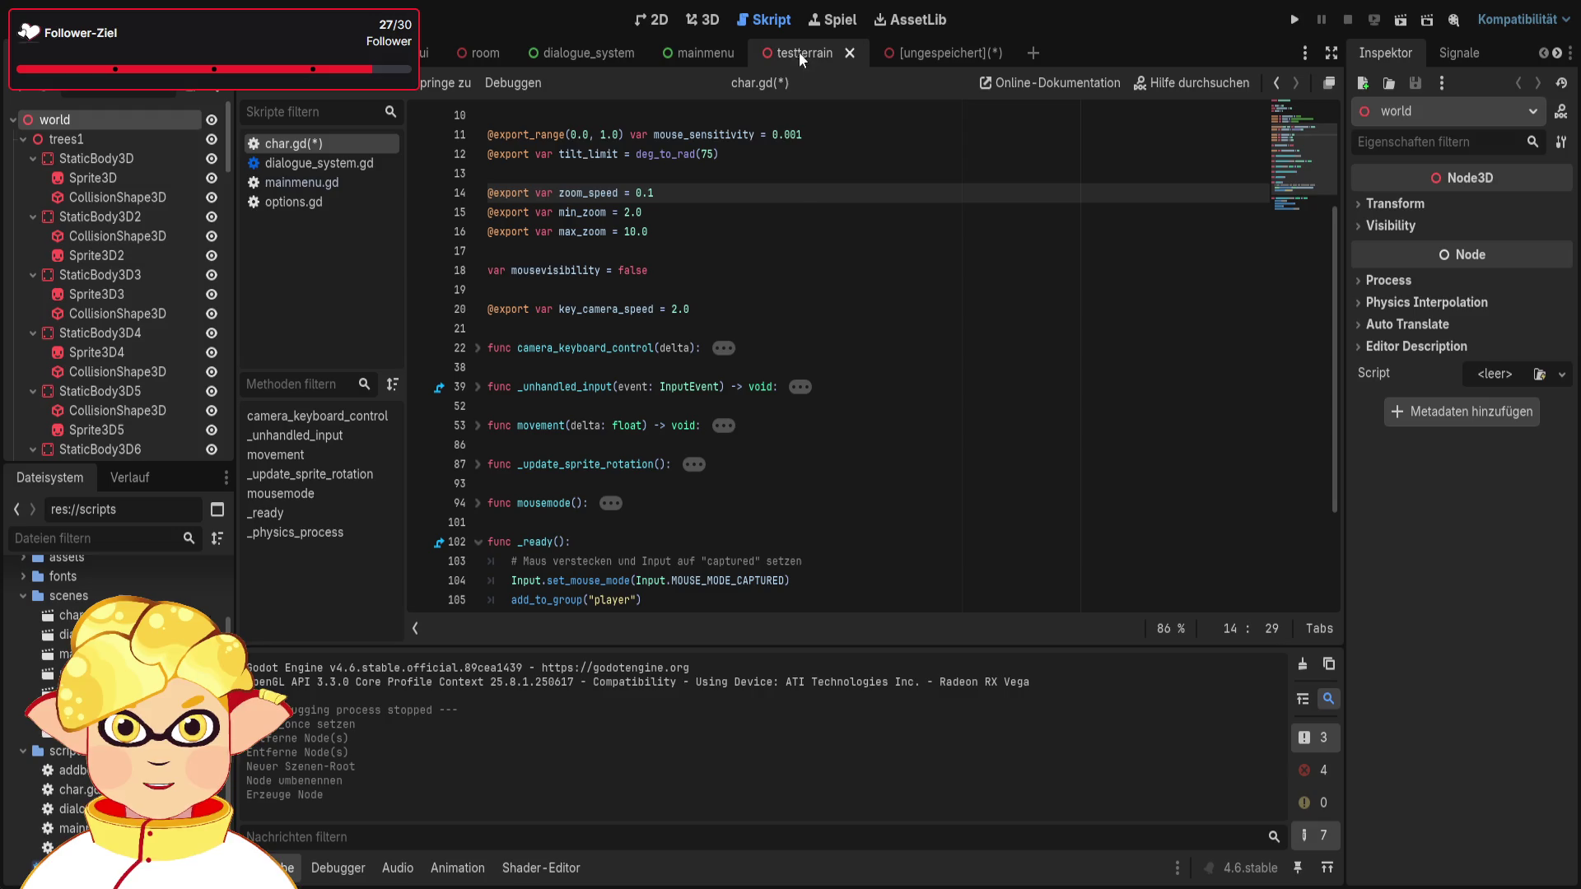
# Replace the placeholder MeshInstance3D under Chunk with the world node pasted from testterrain.
pyautogui.click(14, 120)
pyautogui.click(74, 161)
pyautogui.click(78, 118)
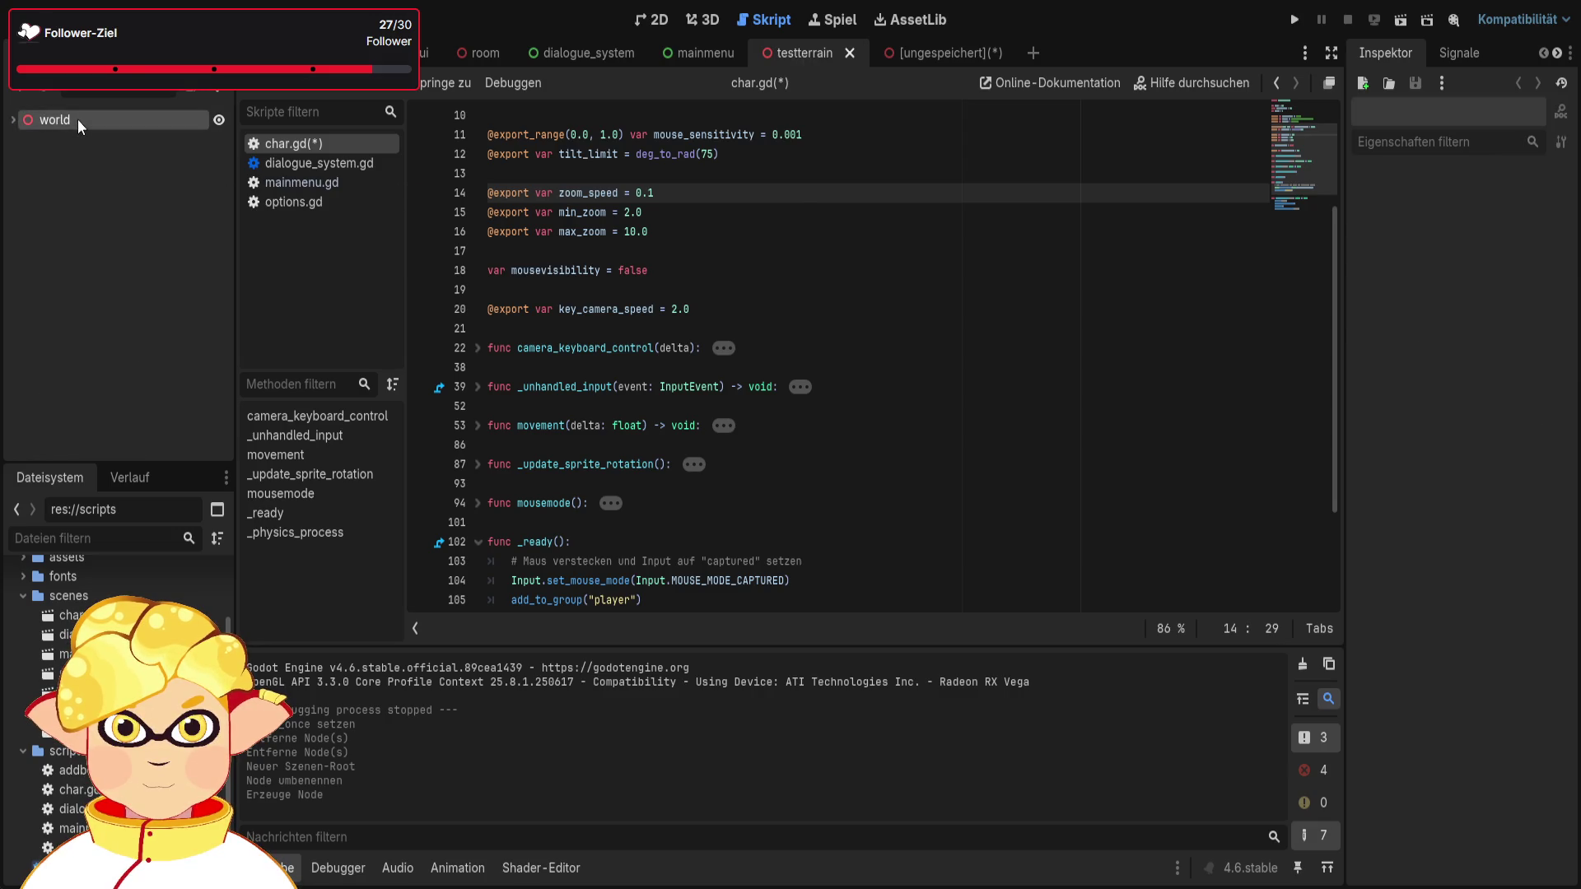
pyautogui.click(939, 52)
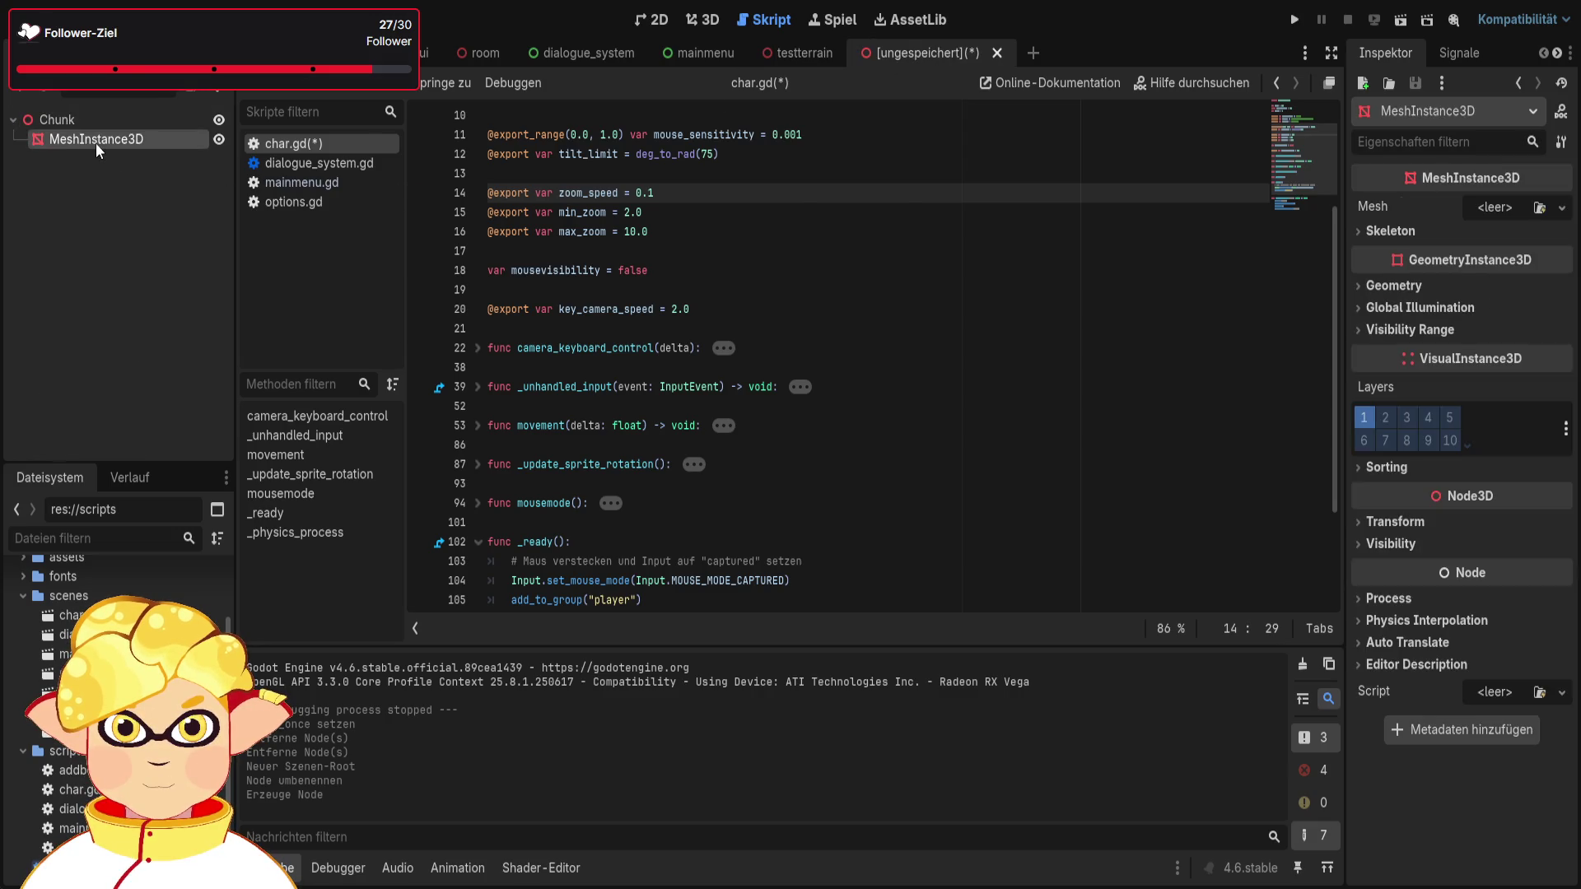
pyautogui.press('Delete')
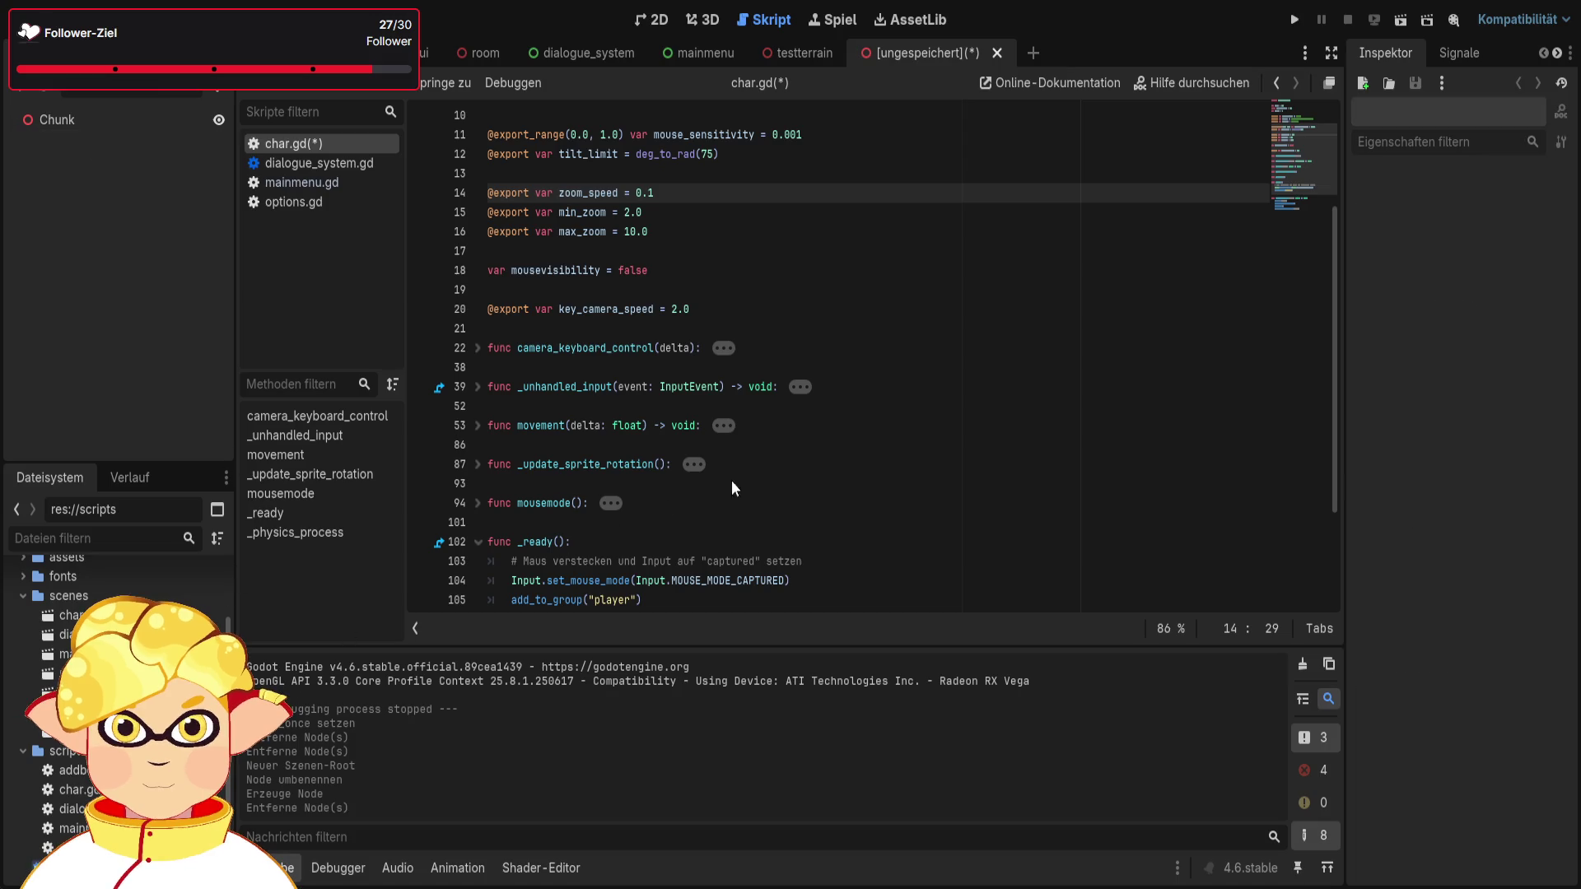
pyautogui.click(97, 115)
pyautogui.hotkey('ctrl', 'v')
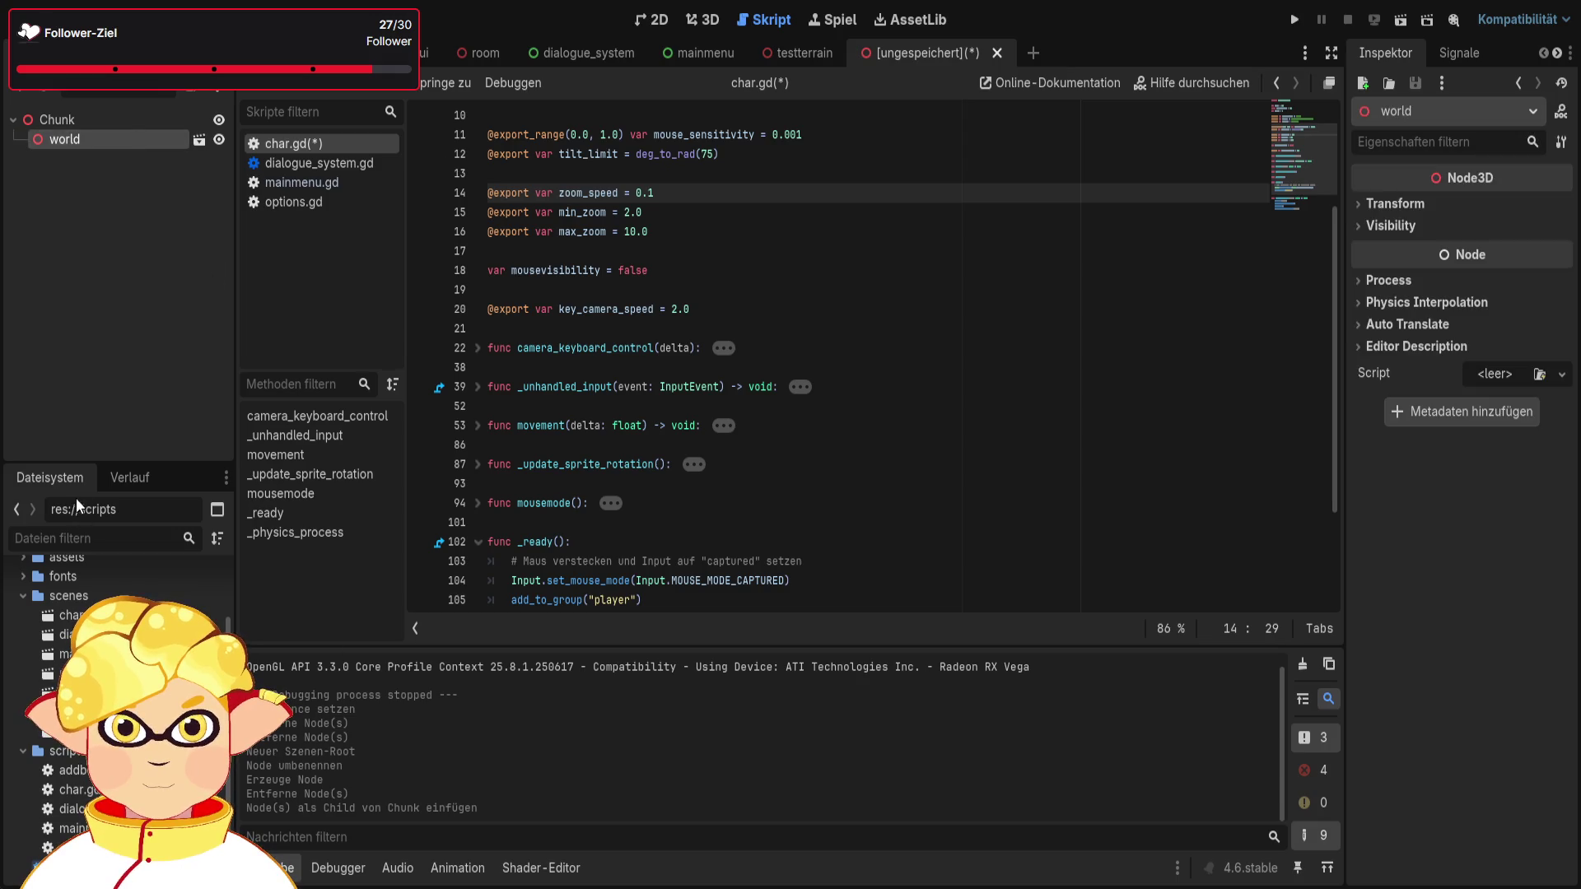
# Check the pasted world against the testterrain scene, then view the Chunk scene in 3D.
pyautogui.click(203, 140)
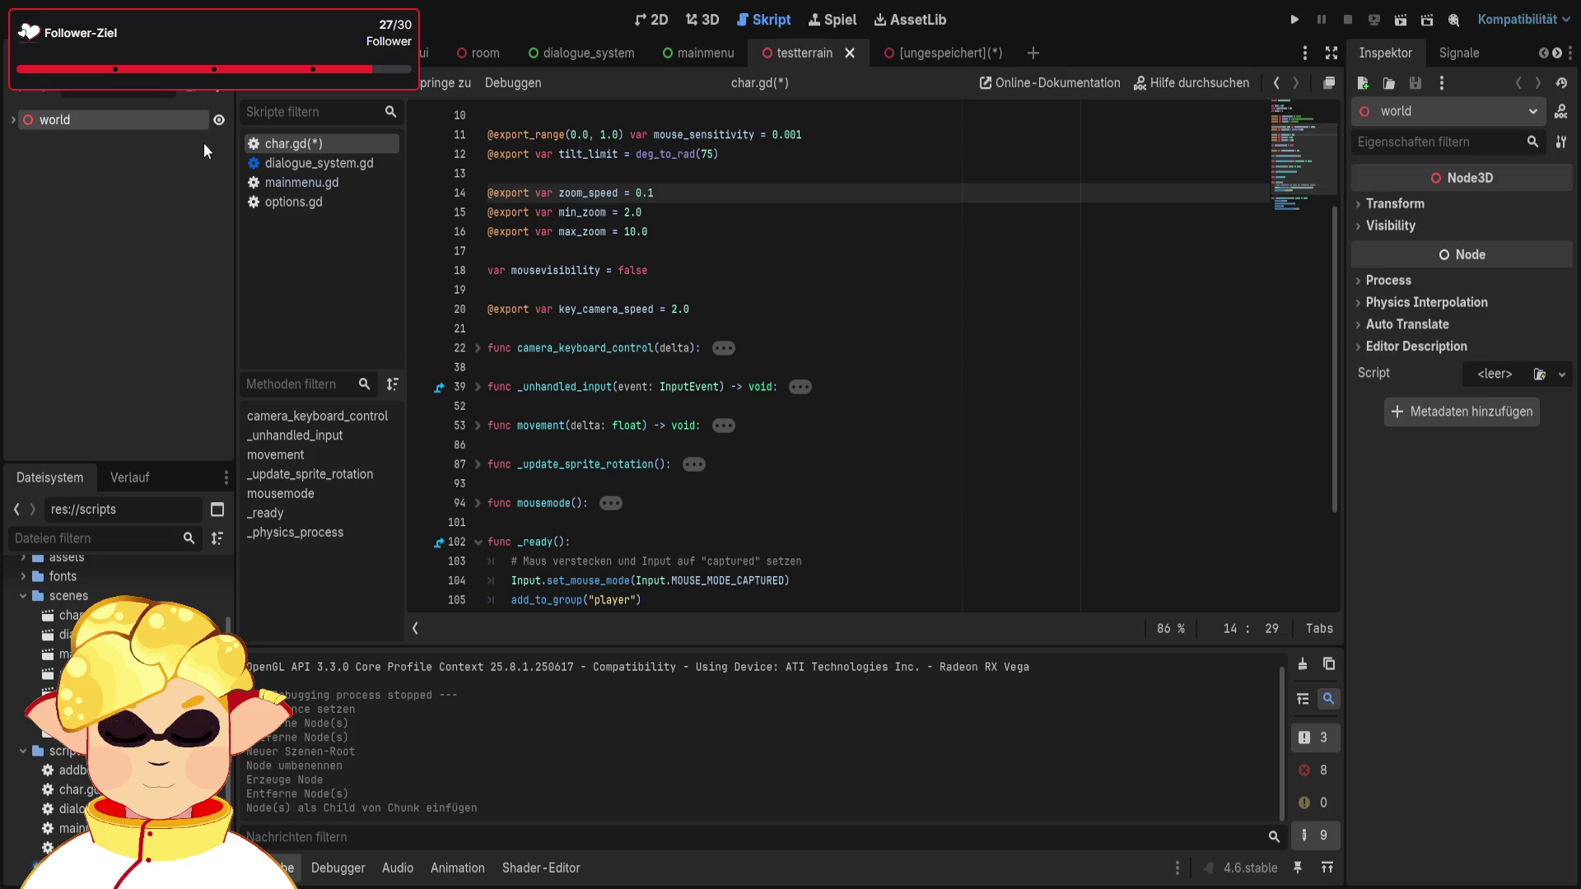
pyautogui.click(12, 121)
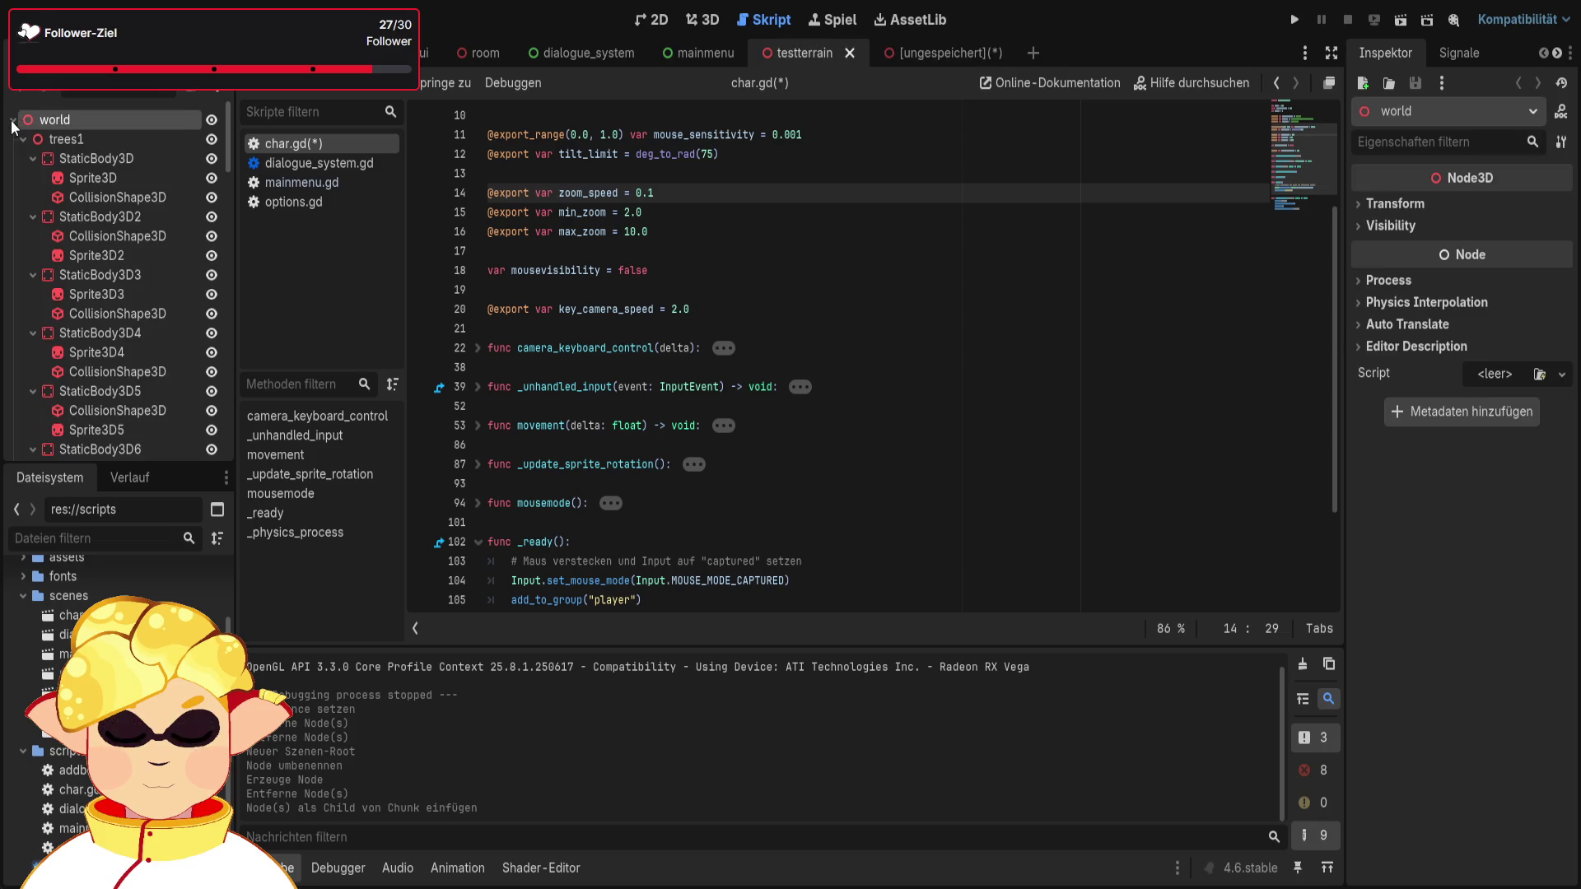
pyautogui.click(13, 121)
pyautogui.doubleClick(13, 121)
pyautogui.click(111, 185)
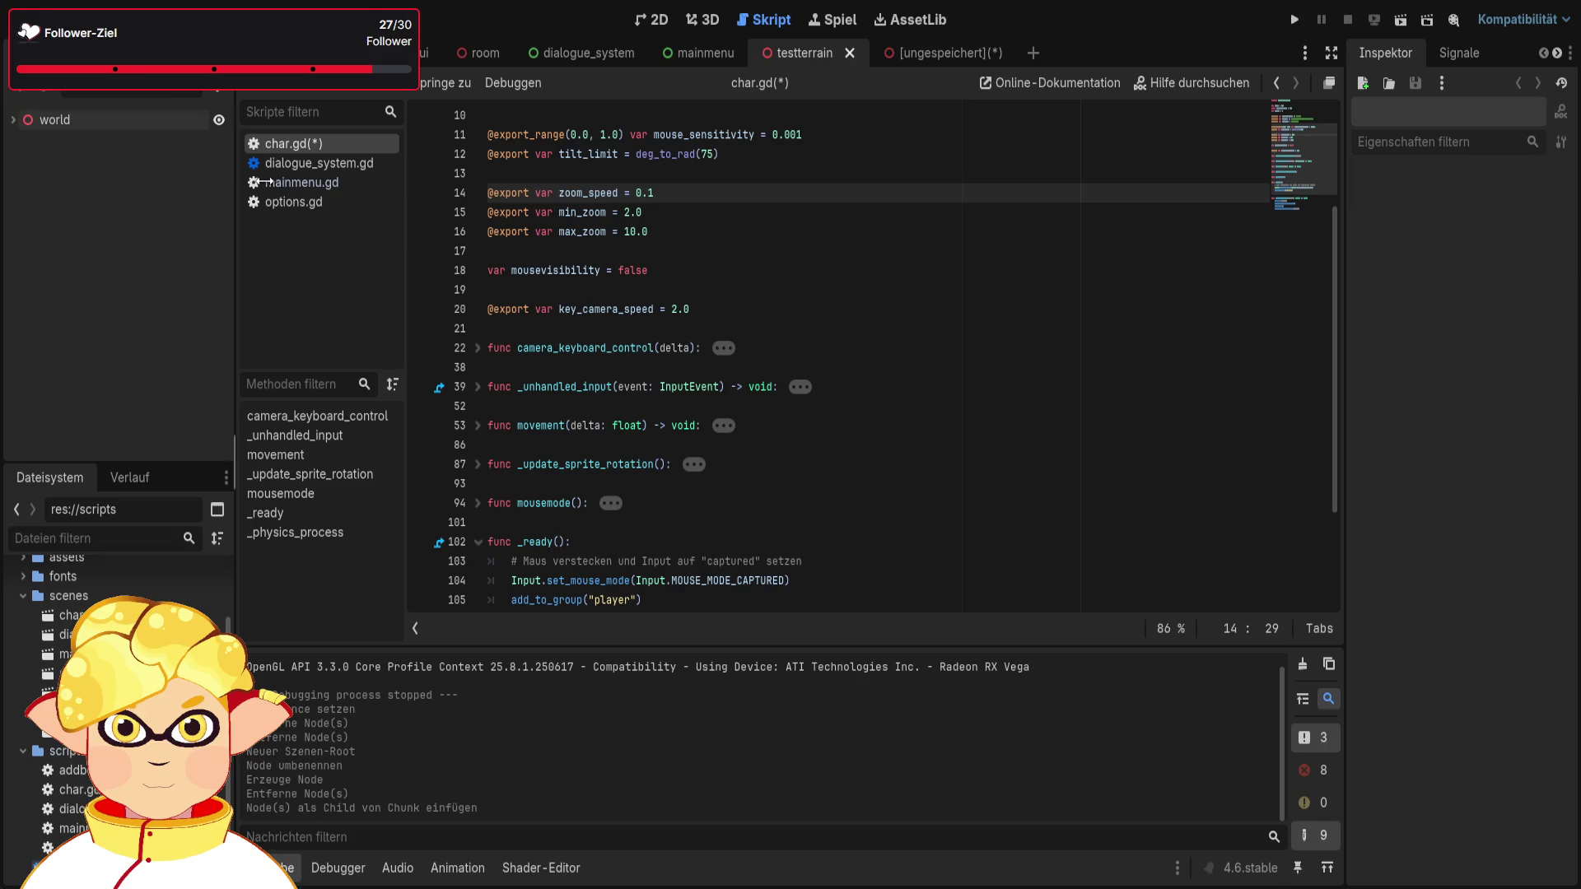
pyautogui.click(928, 51)
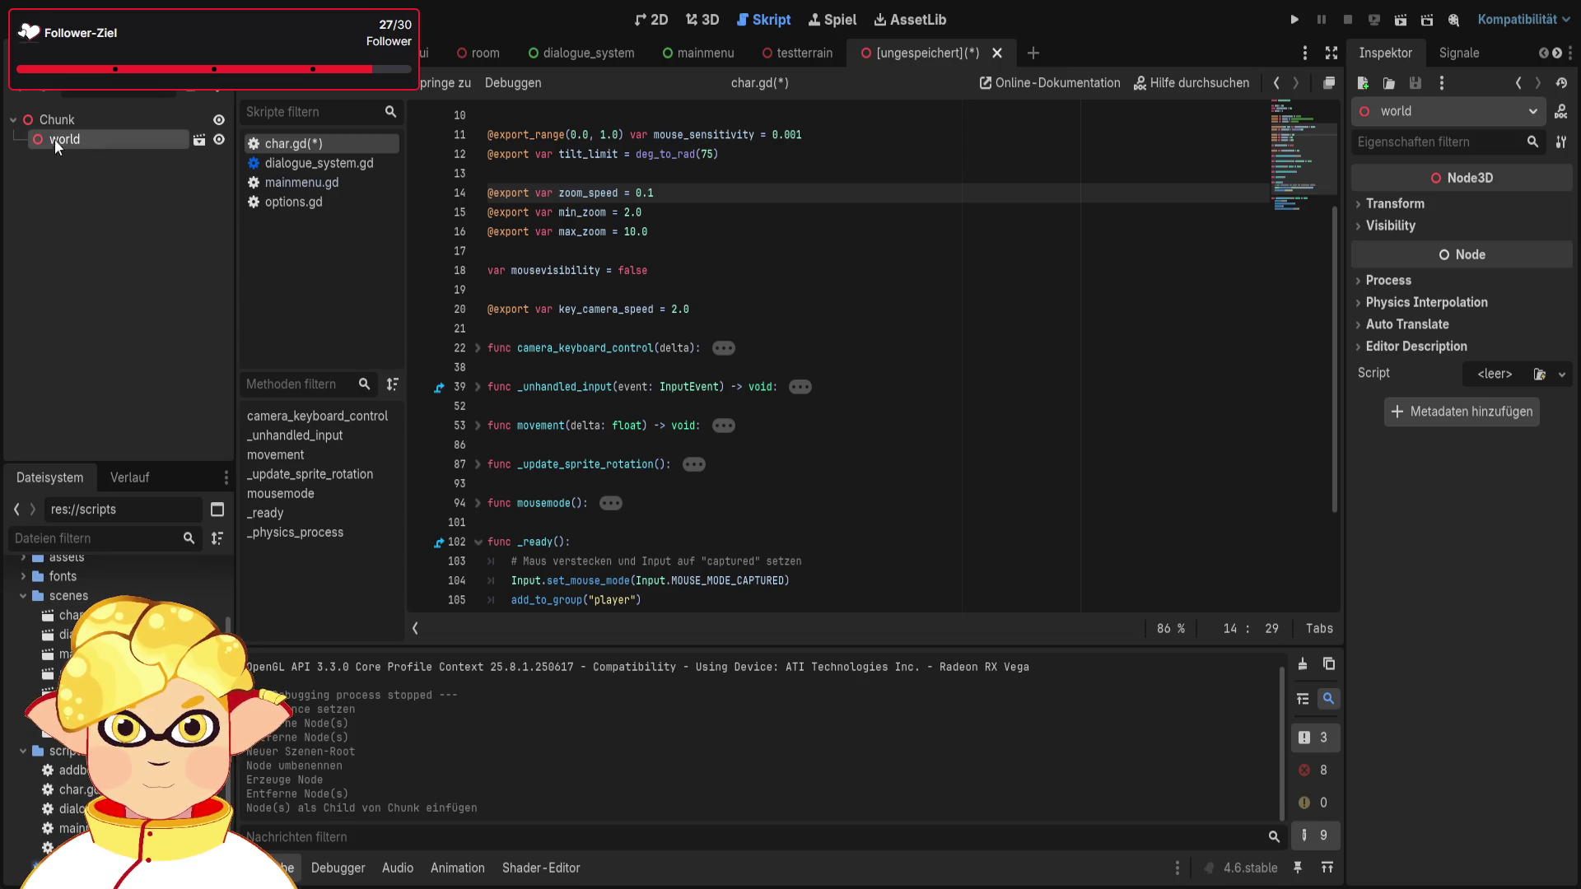
pyautogui.click(799, 58)
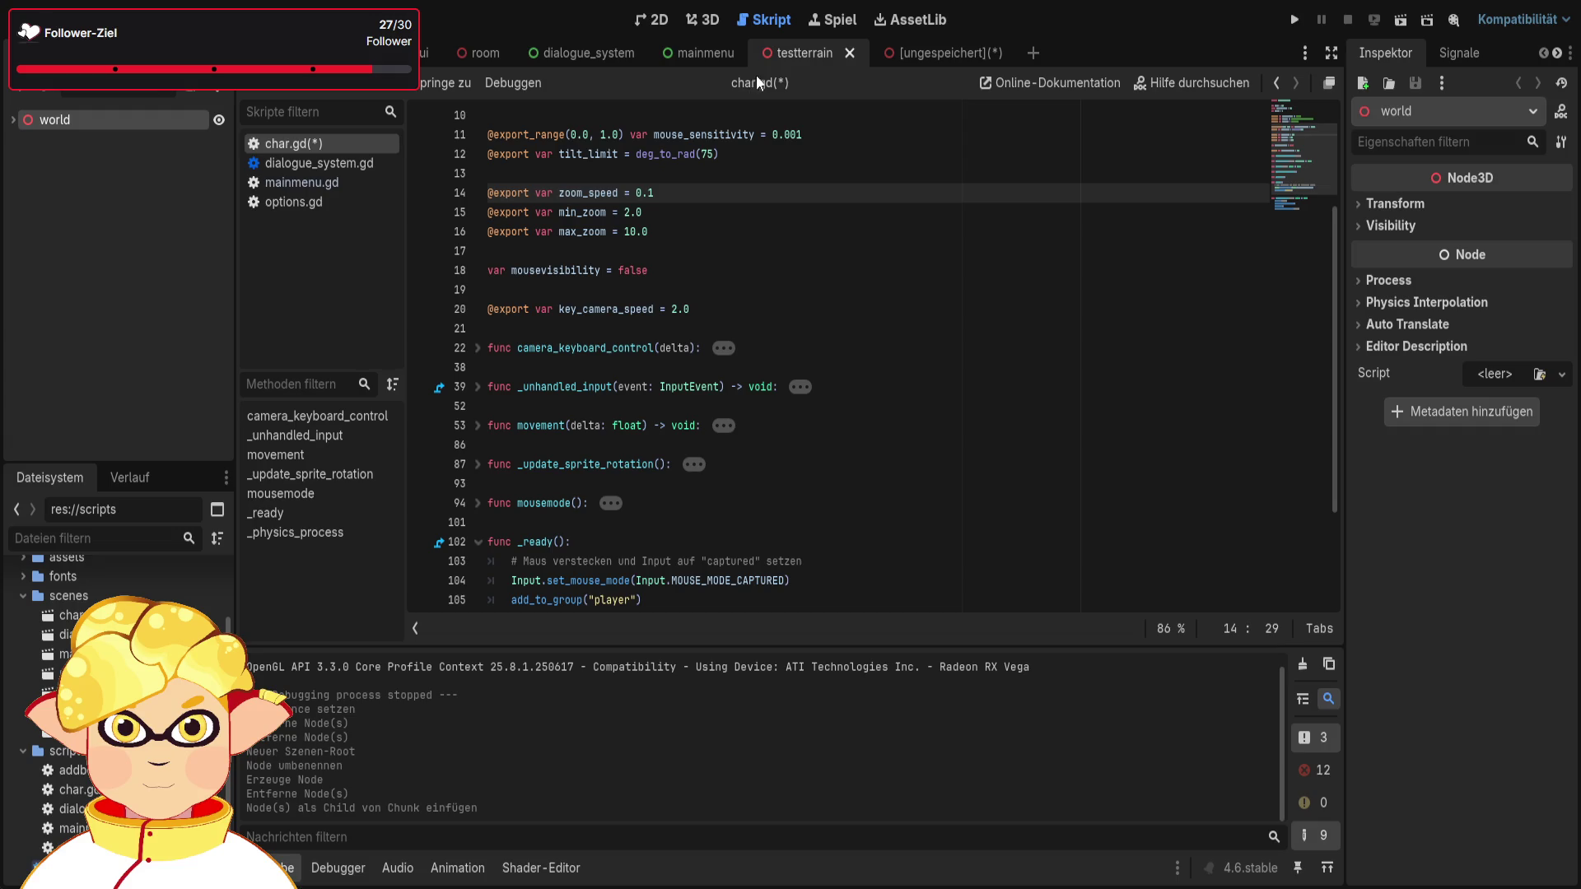
pyautogui.click(939, 57)
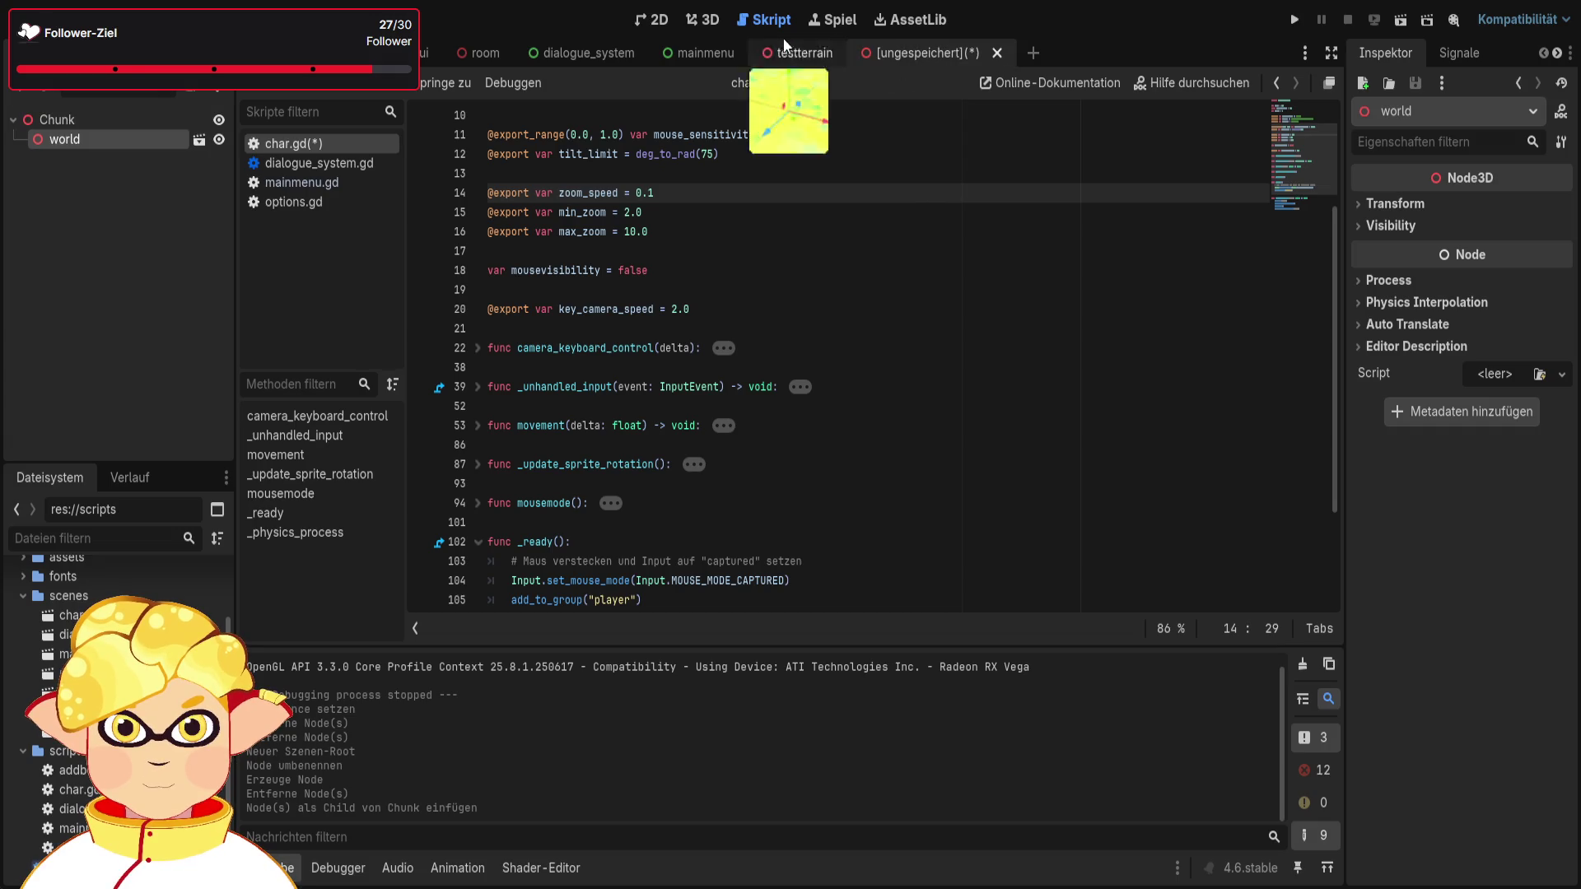
pyautogui.click(718, 27)
pyautogui.scroll(-10, 858, 349)
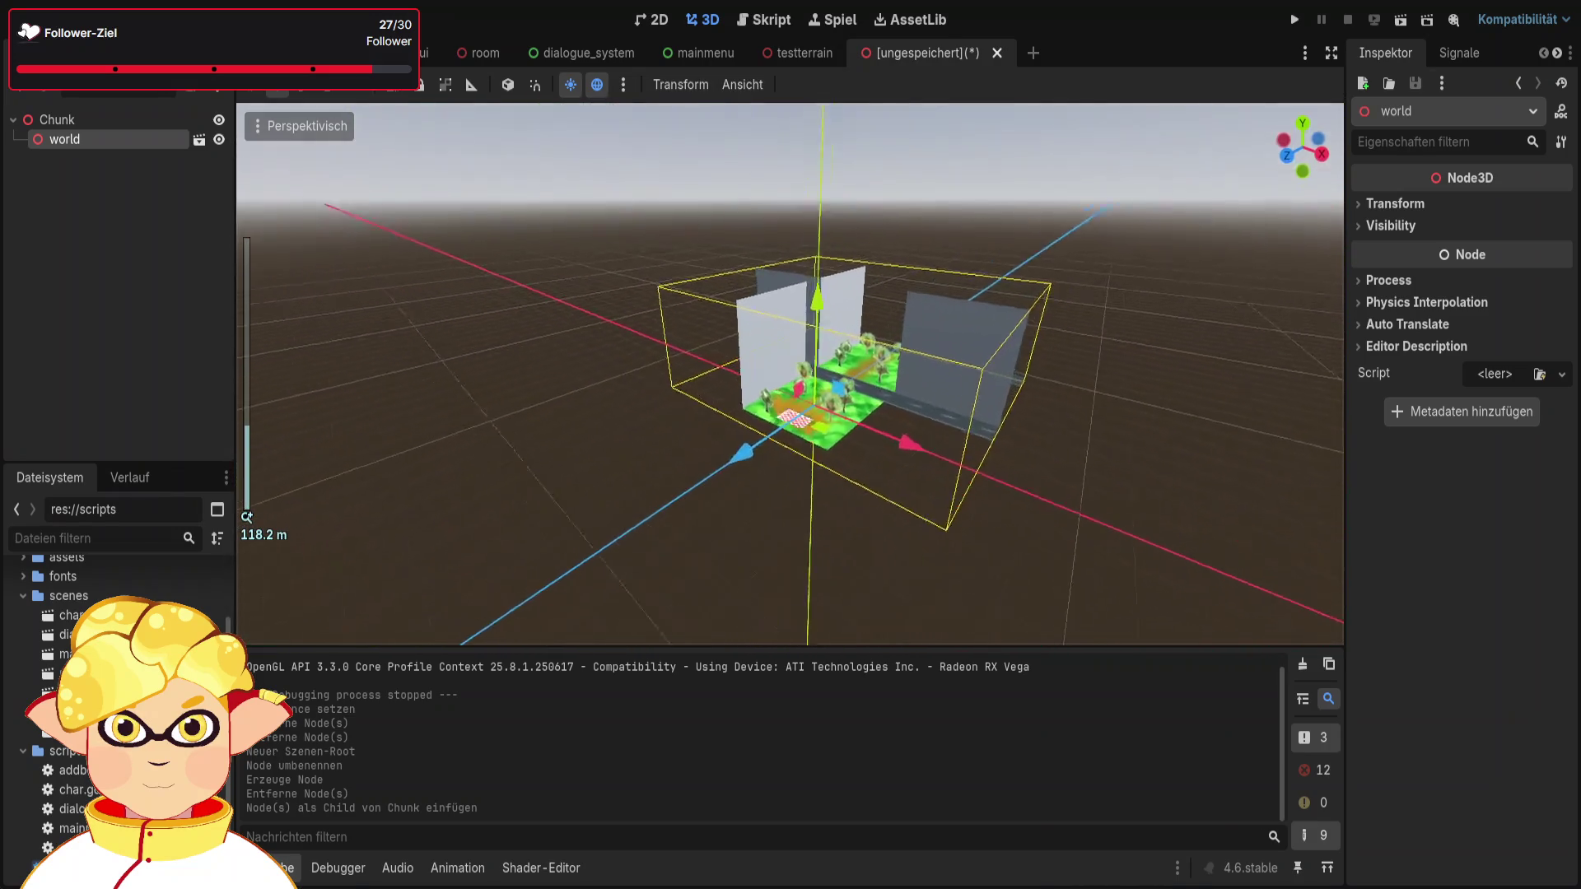
# Inspect the chunk in the 3D viewport and save the scene as chunk.
pyautogui.click(1008, 536)
pyautogui.moveTo(1008, 535)
pyautogui.mouseDown()
pyautogui.moveTo(915, 539)
pyautogui.moveTo(906, 626)
pyautogui.moveTo(902, 453)
pyautogui.moveTo(951, 523)
pyautogui.moveTo(980, 517)
pyautogui.moveTo(906, 529)
pyautogui.moveTo(1006, 532)
pyautogui.mouseUp()
pyautogui.scroll(5, 791, 375)
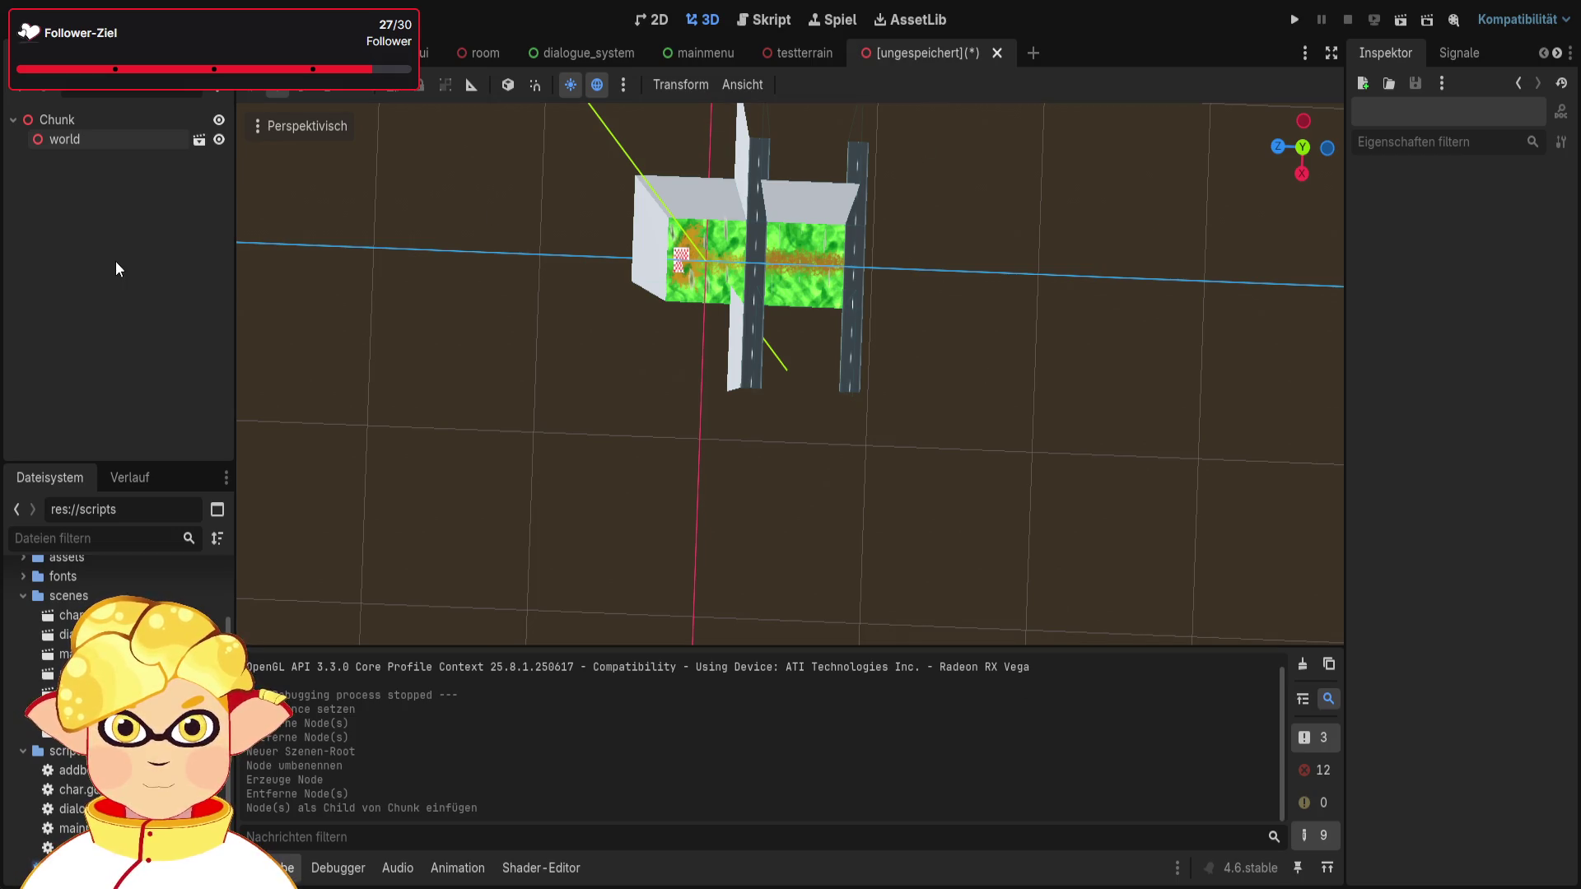
pyautogui.hotkey('ctrl', 's')
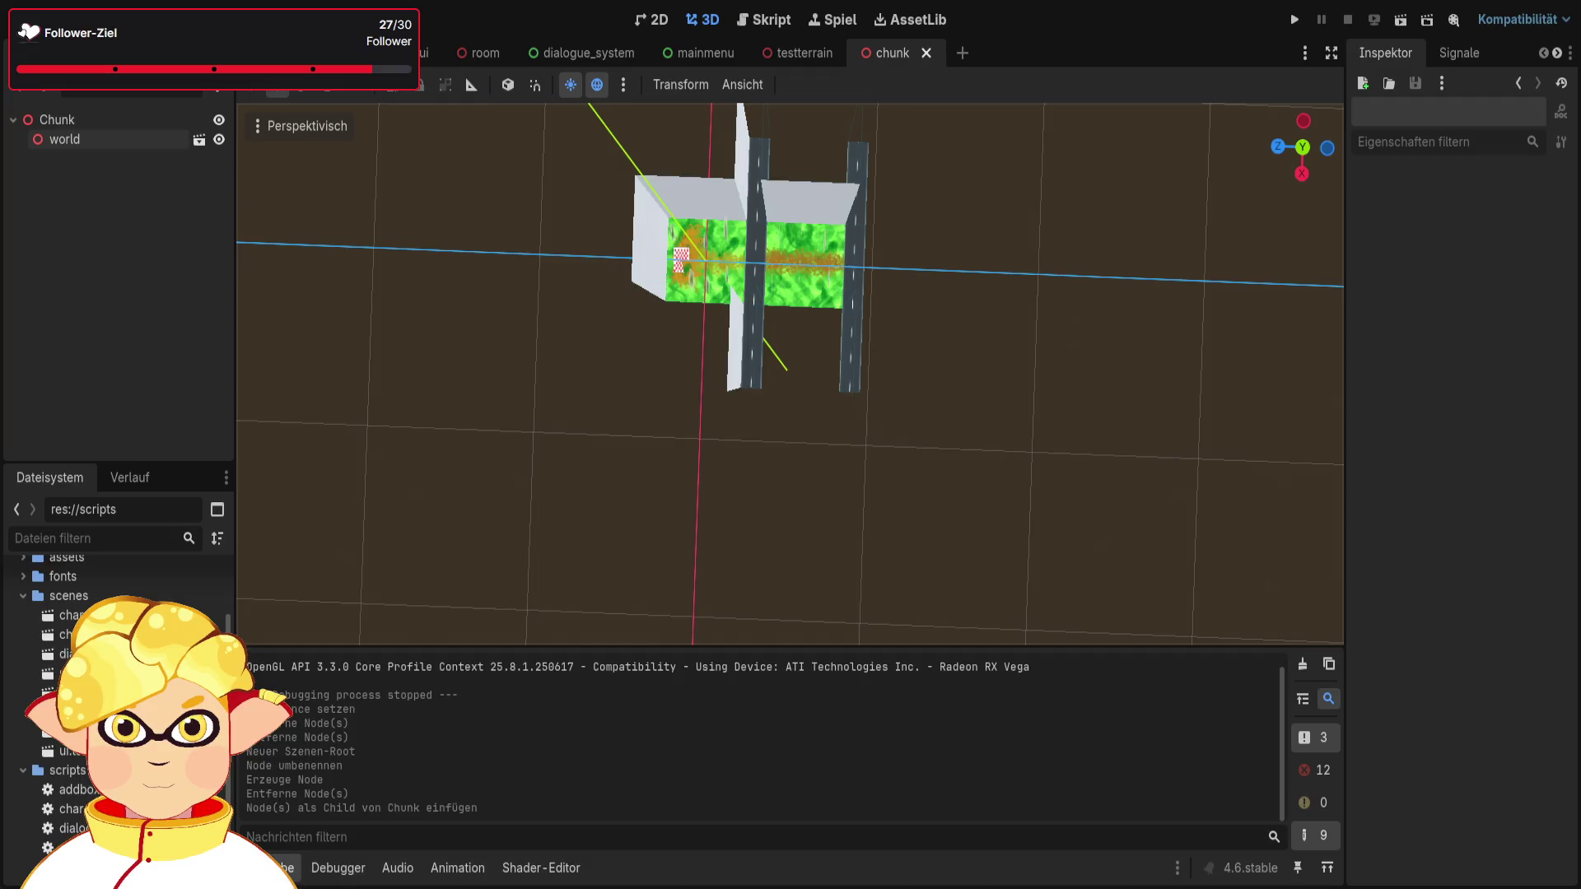